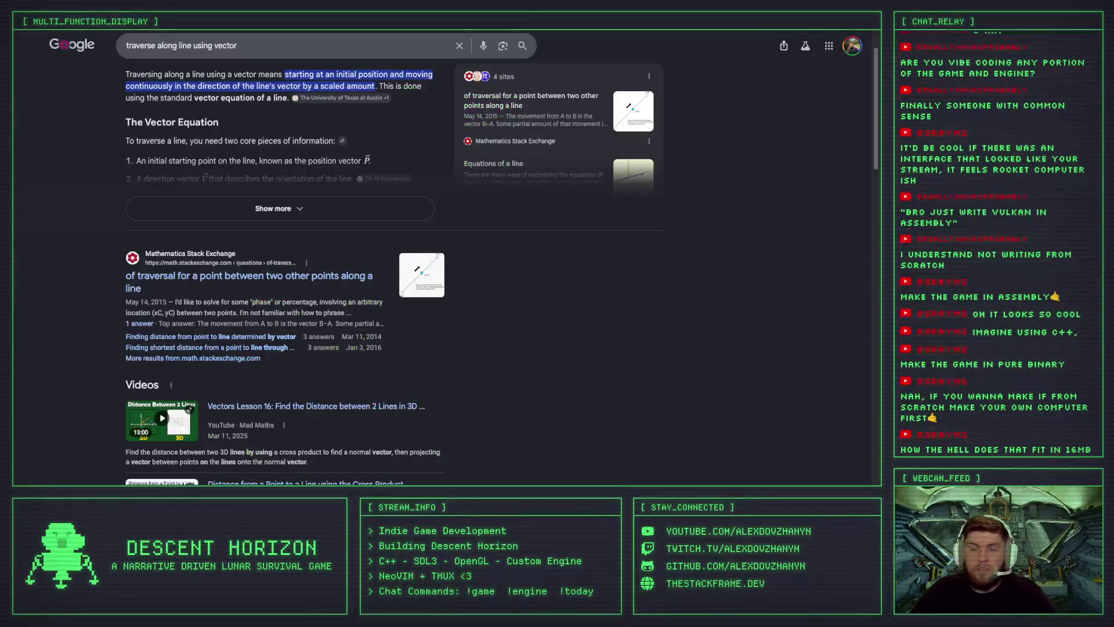
Search Google for 'ben eater 8 bit computer' and open eater.net's 'Build an 8-bit computer from scratch' page.
double_click(252, 46)
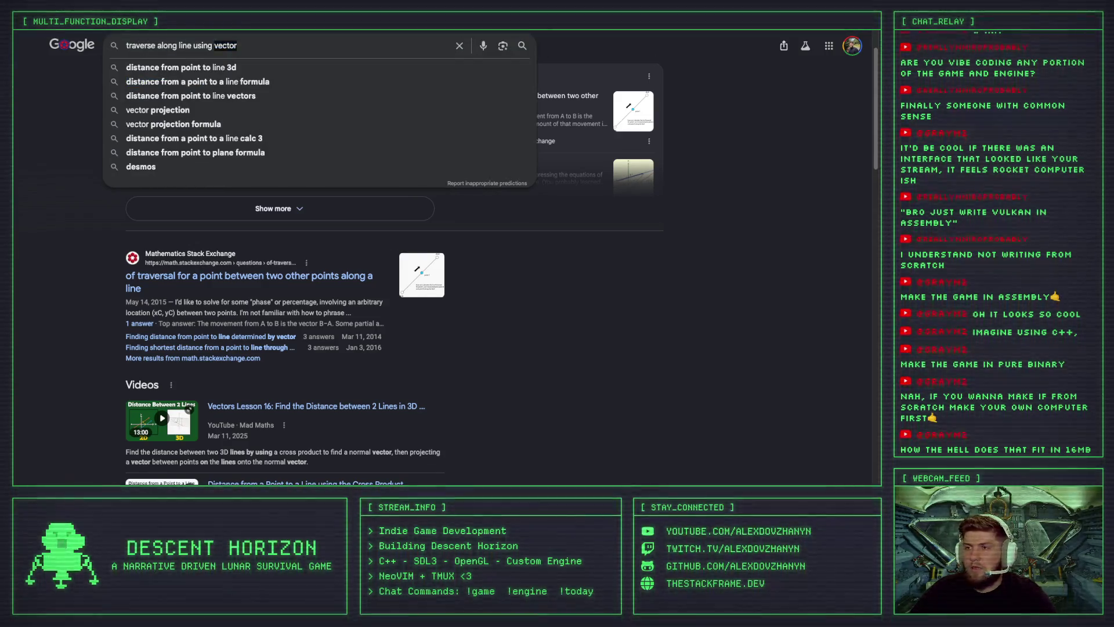
click(247, 41)
key(ctrl+a)
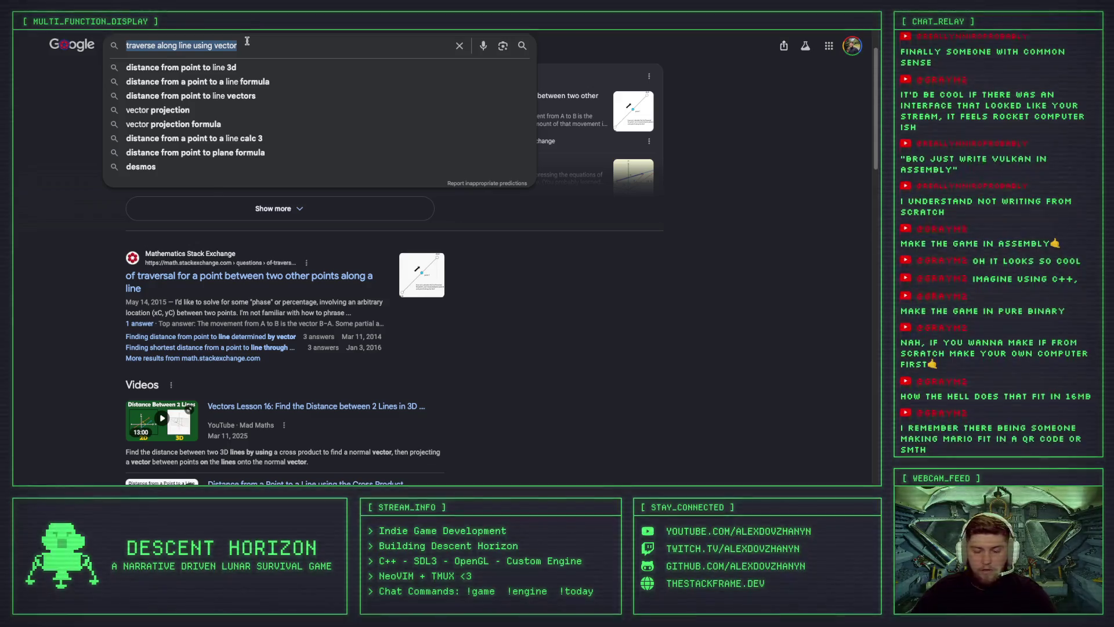
text(ben eater)
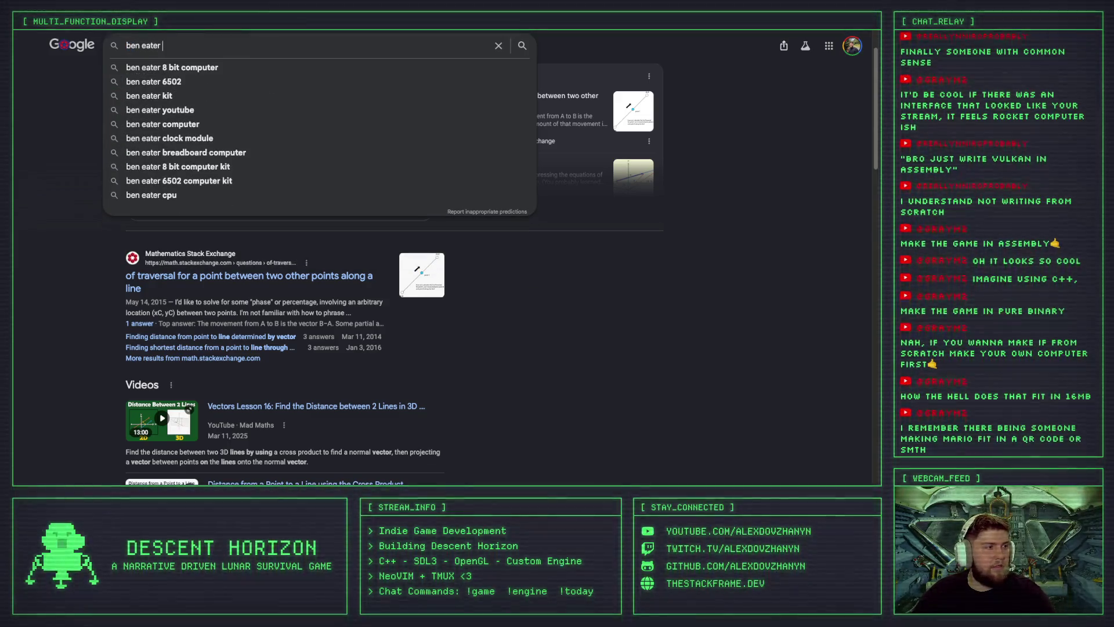
key(Down)
key(Return)
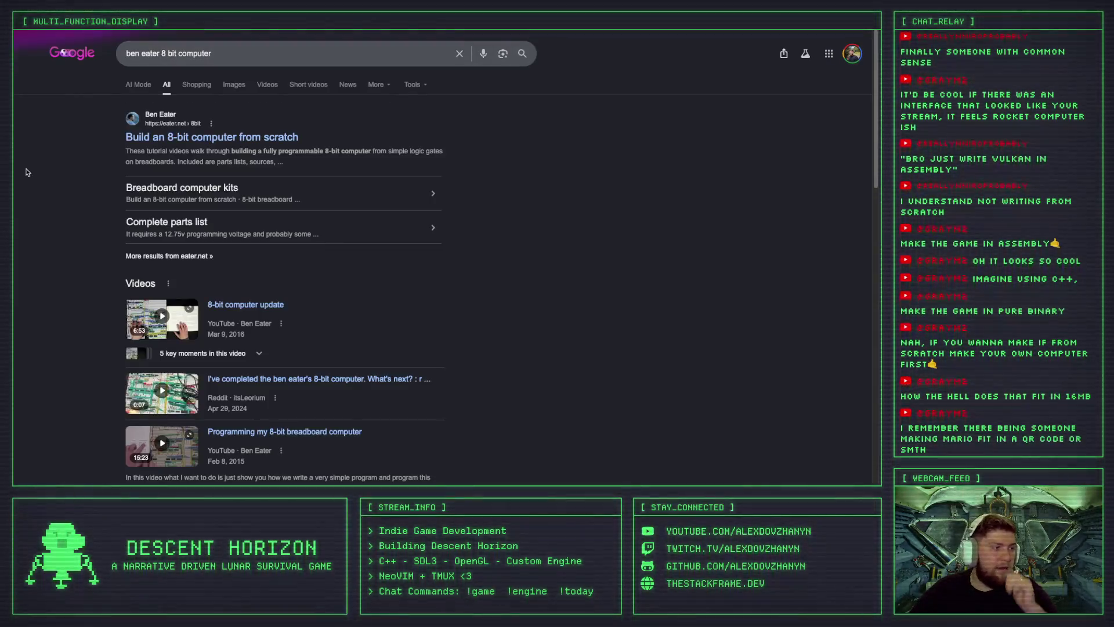
click(207, 139)
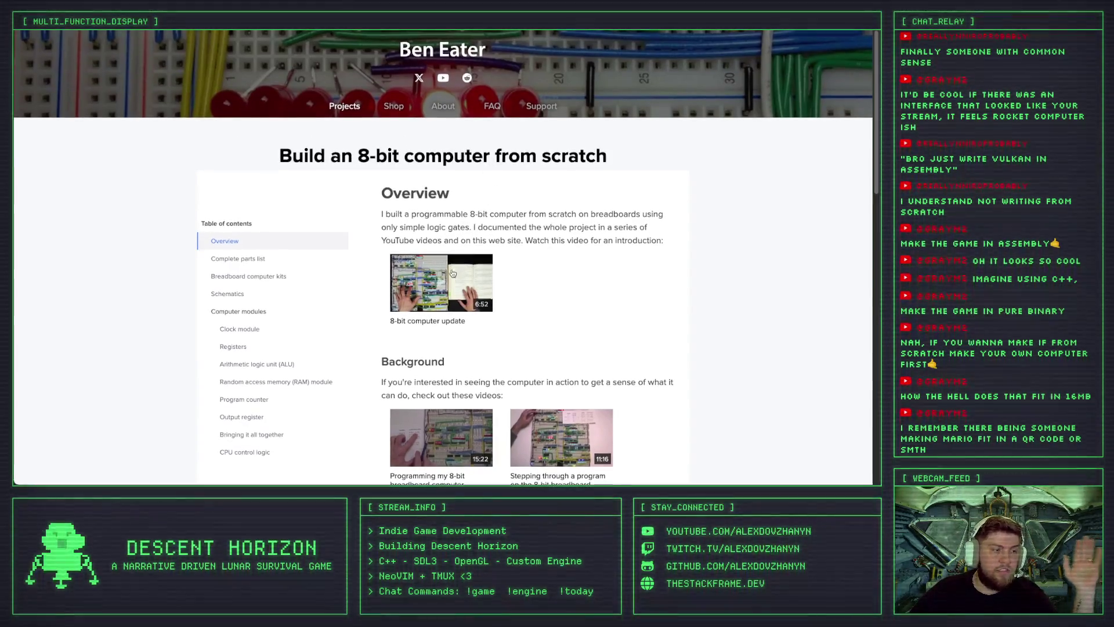
Go to the Shop on eater.net.
scroll(528, 288, down, 1)
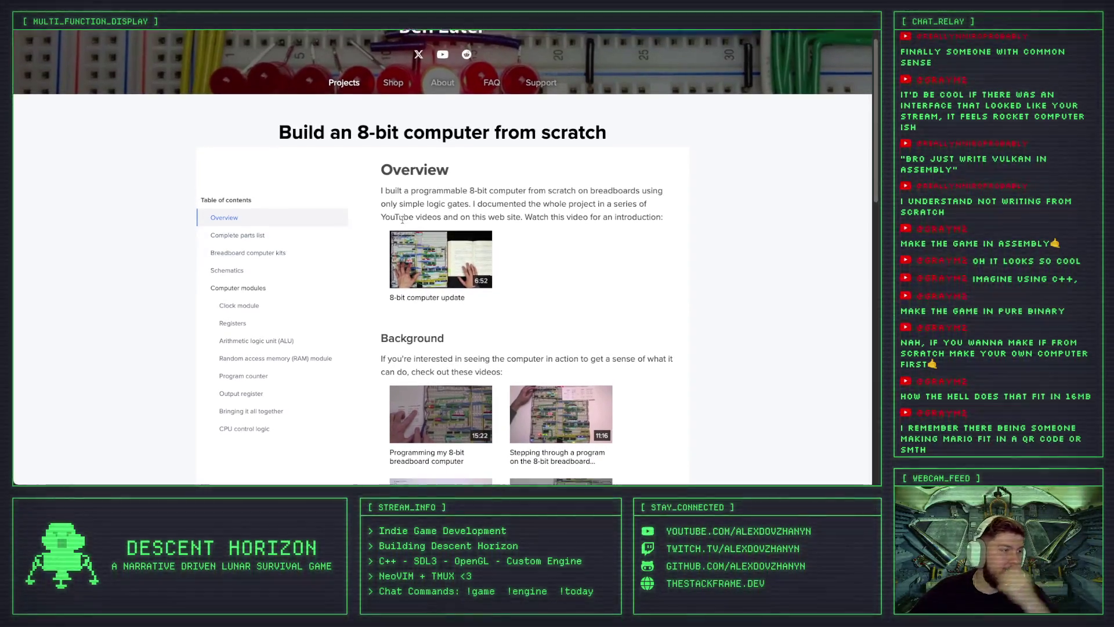
scroll(365, 117, down, 1)
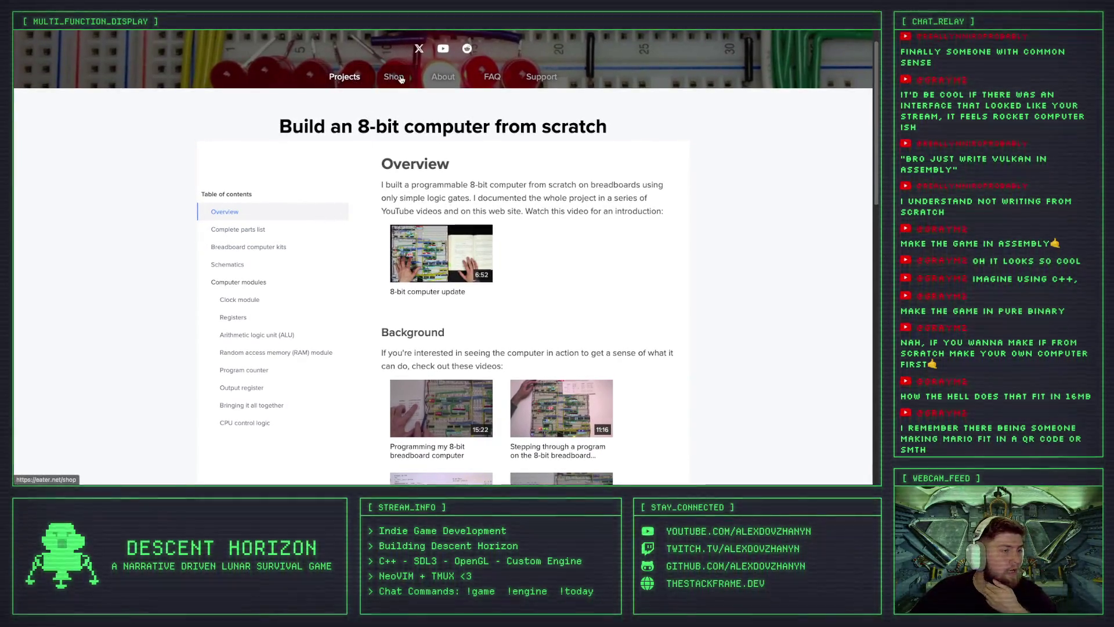
click(391, 77)
Browse the 8-bit breadboard kits, from the $329.96 bundle down to Kit 4: Output and control logic.
scroll(372, 174, down, 2)
scroll(393, 215, down, 1)
scroll(393, 216, down, 2)
scroll(418, 212, down, 2)
scroll(453, 204, down, 4)
scroll(453, 204, down, 3)
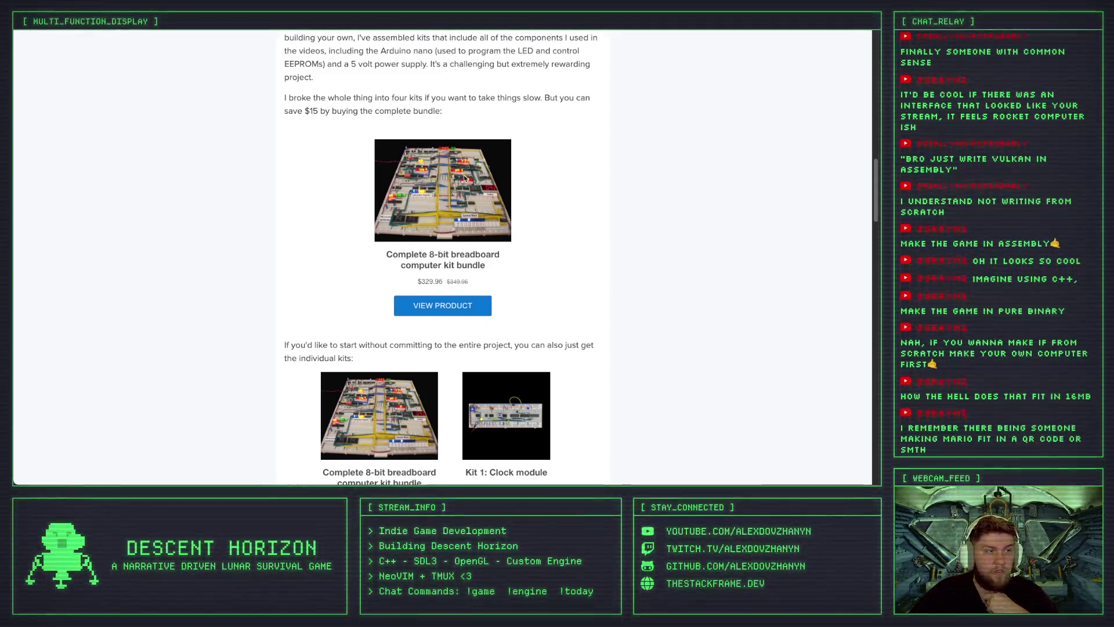
scroll(408, 405, up, 1)
scroll(407, 404, down, 1)
scroll(429, 389, down, 1)
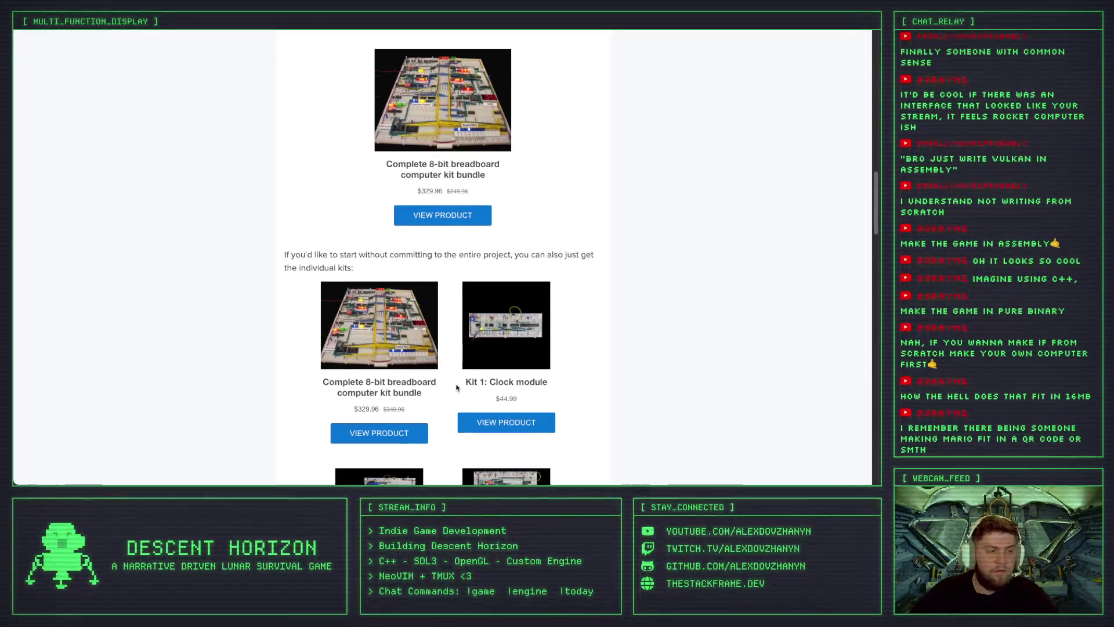
scroll(466, 371, down, 1)
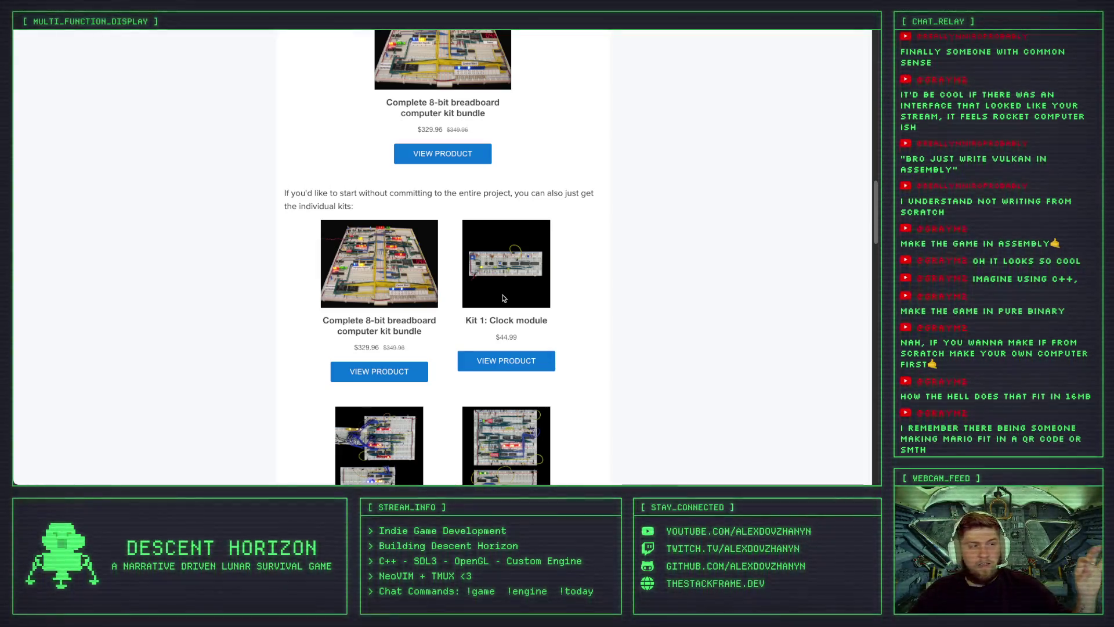
scroll(504, 298, down, 1)
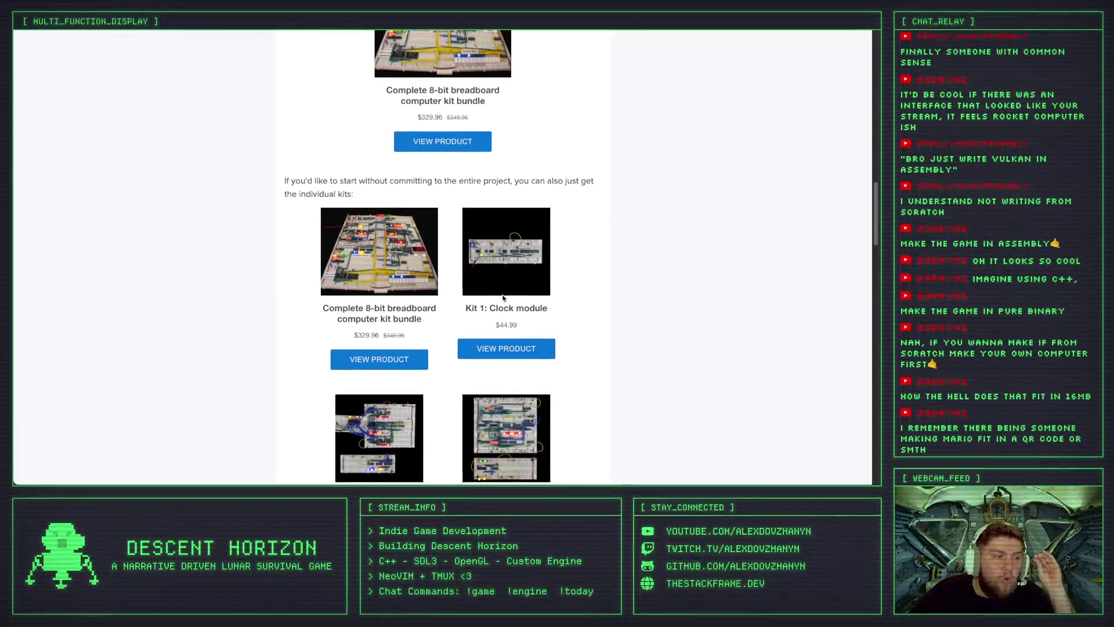
scroll(503, 298, down, 1)
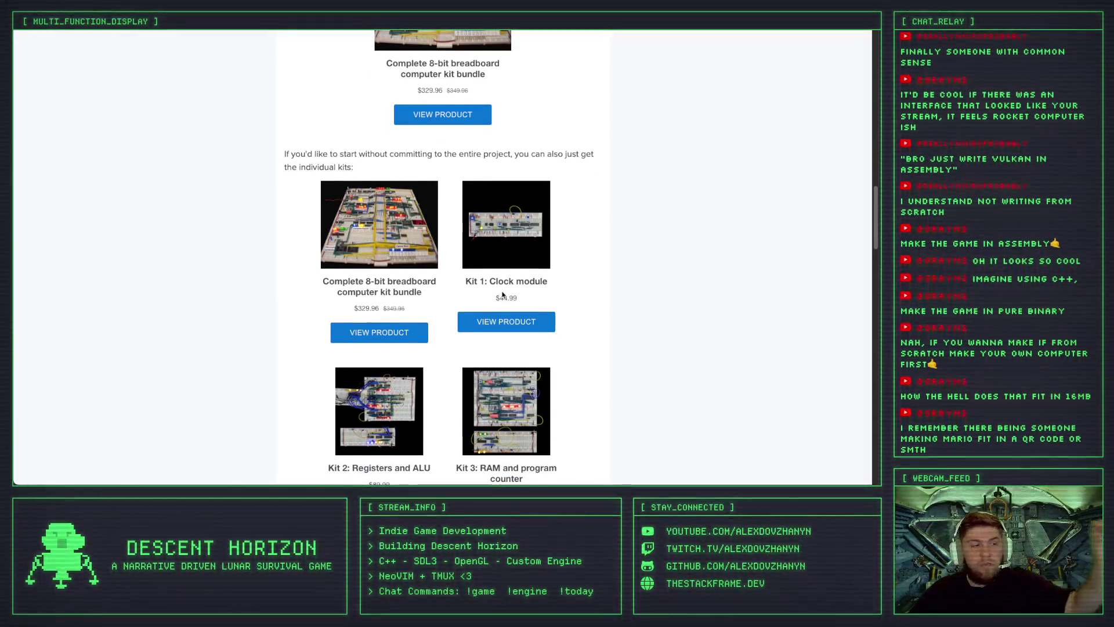
scroll(503, 296, down, 1)
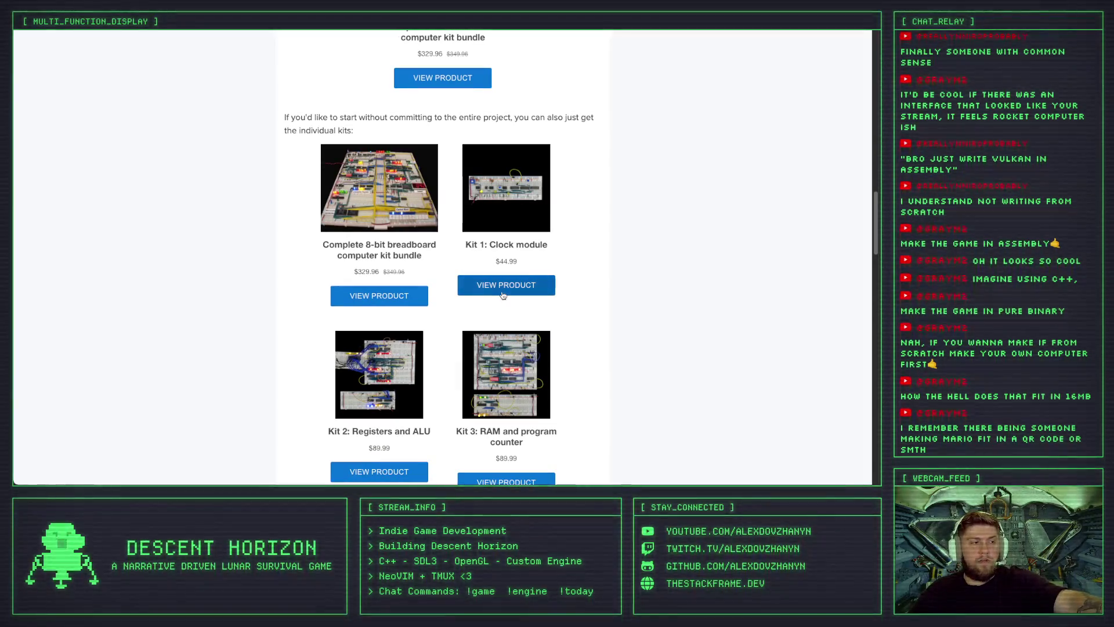
scroll(593, 292, down, 2)
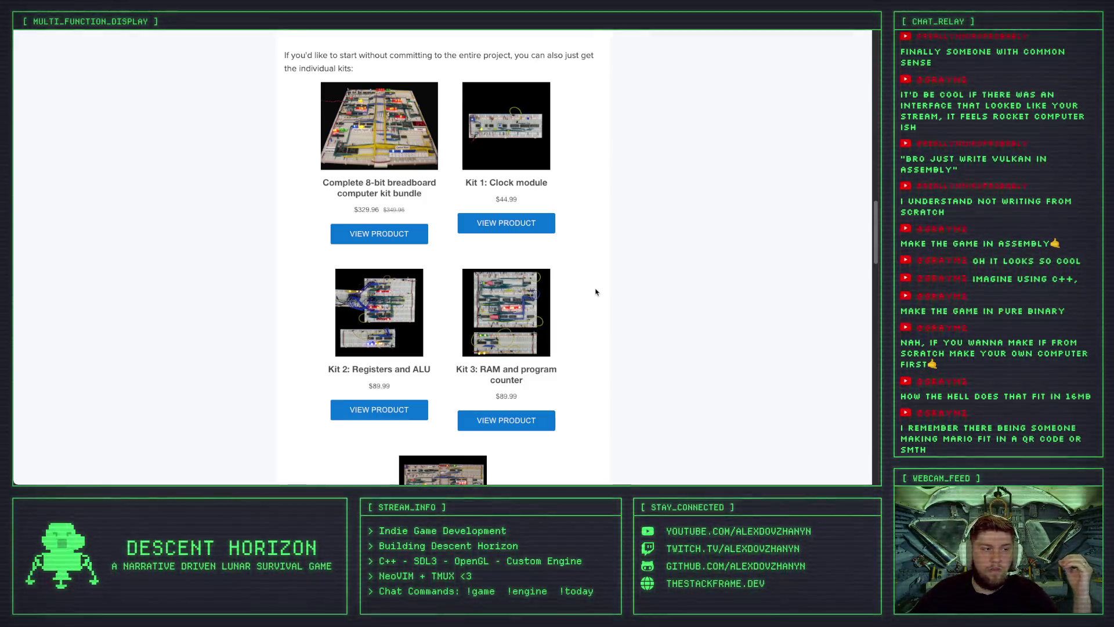
scroll(596, 292, down, 5)
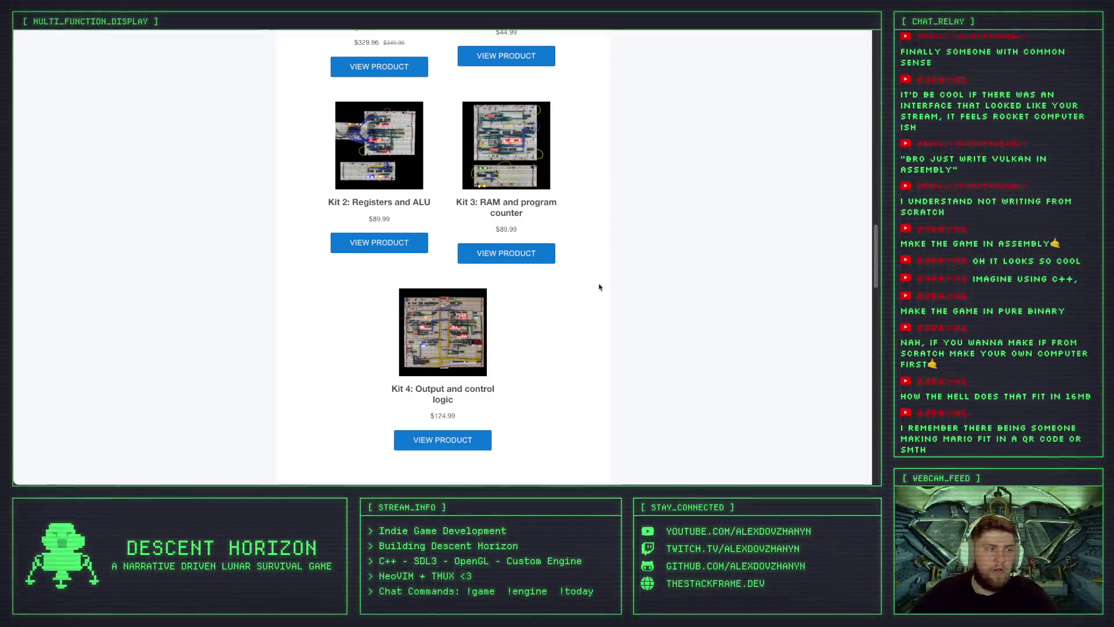
scroll(599, 287, up, 5)
scroll(600, 287, down, 3)
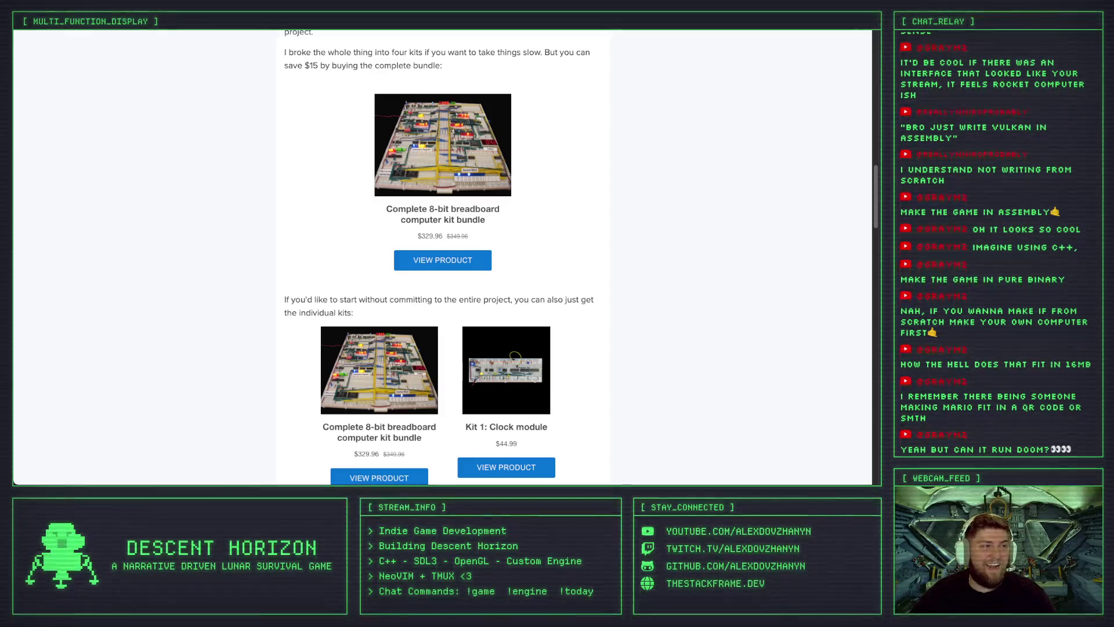
Show the Descent Horizon MVP project board, then return to the lunar terrain canvas.
key(ctrl+Tab)
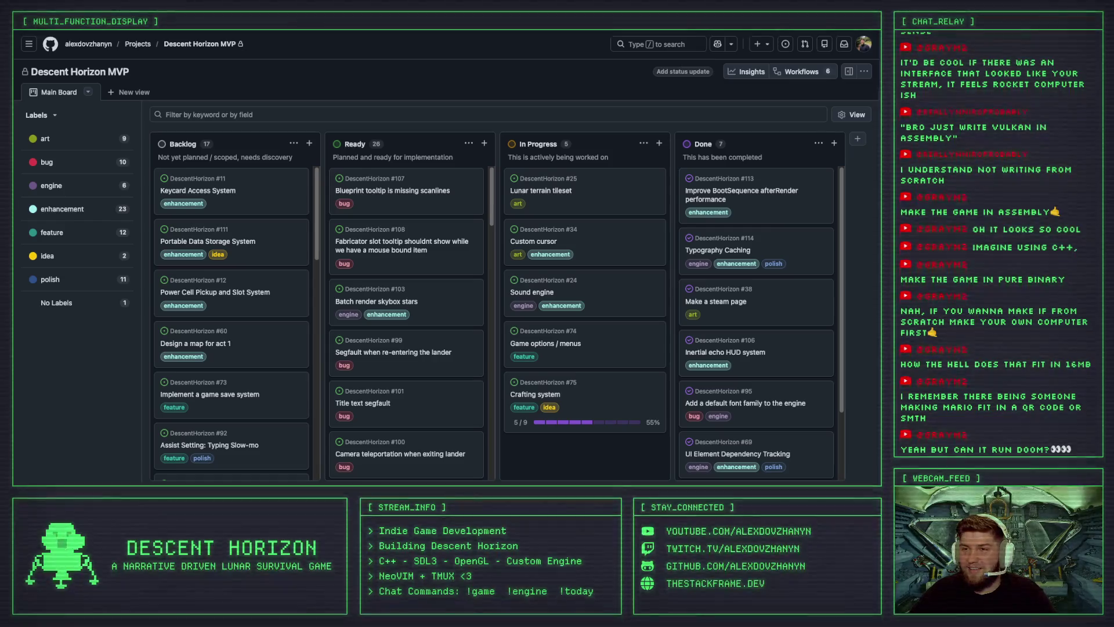
key(alt+Tab)
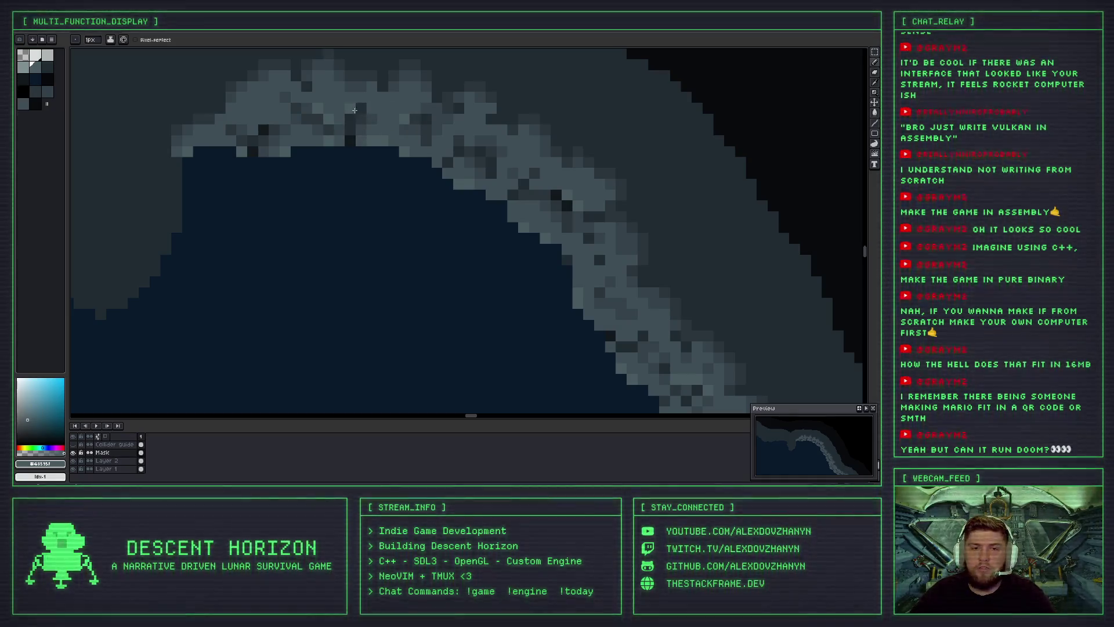
Undo the last pencil stroke and zoom in on the cave wall's ridge edge.
scroll(473, 145, down, 3)
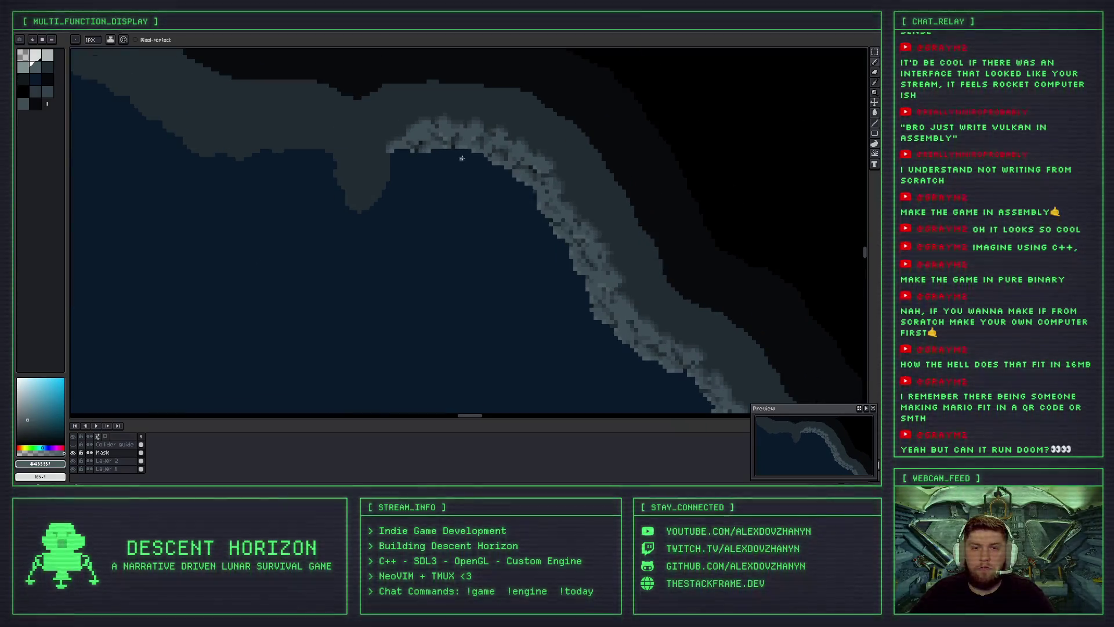
key(ctrl+z)
scroll(407, 154, up, 2)
scroll(423, 142, up, 2)
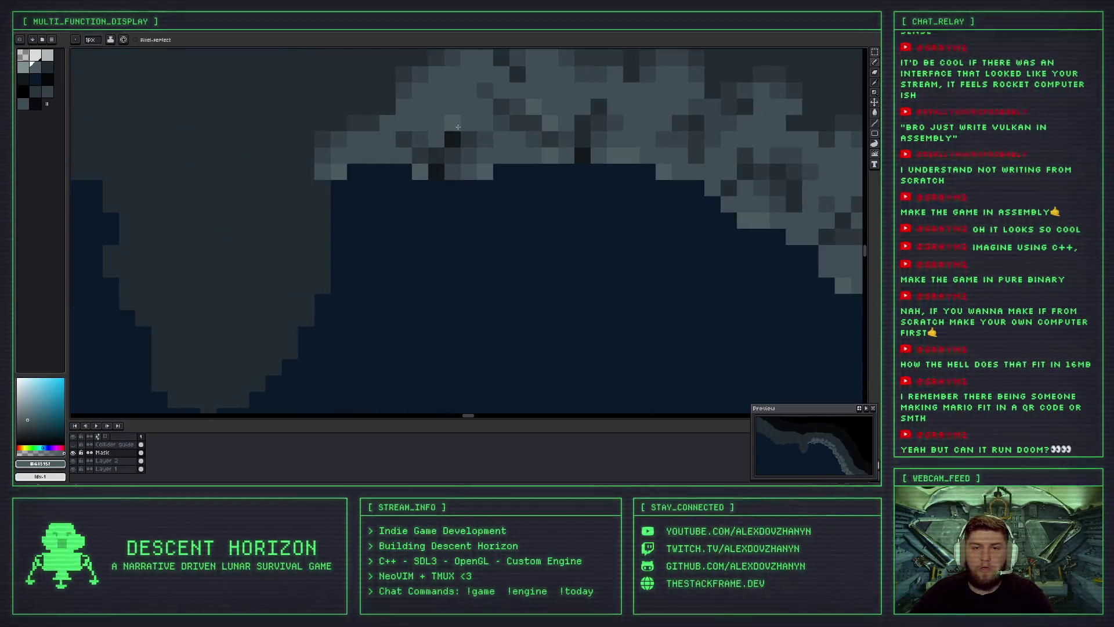
scroll(464, 133, down, 3)
scroll(481, 150, down, 1)
scroll(496, 162, up, 1)
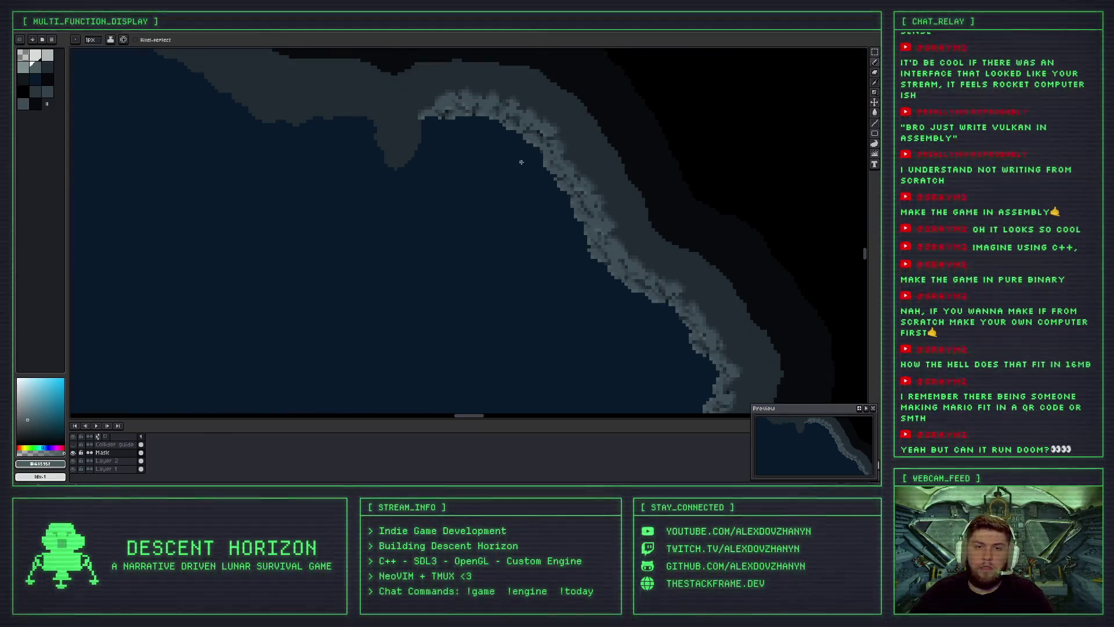
scroll(453, 145, down, 5)
scroll(455, 206, down, 3)
scroll(436, 211, right, 4)
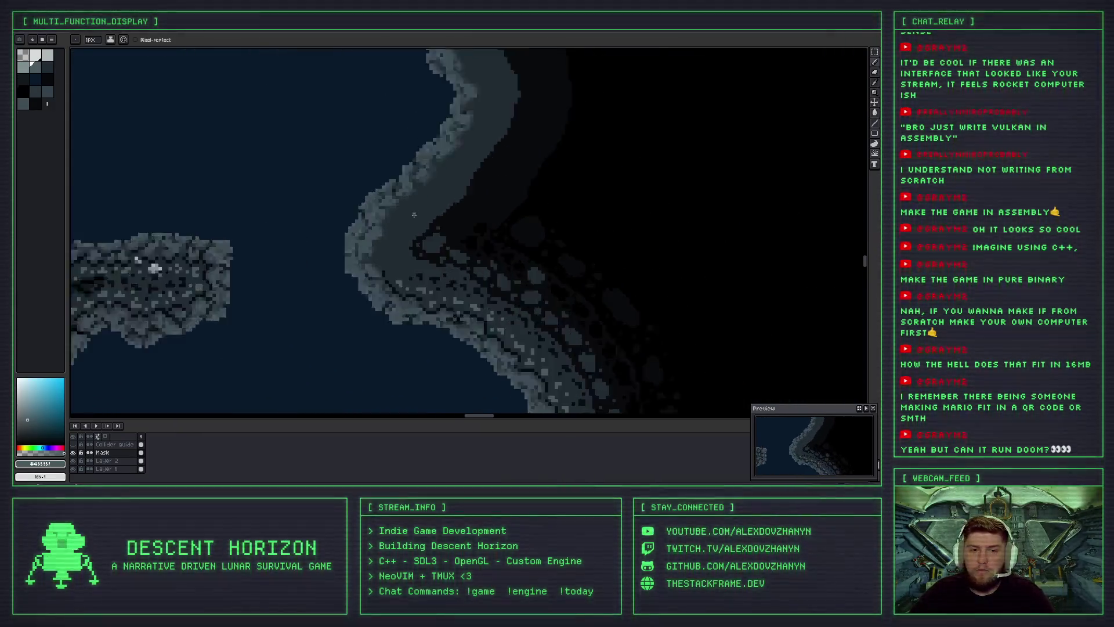
scroll(413, 215, up, 1)
scroll(387, 229, up, 1)
Pick a darker grey from the cave edge and paint dark shading pixels along the rock edge.
alt+click(364, 303)
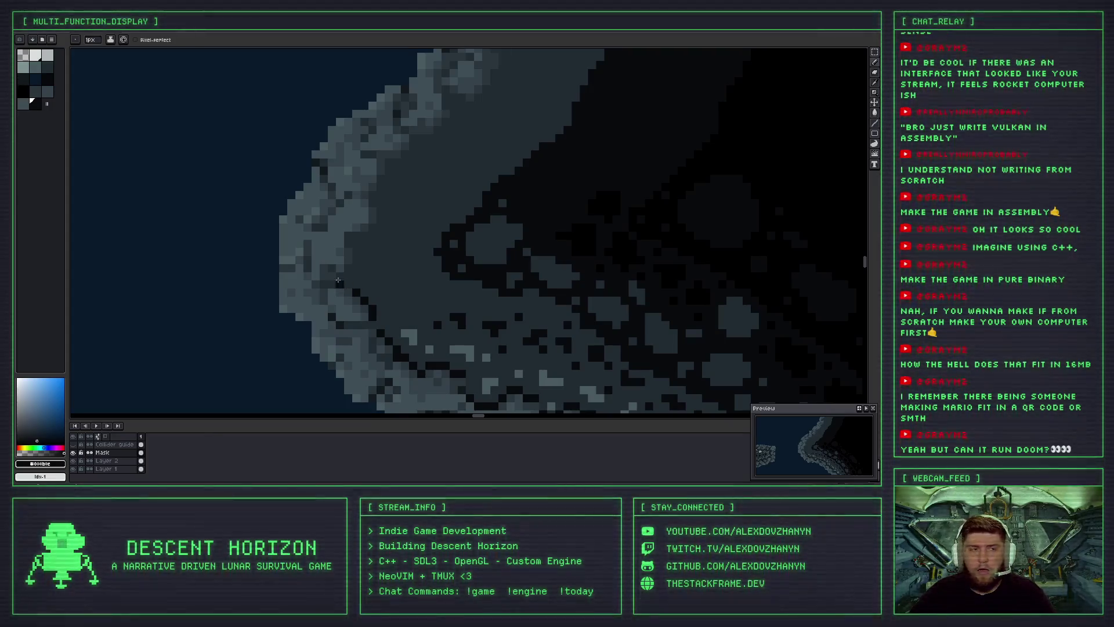
scroll(325, 274, up, 2)
click(356, 187)
scroll(358, 192, down, 3)
scroll(385, 253, down, 2)
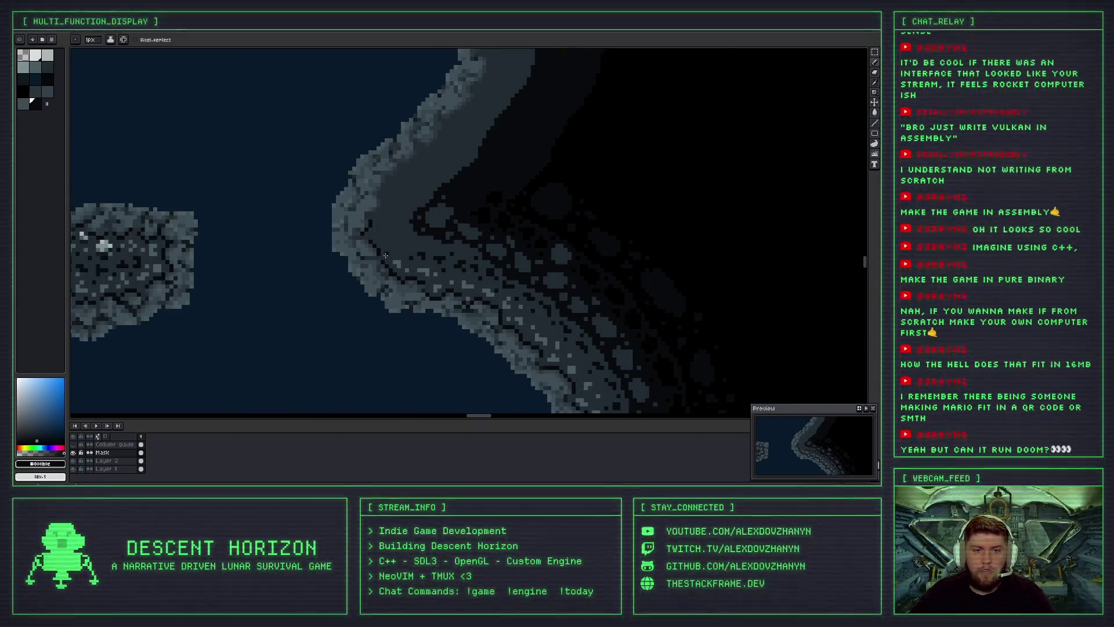
scroll(372, 241, up, 1)
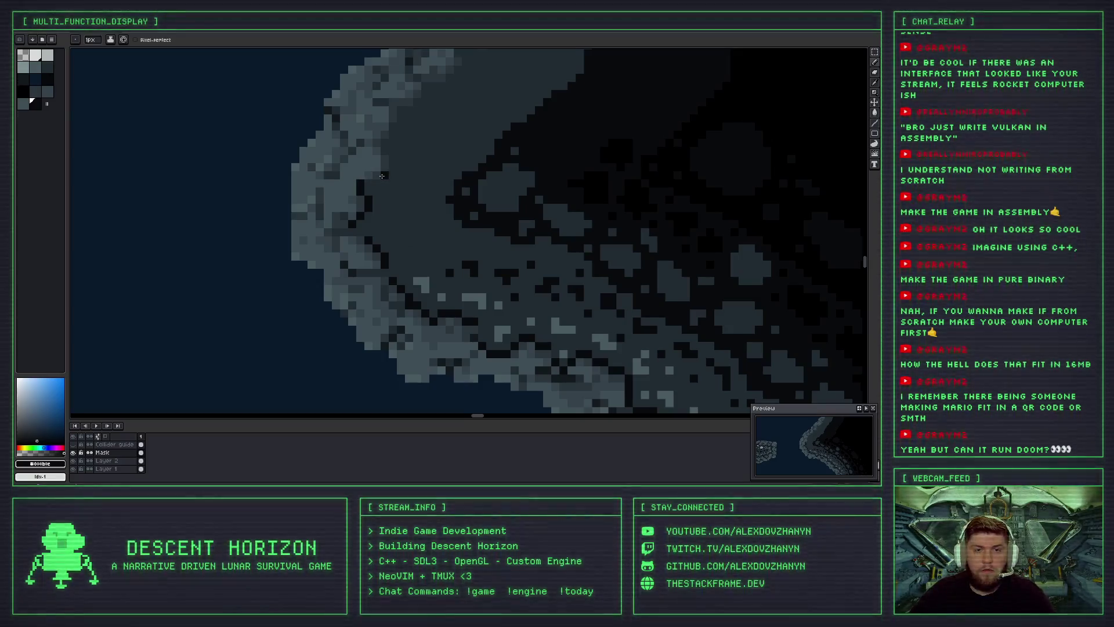
drag(393, 164, 388, 149)
Zoom in and out around the ridge edge and shift the view along the cave wall.
scroll(387, 149, down, 3)
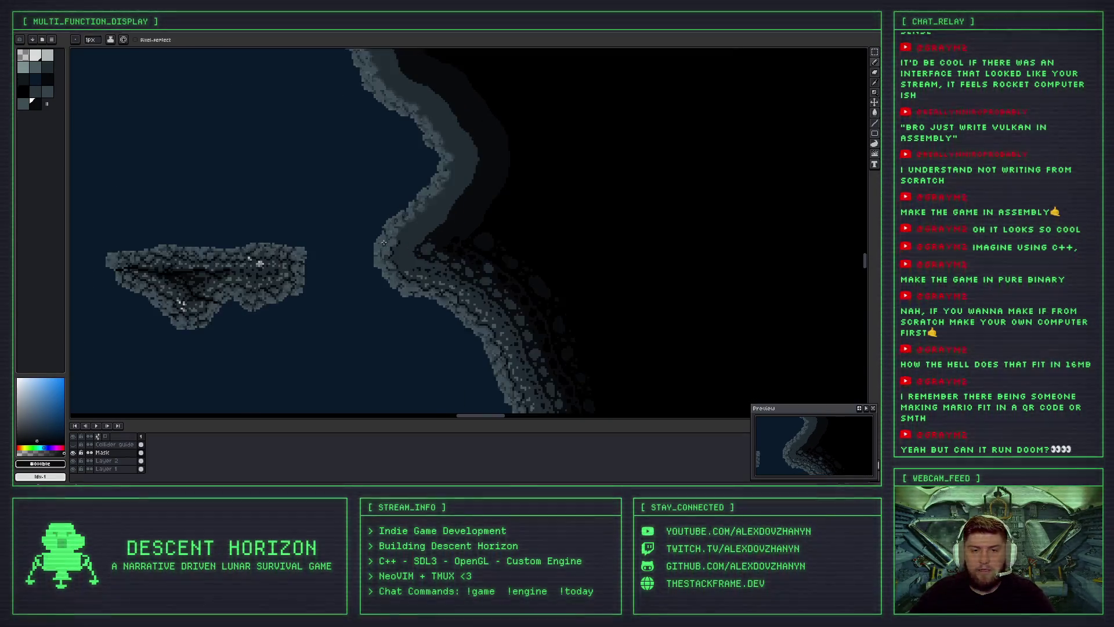
scroll(436, 78, down, 1)
scroll(435, 78, up, 3)
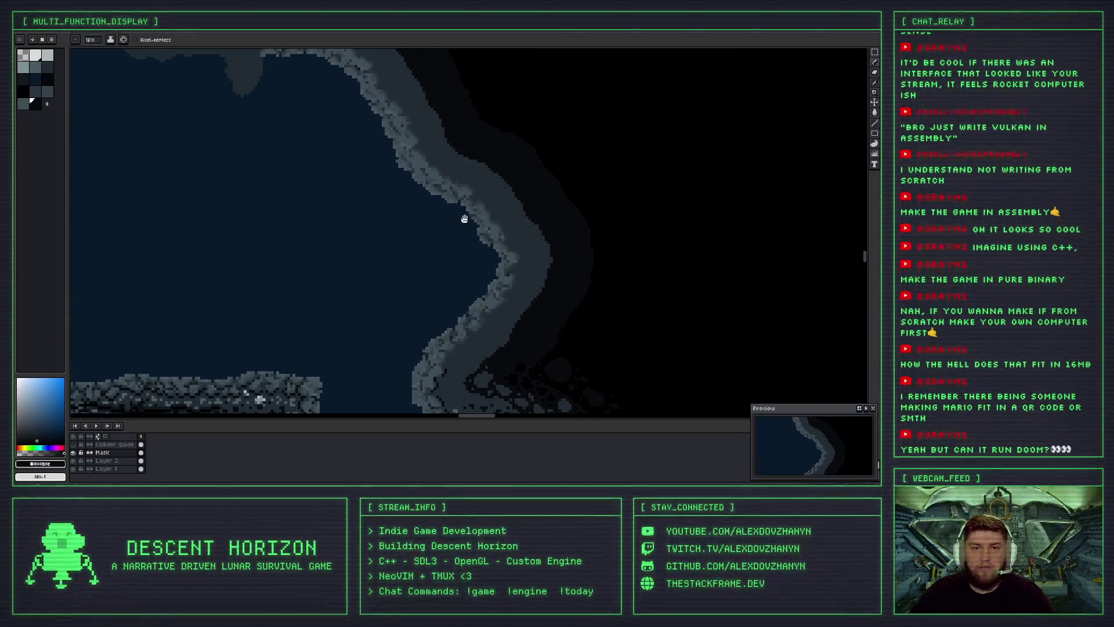
scroll(406, 145, up, 3)
scroll(348, 161, up, 3)
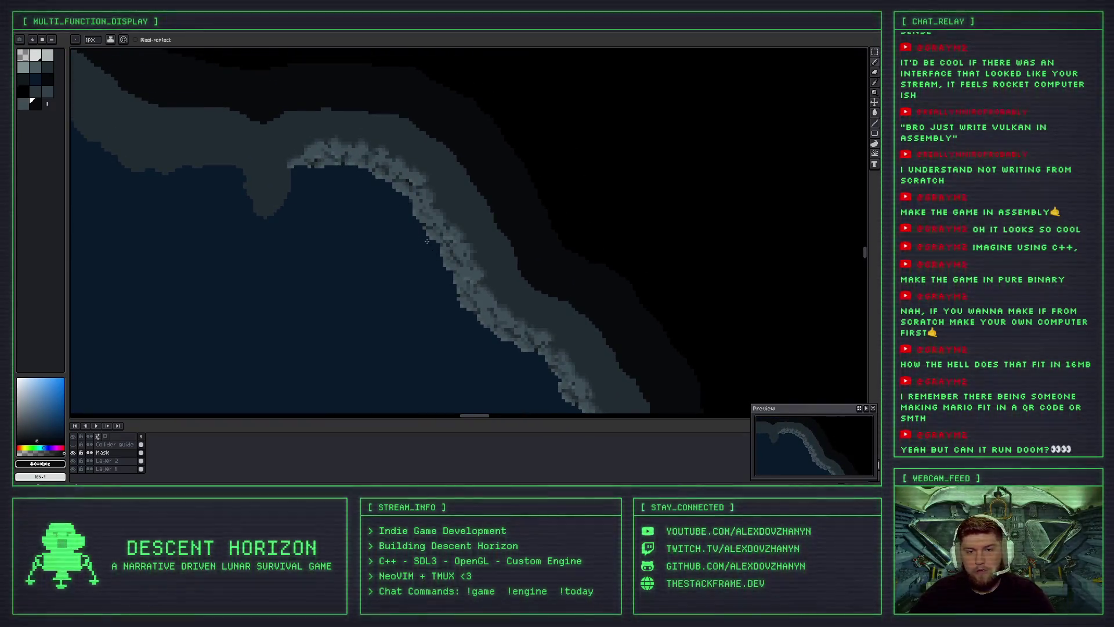
scroll(373, 125, down, 3)
scroll(373, 124, down, 2)
scroll(451, 245, down, 3)
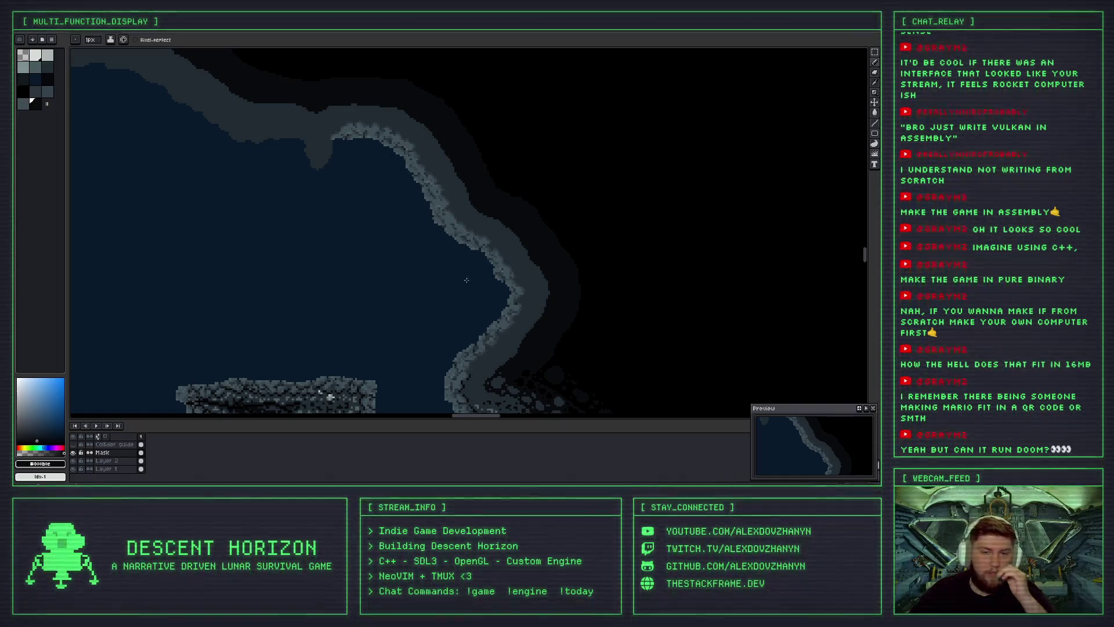
scroll(441, 209, down, 3)
scroll(438, 238, up, 1)
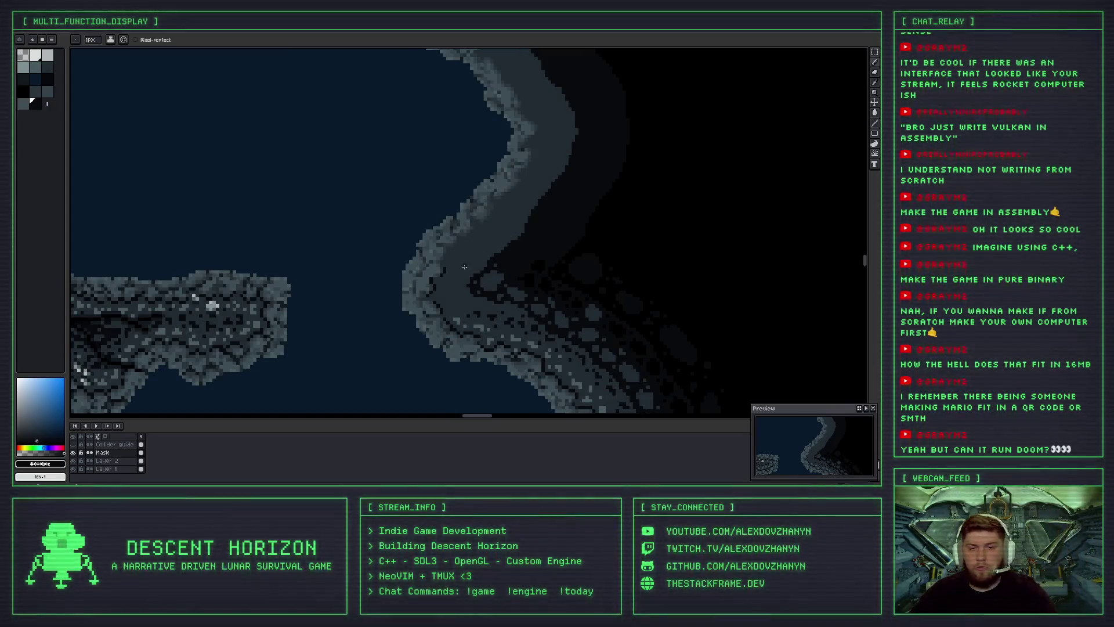
scroll(452, 268, up, 1)
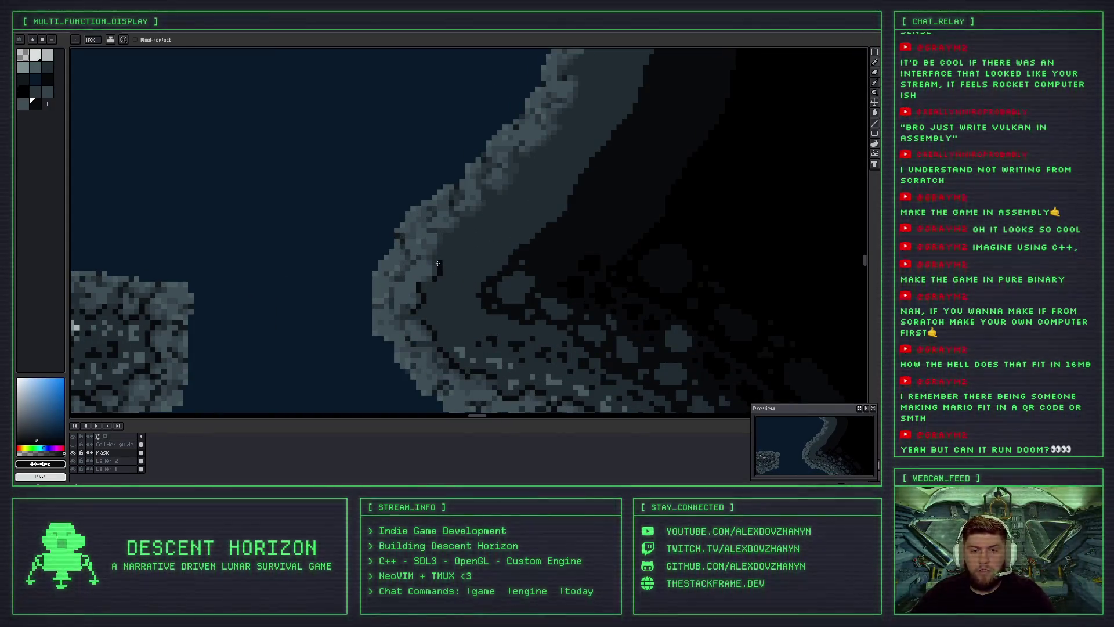
scroll(438, 263, up, 1)
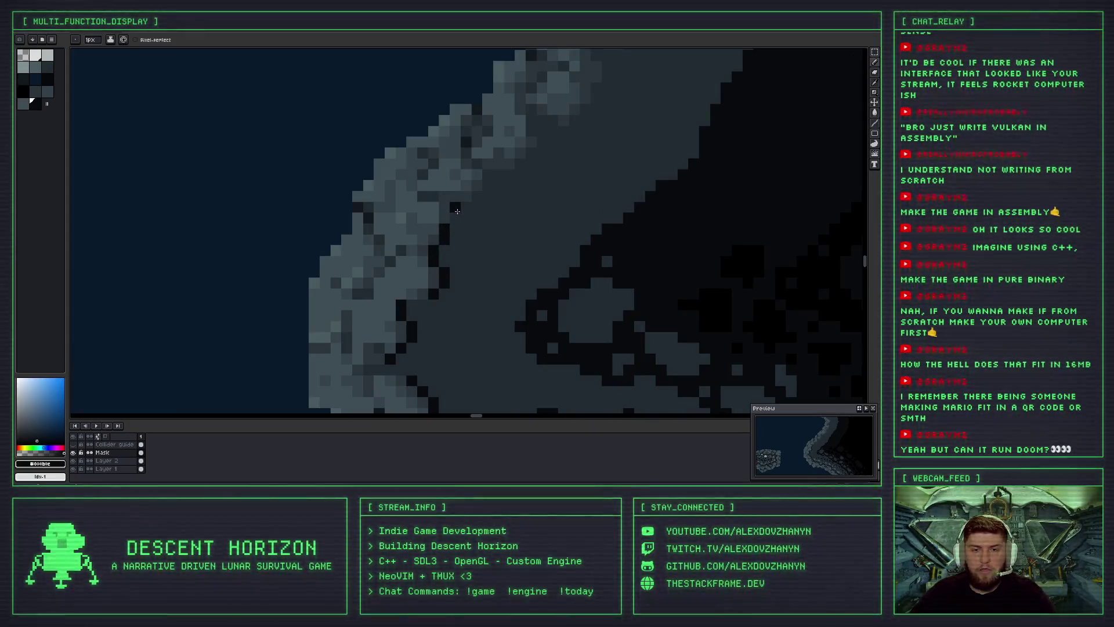
scroll(457, 215, down, 1)
scroll(435, 180, up, 2)
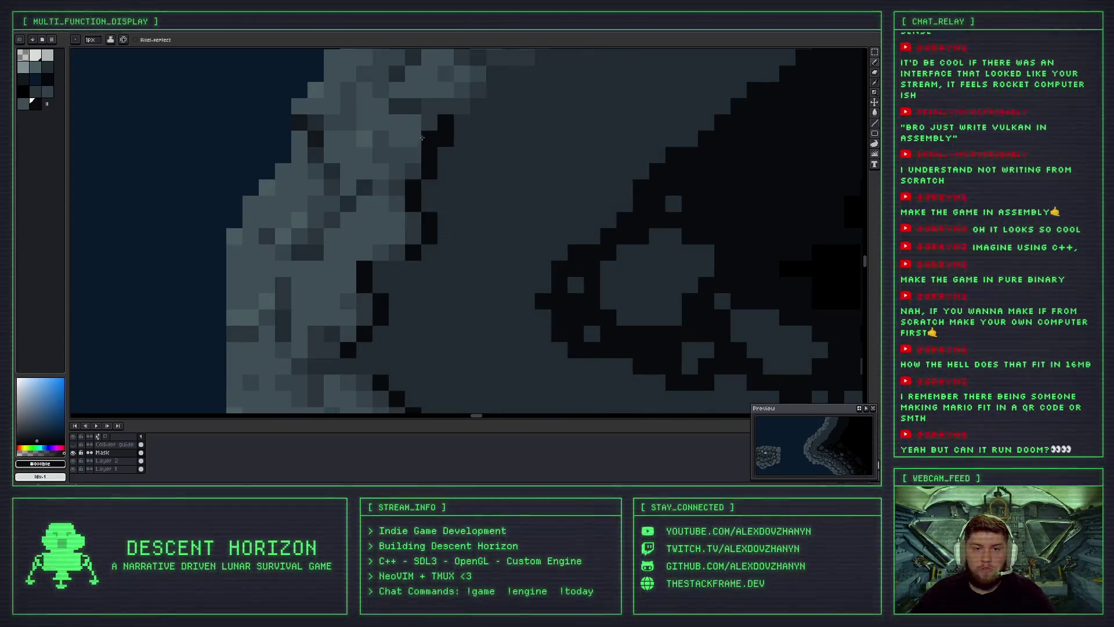
scroll(433, 173, up, 1)
drag(433, 173, 396, 269)
key(i)
click(439, 156)
key(b)
scroll(430, 231, down, 2)
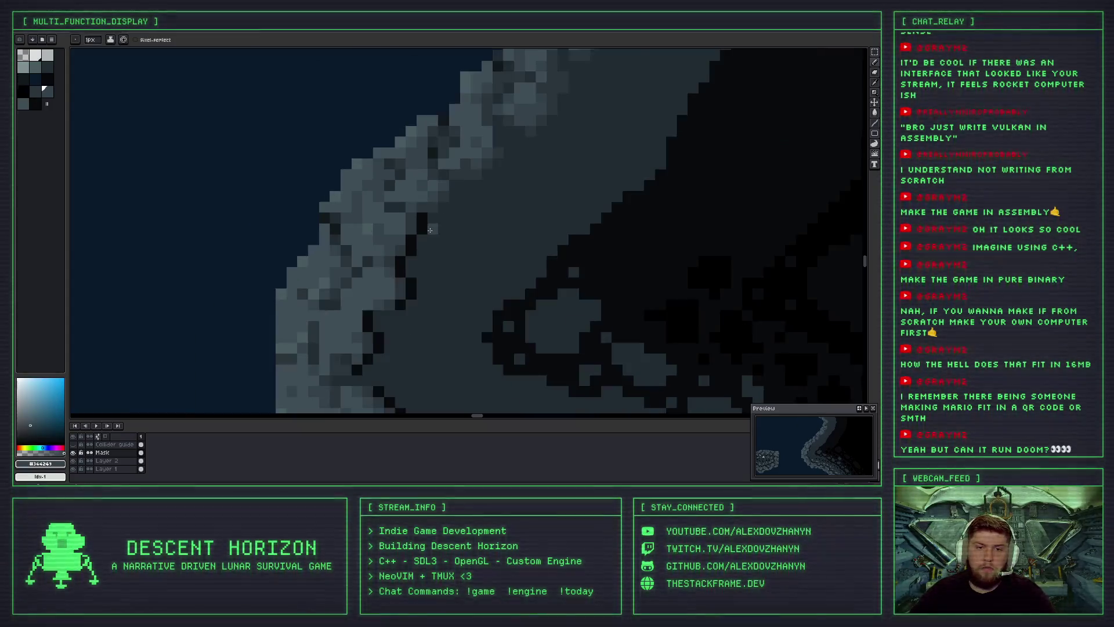
scroll(430, 230, down, 1)
alt+click(426, 224)
scroll(435, 226, down, 1)
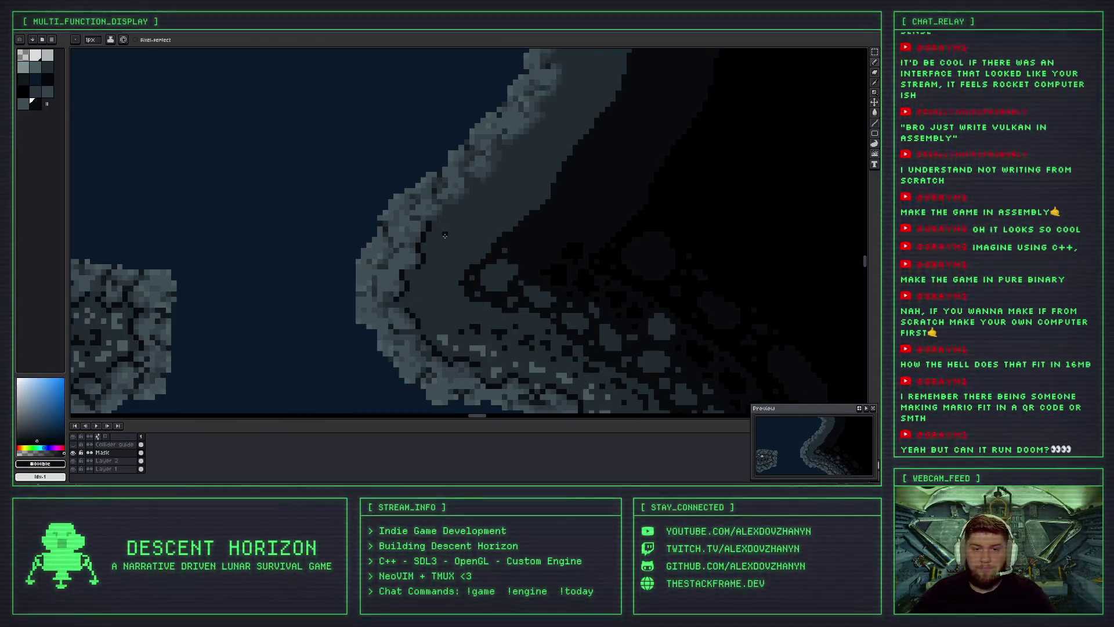
scroll(440, 221, up, 1)
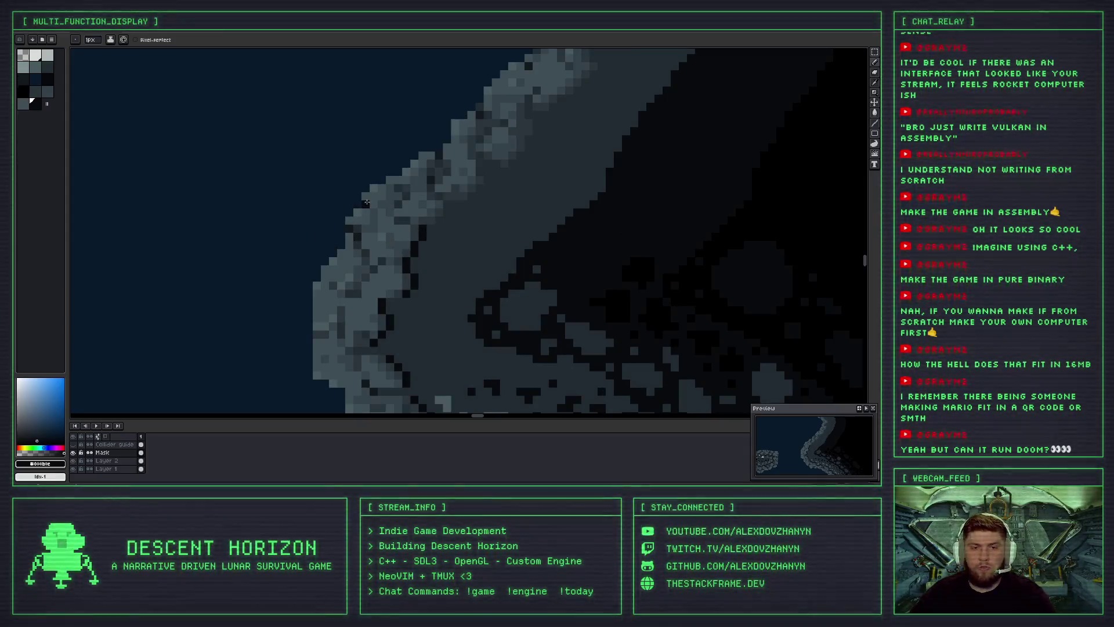
scroll(441, 215, down, 2)
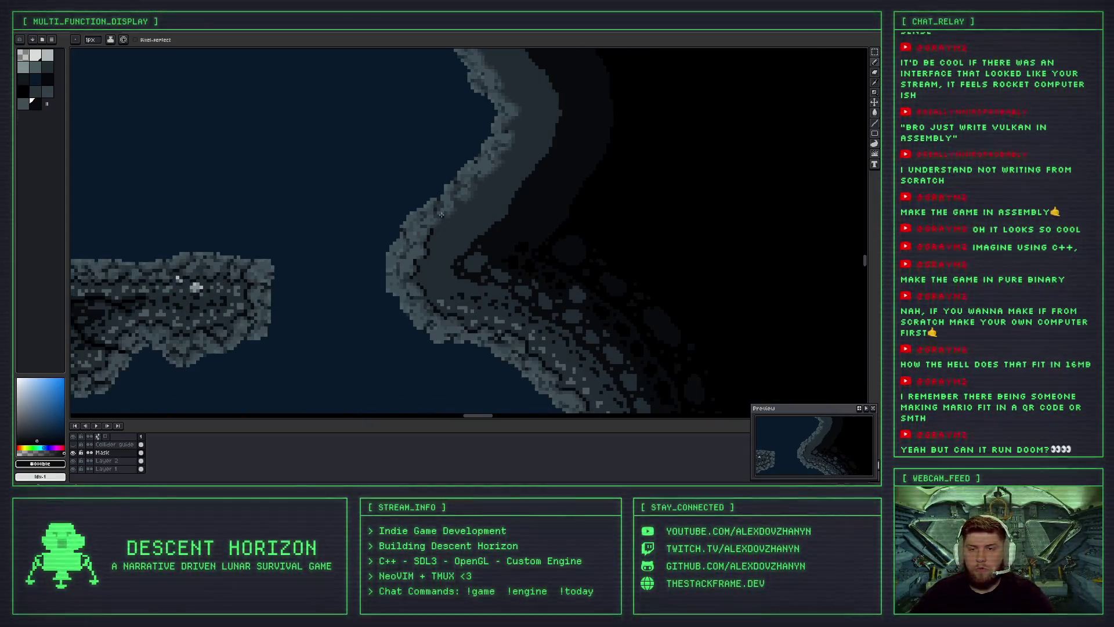
scroll(441, 215, up, 2)
scroll(477, 210, down, 2)
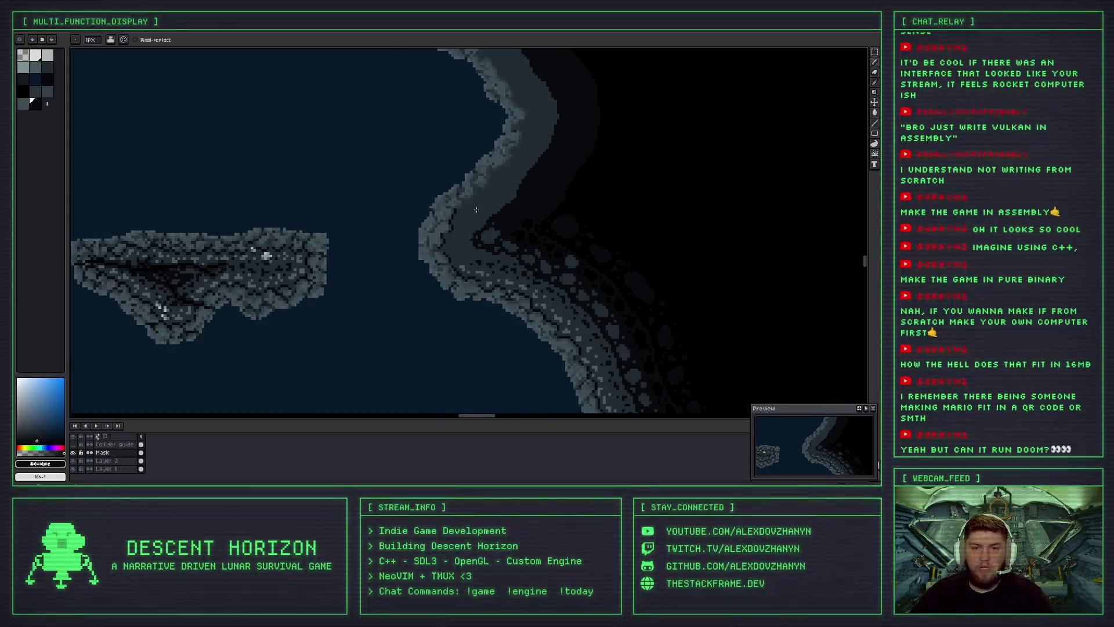
scroll(476, 210, up, 1)
scroll(452, 204, up, 3)
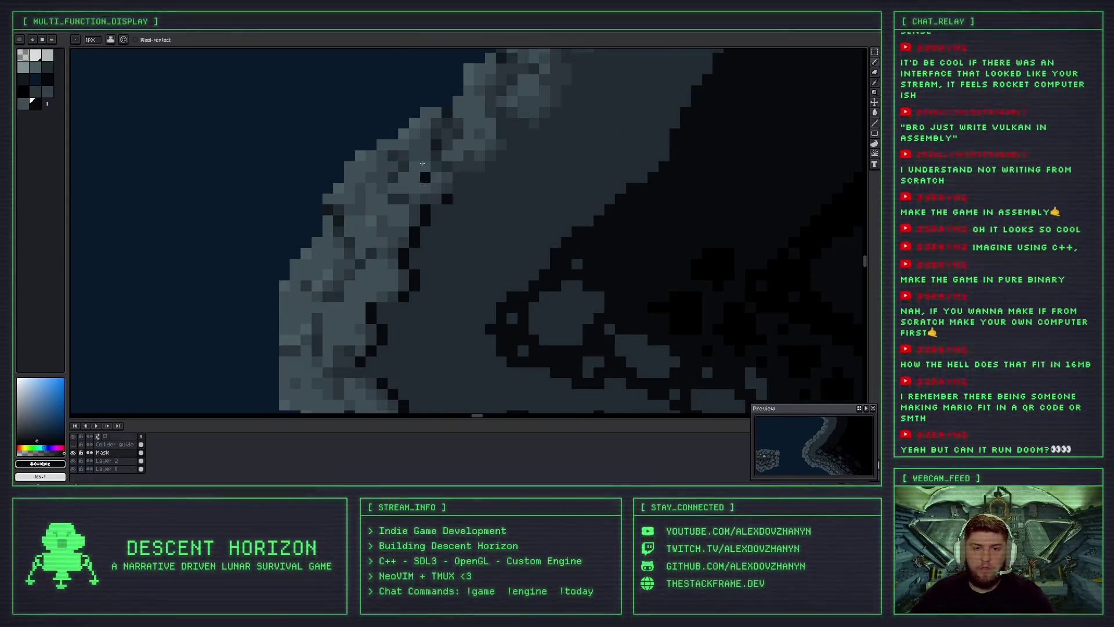
scroll(339, 116, down, 1)
scroll(382, 199, down, 1)
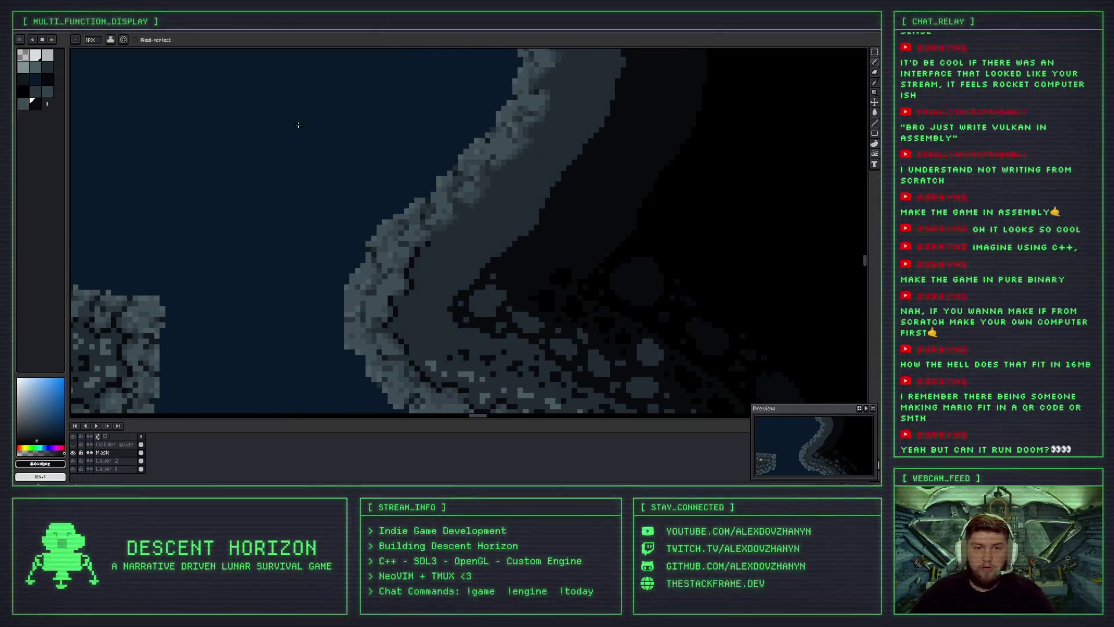
mouse_move(350, 206)
mouse_down()
mouse_move(372, 217)
mouse_move(376, 187)
mouse_up()
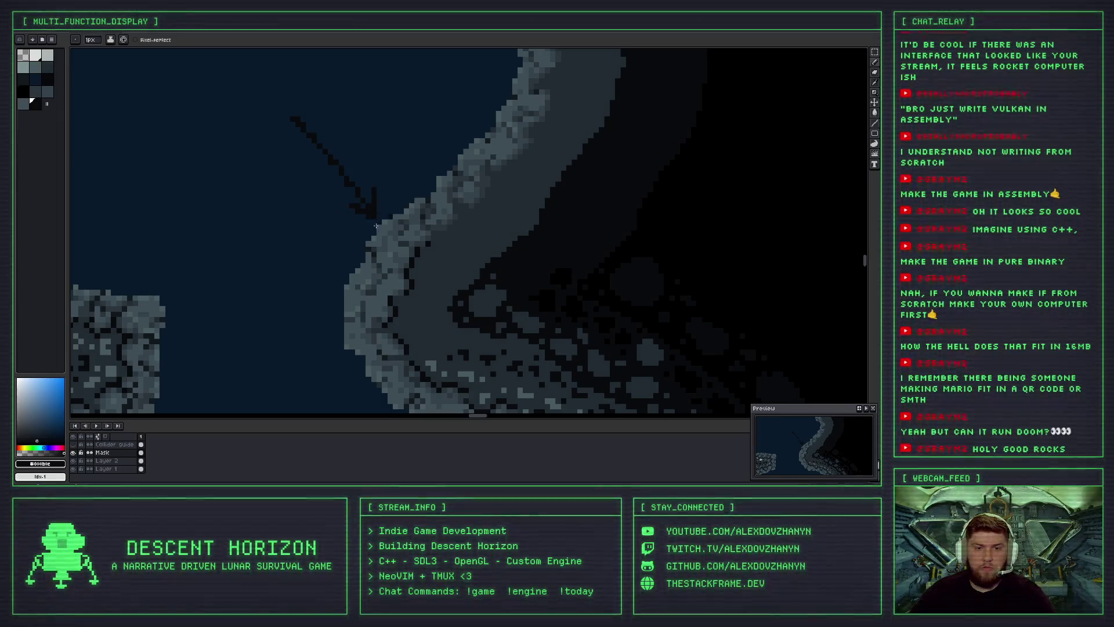
drag(348, 173, 369, 201)
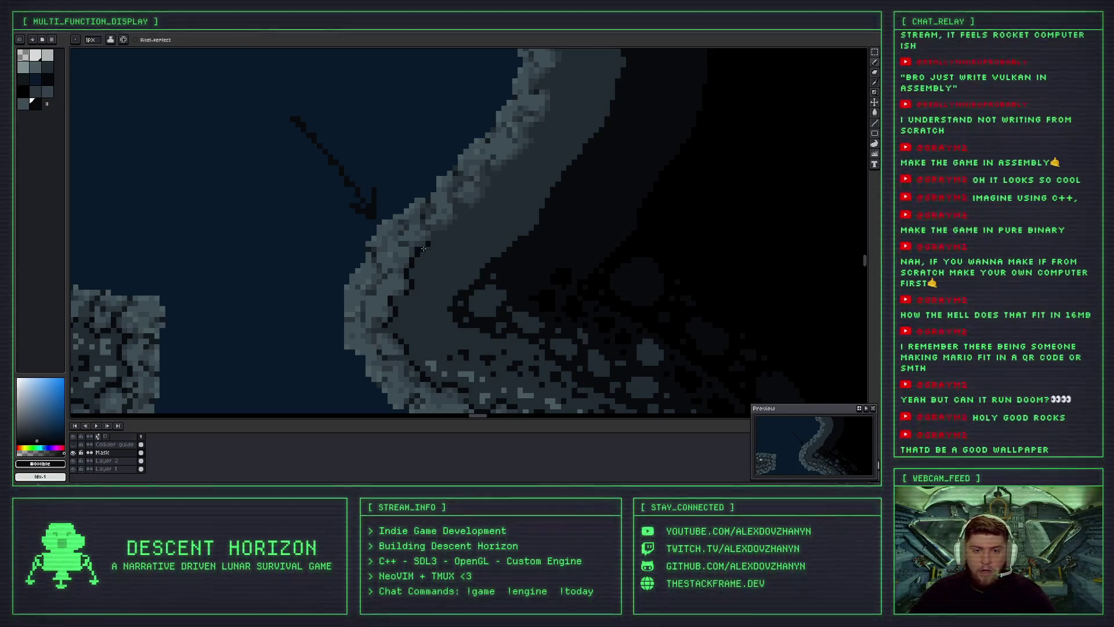
key(ctrl+z)
key(ctrl+z)
scroll(424, 255, up, 3)
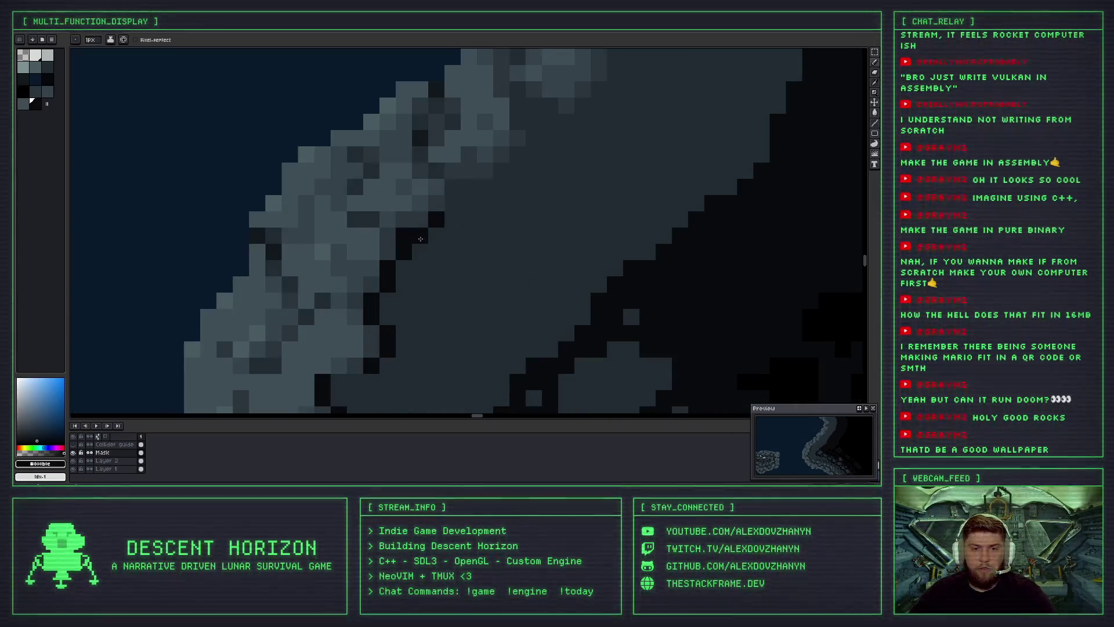
scroll(424, 286, down, 3)
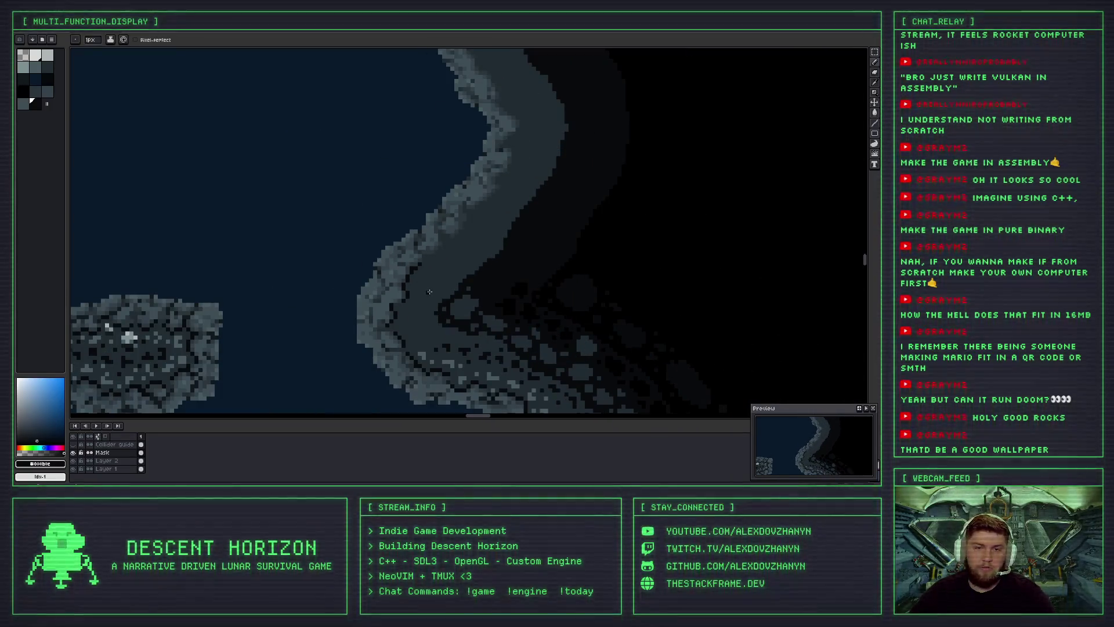
scroll(429, 291, up, 2)
key(ctrl+z)
scroll(419, 240, down, 2)
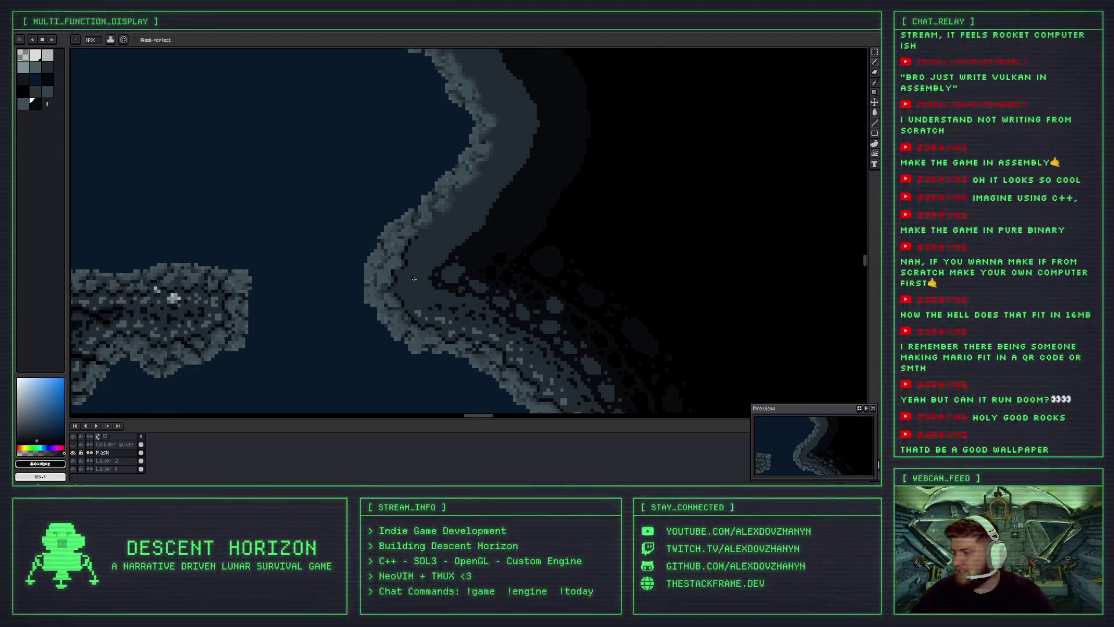
scroll(384, 273, down, 1)
scroll(380, 261, up, 1)
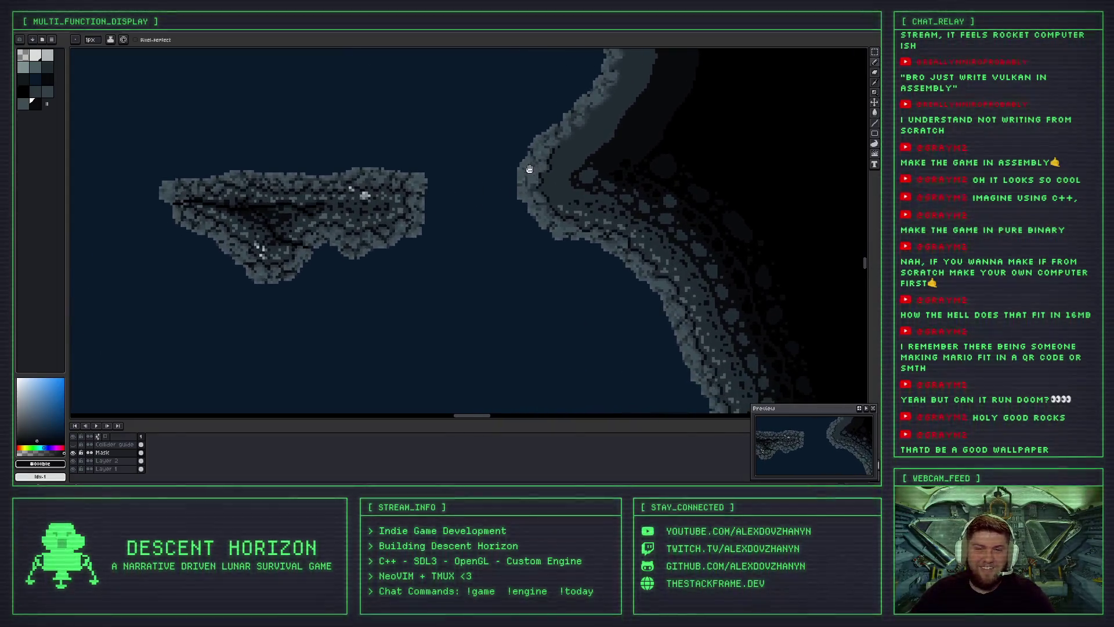
scroll(514, 218, down, 1)
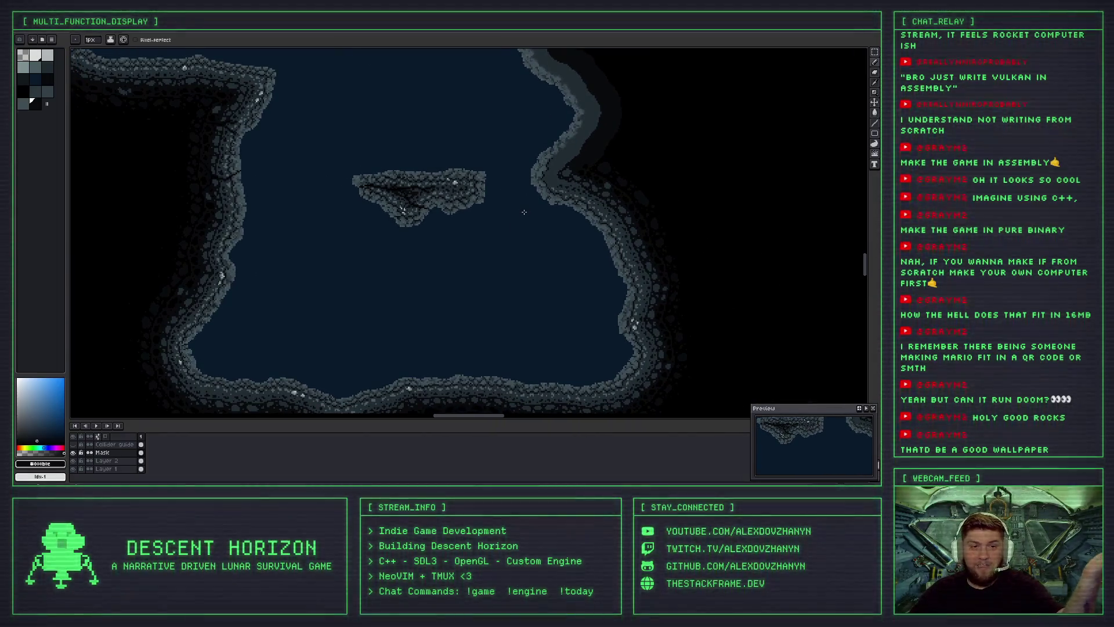
mouse_move(514, 219)
mouse_down()
mouse_move(585, 225)
mouse_move(546, 256)
mouse_up()
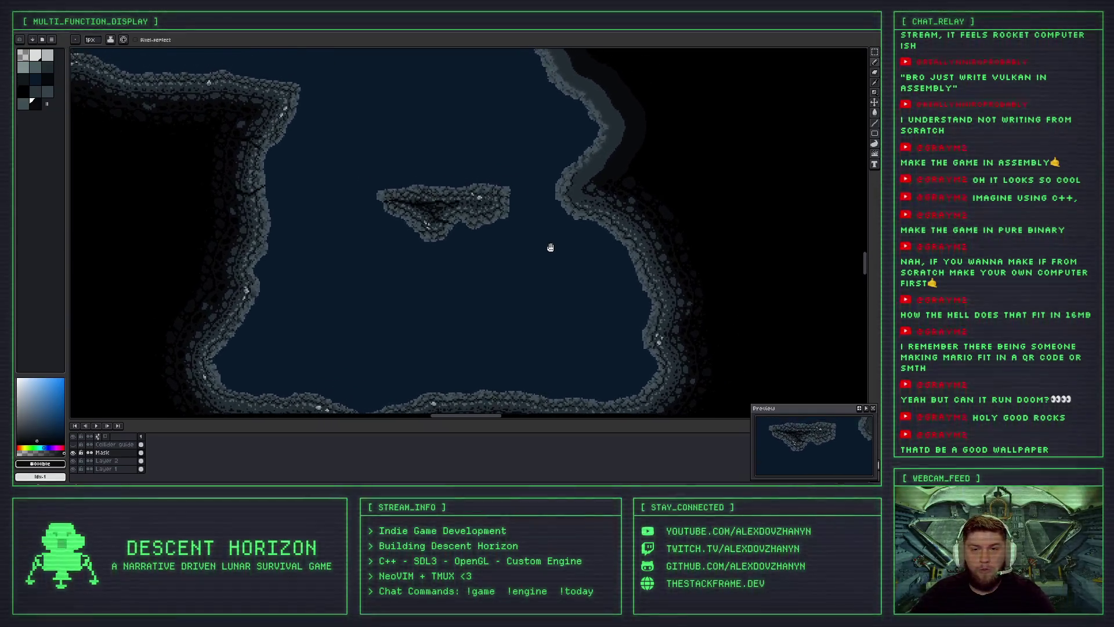
scroll(418, 157, down, 2)
scroll(418, 157, left, 3)
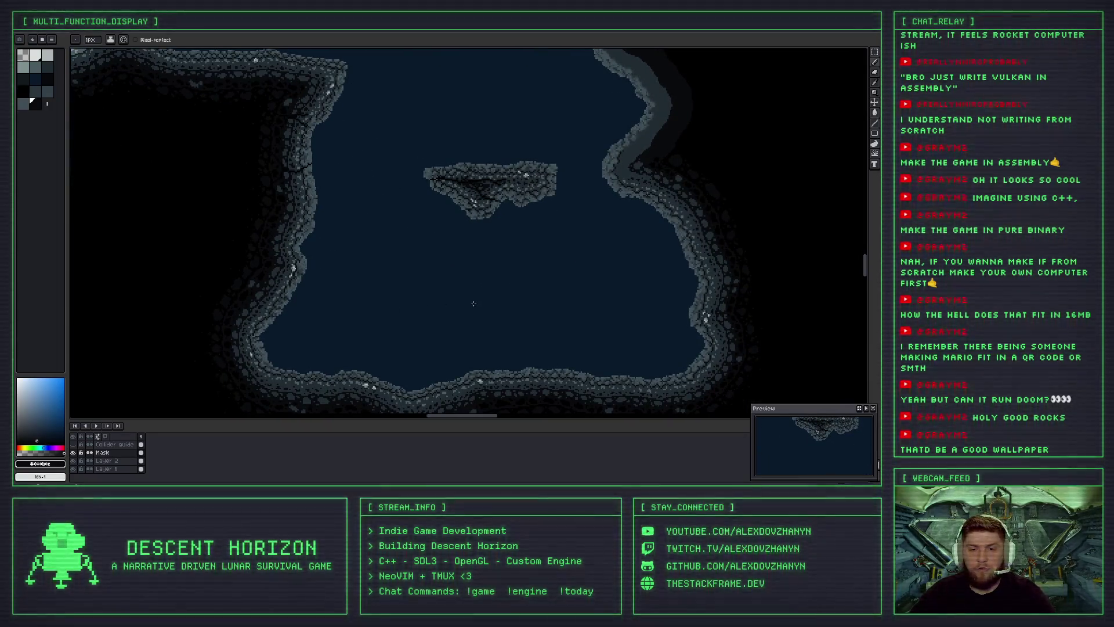
drag(473, 303, 458, 253)
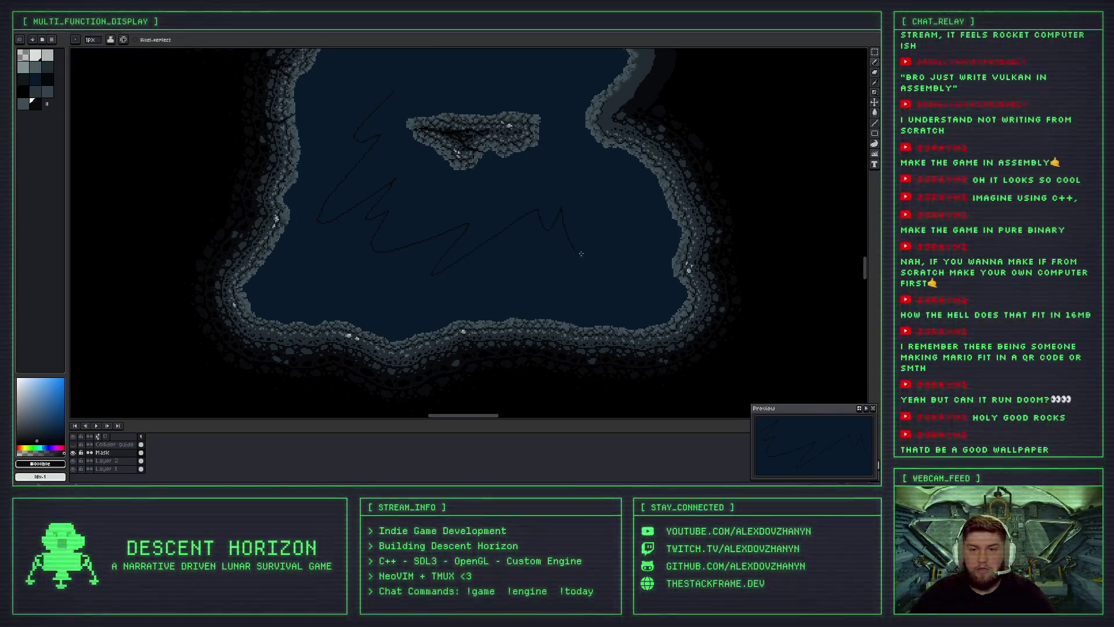
key(ctrl+z)
drag(536, 156, 460, 157)
mouse_move(432, 100)
mouse_down()
mouse_move(373, 212)
mouse_move(413, 150)
mouse_up()
scroll(438, 124, up, 1)
scroll(438, 124, up, 1)
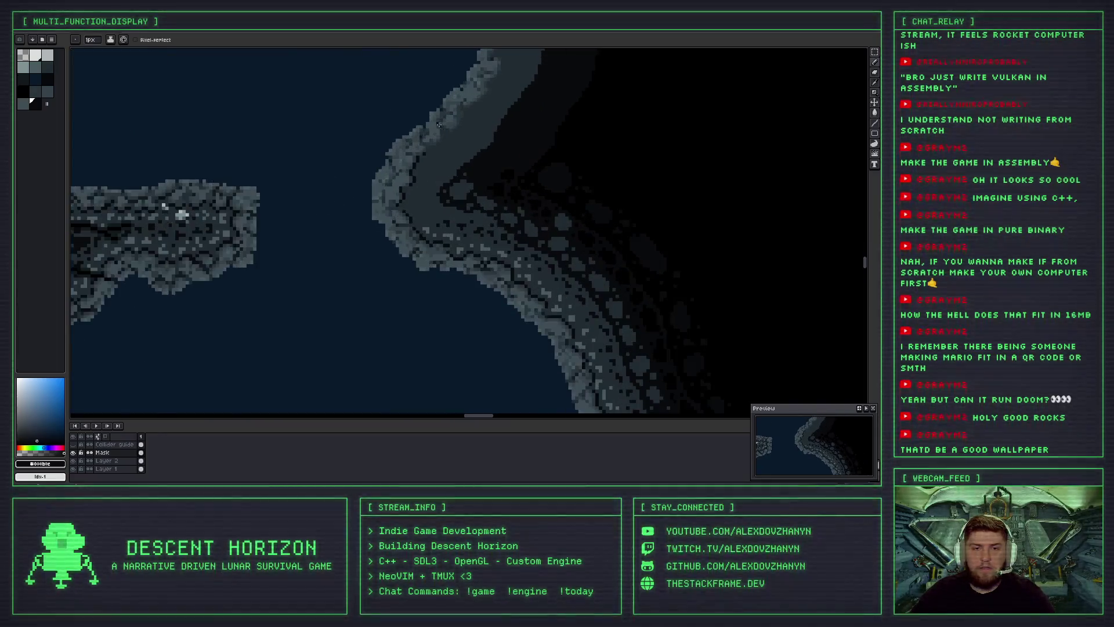
scroll(420, 167, up, 2)
scroll(424, 134, up, 2)
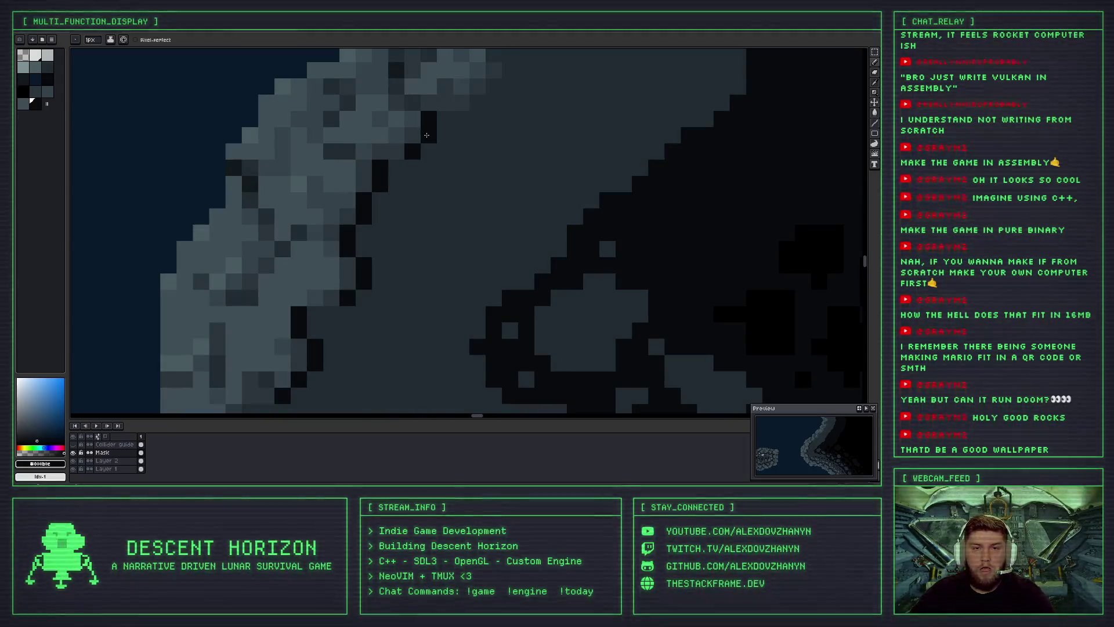
scroll(407, 140, down, 2)
scroll(344, 173, down, 2)
scroll(345, 172, down, 1)
scroll(344, 172, down, 1)
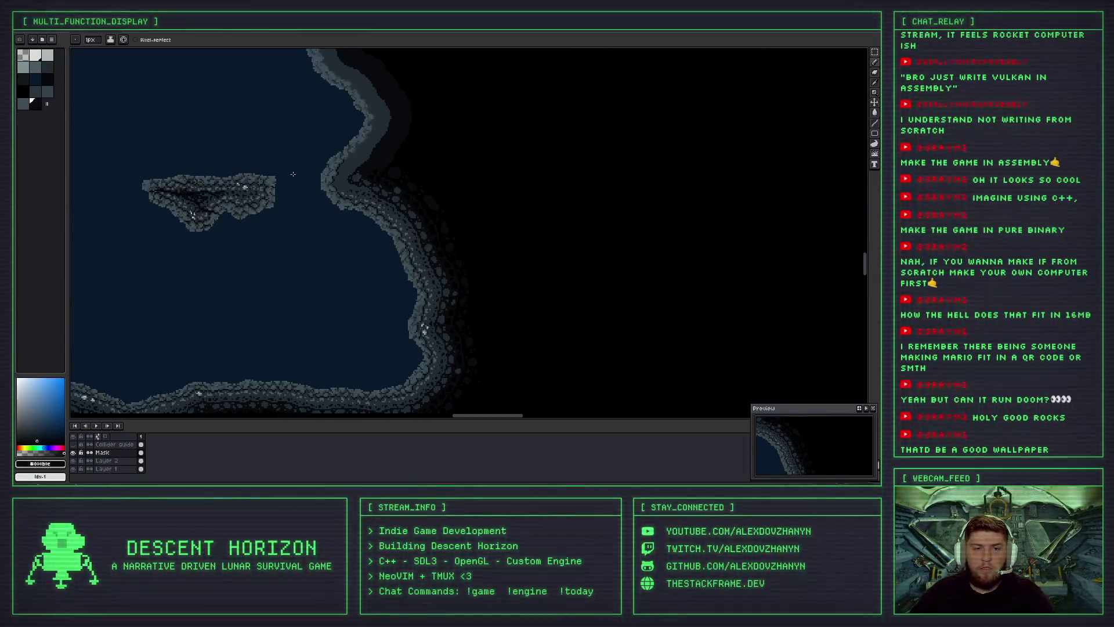
scroll(506, 152, down, 1)
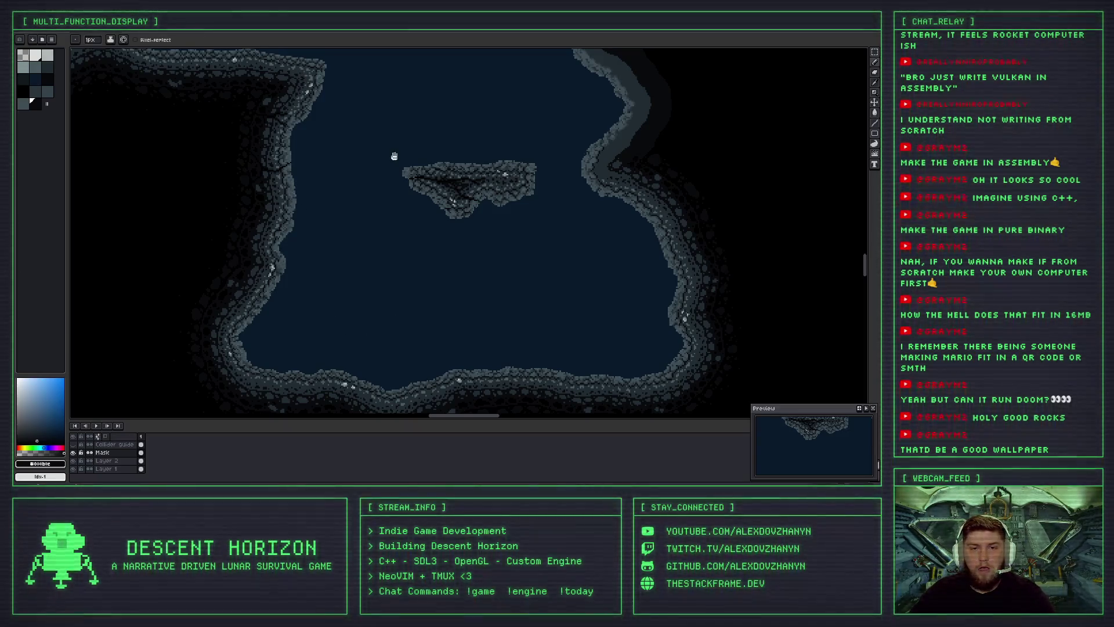
drag(390, 154, 335, 196)
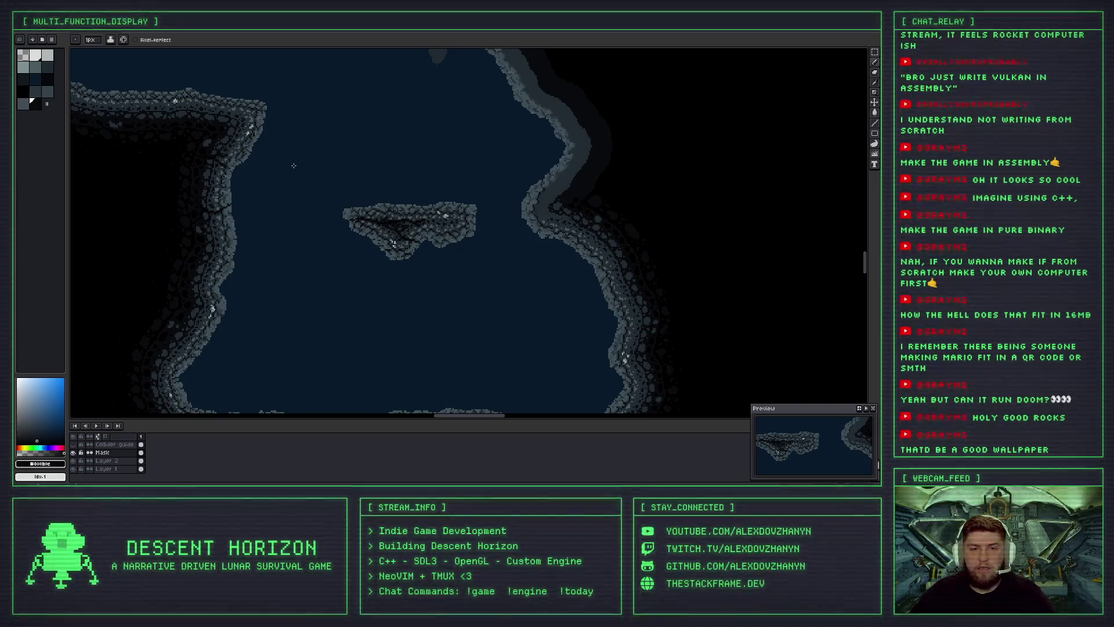
drag(294, 165, 363, 180)
scroll(323, 186, down, 2)
scroll(323, 186, down, 1)
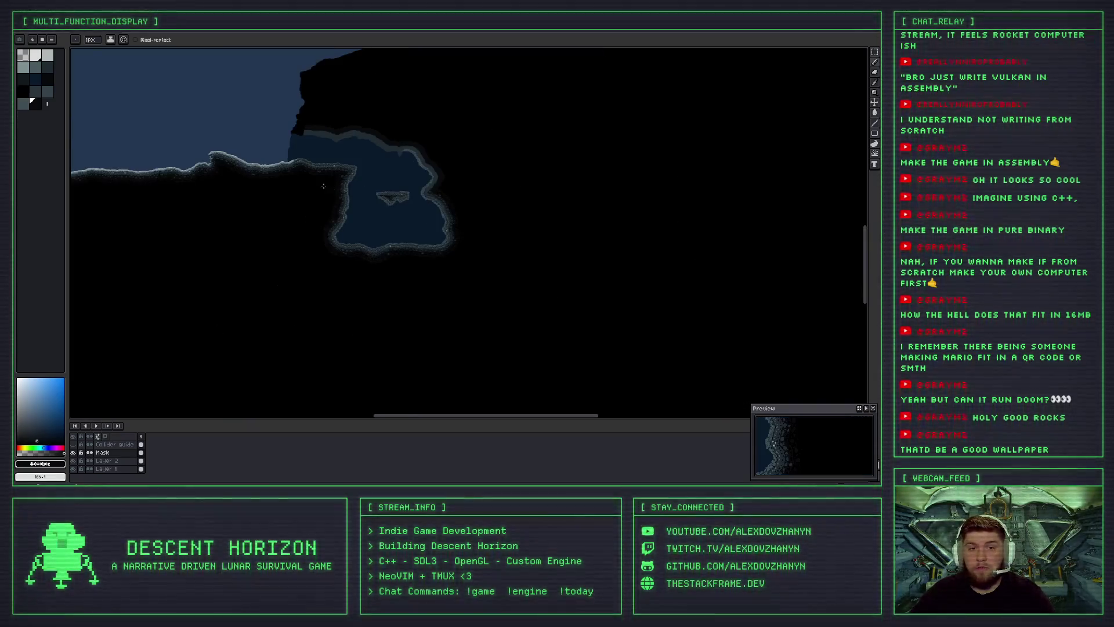
scroll(323, 185, up, 1)
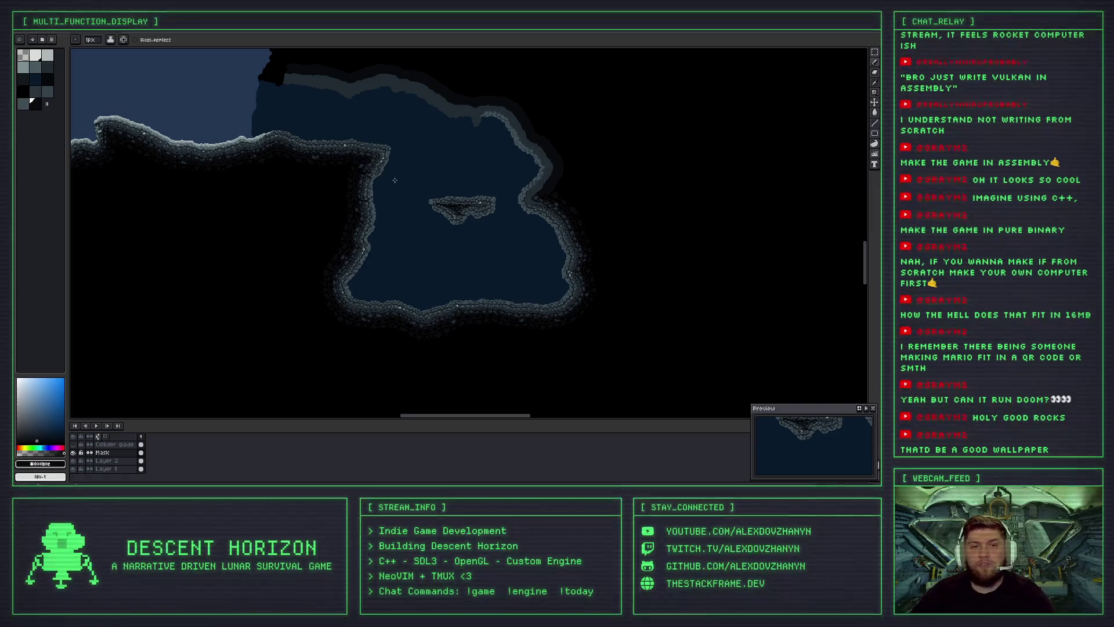
scroll(340, 174, up, 1)
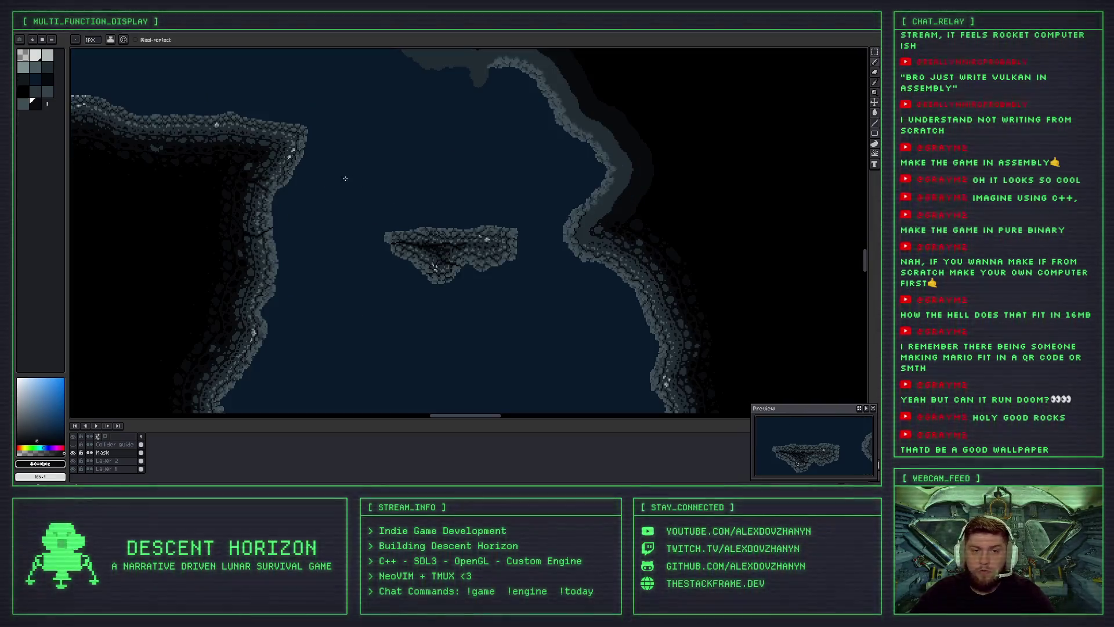
scroll(377, 174, up, 1)
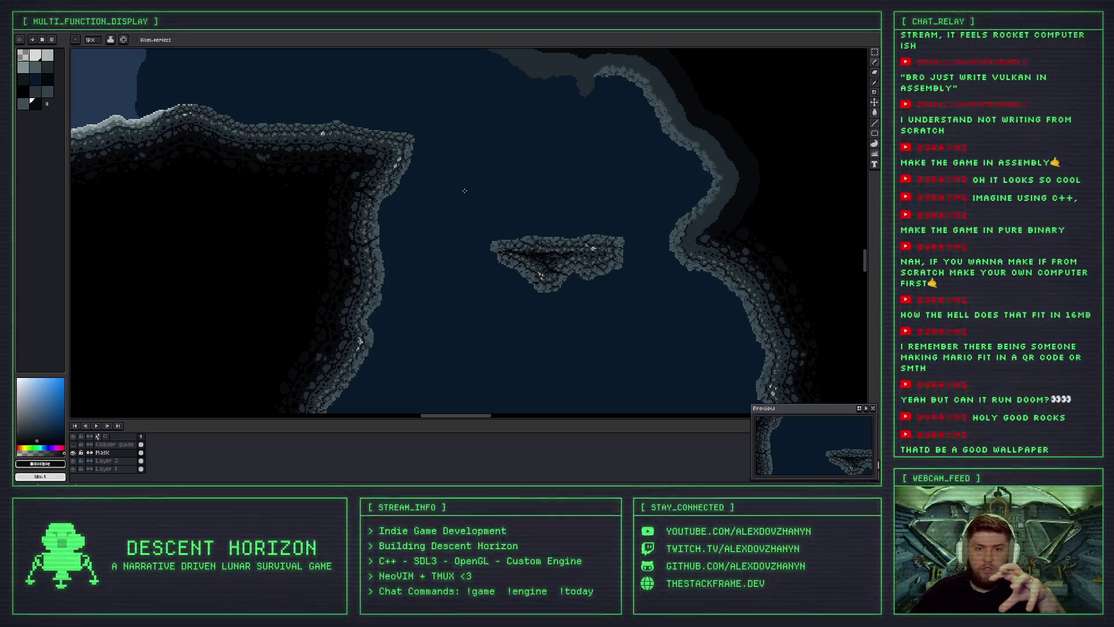
scroll(376, 127, down, 3)
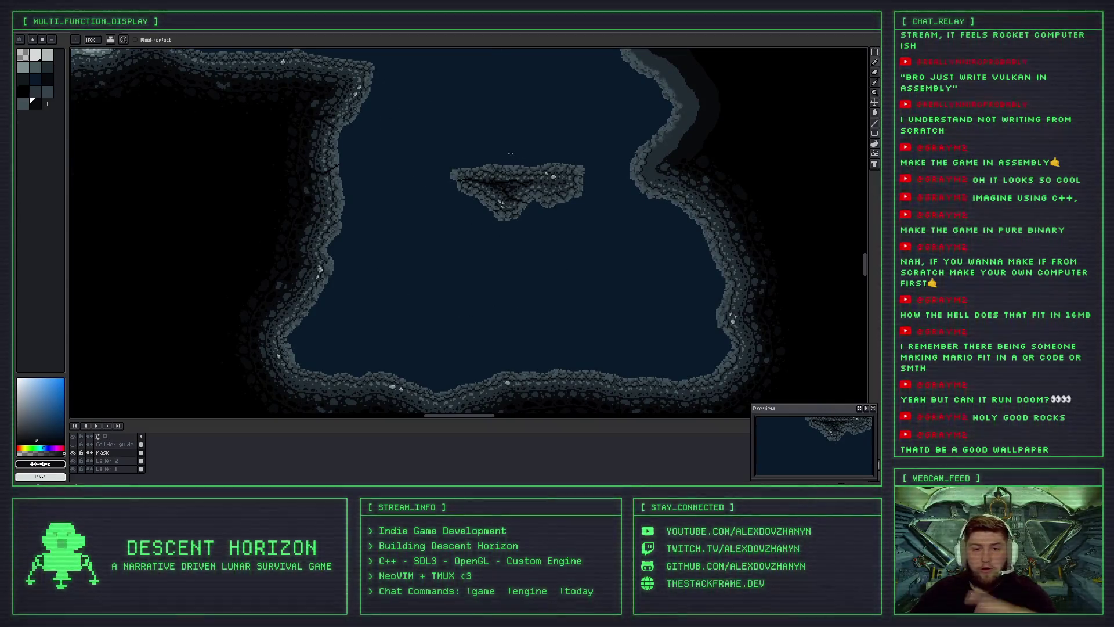
scroll(419, 241, up, 1)
scroll(419, 241, down, 1)
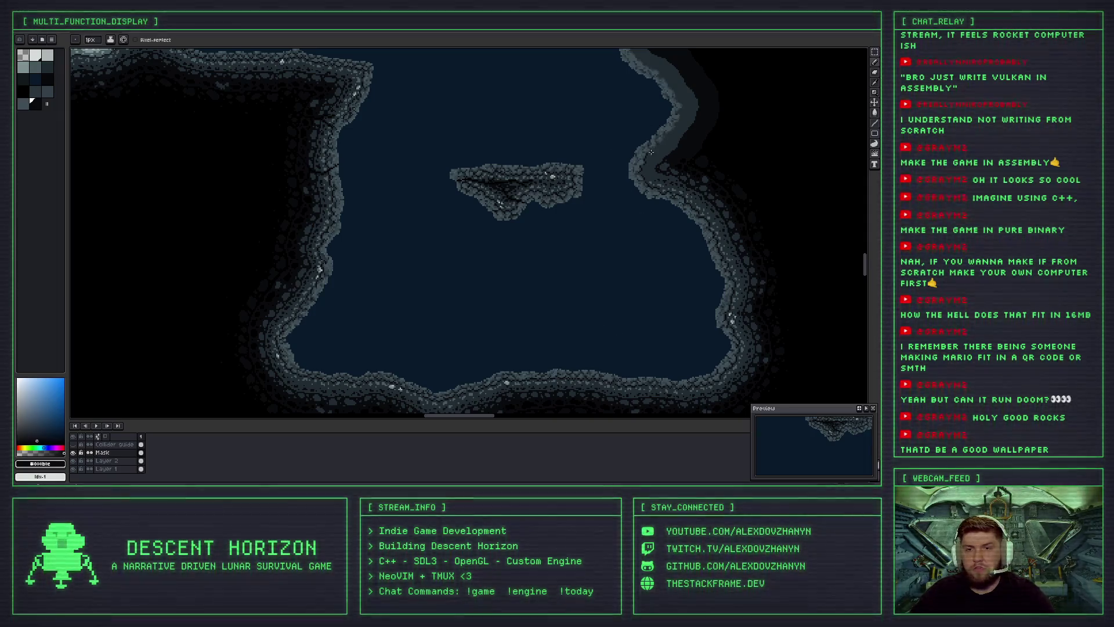
scroll(572, 193, down, 1)
scroll(511, 216, up, 2)
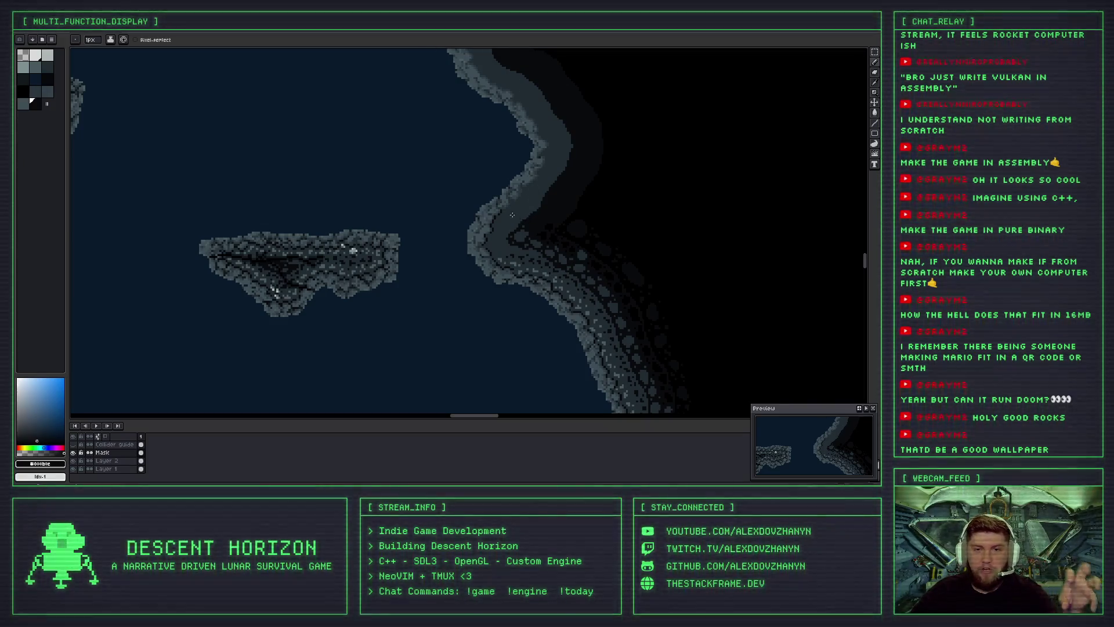
scroll(510, 214, up, 3)
scroll(511, 214, up, 2)
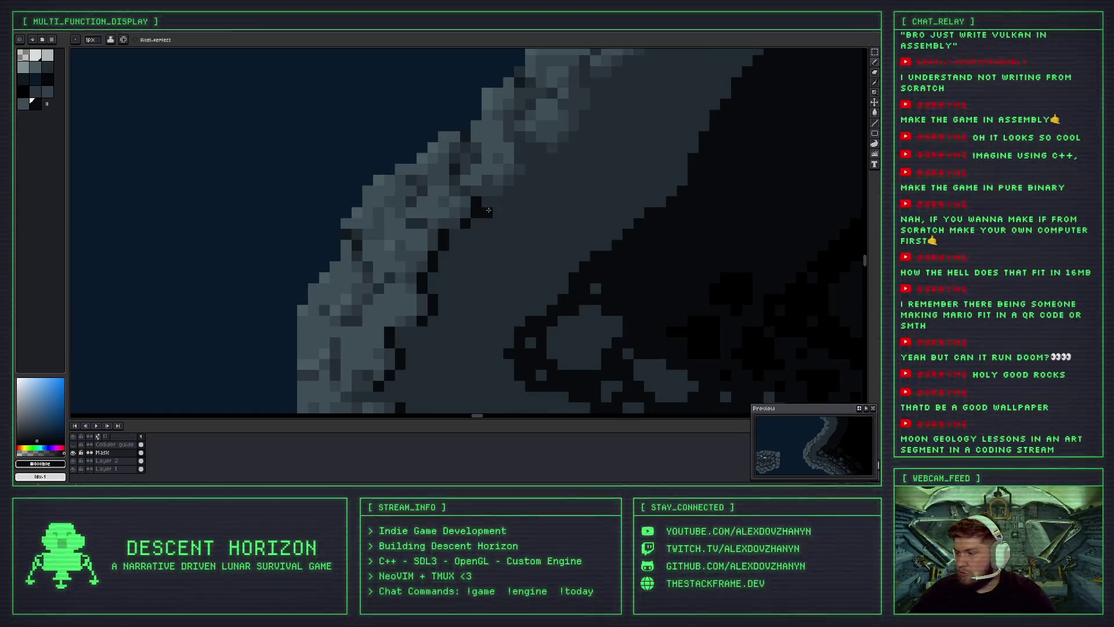
drag(485, 211, 408, 242)
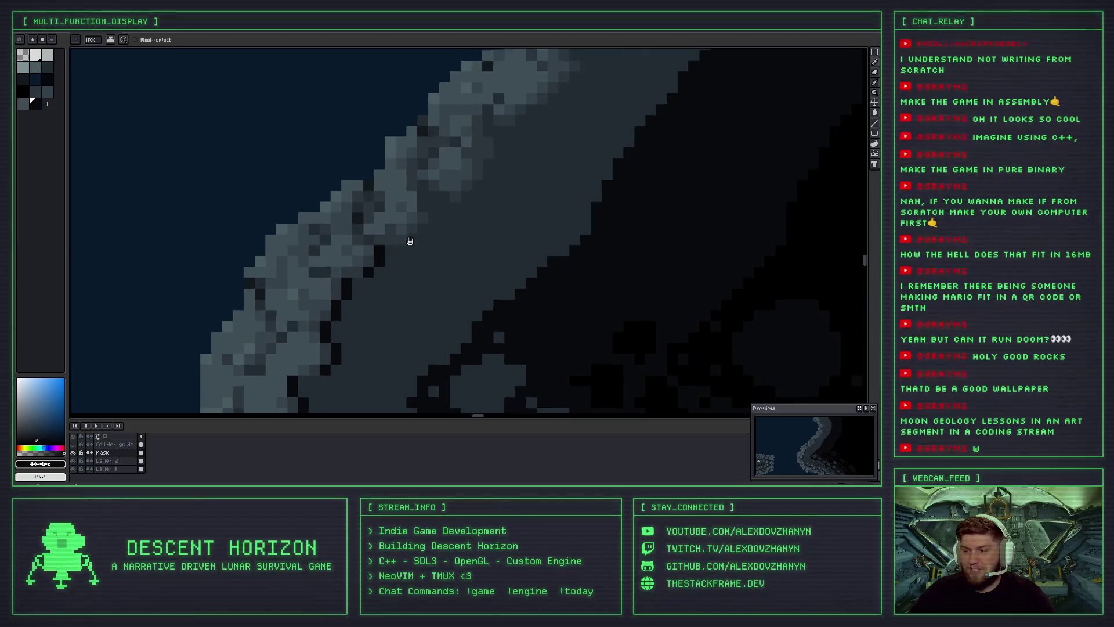
scroll(408, 242, down, 1)
scroll(407, 241, down, 3)
scroll(407, 242, up, 1)
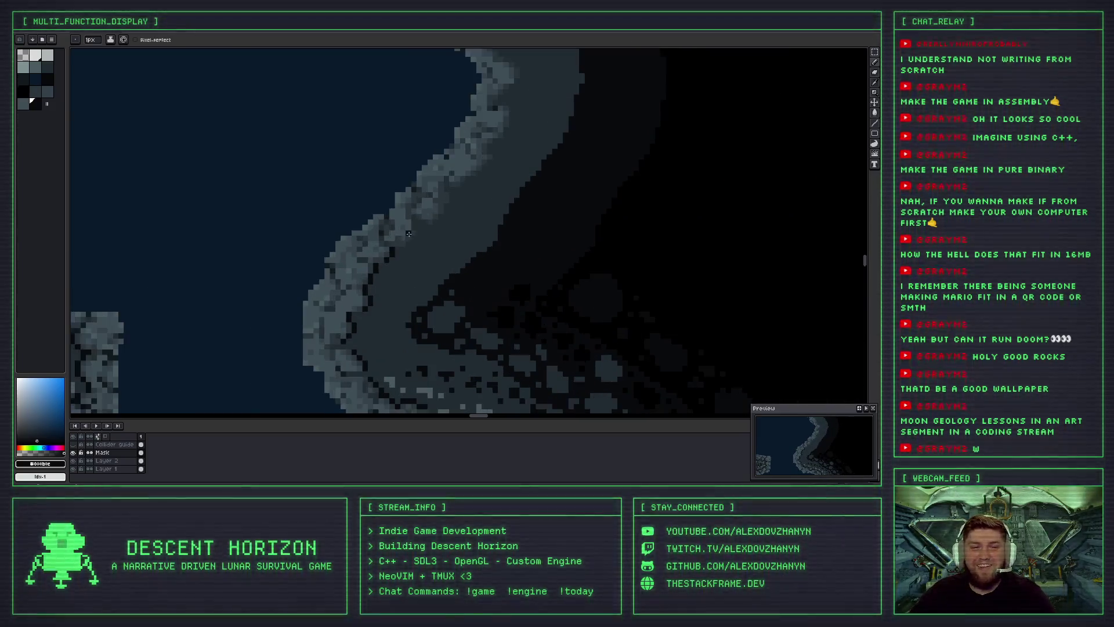
scroll(409, 245, up, 2)
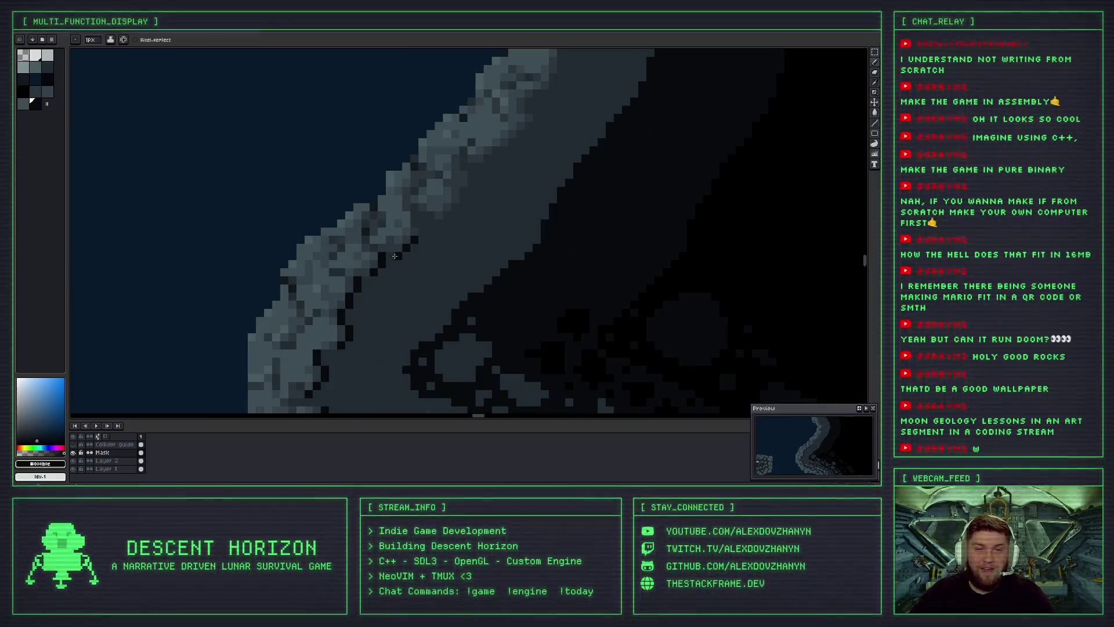
scroll(395, 256, down, 1)
scroll(397, 255, down, 1)
scroll(398, 254, up, 1)
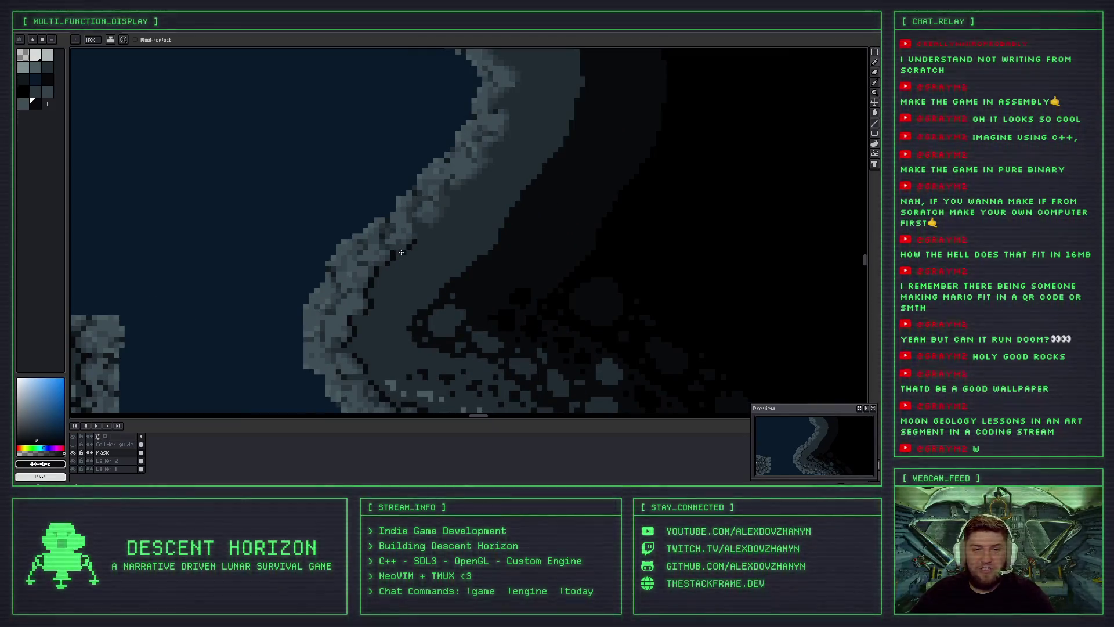
scroll(406, 262, down, 2)
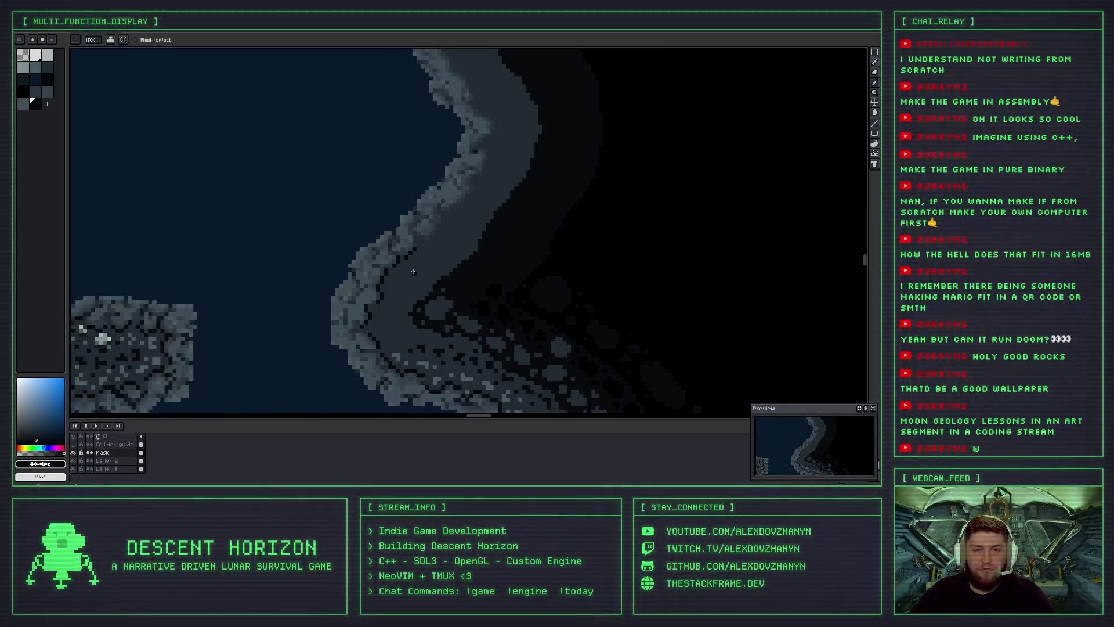
scroll(412, 273, up, 1)
scroll(409, 247, up, 1)
scroll(405, 252, down, 1)
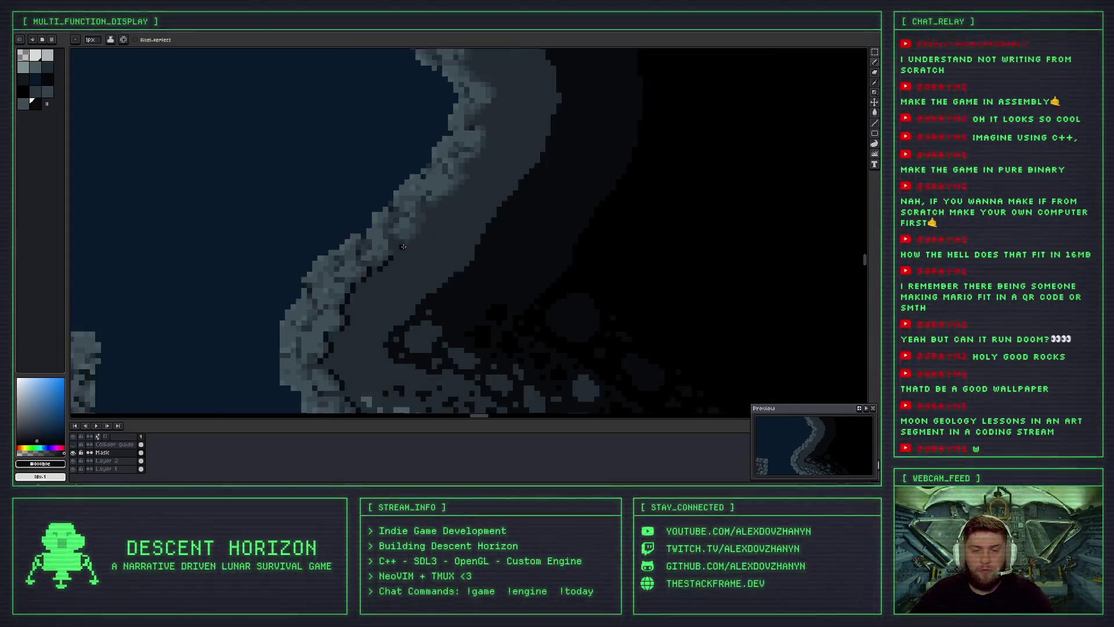
scroll(402, 259, down, 1)
scroll(399, 264, down, 1)
scroll(399, 263, down, 1)
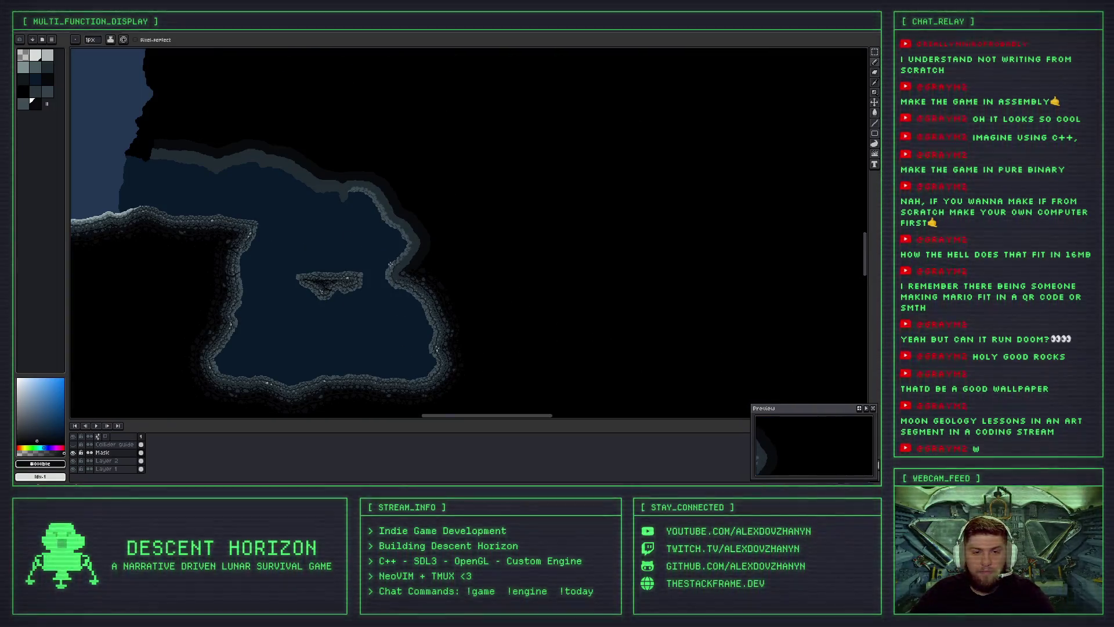
scroll(393, 265, up, 1)
drag(393, 265, 497, 261)
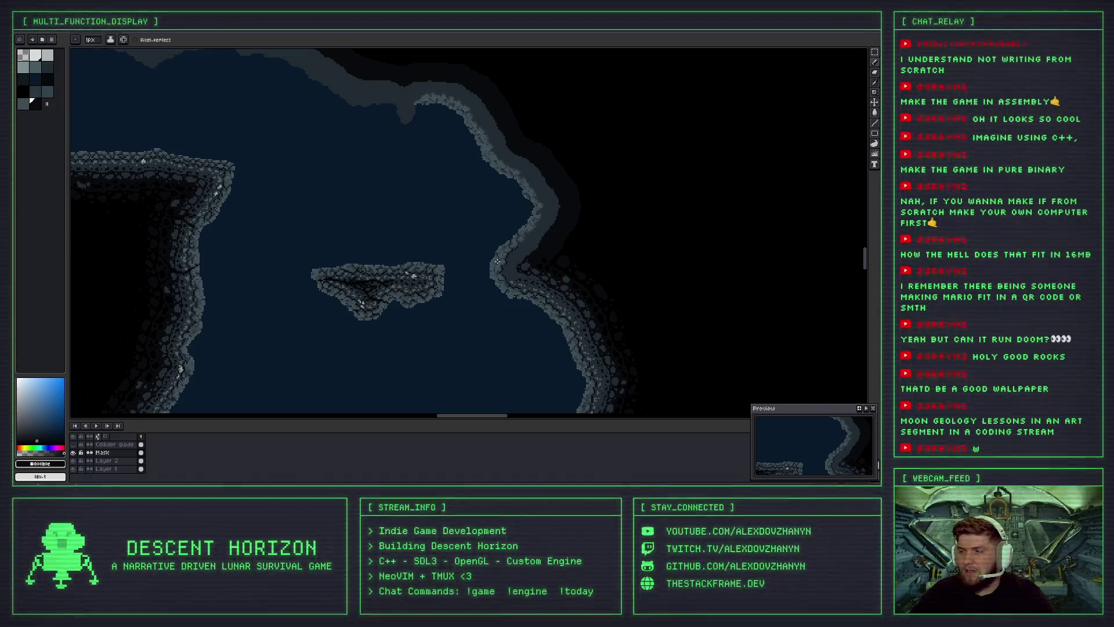
scroll(497, 261, up, 1)
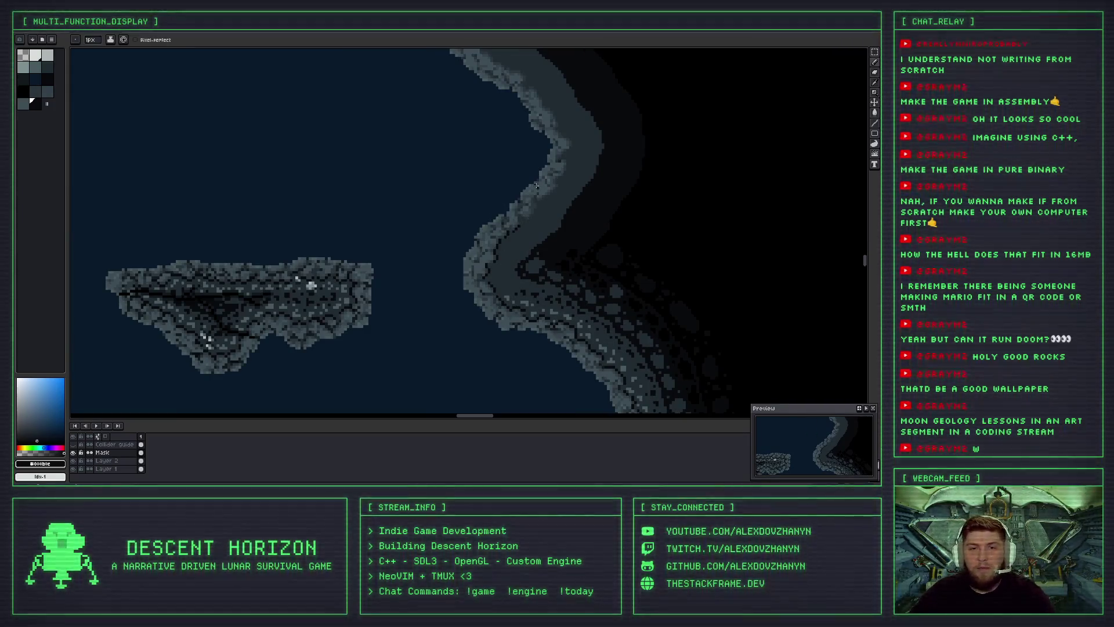
Add a dark shadow pixel under the ridge edge of the grey rock wall.
scroll(535, 191, up, 1)
scroll(528, 213, up, 1)
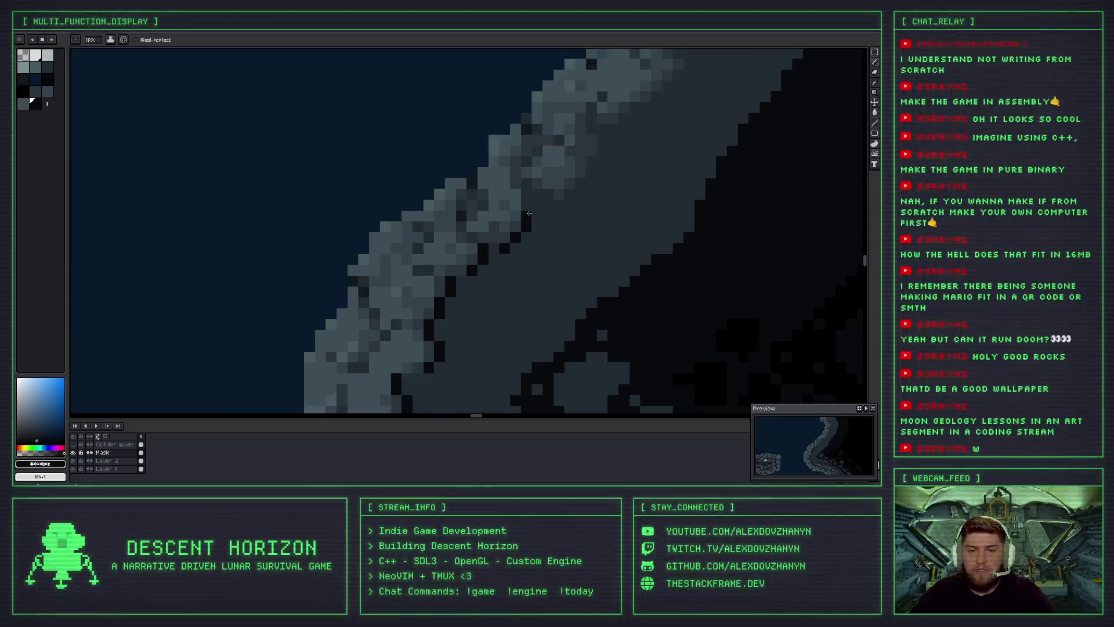
scroll(528, 213, up, 1)
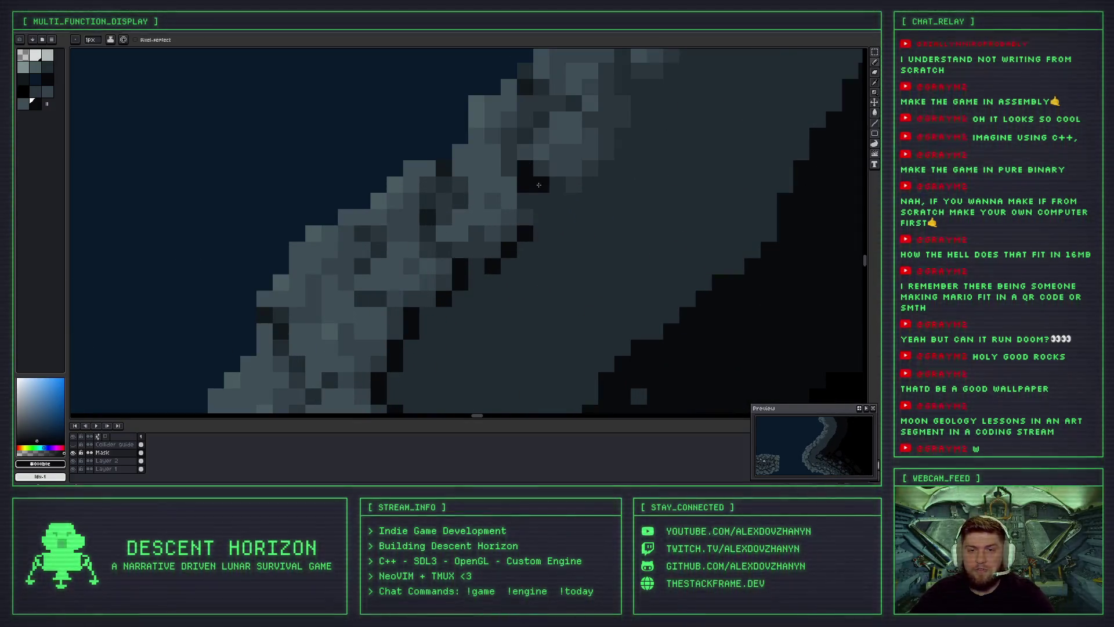
scroll(527, 200, down, 3)
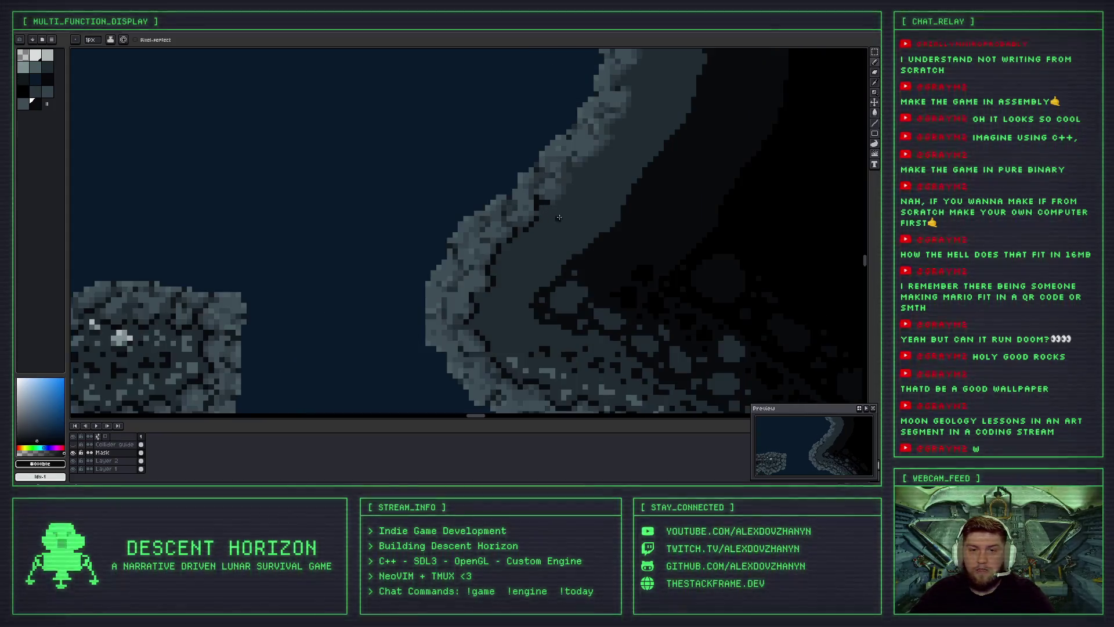
scroll(492, 259, up, 1)
scroll(466, 247, up, 1)
scroll(465, 247, up, 1)
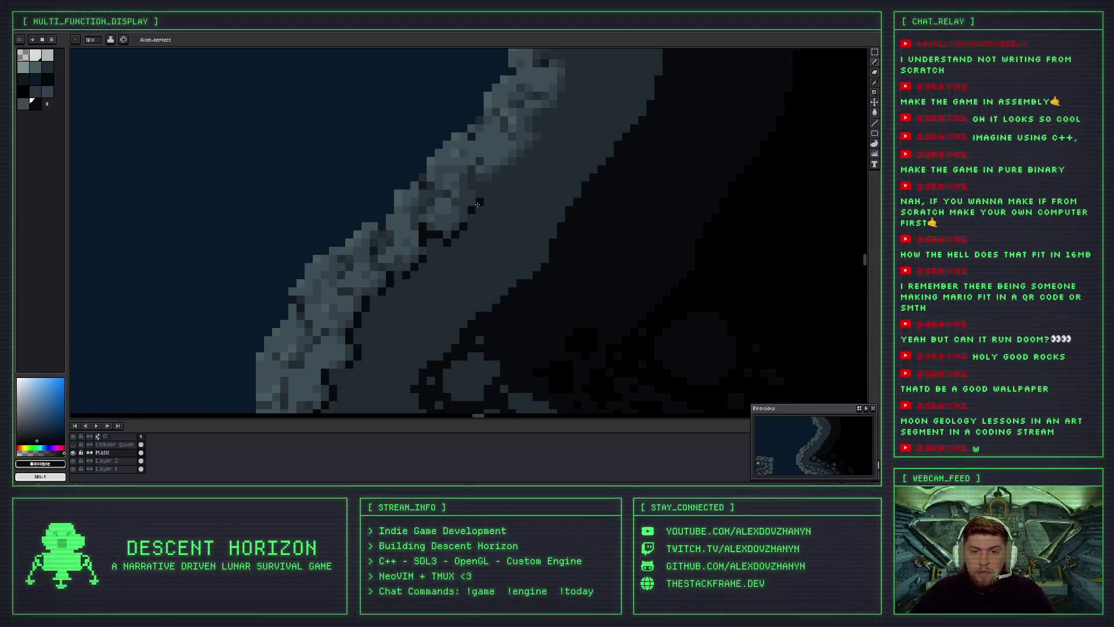
scroll(477, 175, down, 1)
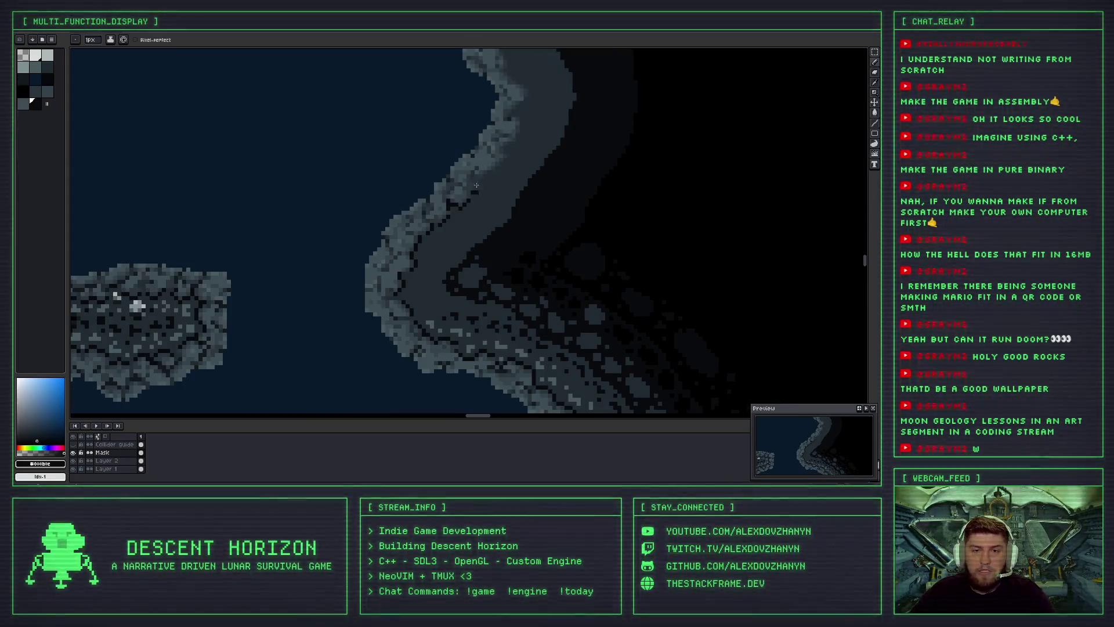
scroll(477, 185, up, 2)
scroll(481, 184, up, 1)
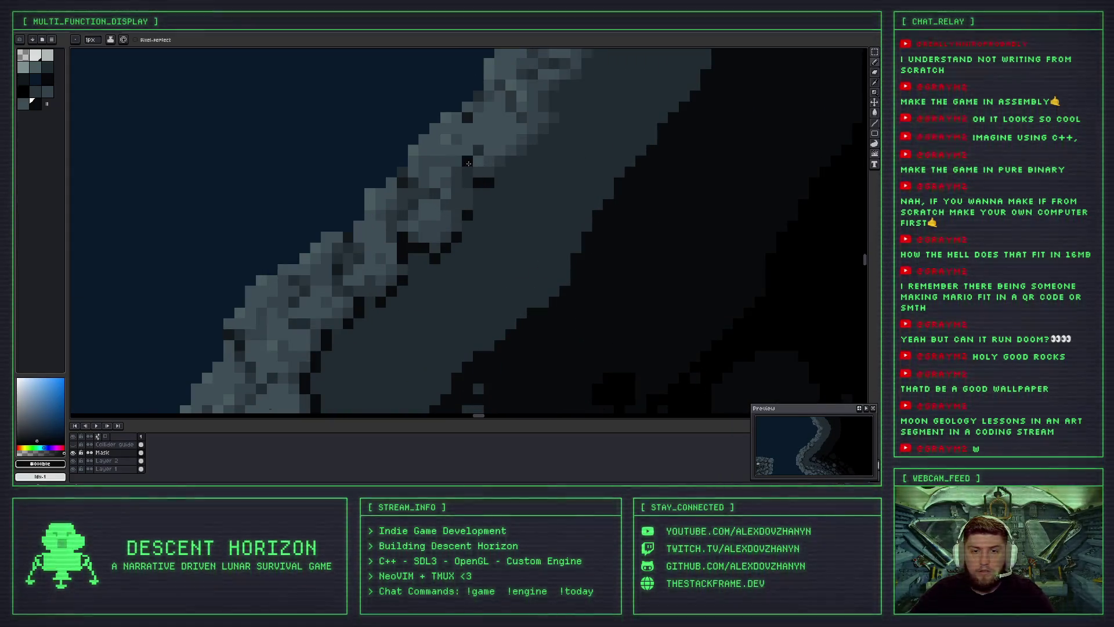
scroll(480, 206, down, 2)
scroll(484, 213, down, 1)
scroll(486, 219, down, 1)
scroll(487, 215, up, 1)
scroll(496, 192, up, 2)
scroll(508, 168, up, 1)
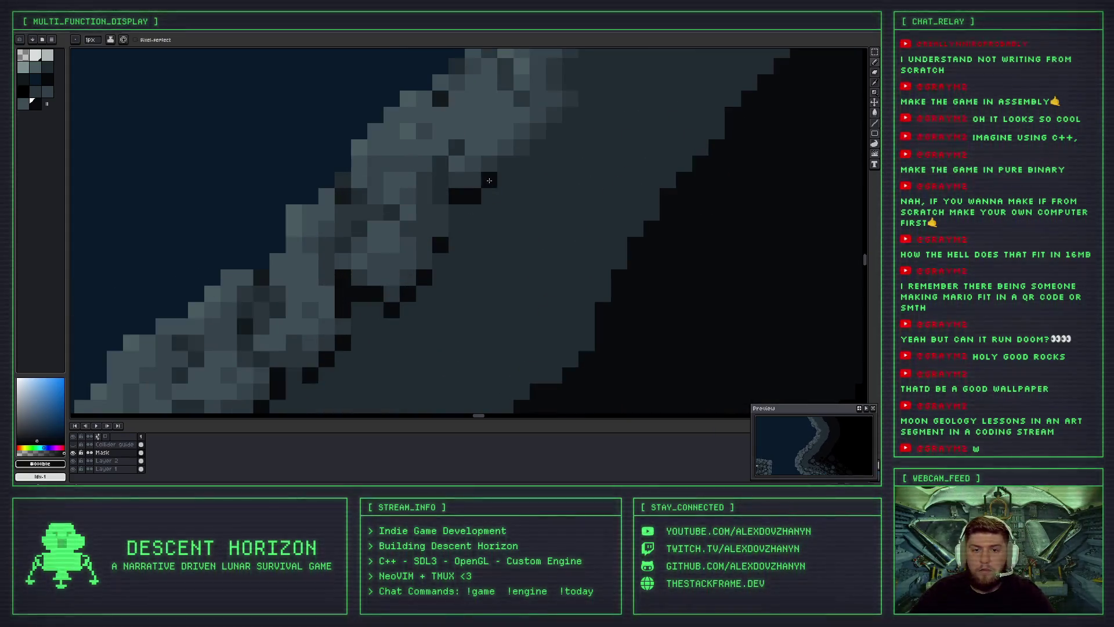
click(520, 162)
Sketch a temporary arrow pointing at the cave wall edge, then undo it.
mouse_move(551, 135)
mouse_down()
mouse_move(440, 266)
mouse_move(451, 231)
mouse_up()
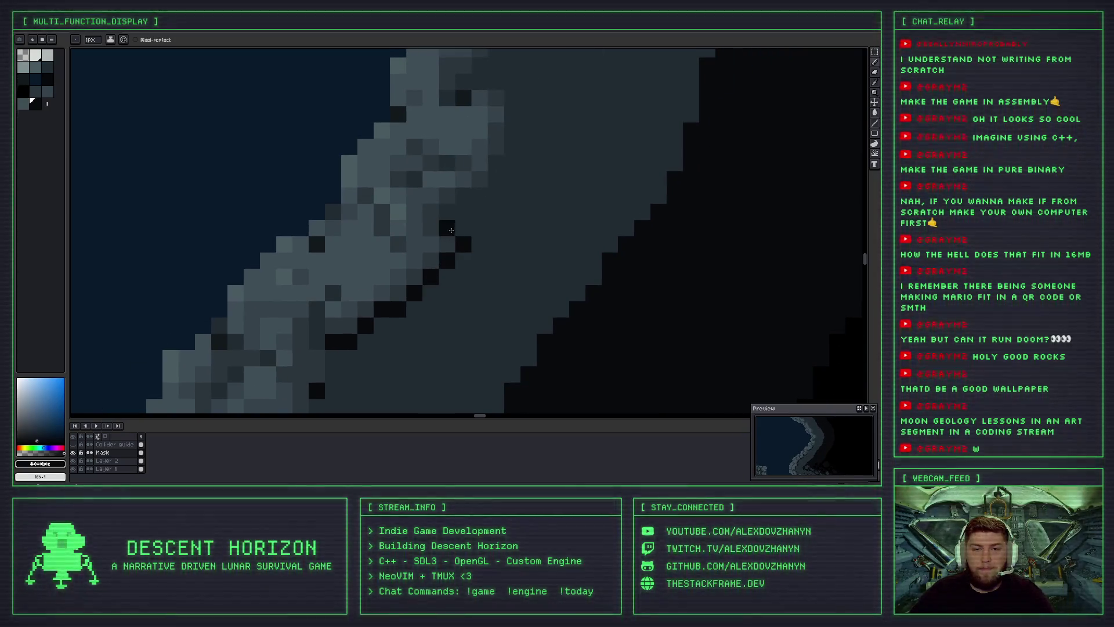
scroll(448, 214, down, 2)
scroll(418, 297, down, 2)
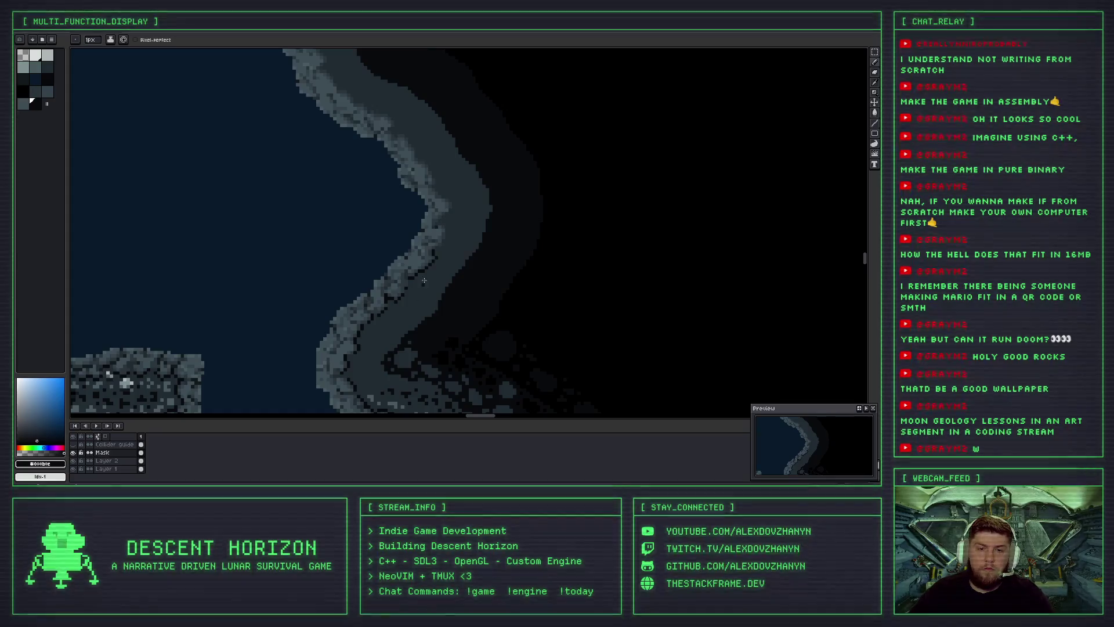
scroll(424, 281, up, 2)
scroll(423, 212, up, 2)
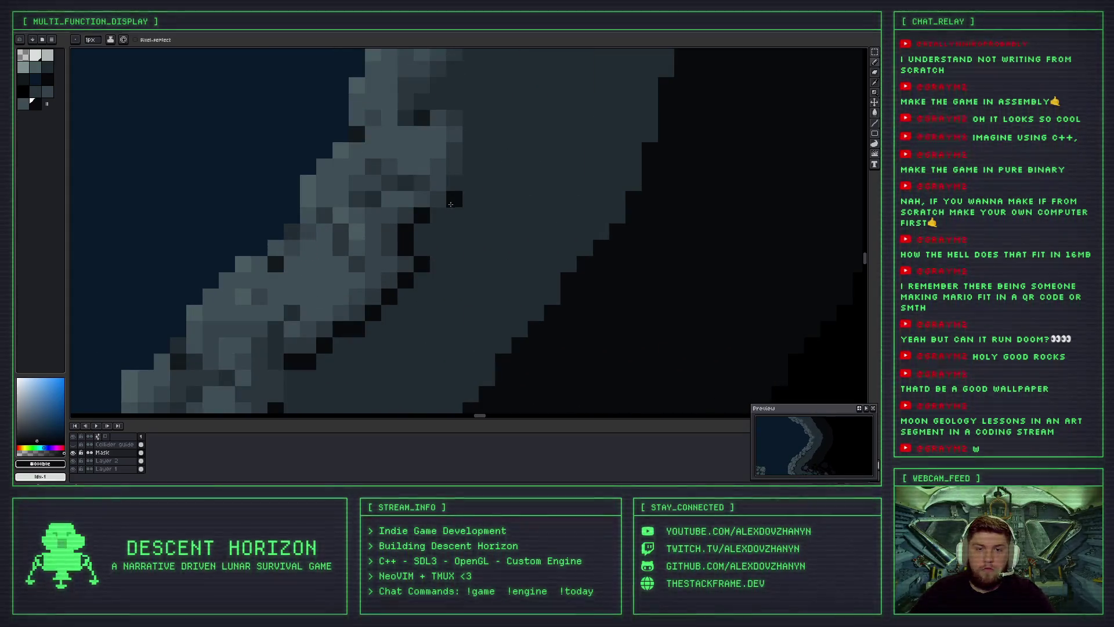
scroll(450, 206, down, 1)
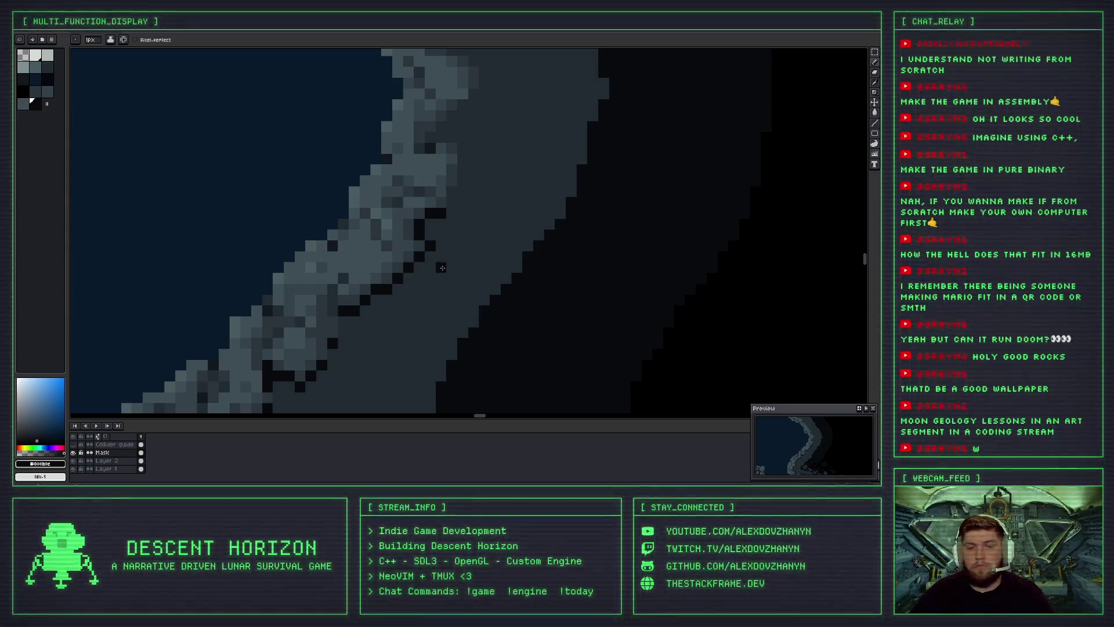
scroll(374, 253, down, 1)
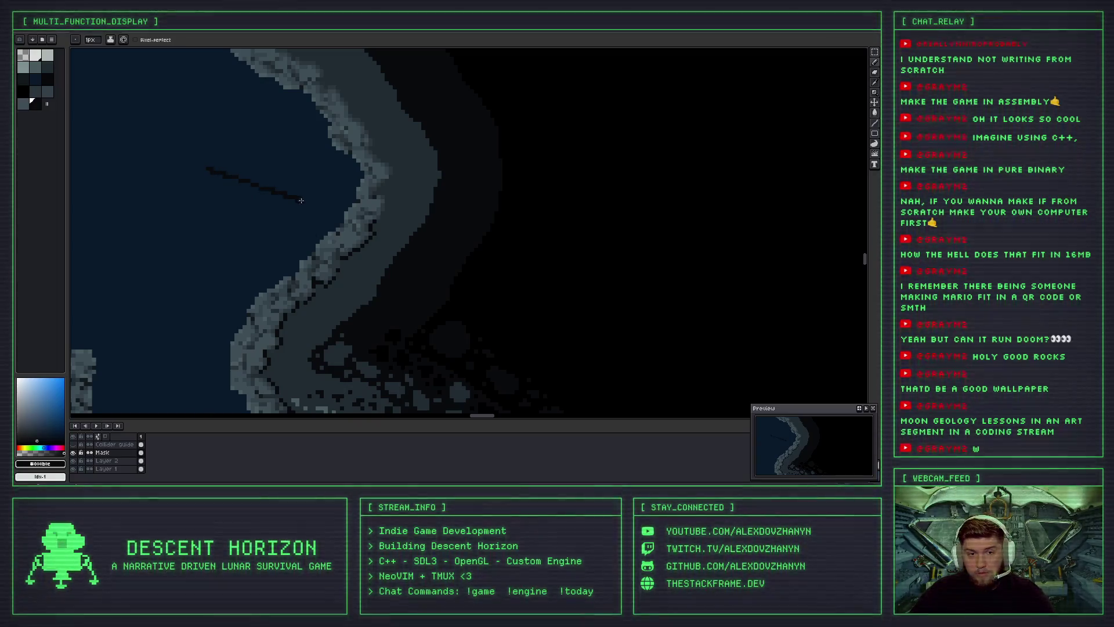
drag(321, 187, 331, 197)
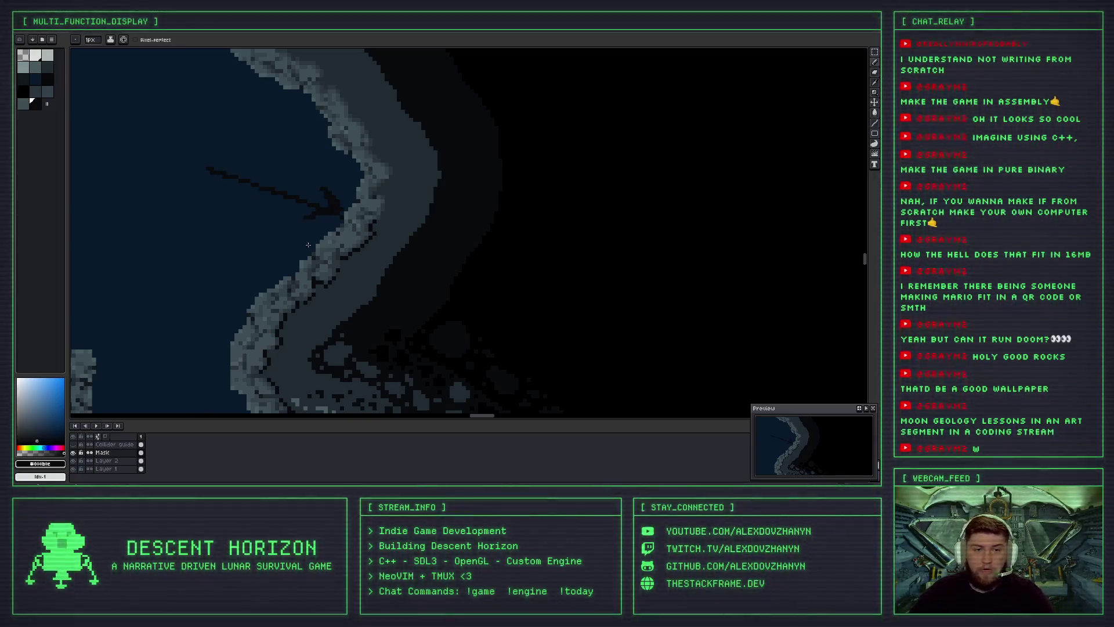
key(ctrl+z)
key(ctrl+z)
key(ctrl+z)
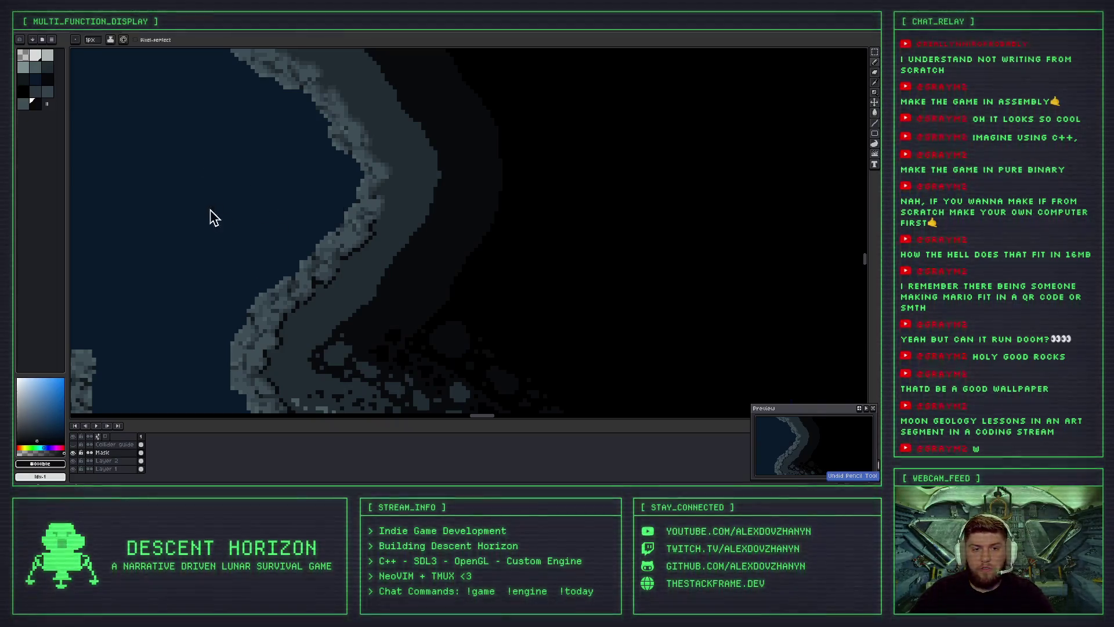
mouse_move(283, 208)
mouse_down()
mouse_move(326, 214)
mouse_move(310, 220)
mouse_up()
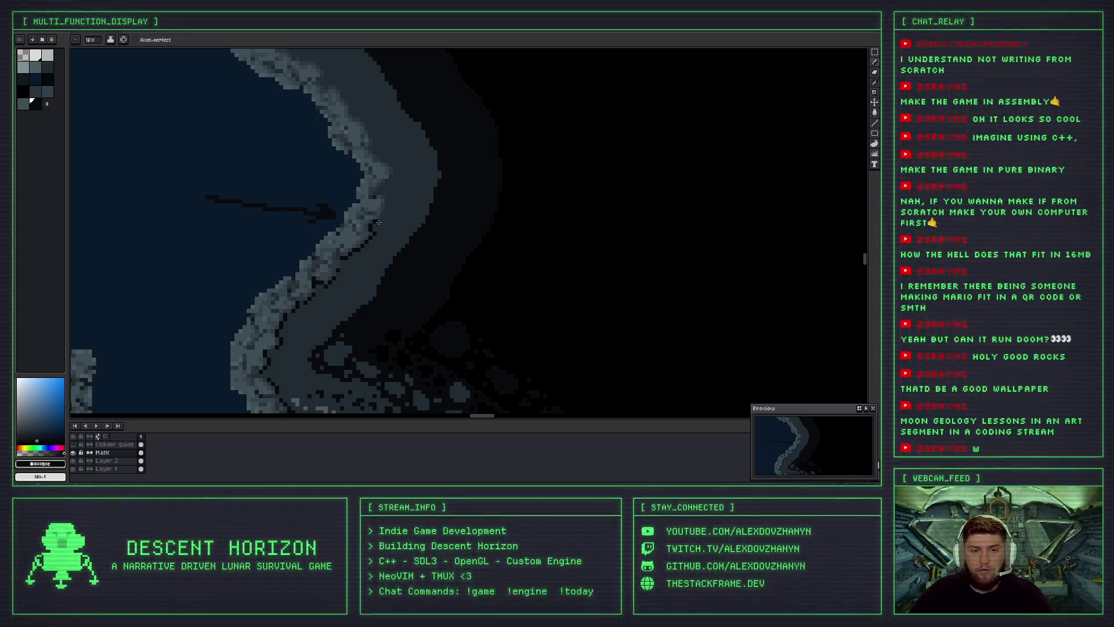
scroll(390, 235, up, 1)
scroll(380, 212, up, 1)
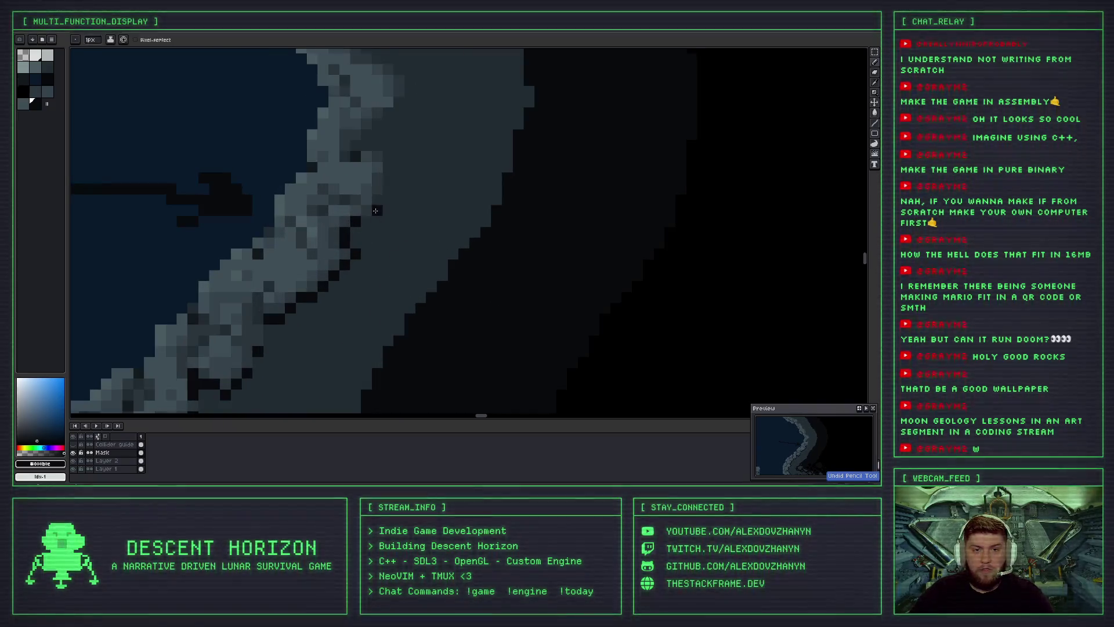
key(ctrl+z)
key(ctrl+z)
key(ctrl+z)
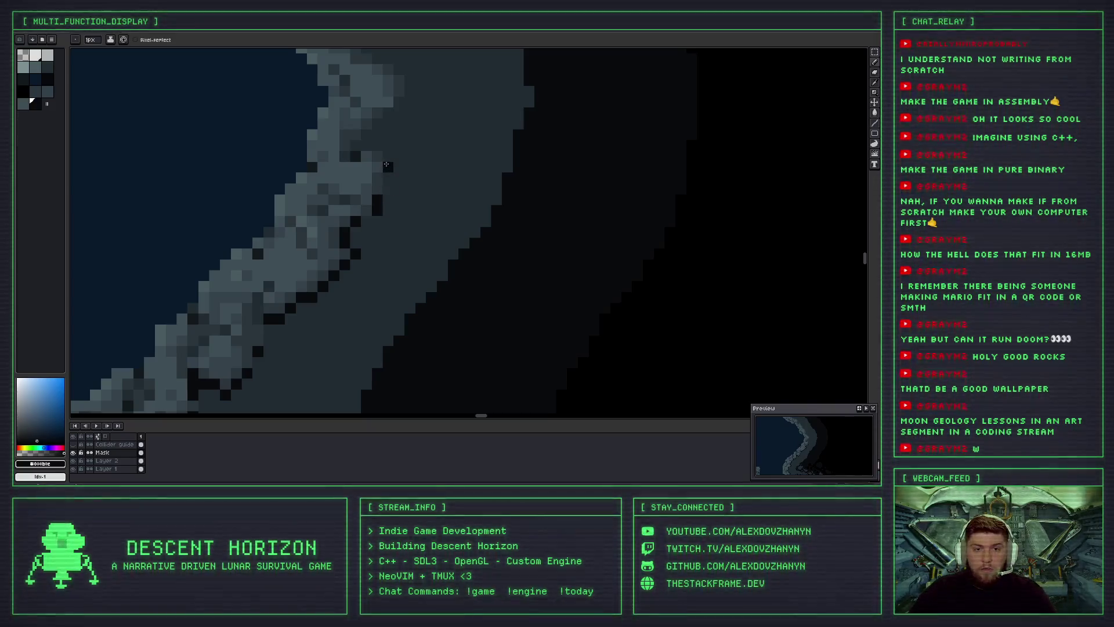
Paint three more dark shadow pixels along the ridge edge of the rock wall.
click(388, 156)
click(363, 145)
click(367, 136)
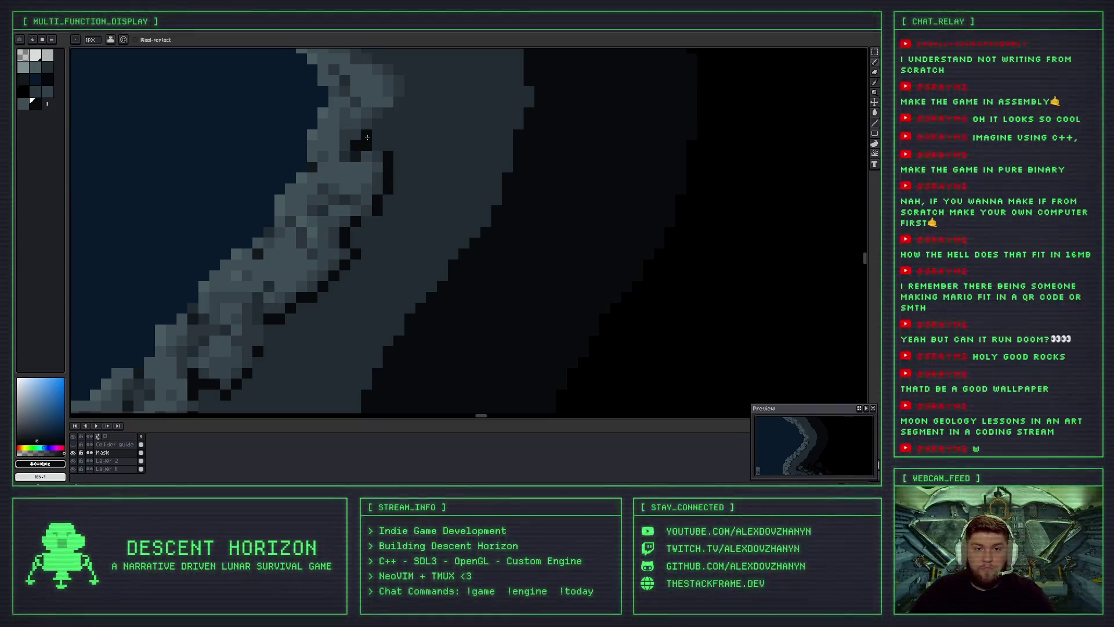
scroll(386, 124, down, 1)
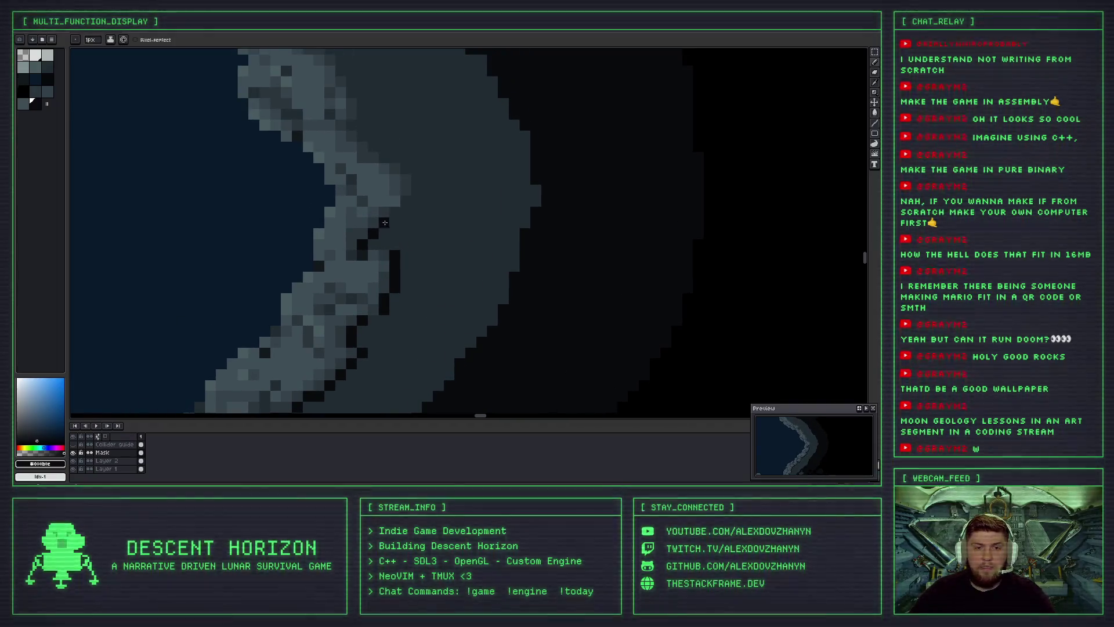
scroll(214, 290, down, 1)
scroll(214, 290, down, 1)
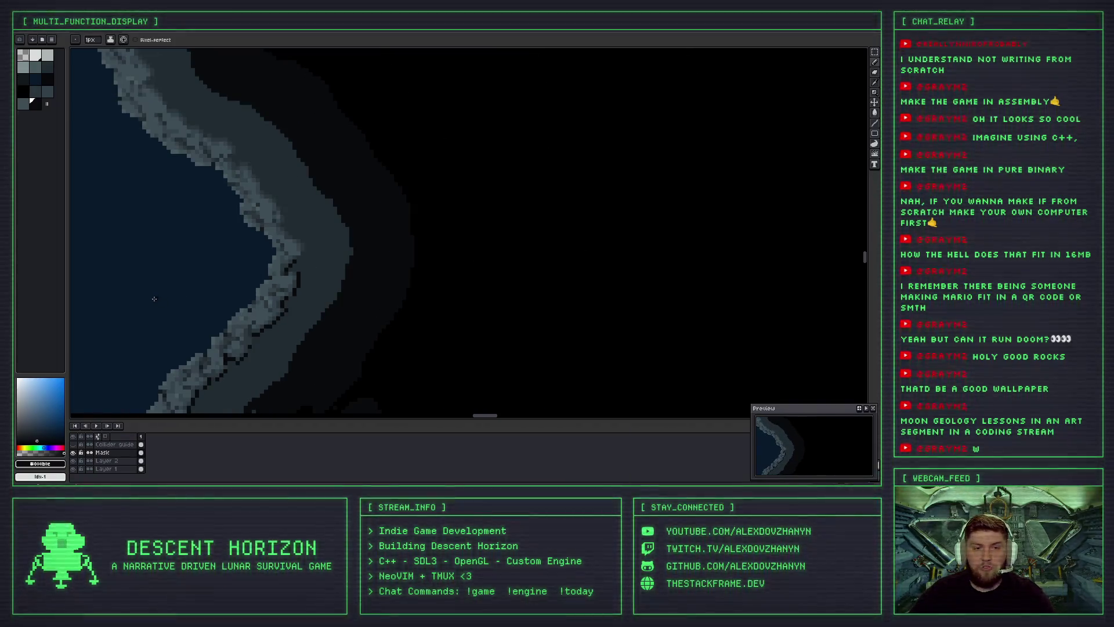
Sketch a temporary pointing line at the rock edge, undo it, and pan along the wall.
drag(149, 304, 368, 244)
drag(313, 270, 429, 207)
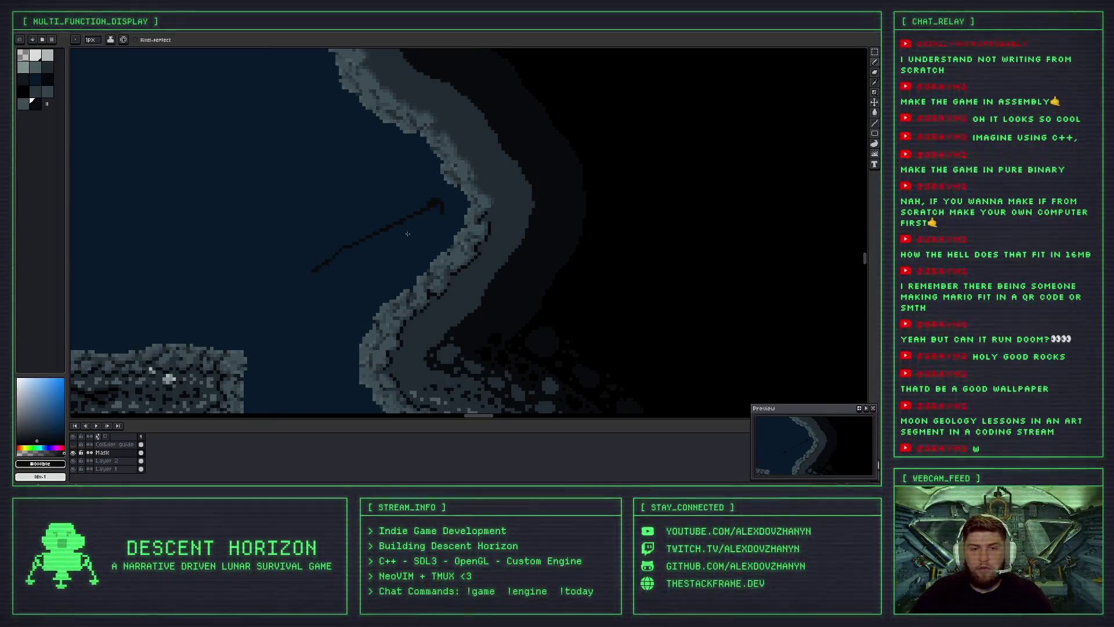
key(ctrl+z)
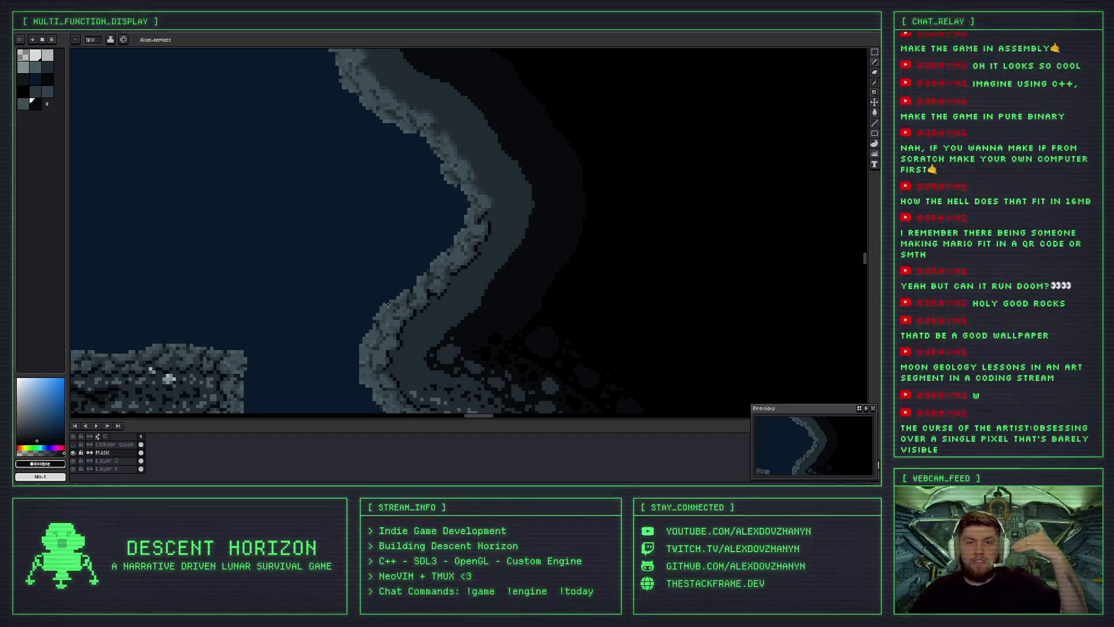
drag(386, 302, 506, 280)
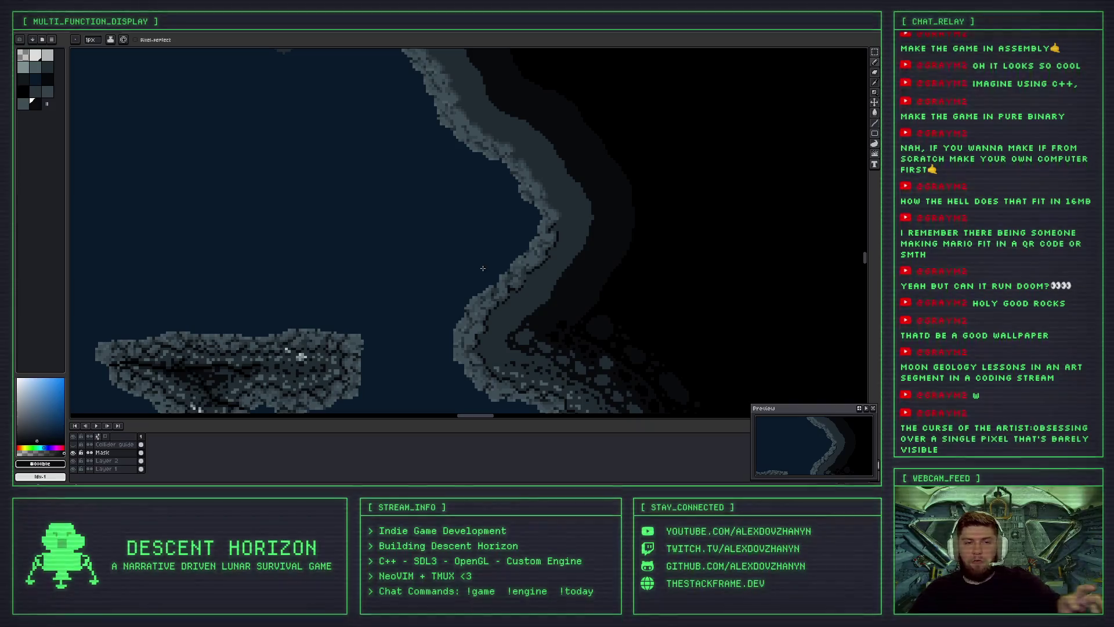
Bring the small rock island into view, then undo two temporary arrow strokes.
scroll(465, 283, down, 2)
scroll(453, 298, down, 3)
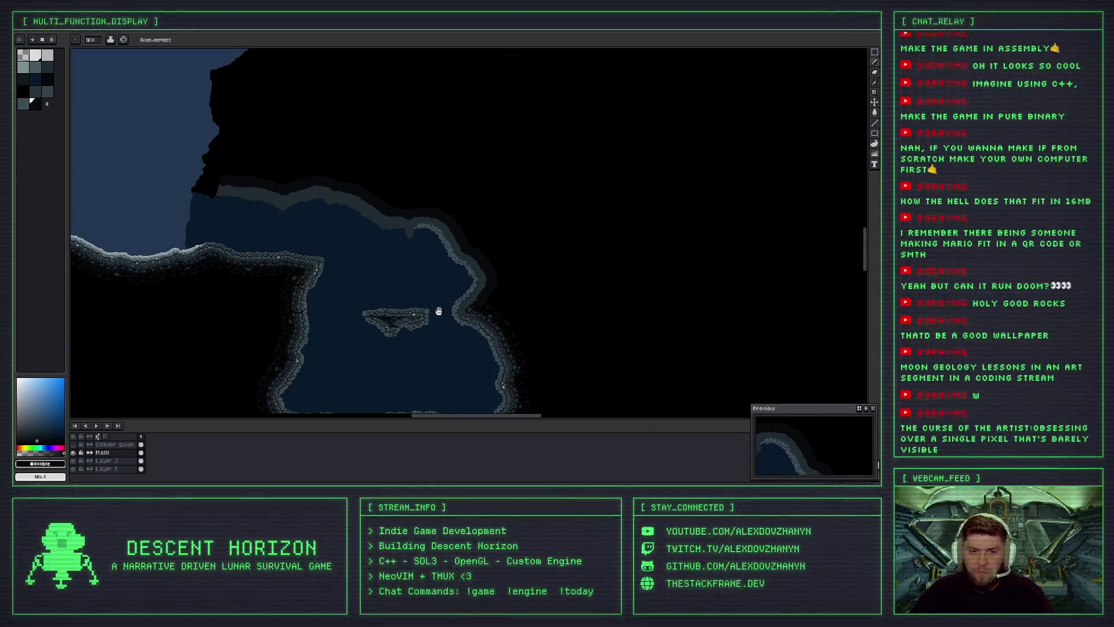
drag(439, 311, 460, 254)
scroll(460, 253, up, 2)
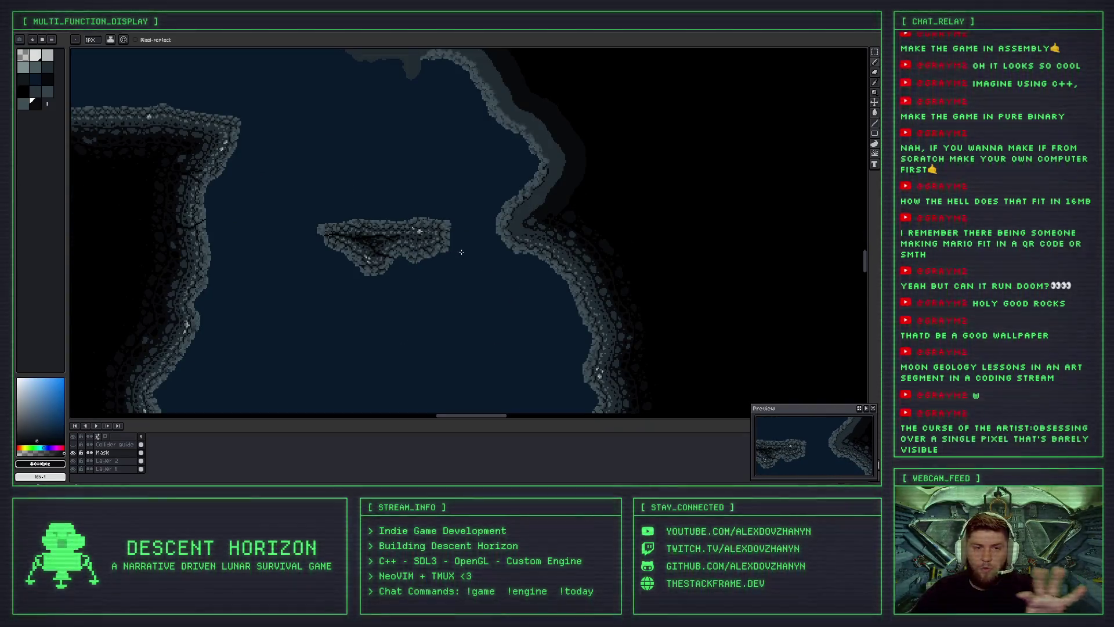
scroll(500, 184, up, 1)
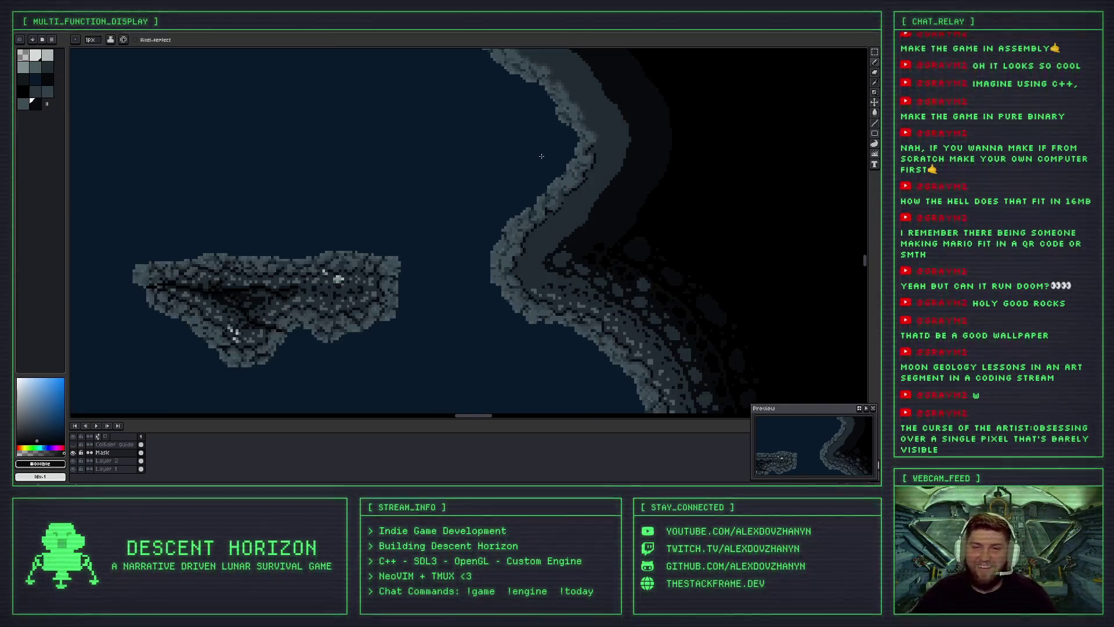
scroll(500, 184, up, 1)
scroll(350, 277, up, 1)
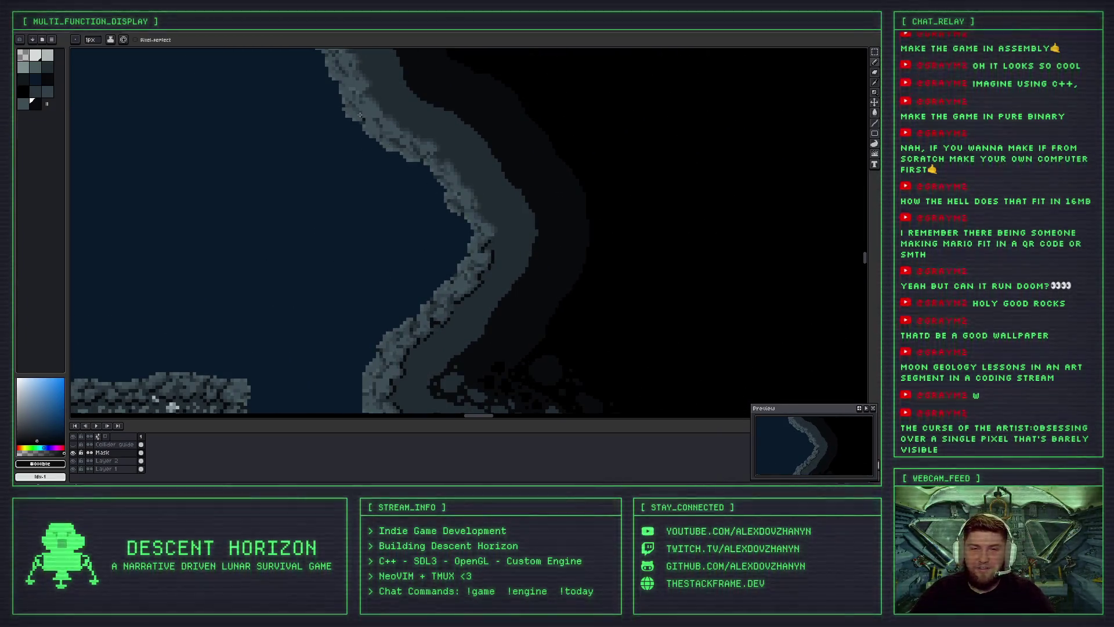
shift+click(427, 239)
drag(317, 229, 358, 164)
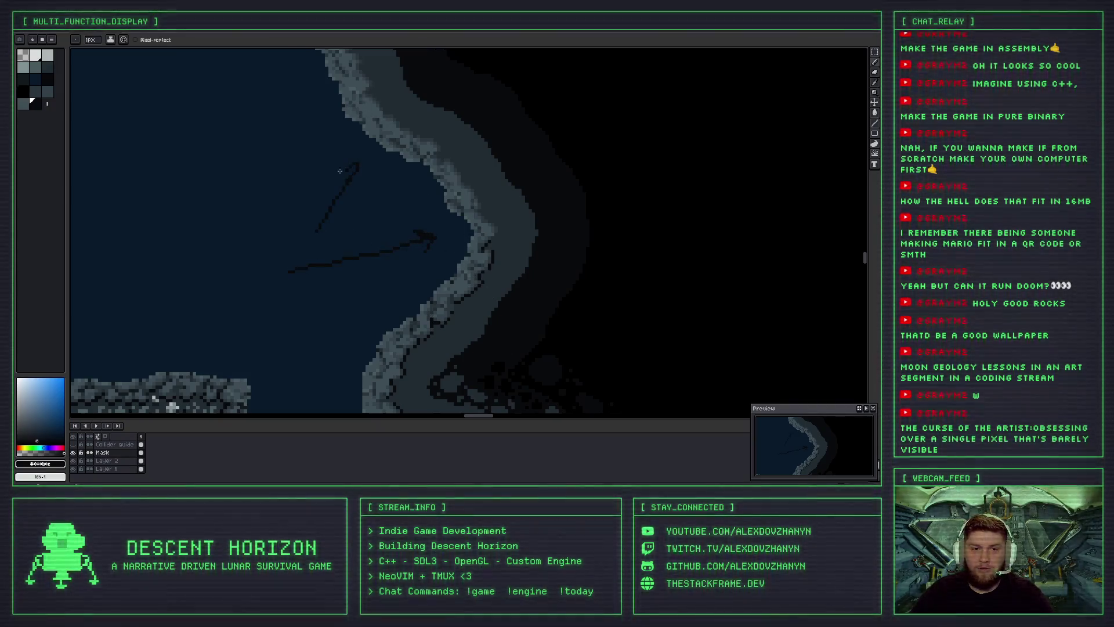
key(ctrl+z)
key(ctrl+z)
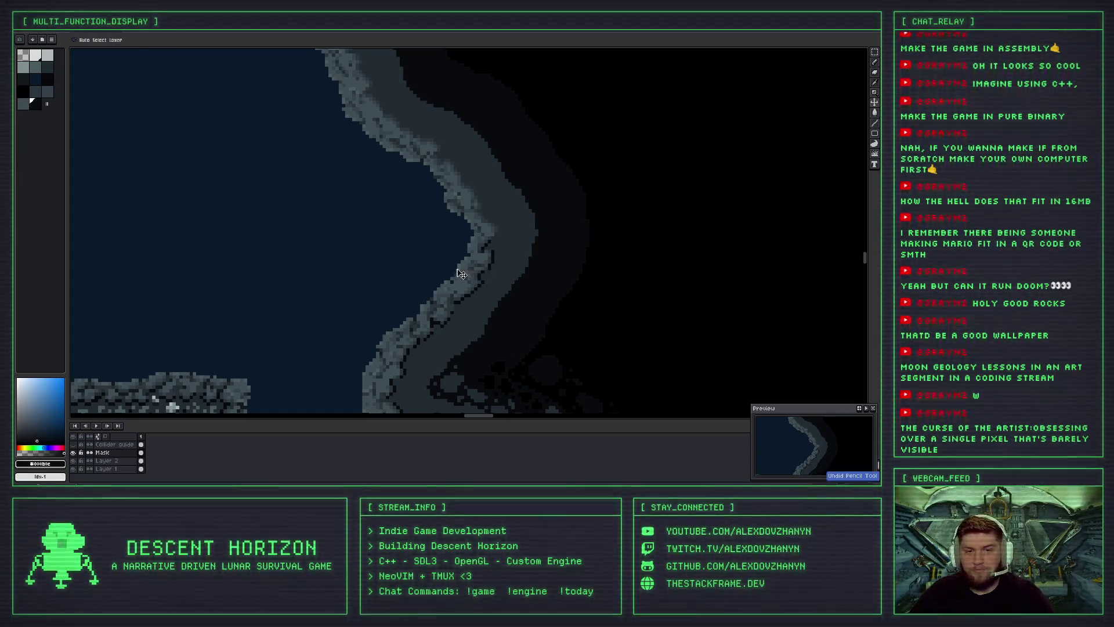
Zoom in on the rock edge and paint a dark shadow pixel with the Pencil.
drag(510, 274, 416, 278)
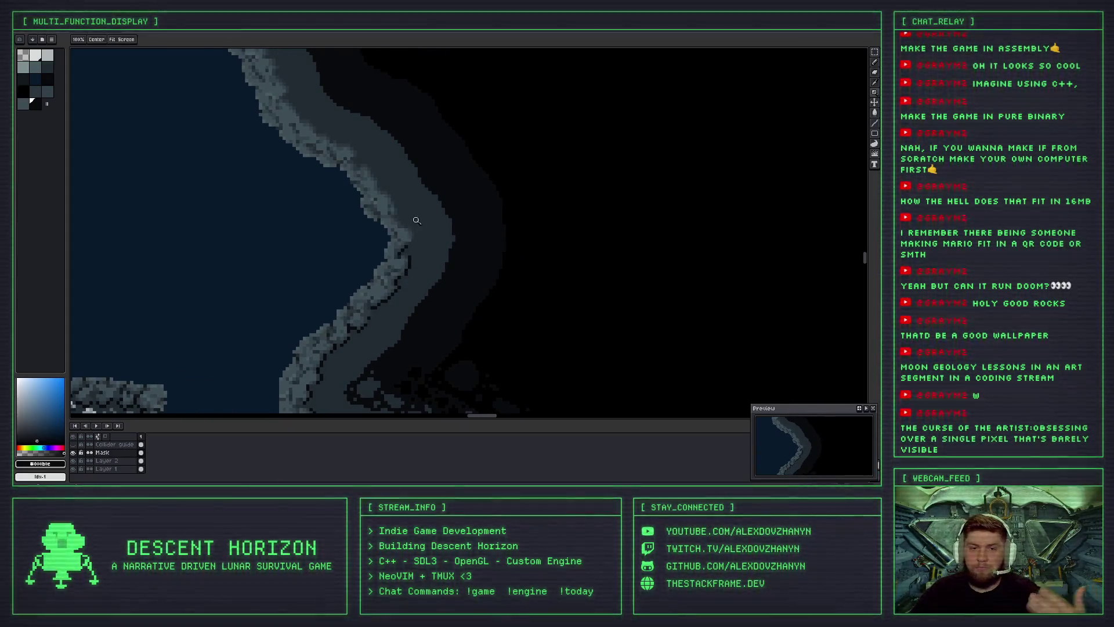
click(421, 279)
key(b)
scroll(418, 231, up, 3)
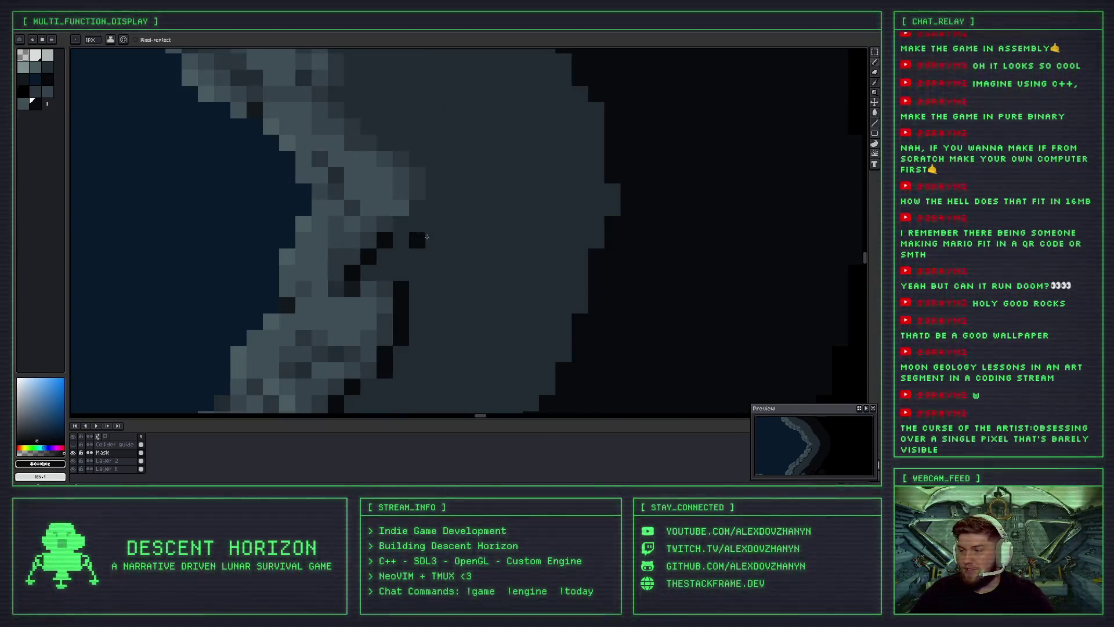
scroll(406, 249, up, 2)
click(400, 242)
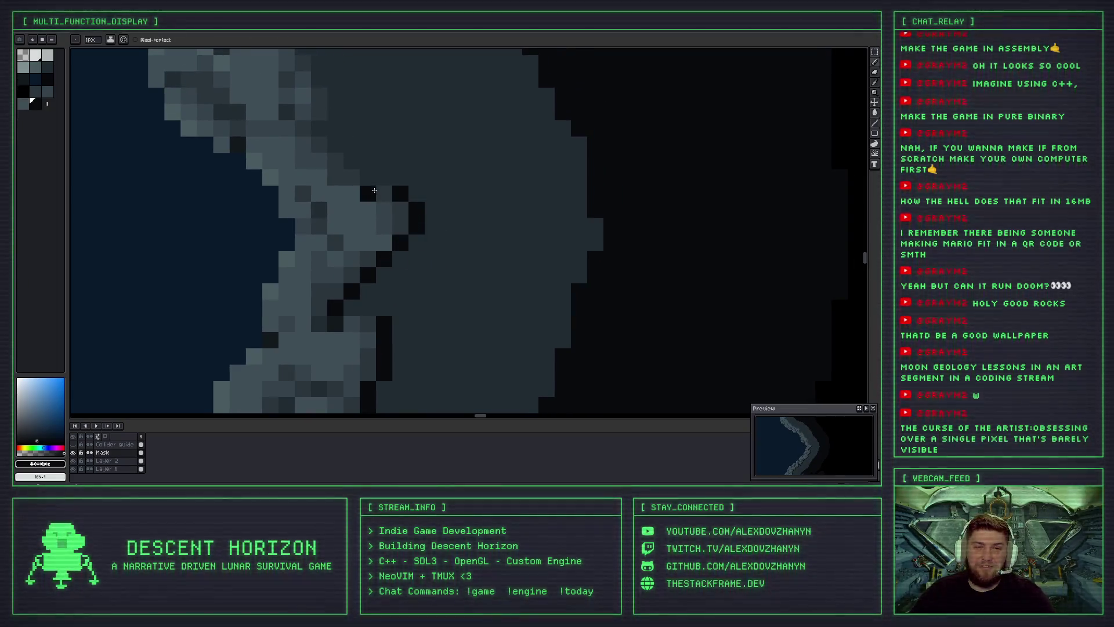
scroll(410, 248, down, 2)
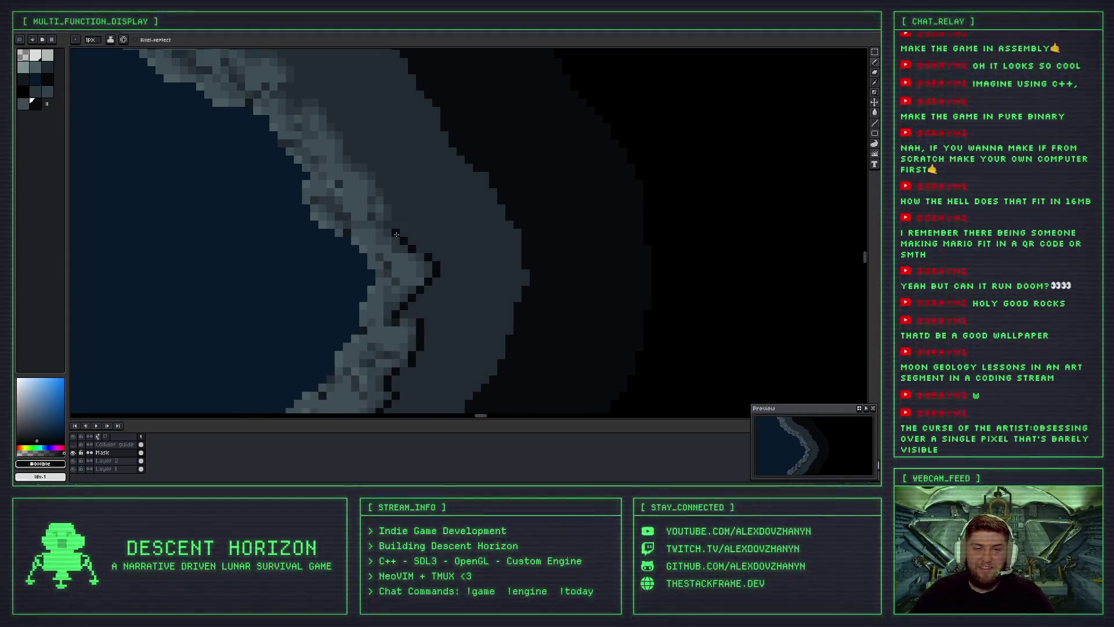
scroll(390, 227, down, 3)
scroll(452, 244, down, 3)
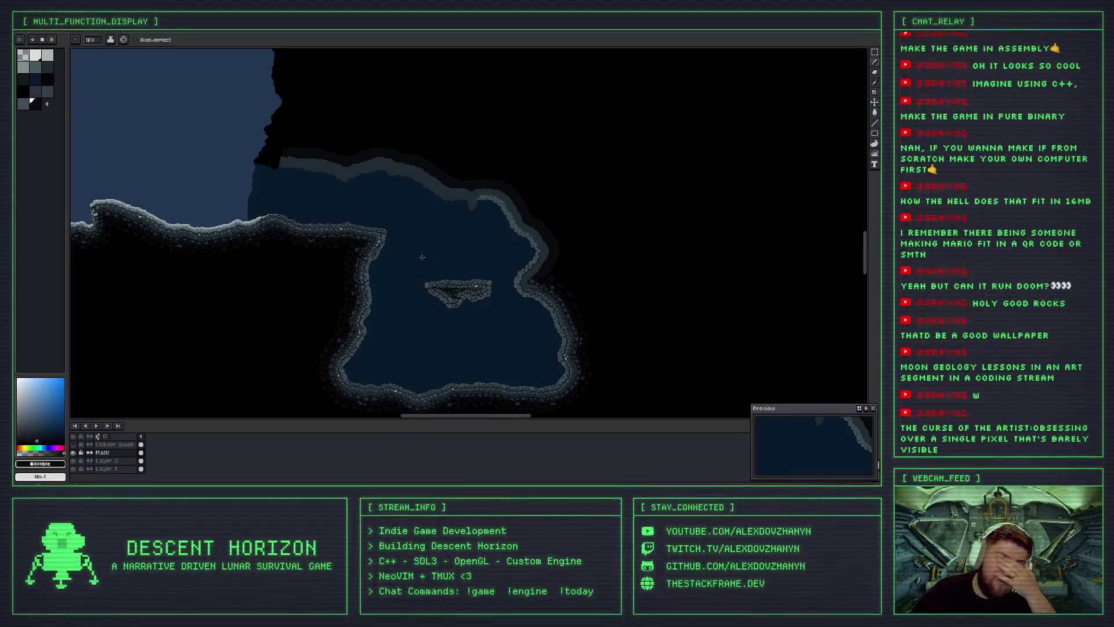
drag(216, 203, 728, 255)
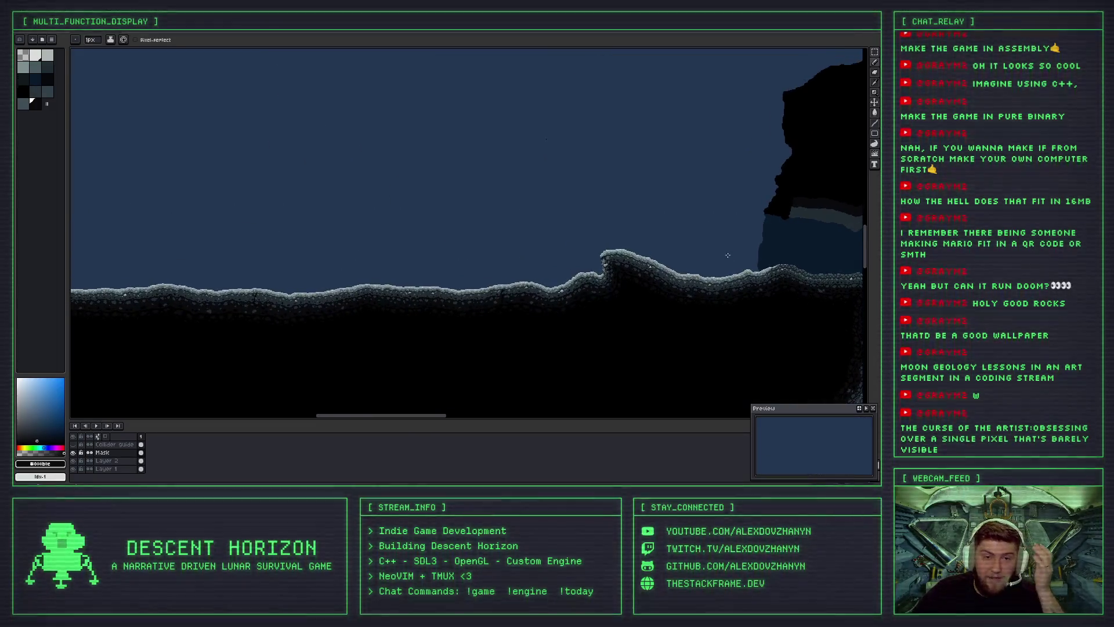
scroll(506, 264, up, 2)
scroll(511, 273, up, 1)
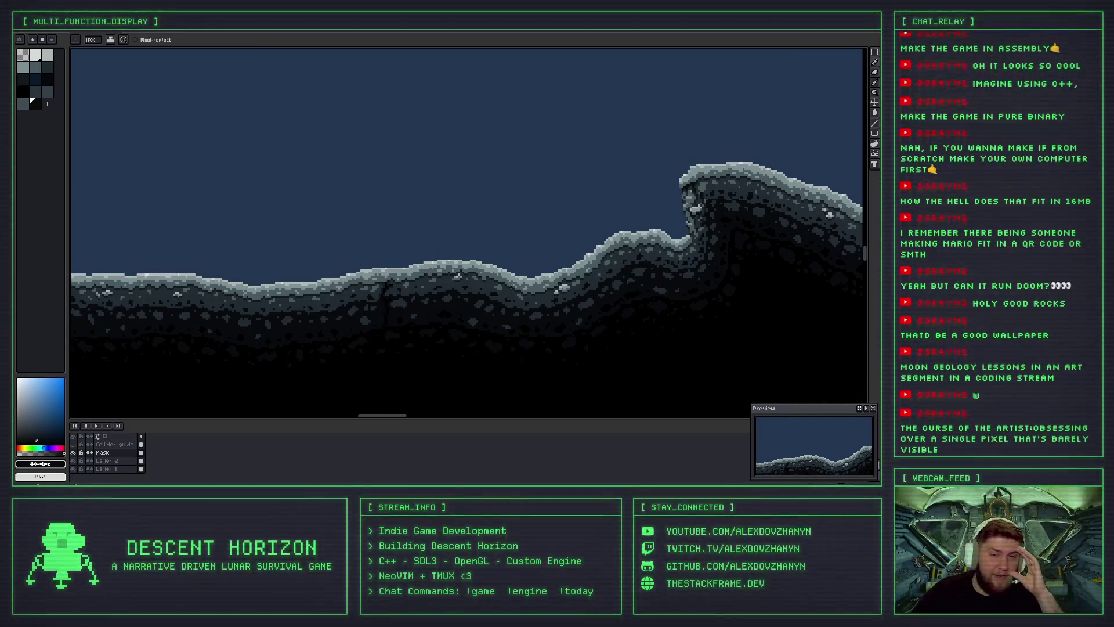
drag(407, 295, 581, 298)
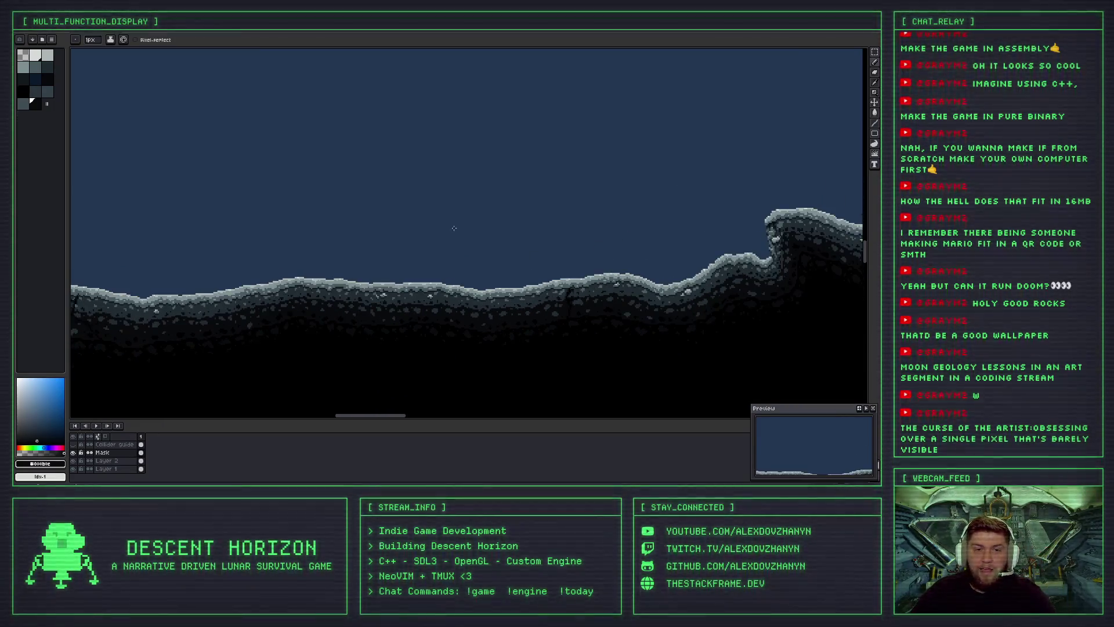
scroll(542, 193, down, 2)
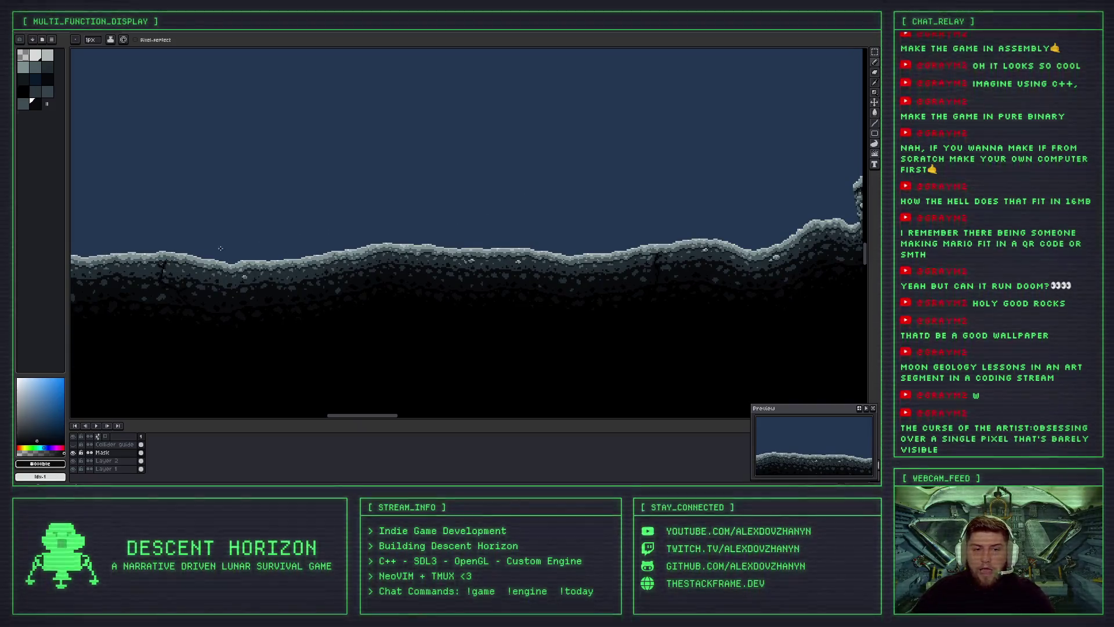
scroll(400, 215, down, 2)
scroll(387, 208, up, 2)
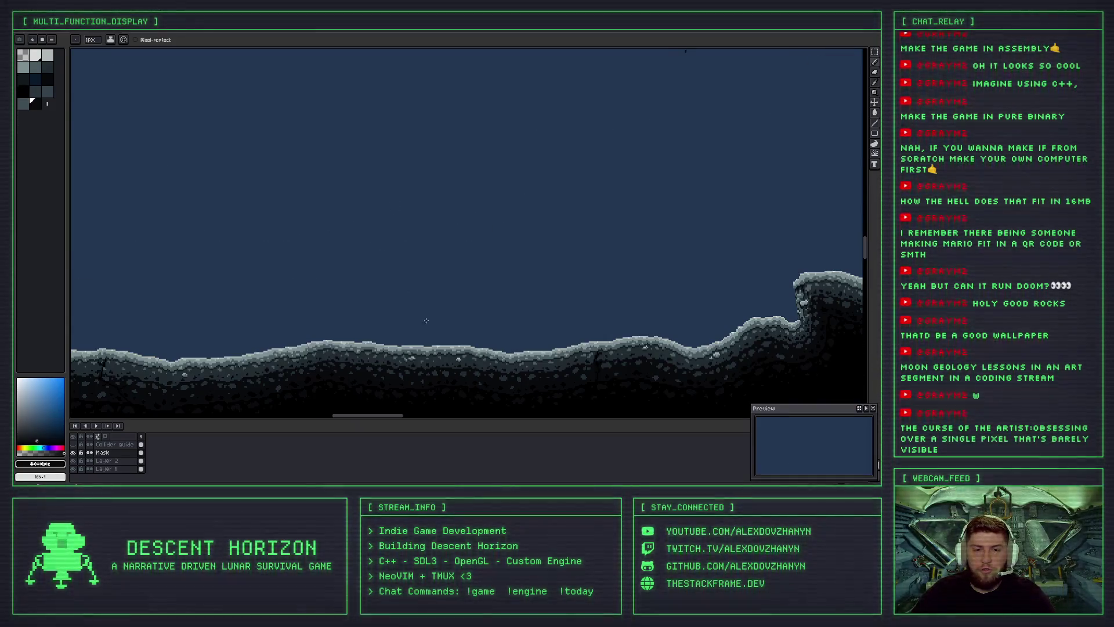
scroll(387, 209, up, 1)
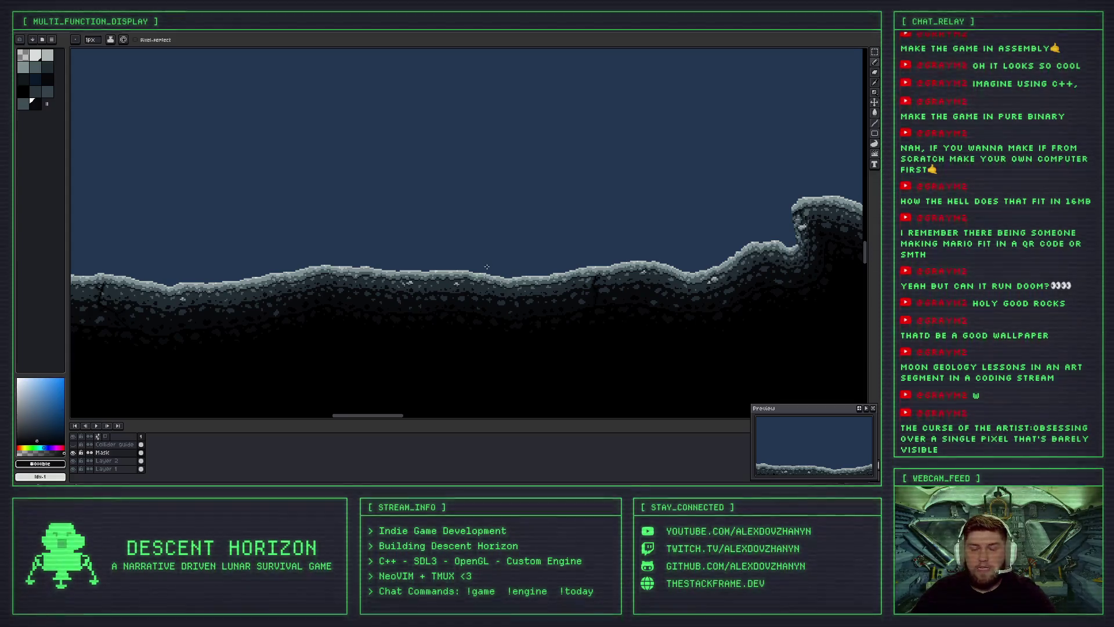
scroll(521, 277, up, 1)
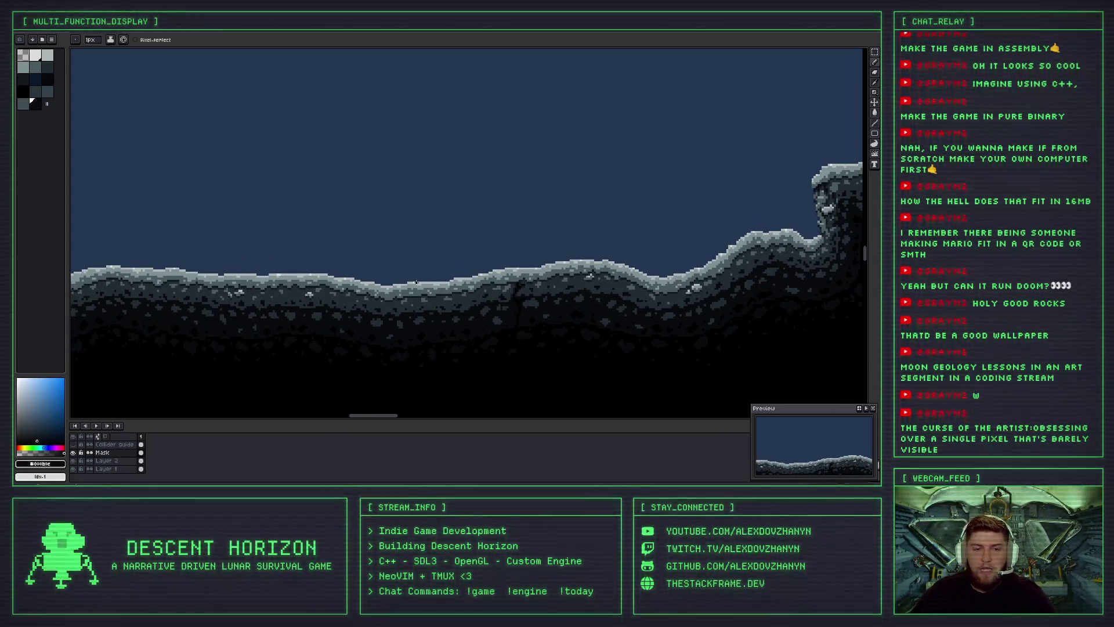
scroll(445, 278, down, 2)
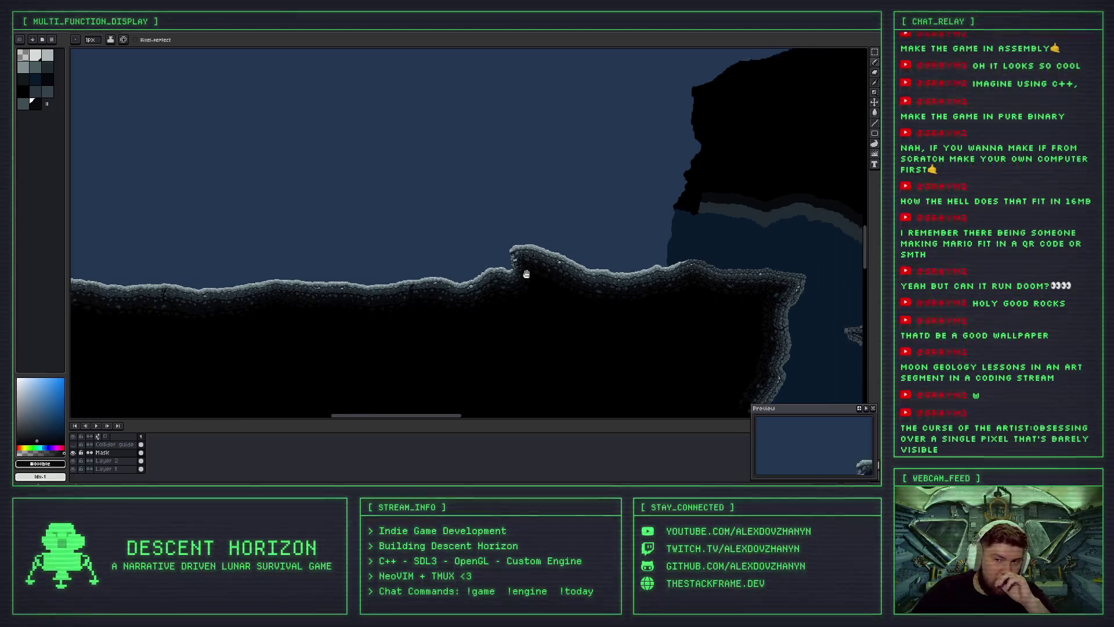
drag(522, 266, 133, 236)
scroll(133, 237, up, 1)
scroll(134, 238, up, 1)
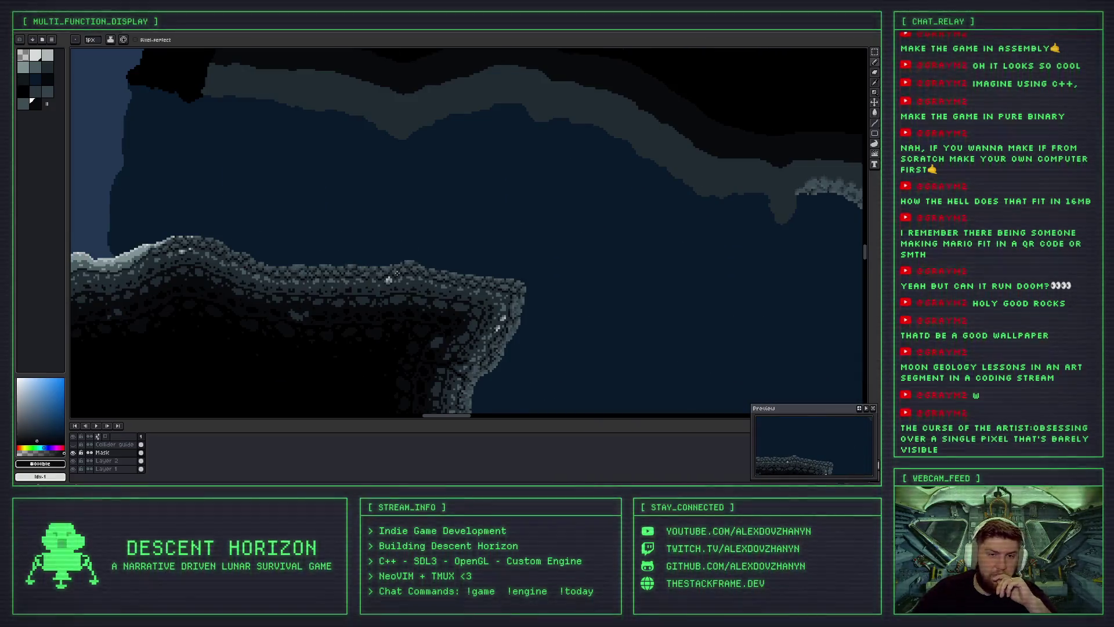
scroll(133, 238, down, 2)
scroll(310, 214, up, 1)
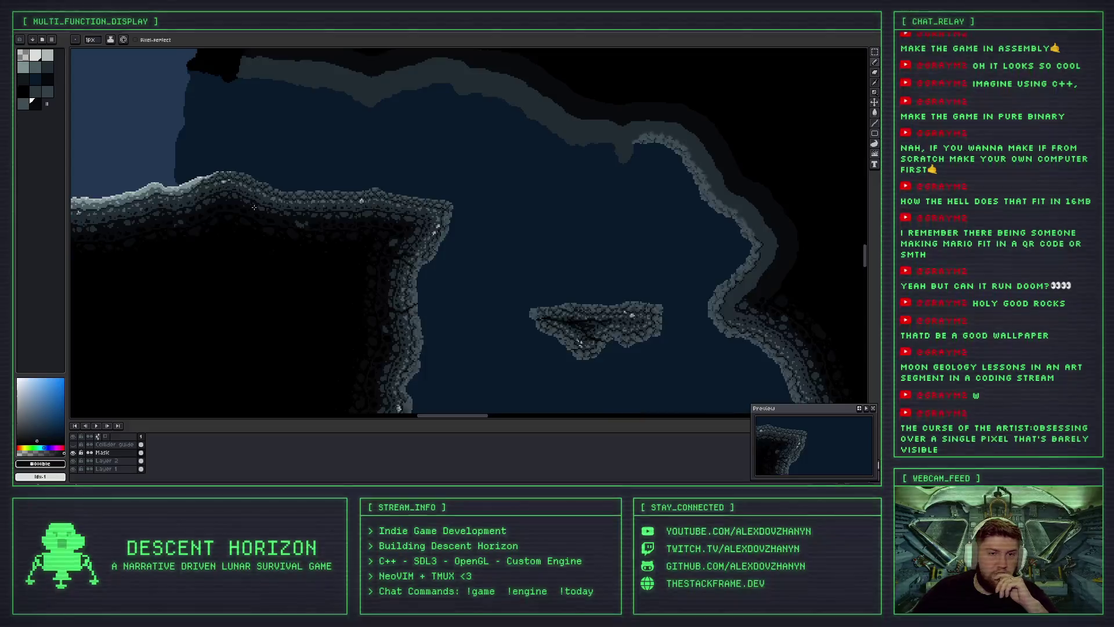
scroll(310, 215, up, 1)
scroll(310, 214, up, 1)
scroll(310, 214, down, 2)
scroll(348, 244, down, 1)
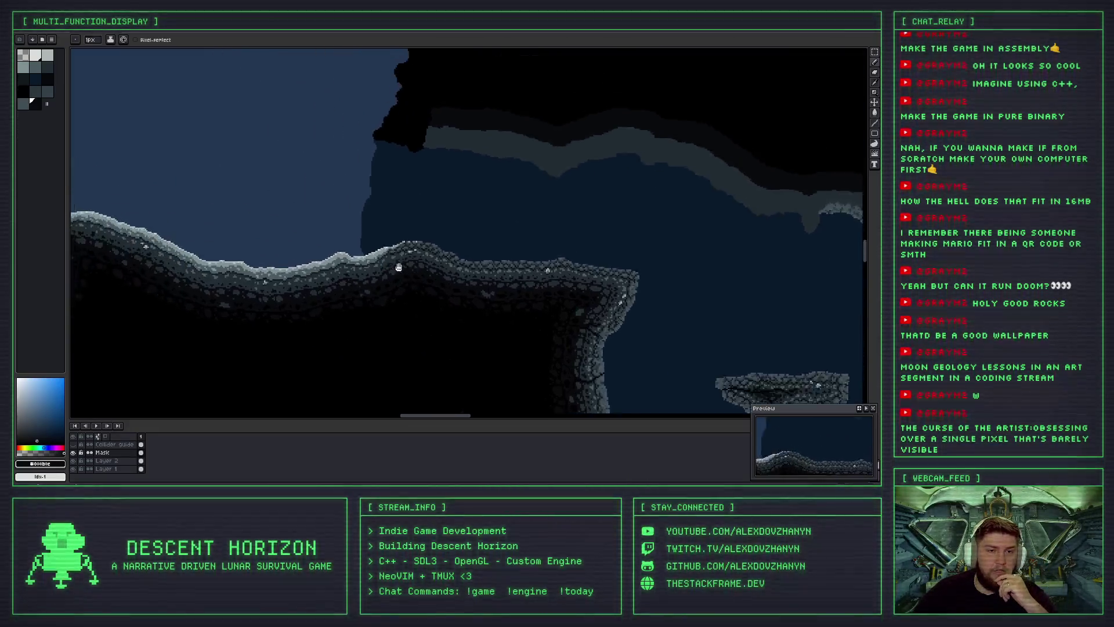
scroll(371, 249, up, 2)
scroll(358, 227, up, 1)
scroll(358, 227, down, 1)
scroll(441, 244, up, 1)
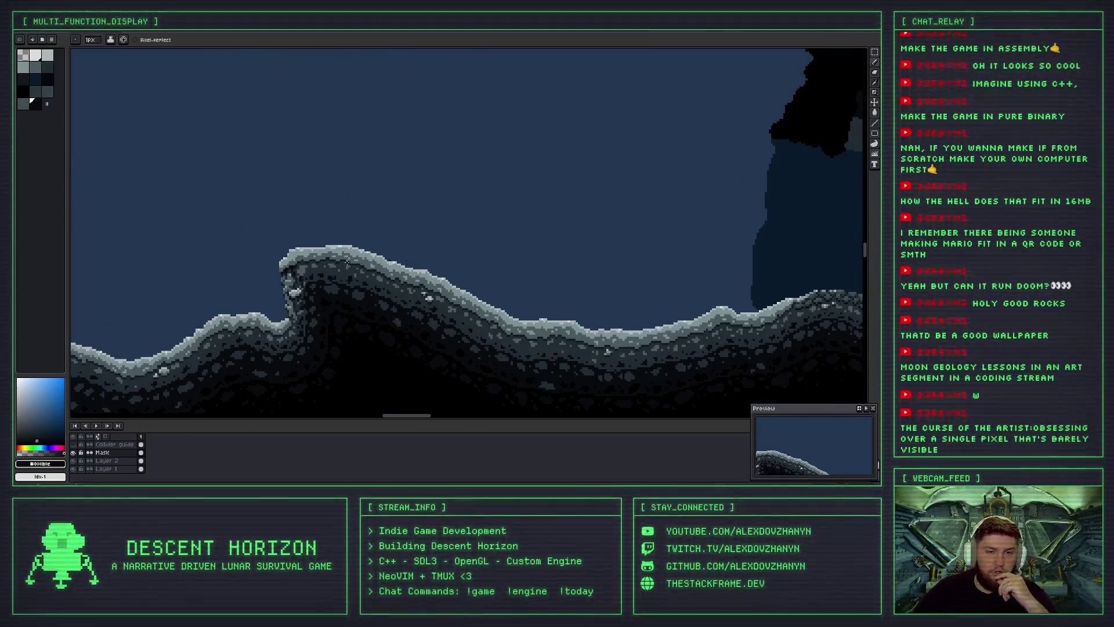
scroll(490, 253, down, 1)
scroll(517, 241, down, 1)
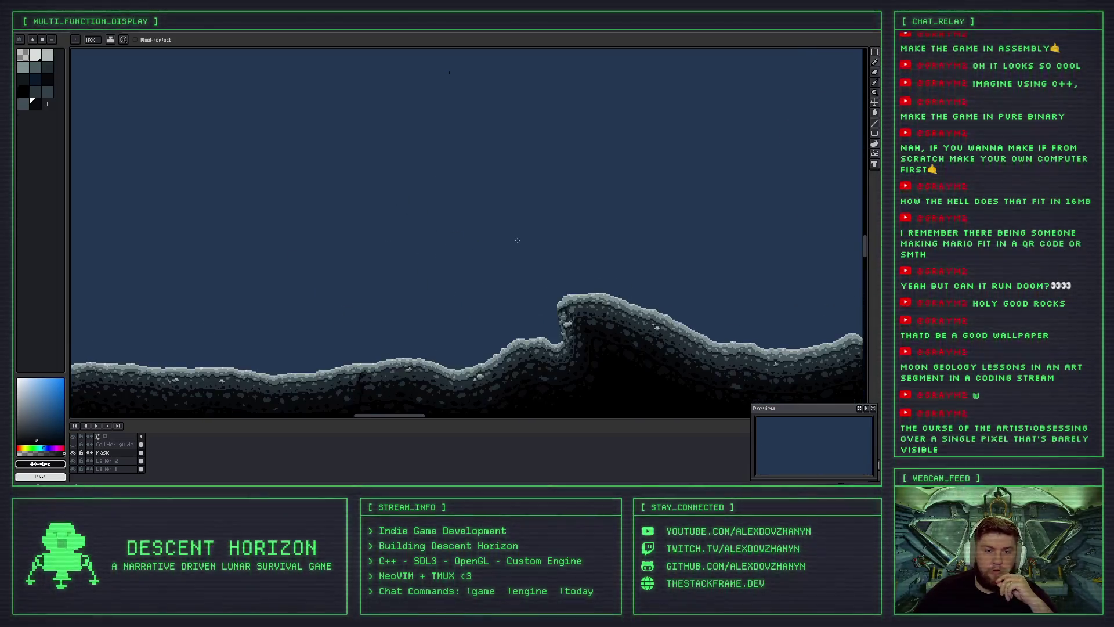
drag(412, 268, 401, 264)
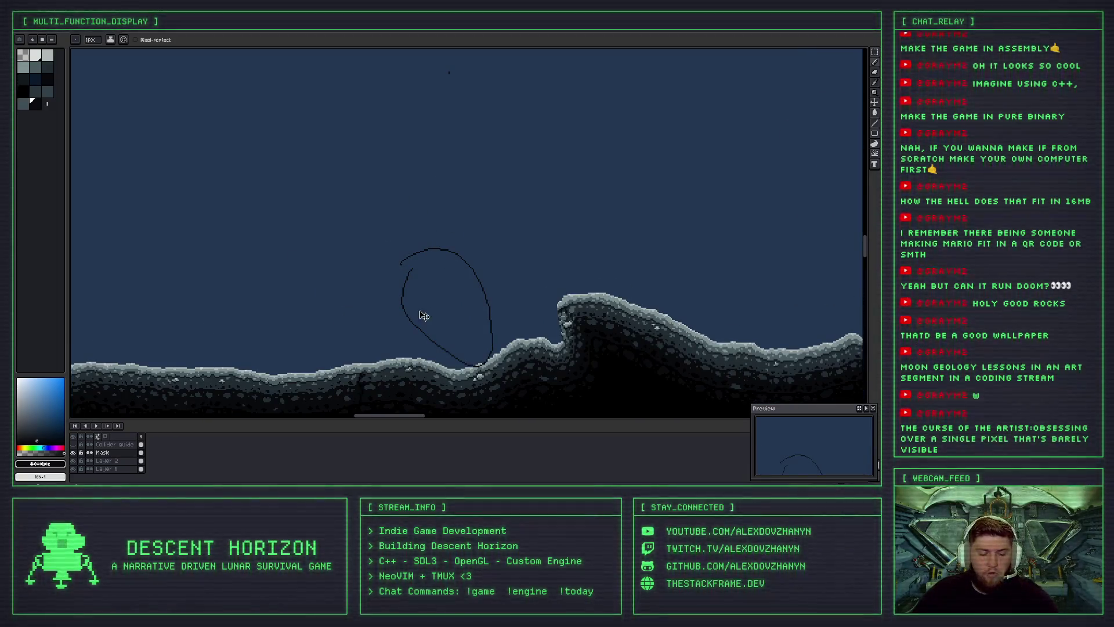
Undo the freehand loop, V-shaped stroke and straight guide line sketched over the sky.
key(ctrl+z)
scroll(515, 161, down, 1)
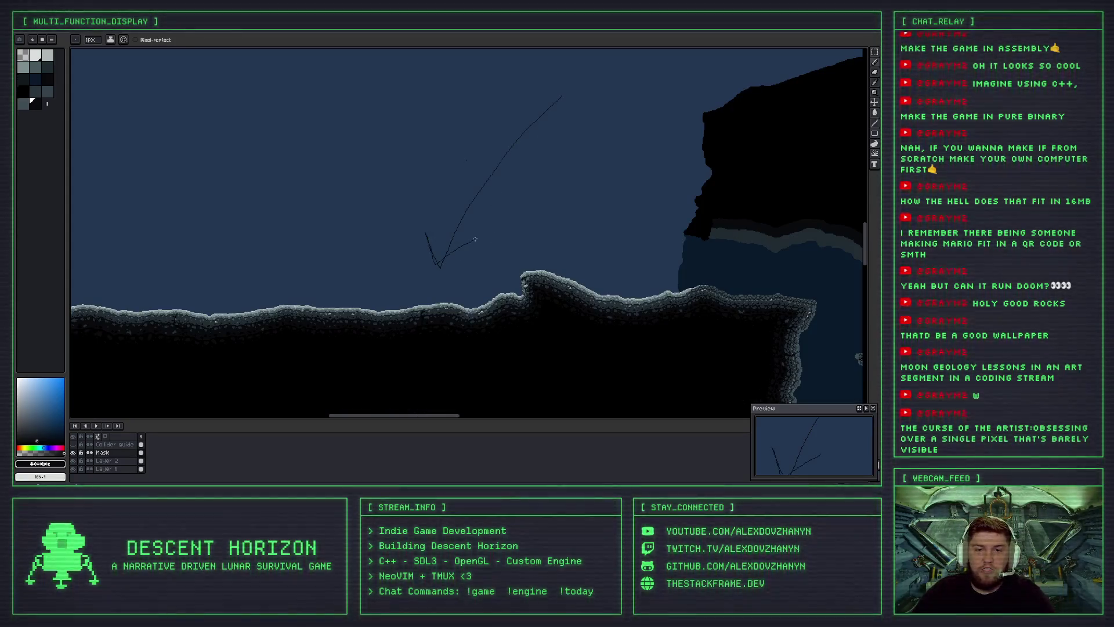
key(ctrl+z)
drag(322, 176, 384, 278)
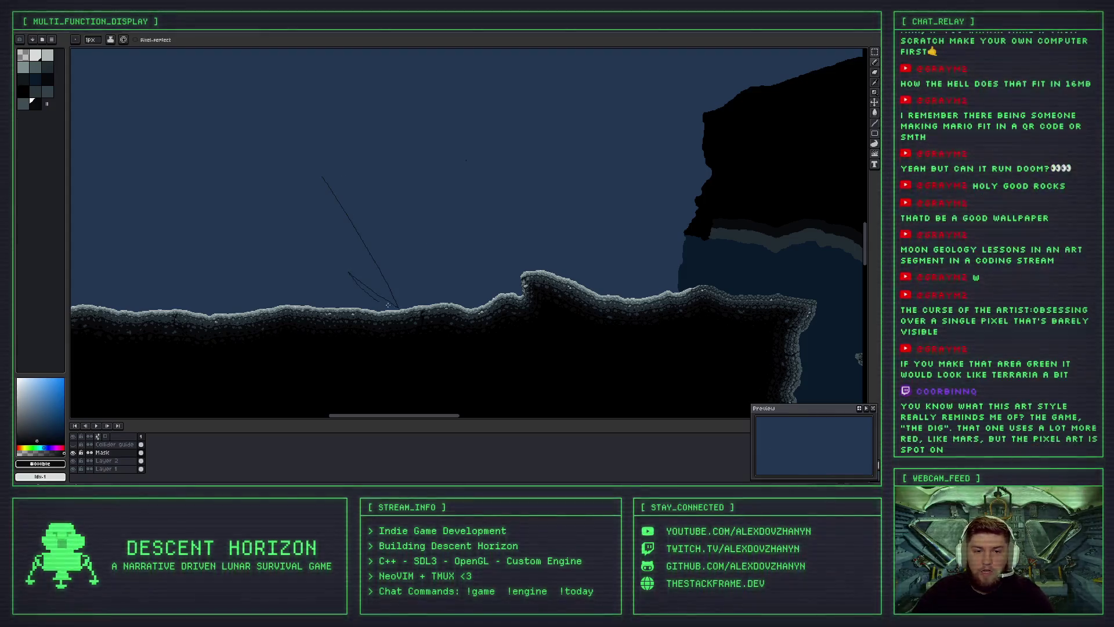
key(ctrl+z)
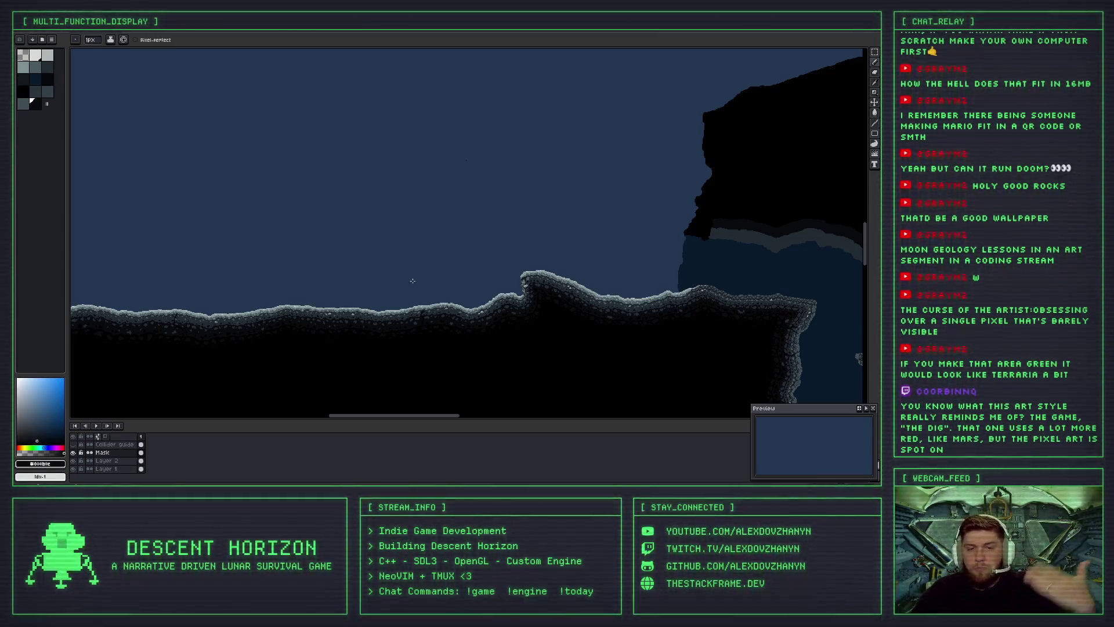
mouse_move(837, 283)
mouse_down()
mouse_move(613, 286)
mouse_move(470, 201)
mouse_up()
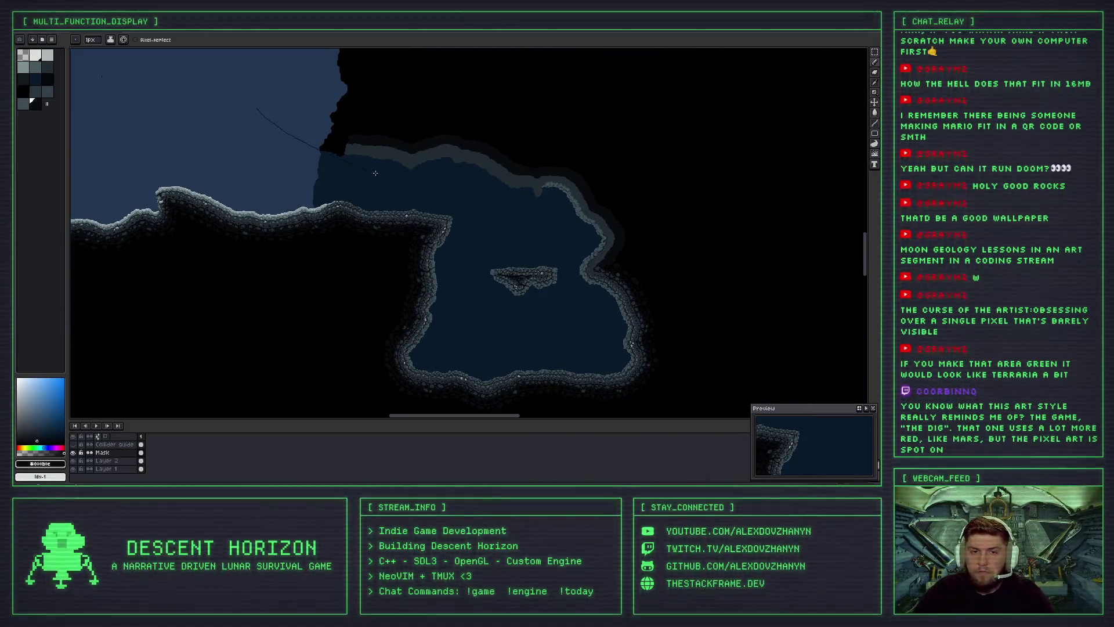
Undo the thin stray stroke in the sky and switch to the Descent Horizon MVP board.
key(ctrl+z)
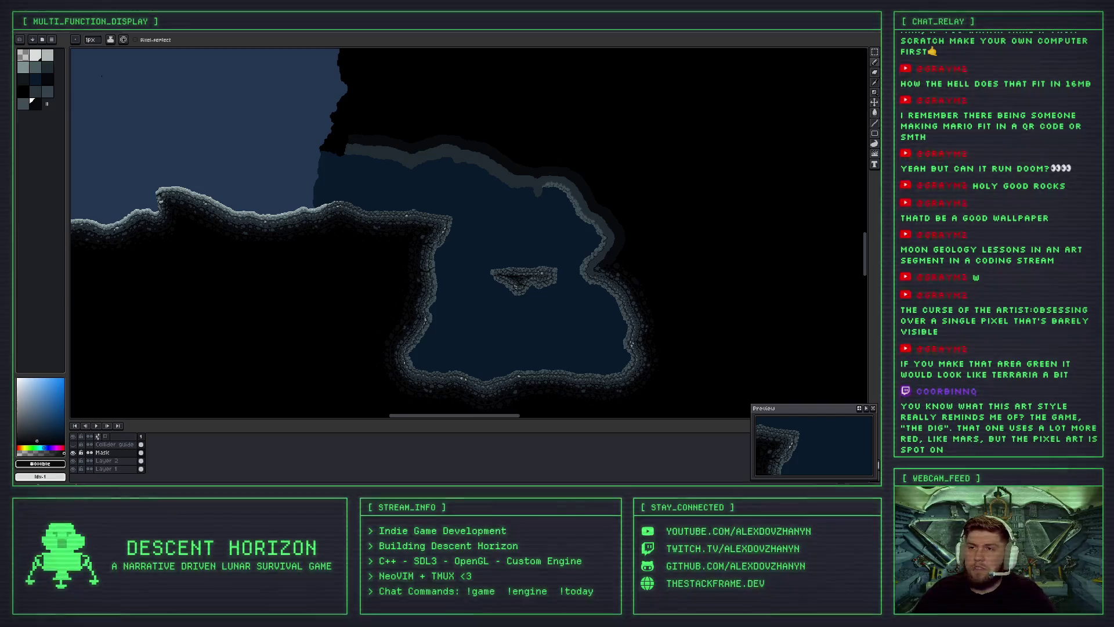
key(alt+Tab)
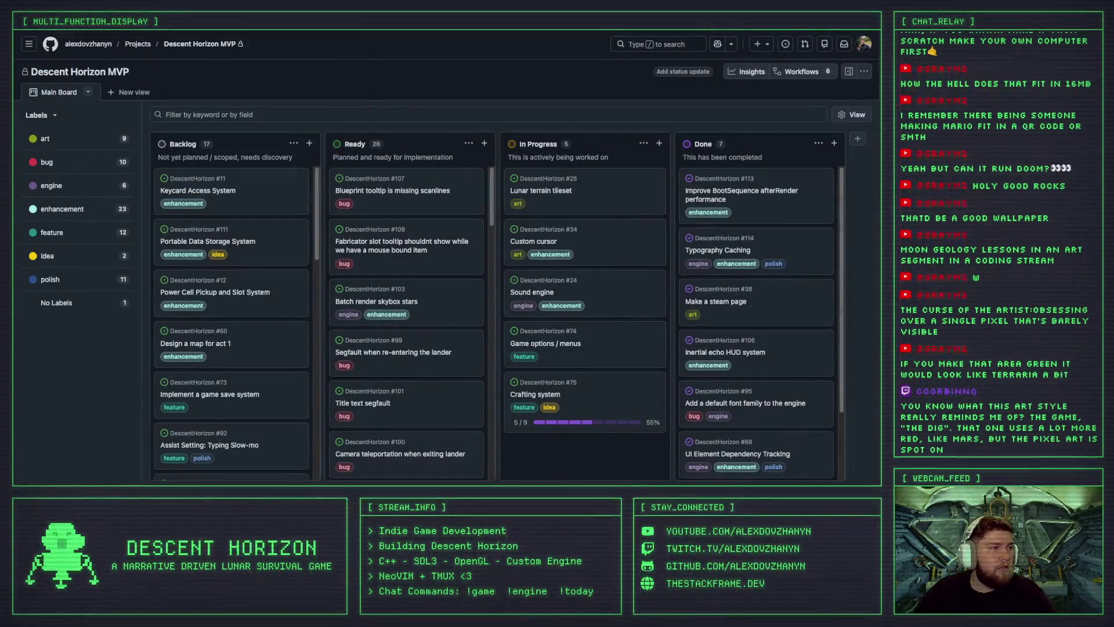
Search Google Images for 'the dig game'.
text(the dig game)
key(Return)
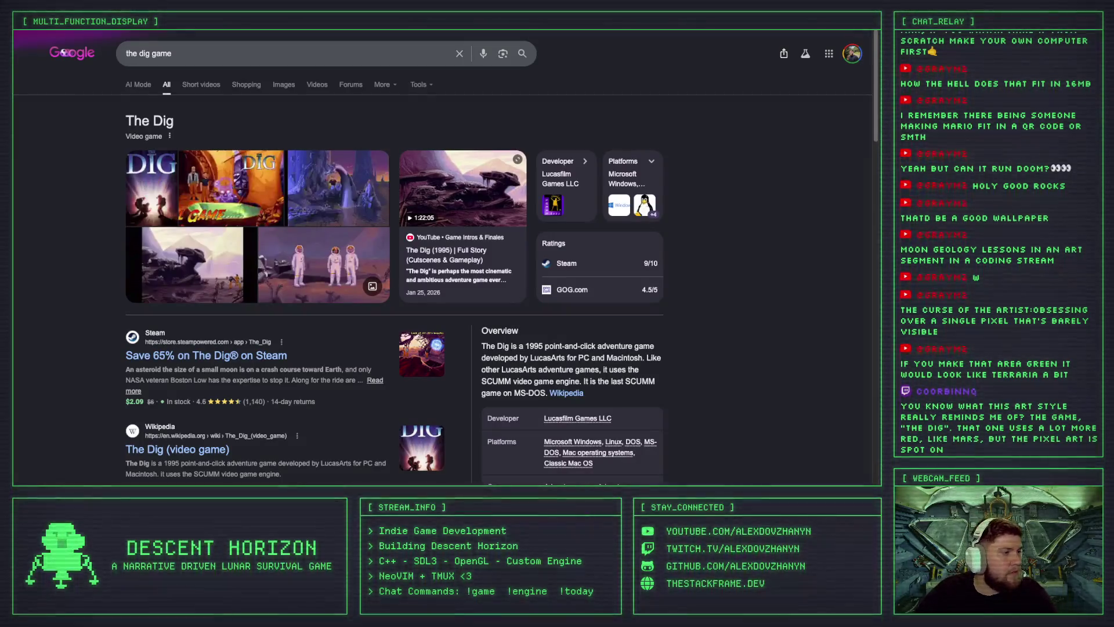
click(282, 84)
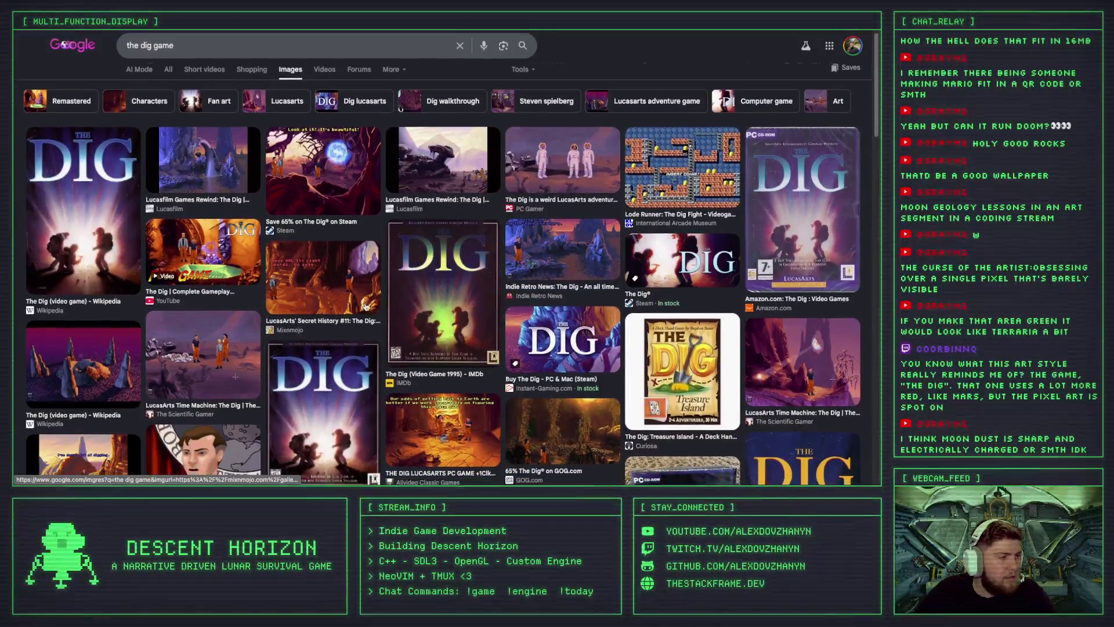
Preview The Scientific Gamer cave screenshot, then close it to return to the image results.
scroll(598, 325, down, 1)
click(699, 223)
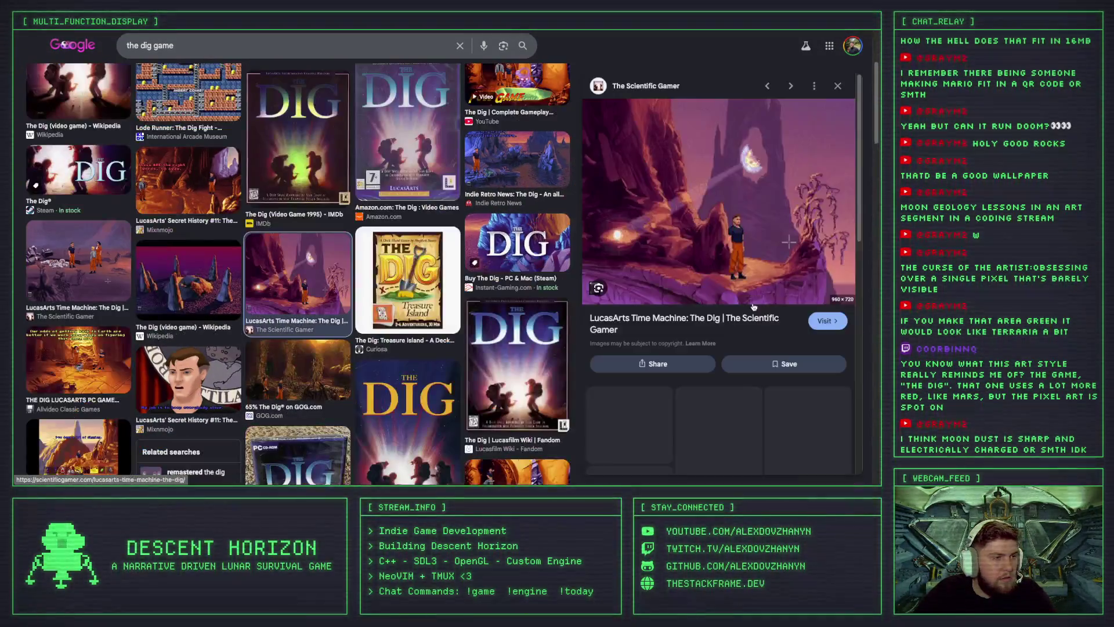
scroll(699, 222, down, 1)
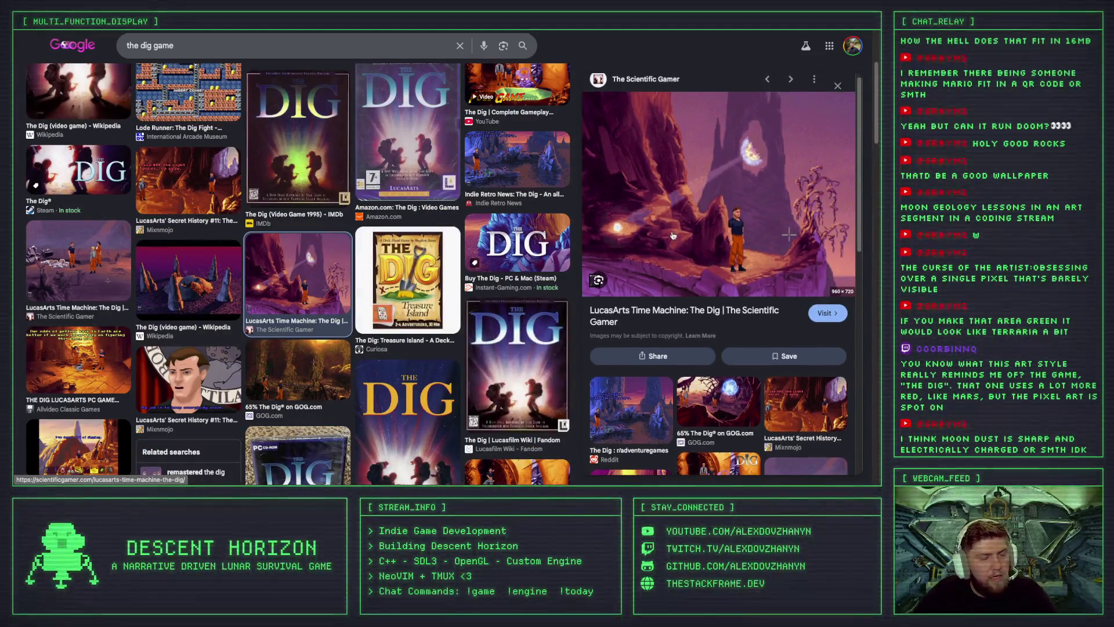
key(ctrl+w)
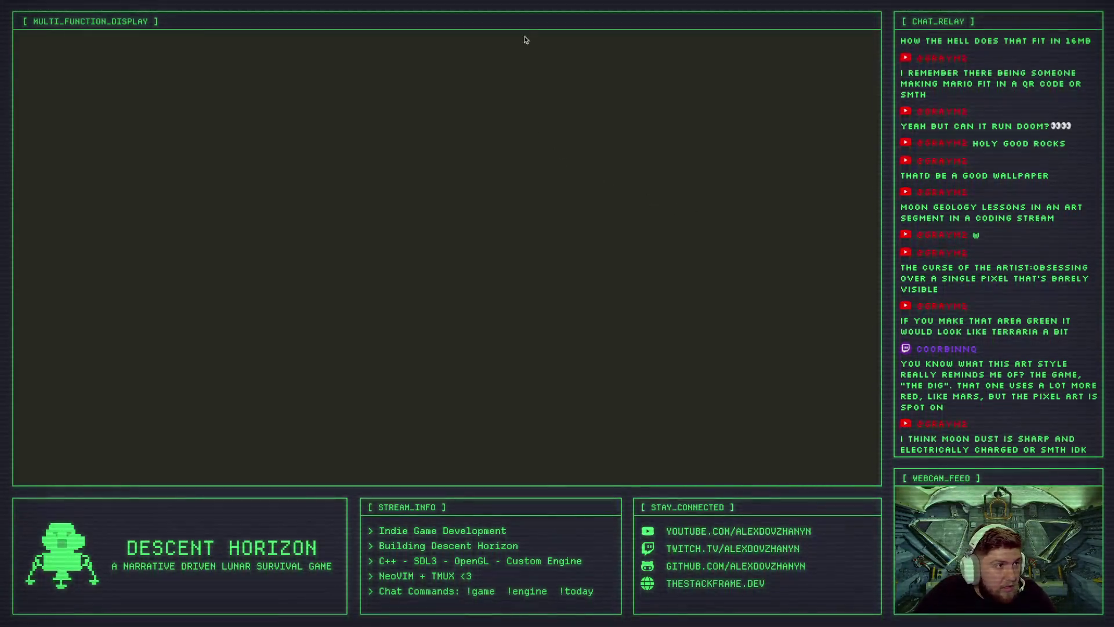
key(ctrl+w)
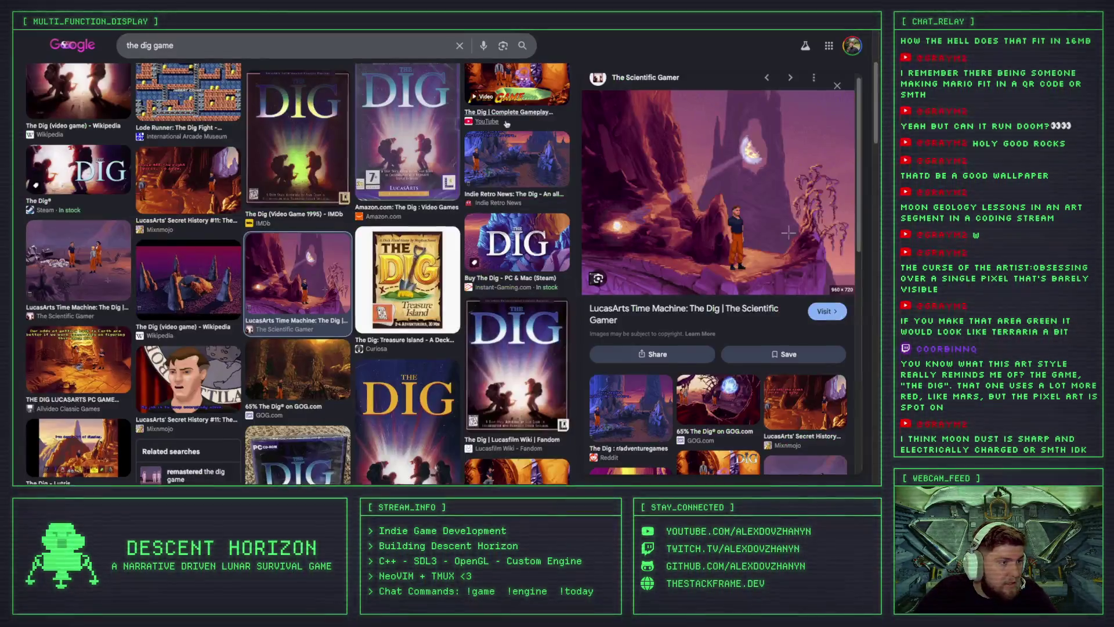
Preview the PC Gamer purple canyon and Quarter To Three landscape screenshots, then return to the artwork.
scroll(356, 338, down, 2)
scroll(355, 338, down, 5)
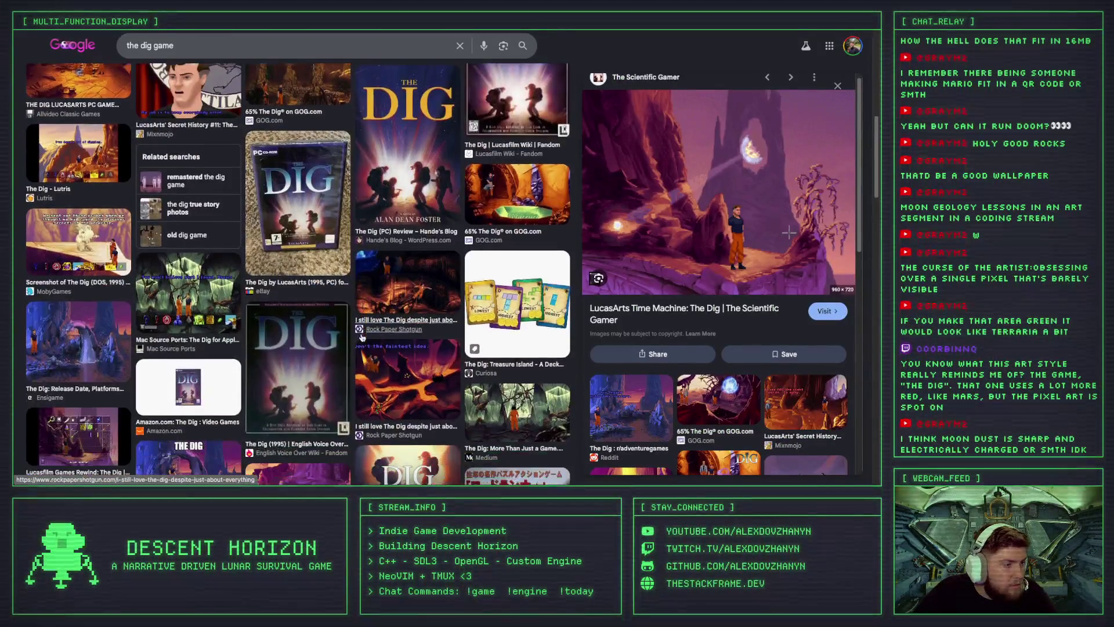
click(307, 370)
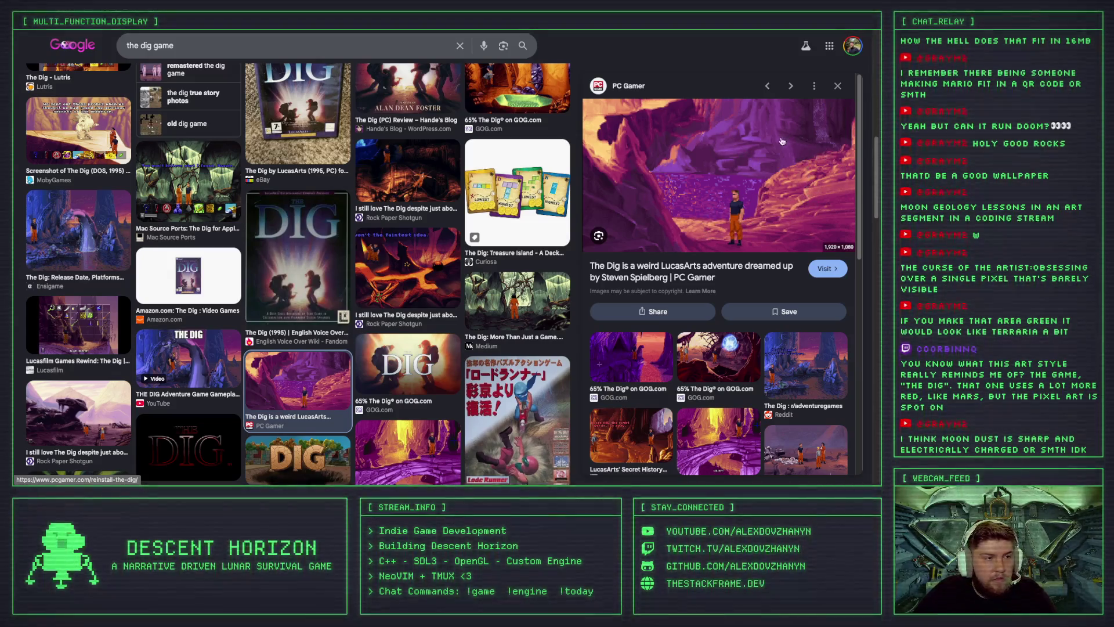
scroll(524, 239, down, 2)
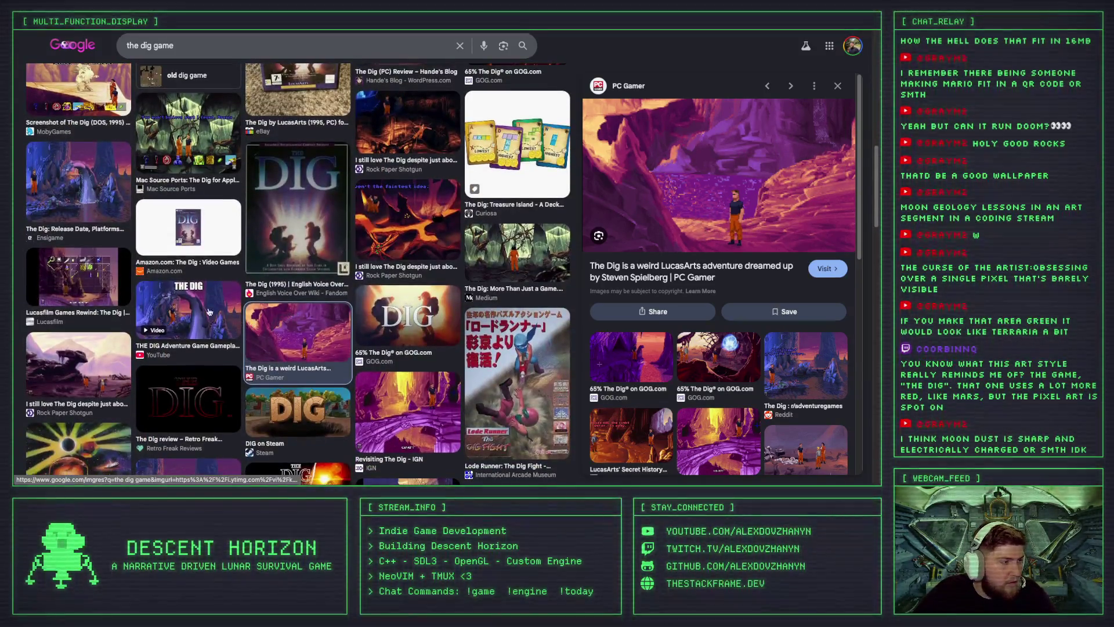
scroll(388, 410, down, 4)
click(188, 255)
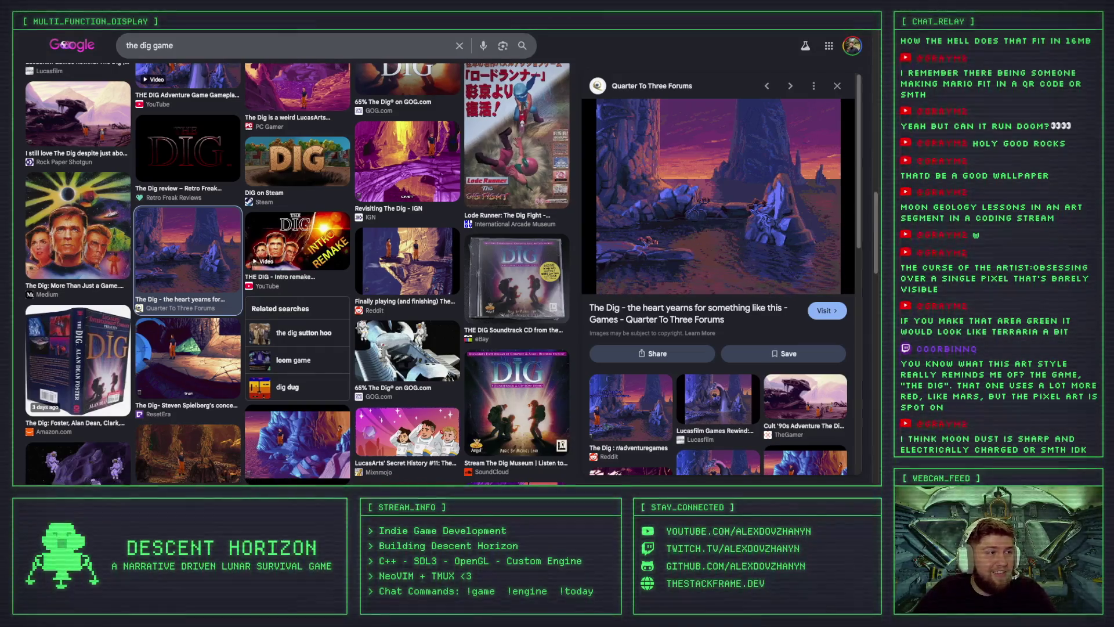
key(ctrl+Tab)
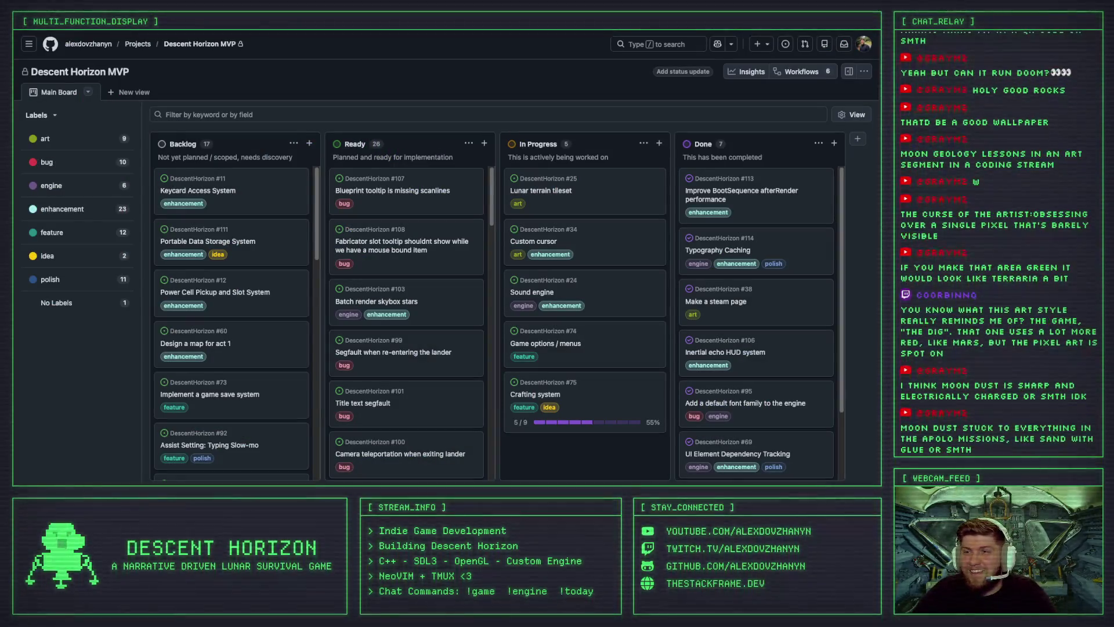
key(alt+Tab)
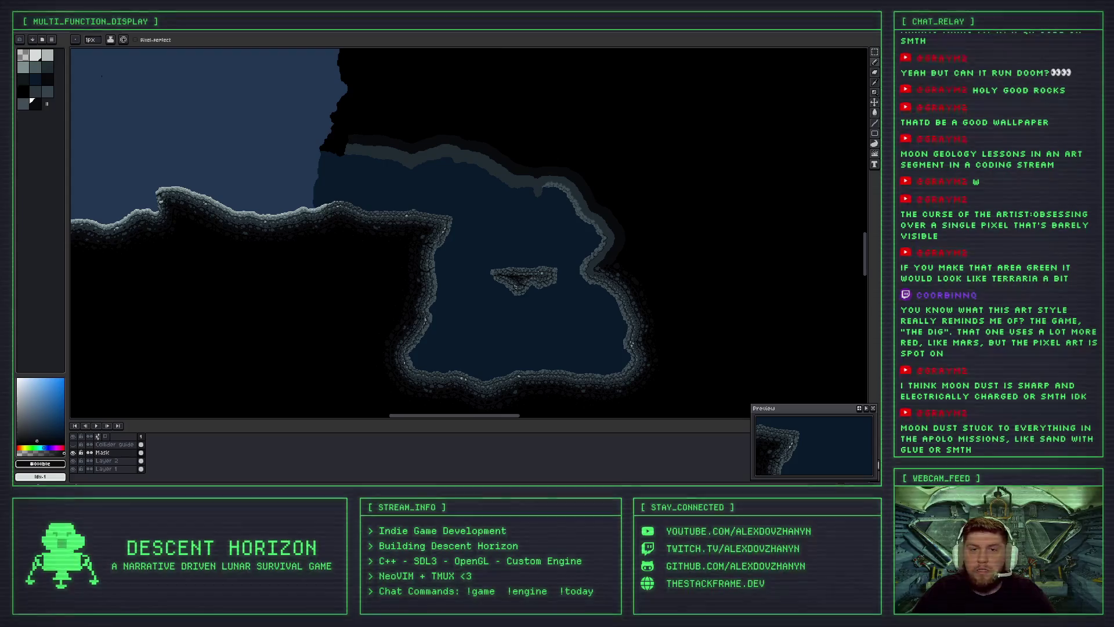
Zoom into the floating rock island's cliff edge and paint a dark shadow pixel there.
scroll(490, 174, up, 3)
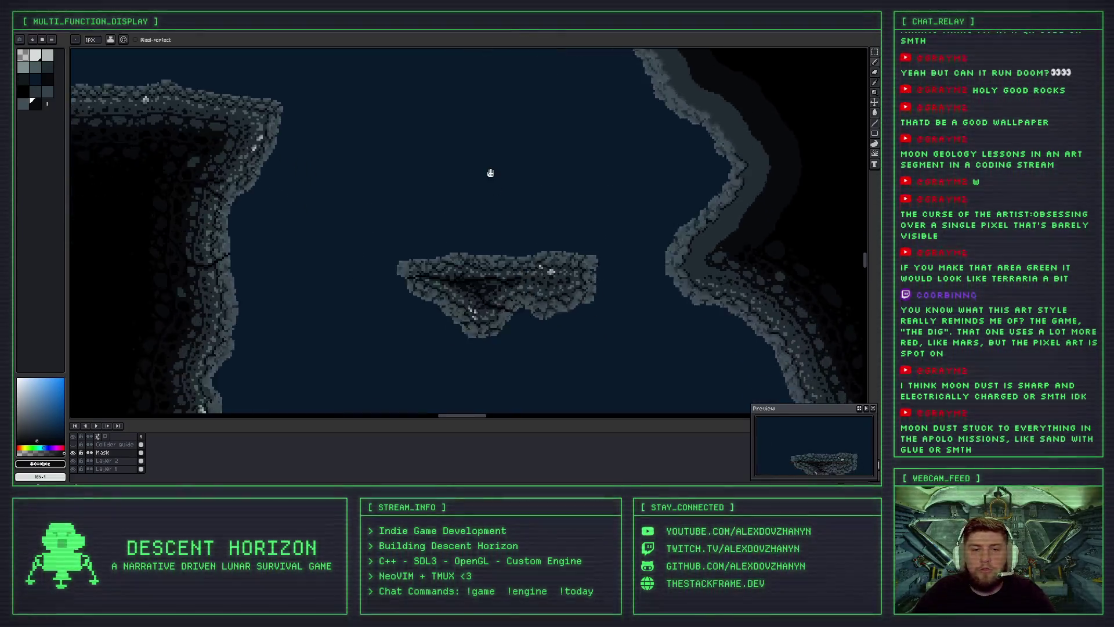
scroll(659, 186, up, 2)
scroll(796, 200, up, 2)
scroll(526, 212, down, 1)
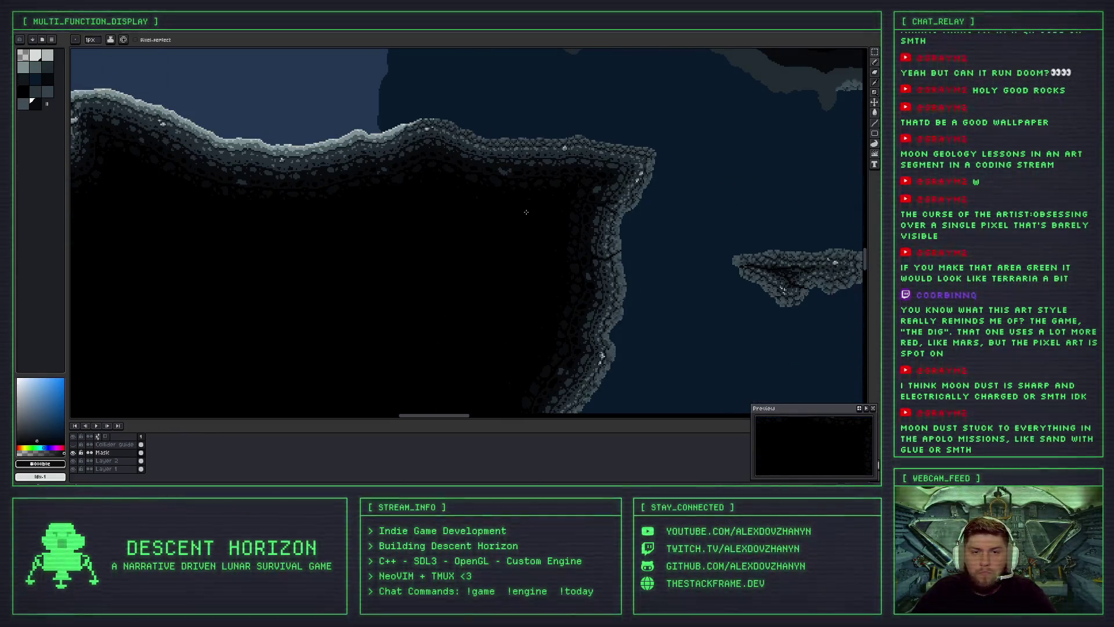
scroll(592, 205, up, 1)
drag(593, 206, 264, 209)
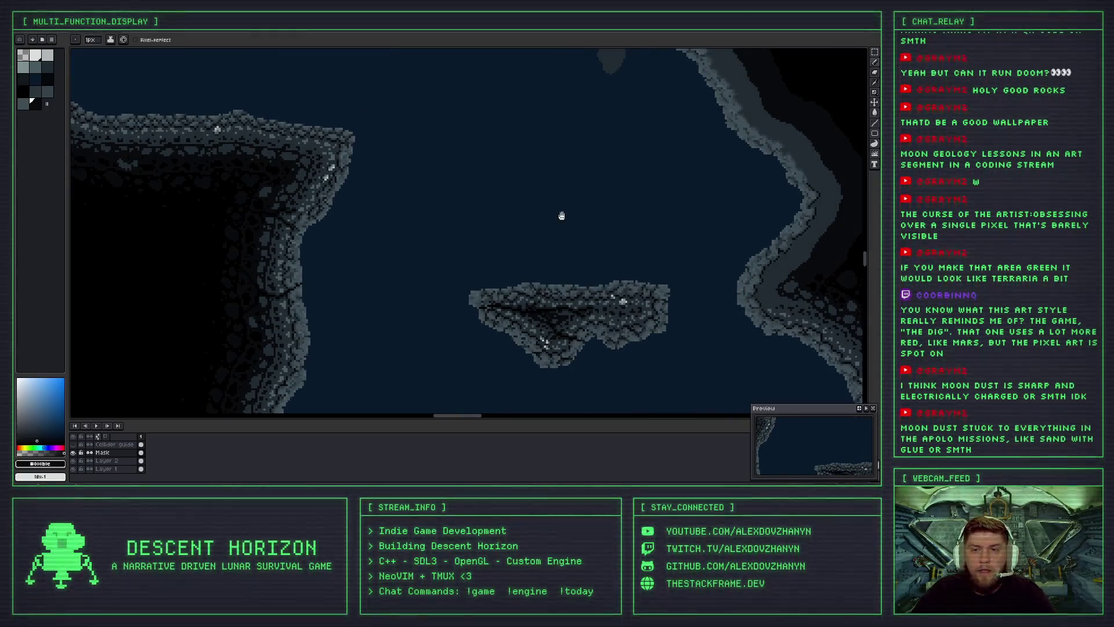
drag(560, 216, 319, 223)
scroll(544, 195, up, 1)
scroll(544, 195, up, 2)
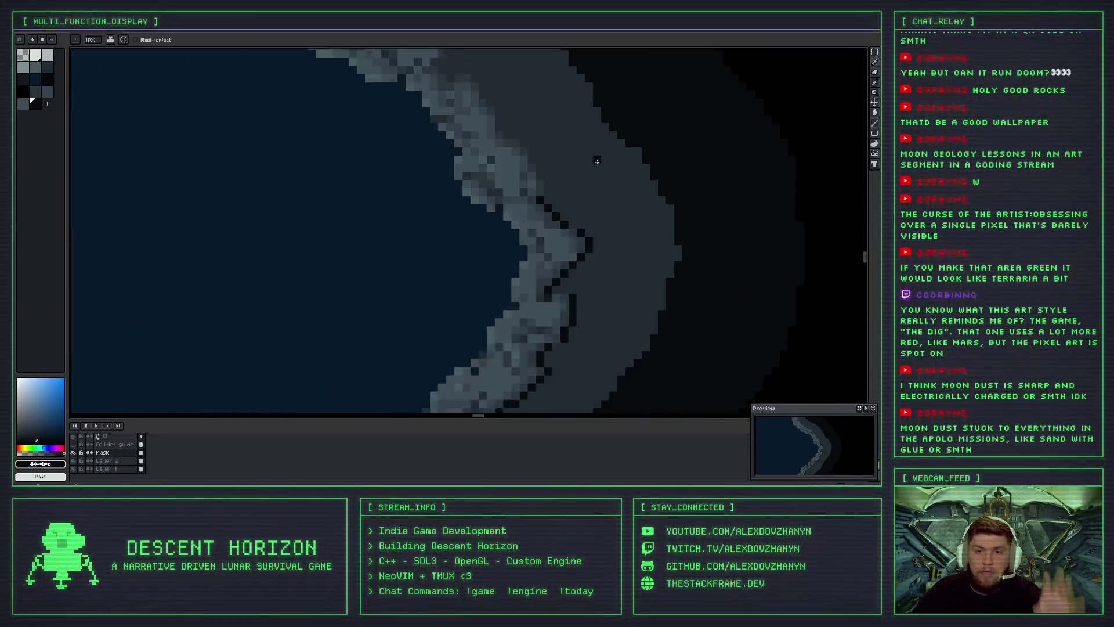
scroll(544, 195, up, 2)
click(533, 190)
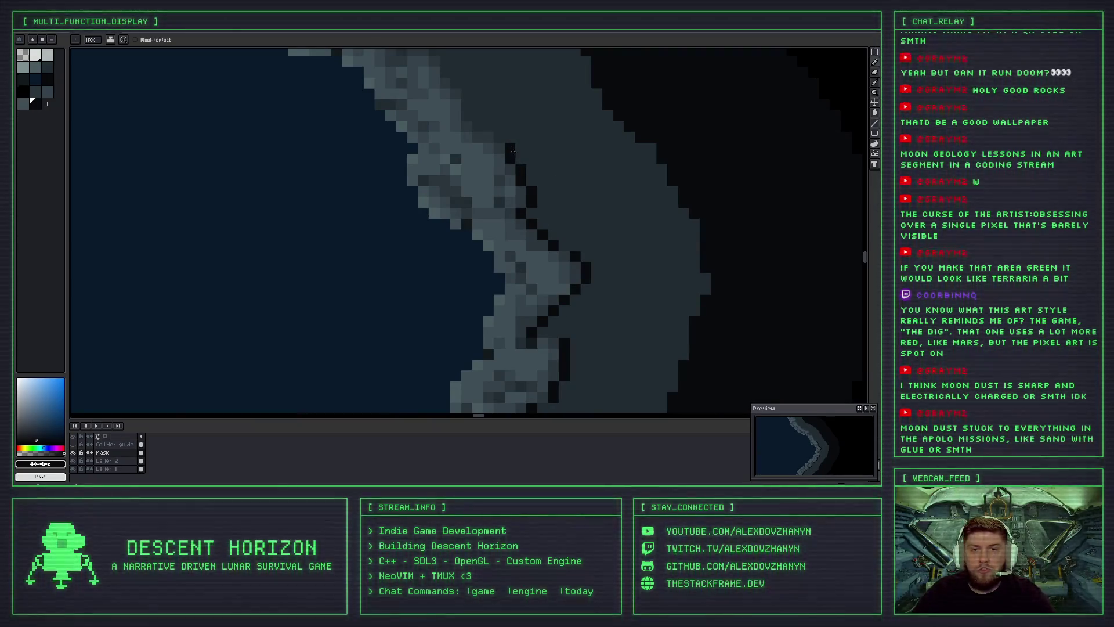
Pan along the next stretch of rock edge, then back to the whole cave outline.
scroll(504, 142, down, 1)
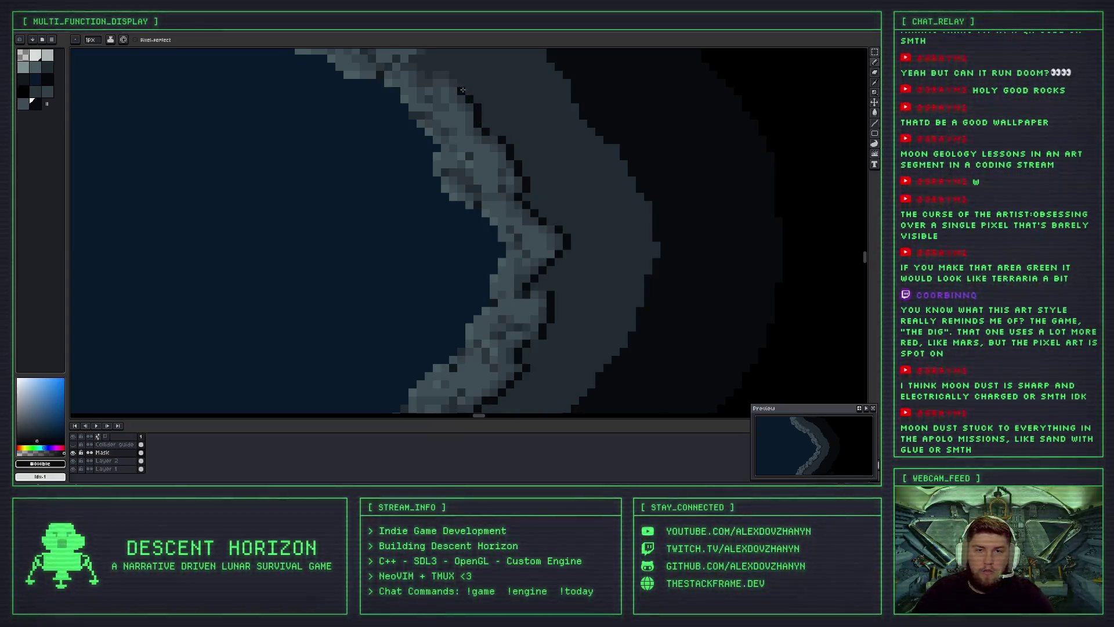
drag(465, 84, 556, 178)
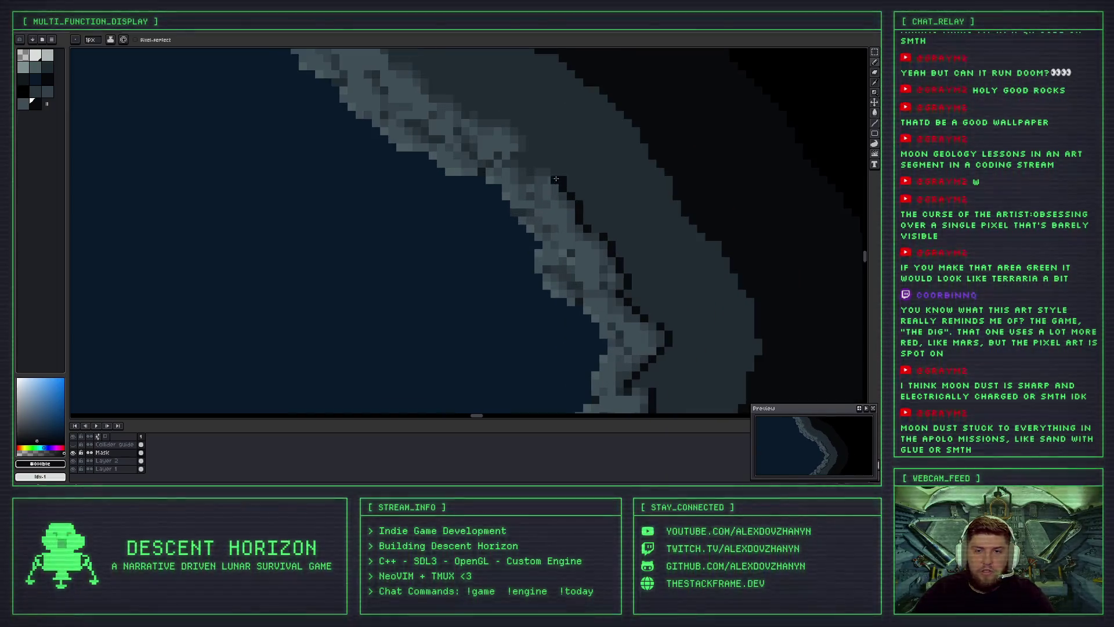
scroll(568, 223, down, 1)
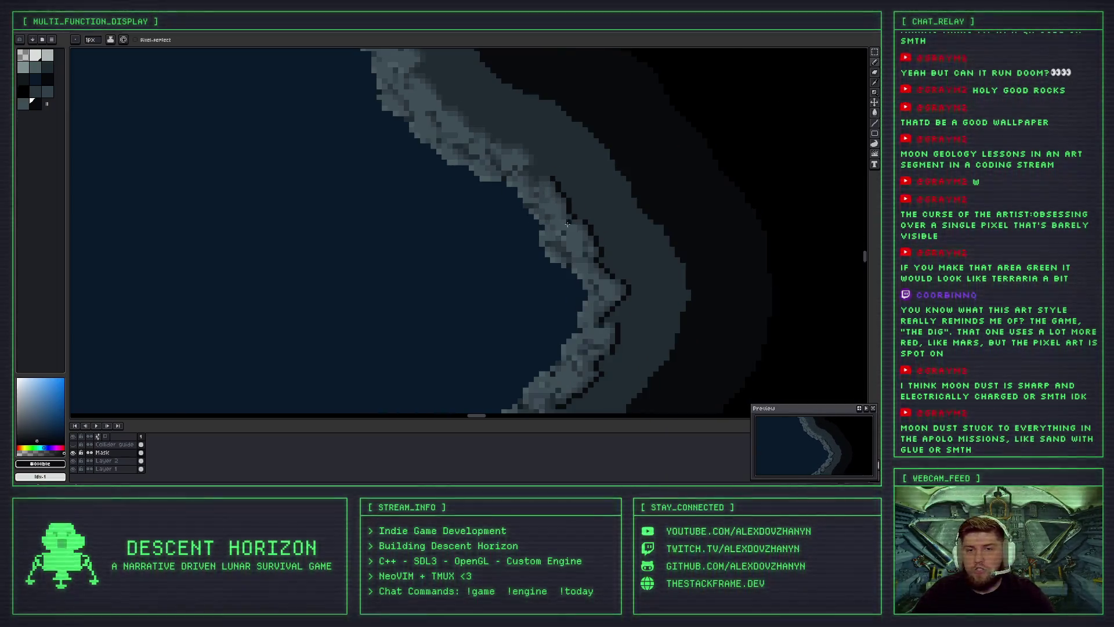
scroll(505, 216, up, 1)
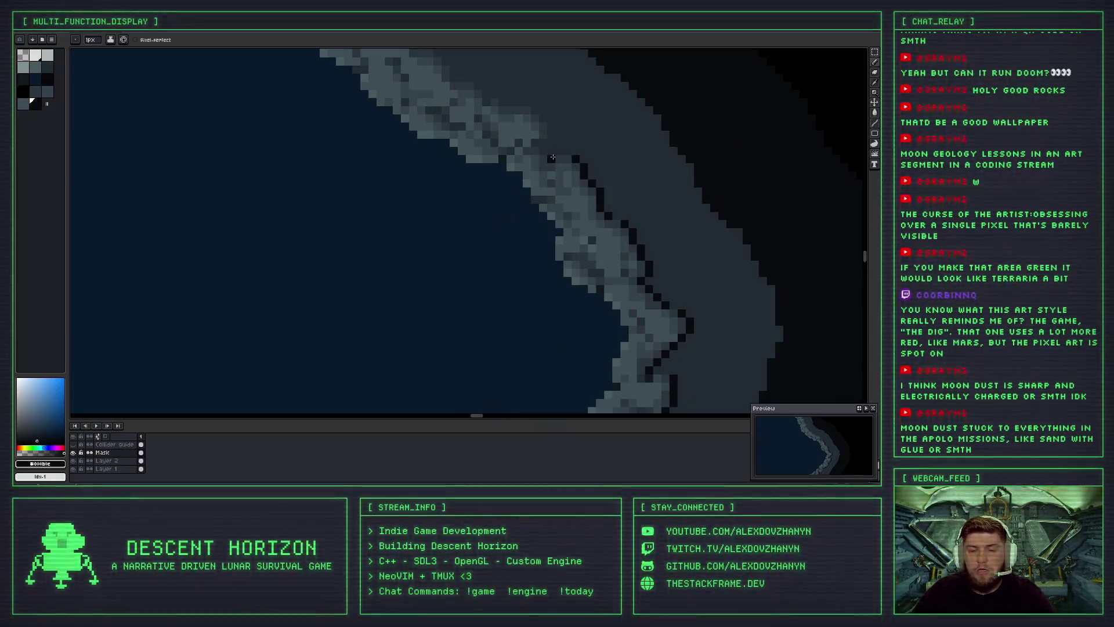
scroll(538, 144, down, 3)
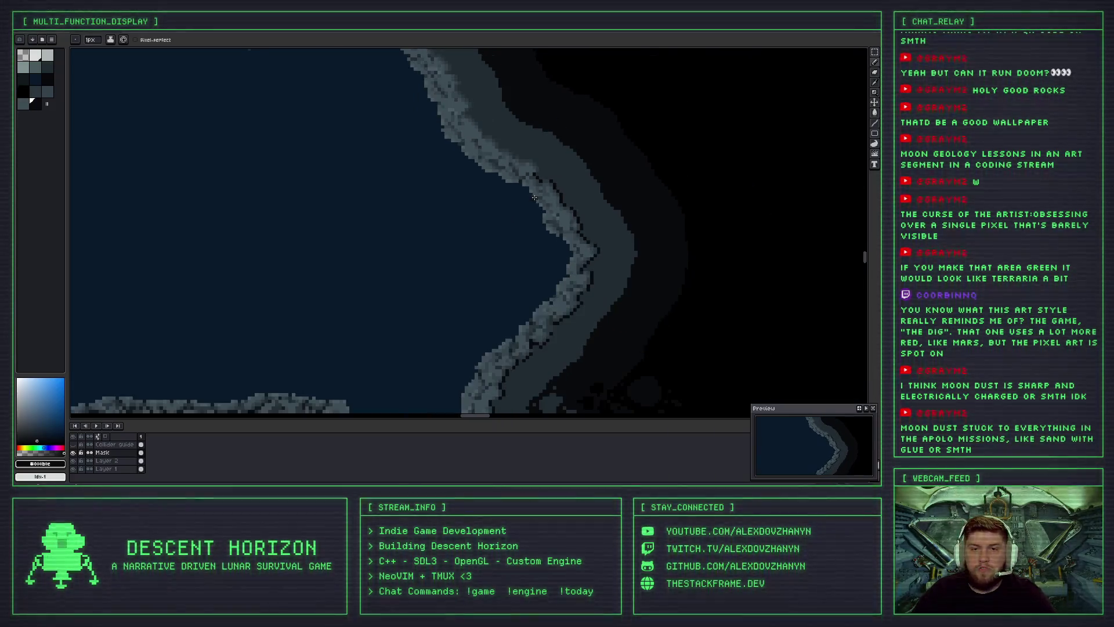
drag(537, 144, 414, 284)
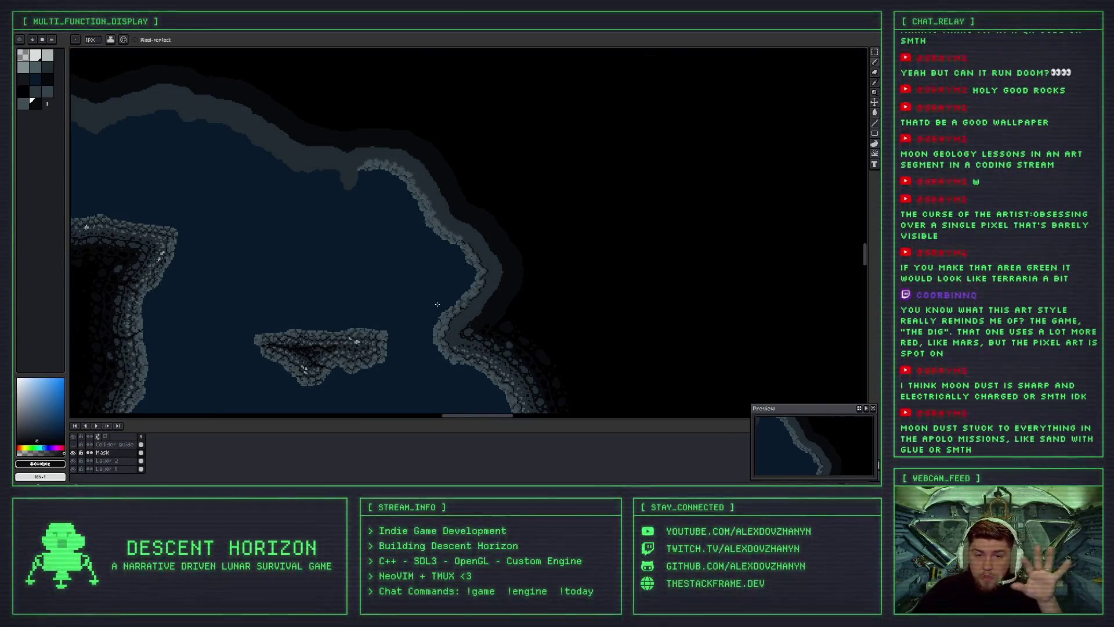
scroll(441, 283, up, 1)
scroll(441, 284, up, 1)
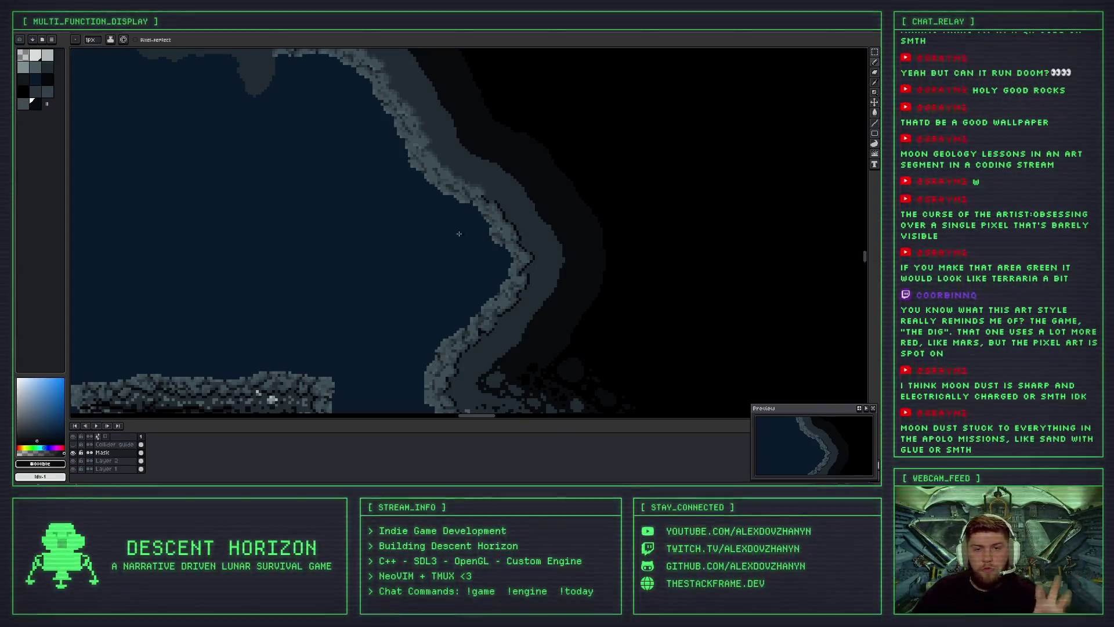
scroll(461, 270, up, 1)
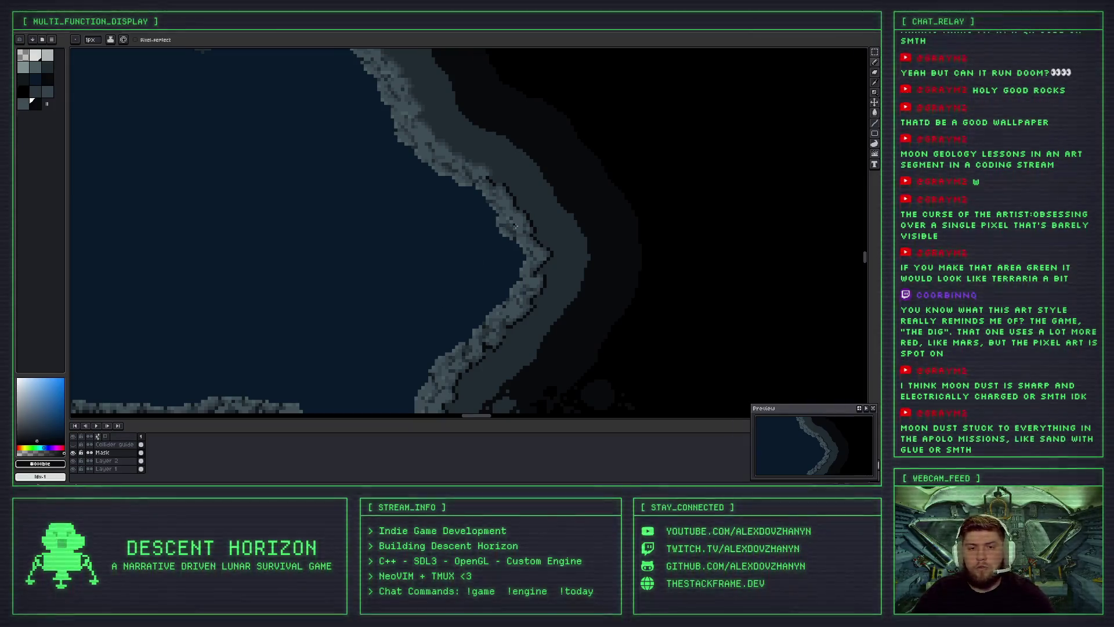
scroll(451, 225, up, 1)
scroll(475, 224, up, 1)
scroll(496, 223, up, 1)
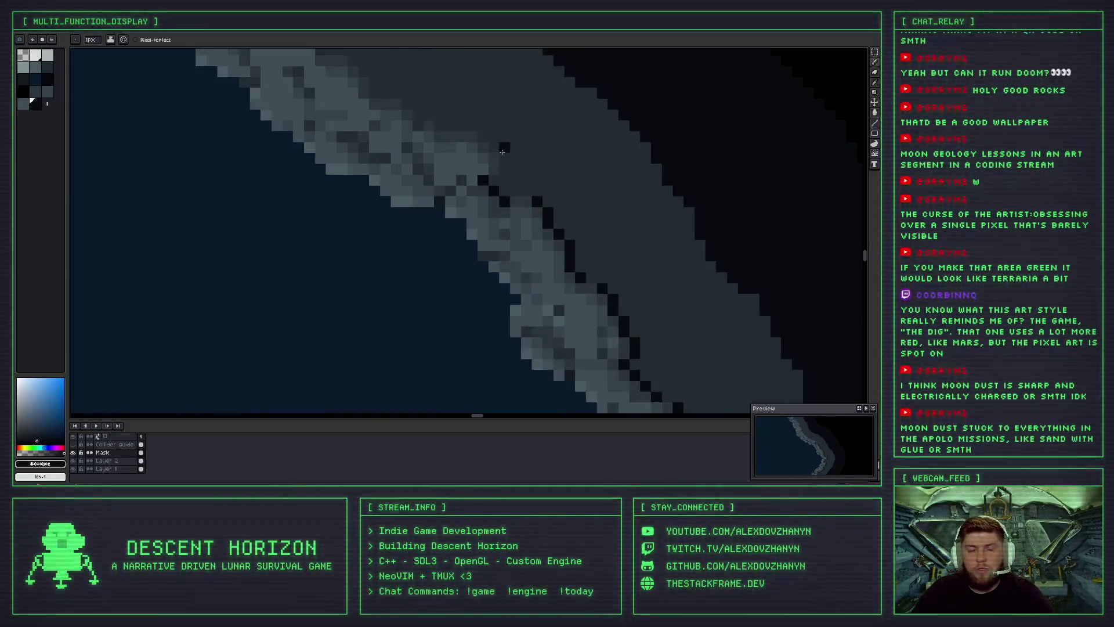
scroll(503, 222, up, 1)
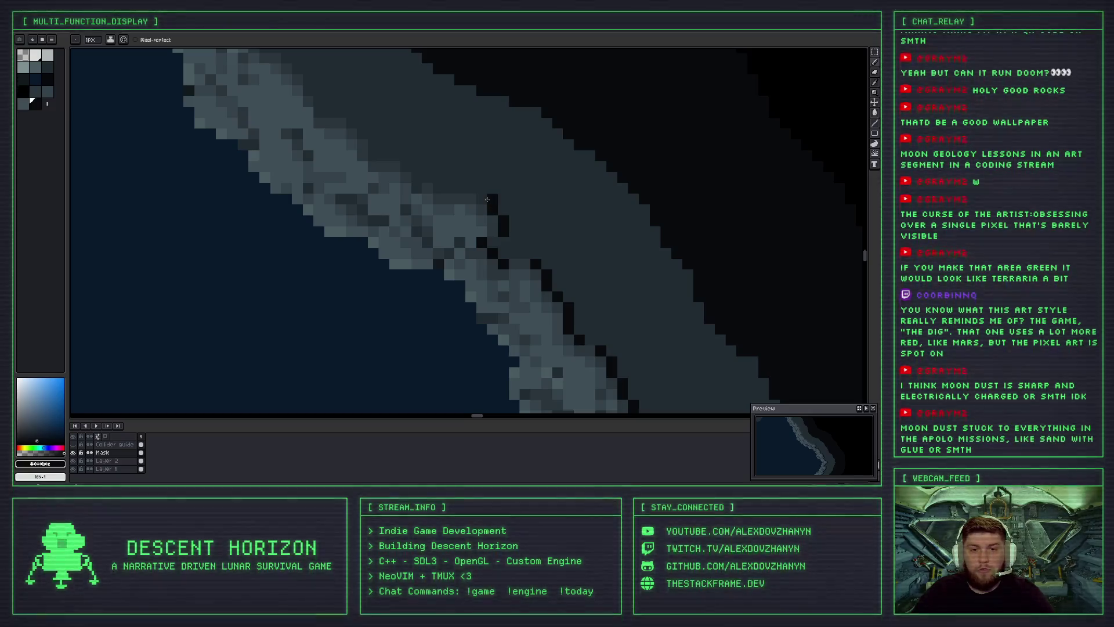
scroll(459, 214, down, 1)
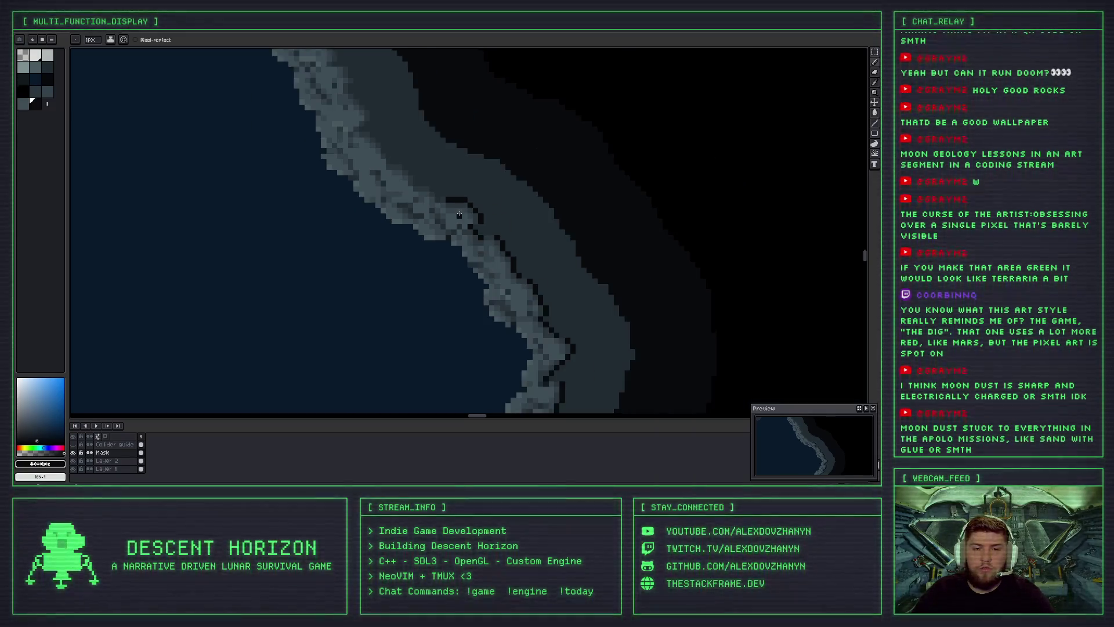
scroll(441, 205, up, 1)
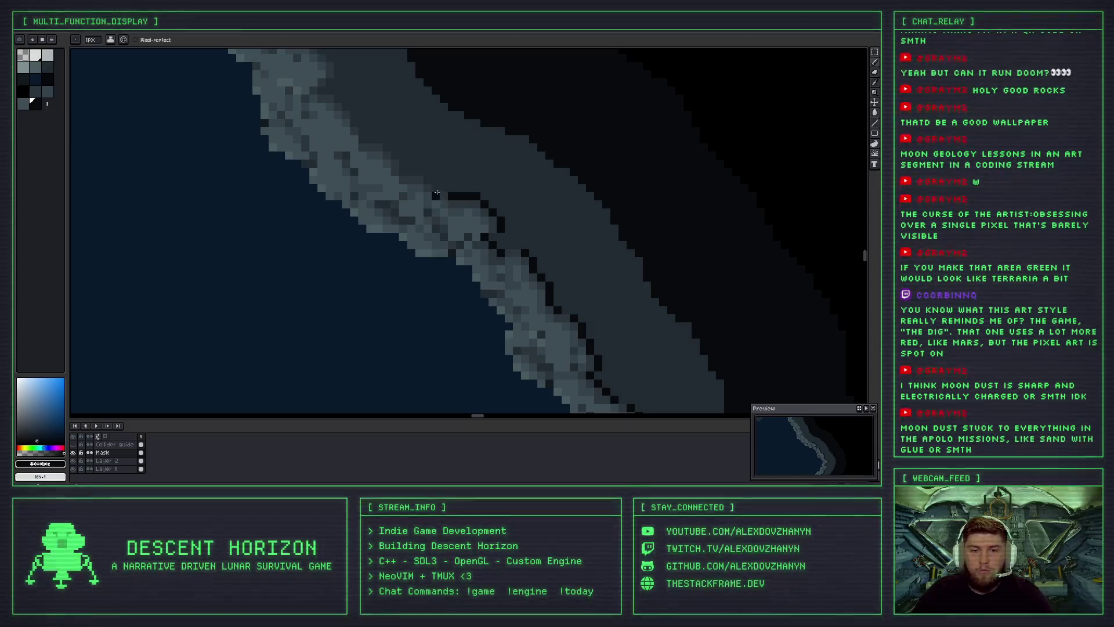
drag(435, 196, 428, 183)
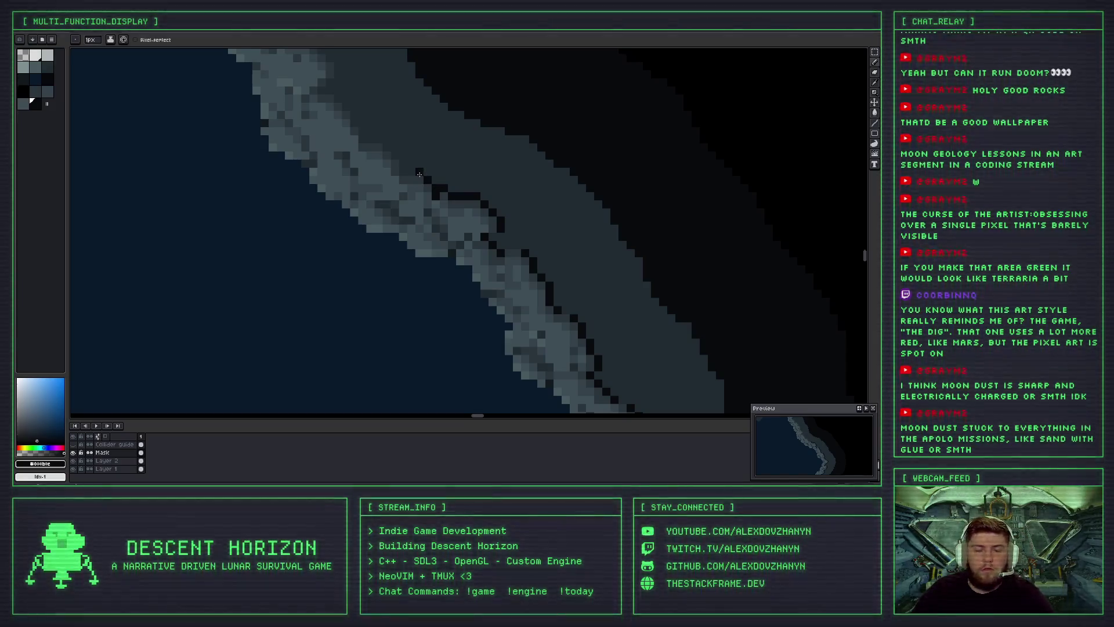
scroll(419, 173, down, 3)
scroll(448, 222, up, 2)
key(ctrl+z)
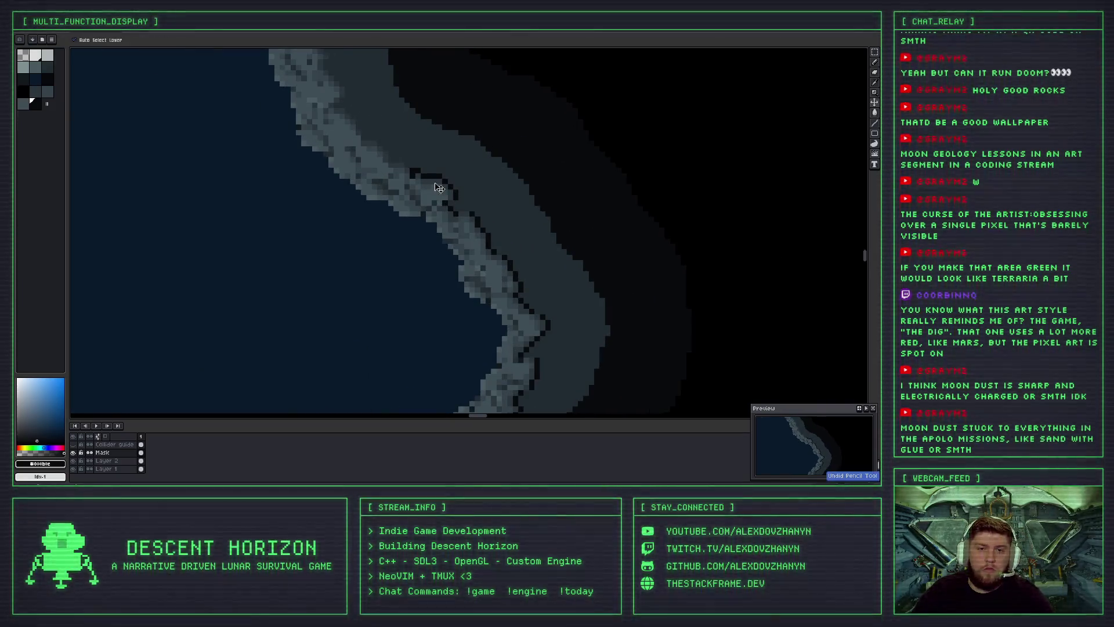
scroll(405, 170, up, 2)
scroll(429, 235, down, 2)
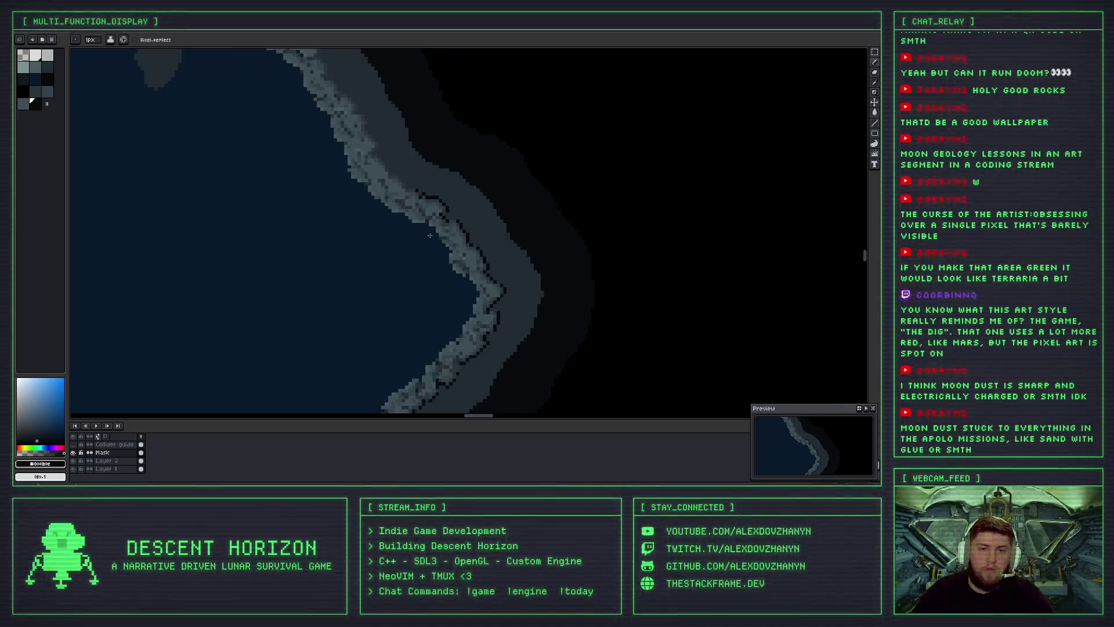
scroll(423, 221, up, 1)
scroll(415, 198, up, 2)
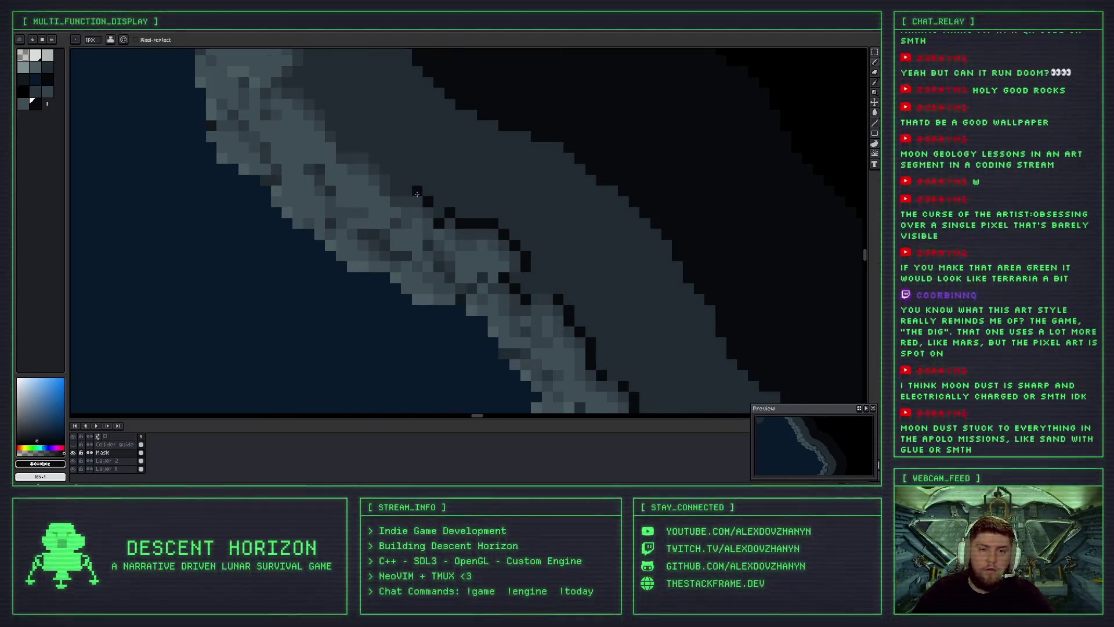
Undo a stray stroke, then add a short dark line and pixels along the ridge edge.
drag(320, 375, 372, 300)
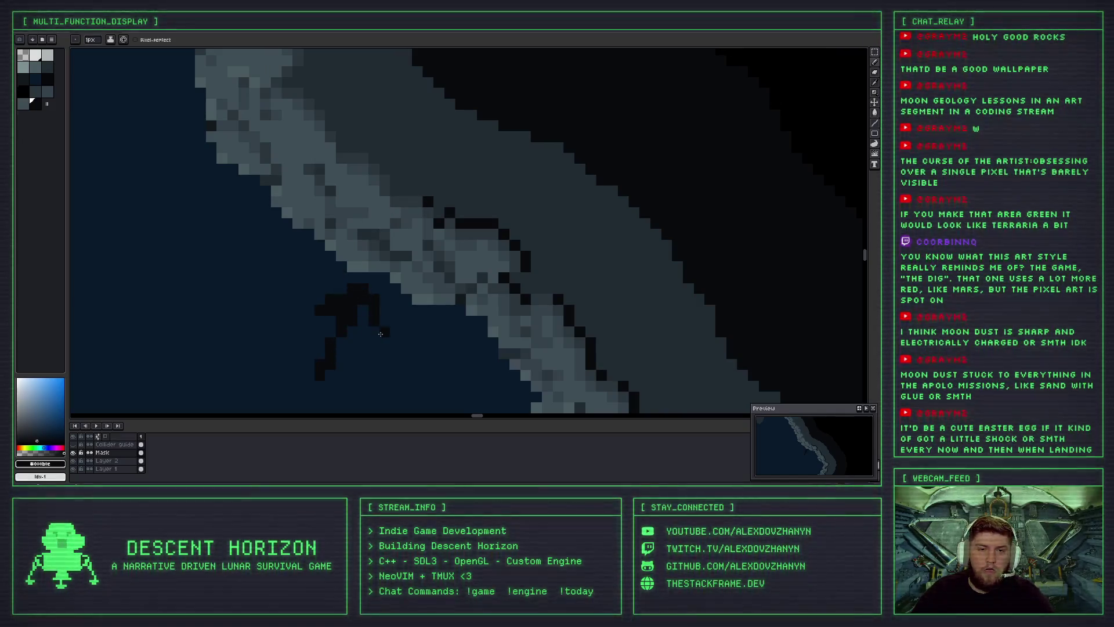
key(ctrl+z)
drag(394, 193, 420, 191)
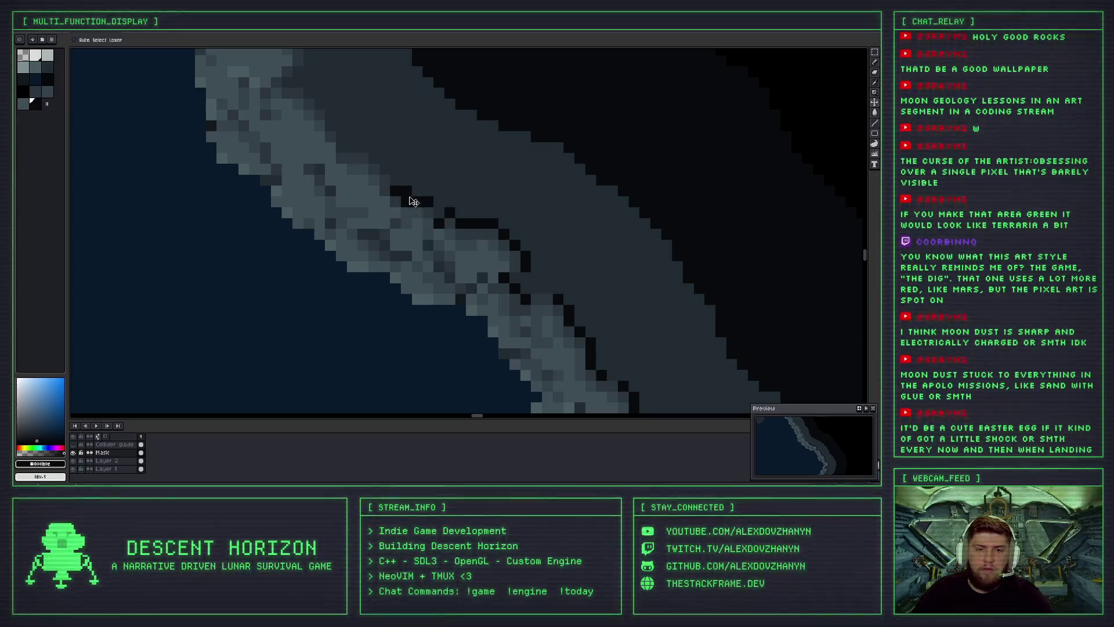
click(417, 256)
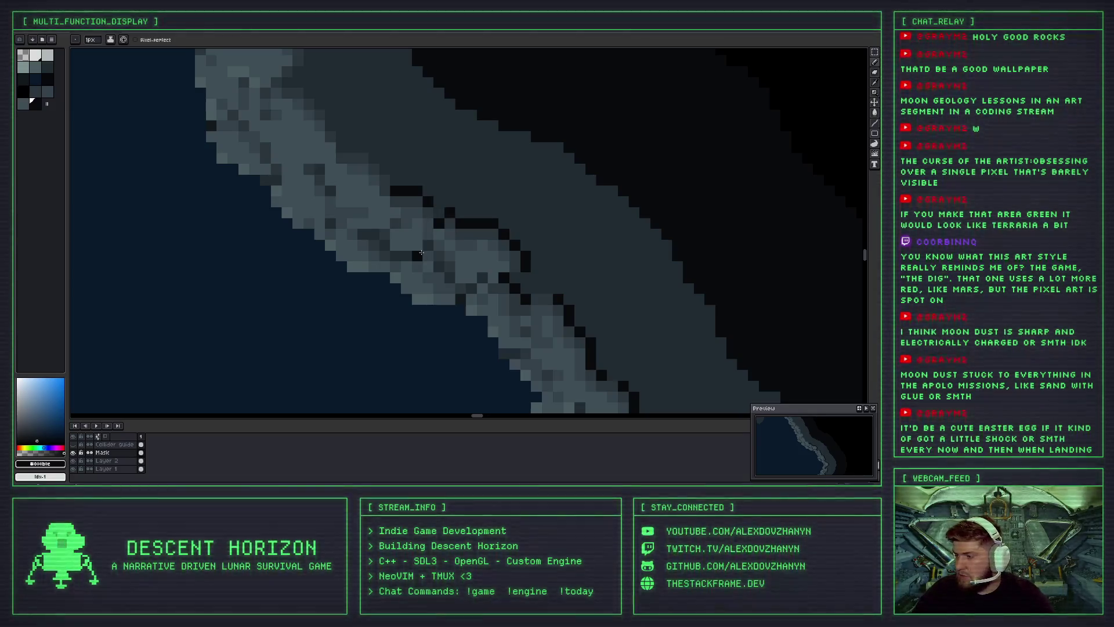
click(456, 265)
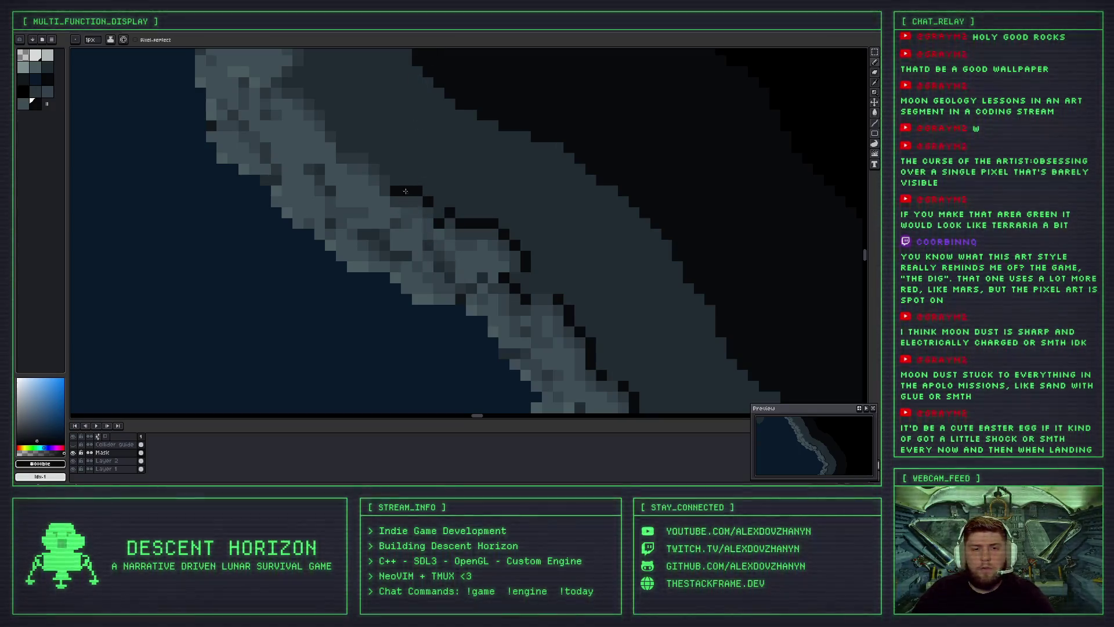
Extend the dark edge pixel by pixel up-left along the ridge, correcting one misplaced pixel.
click(385, 169)
click(373, 158)
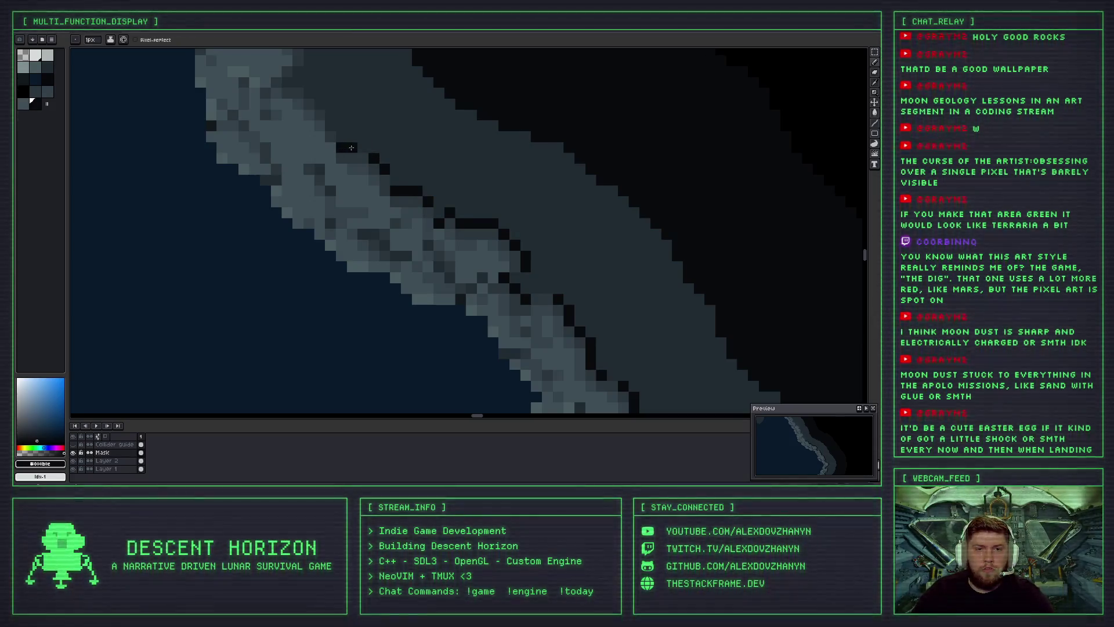
click(364, 146)
click(355, 140)
key(ctrl+z)
click(333, 125)
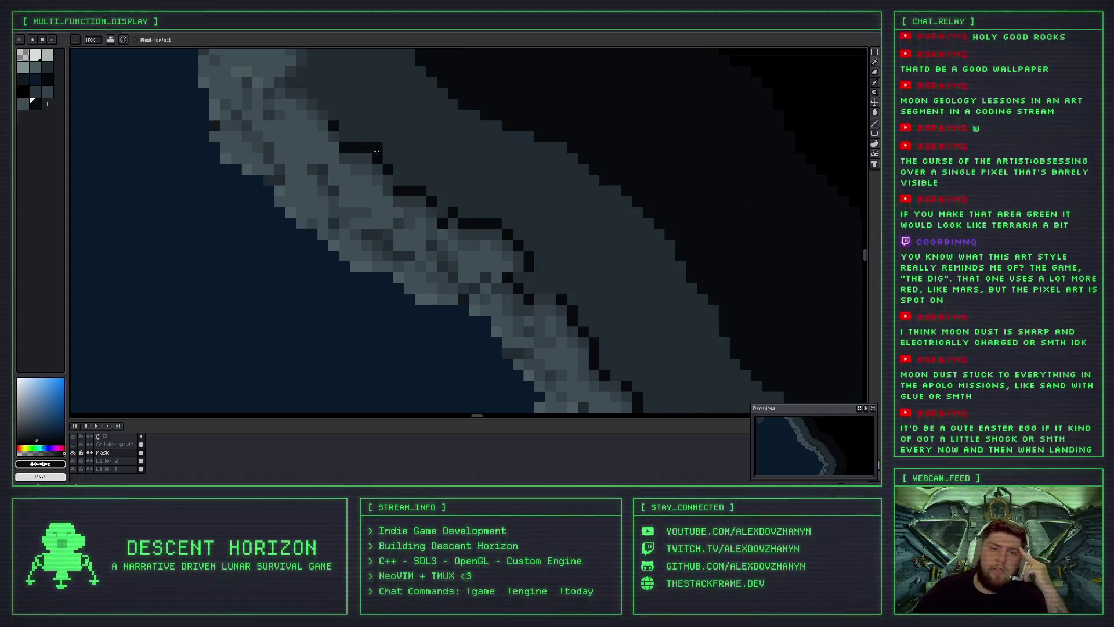
Paint a dark diagonal line below the ridge and extend the edge's top, undoing the last pixel.
scroll(455, 242, down, 2)
scroll(473, 240, down, 2)
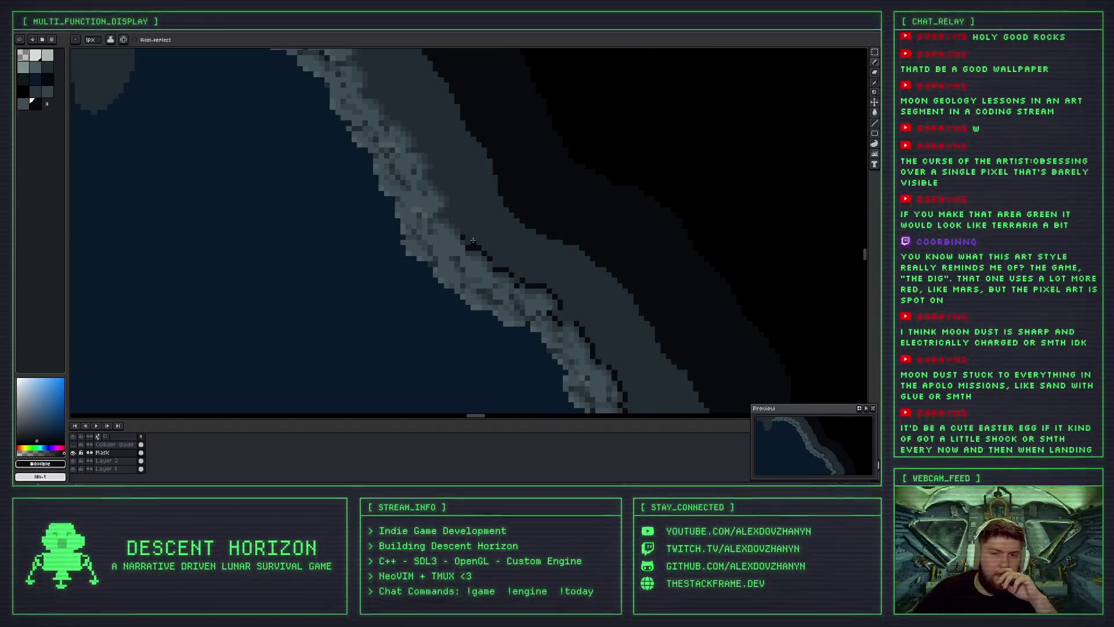
scroll(451, 240, up, 1)
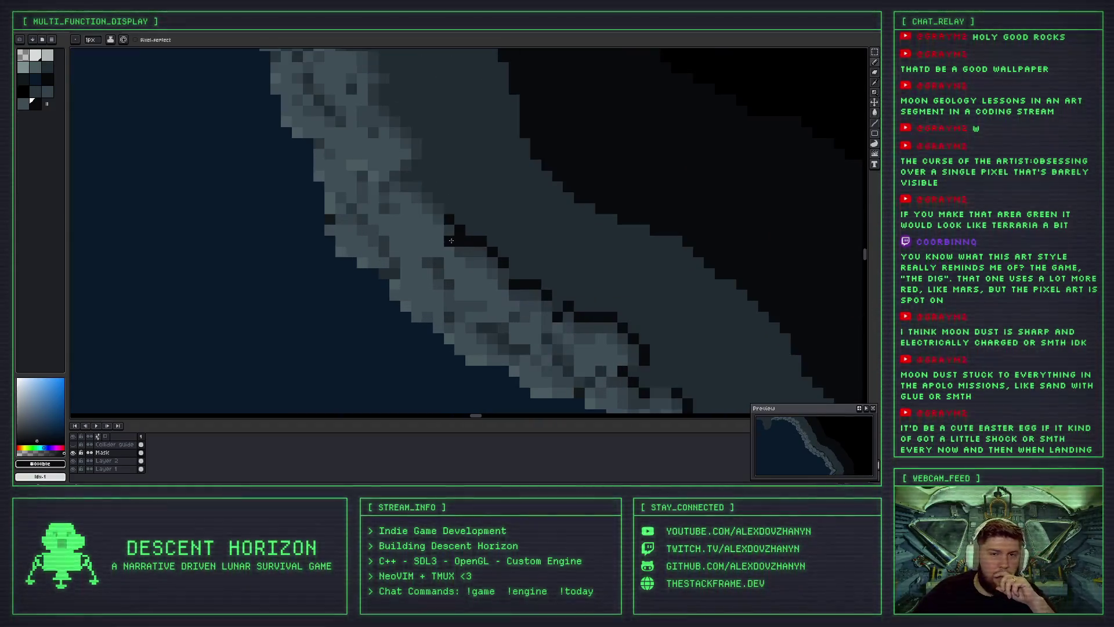
scroll(451, 240, down, 2)
scroll(461, 256, up, 1)
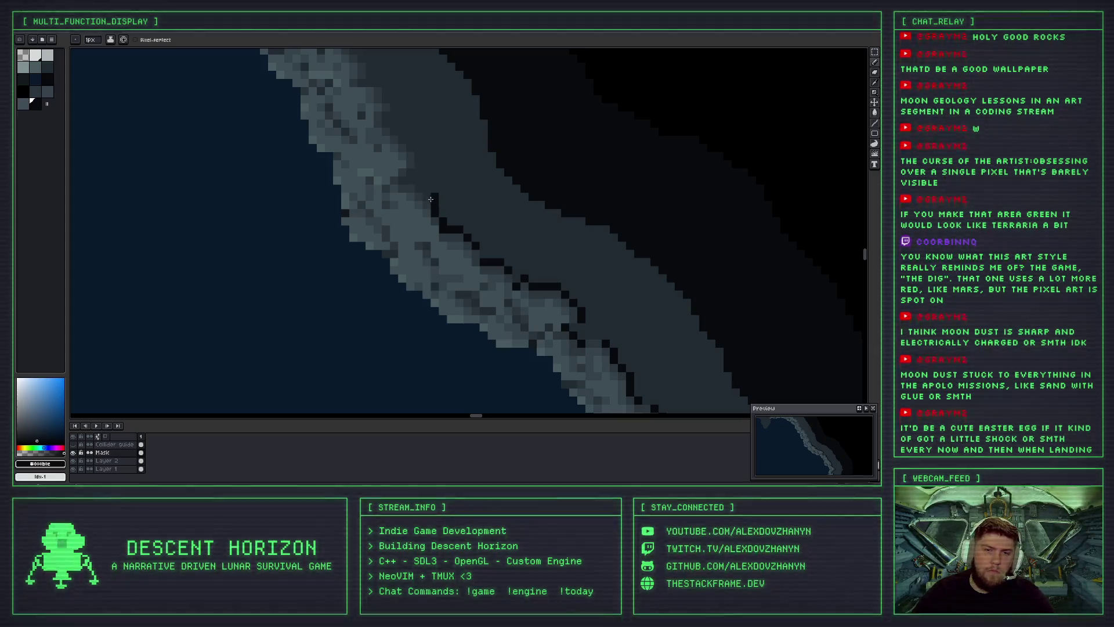
drag(271, 350, 381, 292)
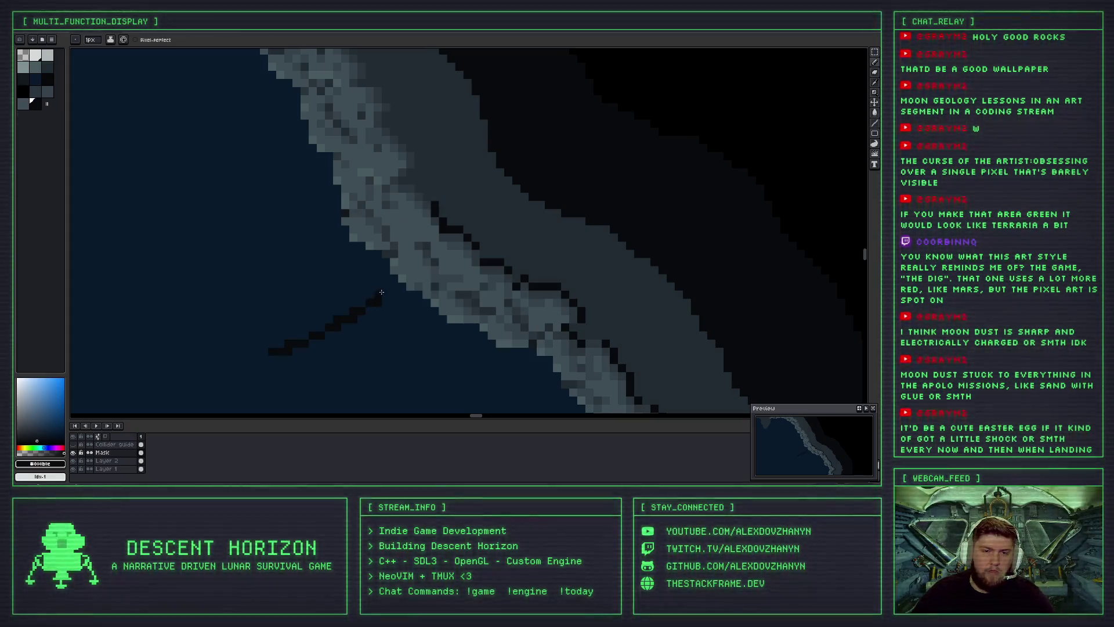
click(425, 197)
click(414, 187)
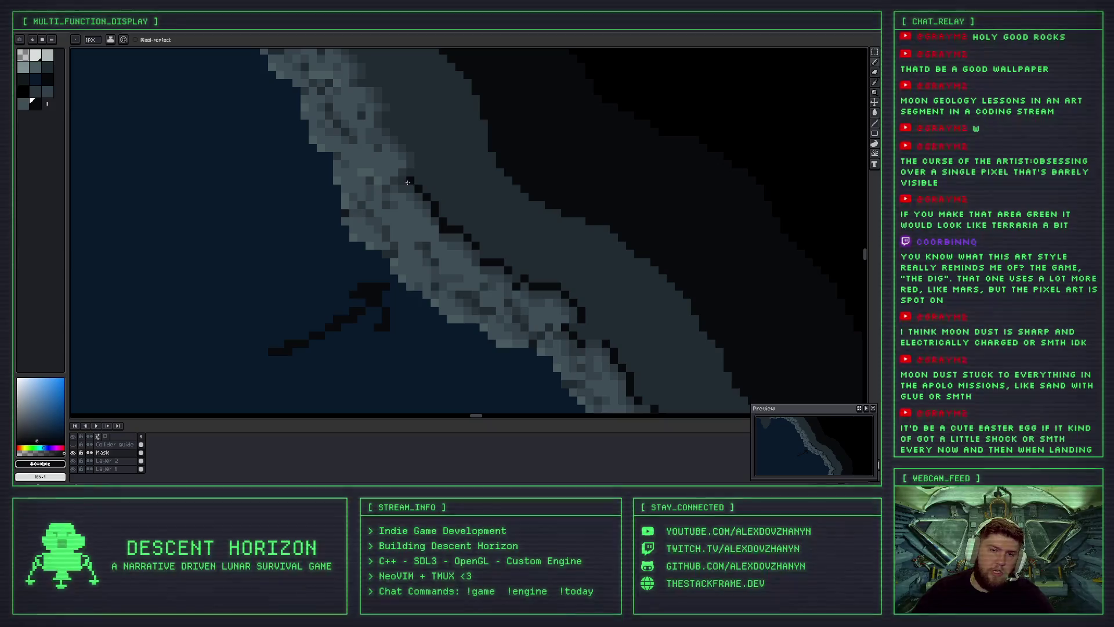
key(ctrl+z)
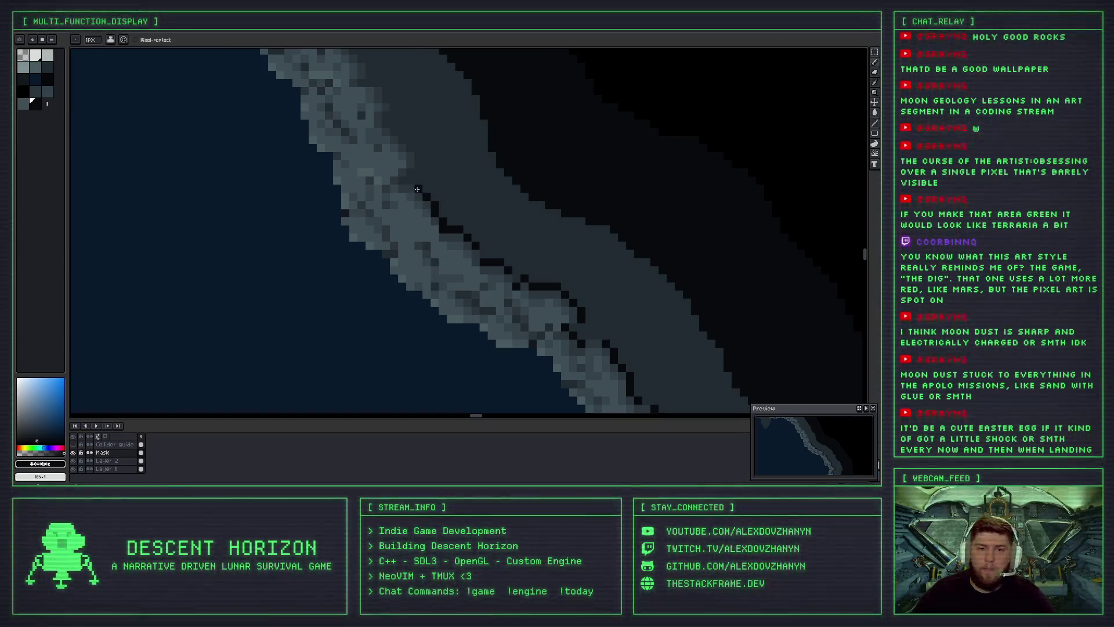
scroll(409, 181, down, 1)
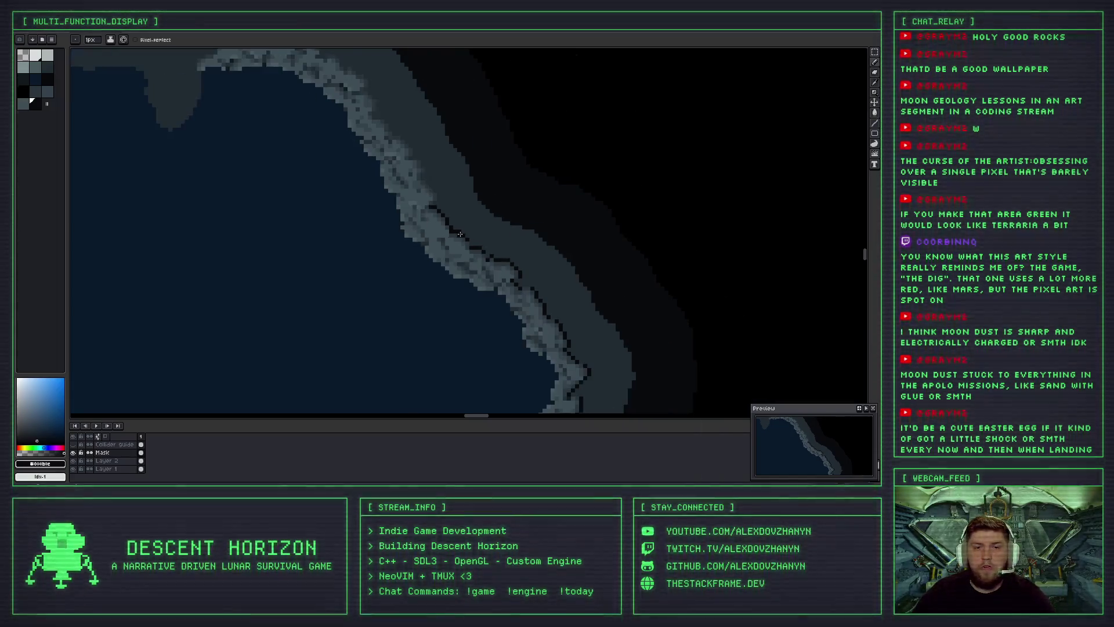
scroll(413, 227, down, 2)
scroll(416, 264, down, 1)
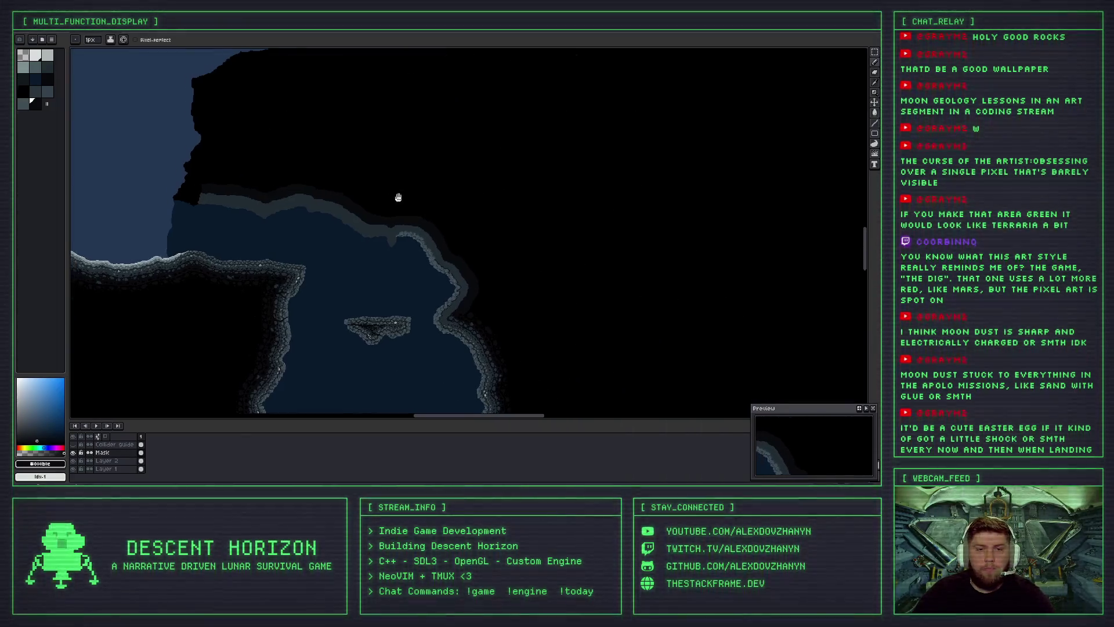
scroll(398, 193, down, 2)
scroll(554, 191, up, 2)
scroll(562, 228, down, 2)
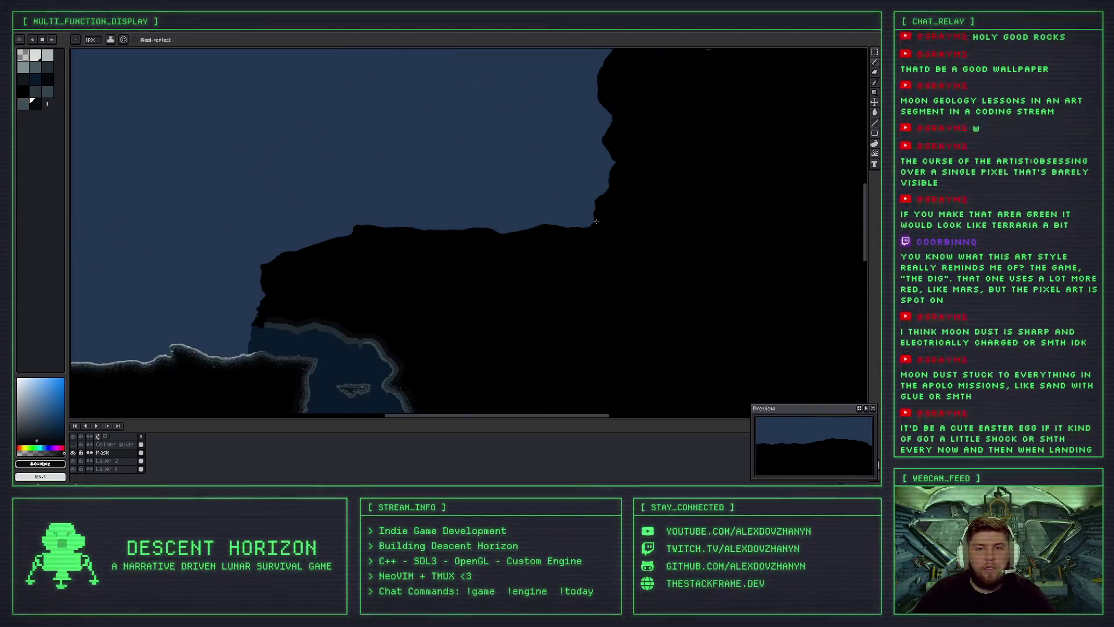
scroll(556, 260, down, 1)
scroll(545, 273, up, 1)
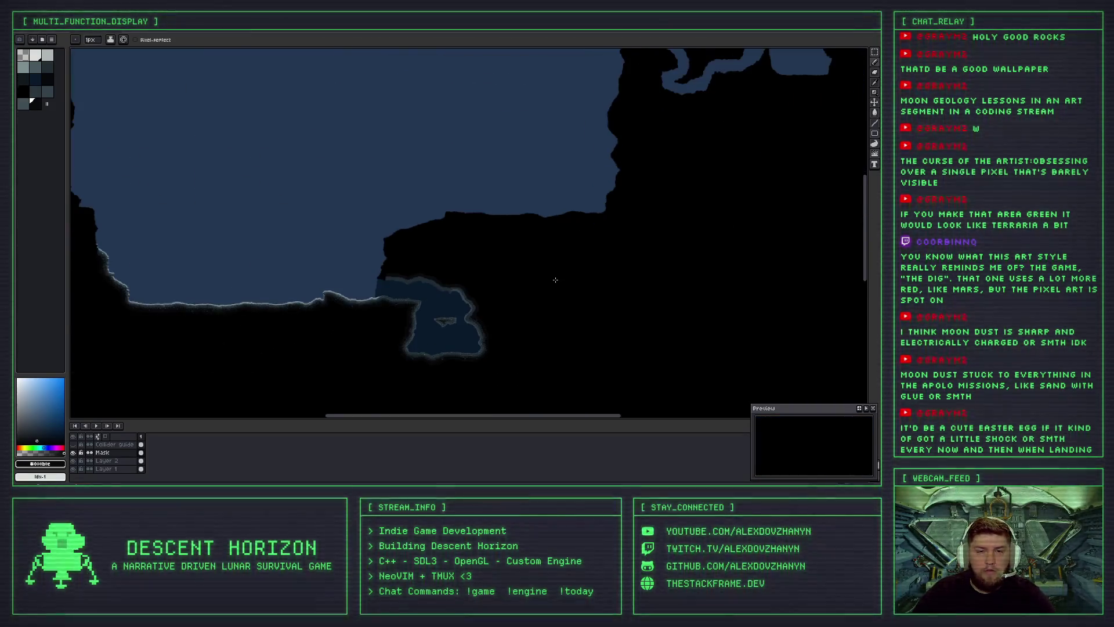
scroll(533, 285, up, 2)
scroll(473, 269, up, 1)
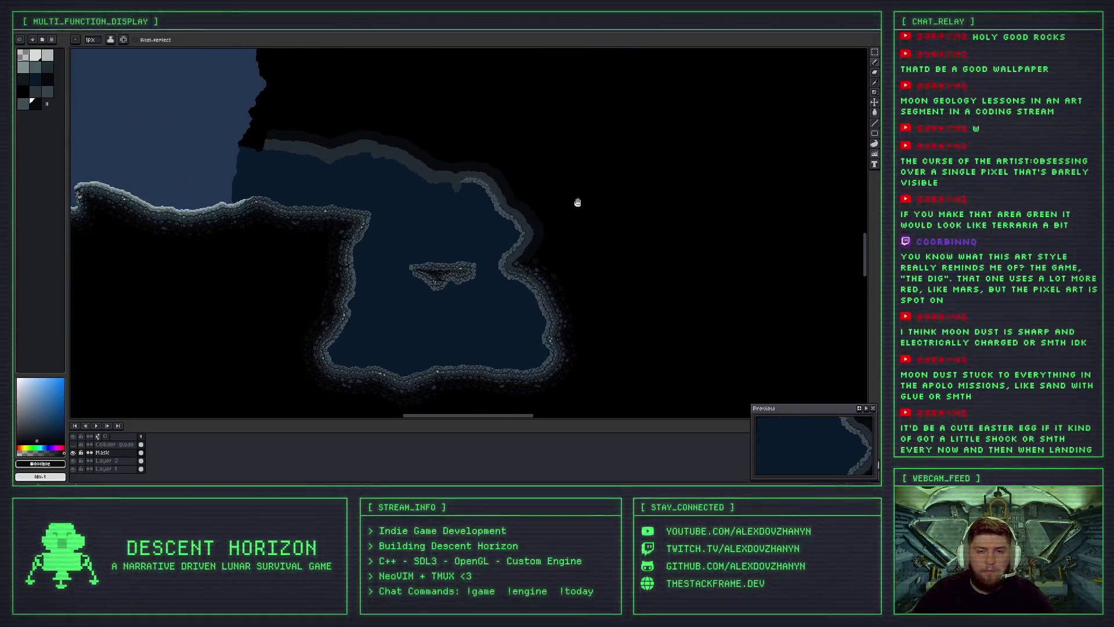
scroll(519, 209, up, 1)
scroll(519, 209, up, 1)
scroll(499, 206, up, 1)
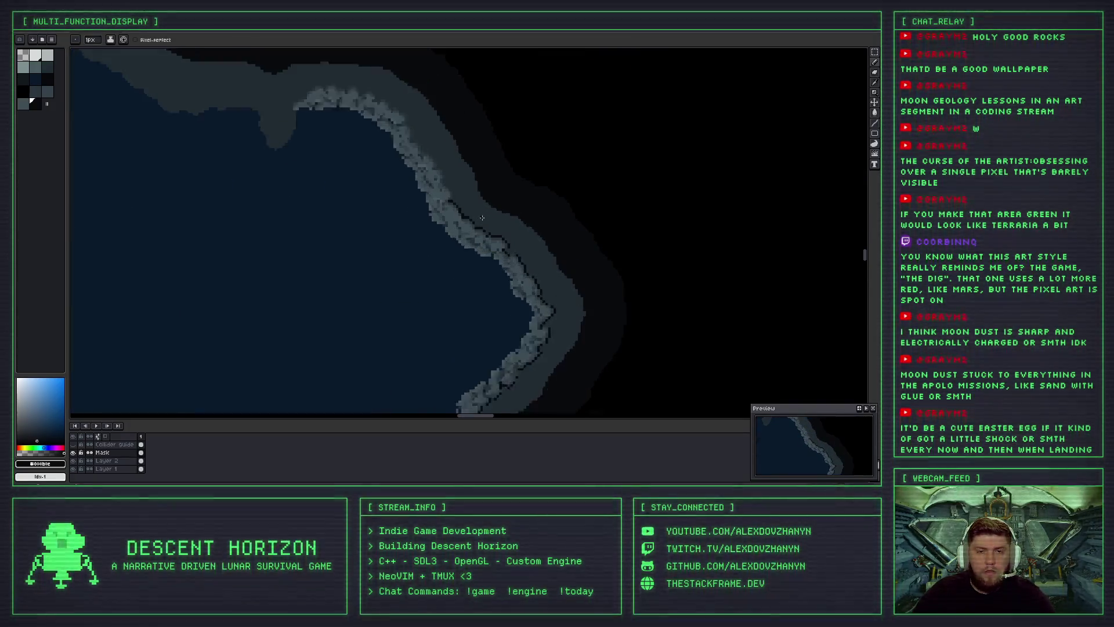
scroll(475, 200, up, 2)
scroll(445, 196, up, 1)
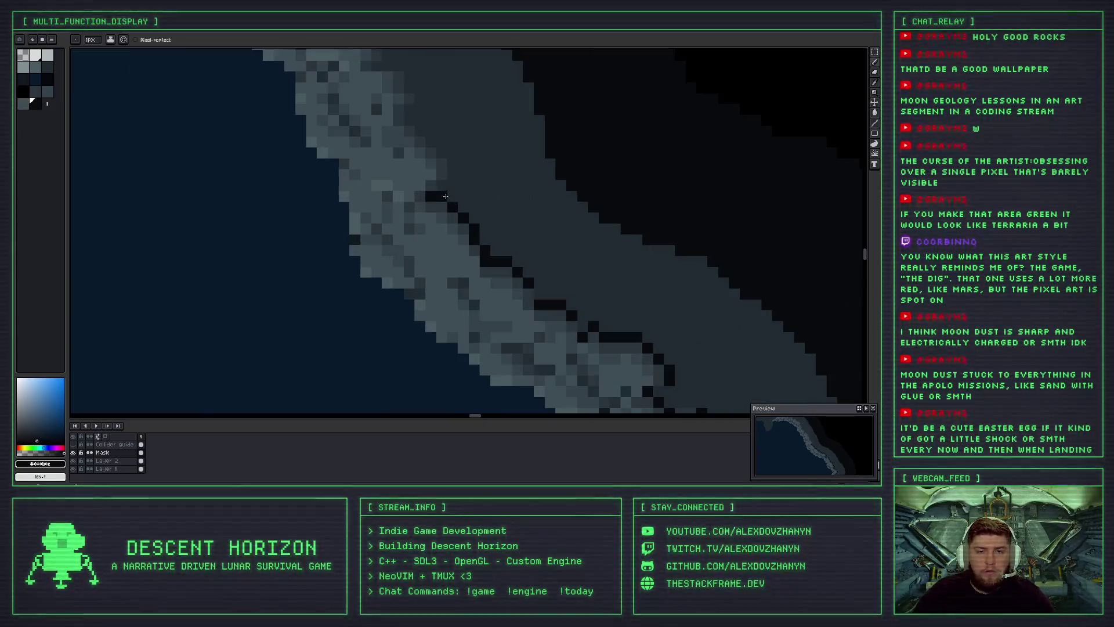
click(453, 164)
Extend the diagonal dark edge up-left and darken a pixel along the ridge.
drag(484, 206, 491, 269)
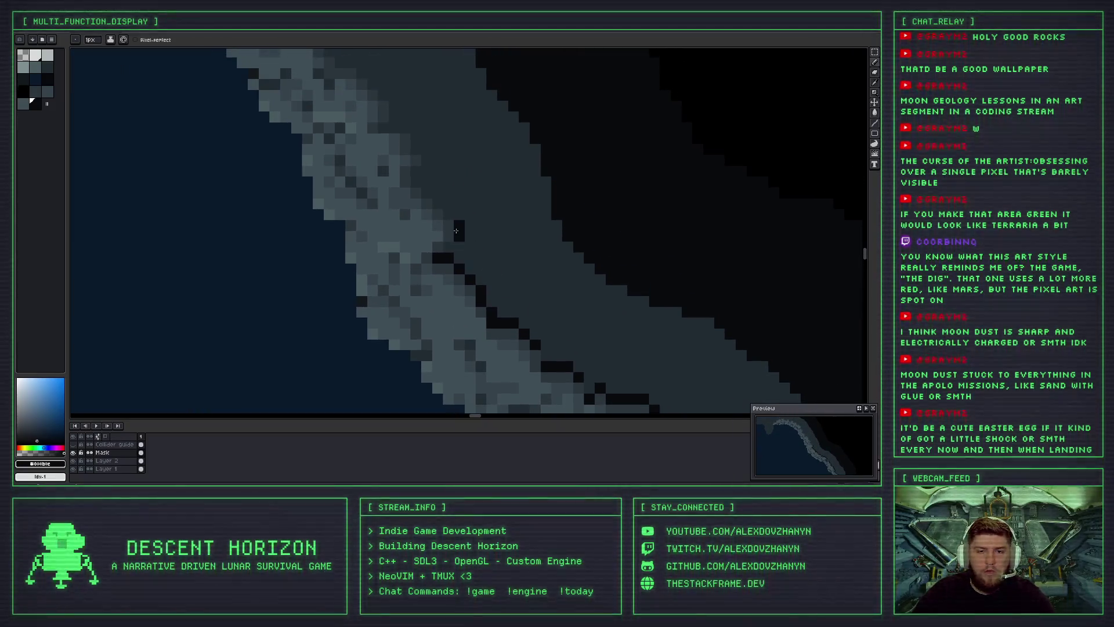
click(437, 203)
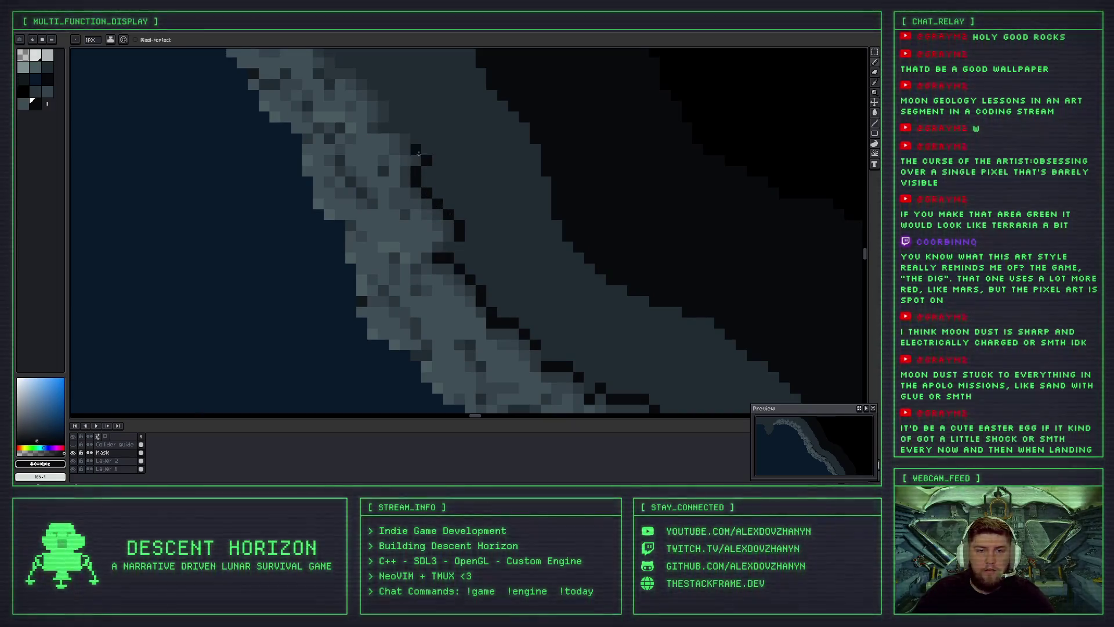
scroll(477, 245, down, 2)
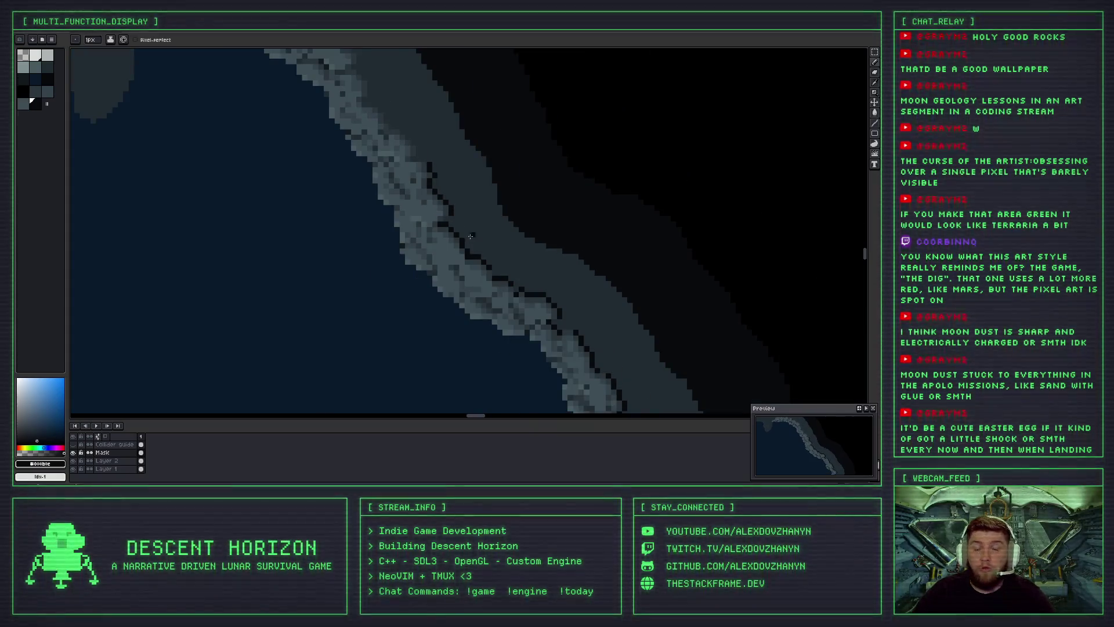
click(453, 251)
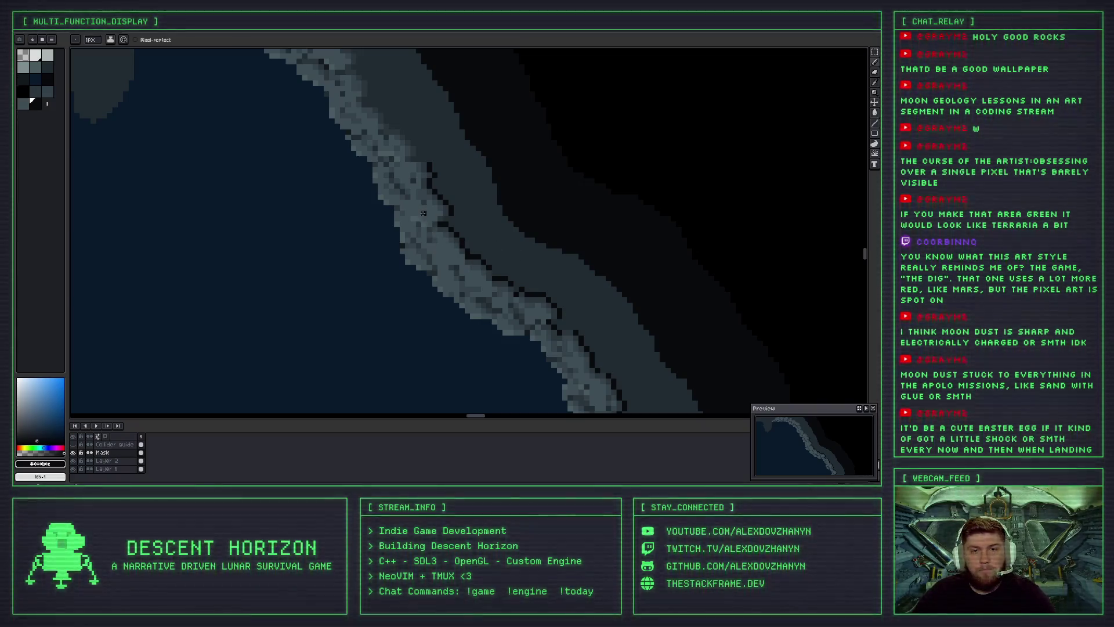
Add a run of four dark shadow pixels continuing up-left along the rock edge.
scroll(423, 212, up, 1)
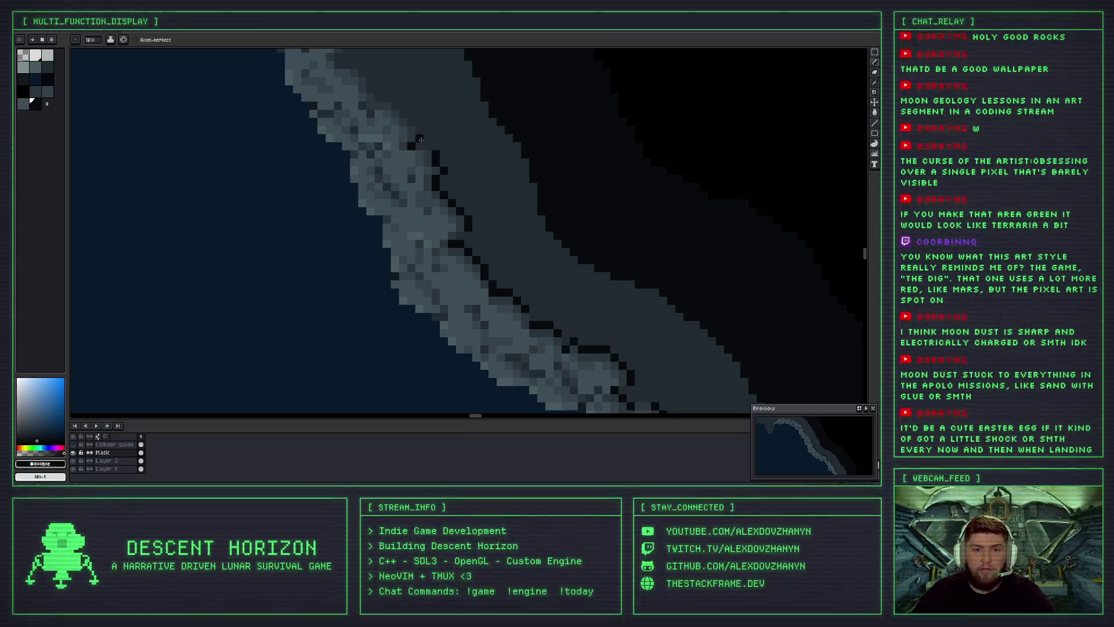
scroll(443, 211, down, 1)
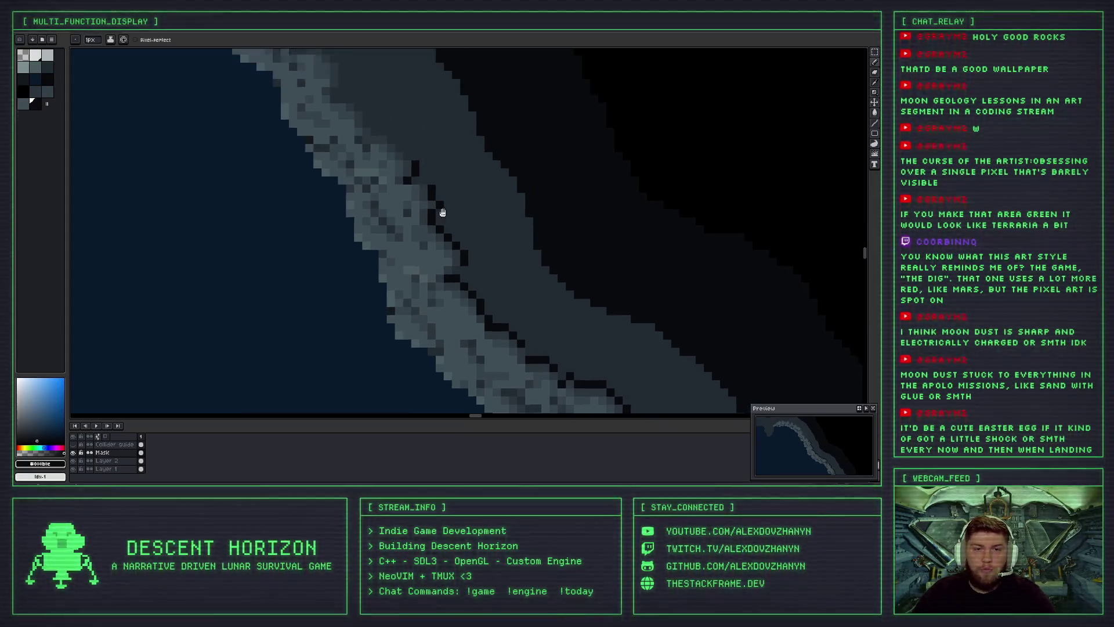
scroll(442, 212, down, 1)
scroll(455, 278, down, 1)
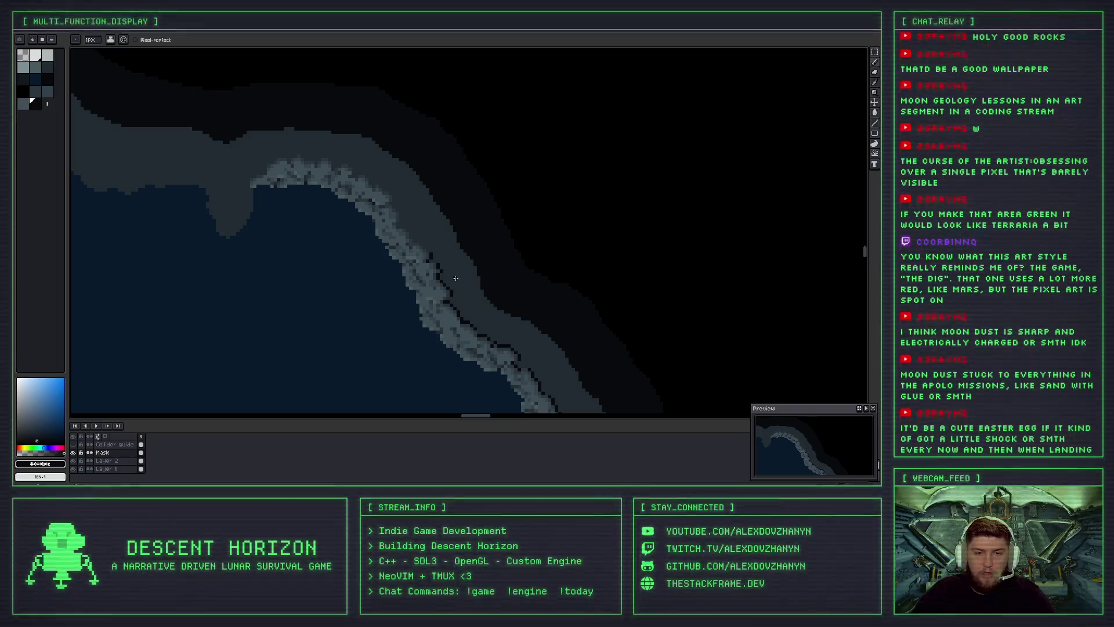
scroll(456, 278, up, 1)
scroll(414, 236, up, 2)
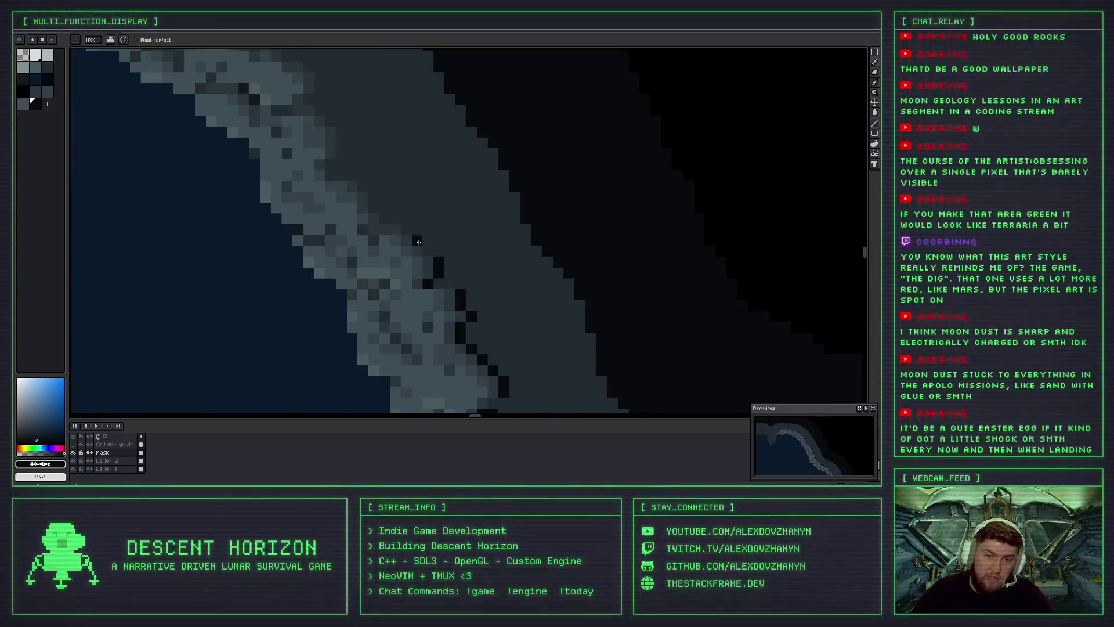
click(407, 229)
click(393, 225)
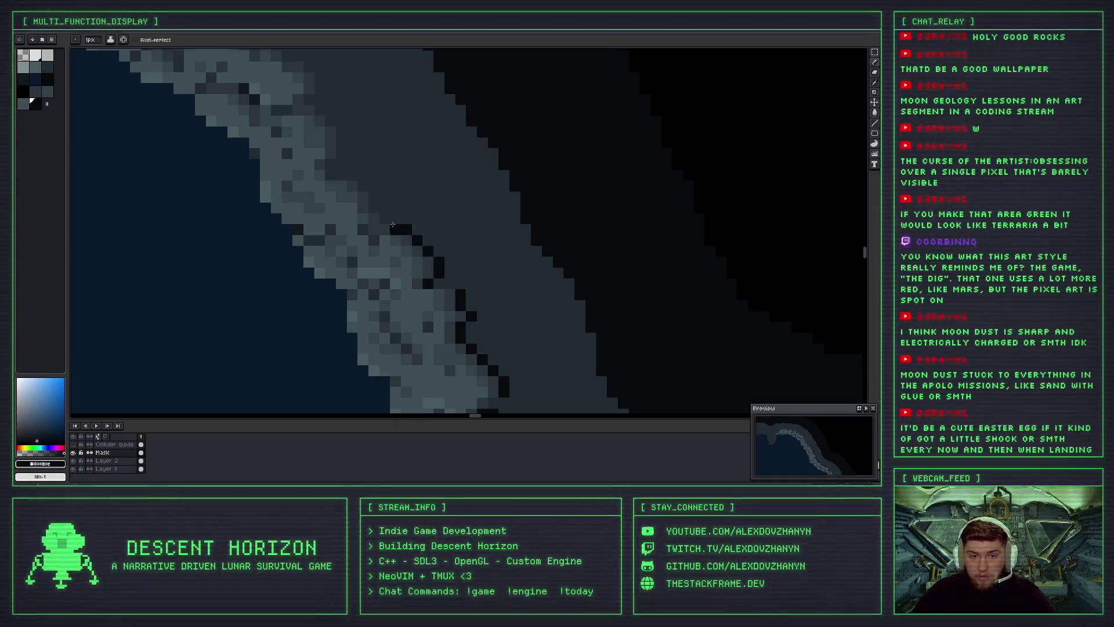
click(378, 209)
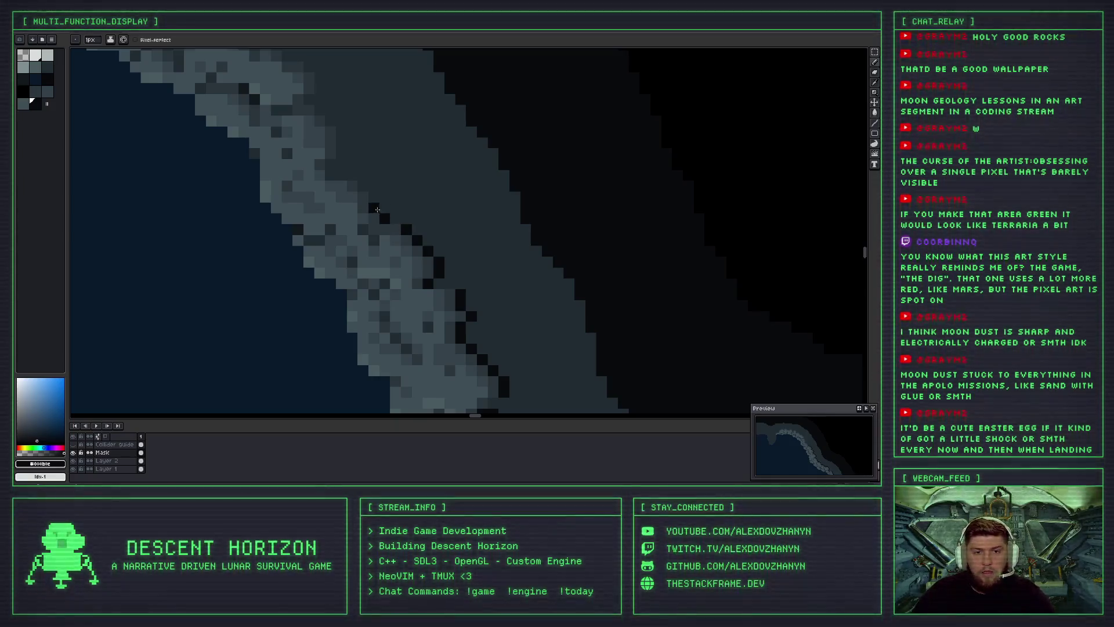
click(363, 186)
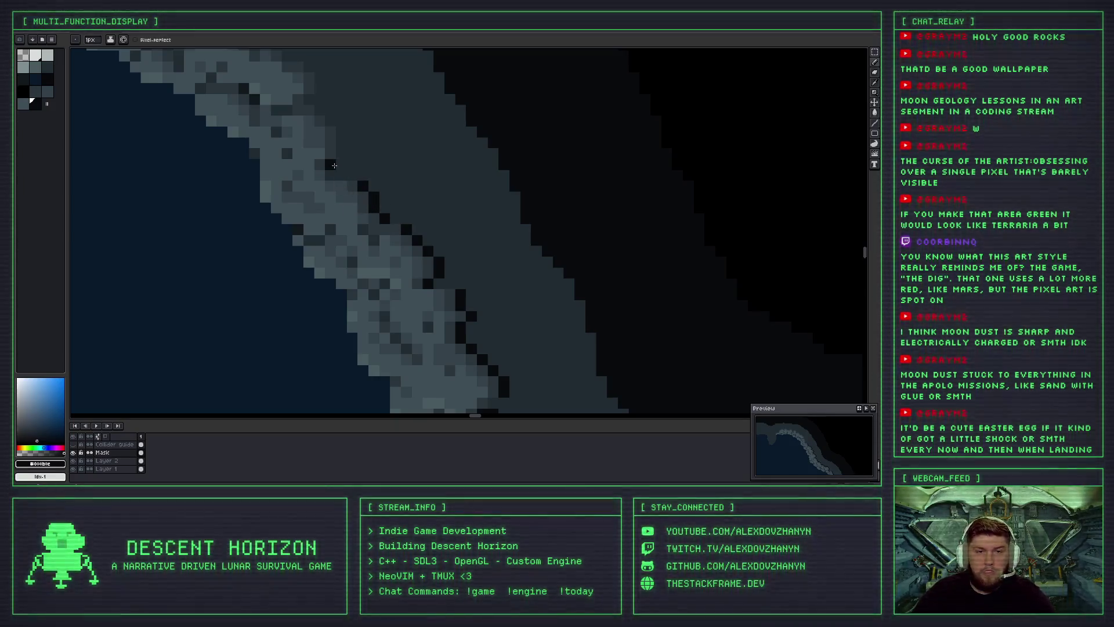
Sketch a dark diagonal line into the cave area.
scroll(350, 224, down, 3)
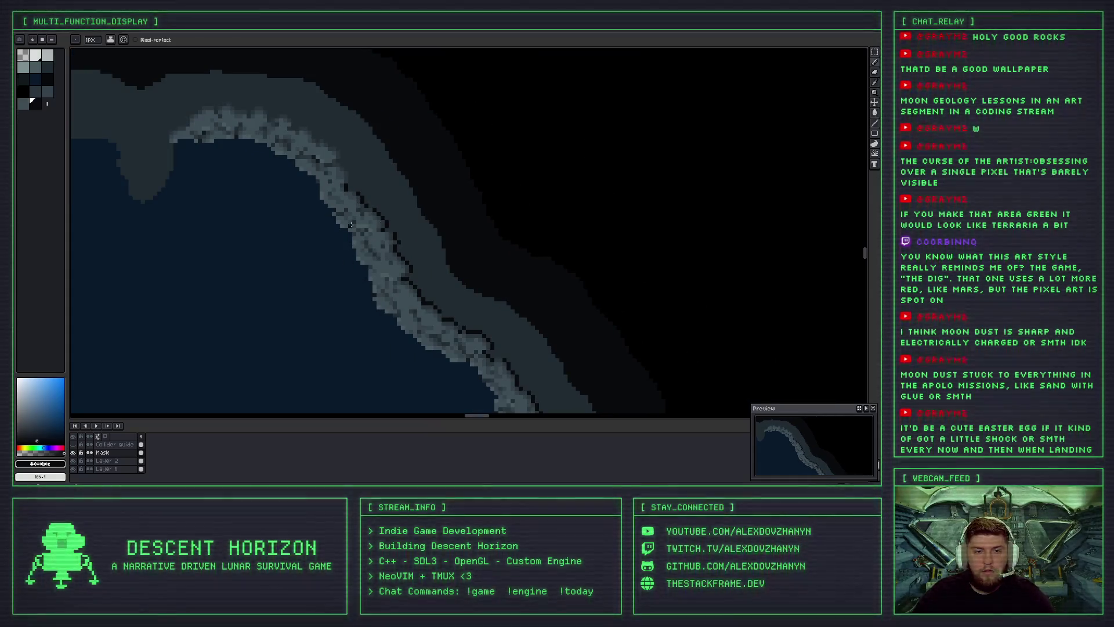
scroll(371, 252, up, 1)
drag(243, 266, 319, 232)
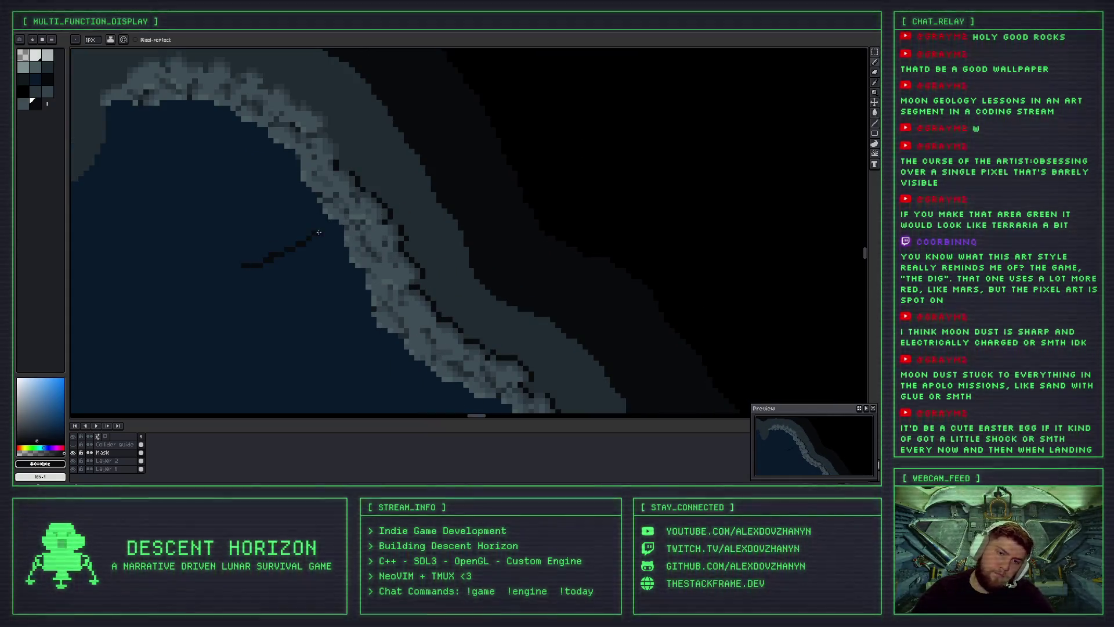
Undo the diagonal stroke, sketch an arrow and another diagonal in the cave, then undo them.
key(ctrl+z)
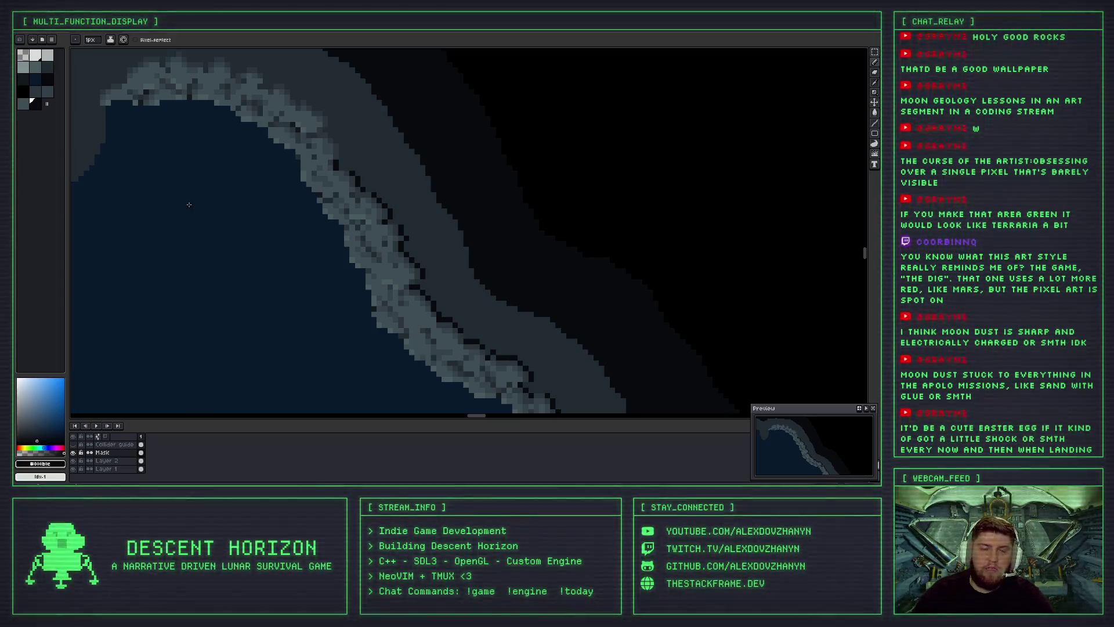
drag(253, 184, 283, 183)
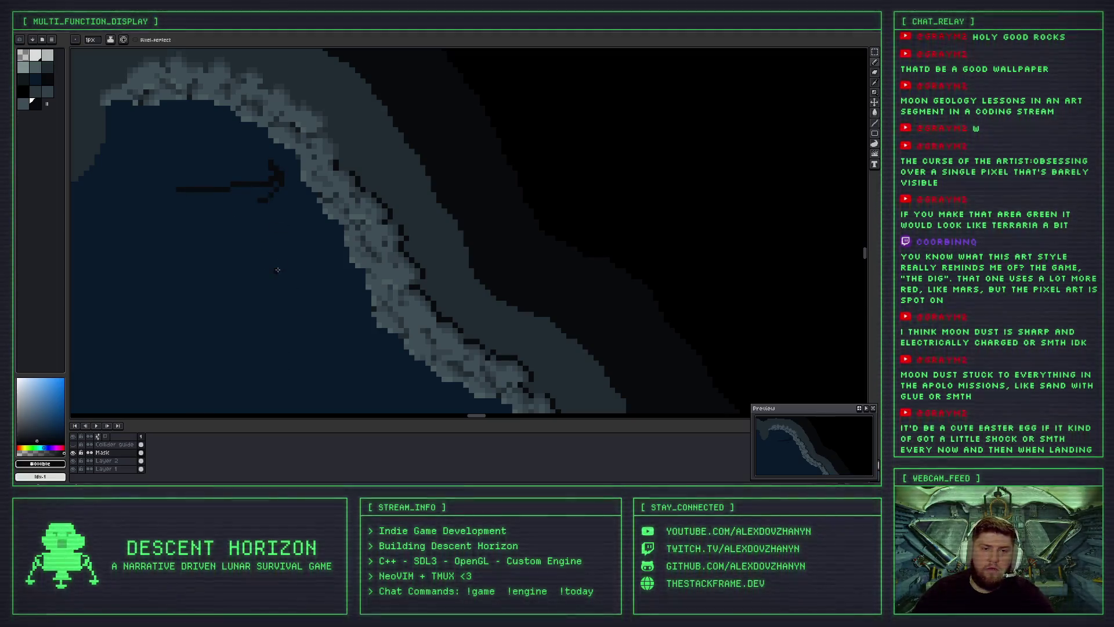
drag(230, 288, 310, 253)
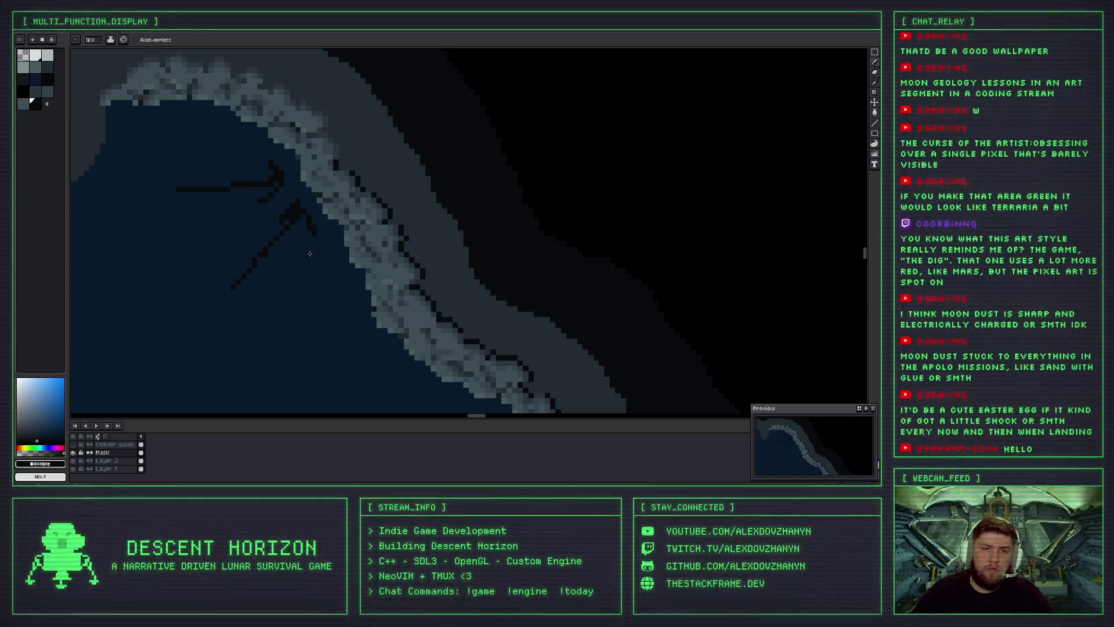
key(ctrl+z)
key(ctrl+z)
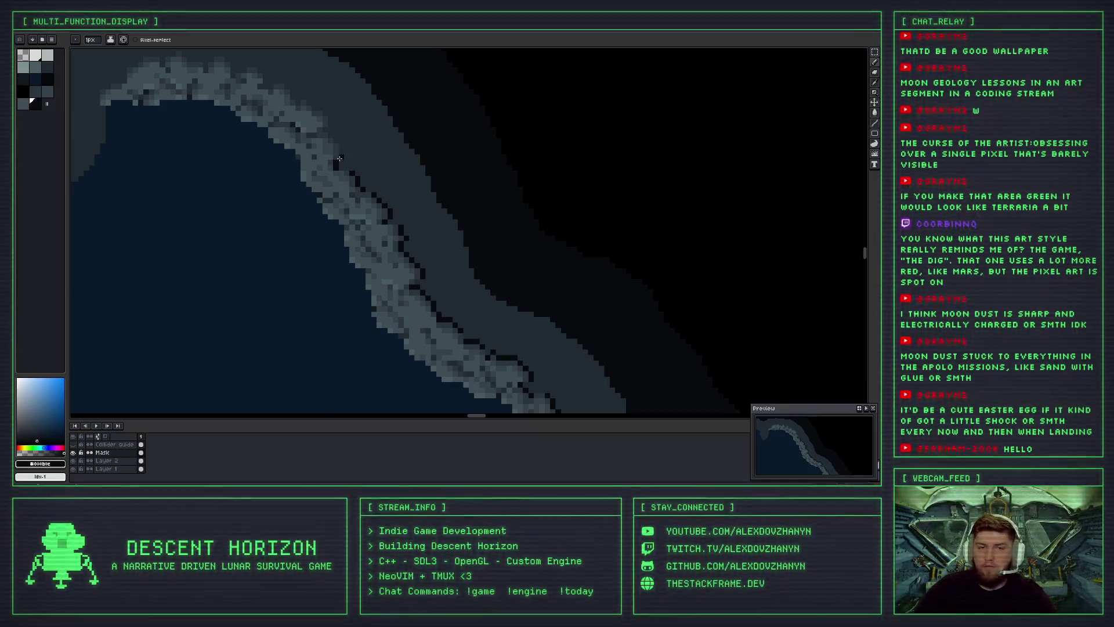
Zoom in, rework the dark edge pixels at the ridge top, and extend them up-left.
scroll(342, 154, up, 1)
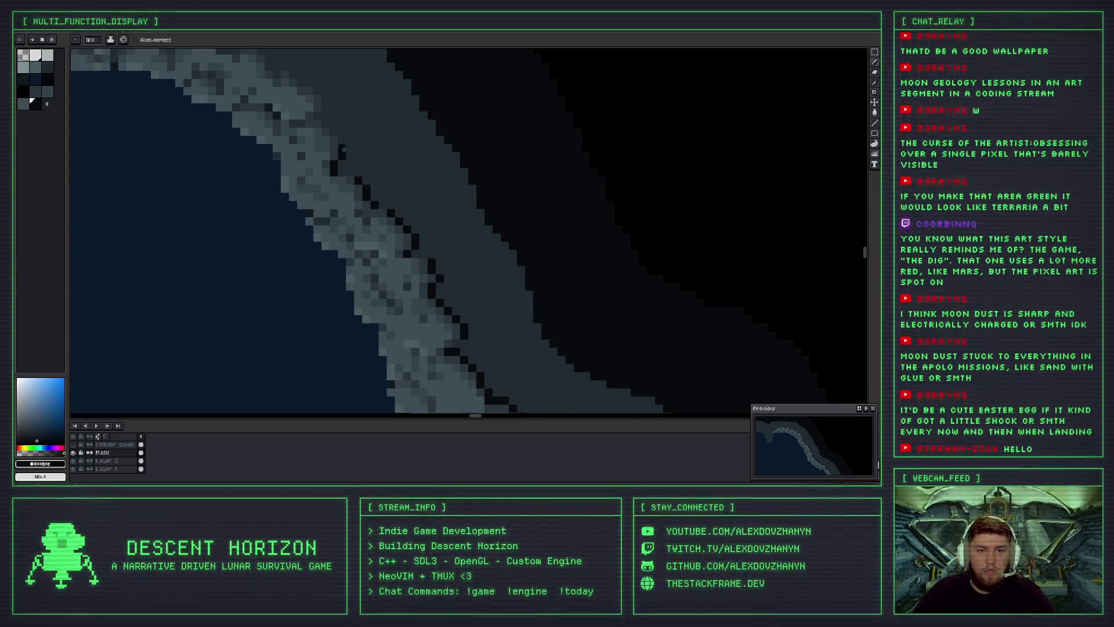
scroll(340, 140, up, 1)
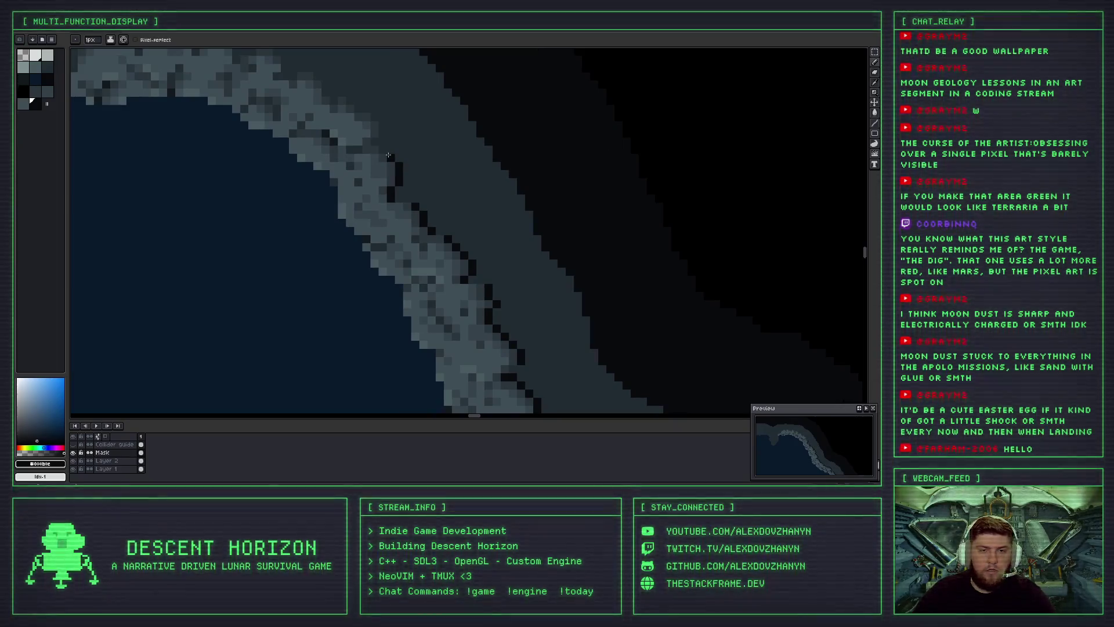
scroll(417, 189, down, 1)
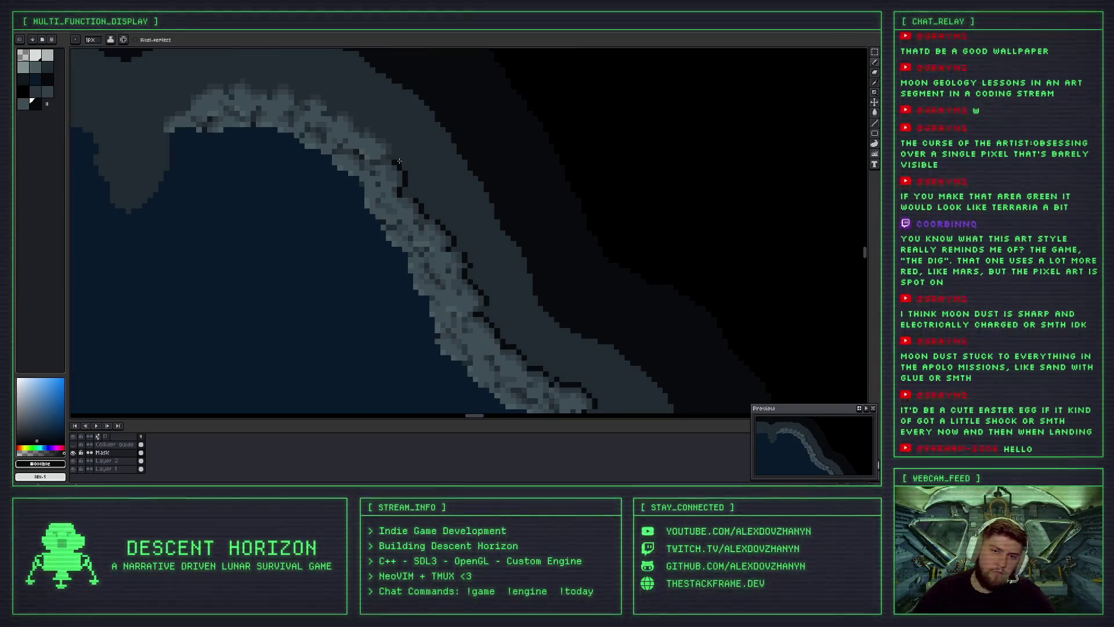
scroll(394, 159, up, 2)
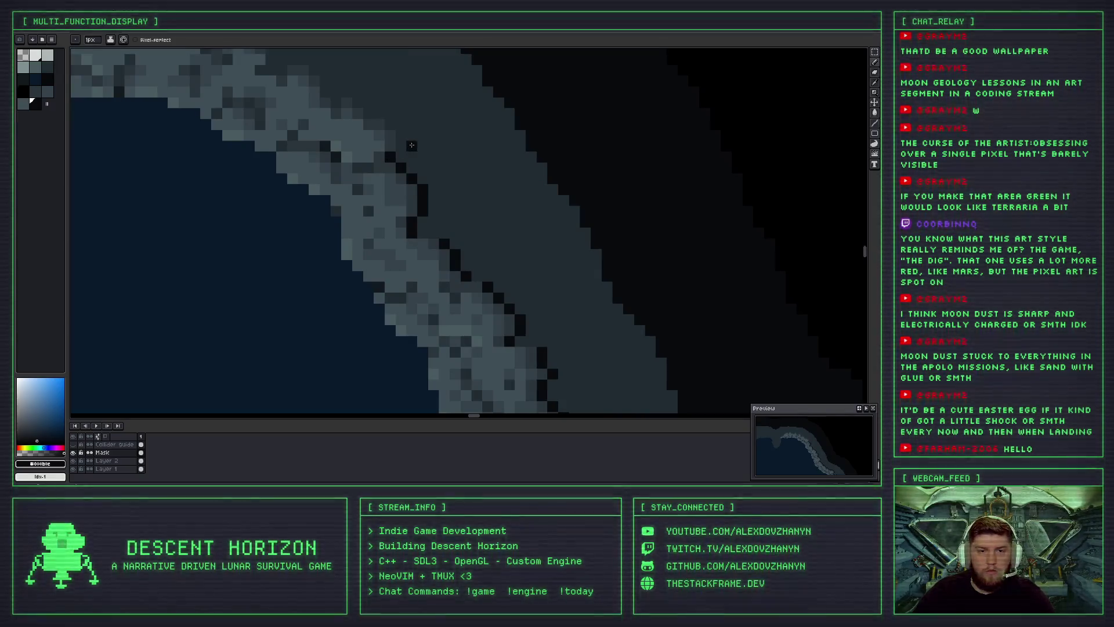
click(389, 118)
click(400, 139)
click(390, 124)
click(372, 112)
click(357, 102)
Continue the dark outline further up-left across the upper ridge to its top.
drag(339, 98, 404, 115)
click(393, 90)
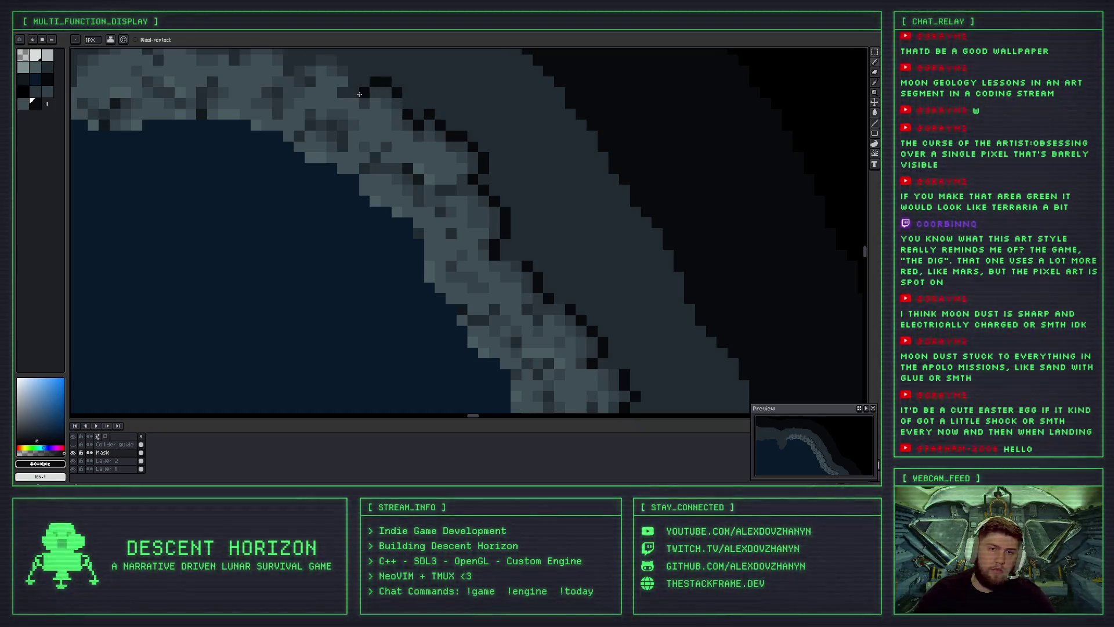
drag(356, 77, 379, 123)
click(378, 123)
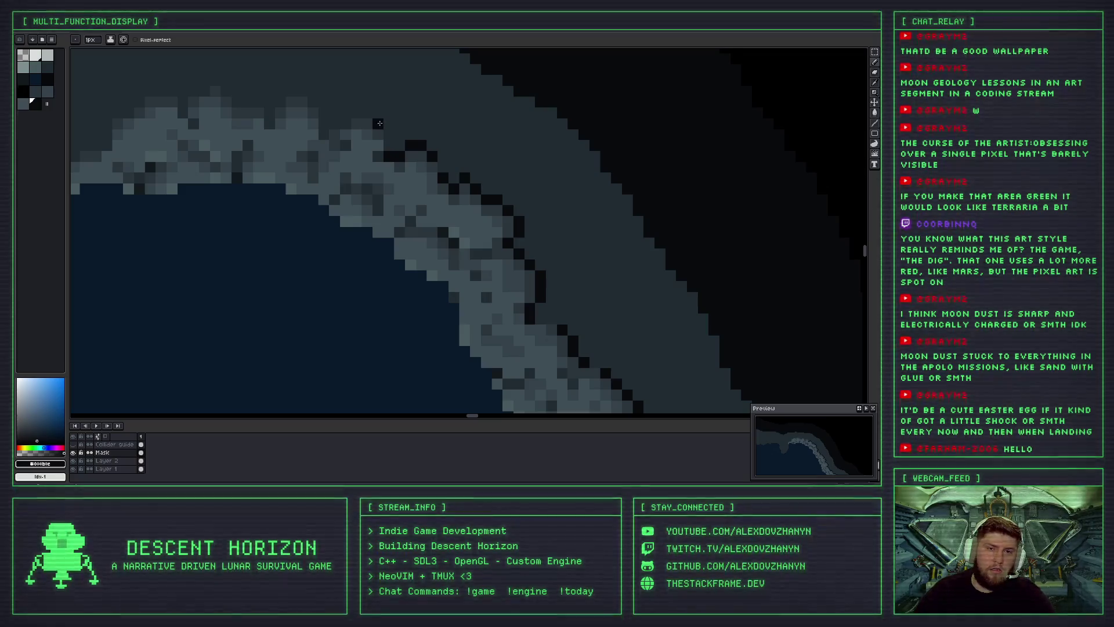
click(356, 112)
click(342, 123)
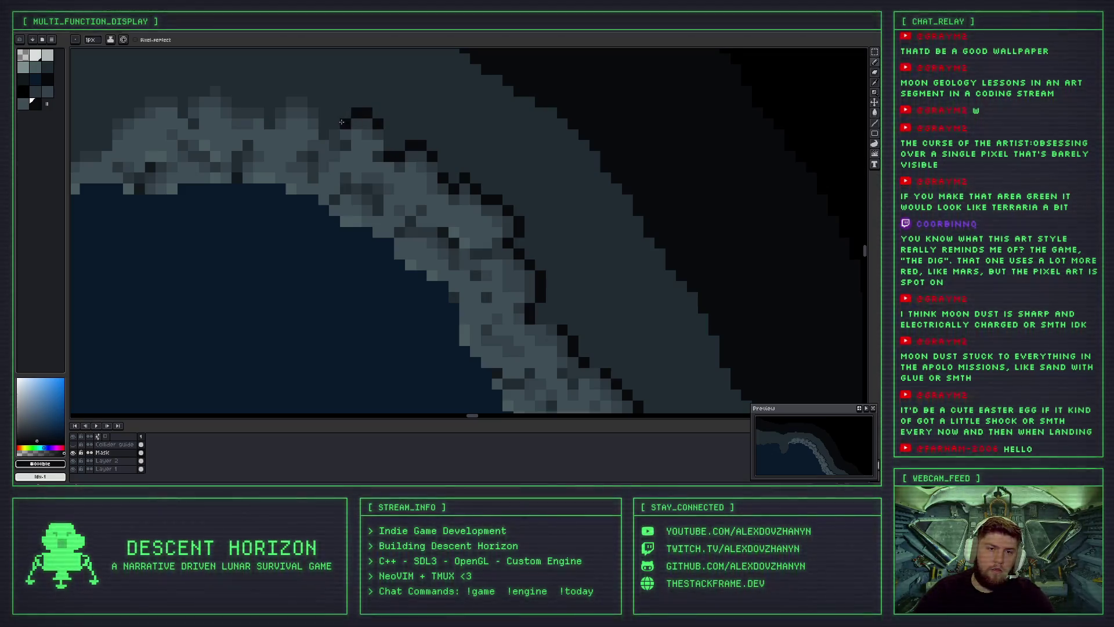
click(301, 91)
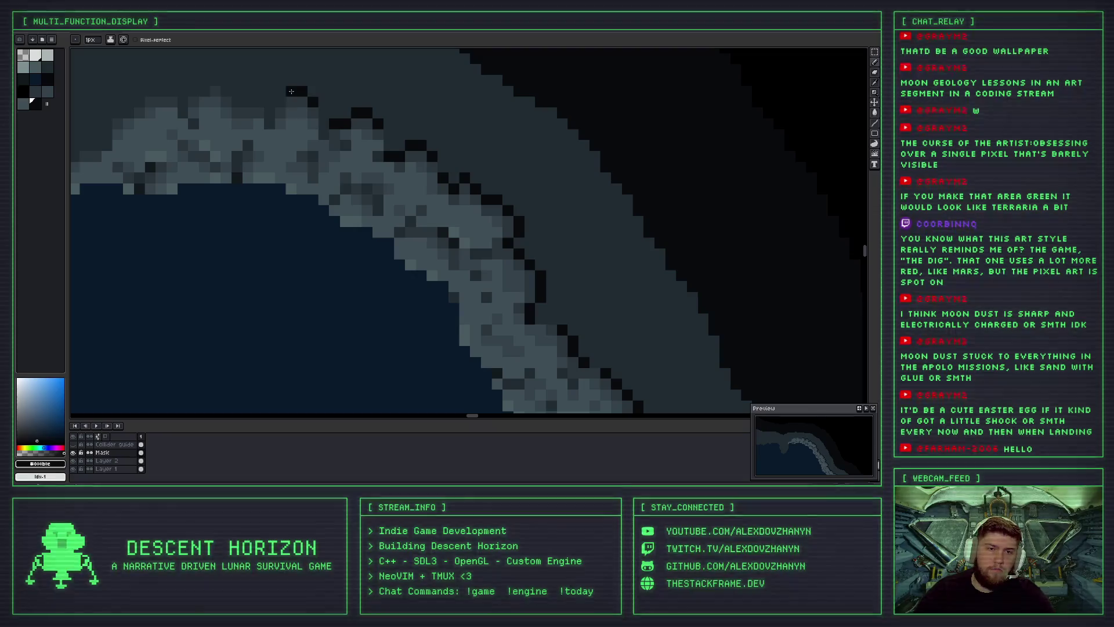
Switch briefly to the Move tool and back to the 1px Pencil.
key(v)
key(b)
scroll(534, 150, down, 3)
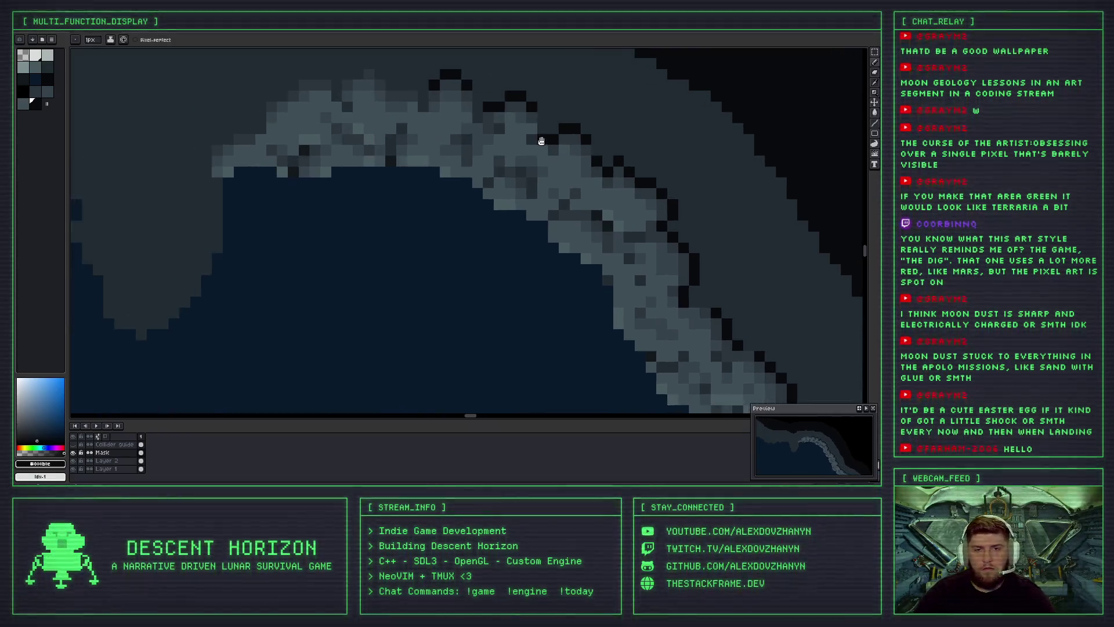
scroll(522, 173, down, 1)
scroll(530, 183, up, 2)
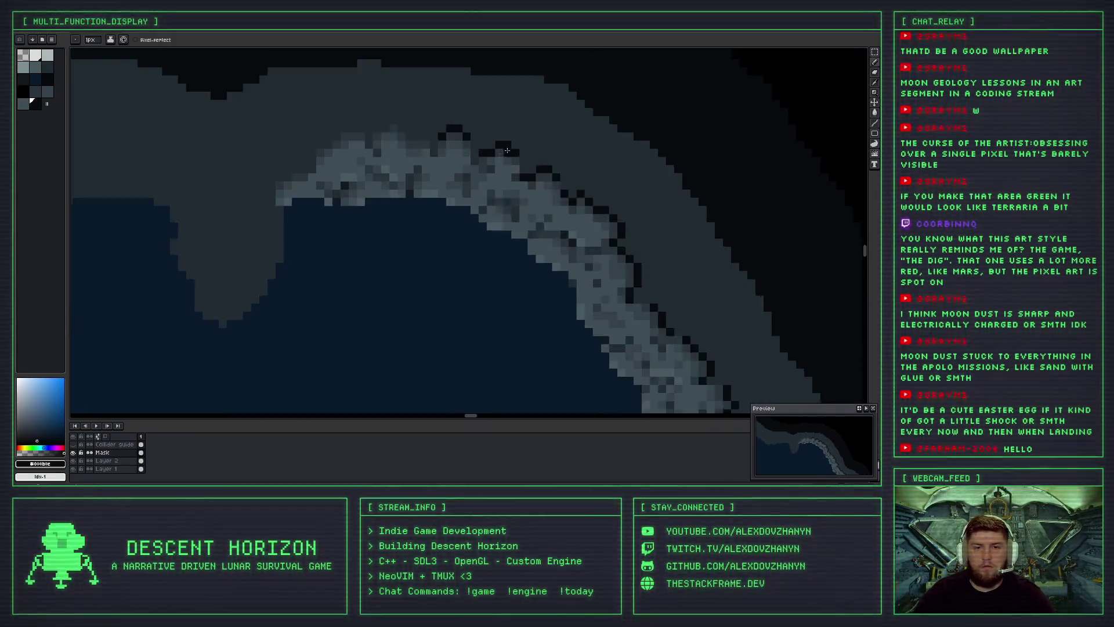
scroll(461, 165, up, 1)
scroll(495, 214, down, 2)
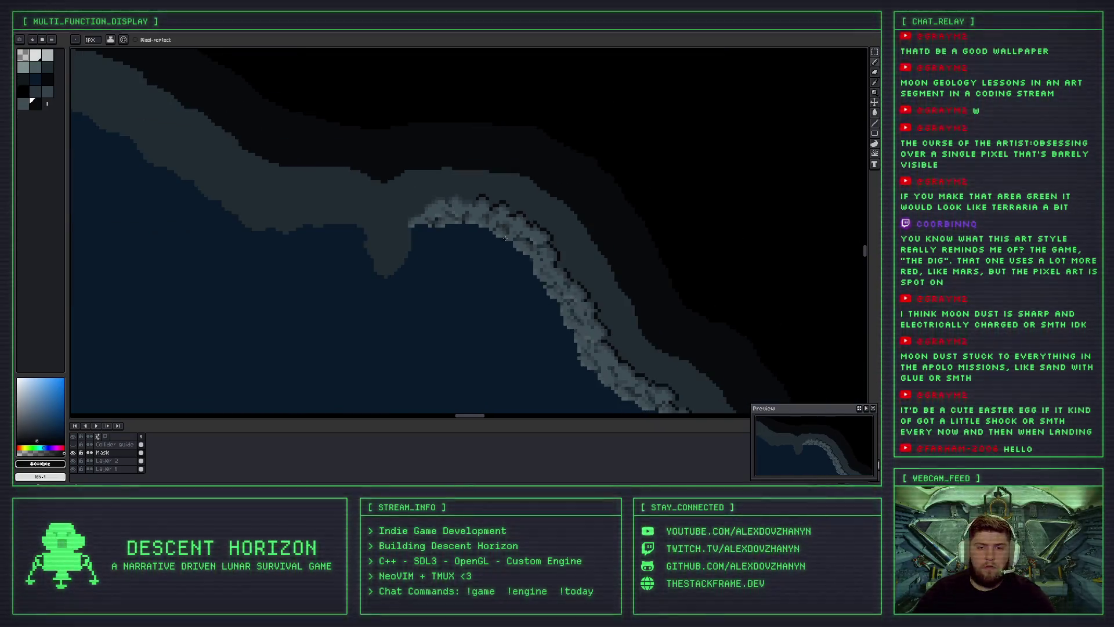
scroll(485, 219, up, 2)
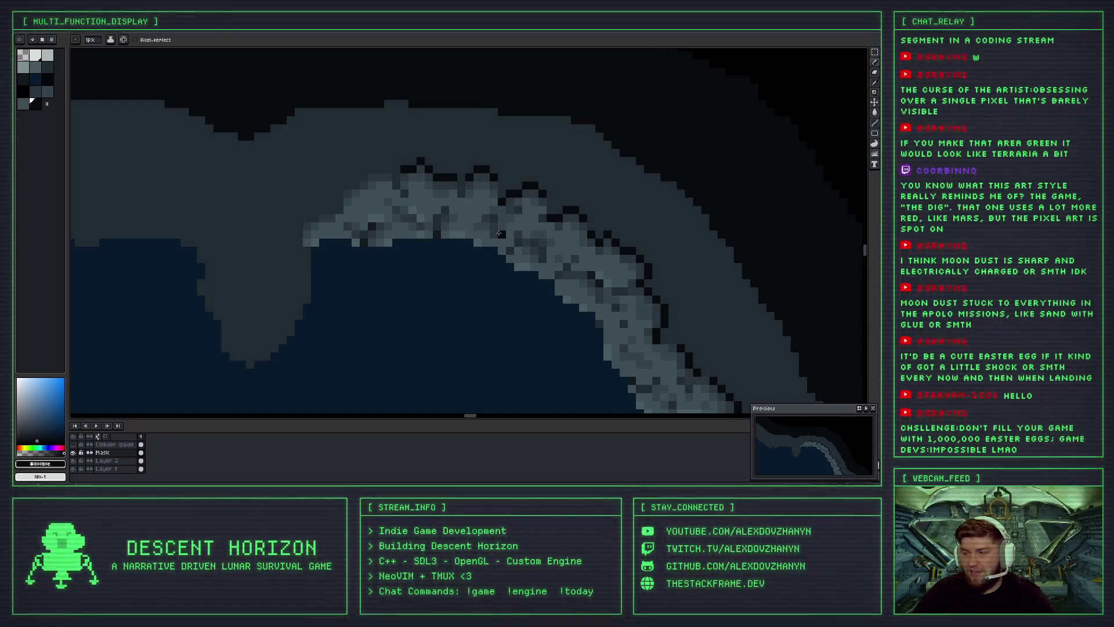
scroll(479, 261, down, 1)
scroll(479, 261, down, 2)
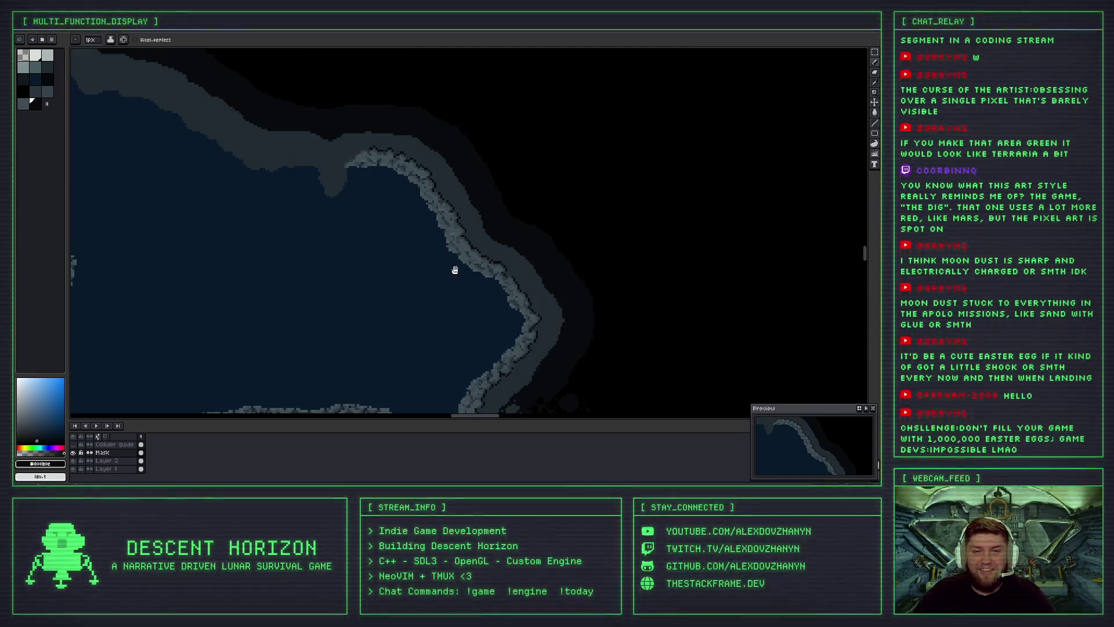
scroll(455, 268, down, 3)
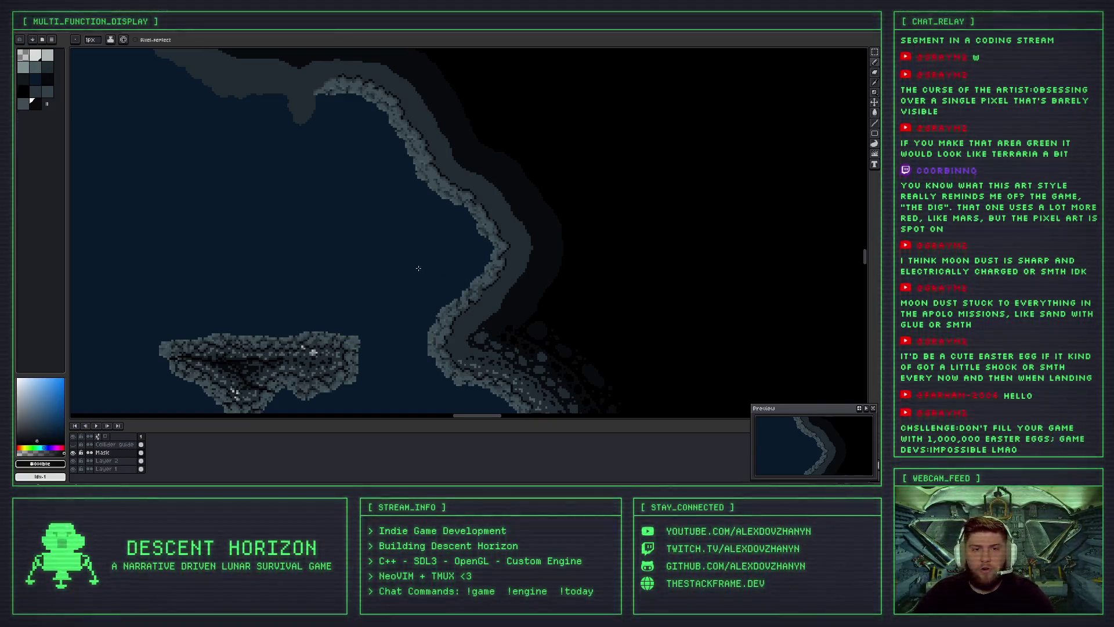
scroll(420, 261, up, 1)
scroll(420, 257, down, 2)
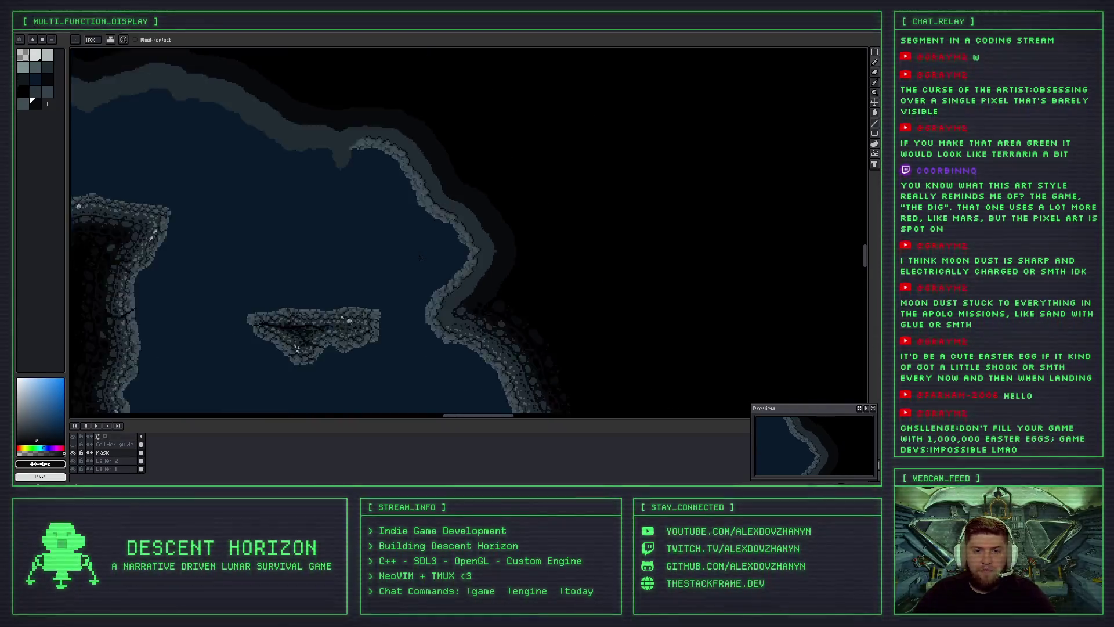
scroll(420, 257, down, 1)
scroll(421, 257, up, 2)
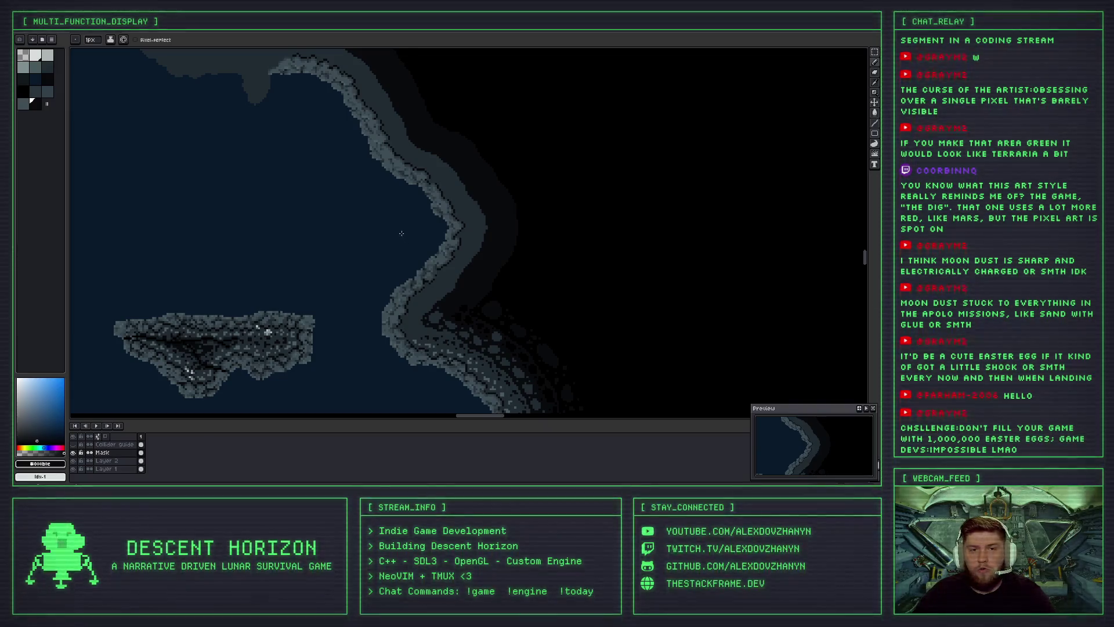
drag(401, 233, 438, 286)
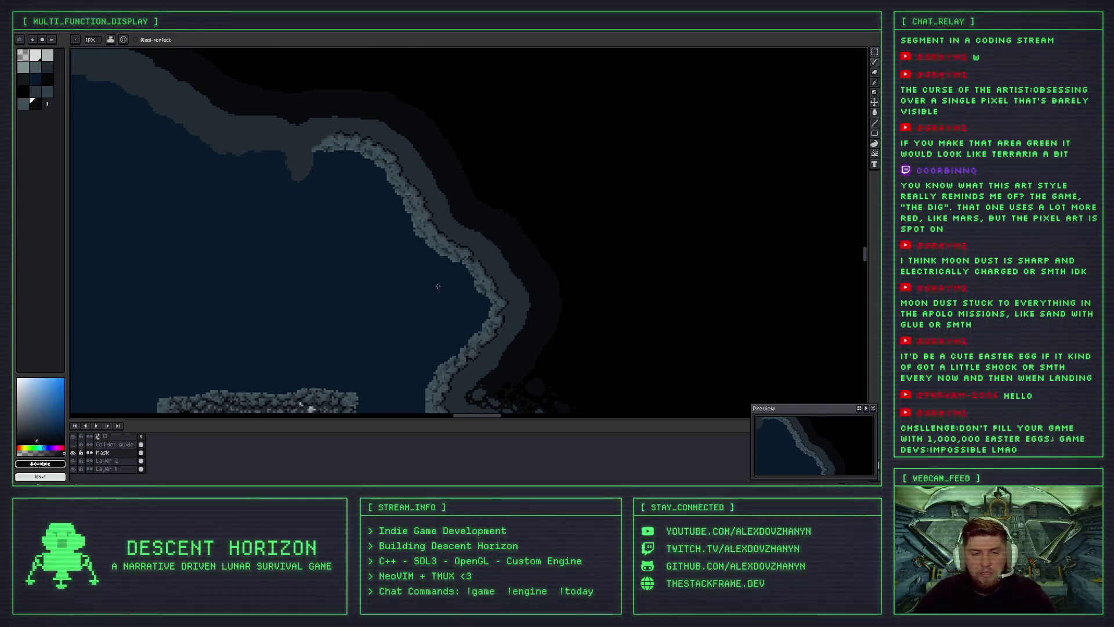
scroll(454, 280, up, 1)
scroll(444, 288, up, 1)
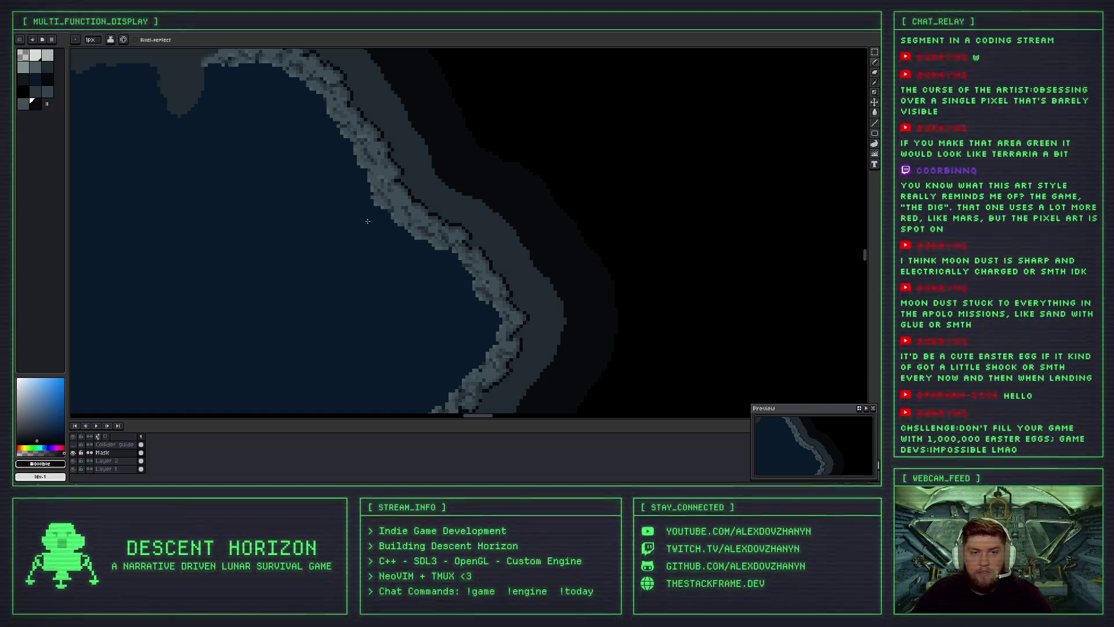
drag(367, 221, 432, 305)
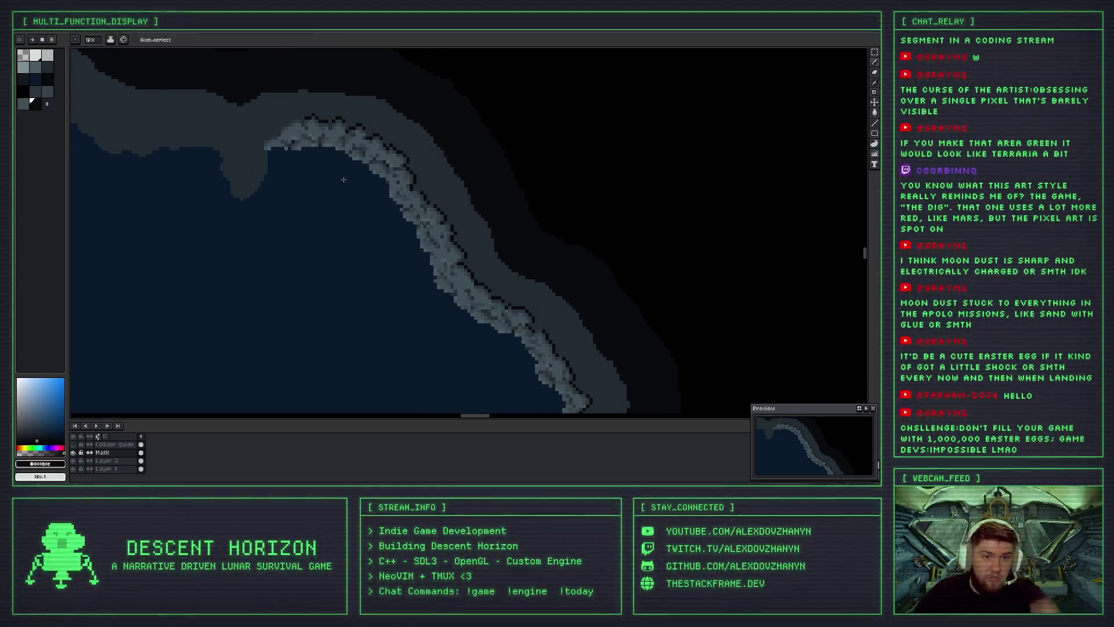
scroll(341, 190, up, 1)
scroll(395, 244, up, 1)
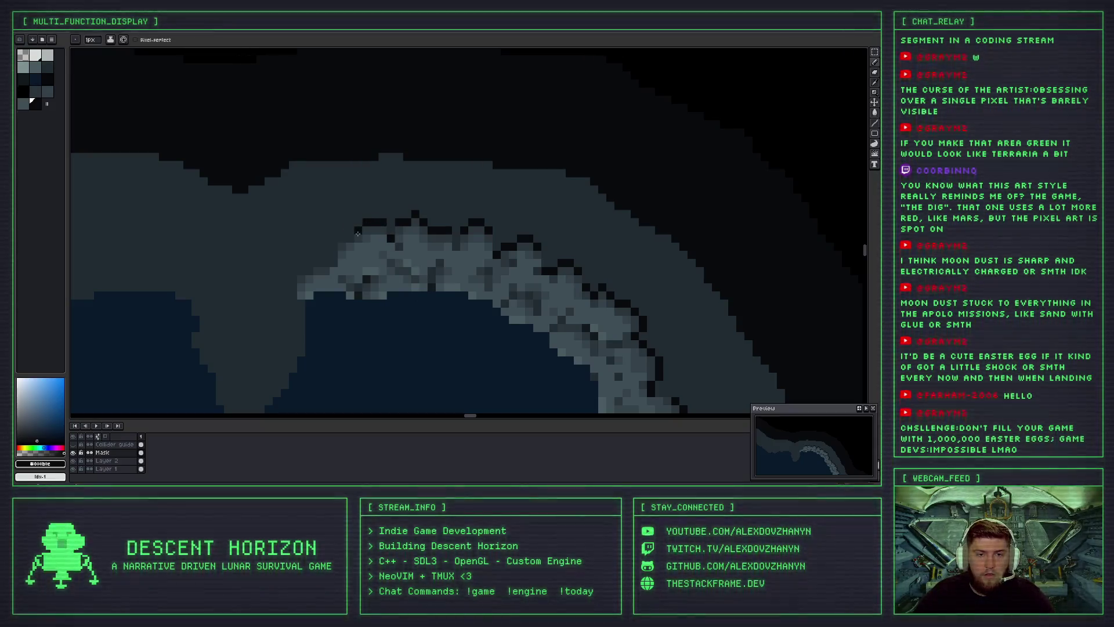
scroll(385, 262, down, 1)
scroll(384, 262, down, 1)
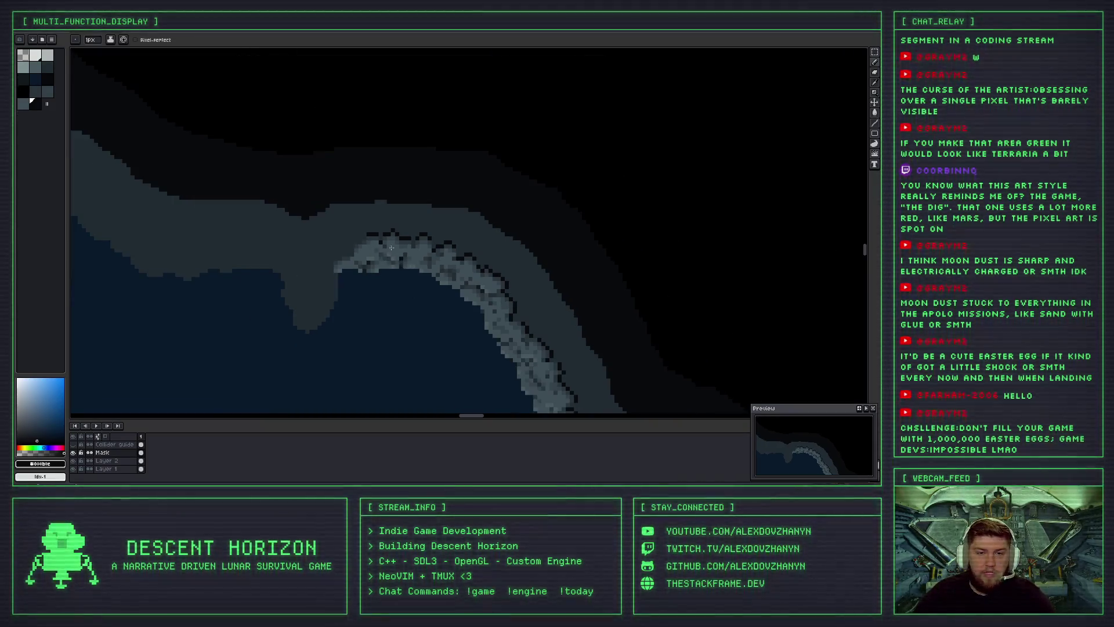
scroll(390, 232, down, 1)
scroll(396, 200, down, 1)
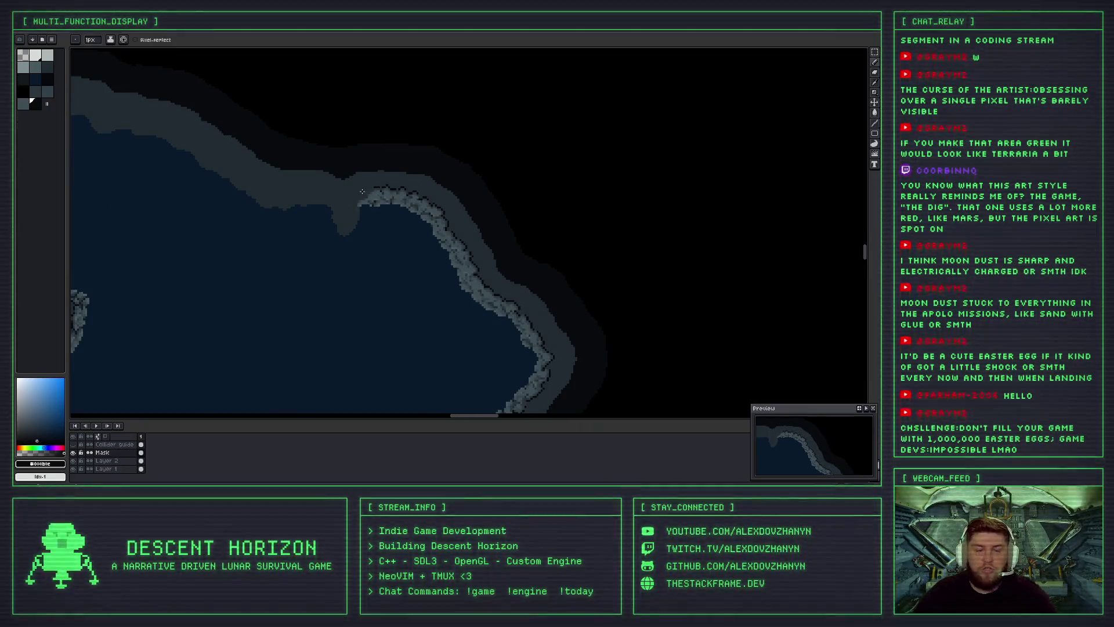
scroll(380, 182, up, 1)
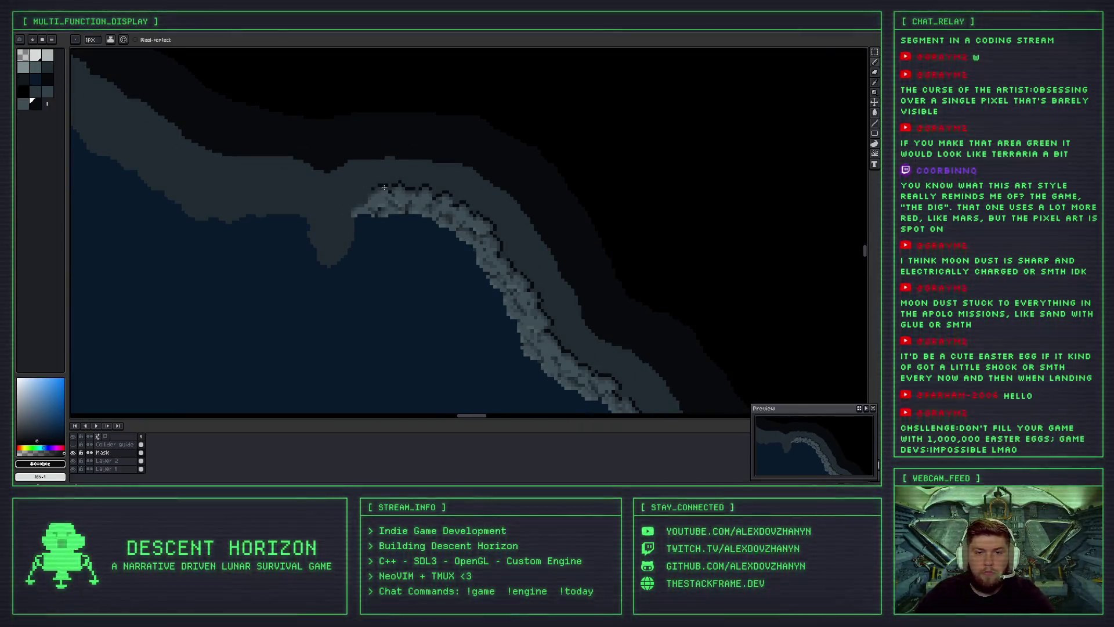
scroll(417, 262, down, 2)
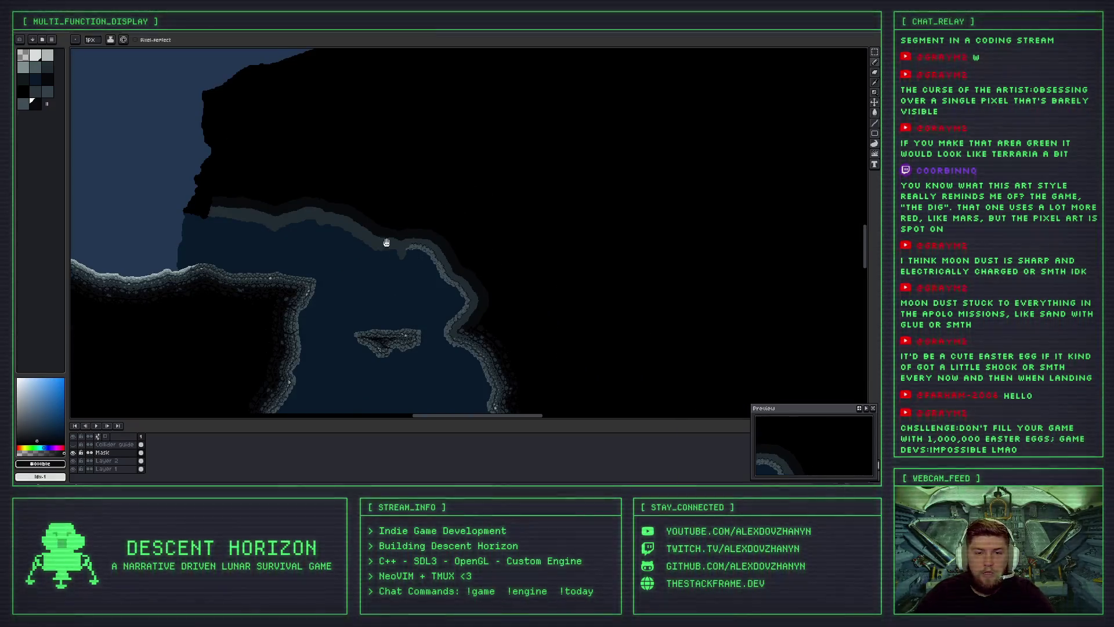
drag(387, 241, 372, 220)
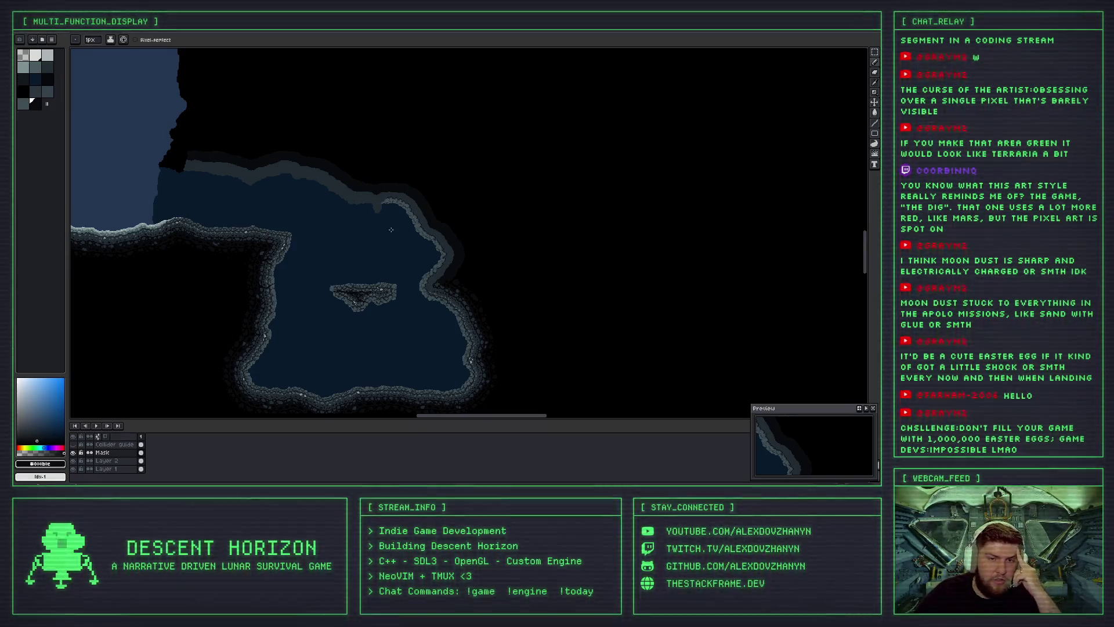
scroll(403, 235, up, 2)
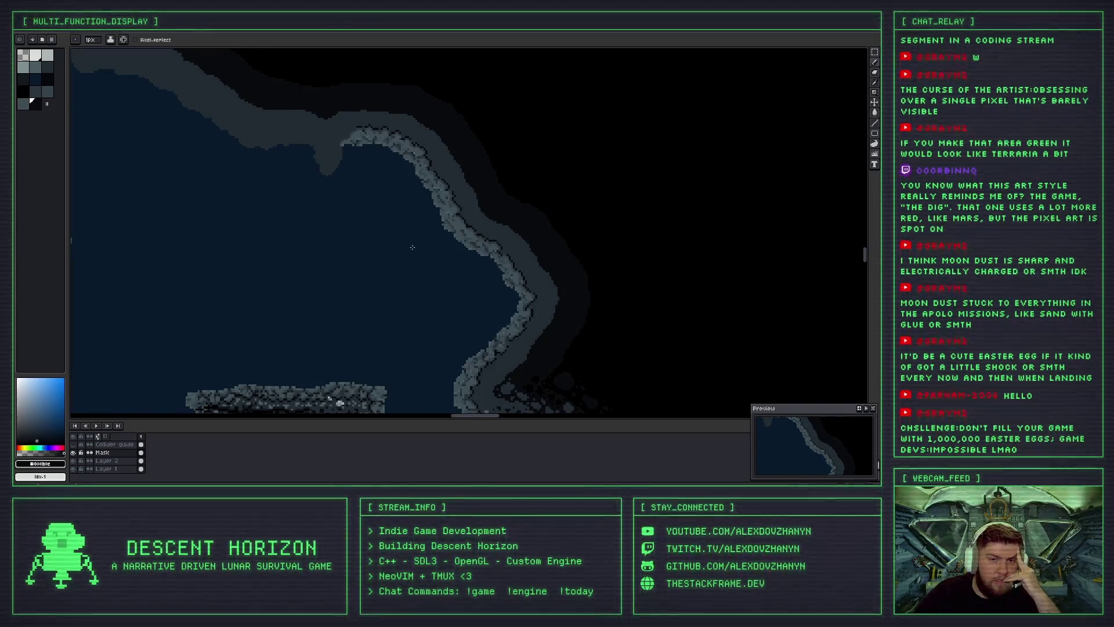
scroll(406, 238, down, 2)
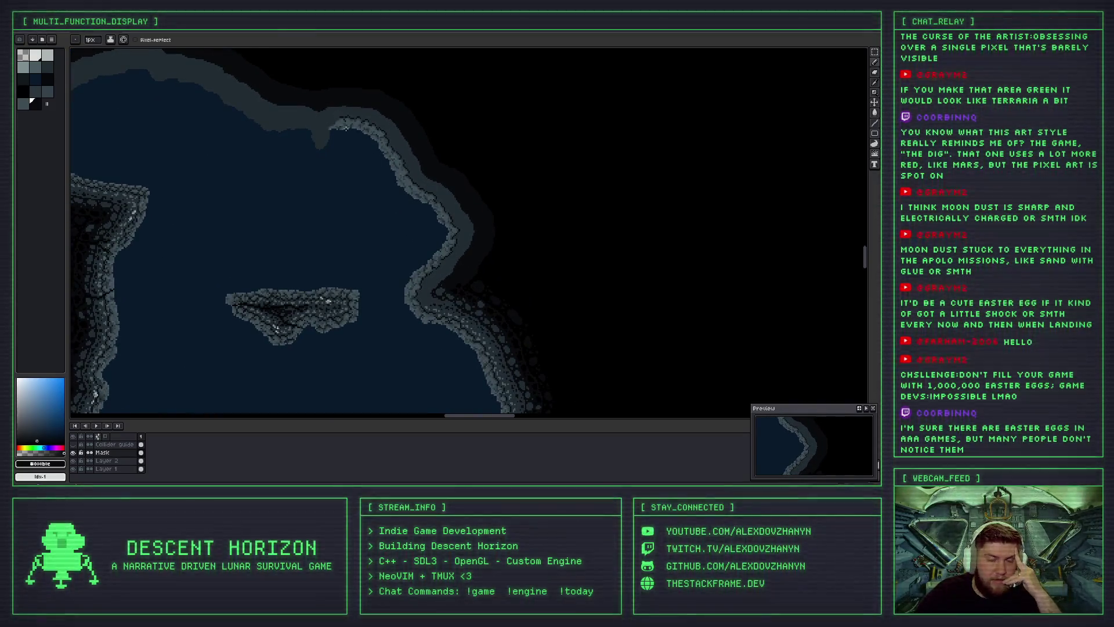
scroll(389, 261, down, 1)
scroll(373, 239, down, 2)
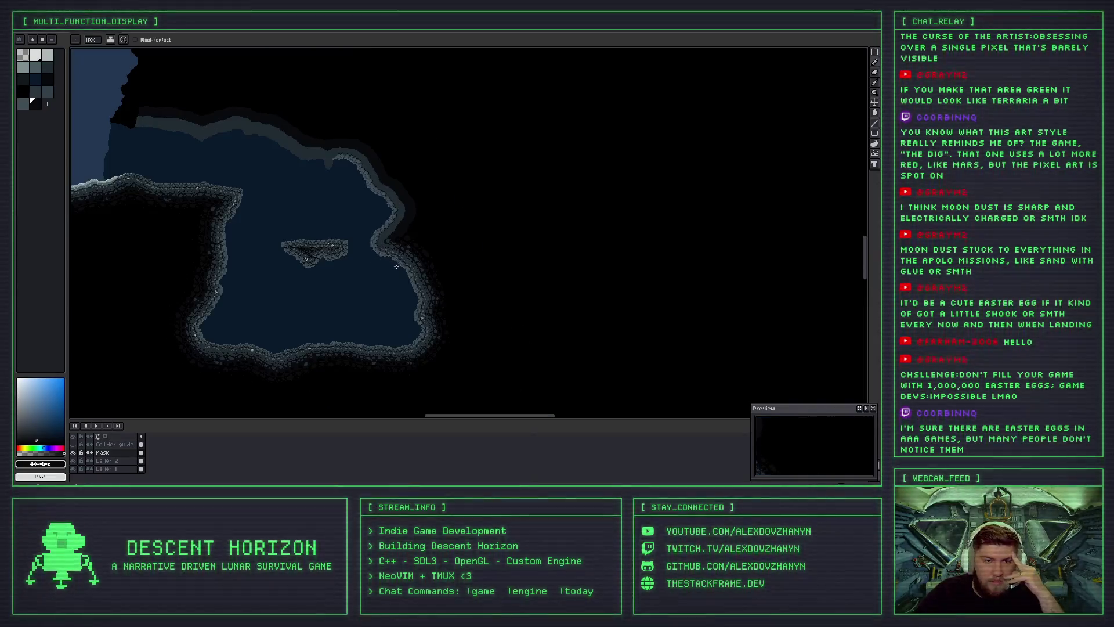
scroll(348, 203, up, 4)
scroll(334, 174, up, 1)
scroll(322, 167, up, 1)
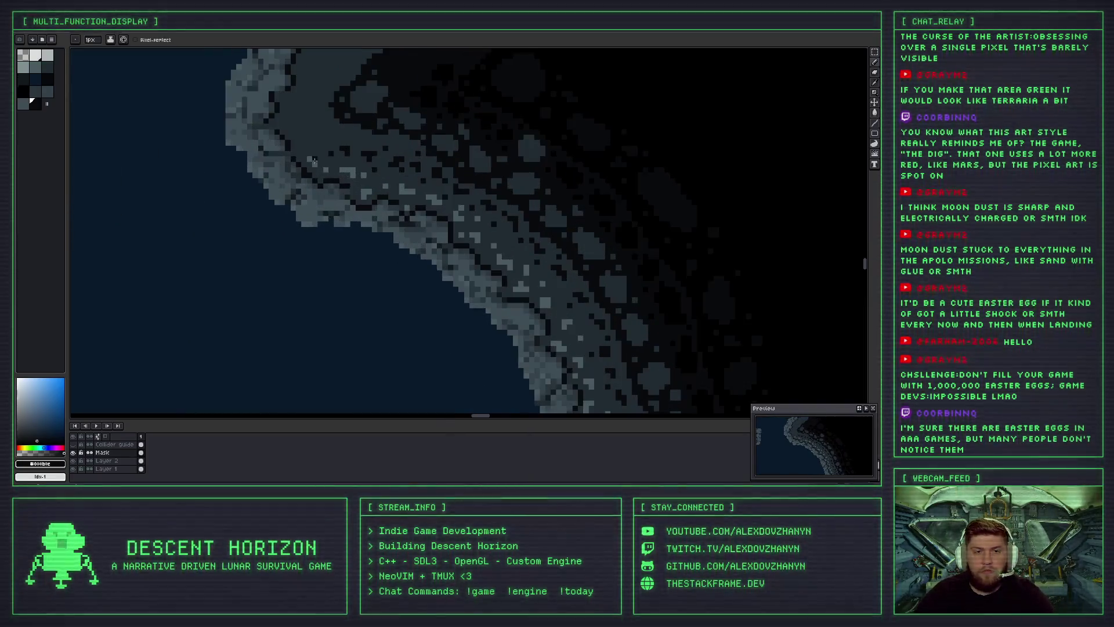
Sample the rock's grey as drawing colour, test a pencil pixel, and undo it.
alt+click(312, 159)
click(321, 165)
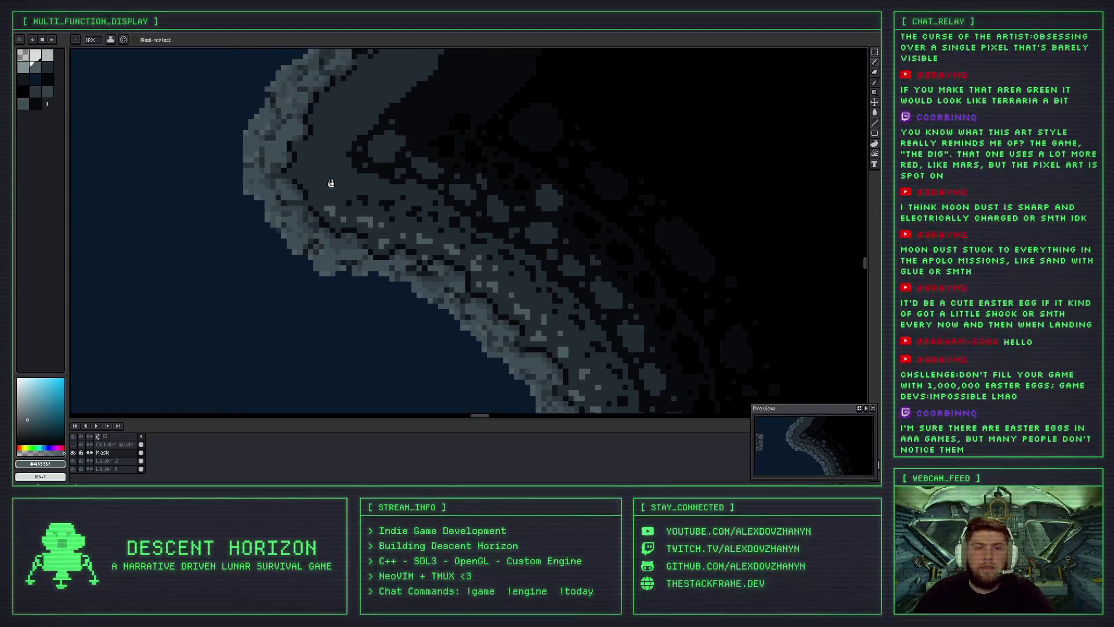
drag(334, 143, 332, 193)
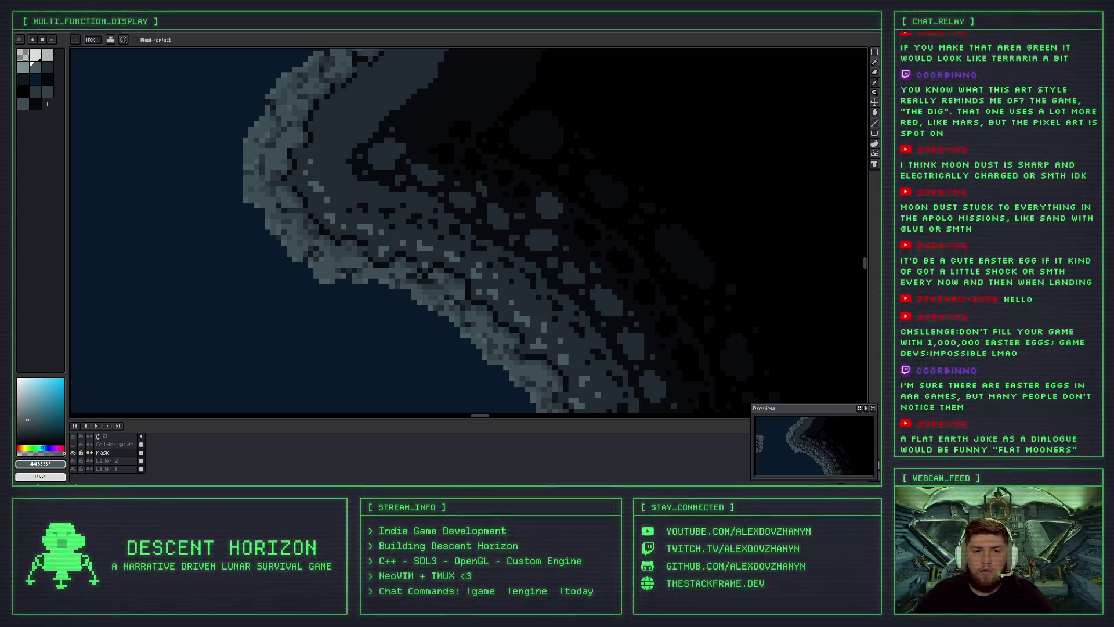
scroll(309, 167, down, 1)
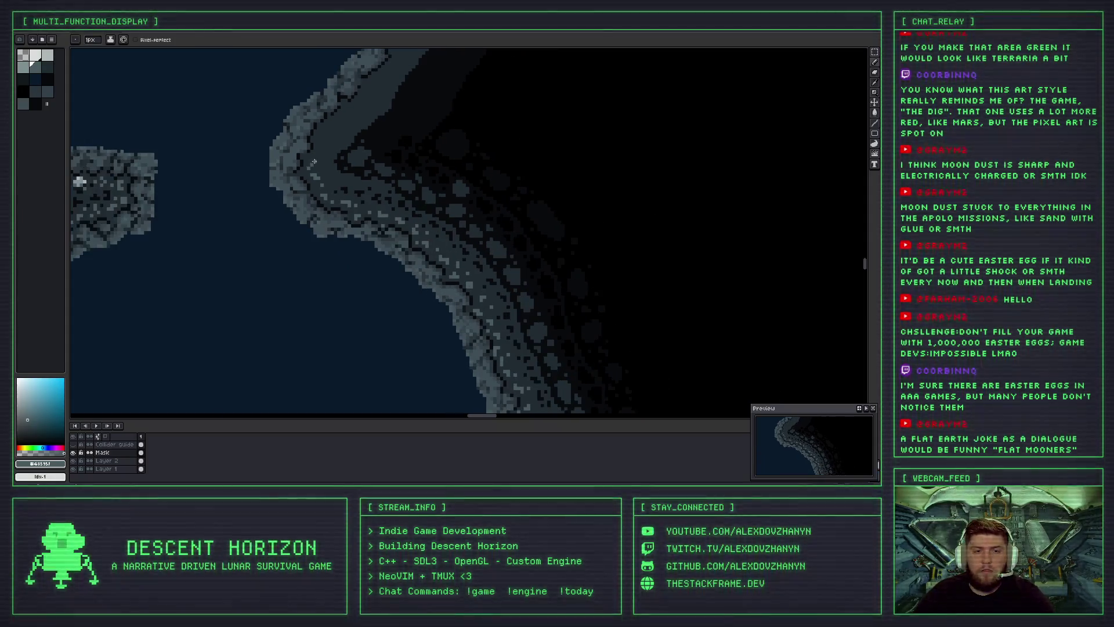
key(ctrl+z)
Zoom and pan to inspect more of the rocky coastline edge.
scroll(309, 166, up, 1)
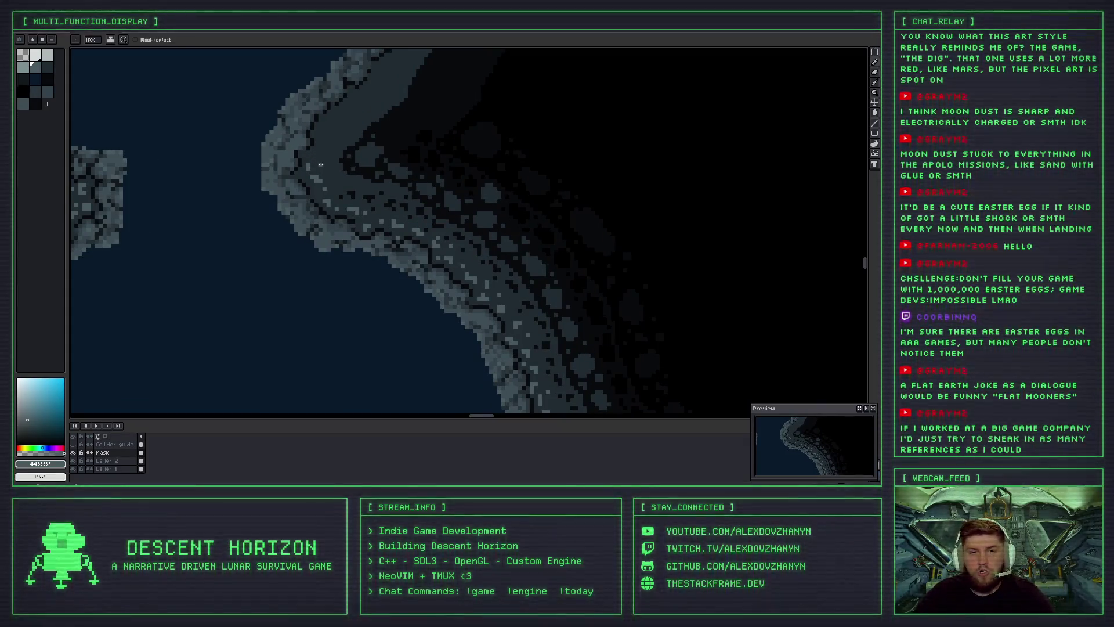
scroll(319, 172, up, 1)
scroll(319, 172, up, 1)
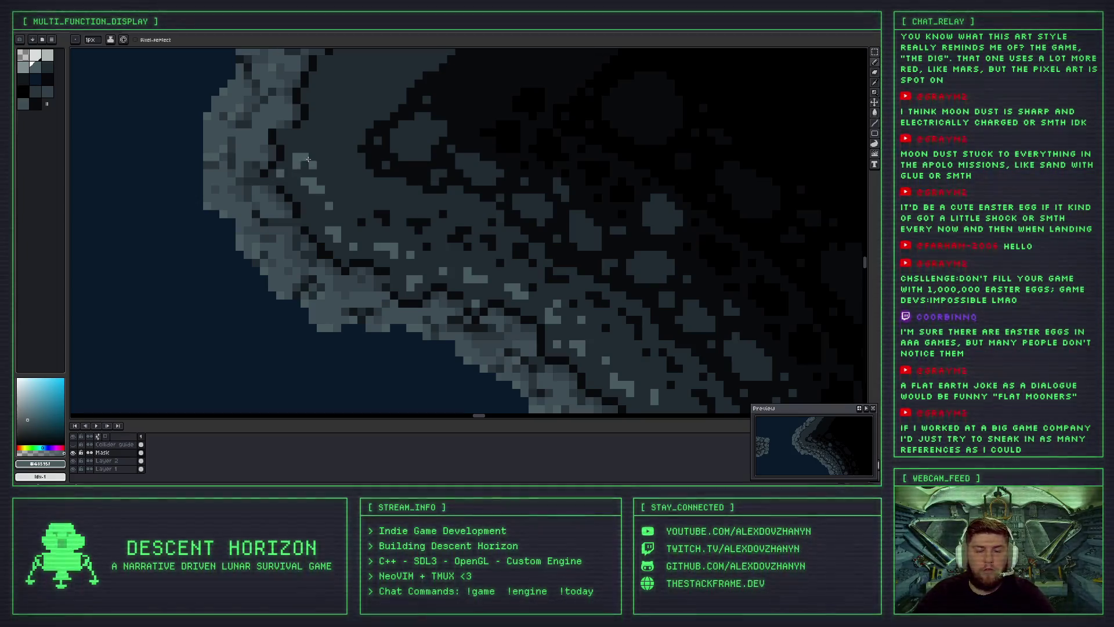
scroll(337, 157, down, 1)
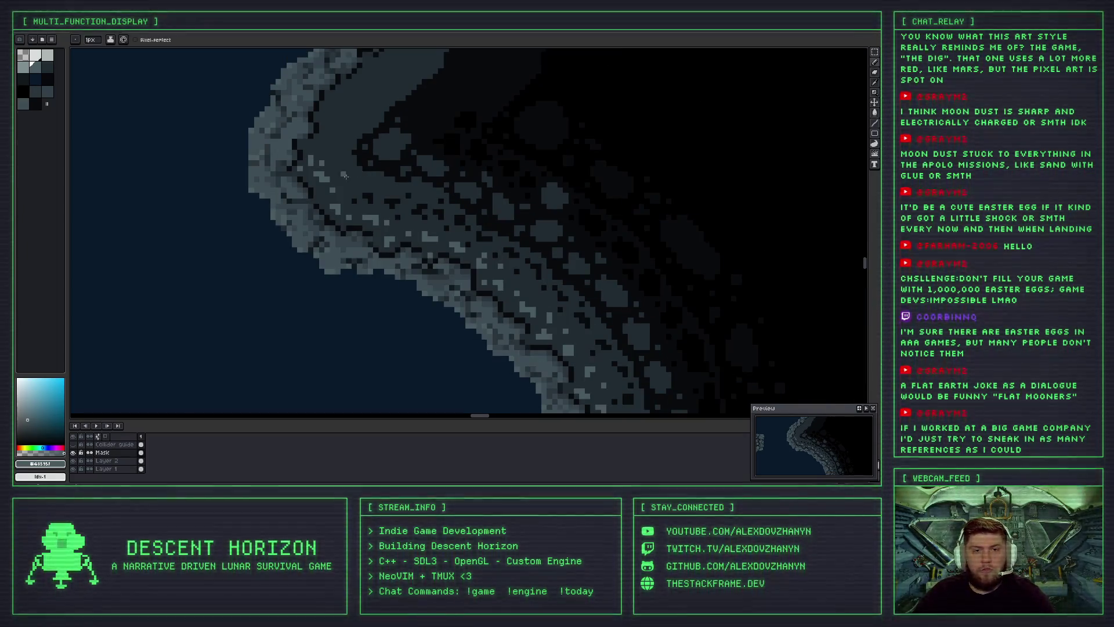
scroll(346, 176, down, 1)
scroll(376, 187, up, 1)
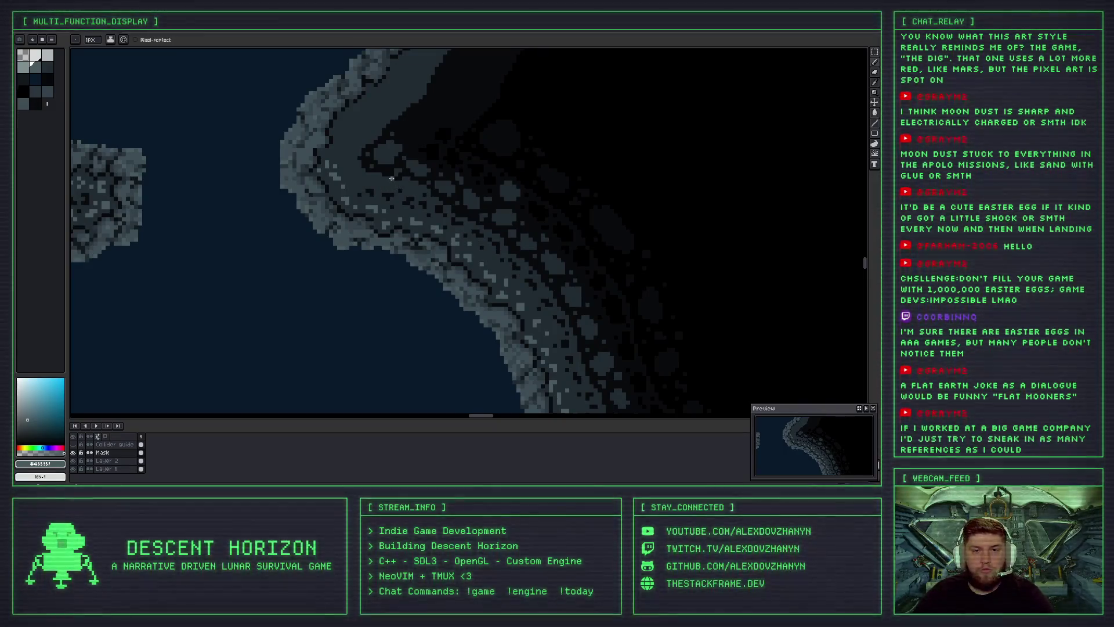
drag(392, 178, 284, 182)
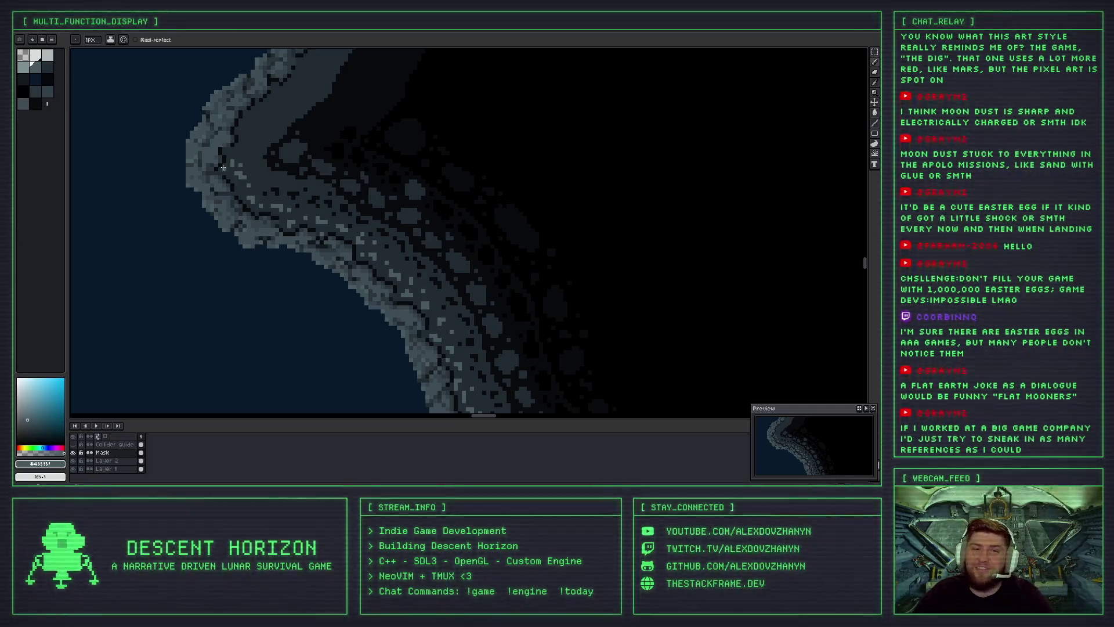
scroll(251, 198, down, 2)
scroll(251, 198, down, 2)
scroll(251, 198, down, 2)
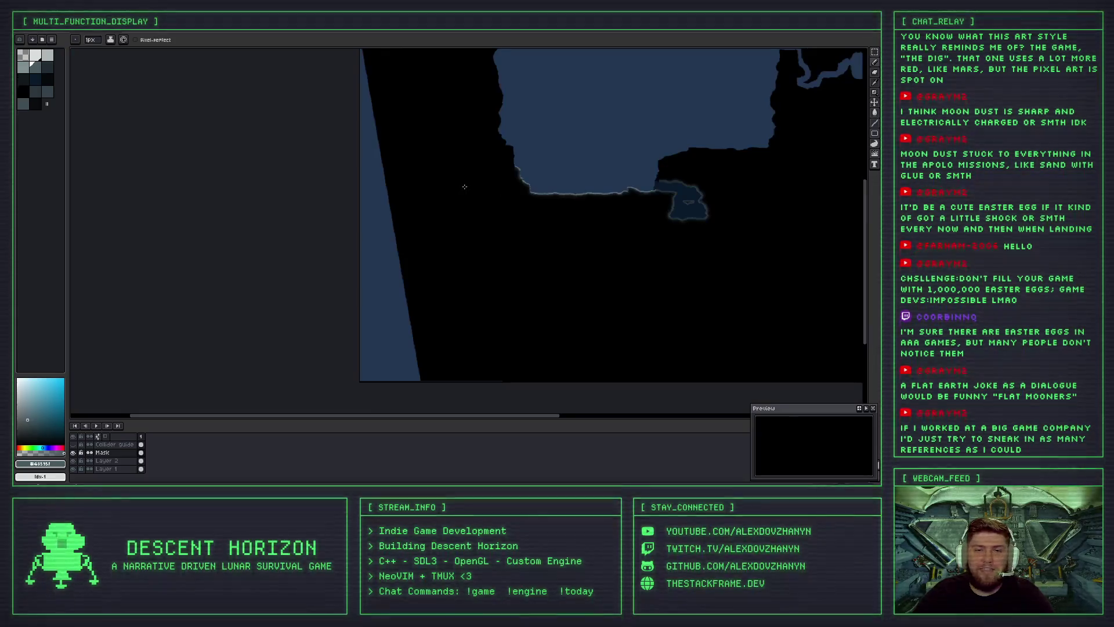
scroll(251, 198, down, 2)
scroll(377, 214, up, 1)
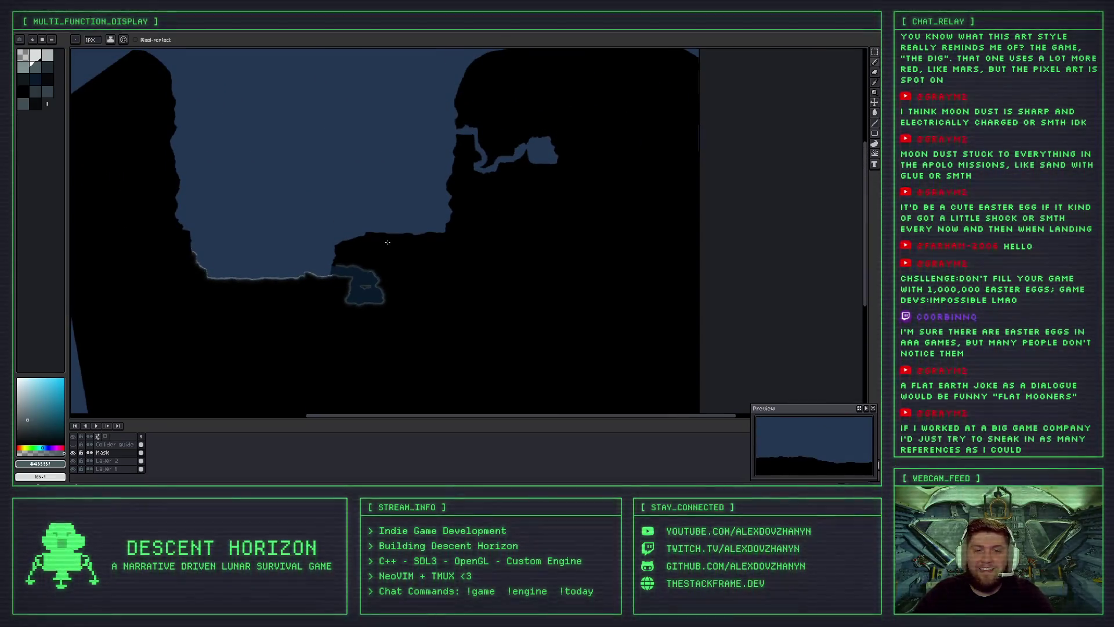
scroll(376, 249, up, 2)
scroll(376, 249, up, 2)
scroll(395, 234, down, 3)
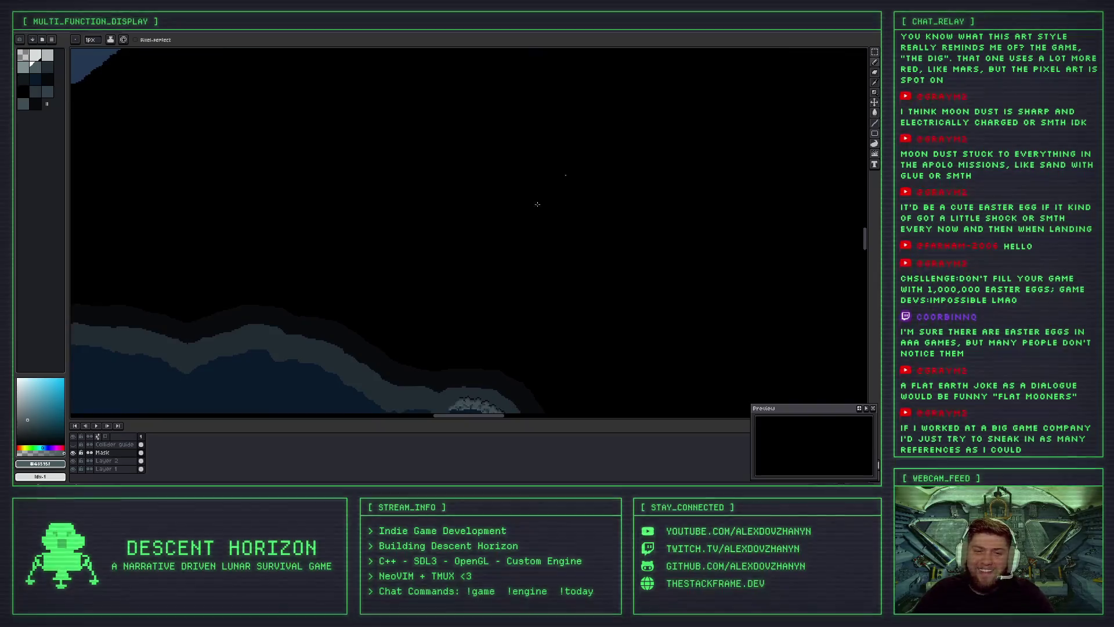
scroll(535, 207, down, 3)
scroll(452, 267, down, 3)
scroll(450, 265, down, 3)
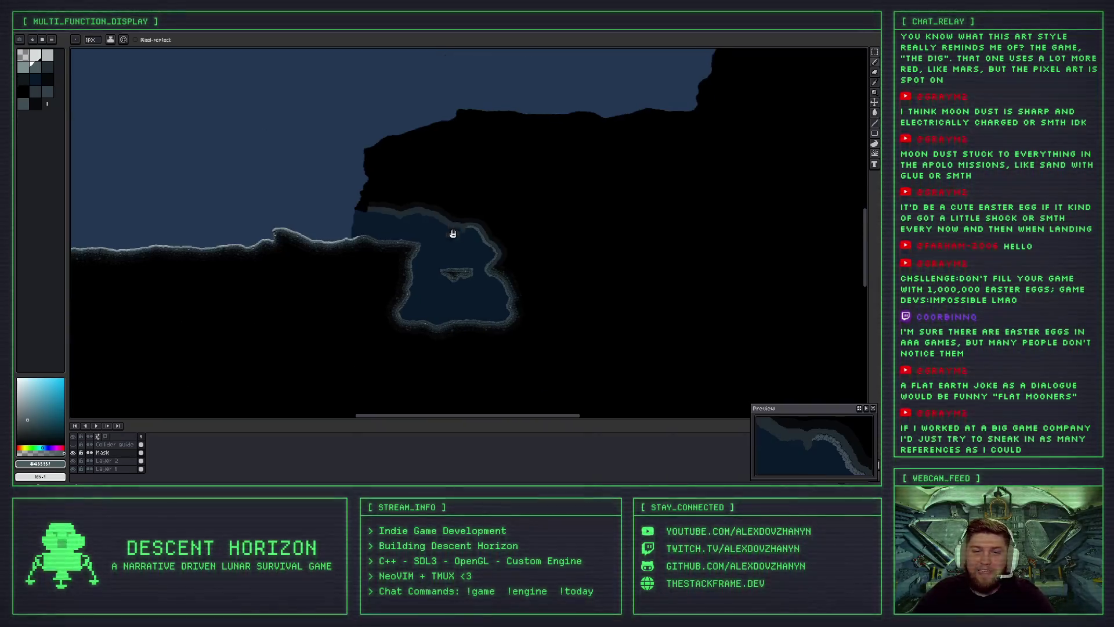
scroll(448, 261, down, 3)
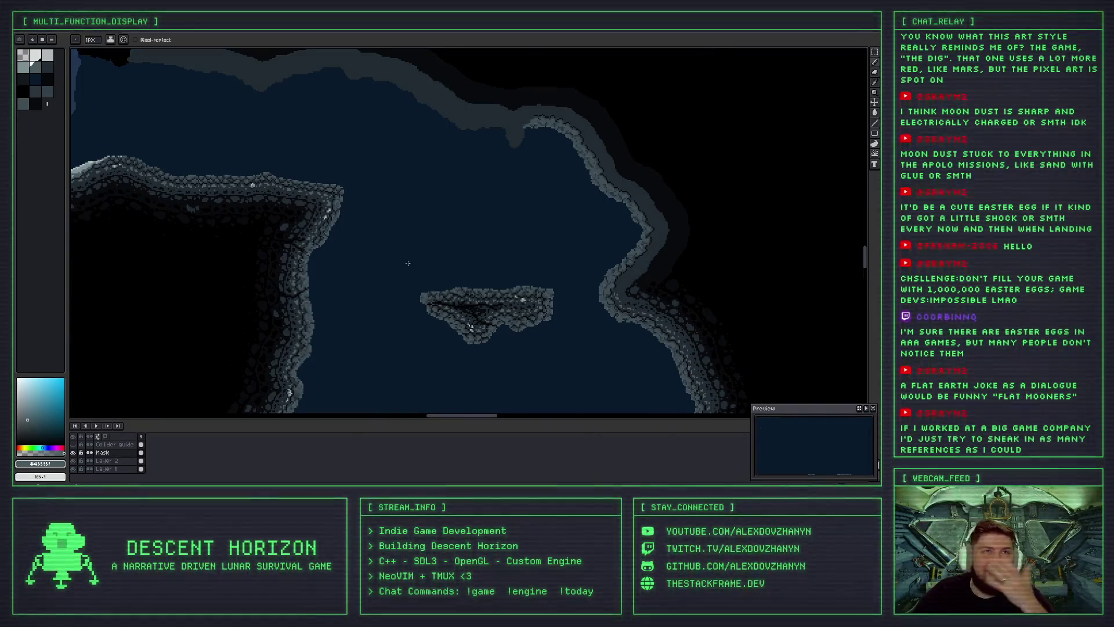
scroll(583, 255, up, 1)
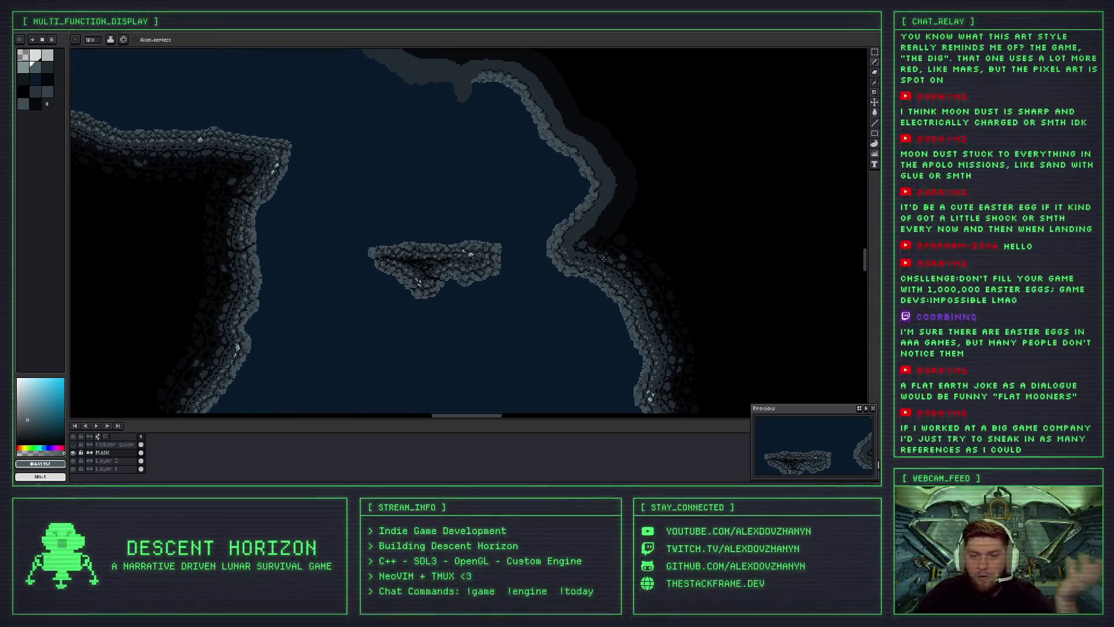
scroll(575, 257, up, 1)
scroll(559, 259, up, 2)
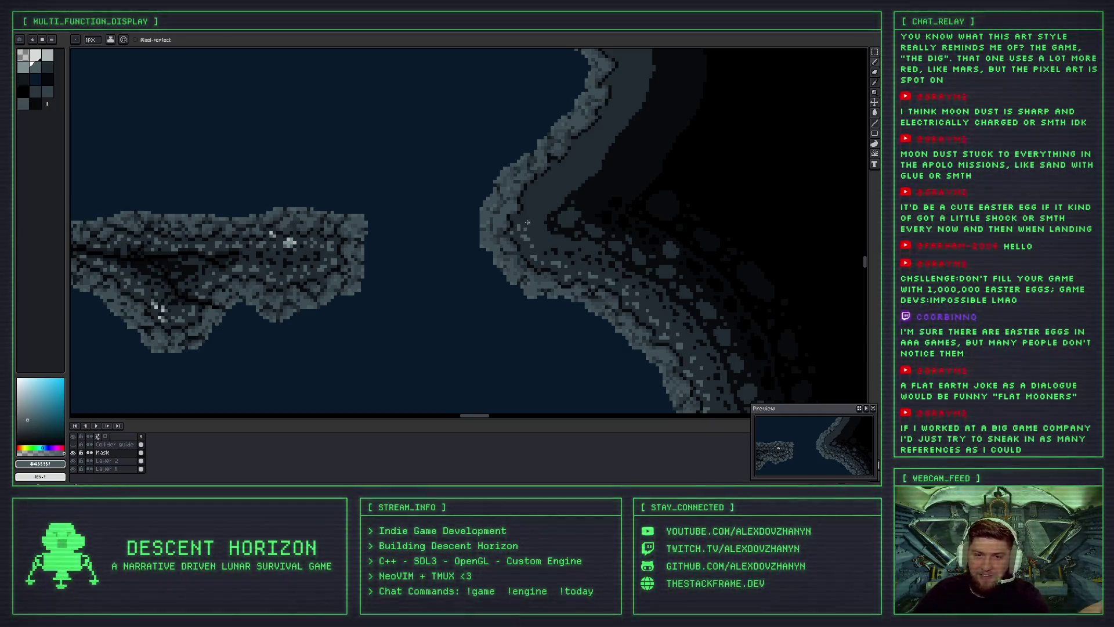
Zoom in and paint light grey highlights on one stretch of the rock edge.
scroll(527, 222, up, 1)
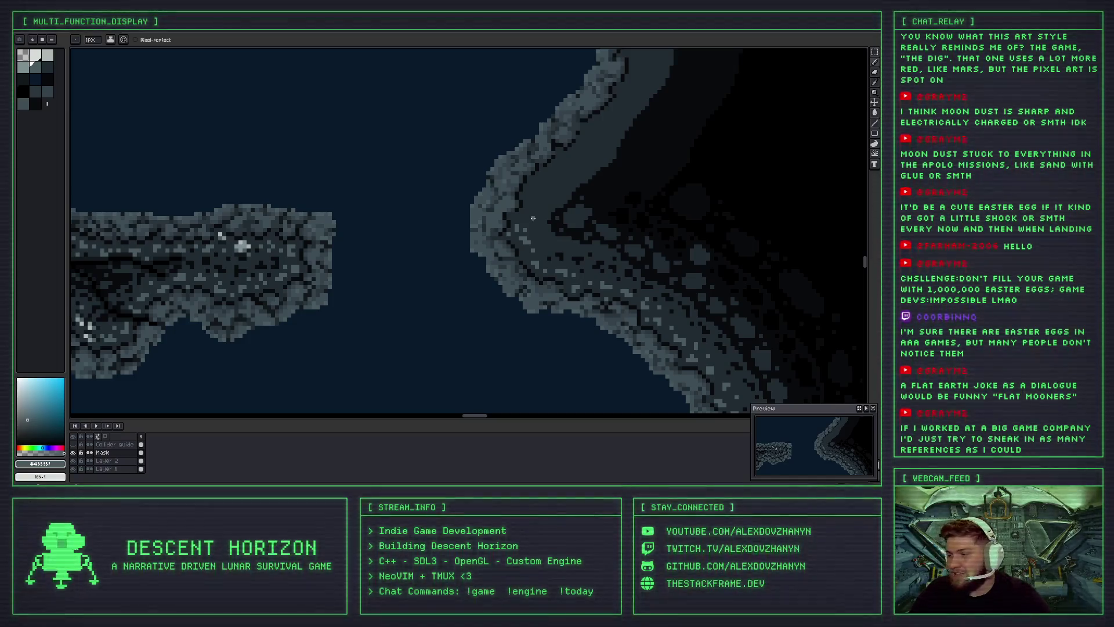
scroll(525, 217, up, 2)
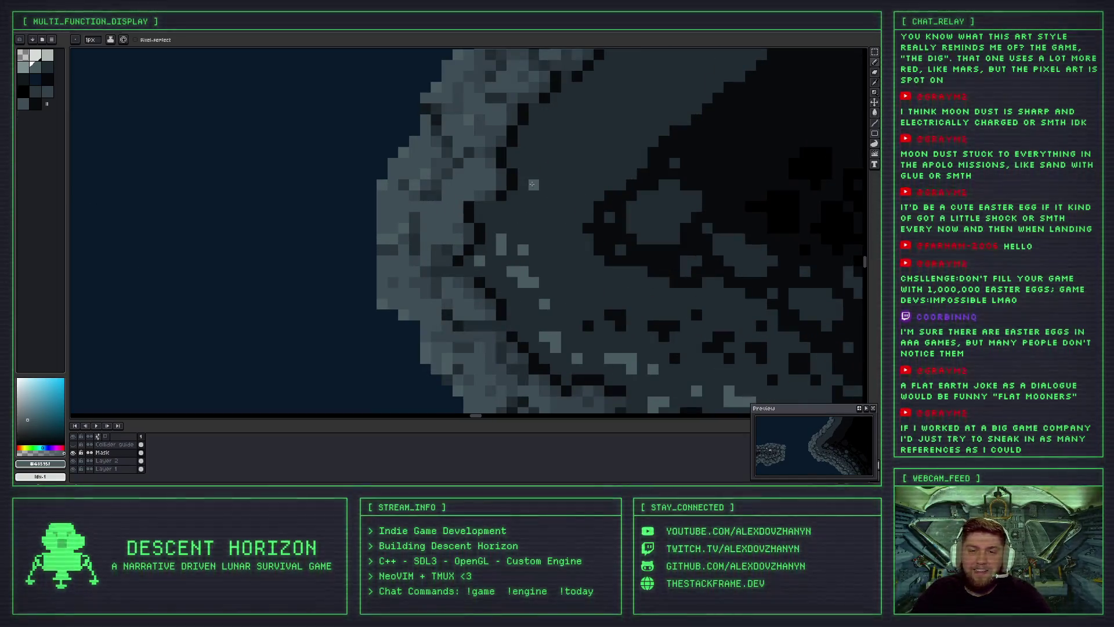
drag(535, 139, 526, 158)
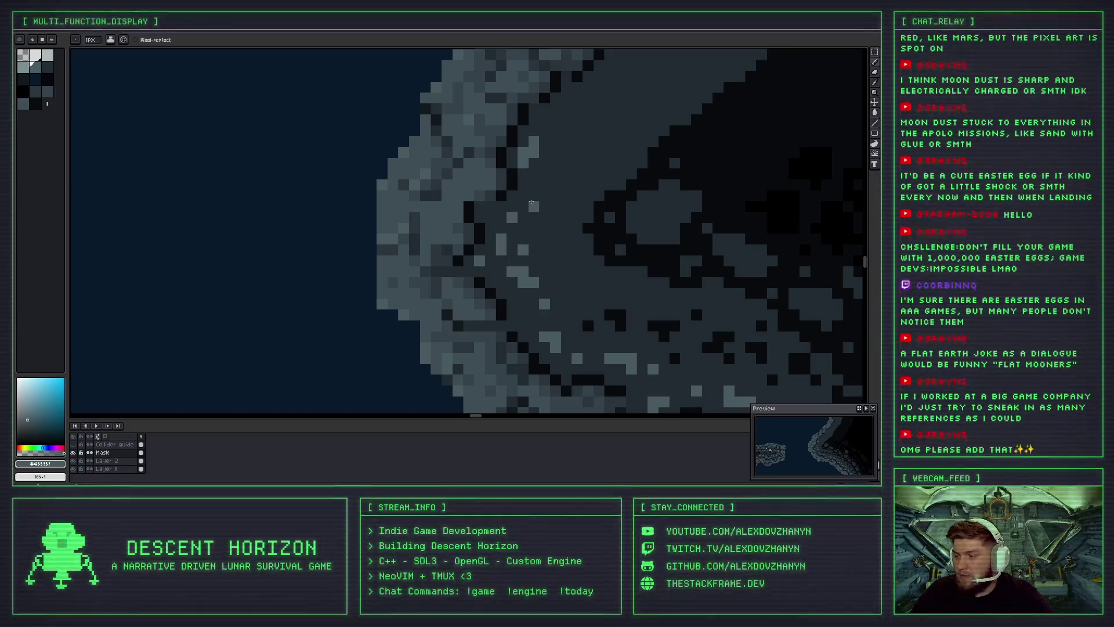
Paint more light grey highlights on another stretch of the ridge.
mouse_move(554, 206)
mouse_down()
mouse_move(432, 231)
mouse_move(434, 219)
mouse_up()
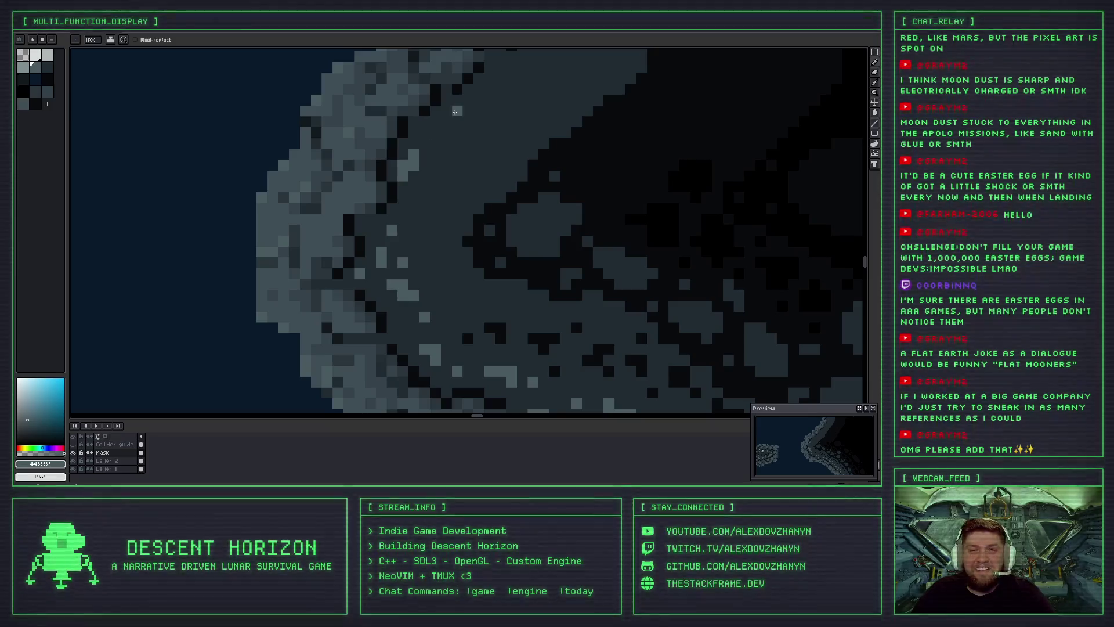
drag(457, 122, 439, 131)
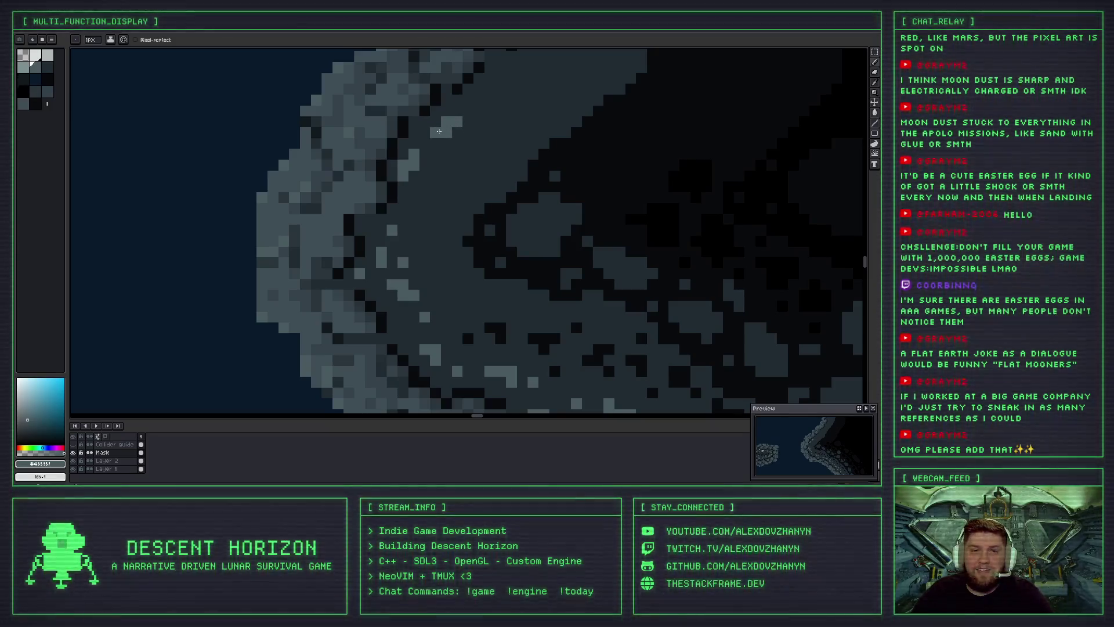
scroll(458, 151, down, 1)
scroll(450, 168, down, 1)
scroll(444, 182, up, 1)
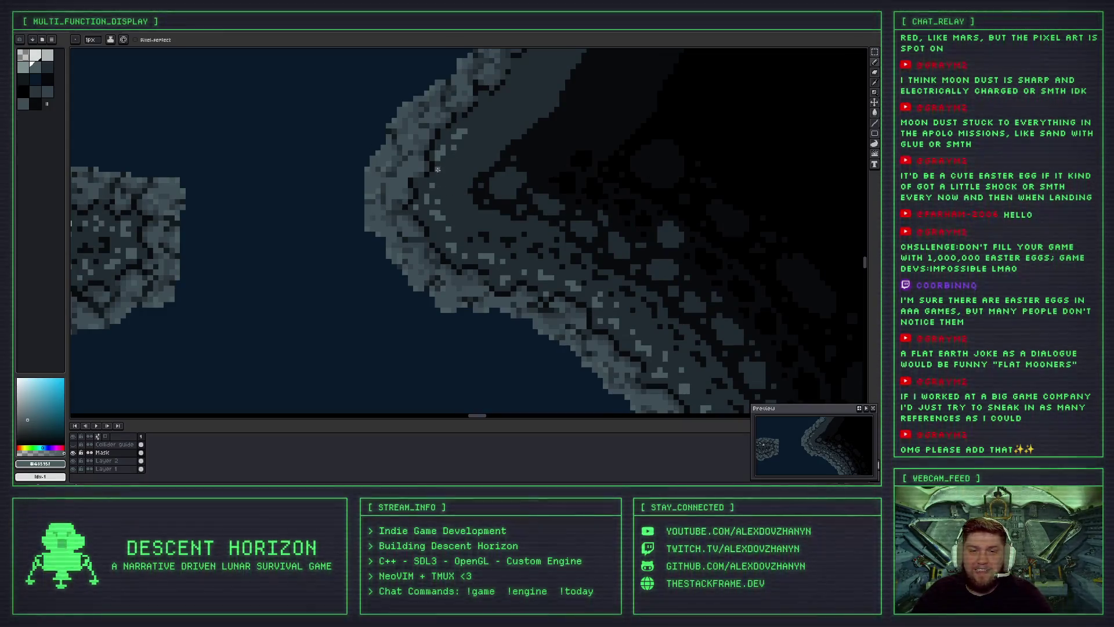
scroll(438, 179, up, 1)
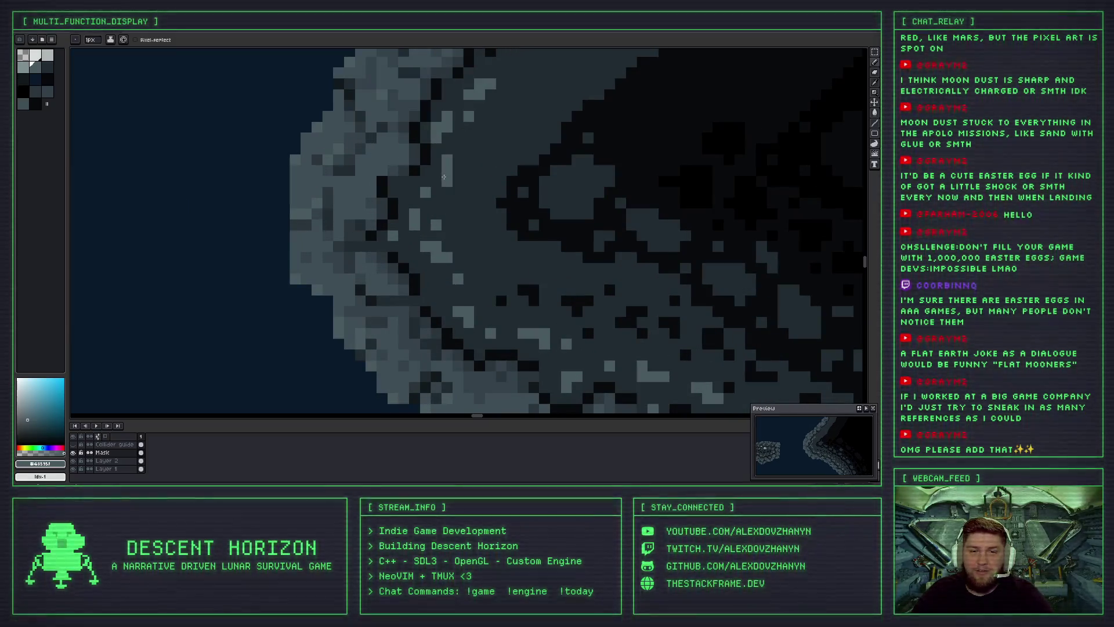
scroll(439, 171, down, 1)
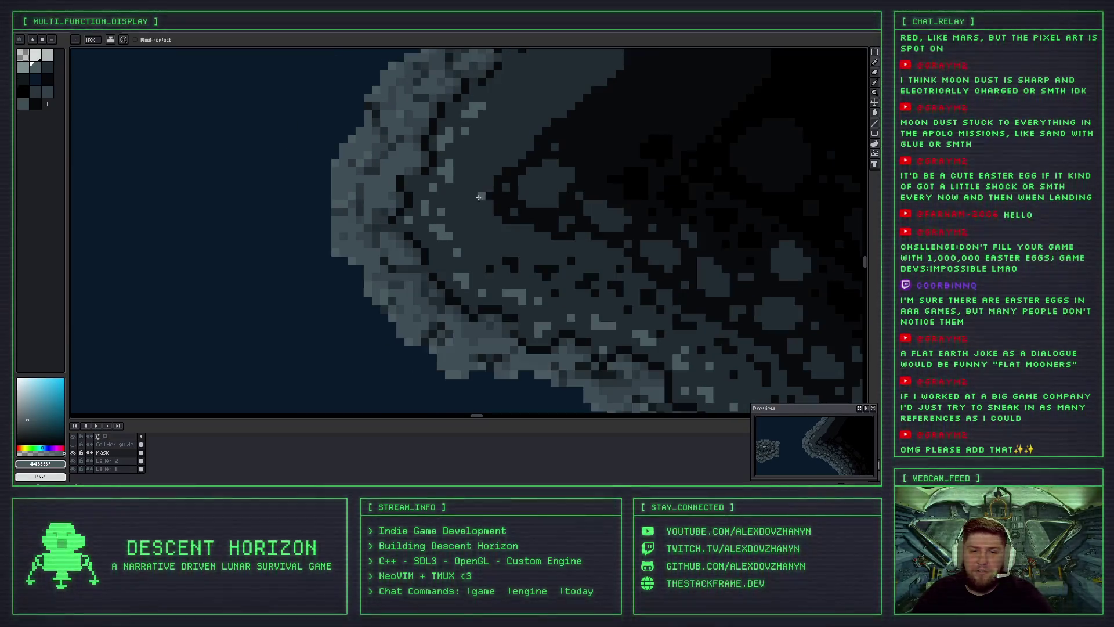
scroll(453, 191, down, 1)
scroll(422, 206, up, 1)
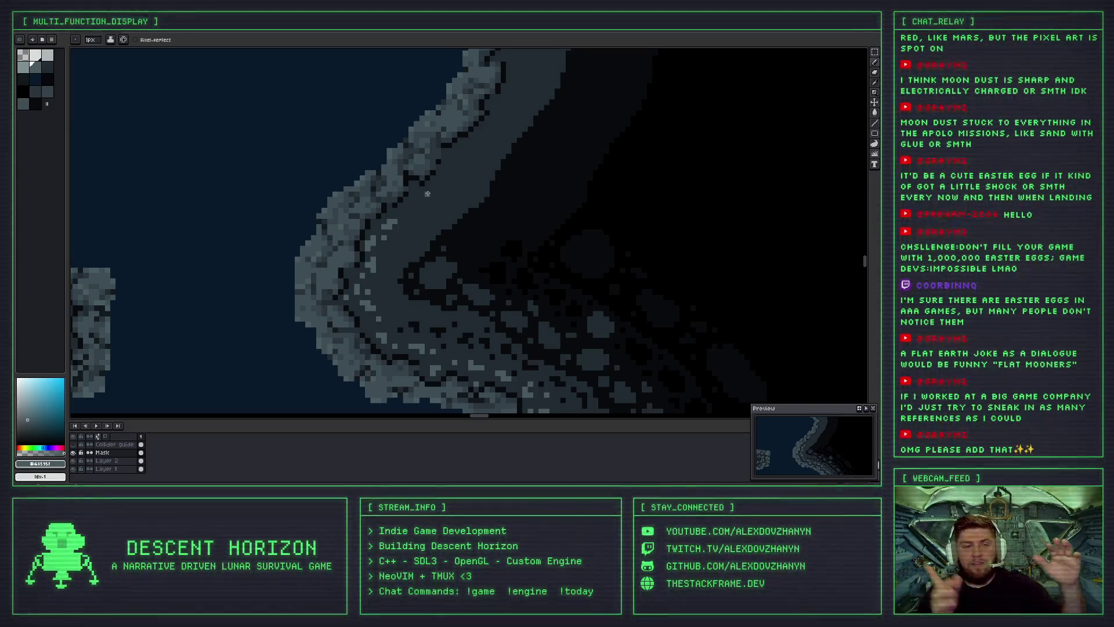
drag(286, 144, 483, 225)
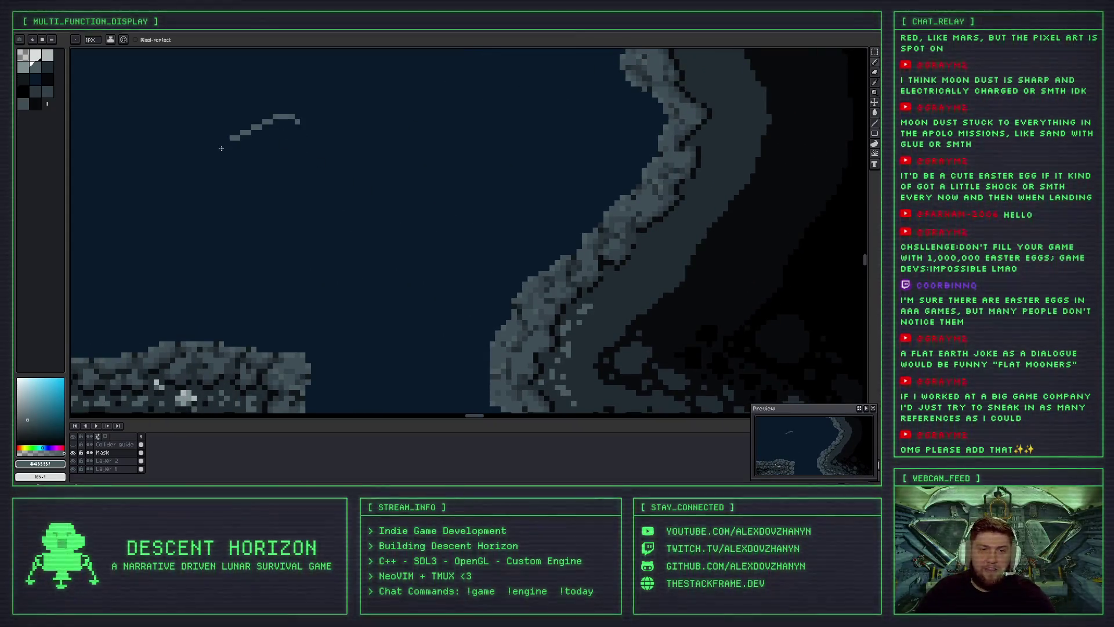
drag(298, 113, 297, 116)
drag(418, 122, 422, 115)
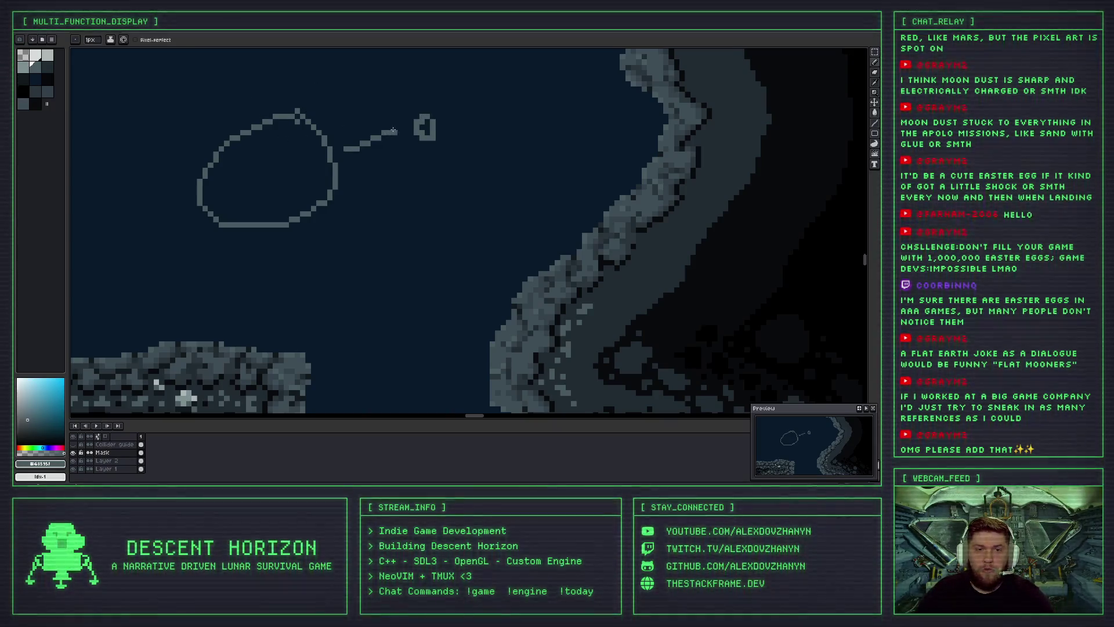
drag(392, 127, 395, 144)
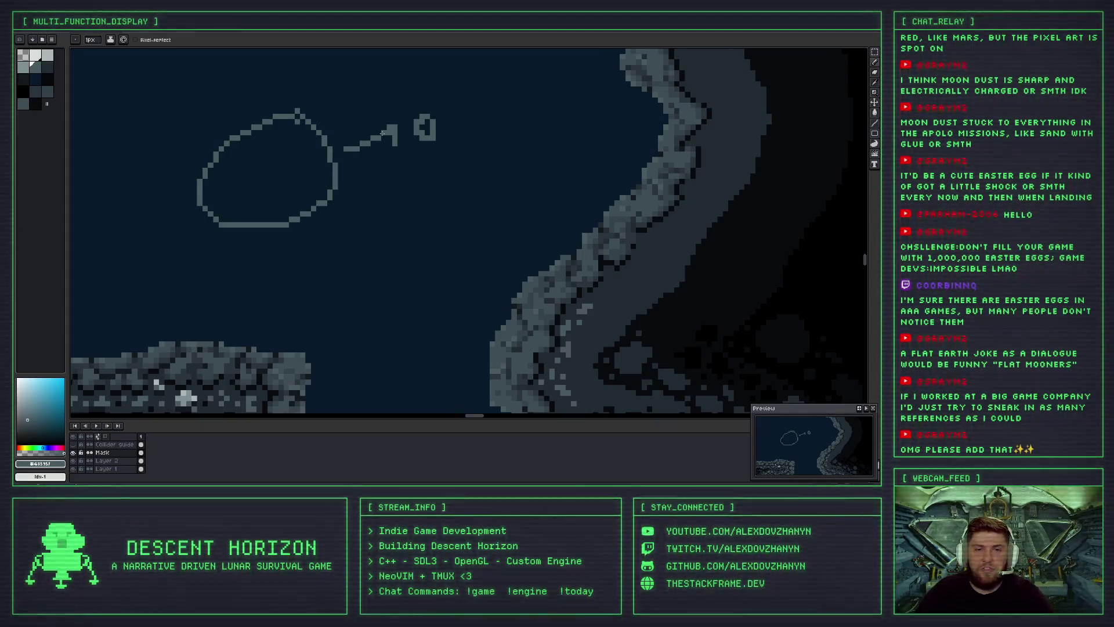
key(ctrl+z)
key(ctrl+z)
key(ctrl+z)
key(ctrl+z)
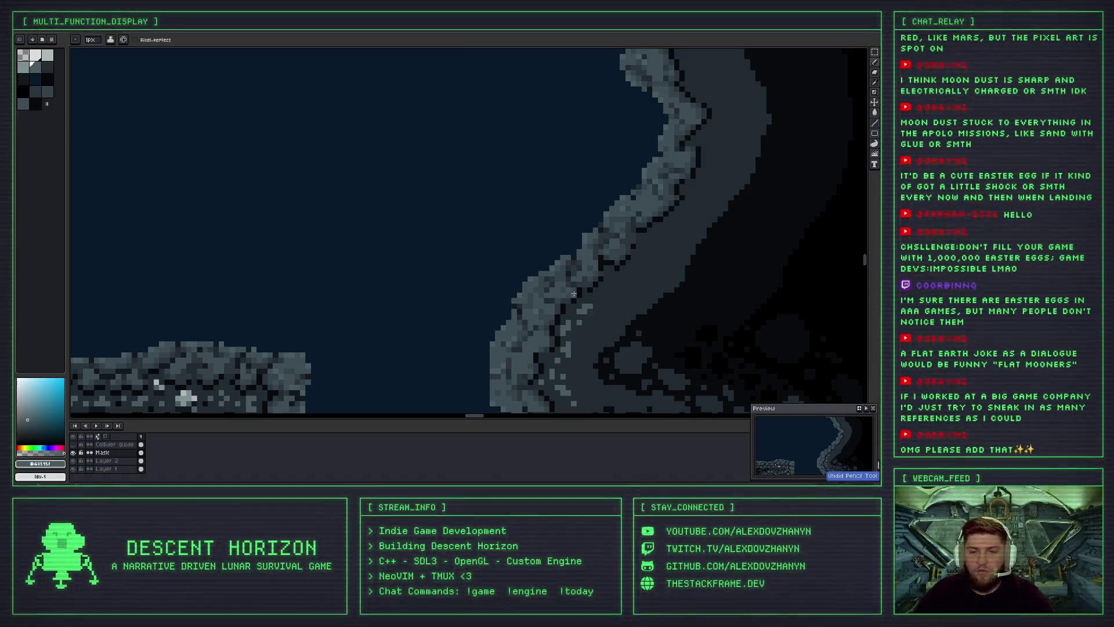
Paint a 2x2 light grey highlight block on the ridge edge after undoing a first attempt.
scroll(573, 293, up, 2)
scroll(522, 232, up, 1)
scroll(467, 168, up, 1)
mouse_move(450, 173)
mouse_down()
mouse_move(435, 180)
mouse_move(457, 159)
mouse_up()
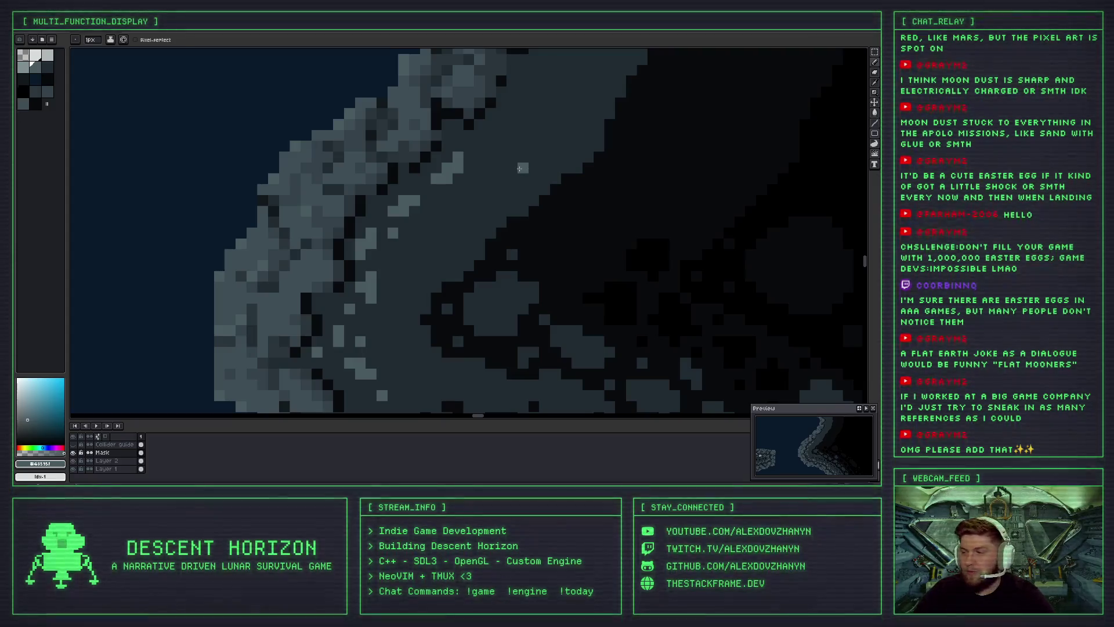
key(ctrl+z)
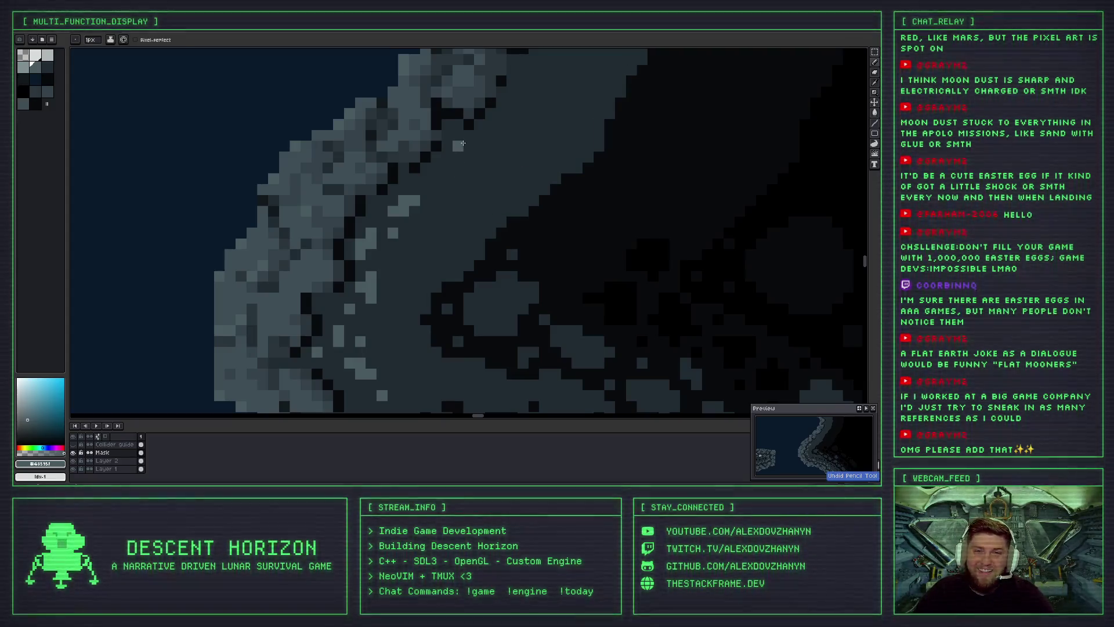
drag(462, 143, 461, 158)
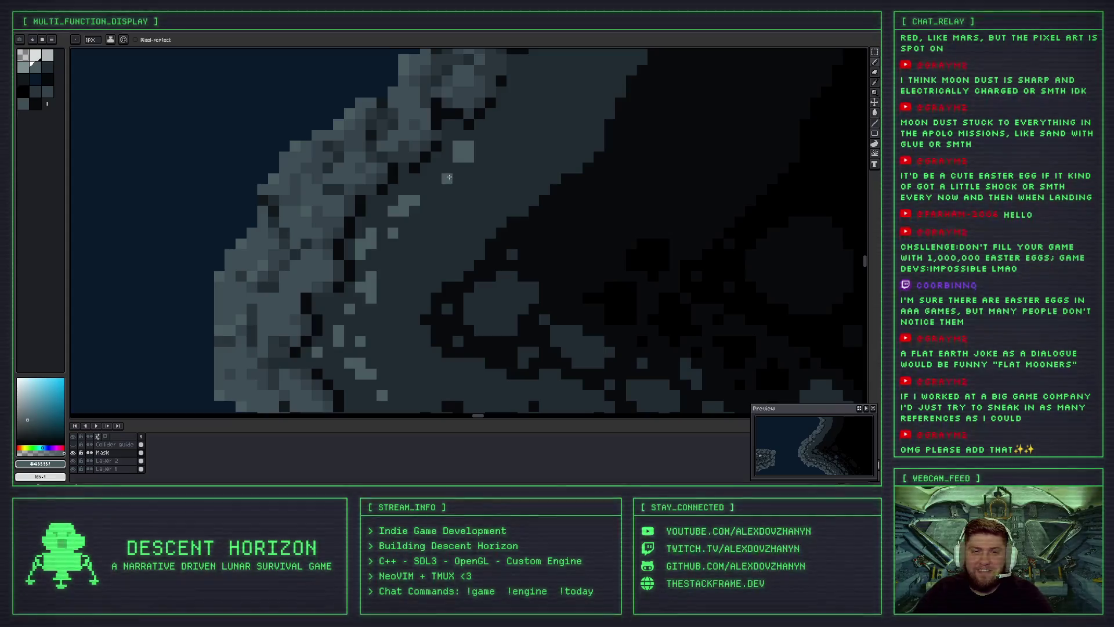
scroll(406, 208, down, 1)
scroll(376, 231, down, 1)
scroll(376, 231, down, 2)
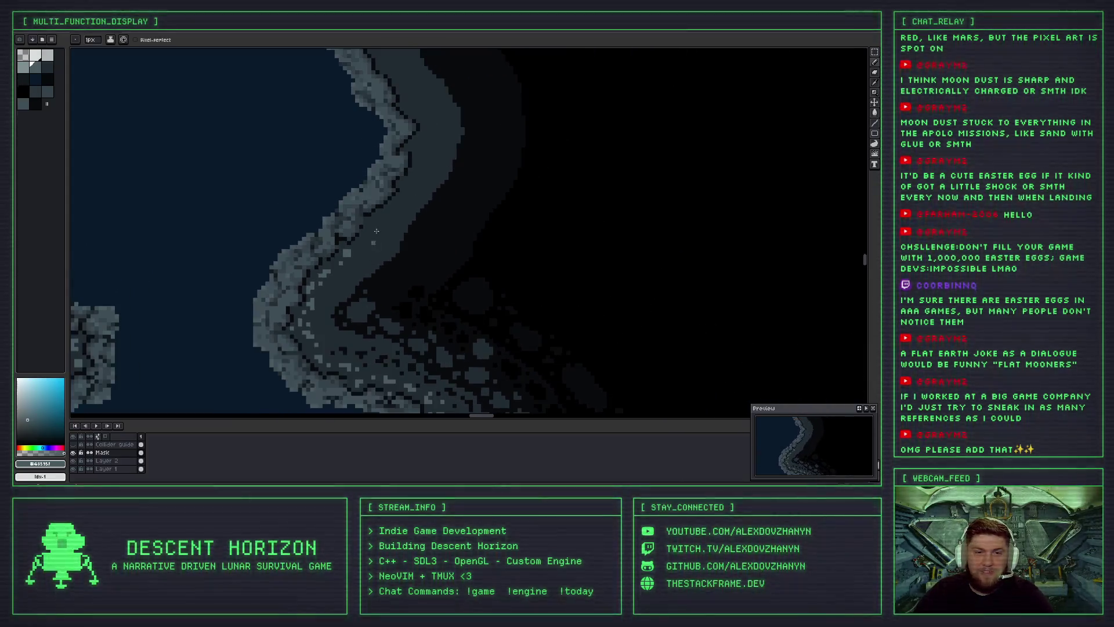
scroll(376, 231, up, 2)
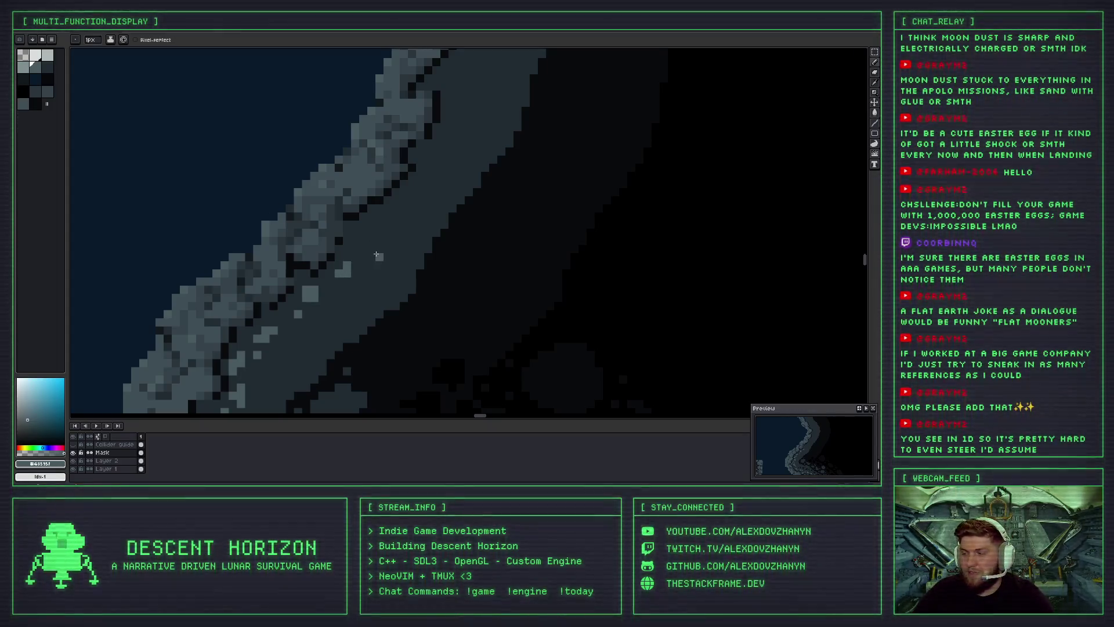
scroll(363, 248, down, 2)
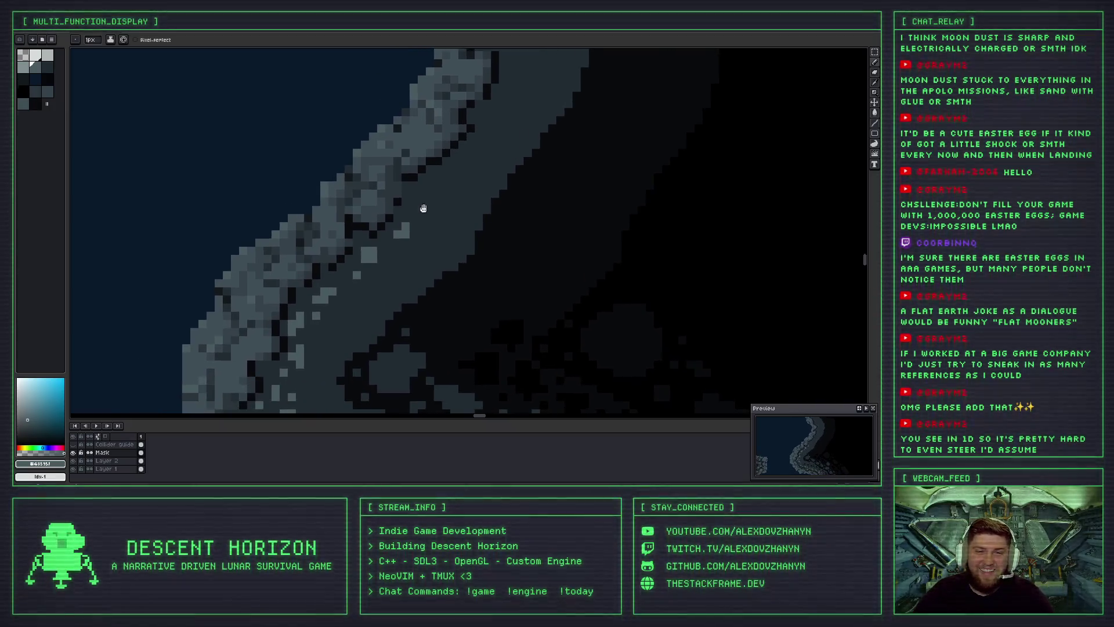
scroll(421, 232, down, 2)
Sketch a grey box with a middle line and a right-pointing arrow in empty canvas, then start undoing it.
drag(263, 184, 591, 201)
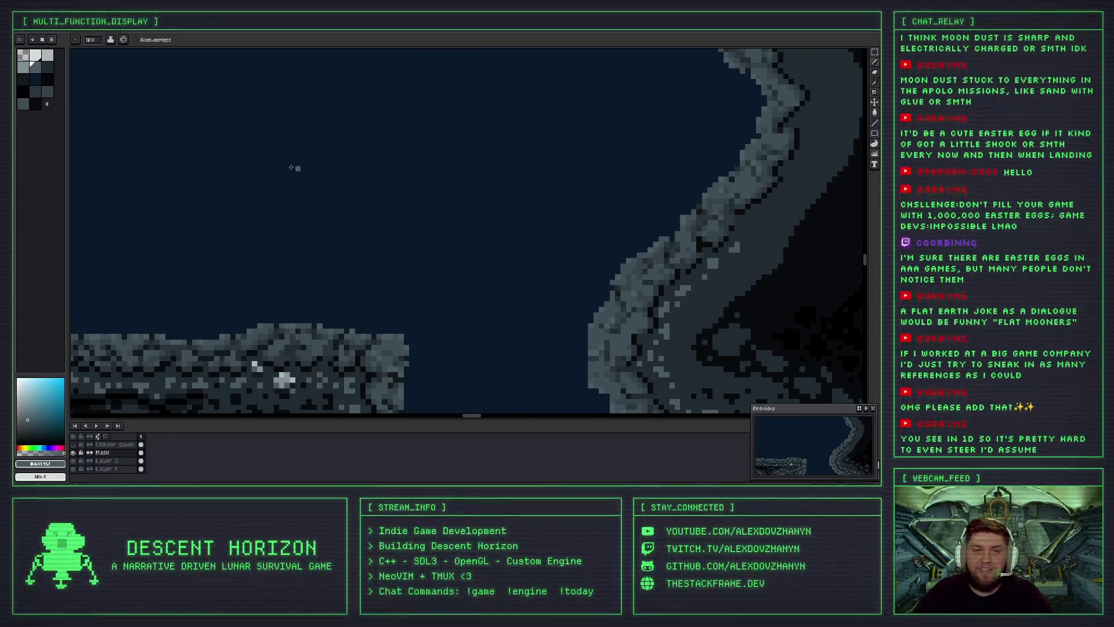
mouse_move(303, 108)
mouse_down()
mouse_move(423, 114)
mouse_move(302, 114)
mouse_up()
drag(305, 168, 417, 169)
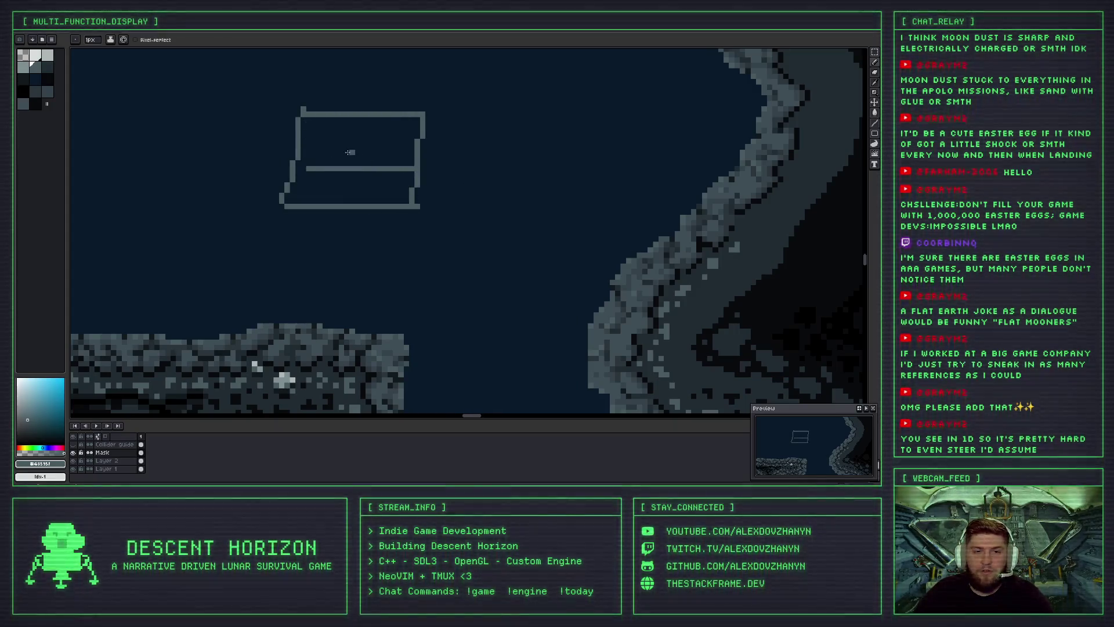
mouse_move(350, 146)
mouse_down()
mouse_move(394, 147)
mouse_move(375, 157)
mouse_up()
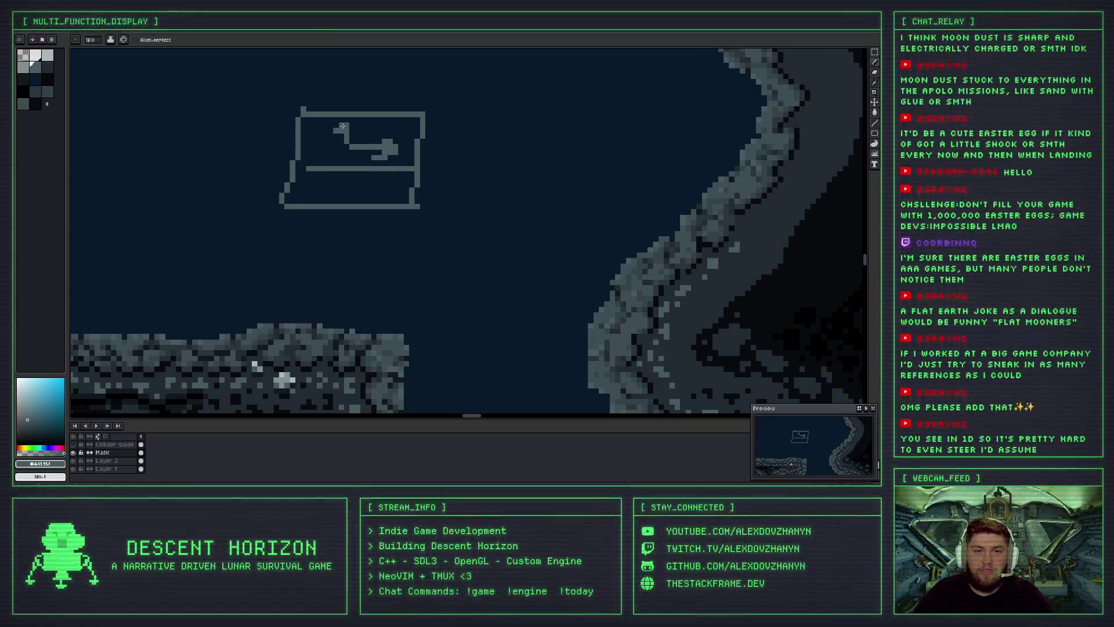
drag(326, 145, 319, 150)
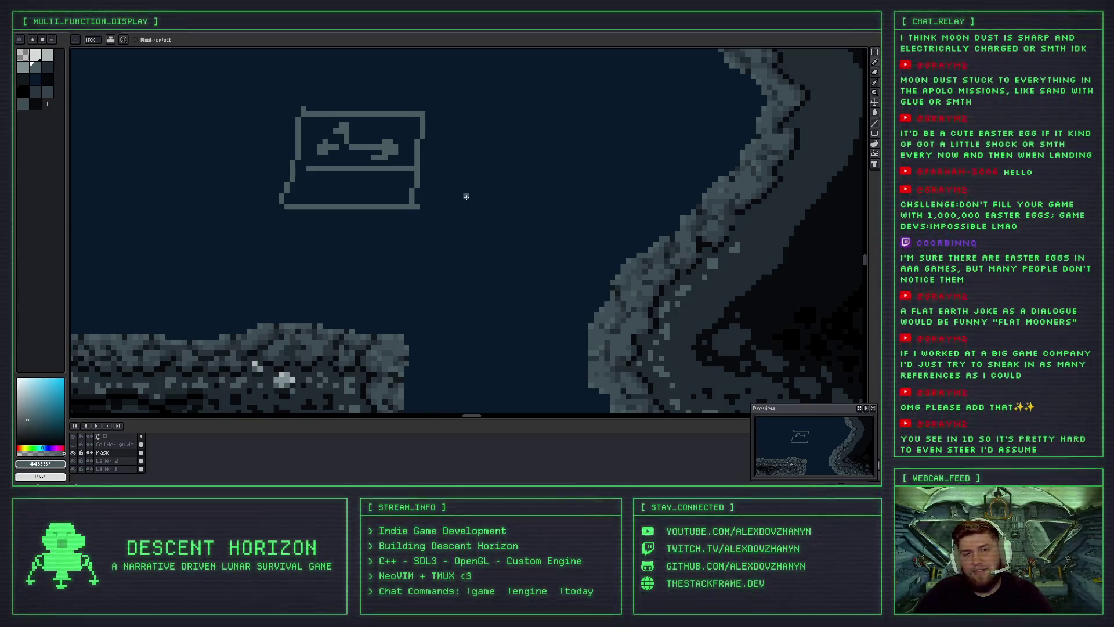
key(ctrl+z)
key(ctrl+z)
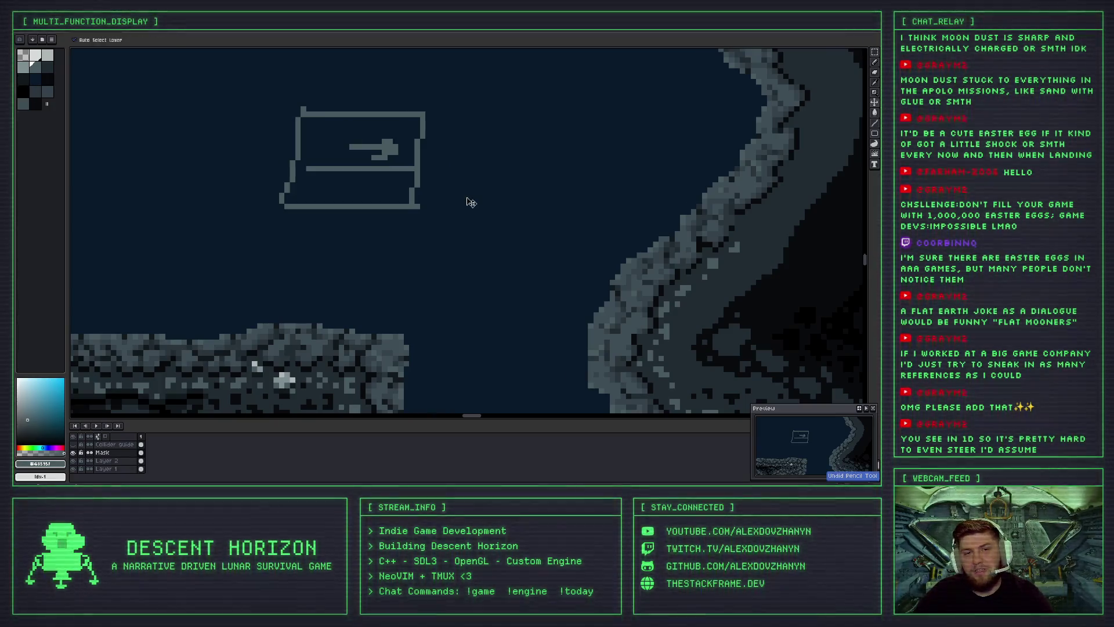
Finish undoing the sketch and bring the cave wall ridge back into view.
key(ctrl+z)
key(ctrl+z)
key(ctrl+z)
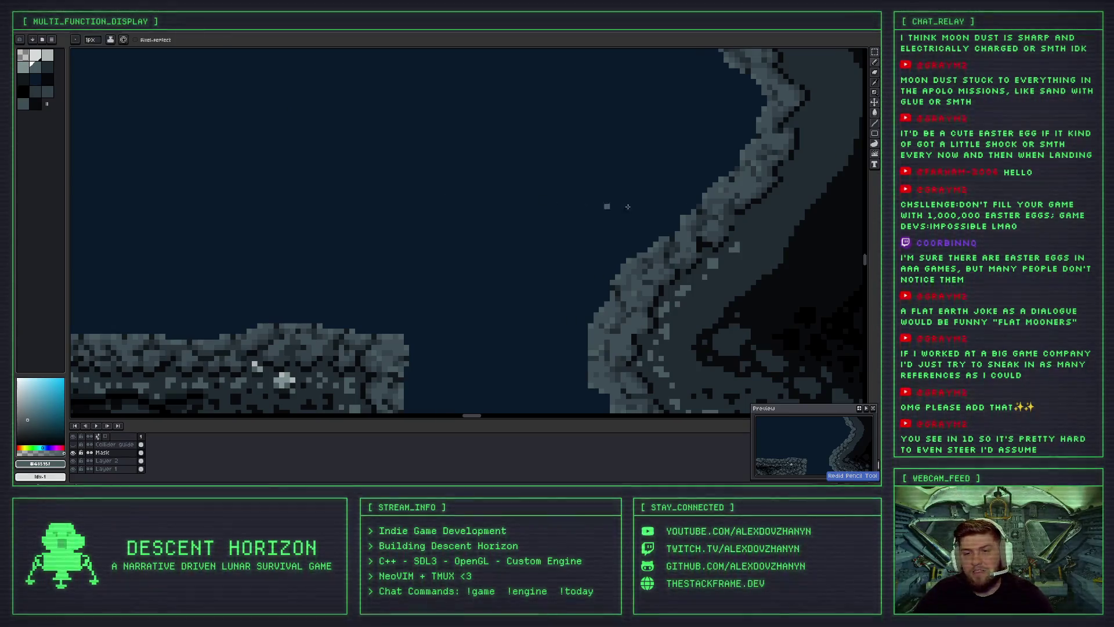
scroll(467, 196, right, 3)
scroll(476, 197, right, 3)
scroll(485, 198, right, 3)
scroll(485, 199, right, 3)
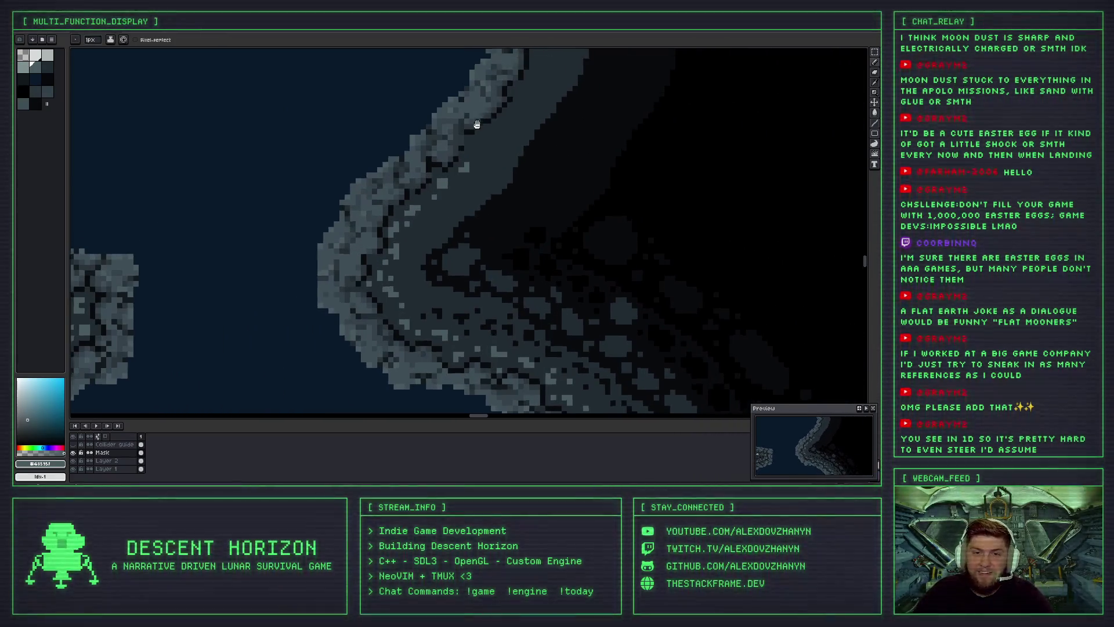
scroll(473, 174, right, 3)
scroll(416, 205, up, 2)
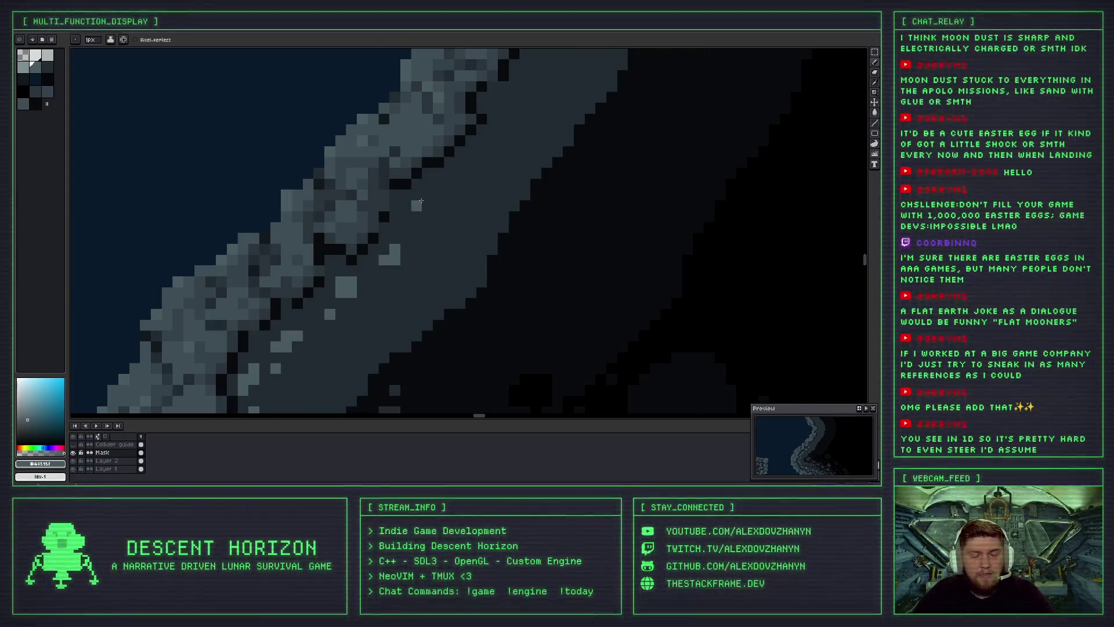
scroll(420, 201, up, 2)
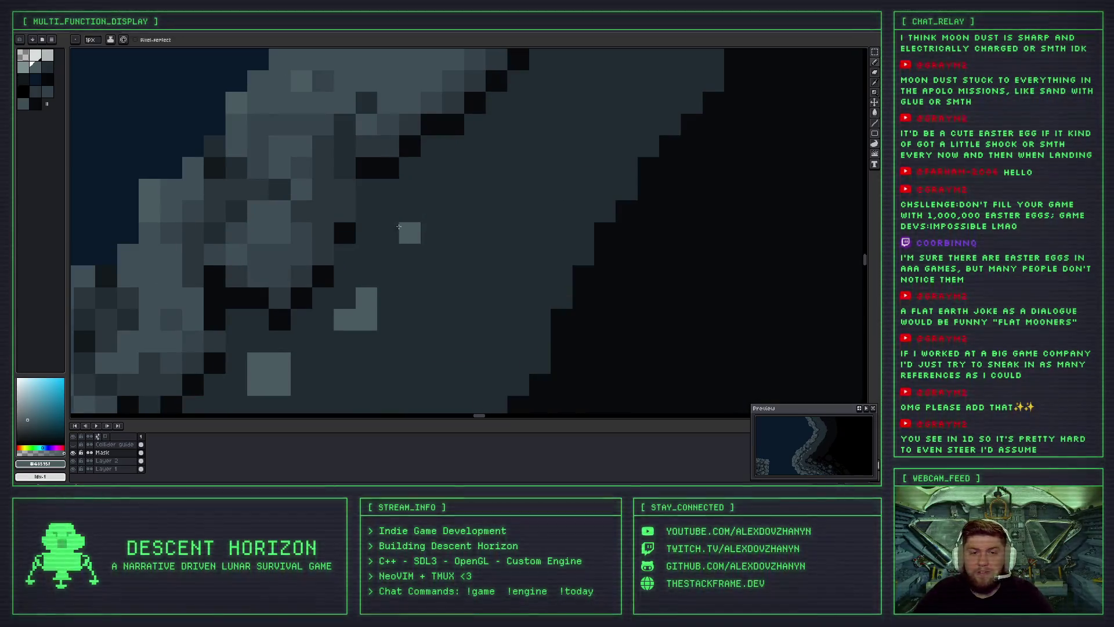
Try short light highlight strokes along the ridge, undoing the ones that don't fit.
drag(402, 231, 452, 189)
key(ctrl+z)
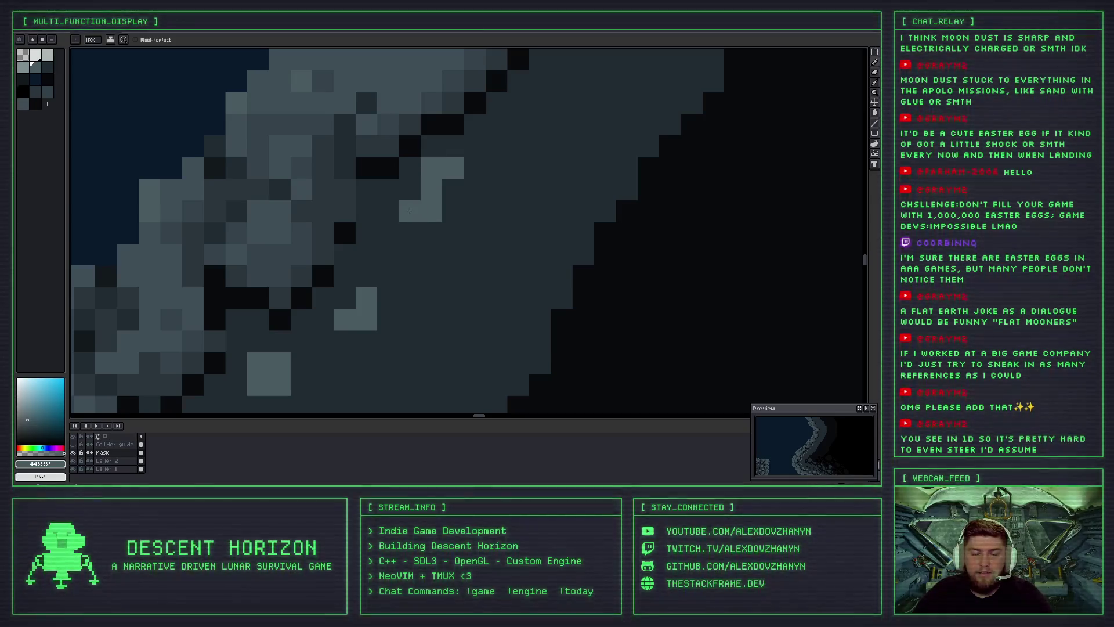
scroll(420, 257, down, 3)
mouse_move(420, 257)
mouse_down()
mouse_move(403, 268)
mouse_move(402, 228)
mouse_up()
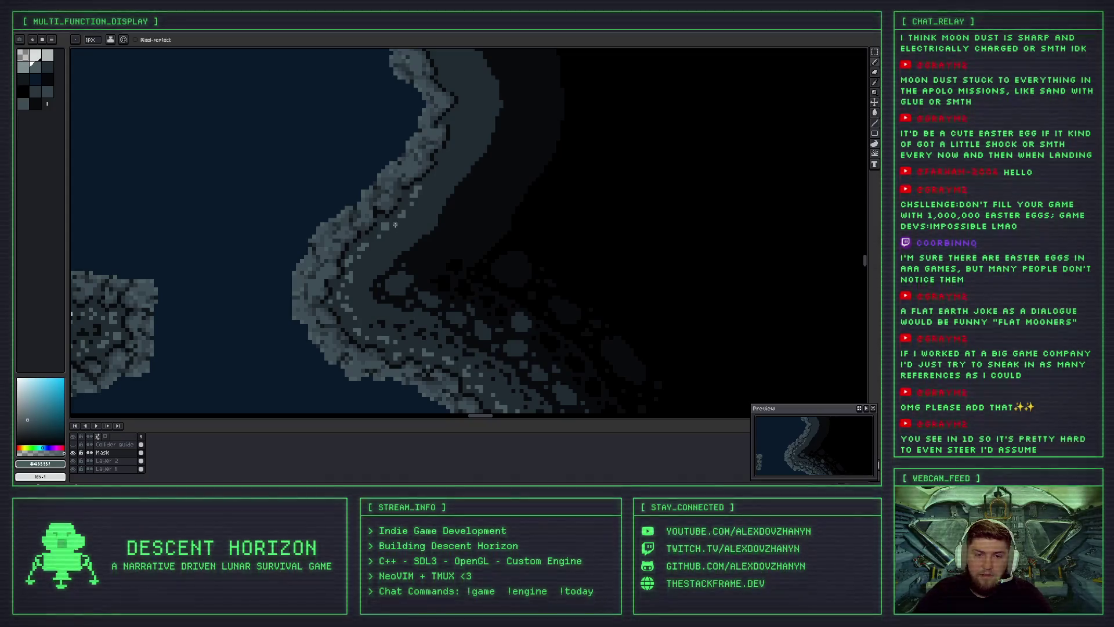
key(ctrl+z)
scroll(391, 203, up, 3)
drag(391, 203, 404, 197)
key(v)
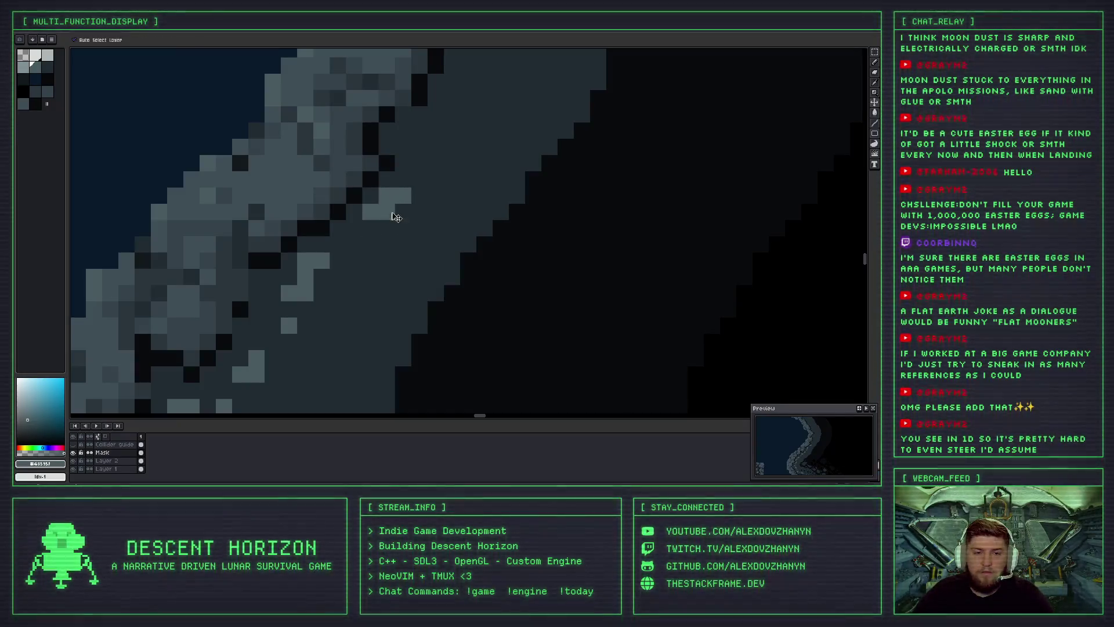
key(ctrl+z)
With the Pencil, paint two light-grey highlight pixels beside the ridge.
key(b)
scroll(383, 223, down, 2)
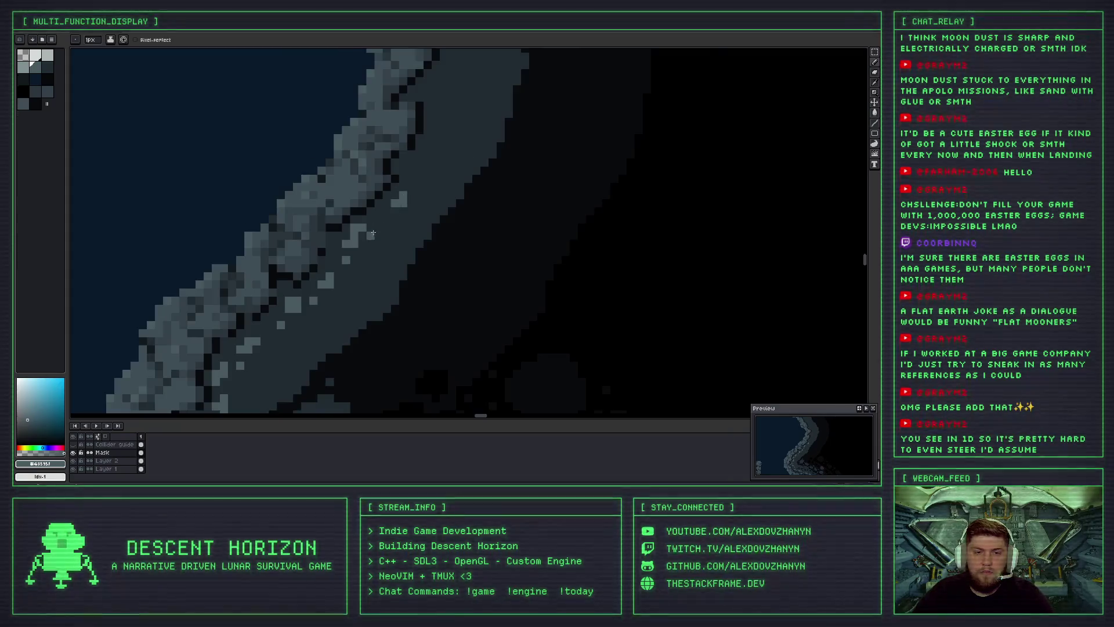
scroll(374, 232, down, 1)
scroll(383, 229, up, 1)
scroll(389, 226, up, 1)
scroll(392, 226, up, 2)
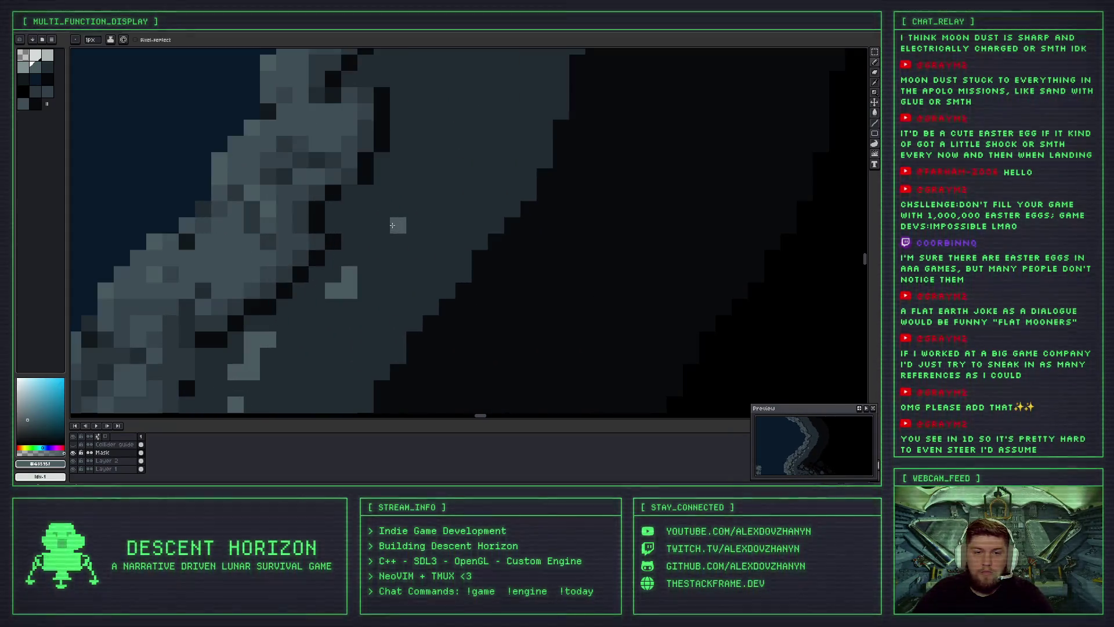
drag(414, 160, 415, 144)
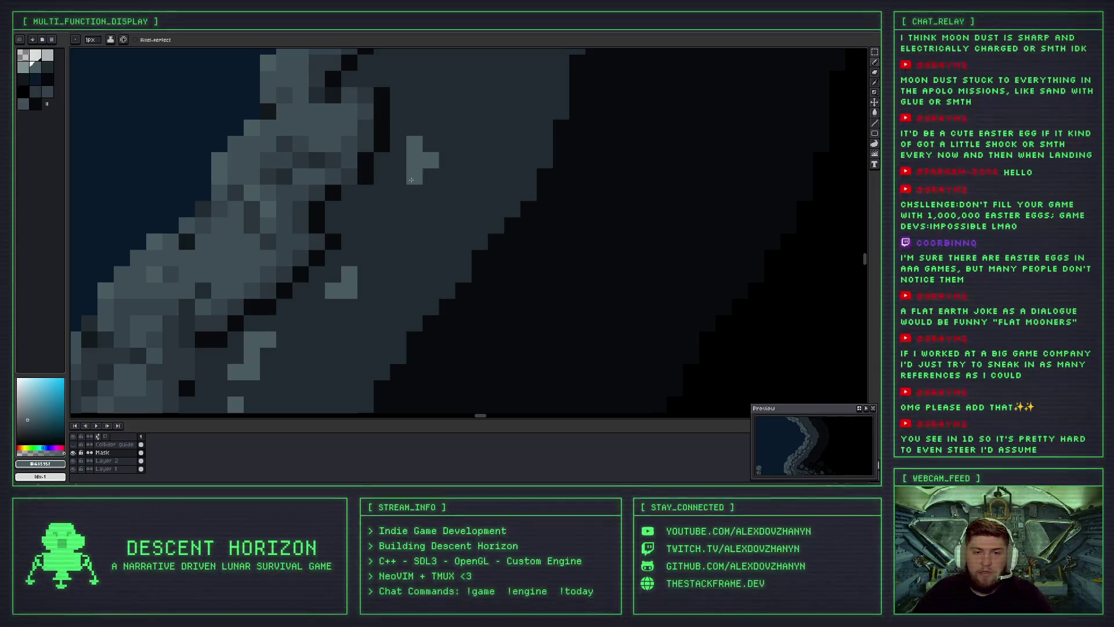
Add more light-grey highlight pixels next to the ridge, including an L-shaped block.
scroll(429, 160, down, 2)
scroll(418, 185, up, 1)
scroll(412, 198, up, 1)
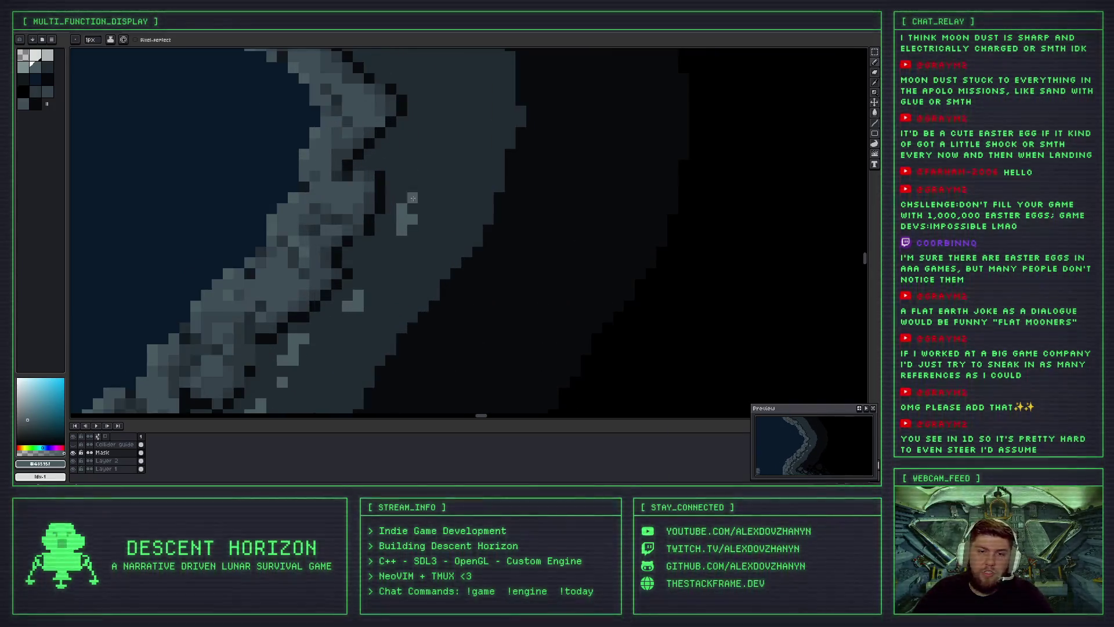
scroll(401, 174, up, 1)
drag(413, 167, 397, 168)
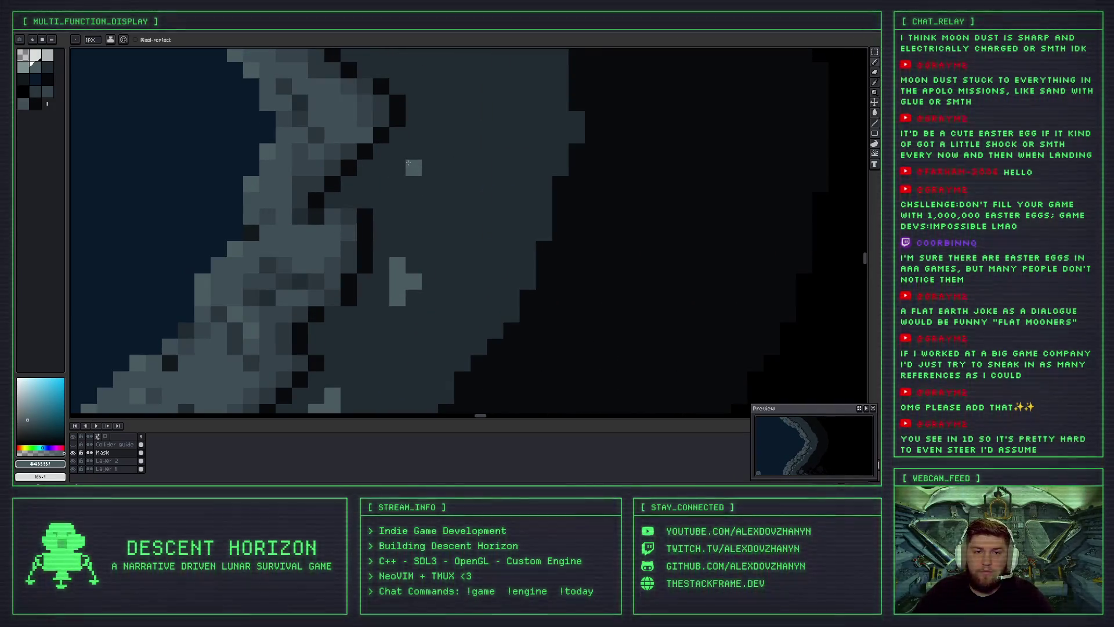
click(389, 181)
scroll(417, 174, down, 2)
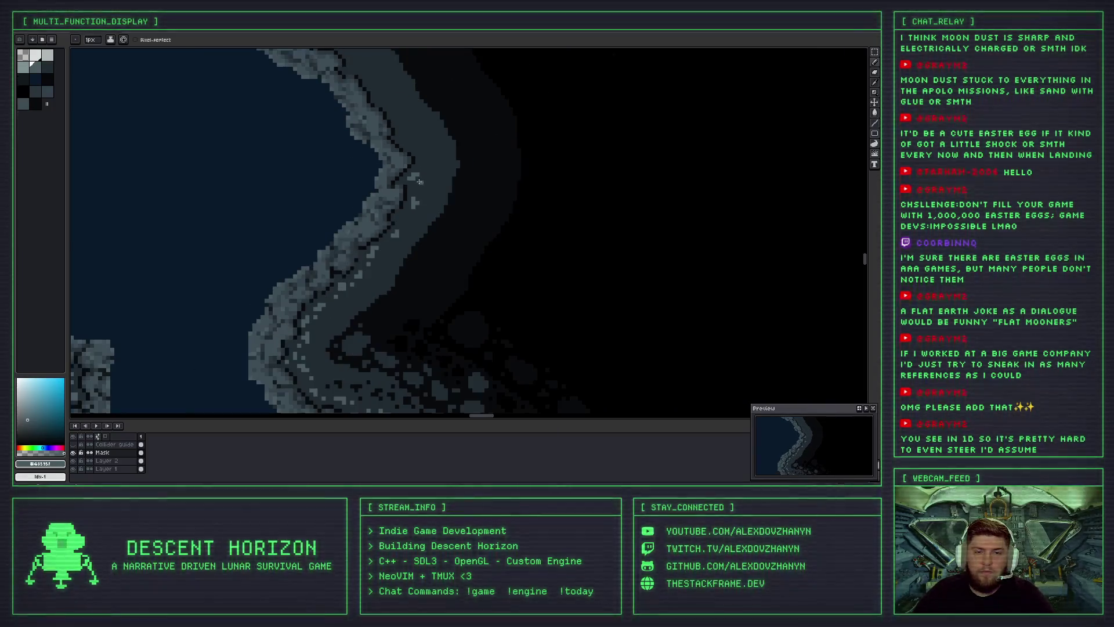
scroll(415, 120, up, 1)
scroll(416, 167, up, 1)
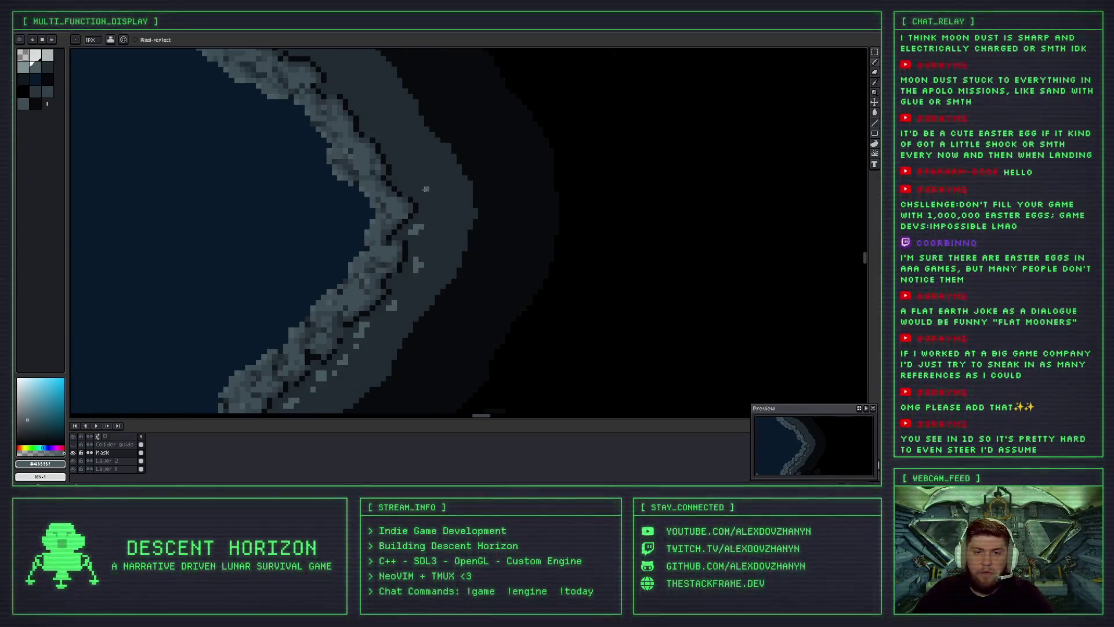
scroll(426, 188, up, 2)
click(431, 205)
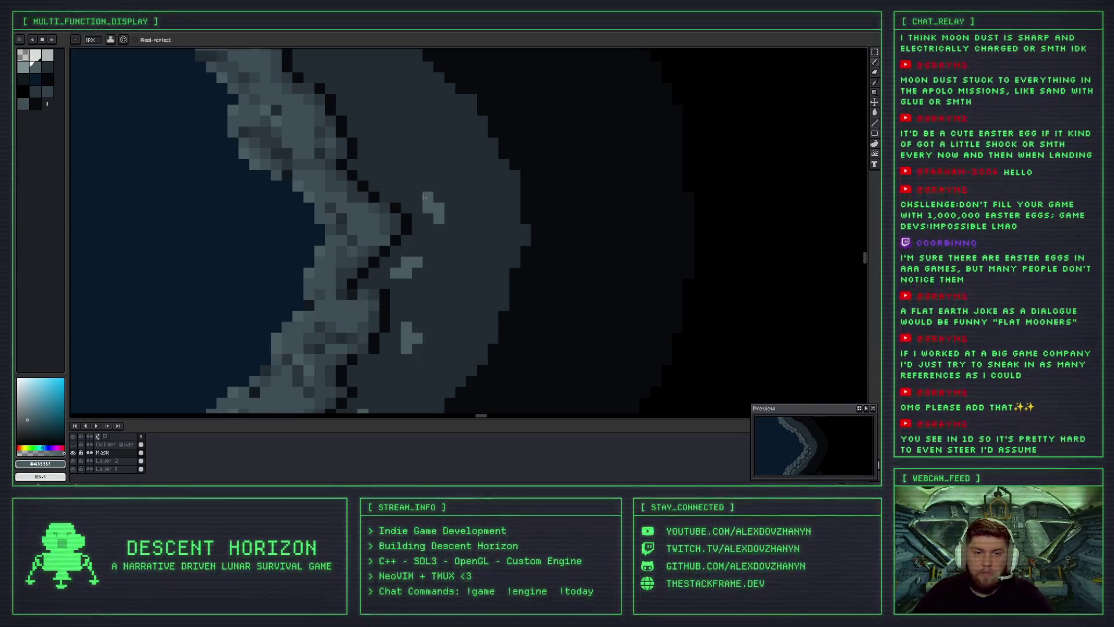
Redraw the L-shaped highlight one pixel higher and the two-pixel column one pixel left.
key(ctrl+z)
drag(427, 197, 438, 206)
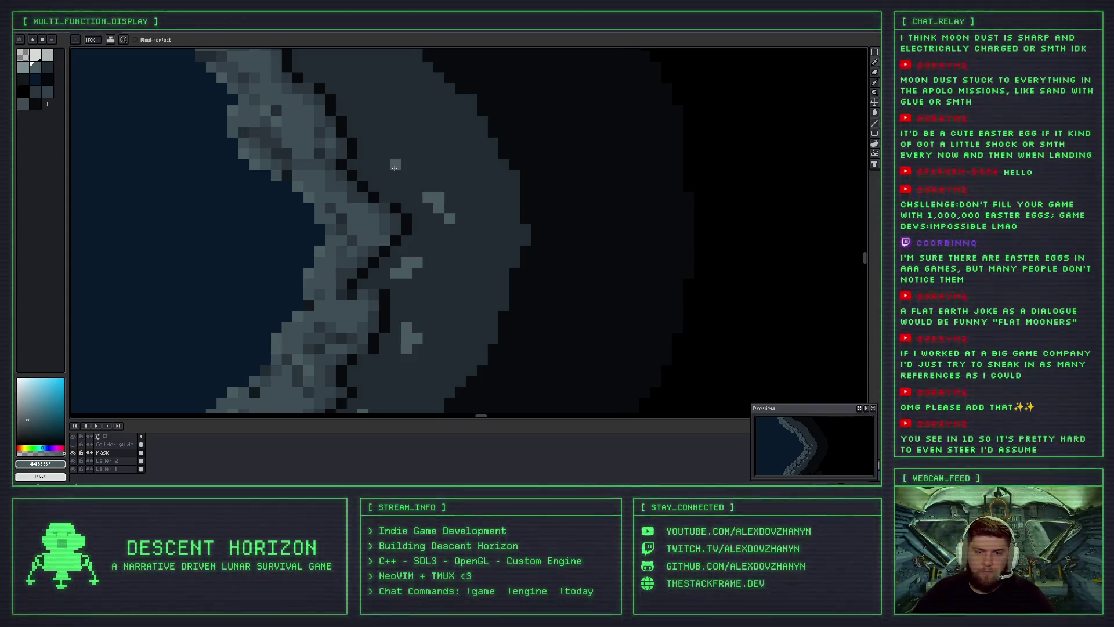
key(ctrl+z)
drag(385, 149, 392, 165)
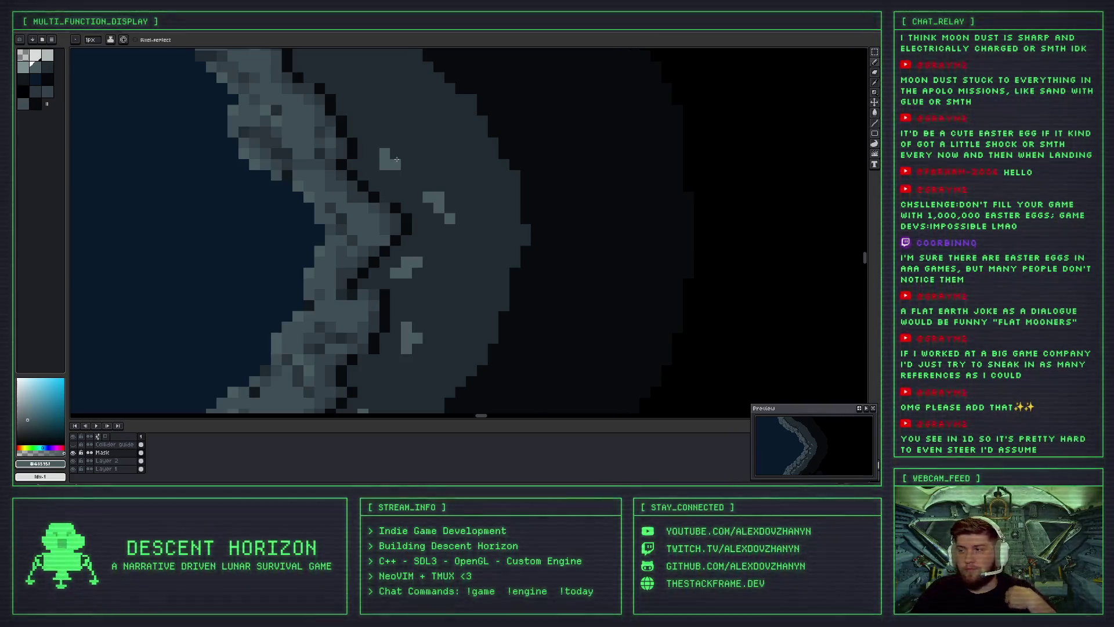
Zoom out to review the speckled cliff ridge against the water and floating rock island.
scroll(390, 146, down, 1)
scroll(383, 174, down, 1)
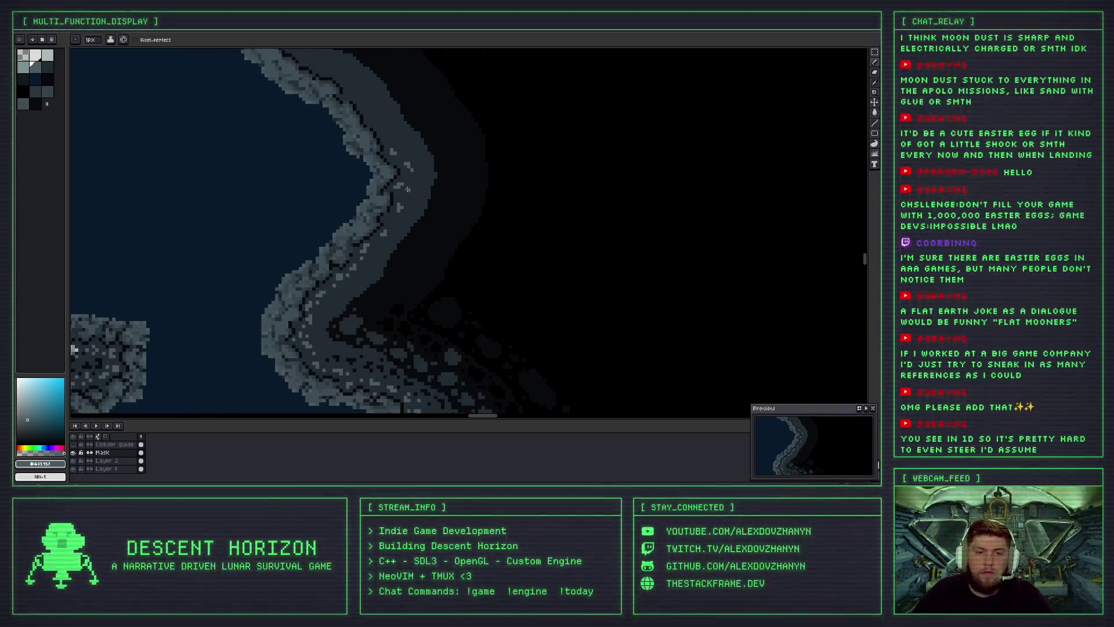
scroll(362, 262, down, 1)
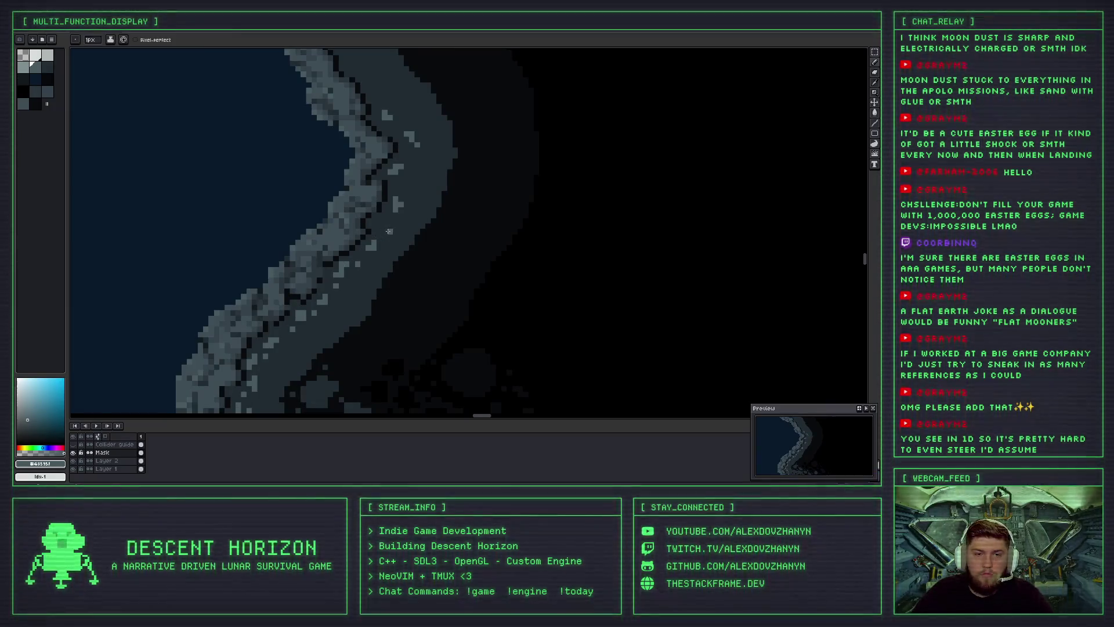
scroll(401, 221, down, 1)
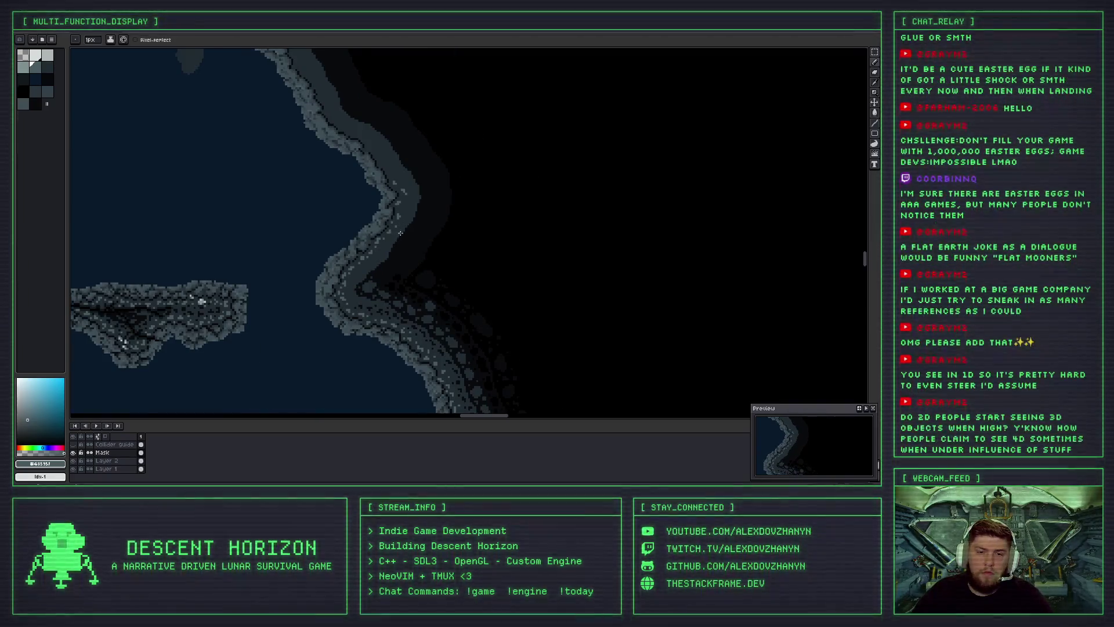
scroll(373, 194, up, 1)
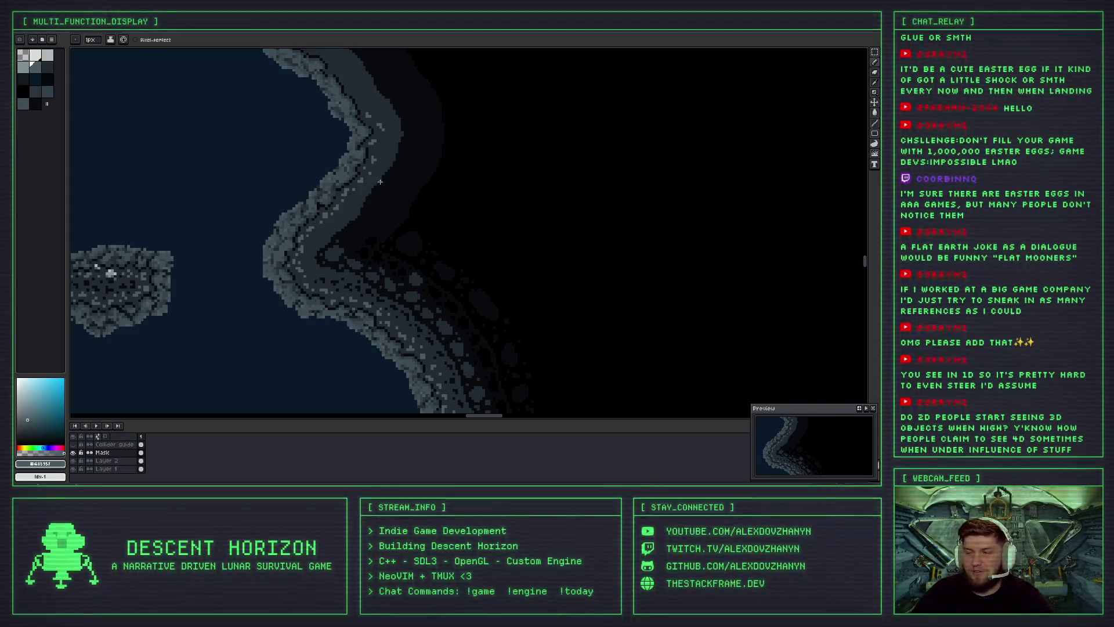
scroll(388, 170, up, 1)
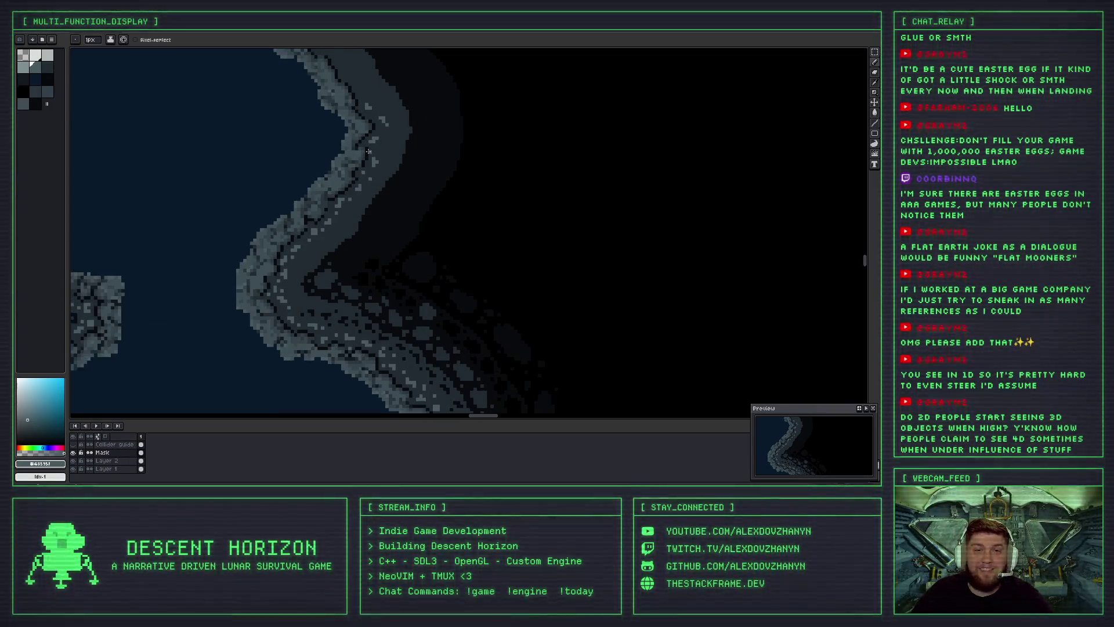
scroll(375, 154, up, 2)
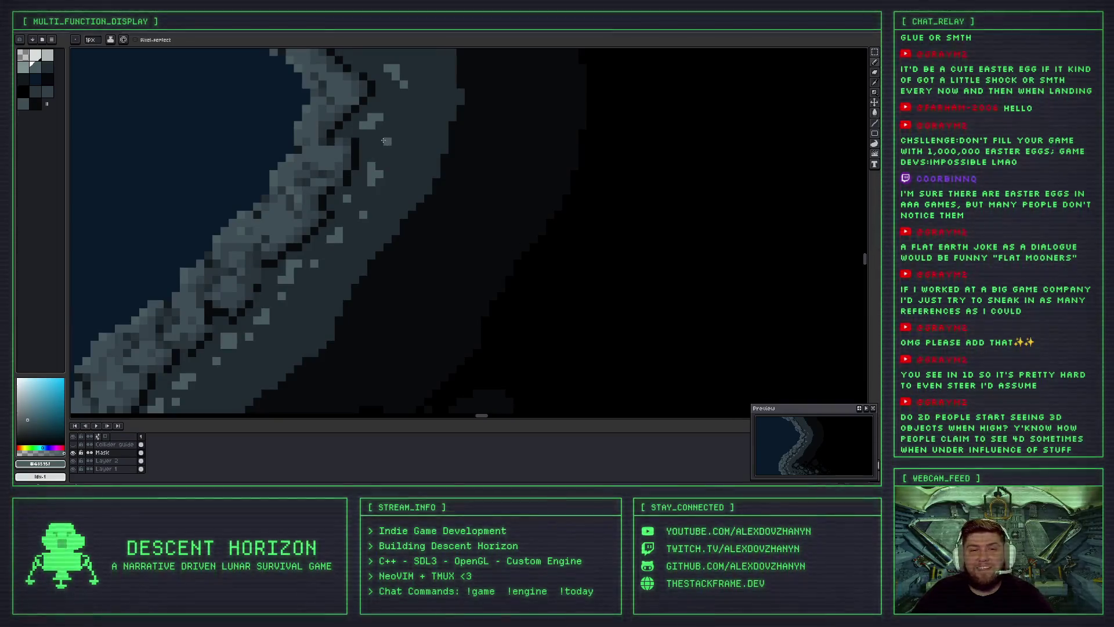
scroll(385, 144, down, 3)
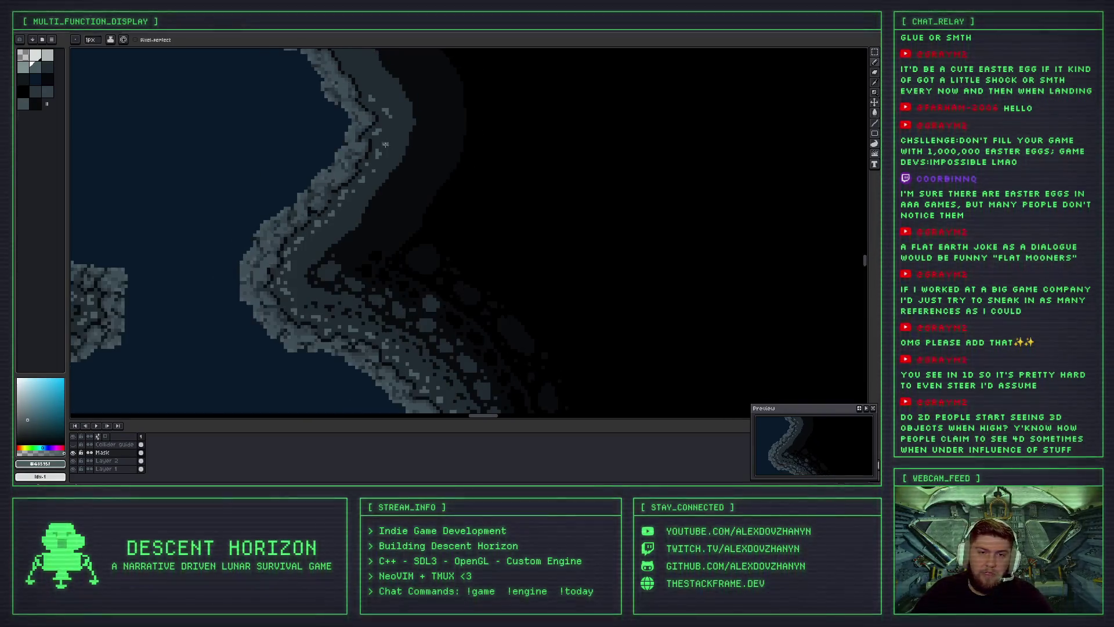
scroll(385, 160, down, 1)
scroll(382, 128, up, 2)
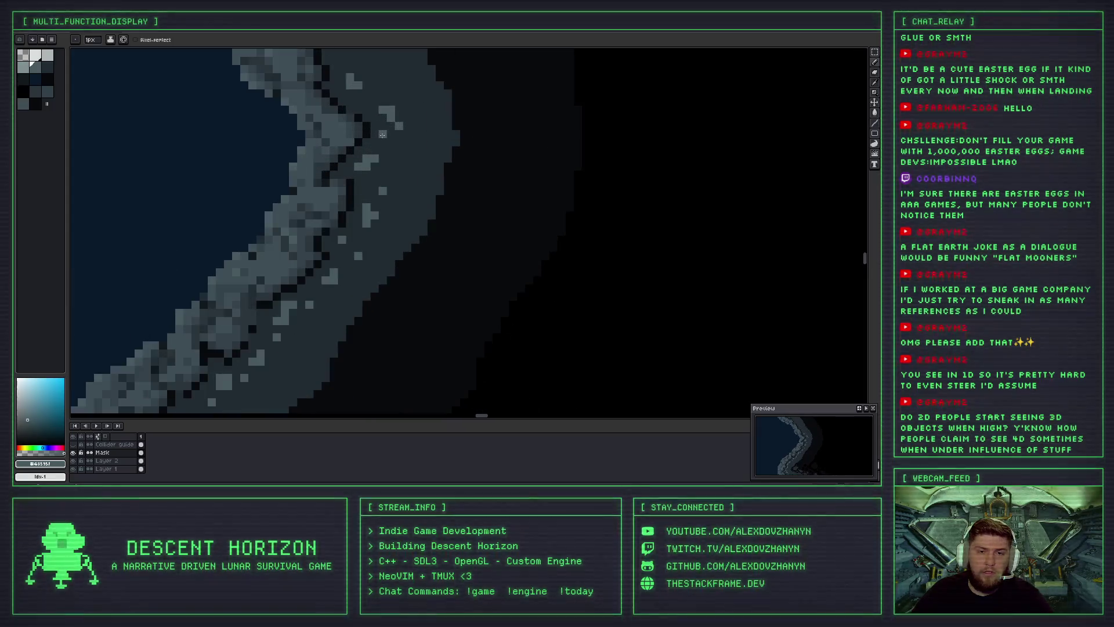
scroll(383, 194, down, 2)
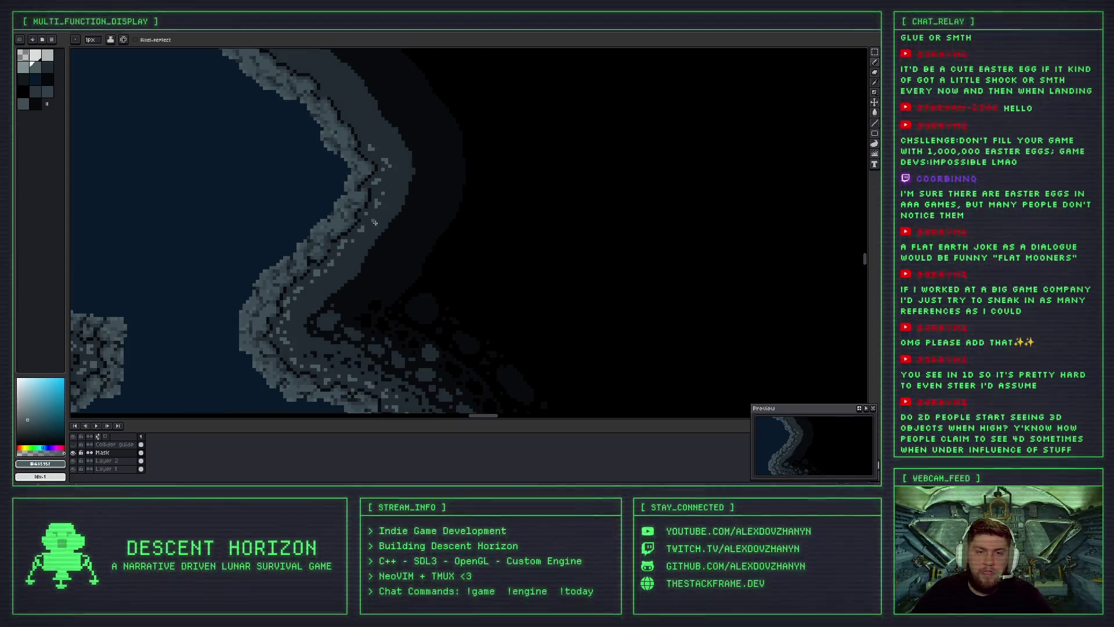
scroll(365, 221, up, 1)
scroll(347, 220, down, 1)
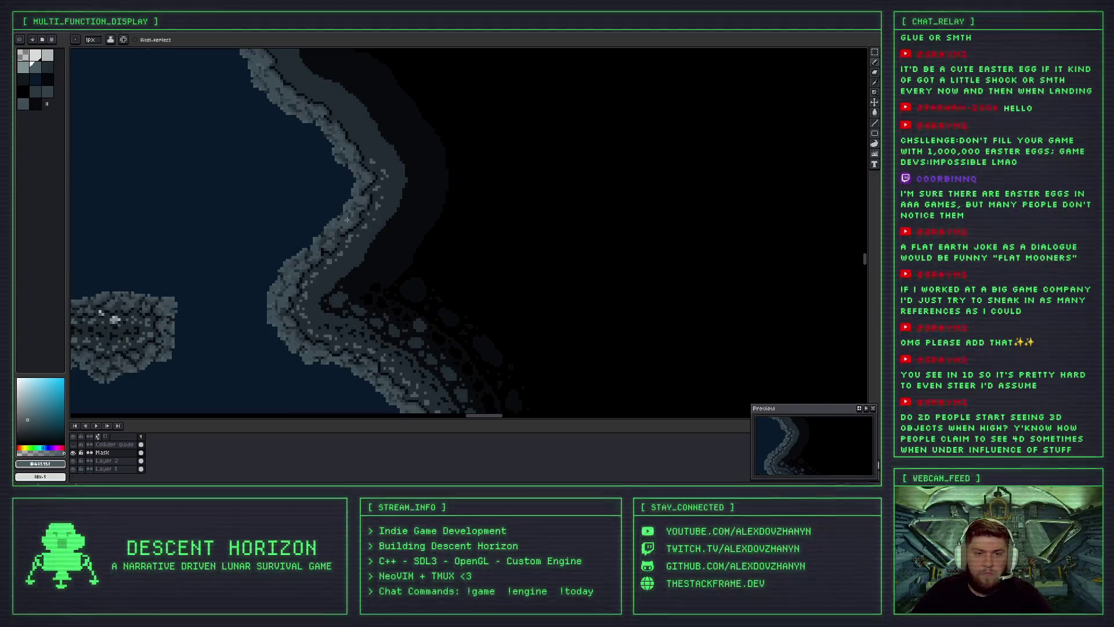
scroll(370, 159, up, 1)
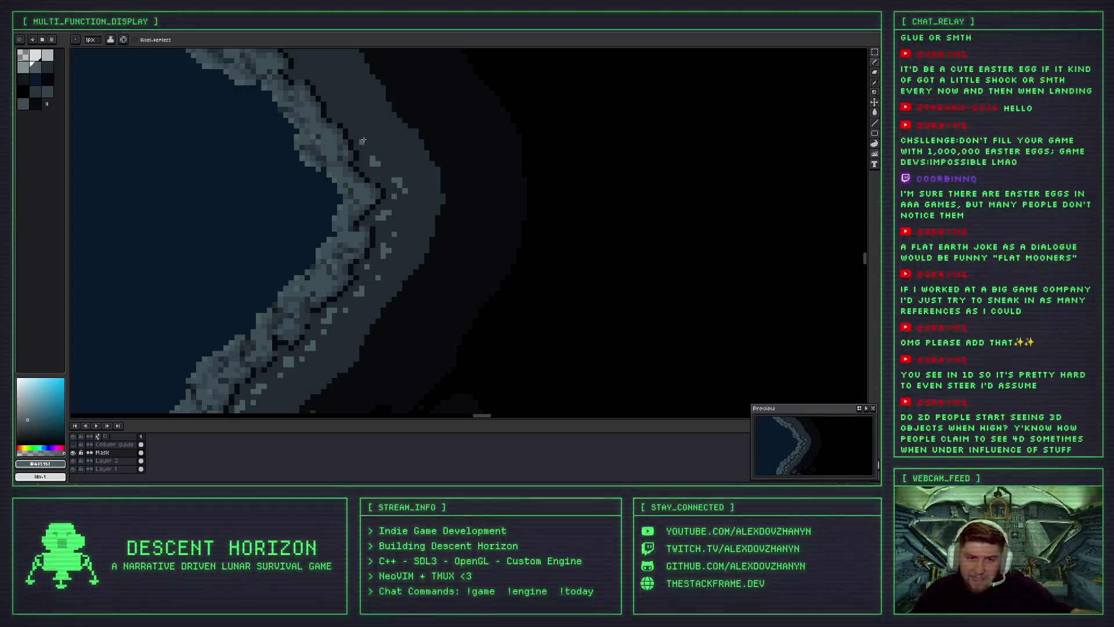
scroll(377, 157, up, 2)
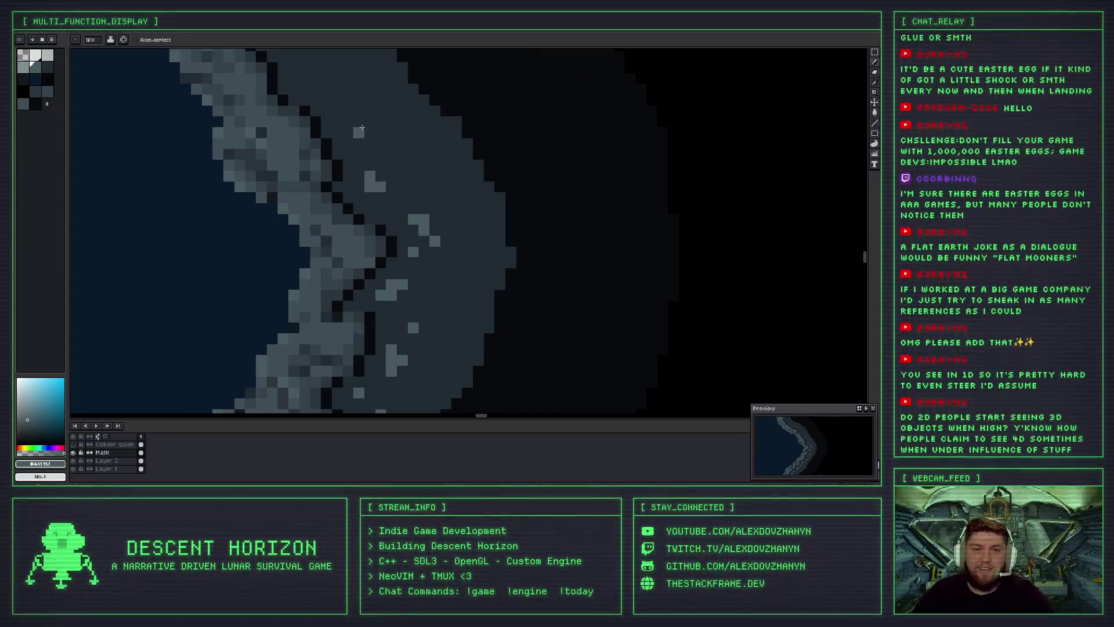
drag(366, 142, 406, 204)
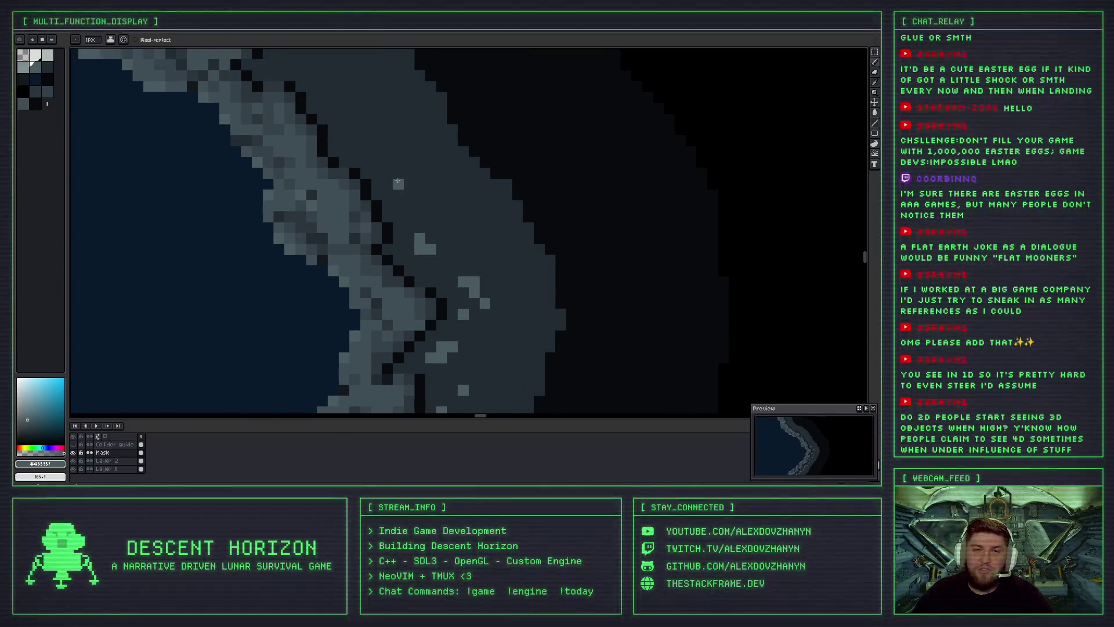
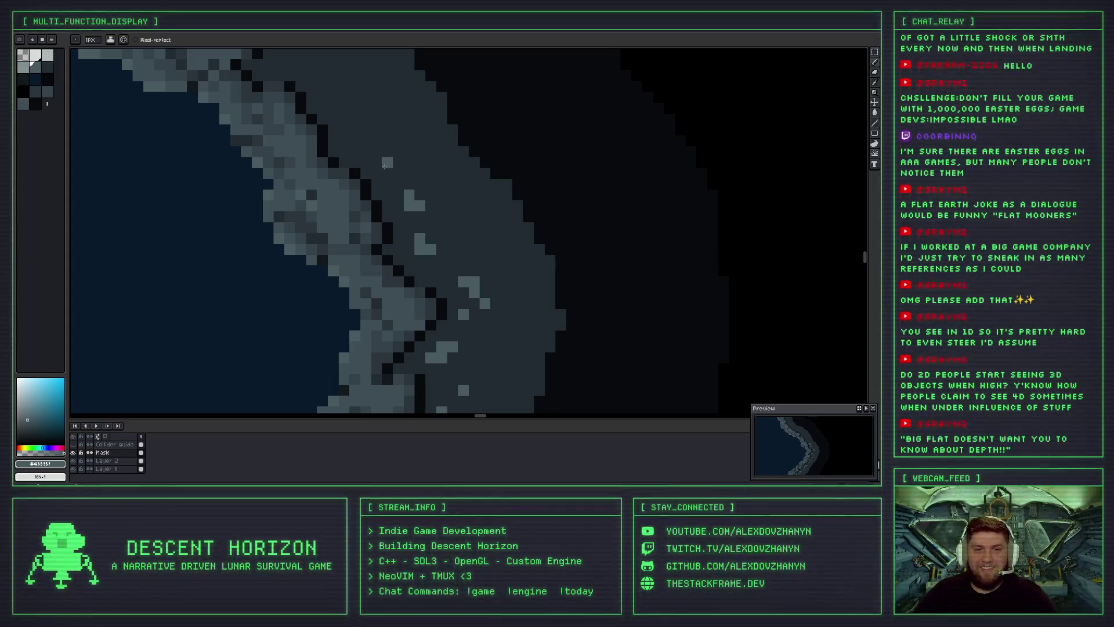
Paint two light-grey highlight pixels on the rim beside the dark crack.
drag(386, 159, 377, 151)
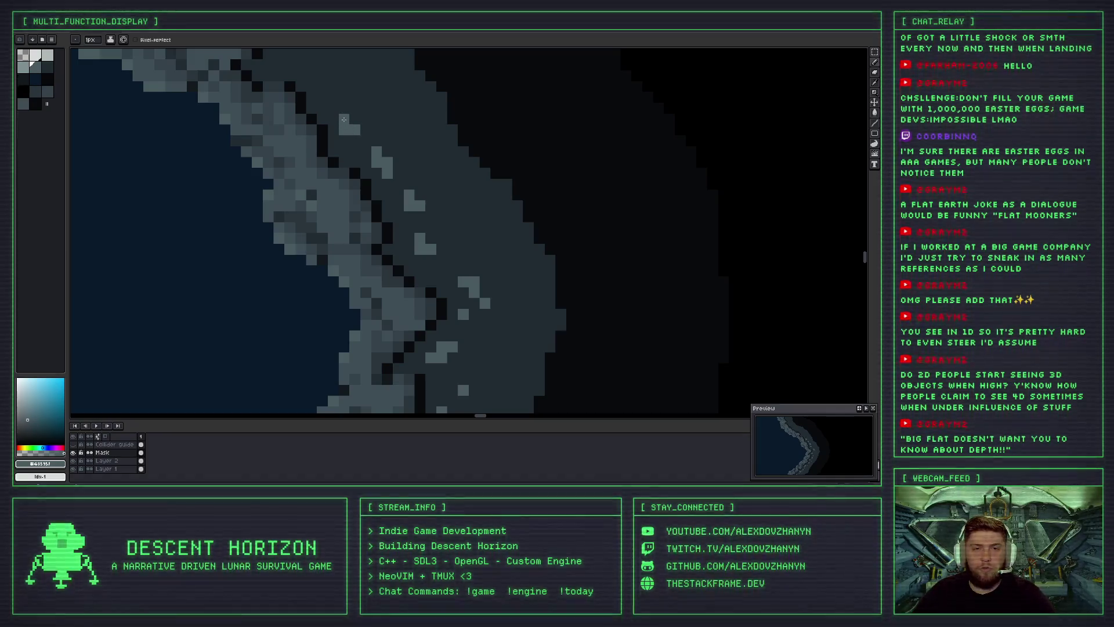
scroll(361, 142, down, 2)
scroll(342, 185, up, 2)
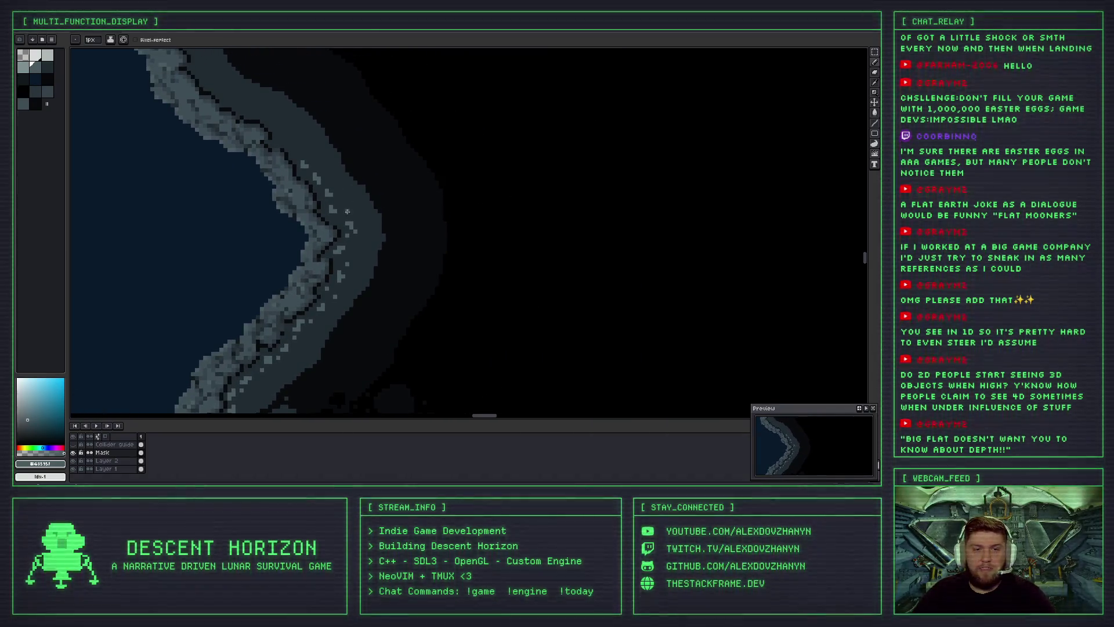
scroll(342, 203, down, 1)
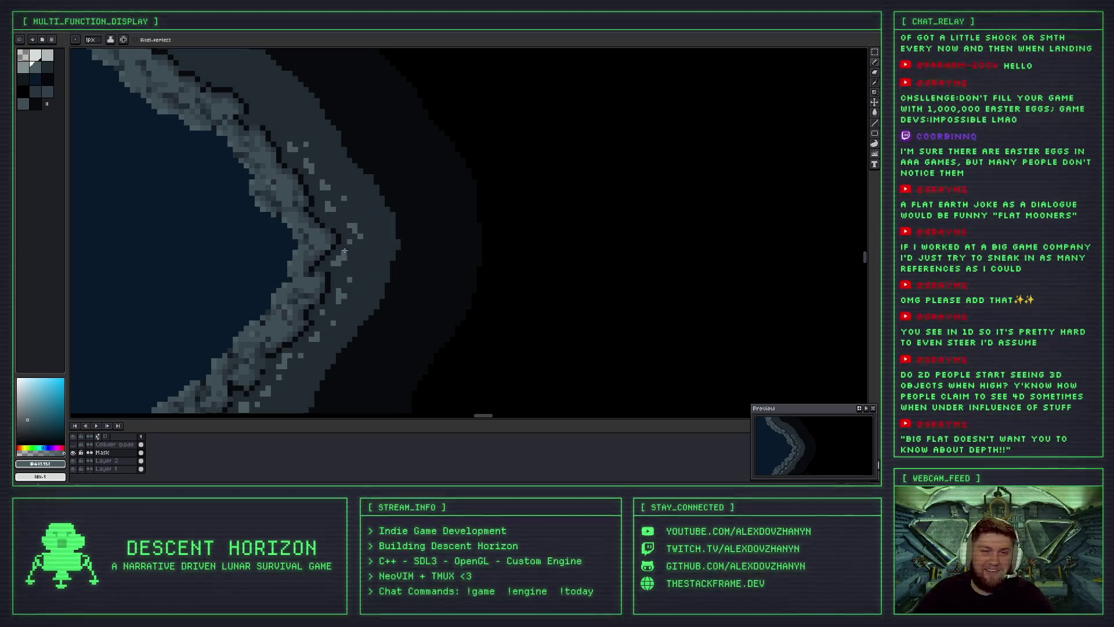
scroll(320, 208, up, 3)
scroll(363, 219, down, 1)
scroll(406, 243, down, 1)
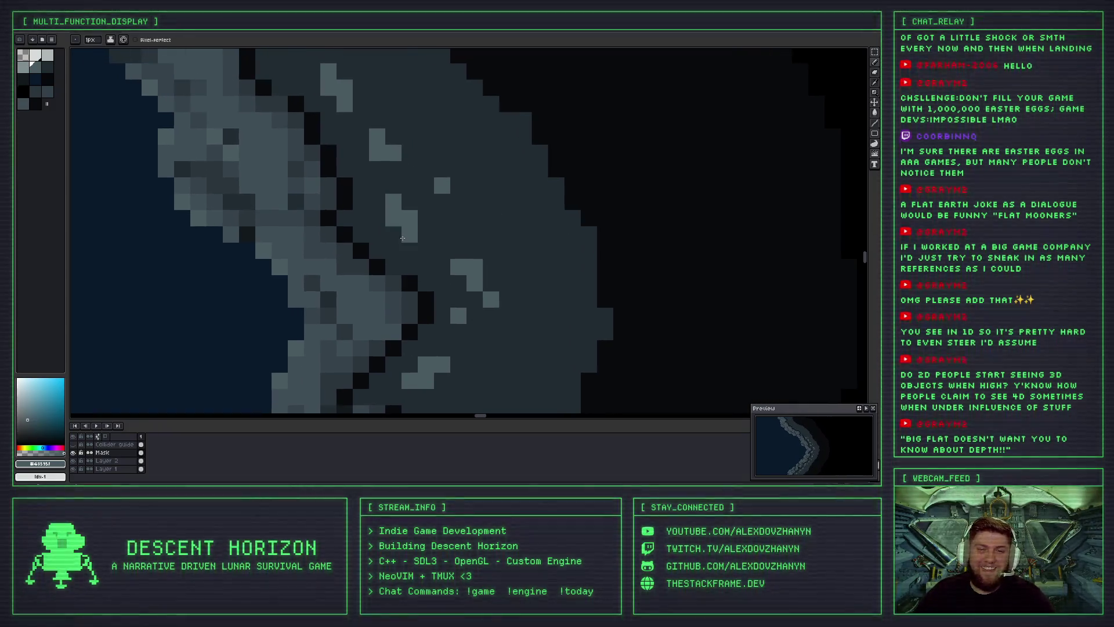
scroll(433, 260, down, 1)
scroll(433, 260, down, 1)
scroll(435, 218, down, 1)
scroll(427, 186, down, 1)
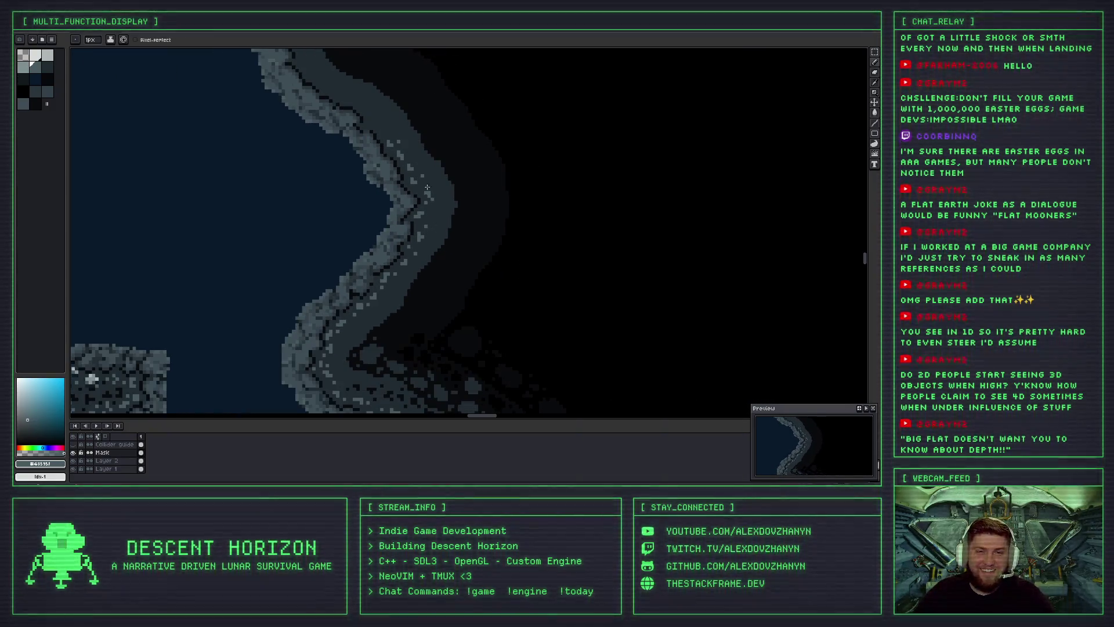
scroll(410, 166, up, 1)
scroll(441, 175, up, 1)
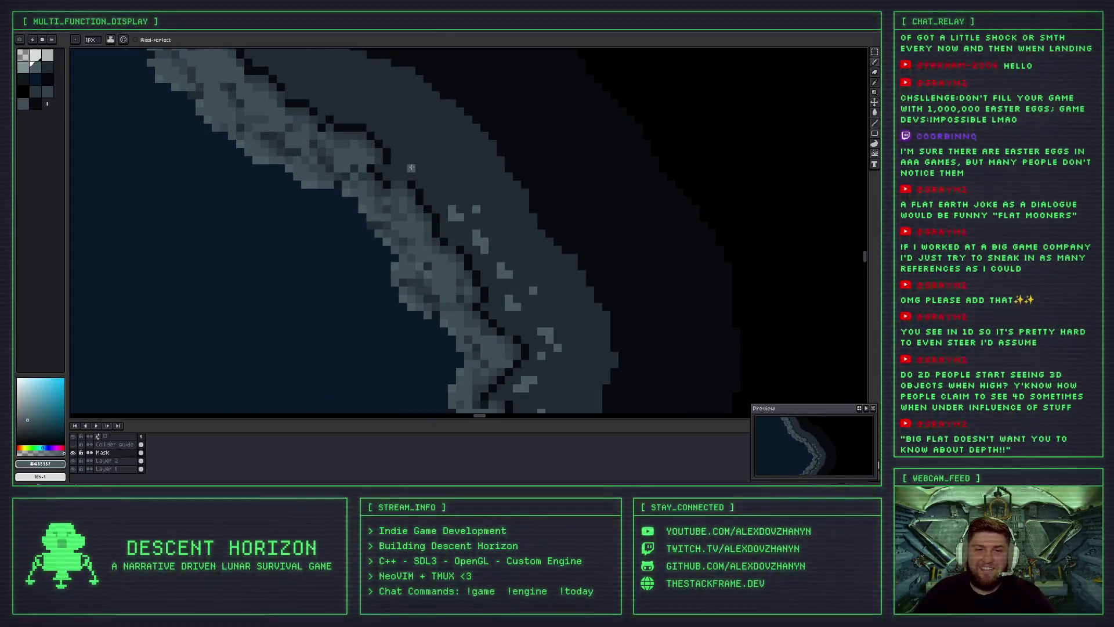
Add a light-grey highlight stroke across the dark rock, undoing the extra second stroke.
drag(404, 166, 442, 187)
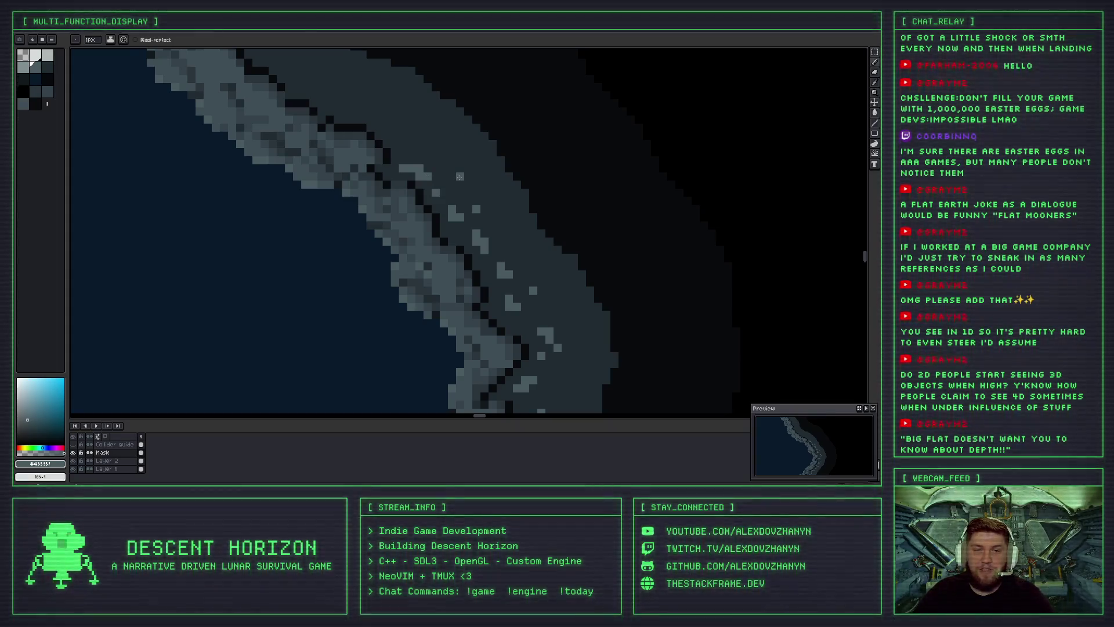
drag(463, 193, 456, 176)
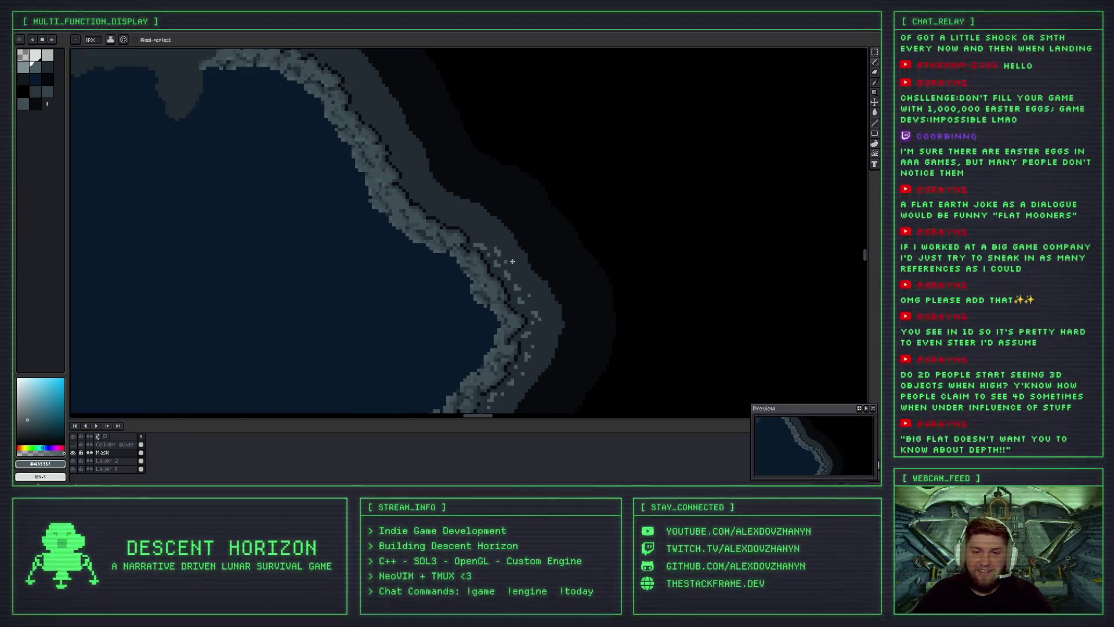
key(ctrl+z)
scroll(502, 253, up, 2)
Repaint light-grey highlight pixels on the rim and remove a stray highlight pixel.
drag(422, 166, 443, 185)
click(411, 166)
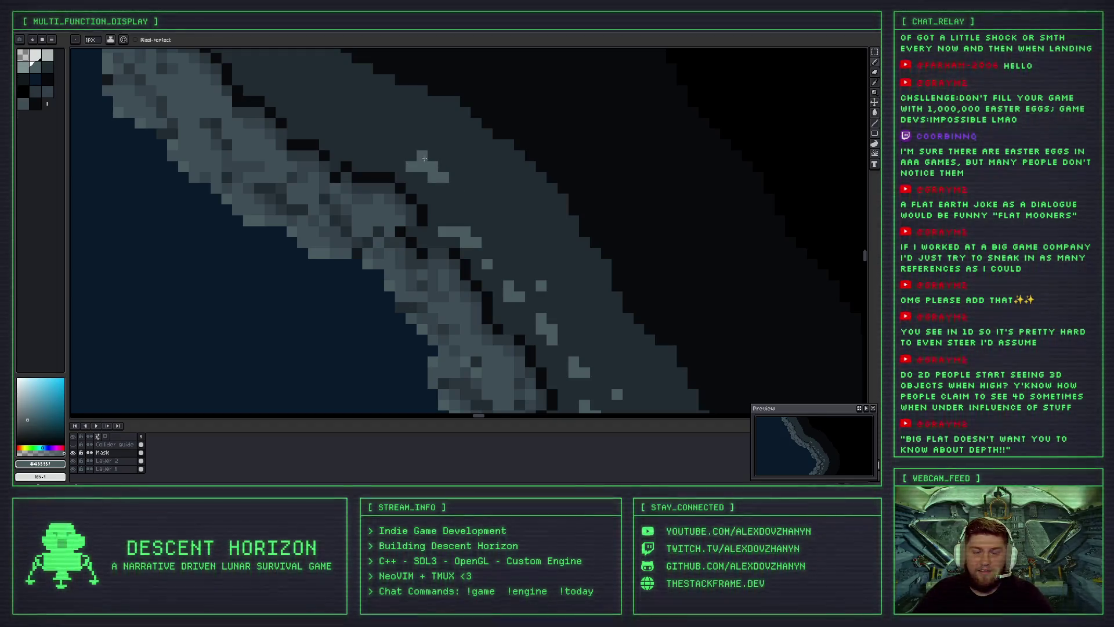
scroll(429, 166, down, 1)
scroll(464, 201, down, 1)
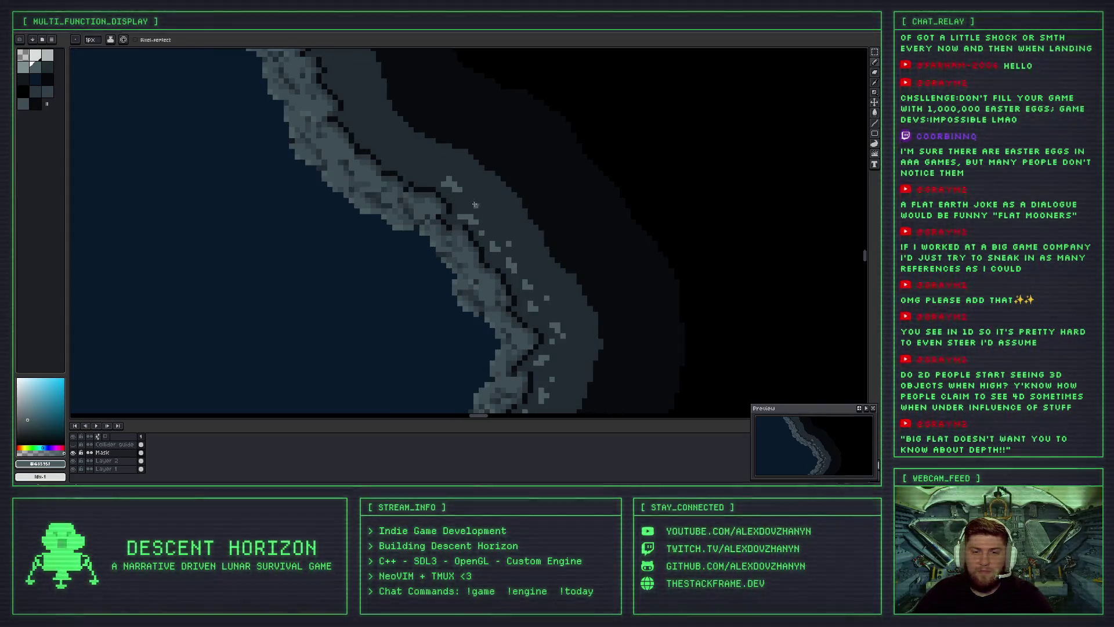
scroll(498, 225, up, 2)
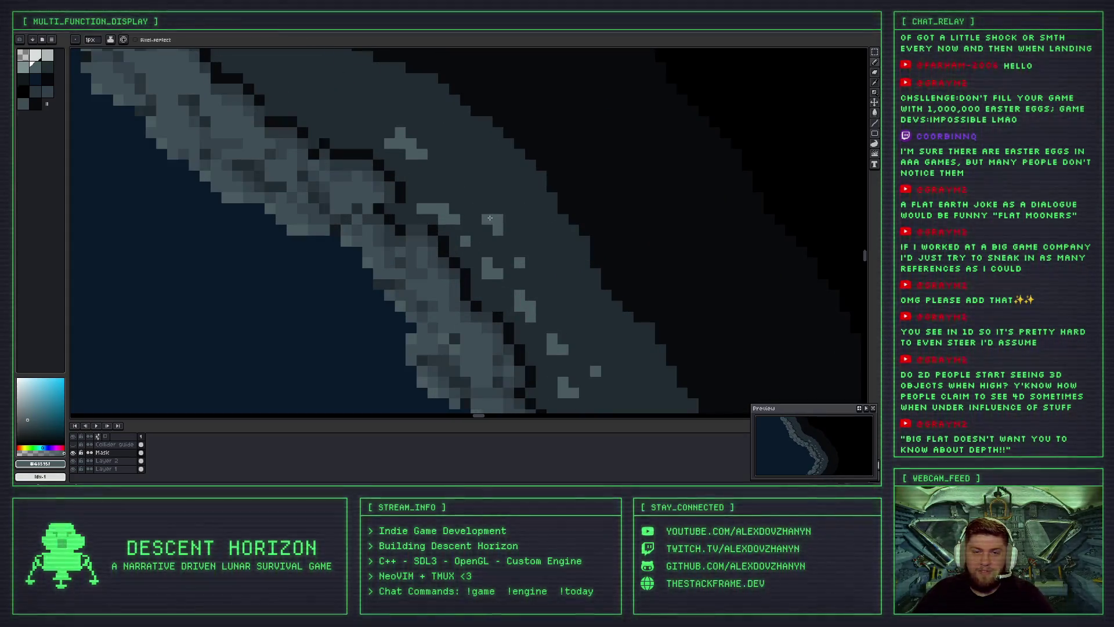
key(ctrl+z)
scroll(435, 186, down, 5)
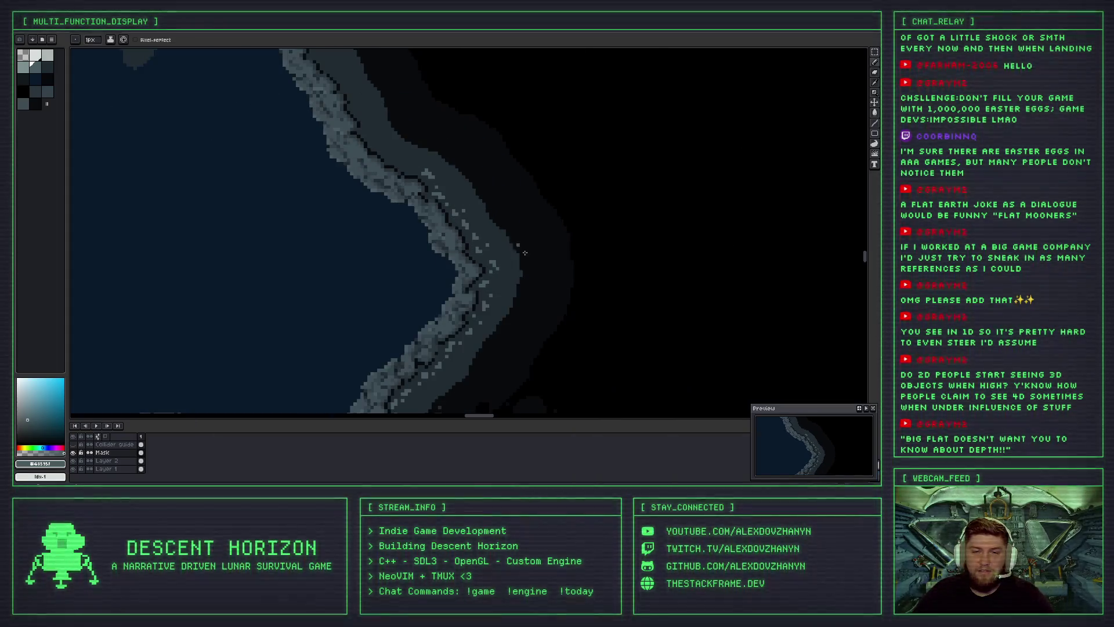
scroll(465, 220, down, 3)
scroll(511, 265, up, 3)
scroll(510, 265, up, 1)
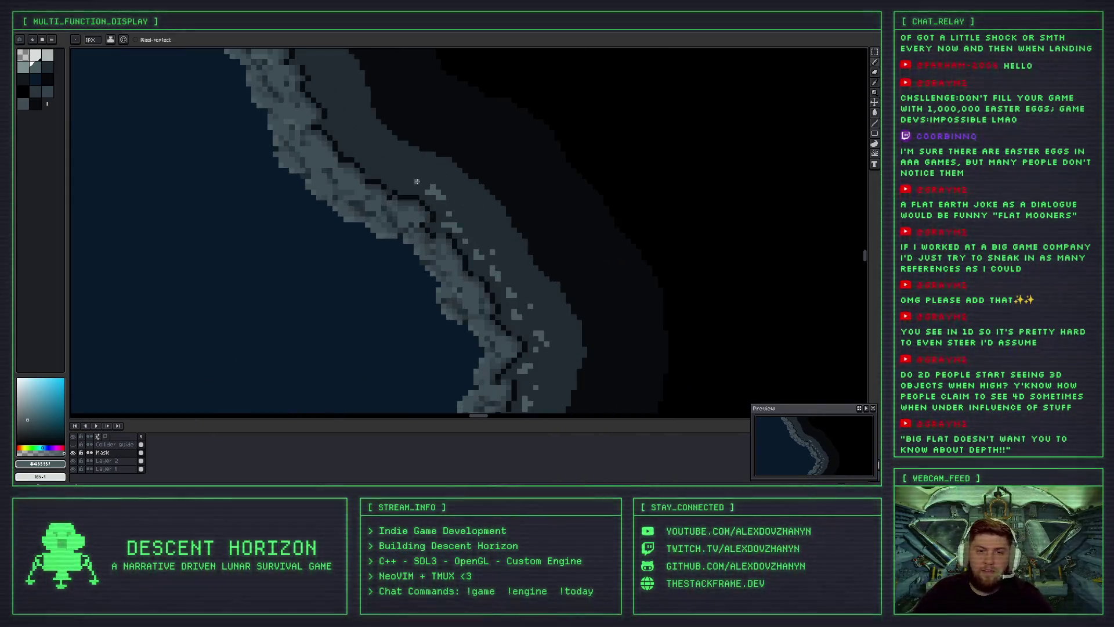
scroll(499, 258, up, 1)
scroll(476, 246, up, 2)
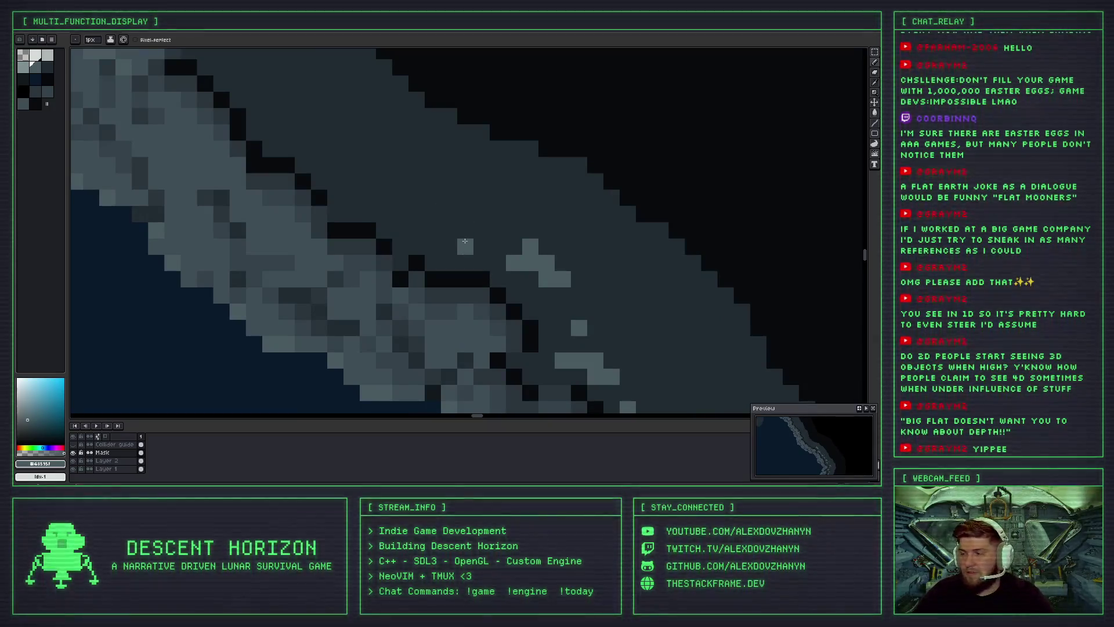
Paint short light-grey highlight strokes and single rock pixels, undoing one unwanted mark.
drag(465, 240, 431, 228)
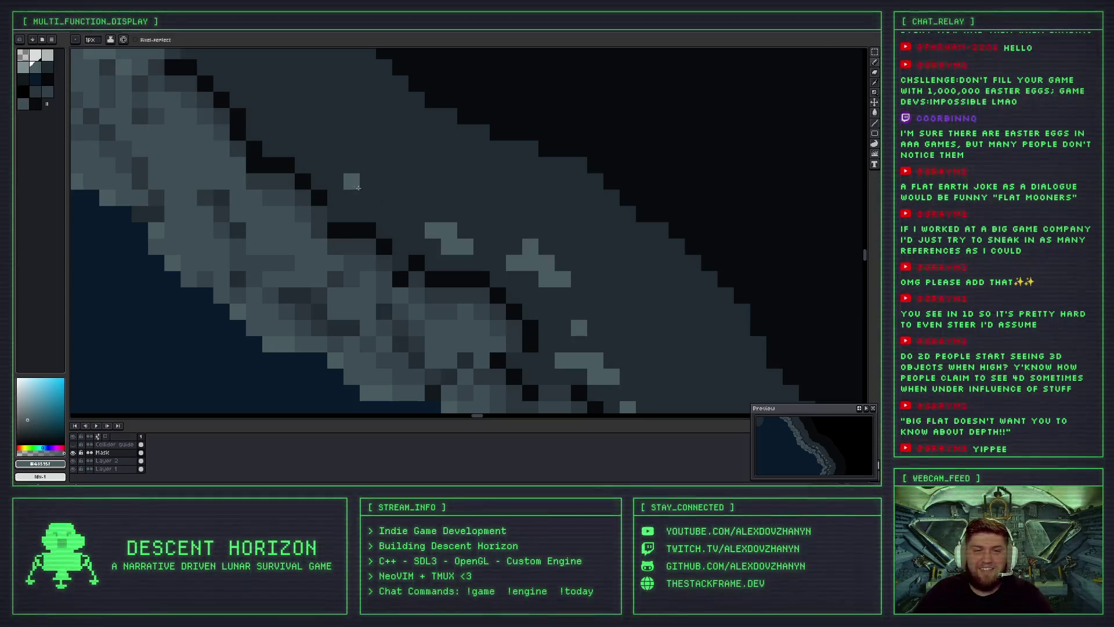
drag(358, 187, 370, 199)
click(416, 181)
key(ctrl+z)
click(405, 191)
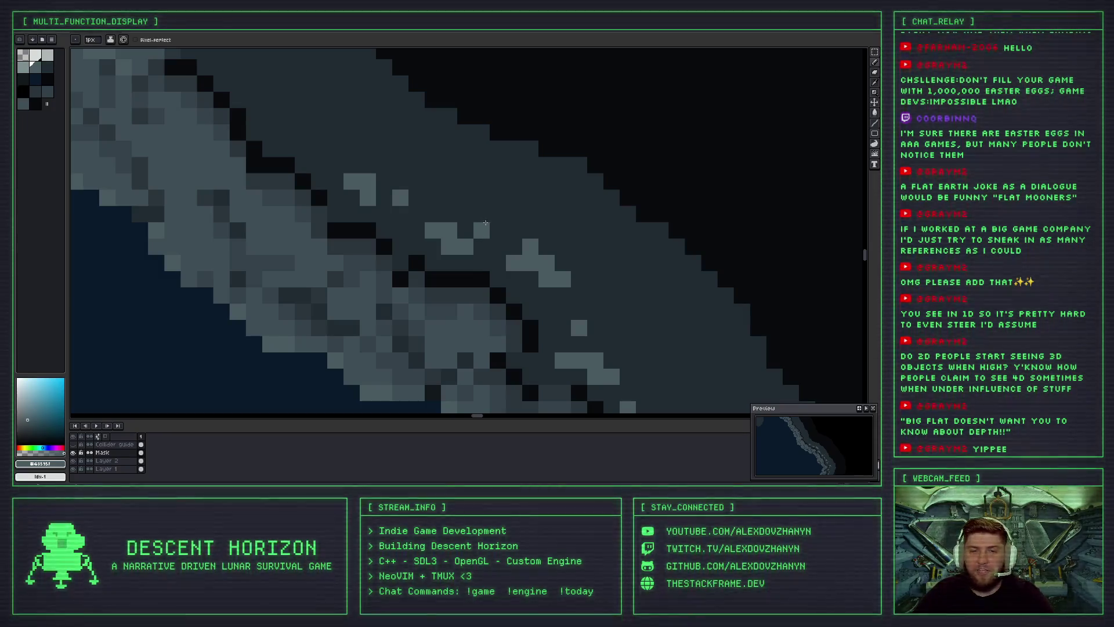
click(498, 230)
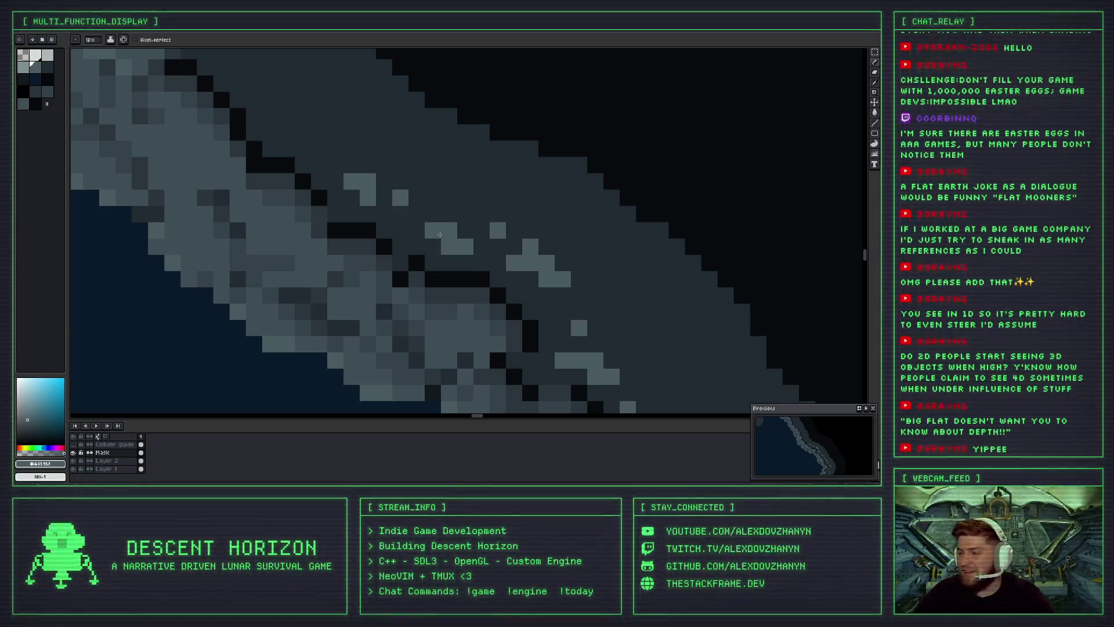
scroll(416, 232, down, 1)
scroll(412, 235, down, 2)
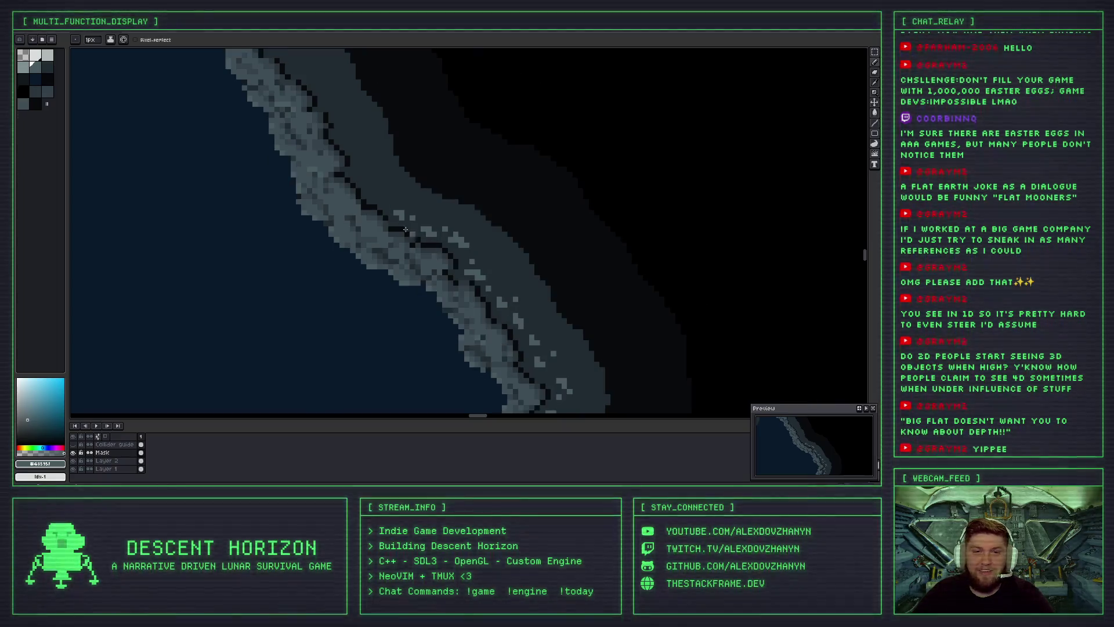
scroll(385, 199, up, 1)
scroll(368, 185, up, 2)
Dot a row of single light-grey highlight pixels across the outer slope.
click(361, 199)
click(382, 199)
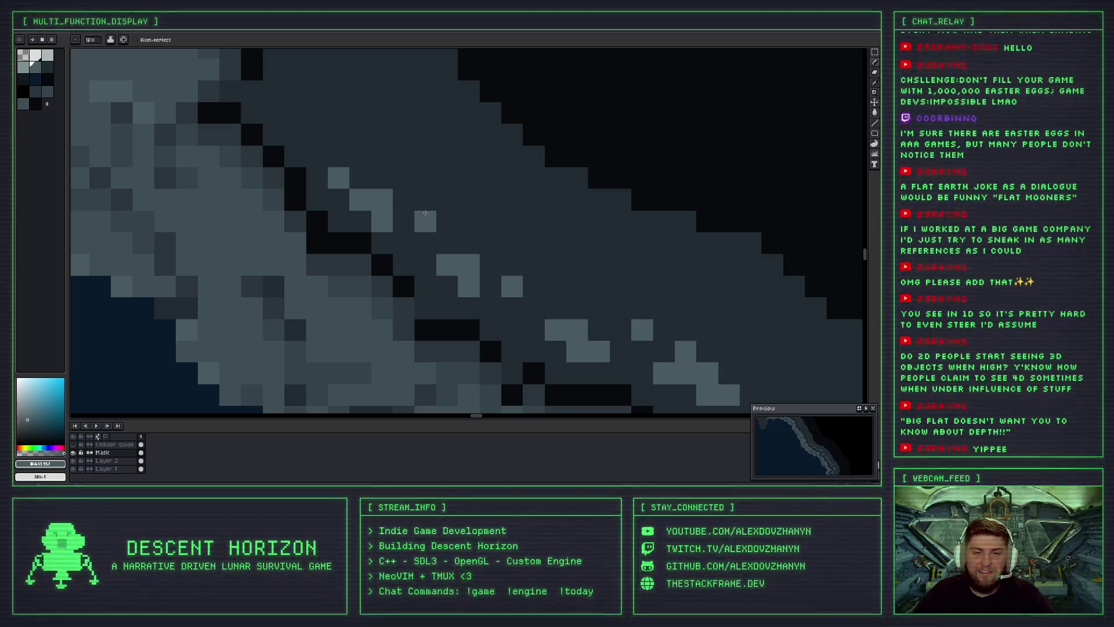
scroll(475, 223, down, 3)
scroll(473, 222, down, 2)
scroll(459, 214, up, 1)
scroll(457, 213, up, 1)
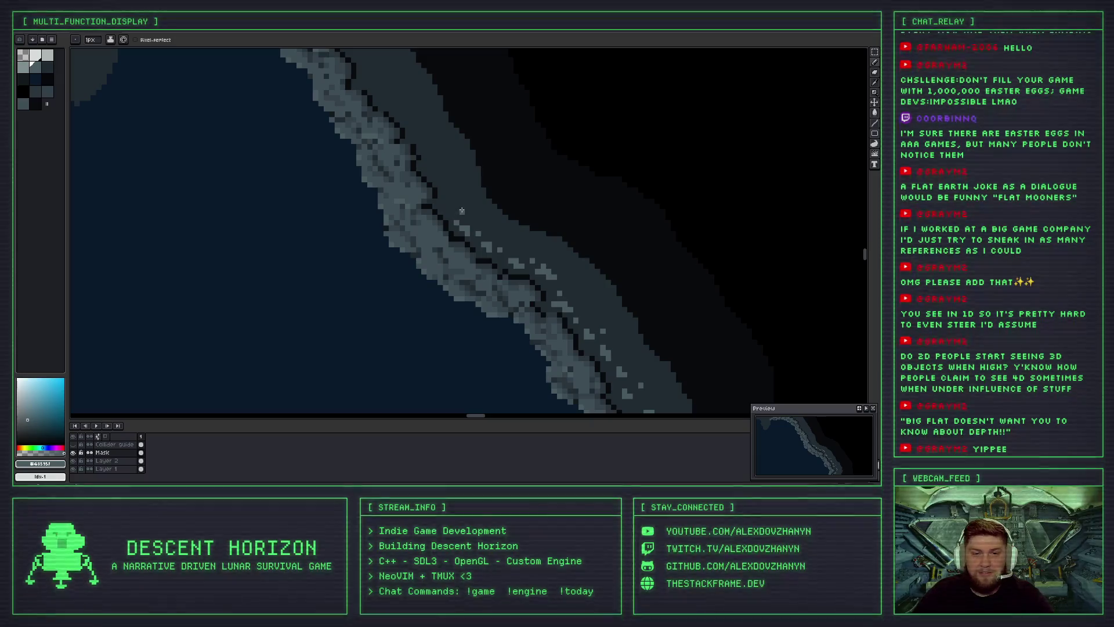
scroll(462, 210, up, 2)
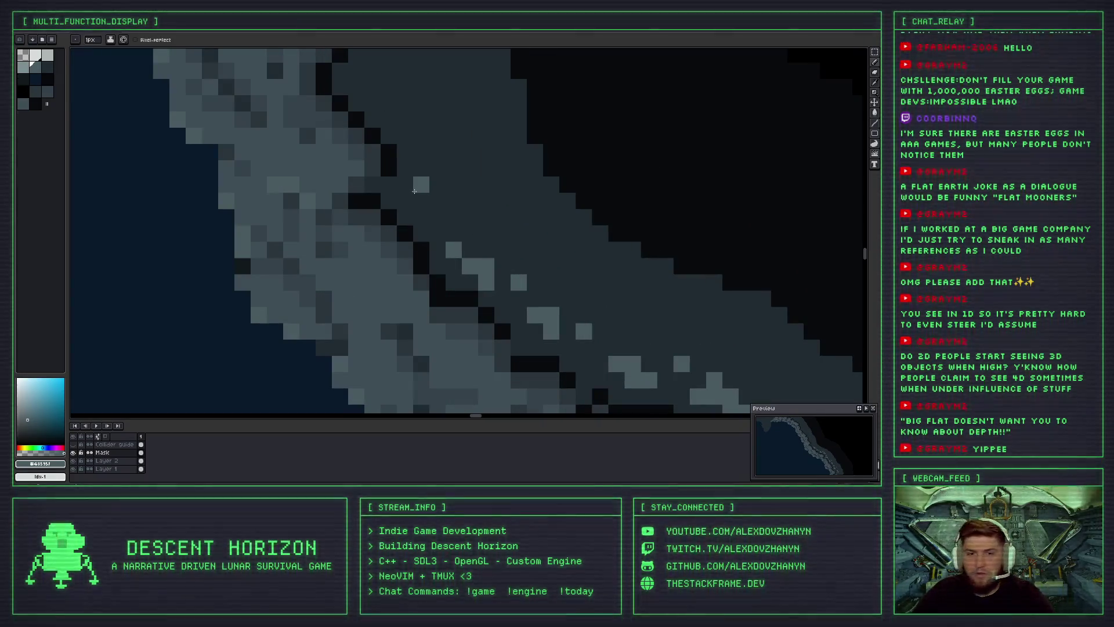
click(421, 201)
click(438, 201)
click(453, 217)
click(487, 232)
scroll(491, 228, down, 2)
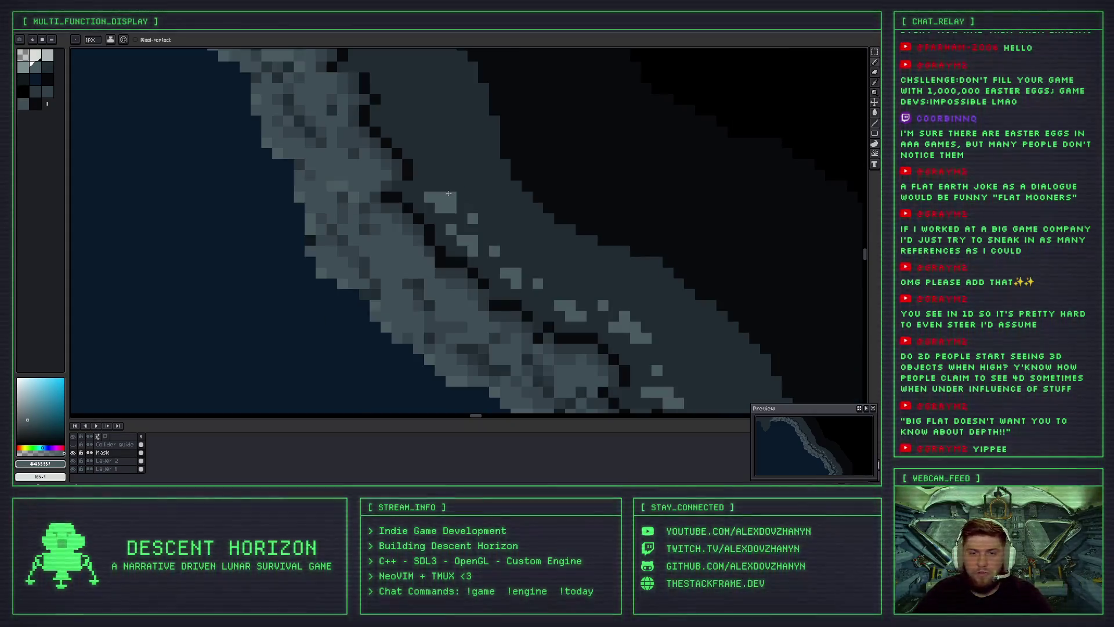
scroll(491, 229, down, 2)
scroll(452, 222, up, 3)
scroll(452, 223, up, 3)
Build a small highlight pixel cluster plus a few diagonal neighbours, then pan along the rim.
click(437, 237)
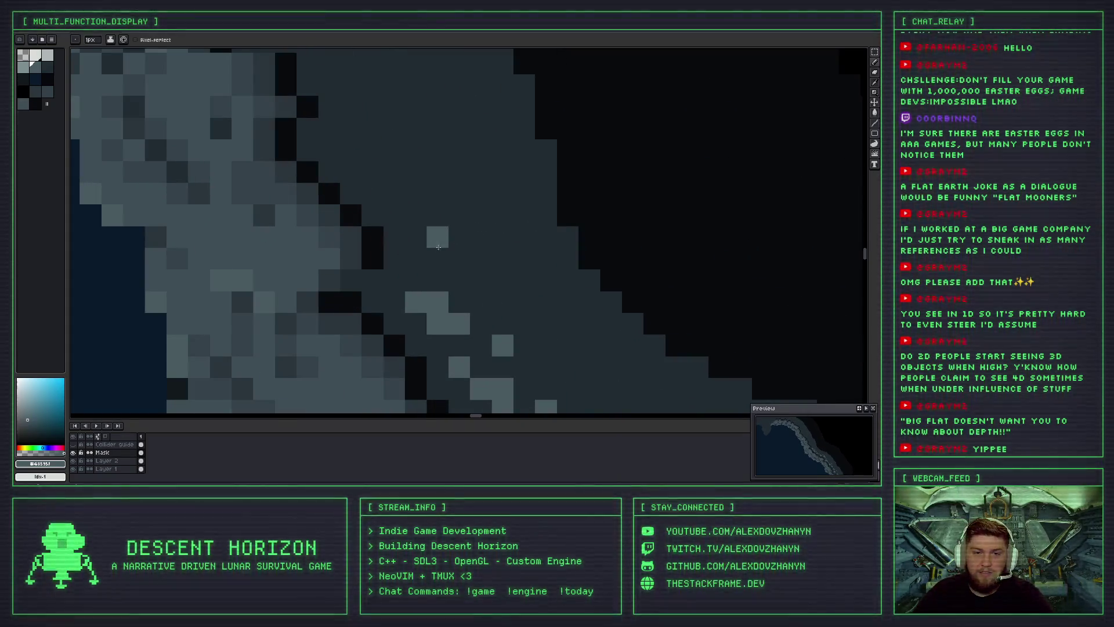
click(416, 258)
click(416, 236)
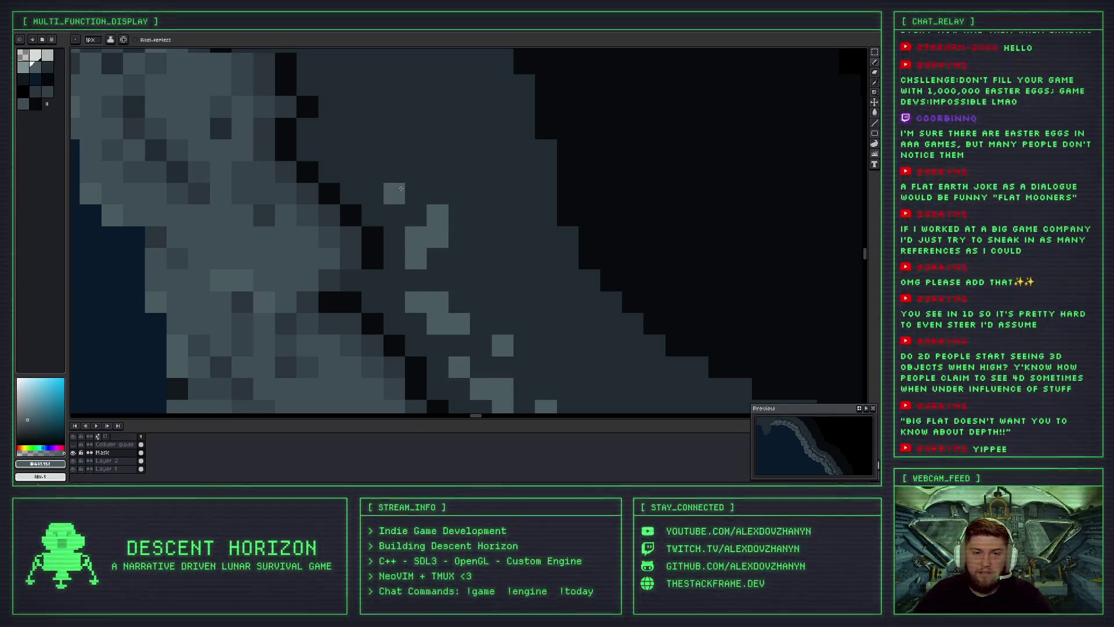
click(350, 150)
click(373, 172)
click(435, 171)
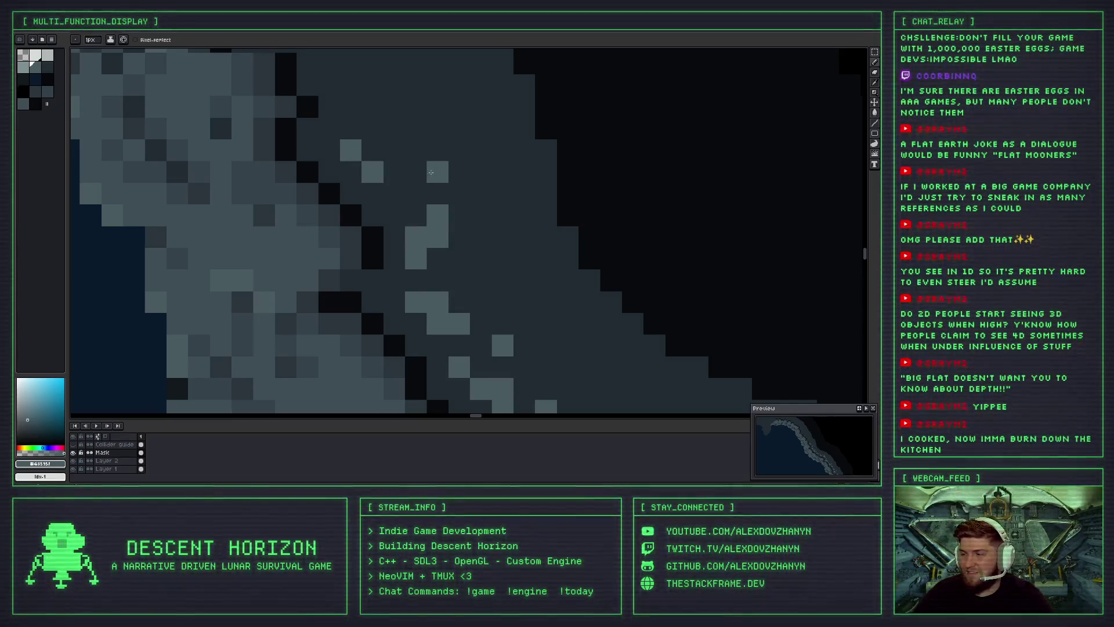
click(437, 194)
scroll(439, 184, down, 1)
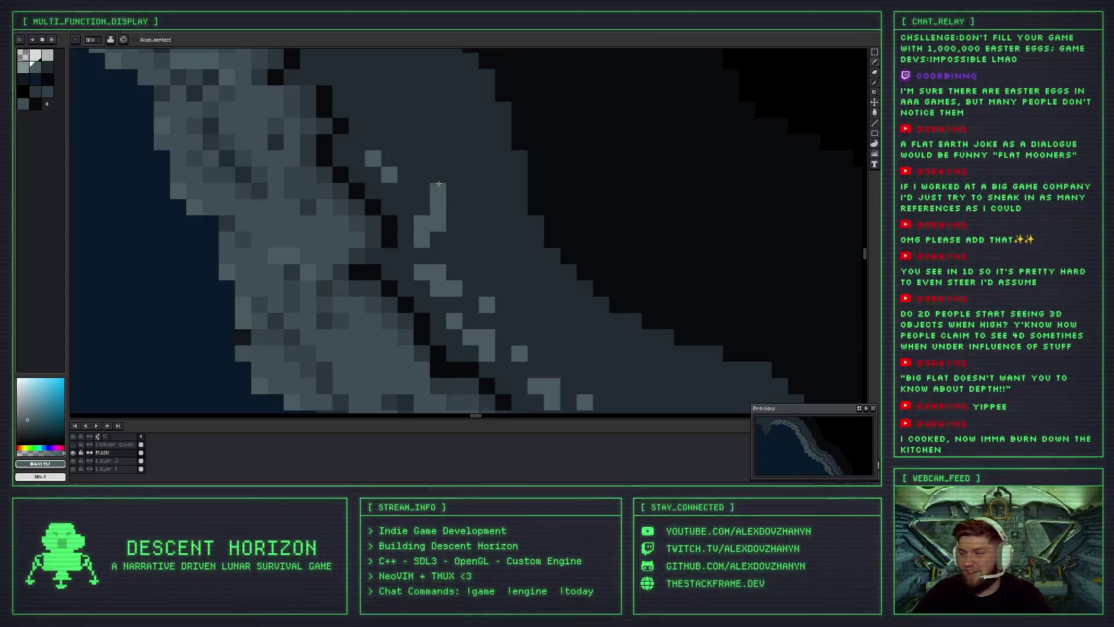
scroll(440, 186, down, 1)
scroll(435, 181, down, 1)
scroll(430, 177, down, 1)
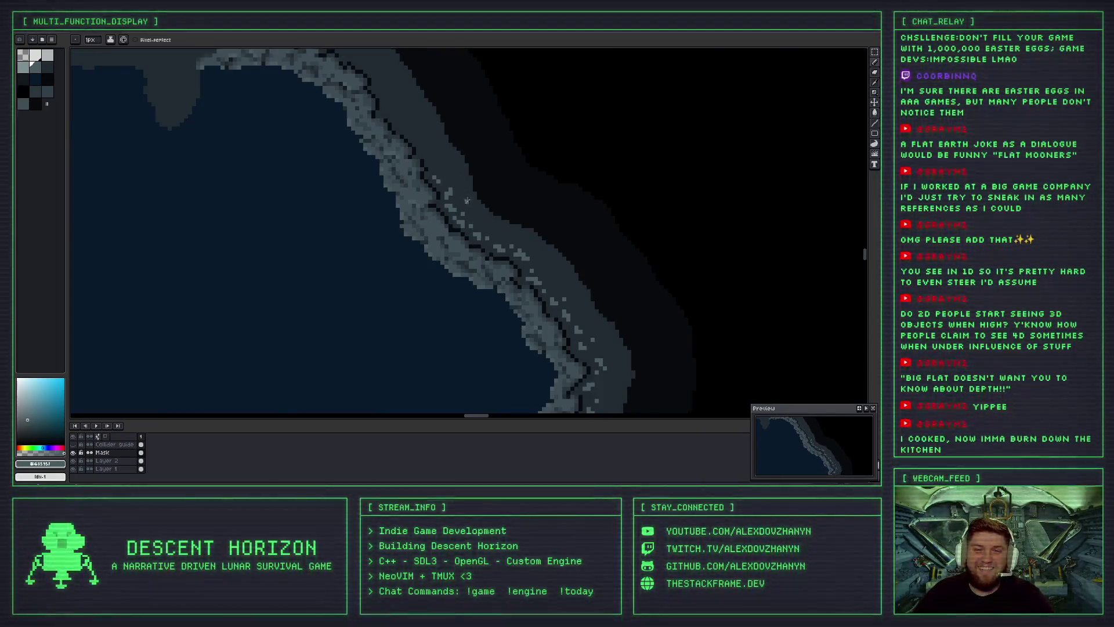
scroll(423, 173, down, 1)
drag(422, 173, 186, 174)
Widen two highlight rocks one pixel left, then undo the last added slope pixel.
scroll(331, 224, up, 3)
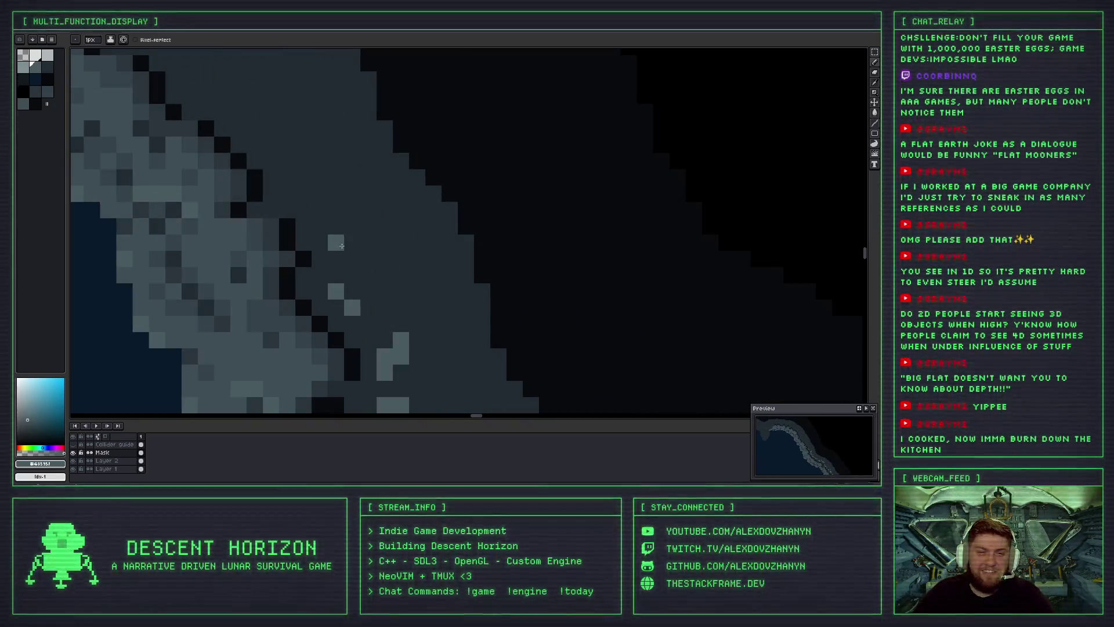
click(324, 220)
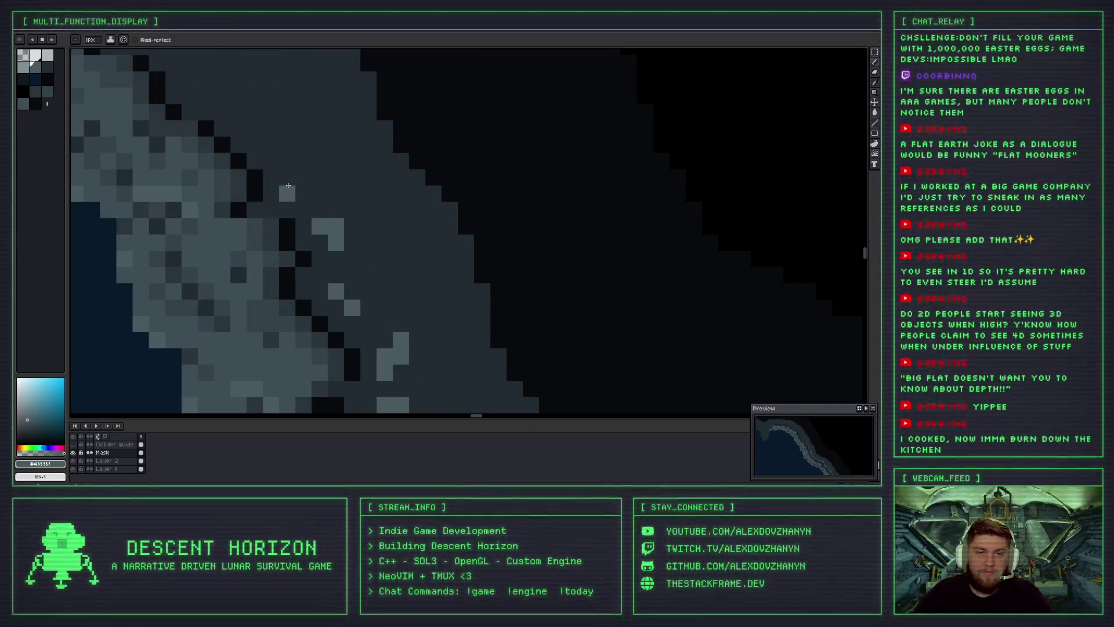
click(288, 187)
click(277, 165)
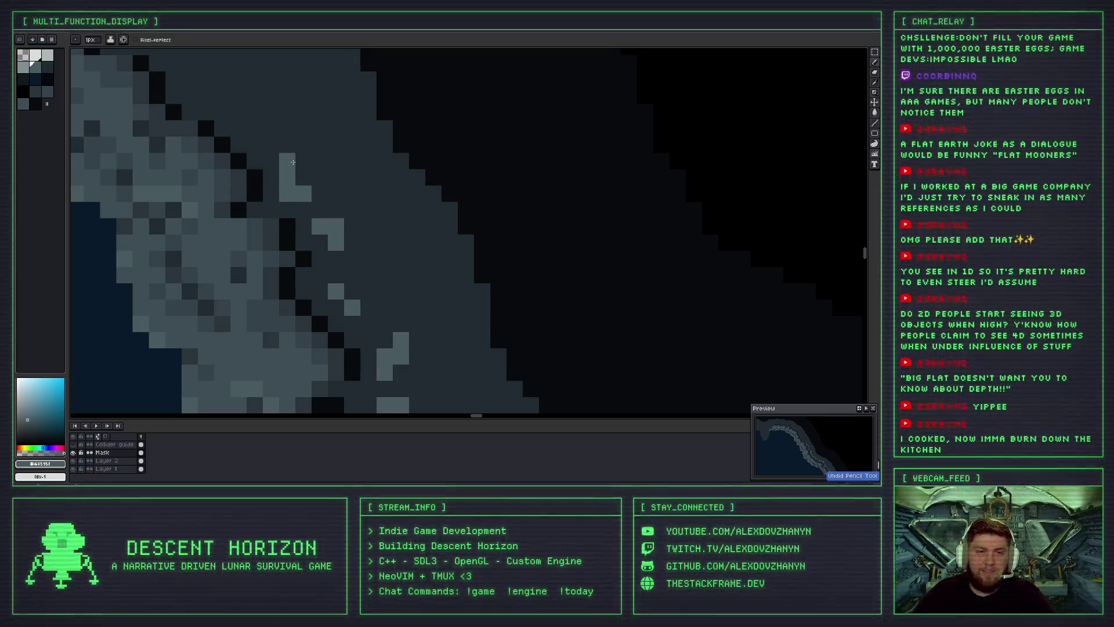
scroll(345, 214, down, 2)
scroll(400, 250, down, 1)
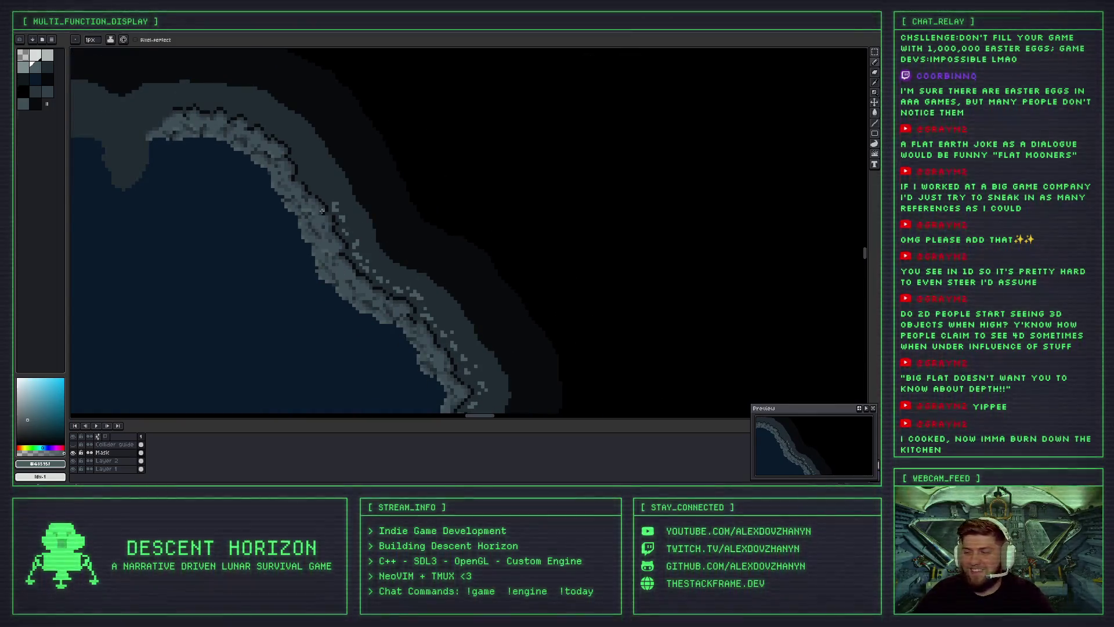
scroll(321, 192, up, 1)
scroll(320, 162, up, 1)
scroll(320, 156, up, 2)
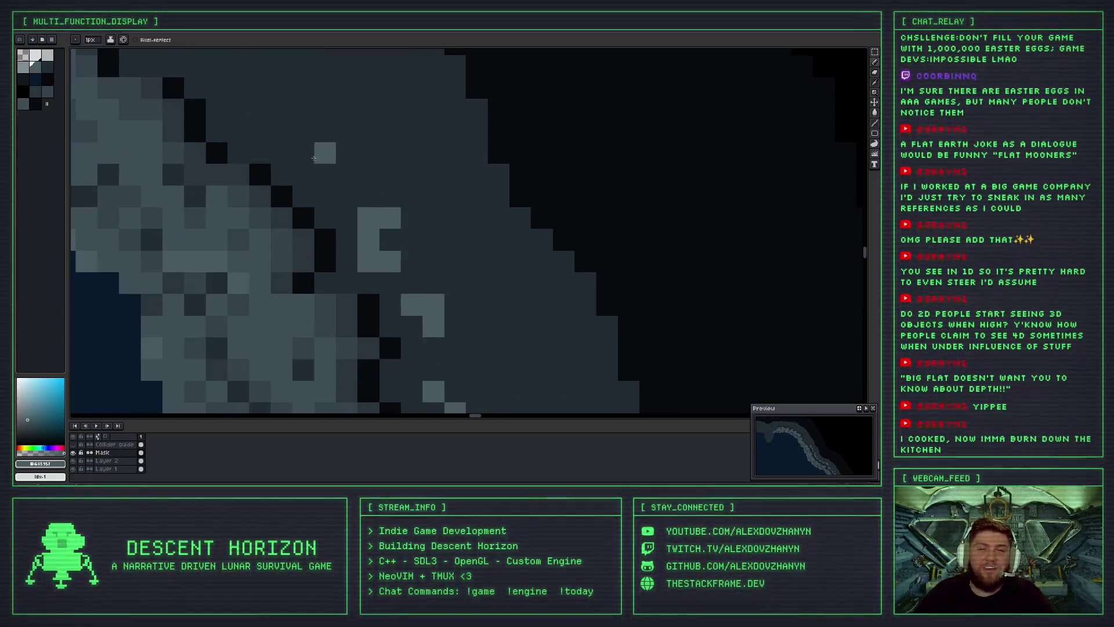
key(ctrl+z)
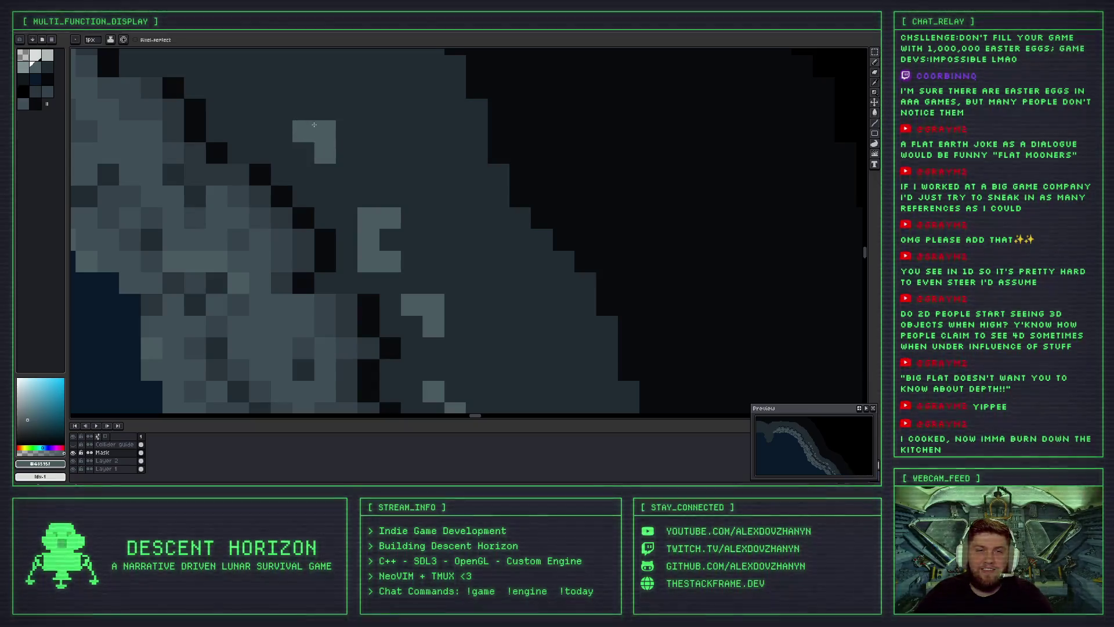
Paint a small light highlight rock and a couple of highlight pixels on the rim.
drag(298, 131, 303, 152)
scroll(366, 164, down, 3)
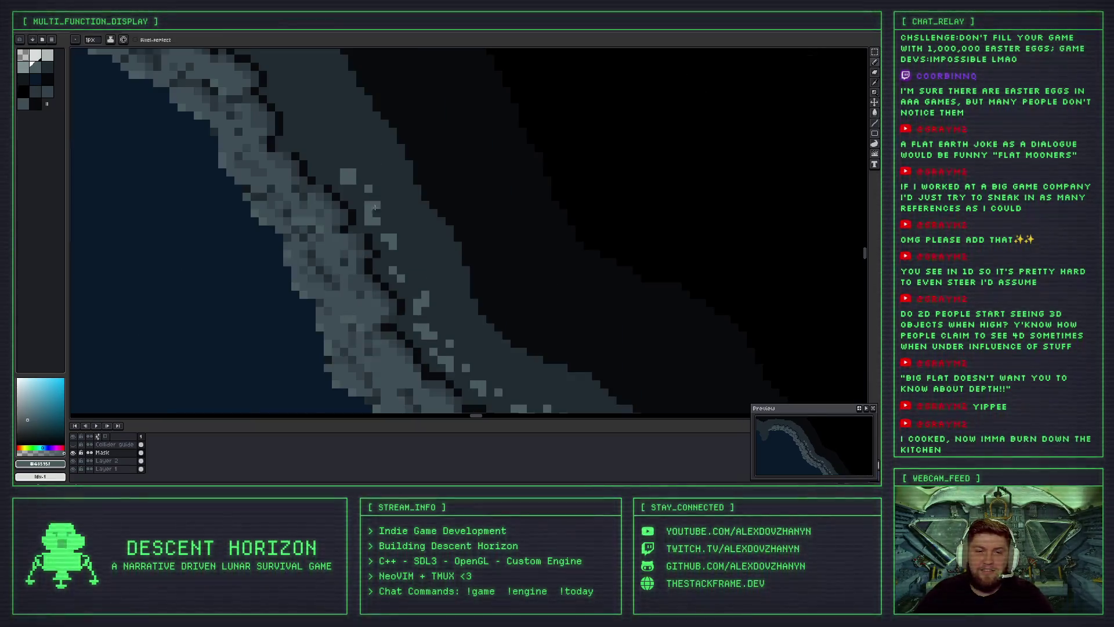
scroll(374, 192, down, 2)
scroll(383, 214, up, 1)
scroll(382, 215, up, 1)
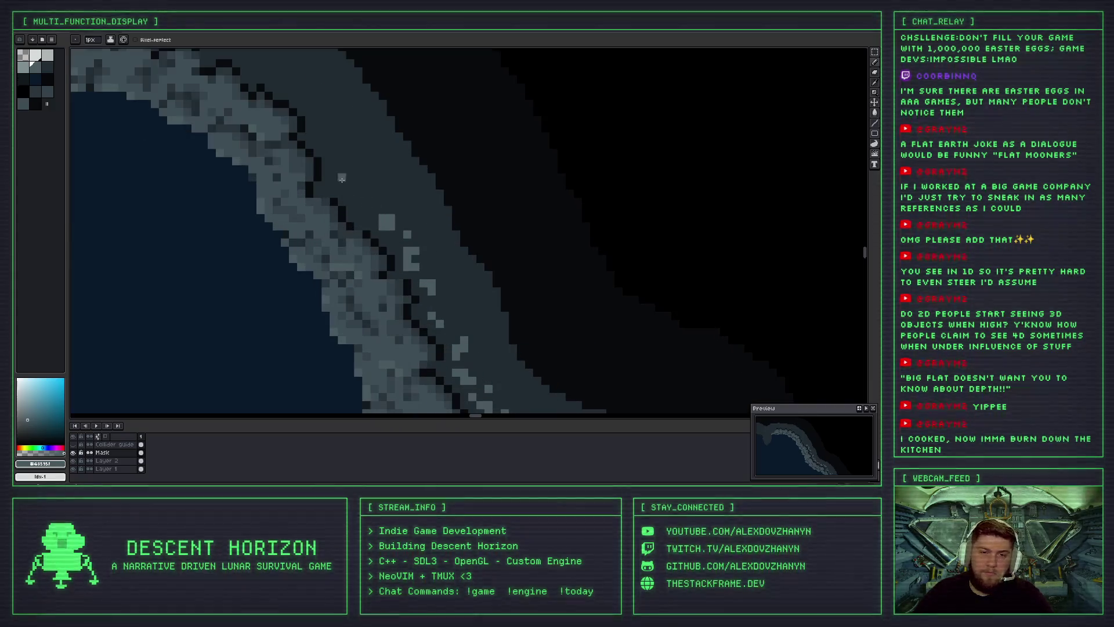
scroll(367, 202, up, 1)
scroll(360, 209, up, 1)
drag(353, 213, 334, 188)
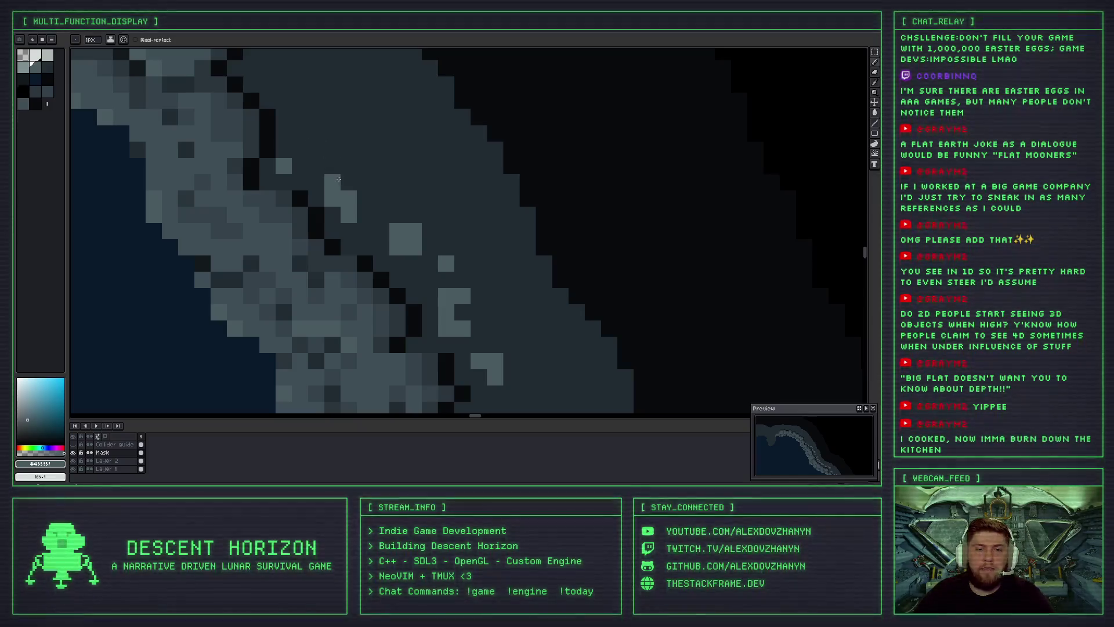
scroll(361, 195, down, 1)
scroll(361, 196, down, 2)
scroll(354, 191, up, 1)
scroll(340, 186, up, 1)
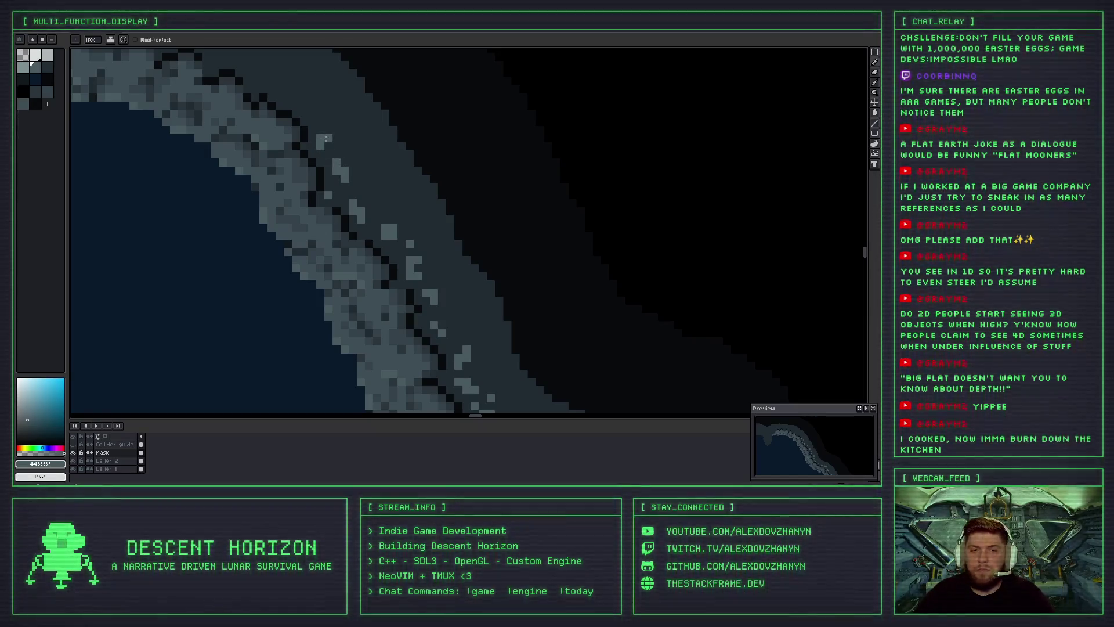
Add a few more light-grey highlight pixels along the rocky rim.
scroll(354, 185, down, 1)
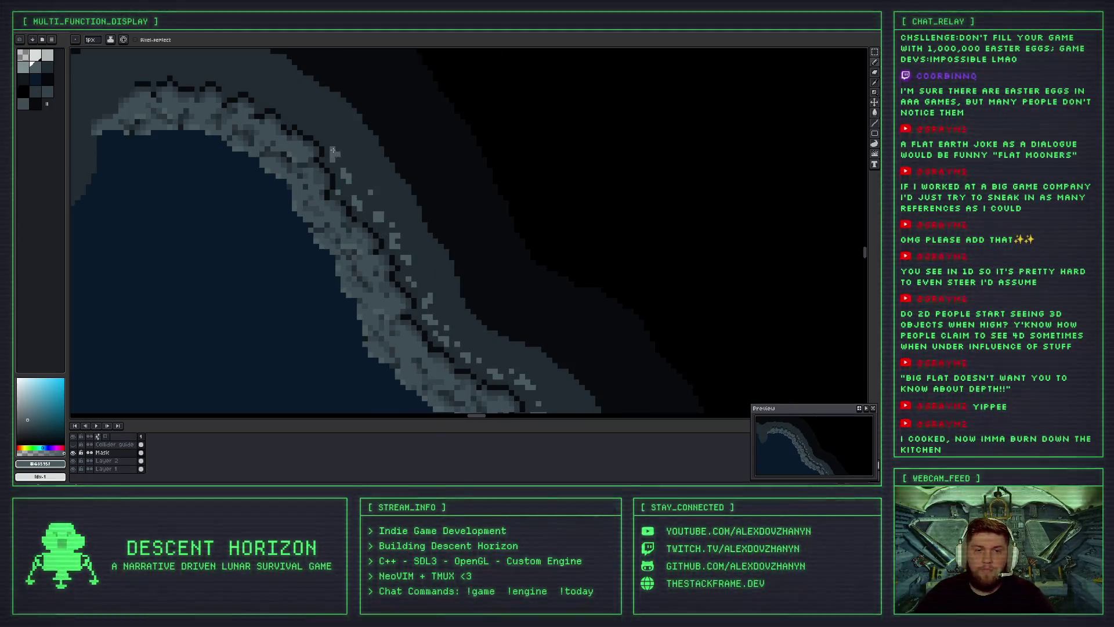
scroll(327, 133, up, 1)
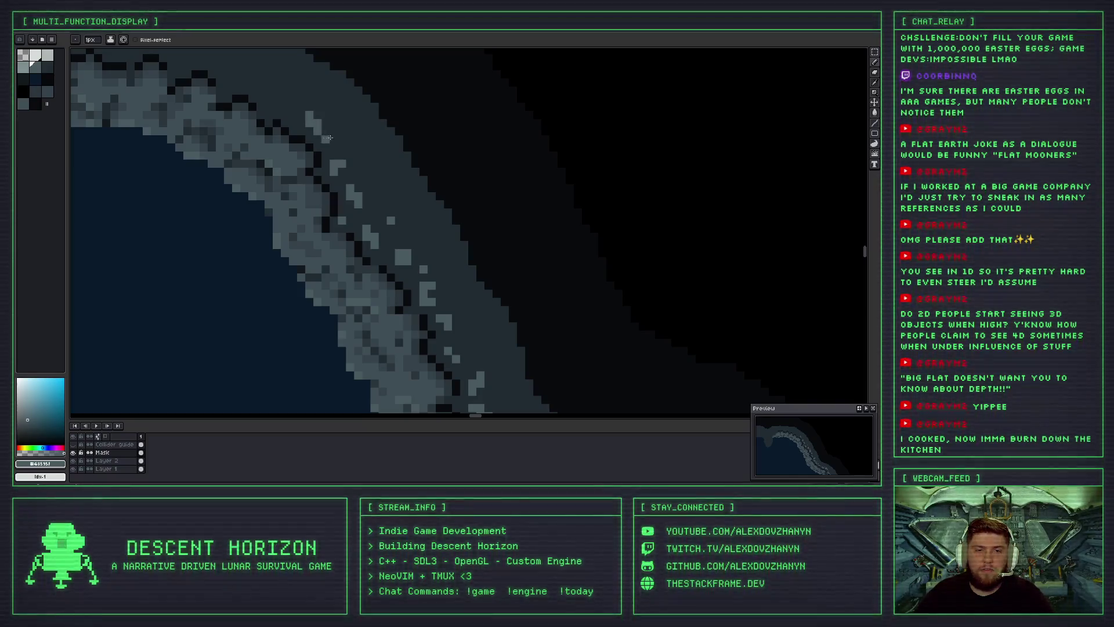
scroll(335, 140, down, 2)
scroll(319, 133, up, 2)
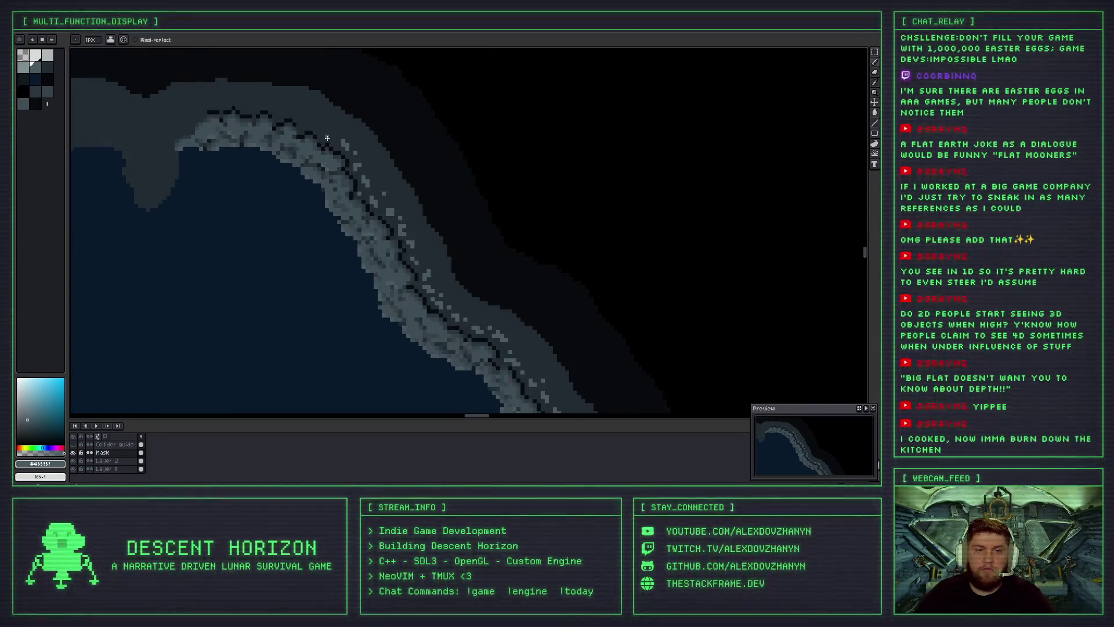
scroll(343, 155, up, 1)
scroll(366, 179, up, 2)
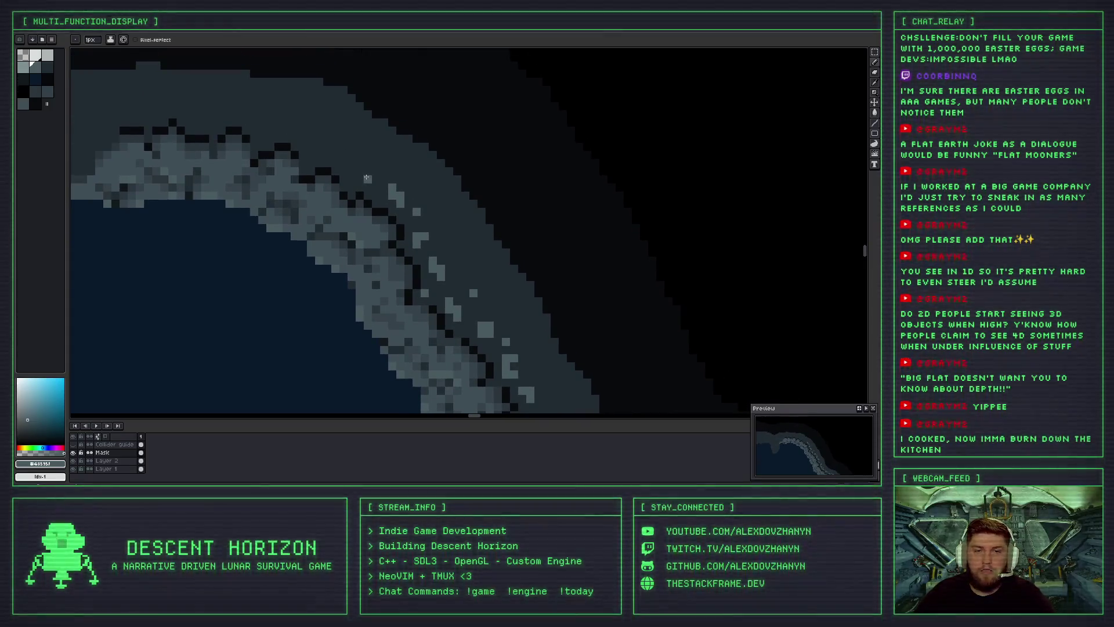
drag(360, 178, 350, 170)
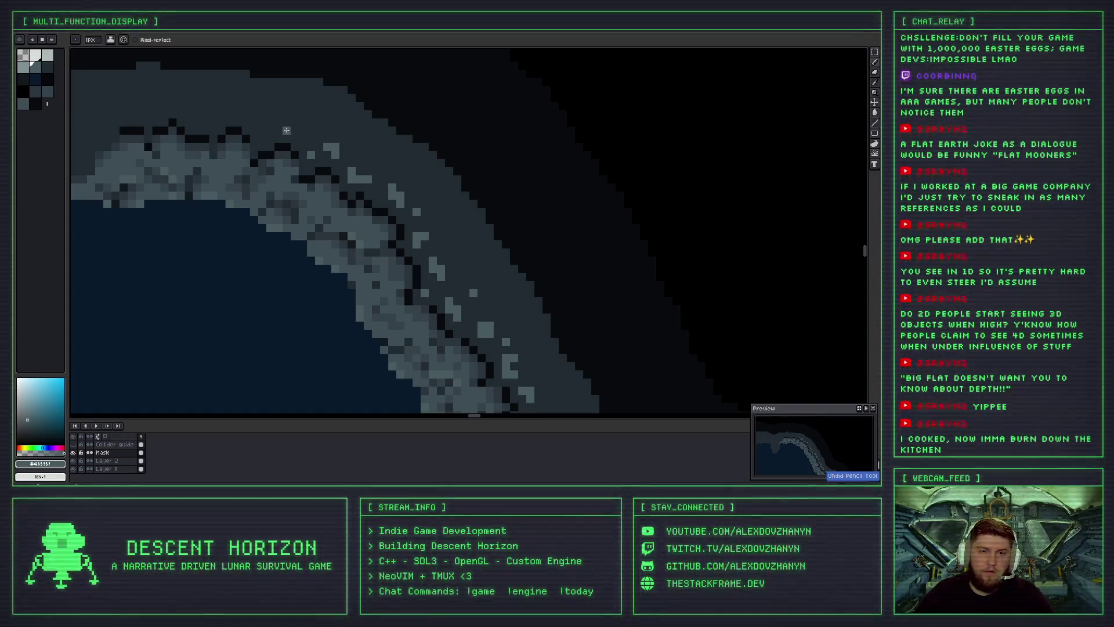
scroll(296, 127, down, 2)
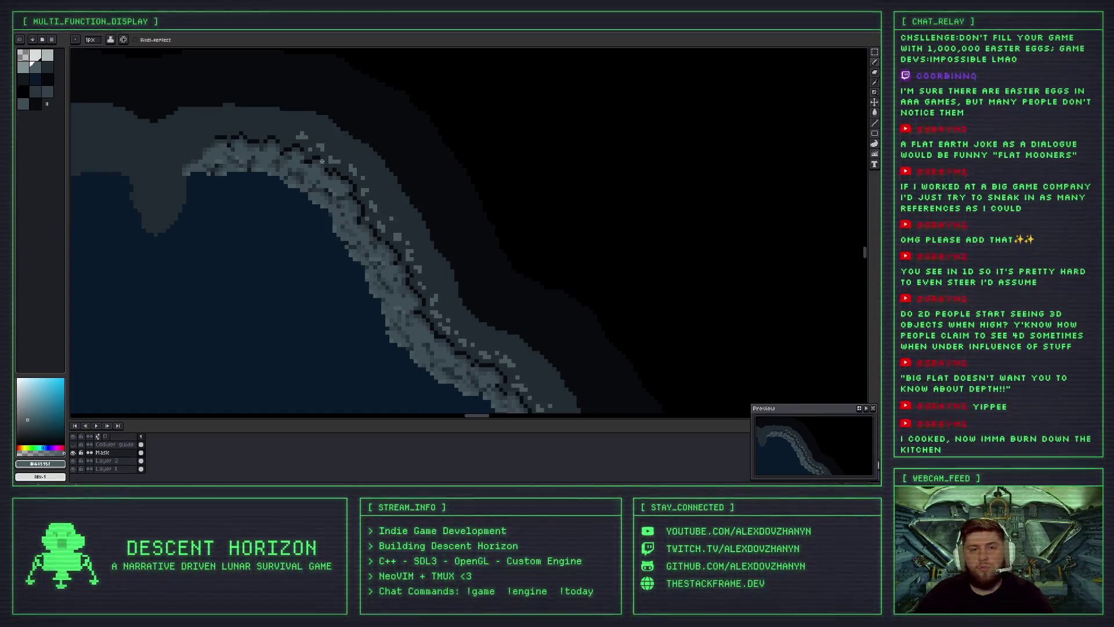
scroll(267, 126, up, 2)
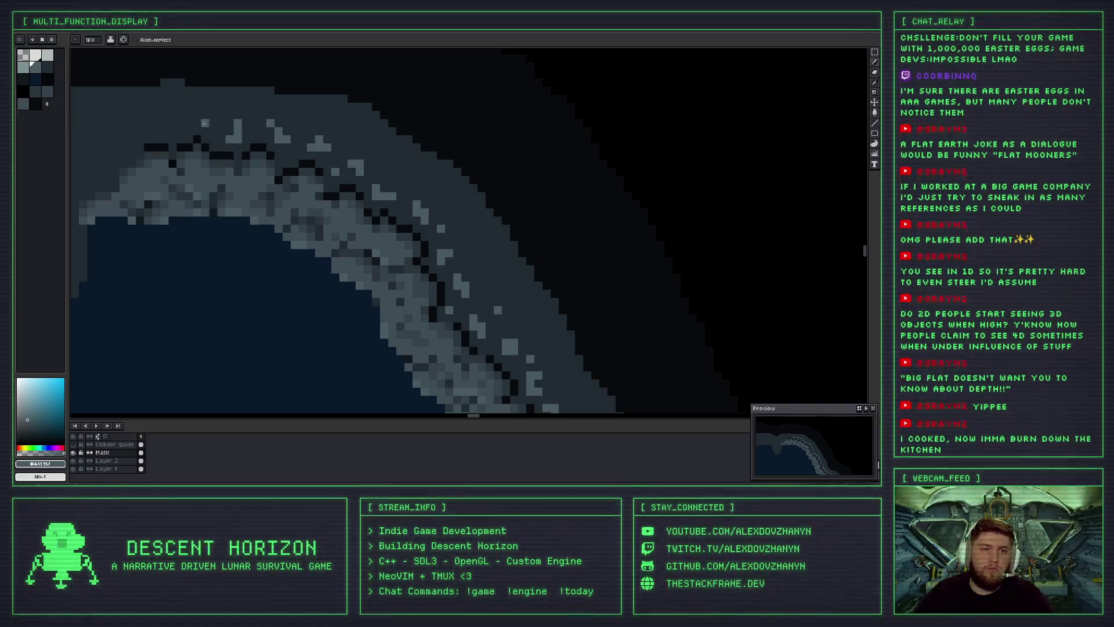
scroll(215, 151, down, 2)
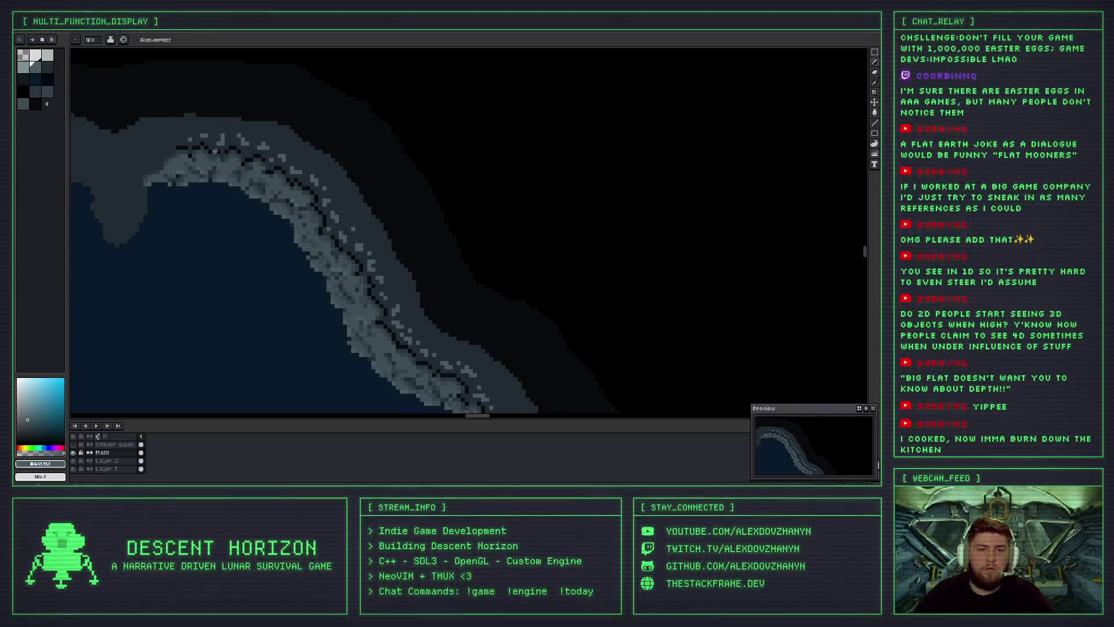
scroll(232, 139, up, 2)
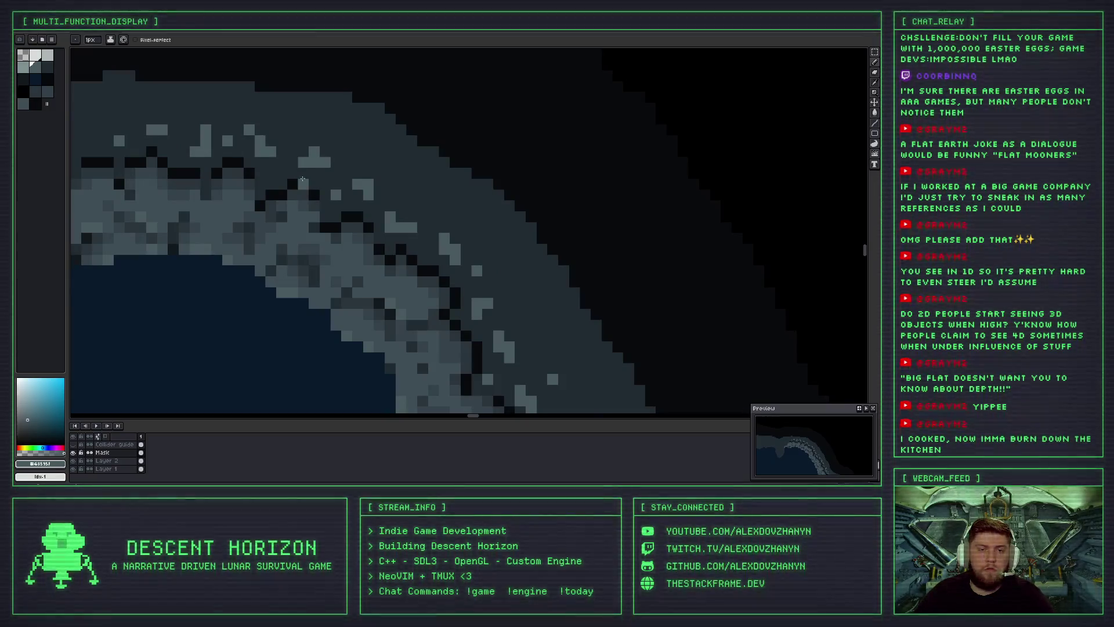
scroll(344, 173, down, 3)
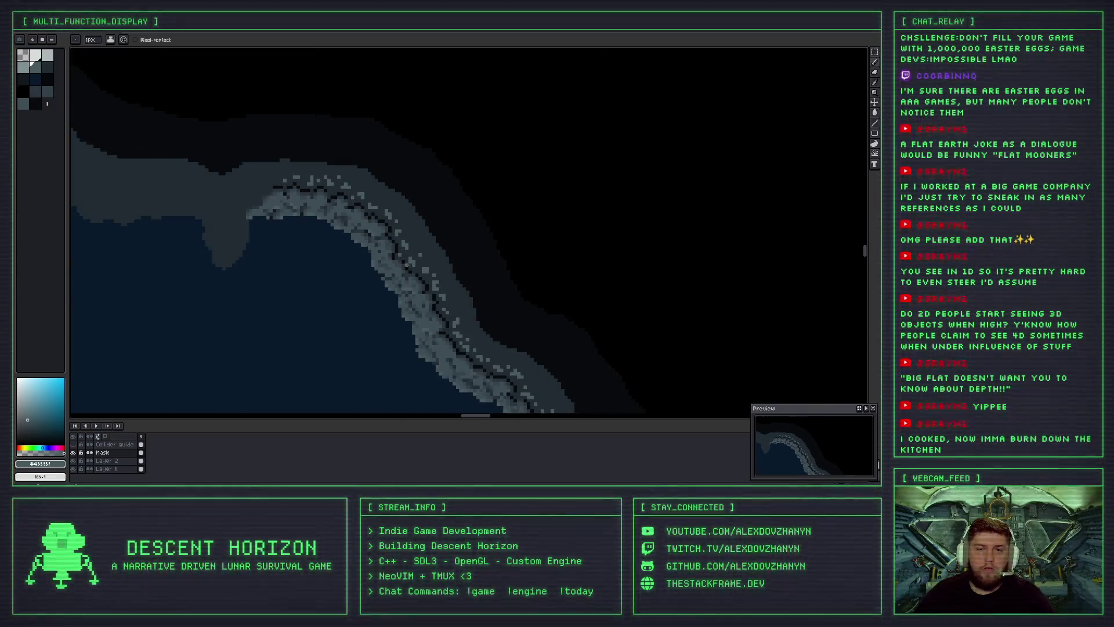
scroll(386, 268, up, 2)
scroll(386, 268, down, 2)
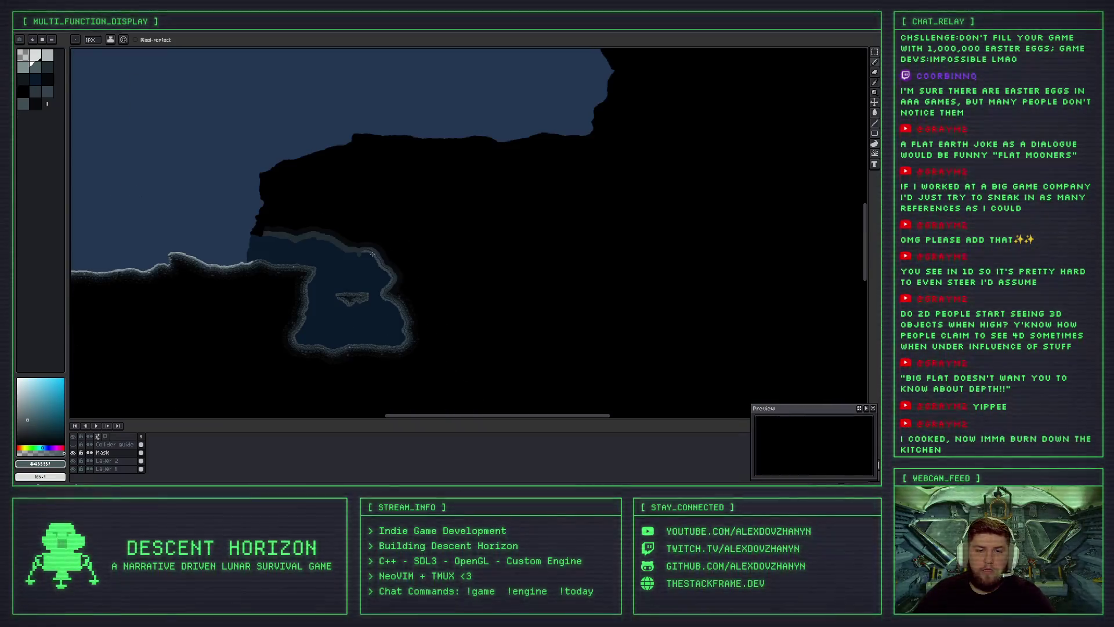
Sample the dark slate grey #202b31 from the outer slope with the Eyedropper, returning to the Pencil.
scroll(401, 255, up, 3)
scroll(408, 247, up, 1)
scroll(409, 248, down, 3)
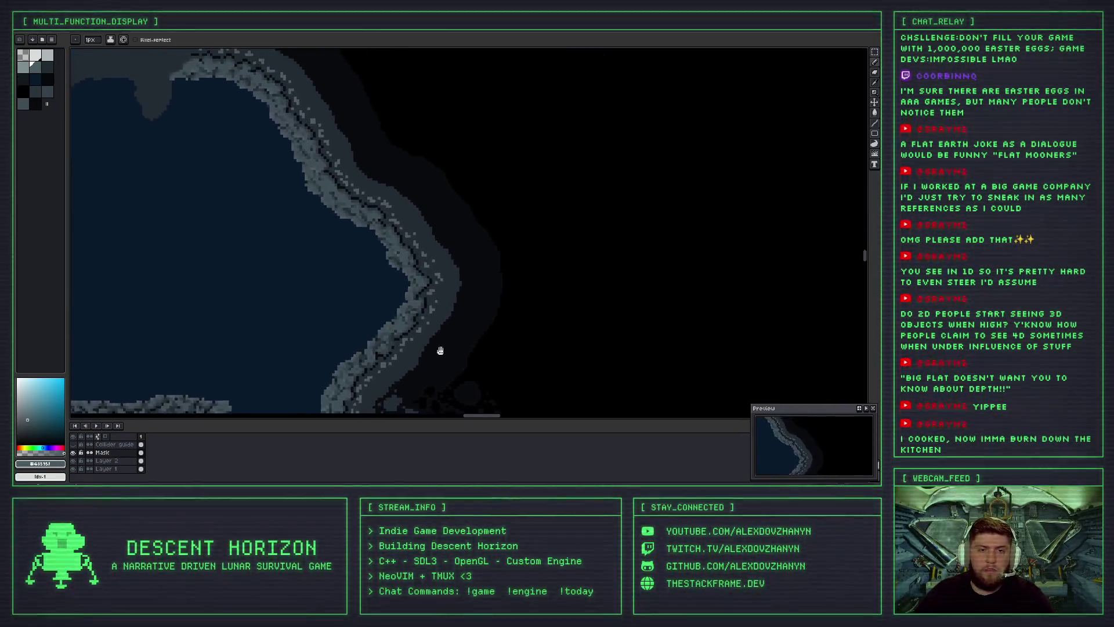
scroll(418, 325, up, 1)
scroll(423, 323, up, 1)
scroll(386, 351, up, 1)
scroll(385, 351, up, 1)
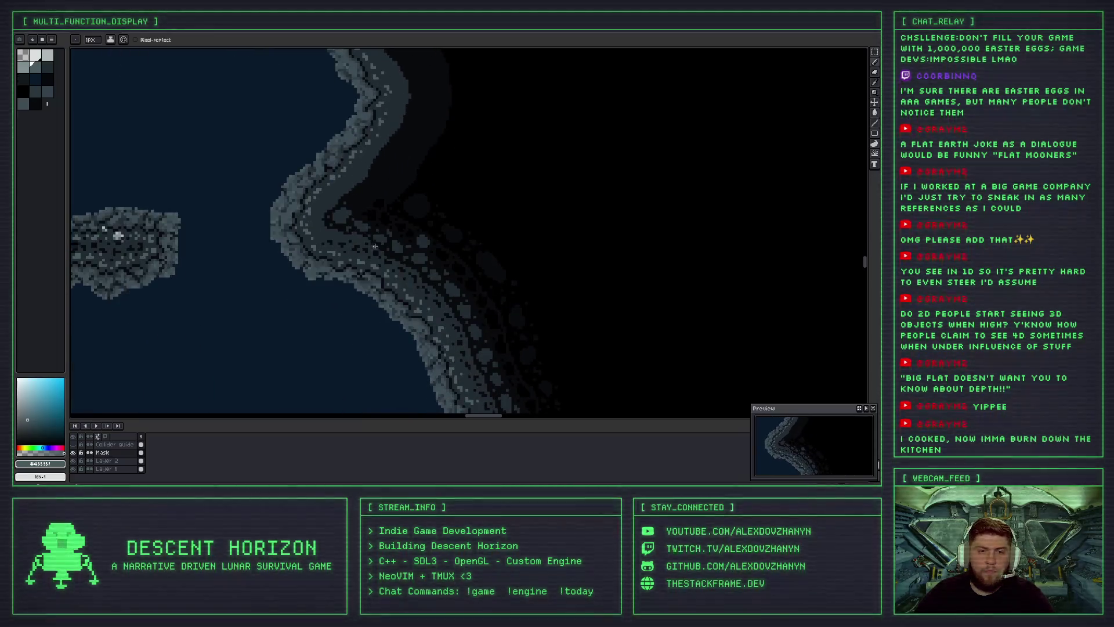
scroll(348, 302, up, 1)
scroll(308, 255, up, 2)
key(i)
key(b)
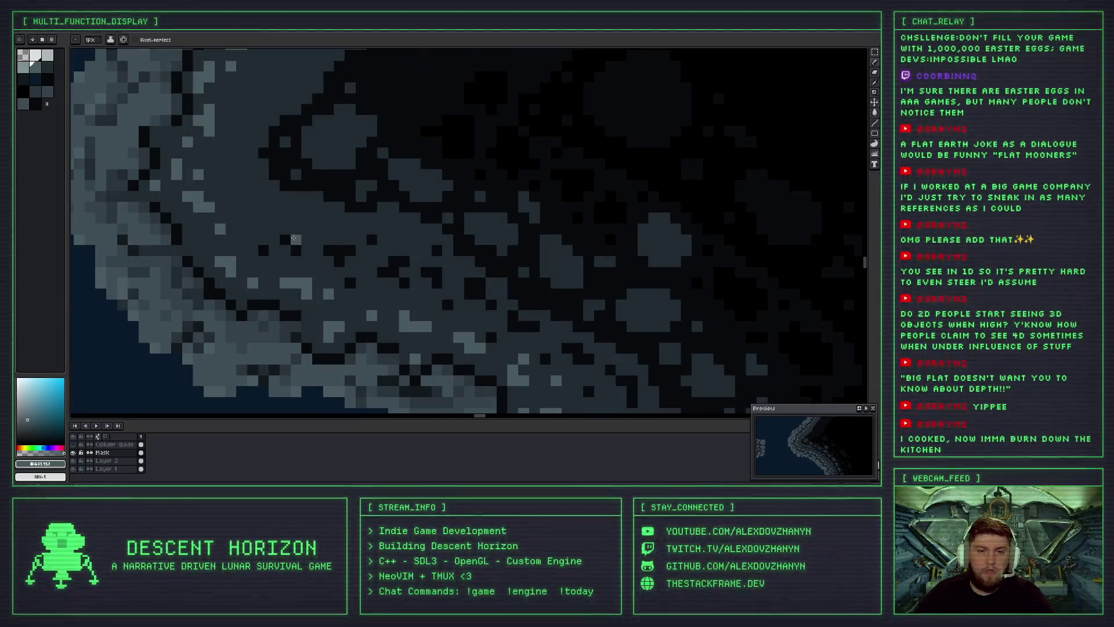
scroll(315, 214, down, 1)
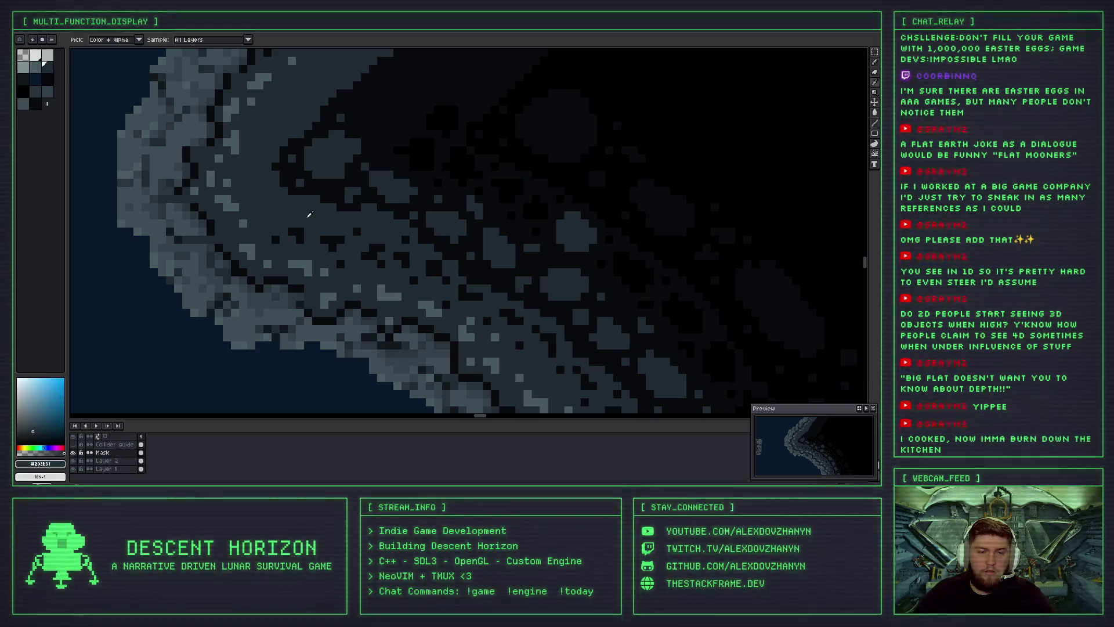
alt+click(304, 228)
scroll(308, 226, down, 2)
scroll(320, 218, up, 1)
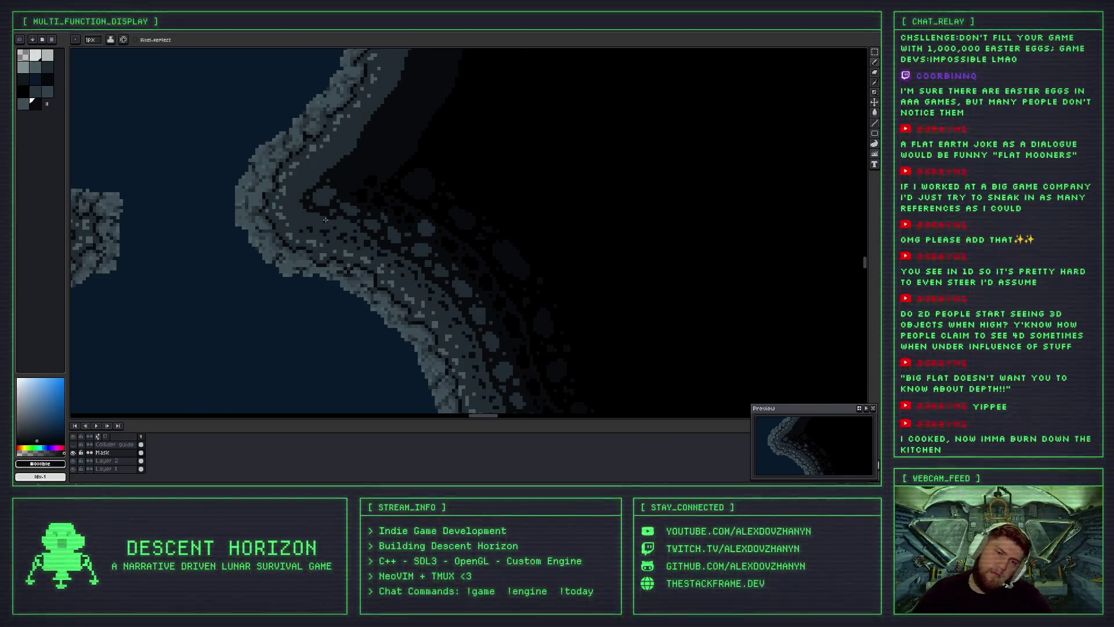
scroll(328, 210, up, 1)
key(b)
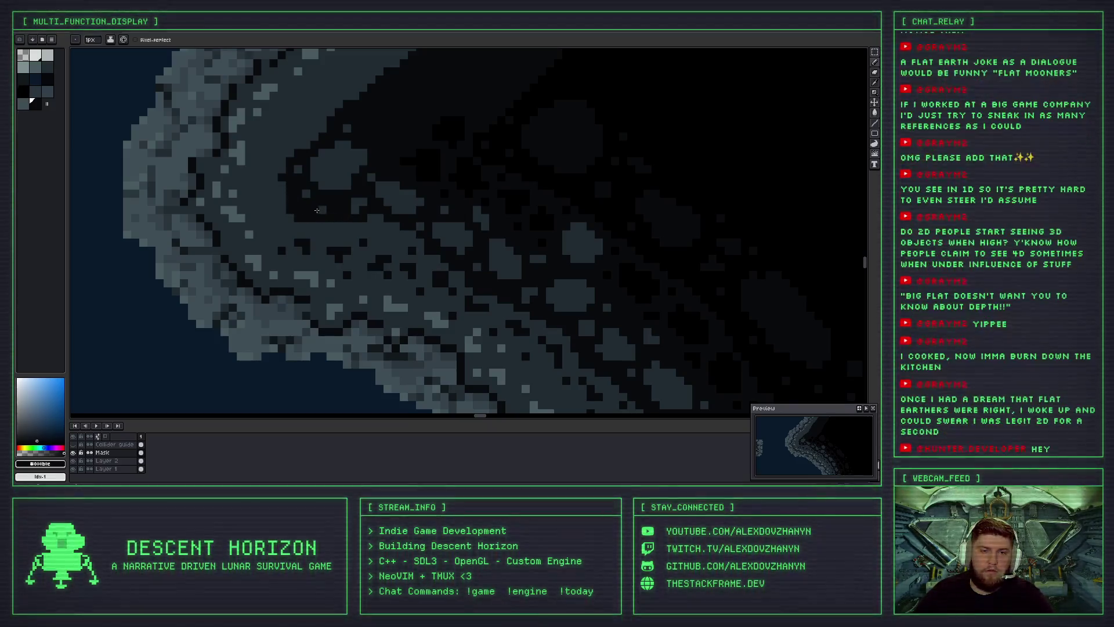
scroll(340, 226, down, 1)
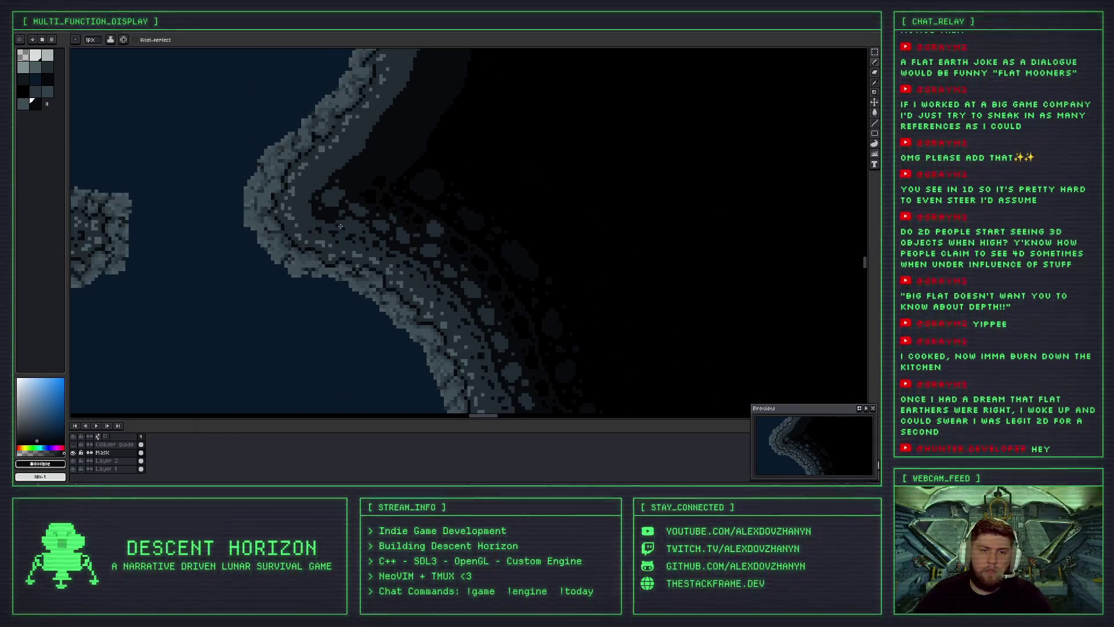
scroll(356, 235, up, 3)
alt+click(318, 180)
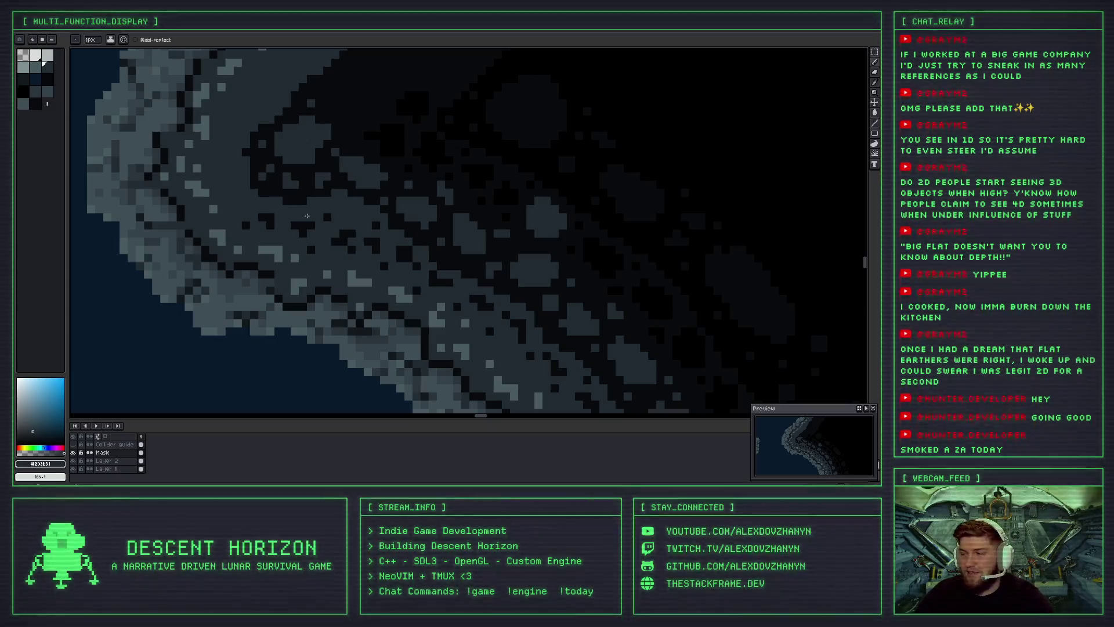
scroll(278, 191, up, 1)
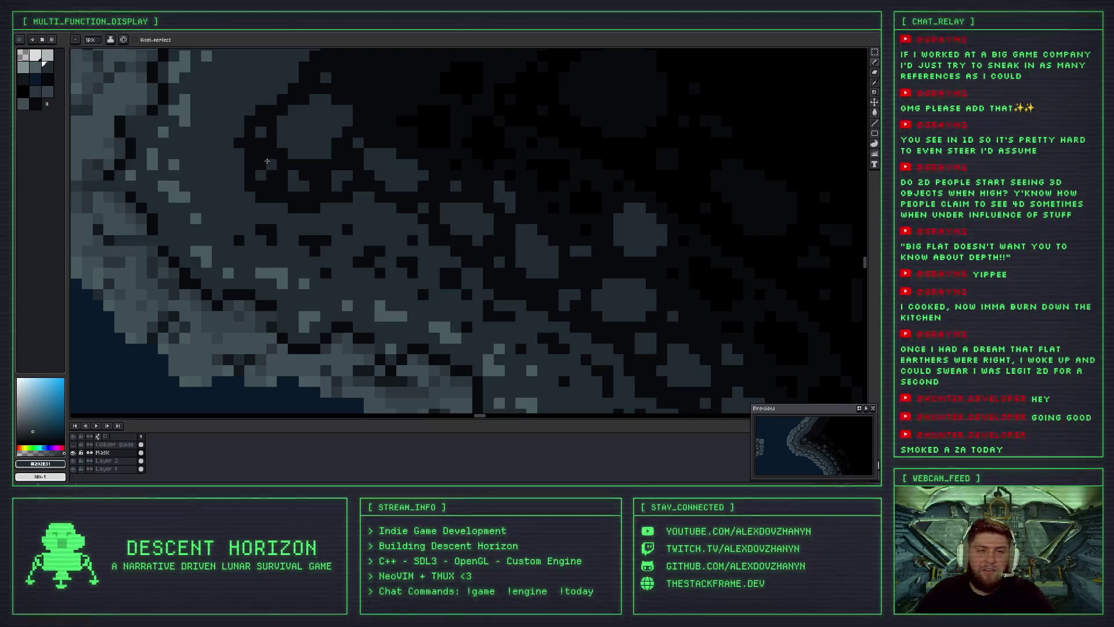
Bring the upper slope into view and sample the dark crack colour from the canvas.
drag(269, 165, 275, 243)
scroll(274, 209, down, 2)
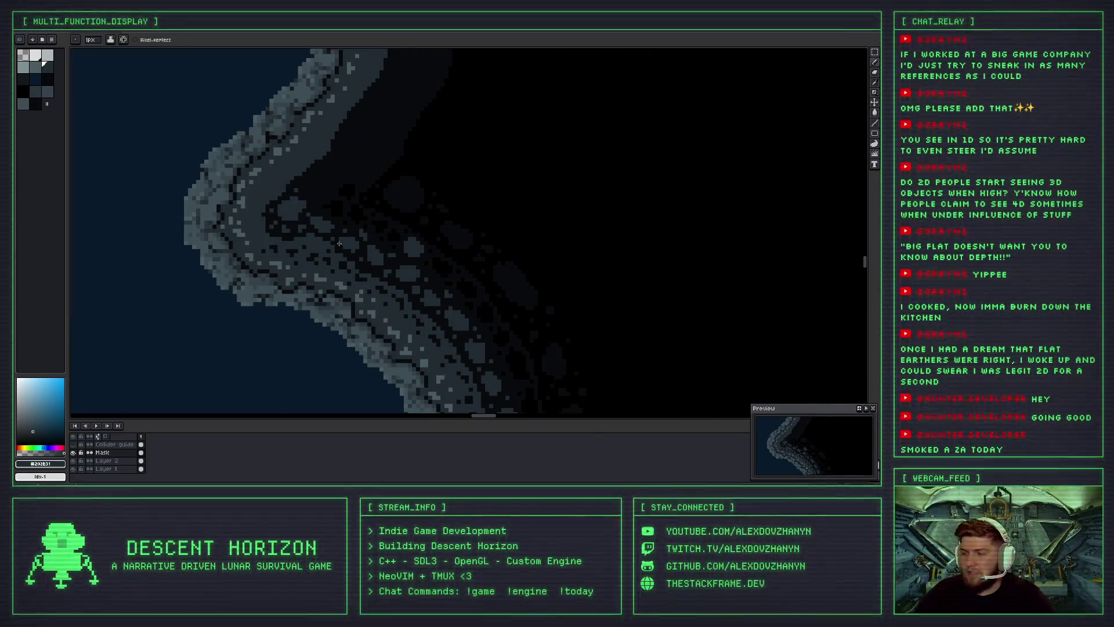
scroll(271, 226, up, 2)
key(v)
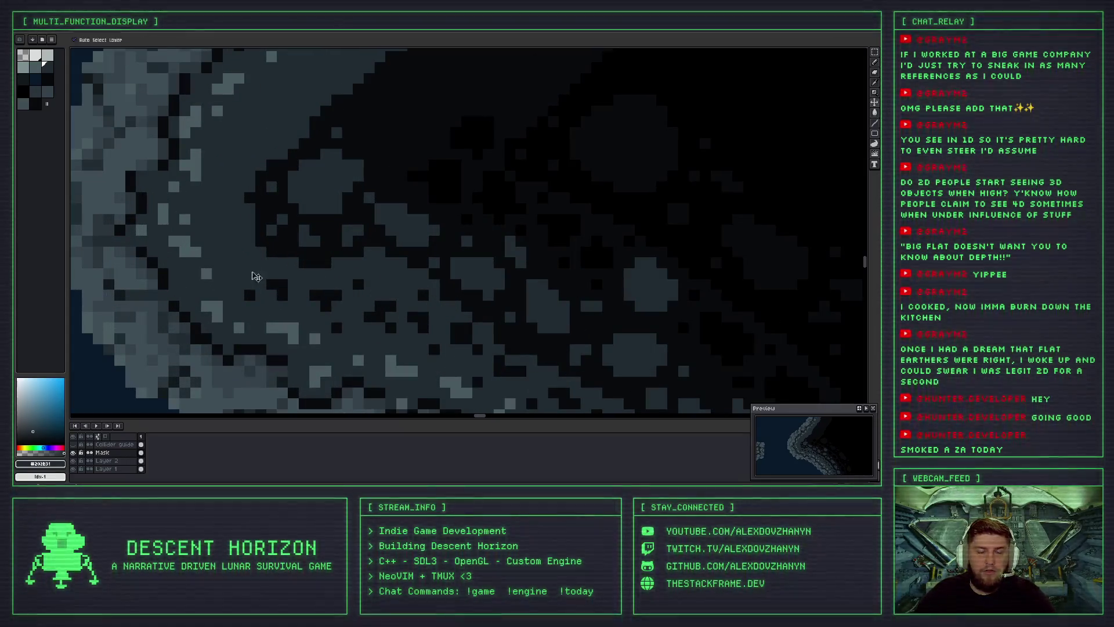
key(b)
alt+click(247, 263)
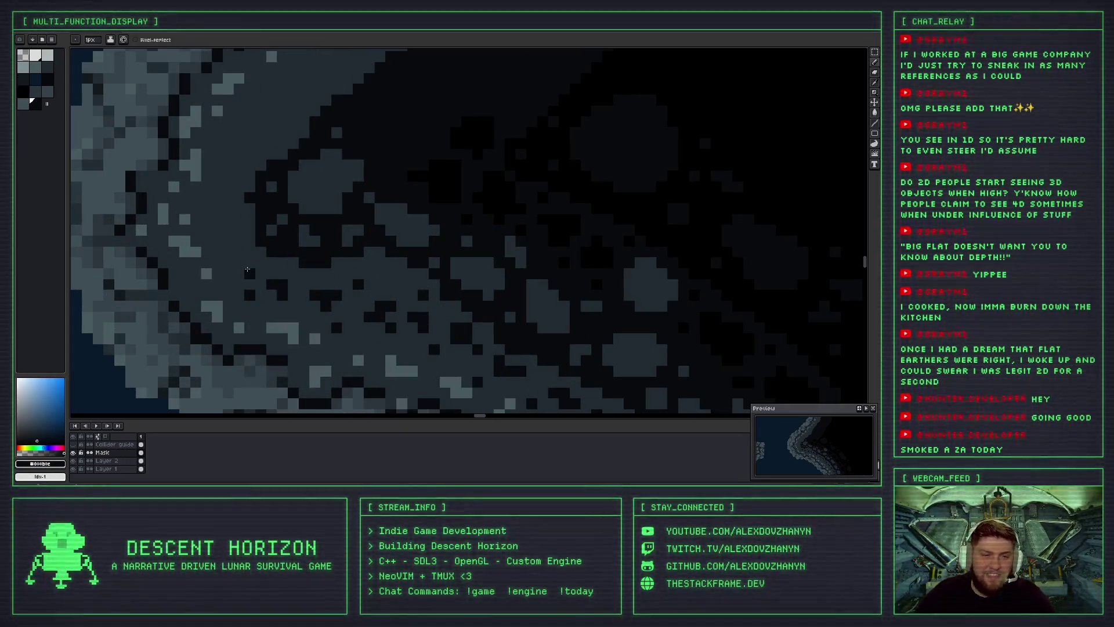
Draw a dark crack line diagonally up through the grey rim rocks.
drag(249, 264, 223, 219)
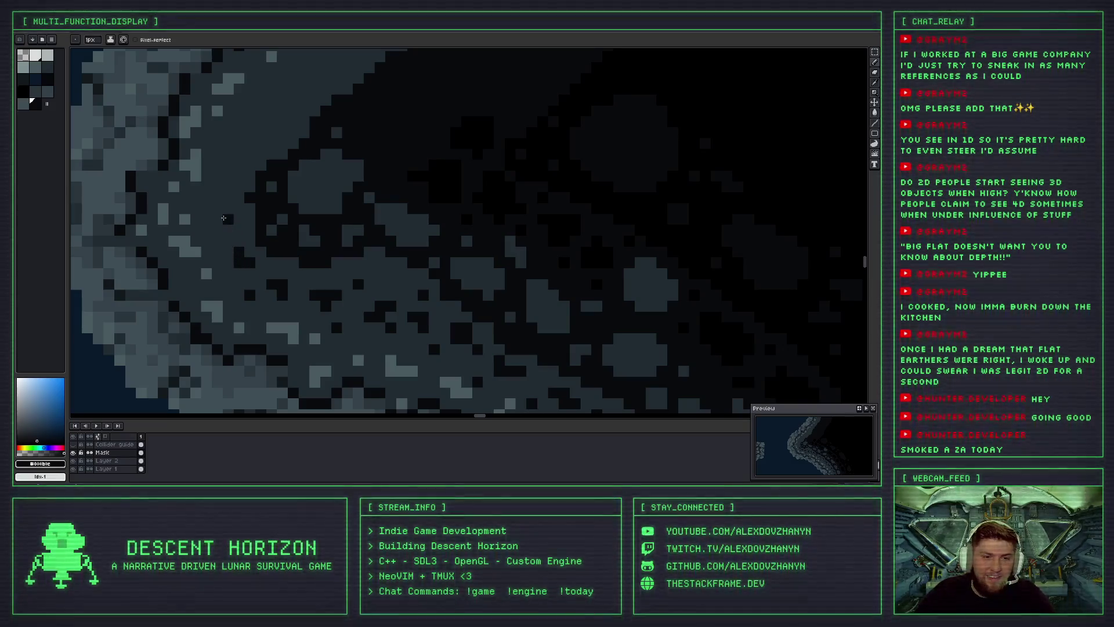
click(232, 224)
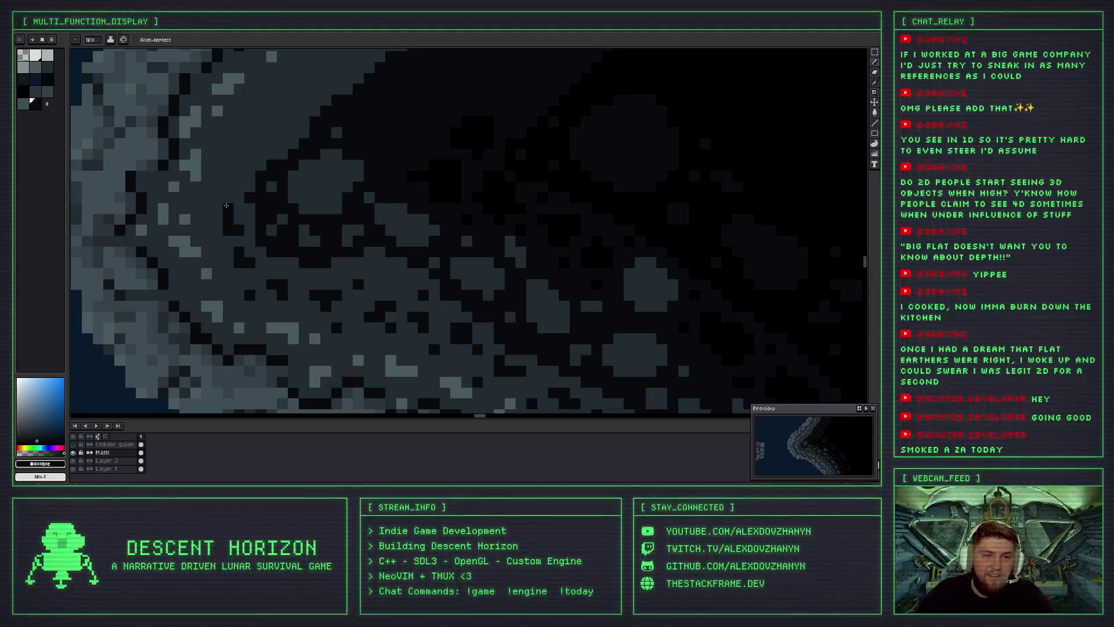
drag(226, 205, 235, 176)
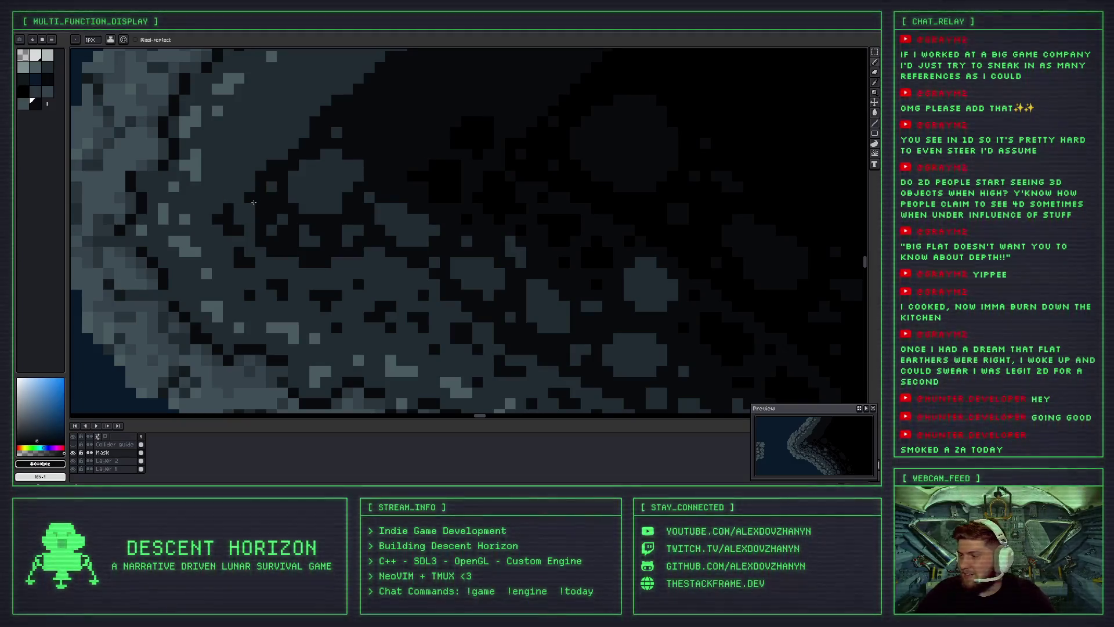
drag(241, 187, 230, 177)
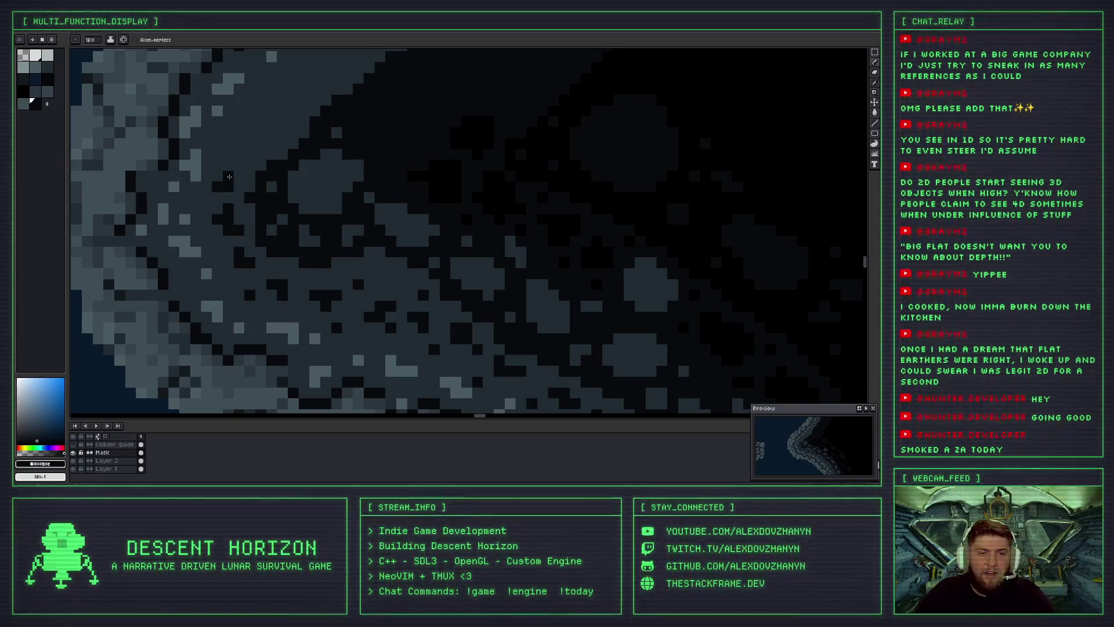
scroll(243, 183, down, 1)
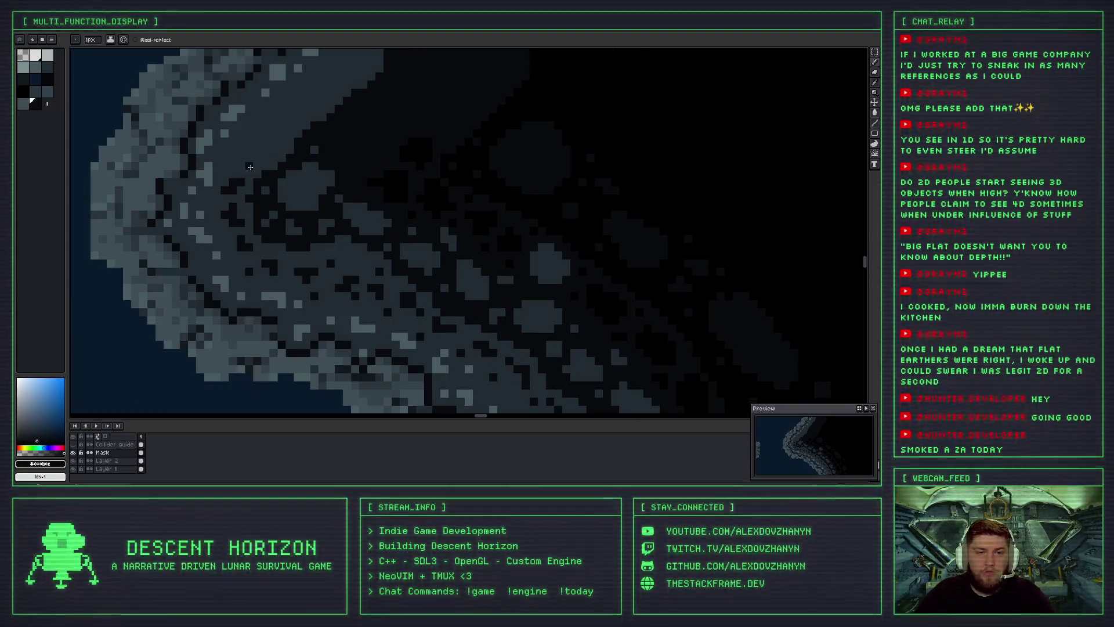
scroll(246, 196, up, 2)
Replace a misplaced crack stroke with a diagonal one and touch up its pixels.
mouse_move(246, 196)
mouse_down()
mouse_move(233, 222)
mouse_move(291, 199)
mouse_up()
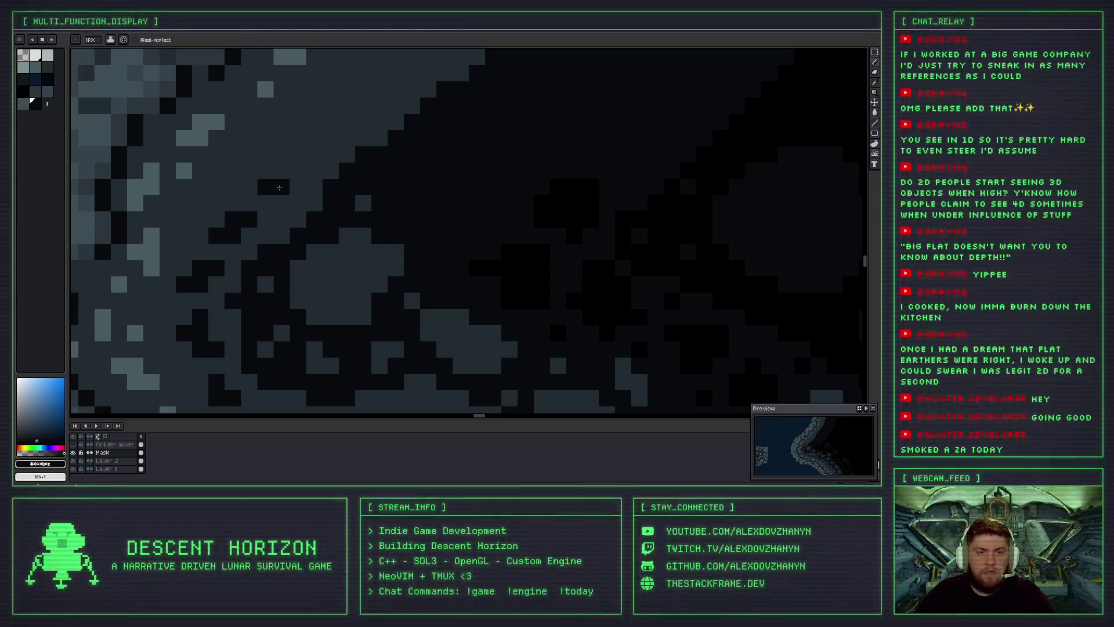
key(ctrl+z)
drag(232, 235, 263, 208)
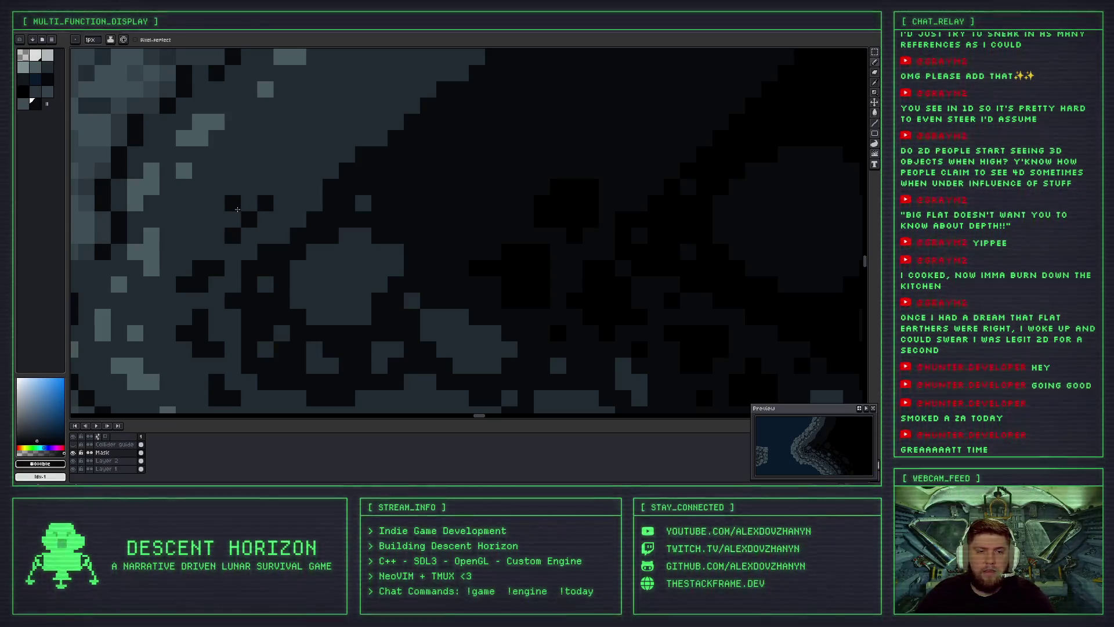
drag(237, 209, 237, 217)
scroll(246, 210, down, 2)
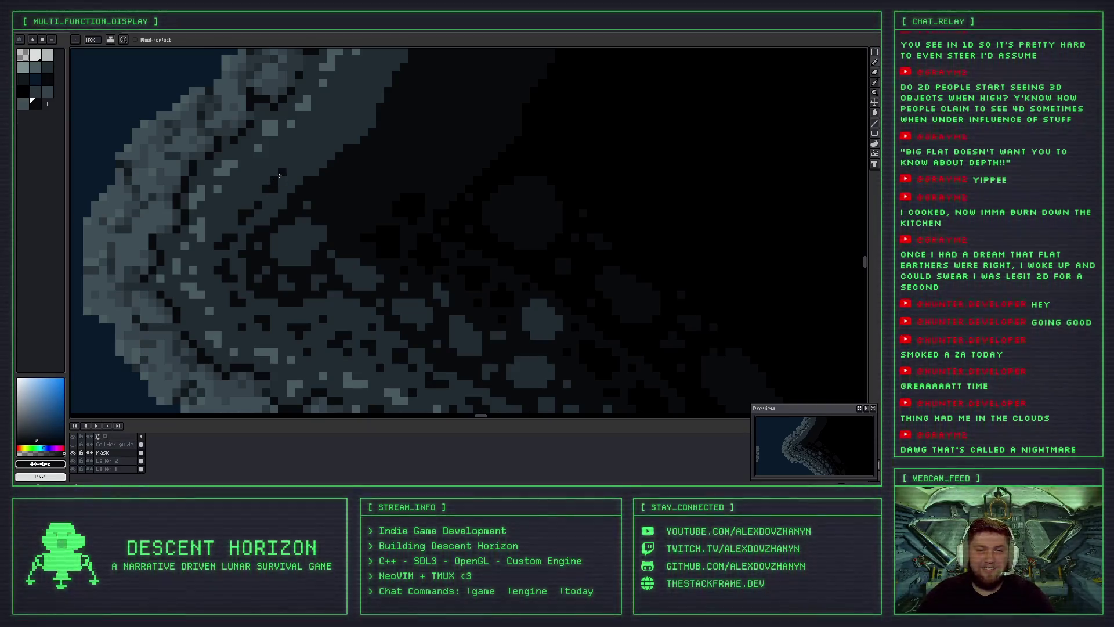
Undo the latest dark pencil stroke on the crater rim.
key(ctrl+z)
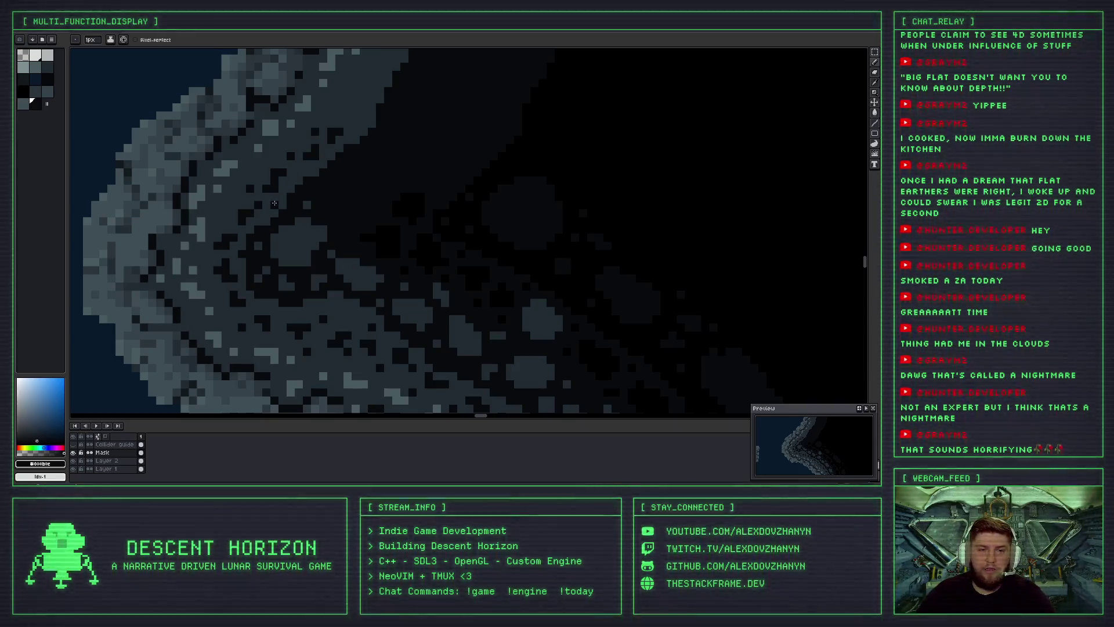
scroll(274, 203, down, 1)
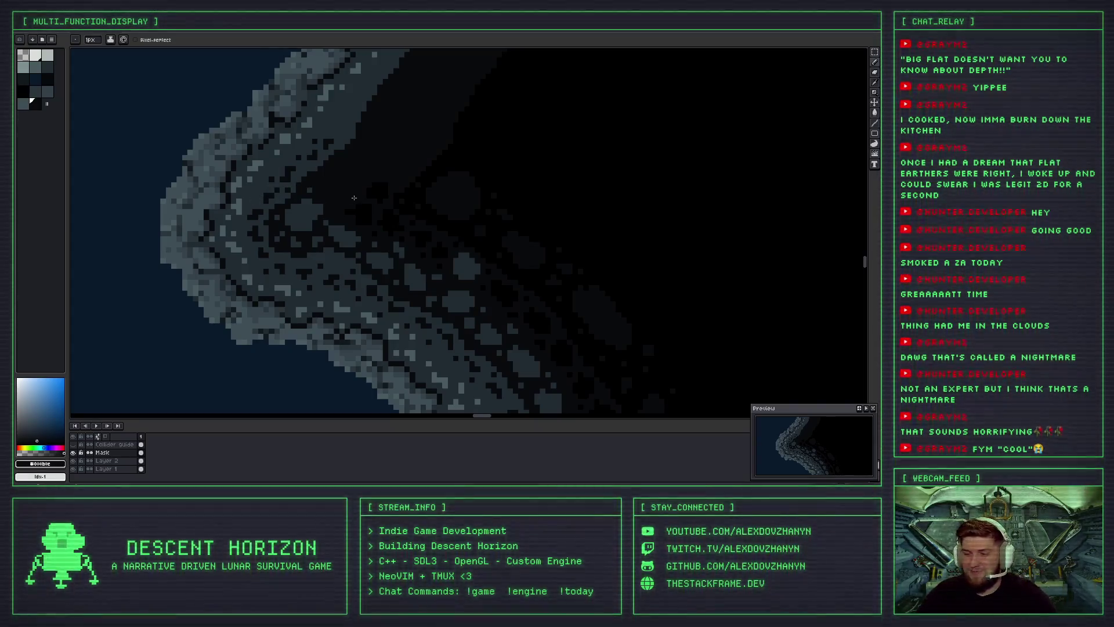
Pan along the rocky rim and paint a dark crack stroke among its rocks.
scroll(305, 172, up, 3)
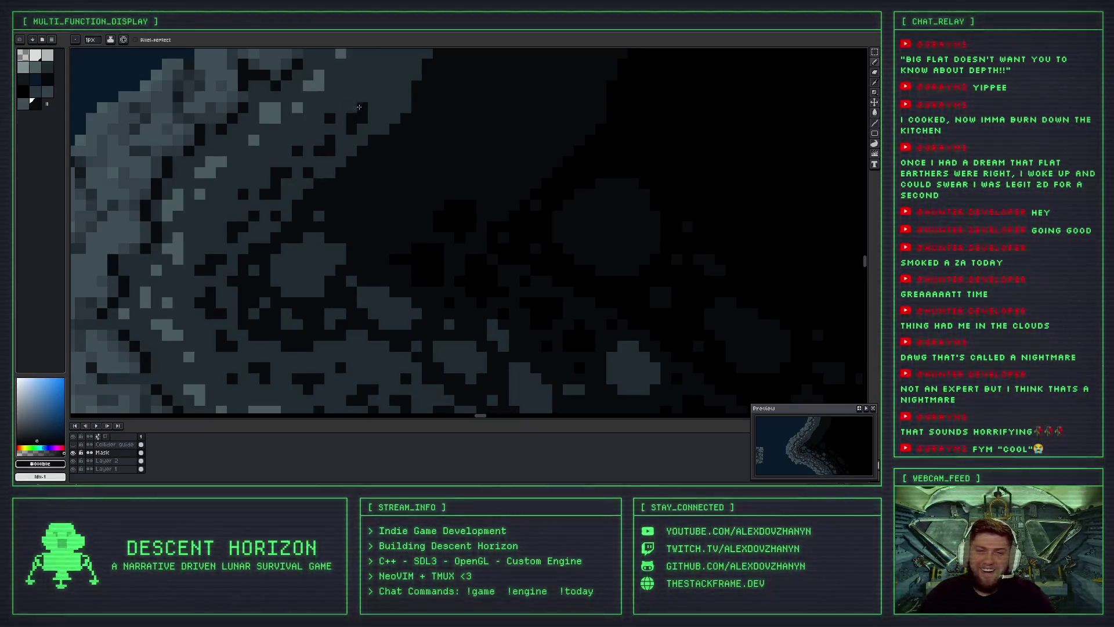
scroll(359, 106, left, 2)
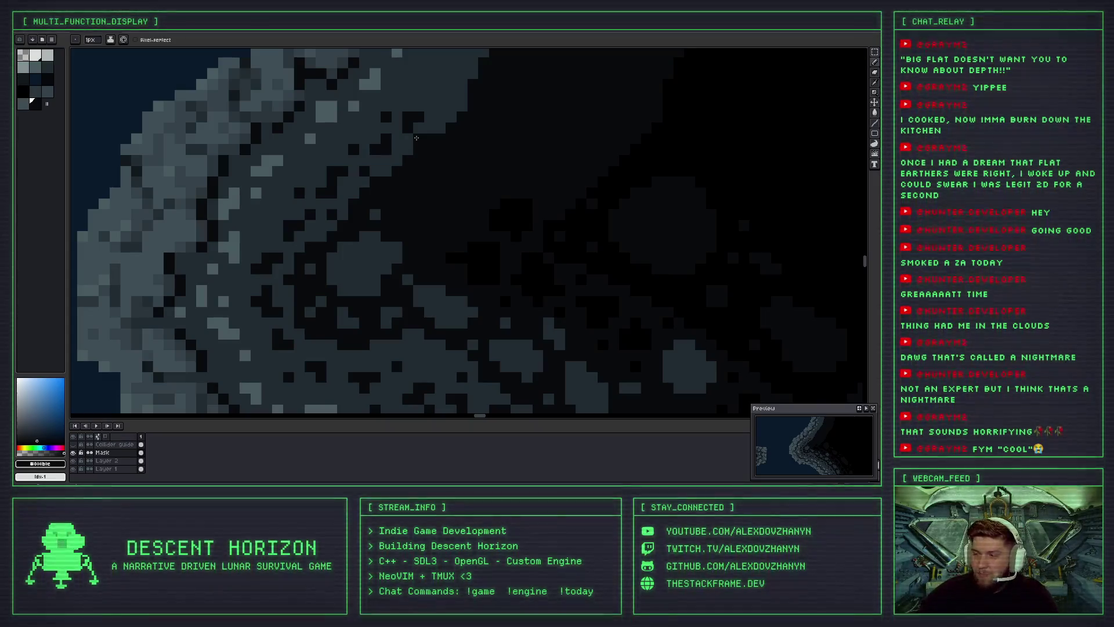
drag(416, 138, 317, 247)
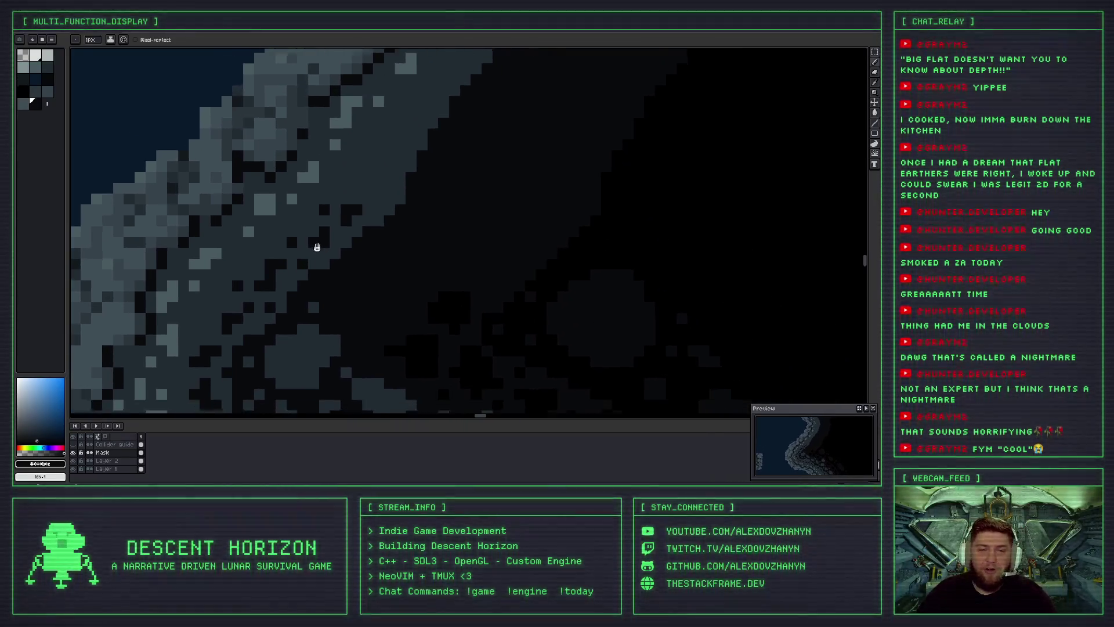
scroll(340, 200, down, 2)
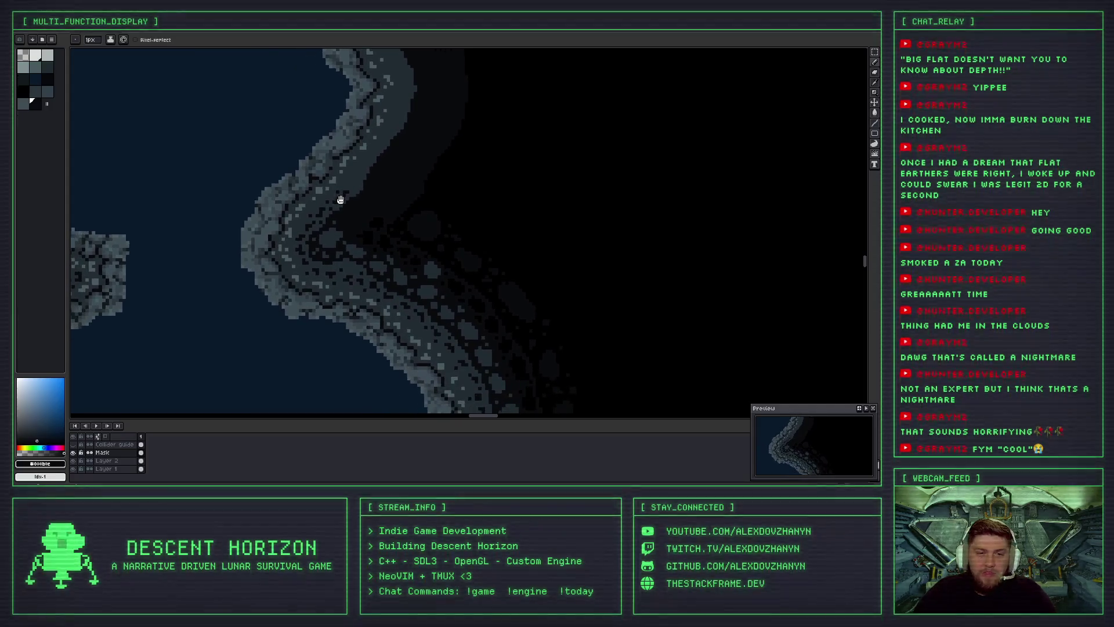
scroll(345, 220, up, 1)
scroll(355, 262, up, 1)
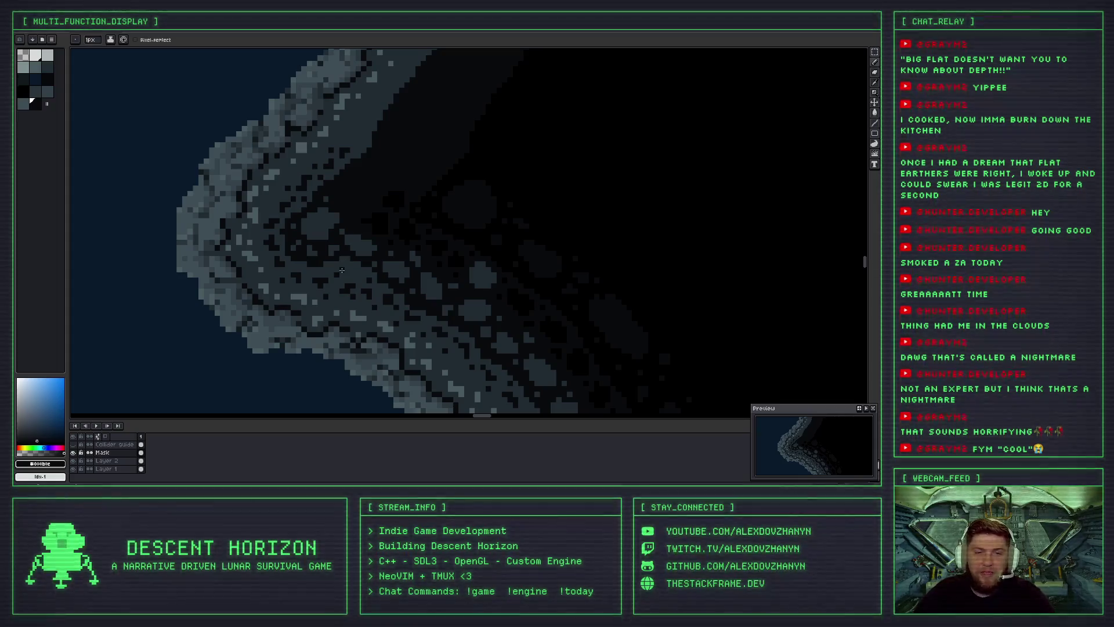
scroll(344, 264, up, 2)
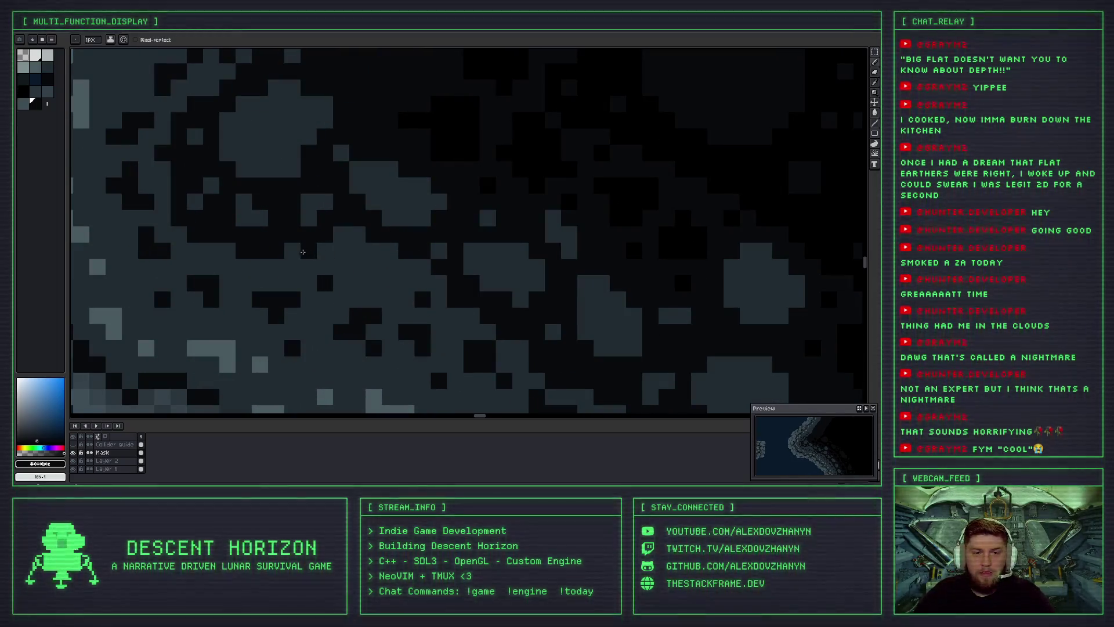
mouse_move(295, 250)
mouse_down()
mouse_move(389, 267)
mouse_move(344, 232)
mouse_up()
scroll(344, 232, down, 3)
scroll(361, 251, up, 1)
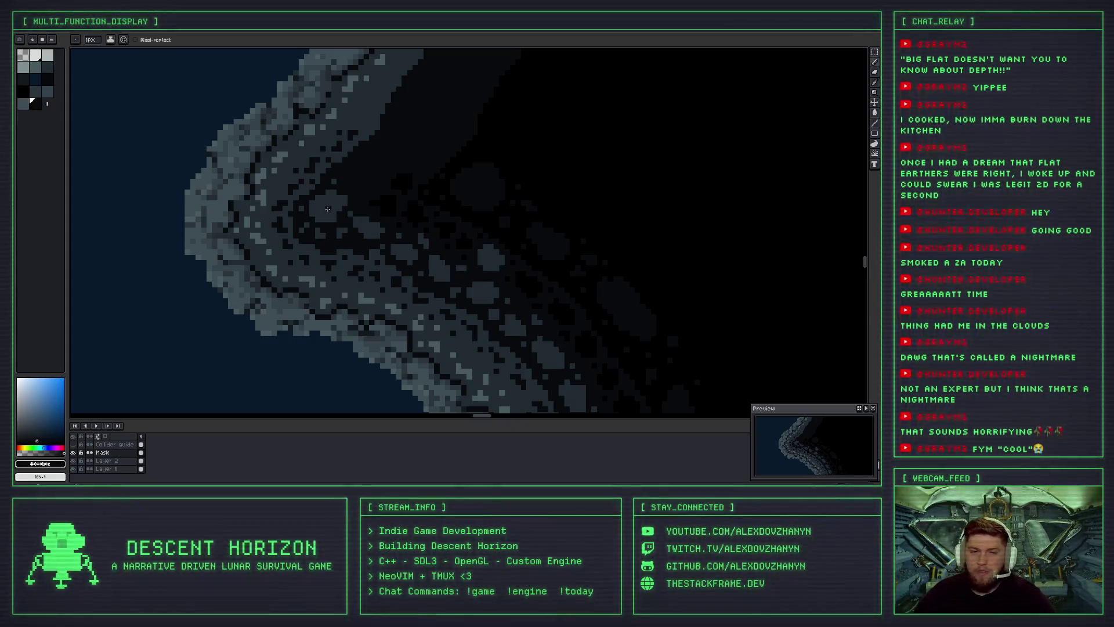
Sample the grey-blue rock colour, then a darker rock colour, from the canvas.
scroll(334, 174, up, 2)
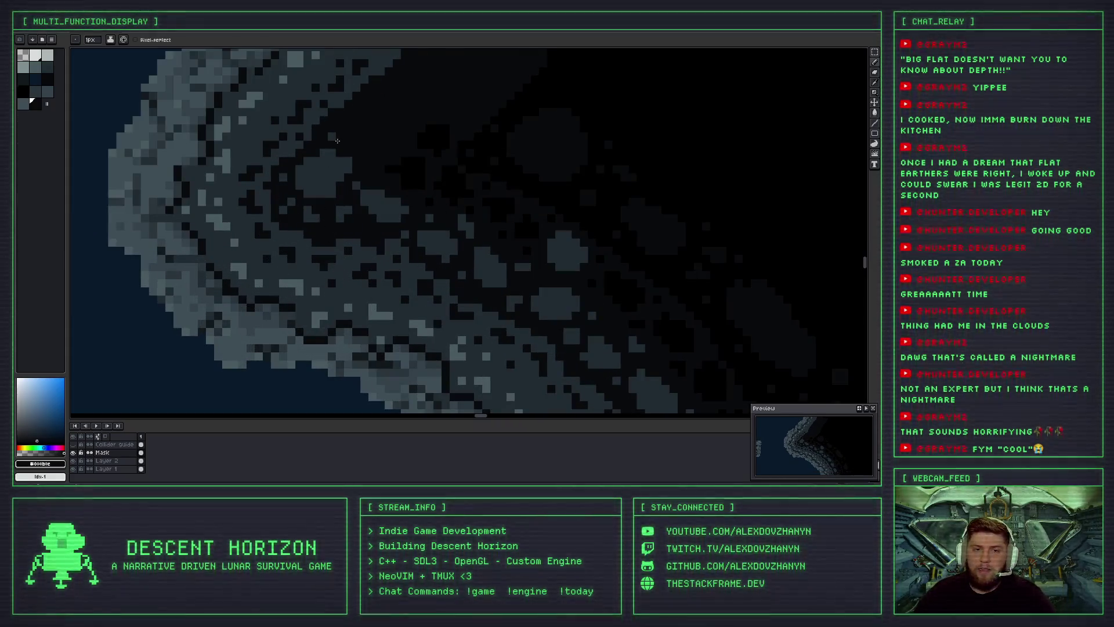
scroll(337, 140, up, 2)
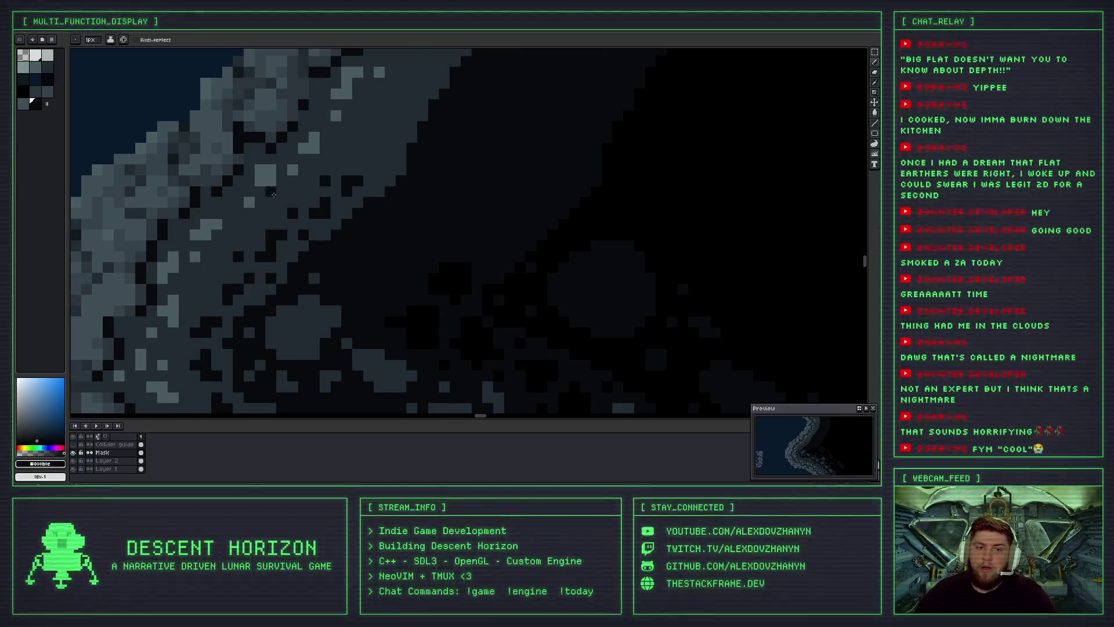
alt+click(231, 210)
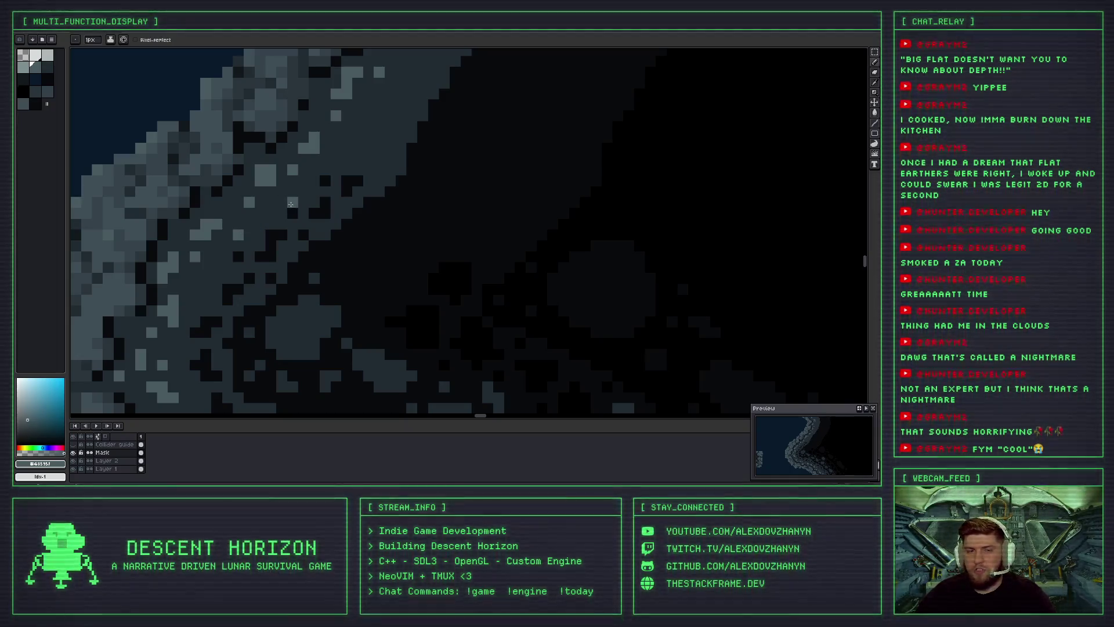
scroll(272, 224, down, 3)
scroll(250, 238, up, 1)
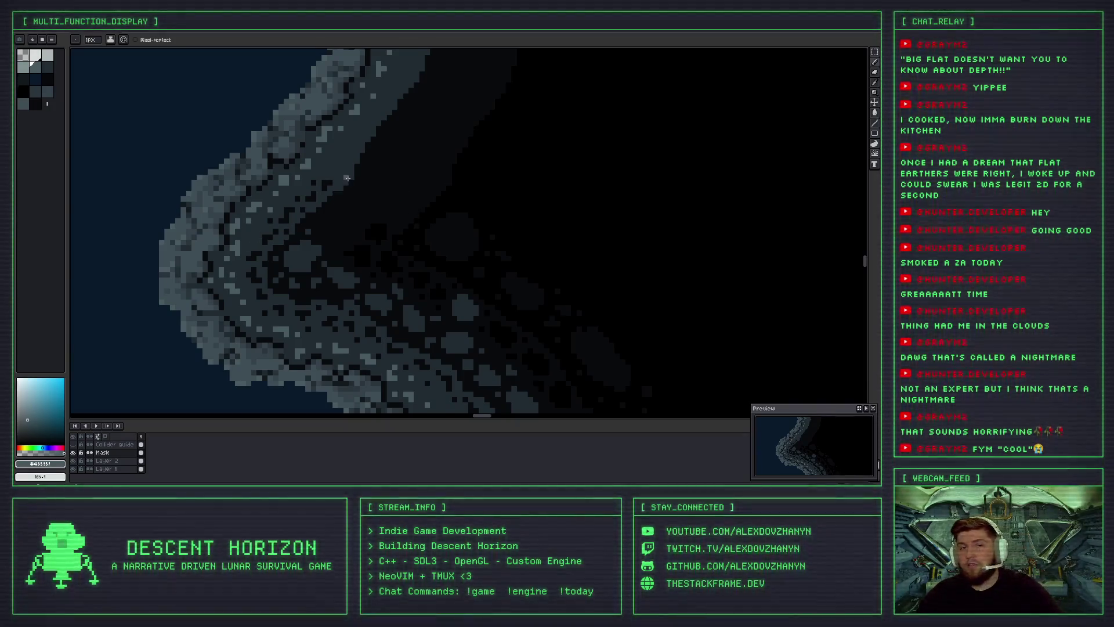
scroll(406, 193, up, 1)
scroll(317, 216, up, 1)
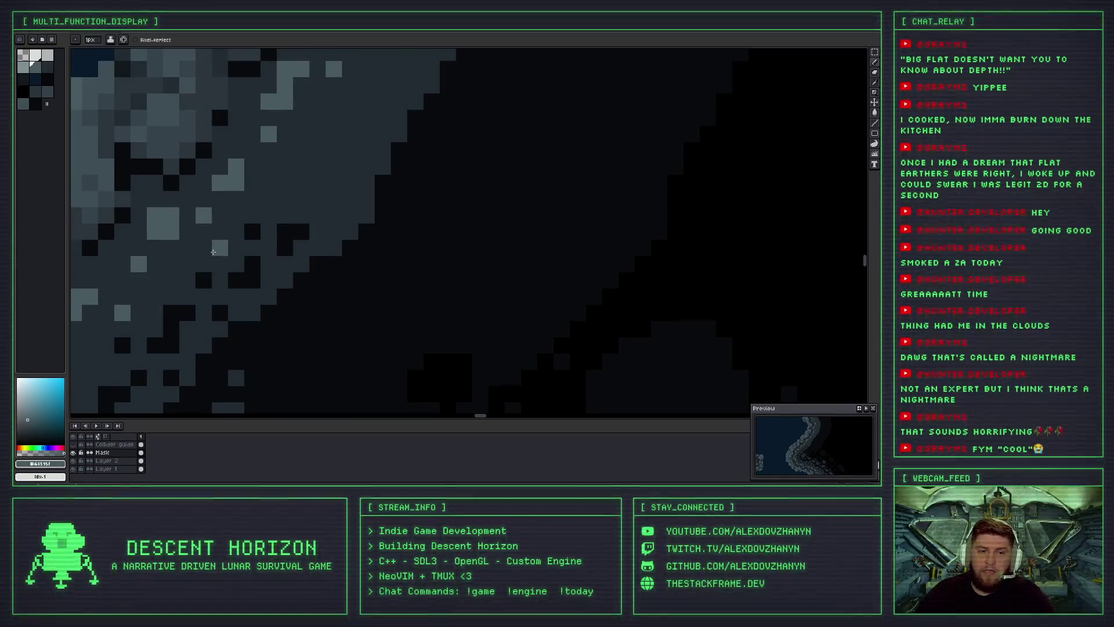
scroll(260, 254, down, 1)
scroll(261, 254, down, 1)
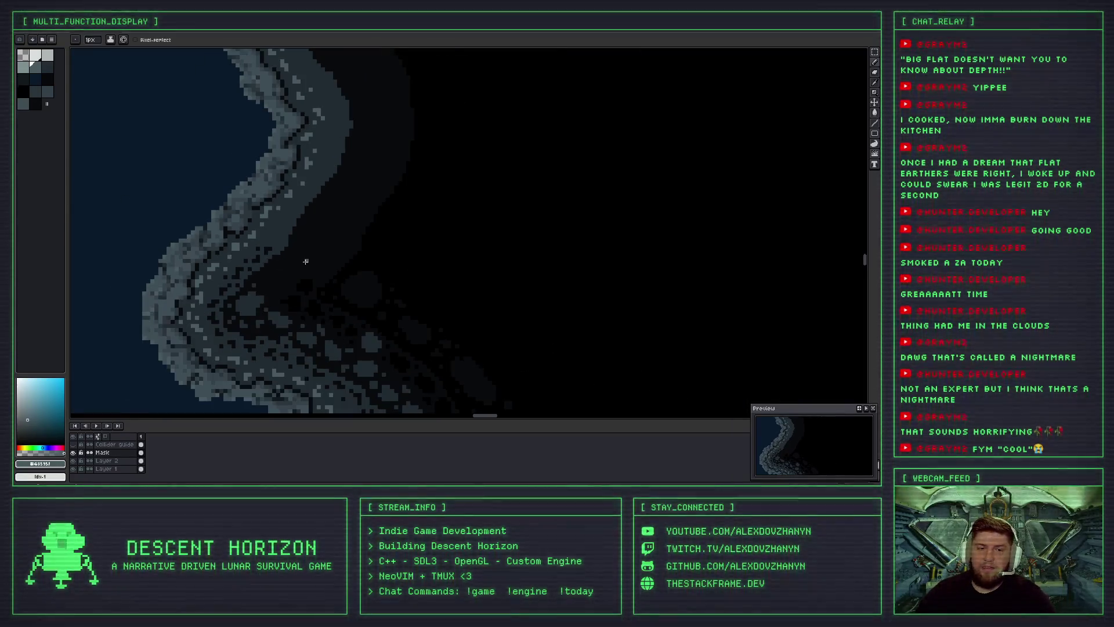
scroll(271, 255, up, 1)
key(i)
click(271, 245)
key(b)
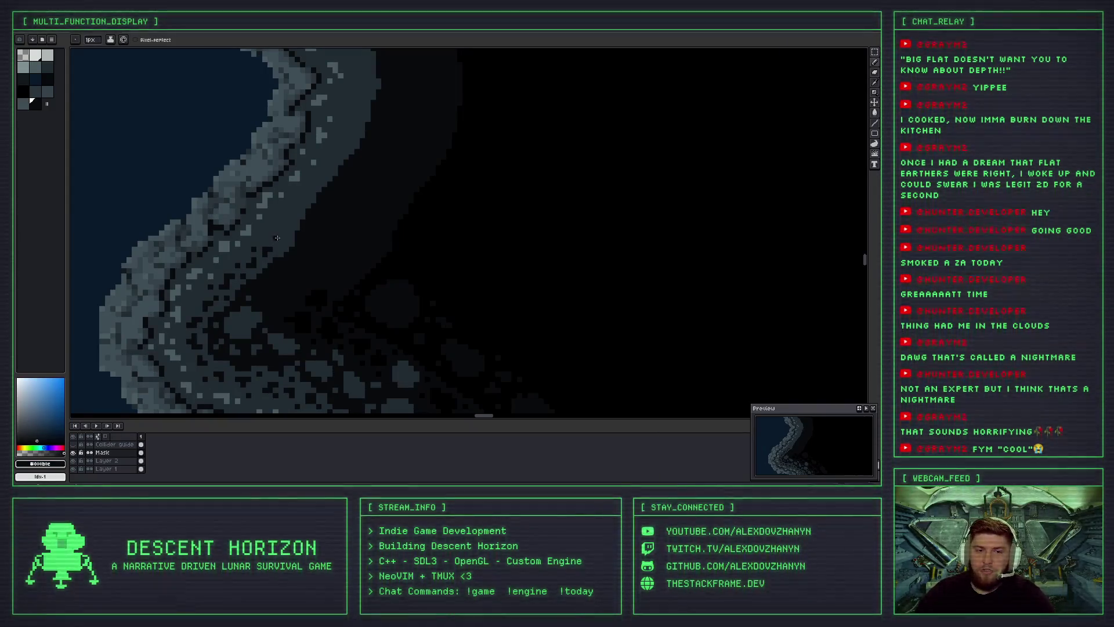
scroll(273, 235, up, 1)
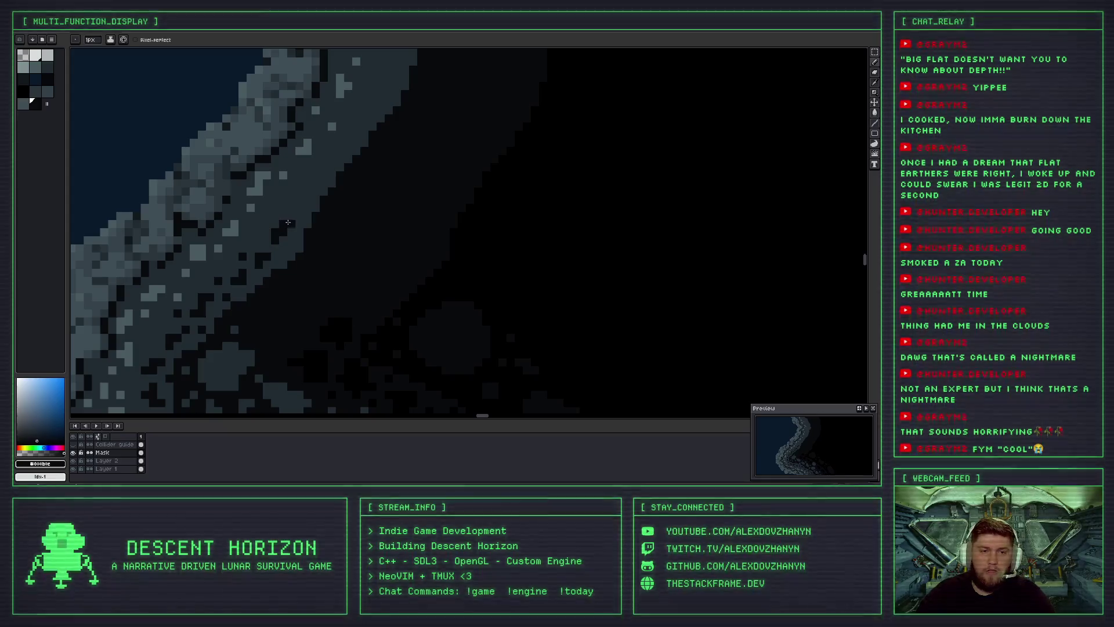
Undo the last pencil stroke and pick the slate grey from the canvas.
key(ctrl+z)
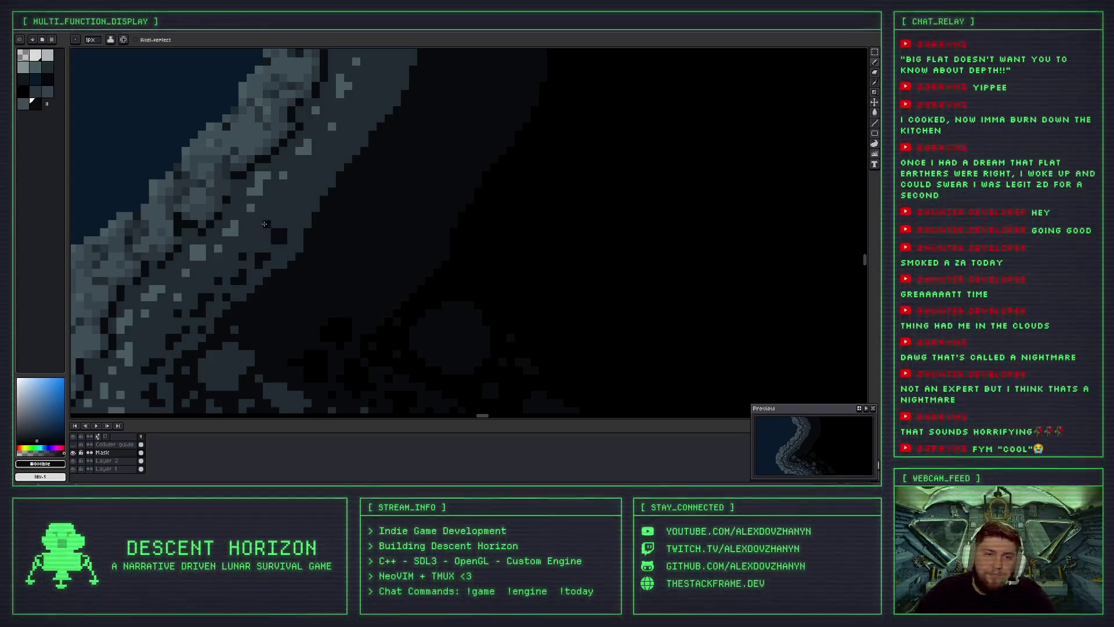
scroll(296, 244, down, 2)
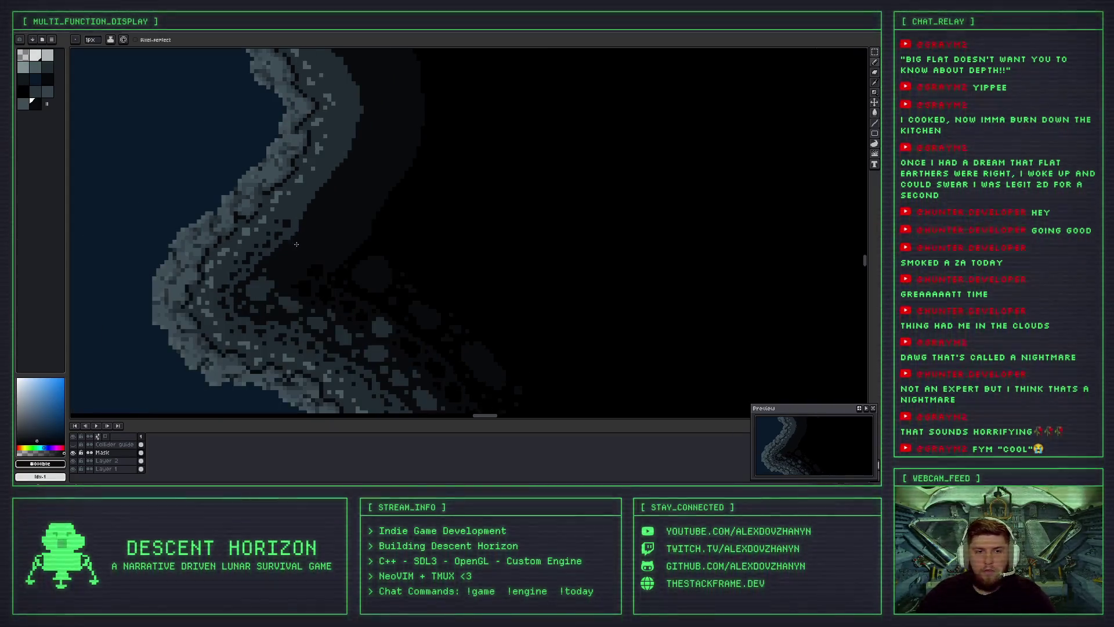
scroll(268, 242, up, 2)
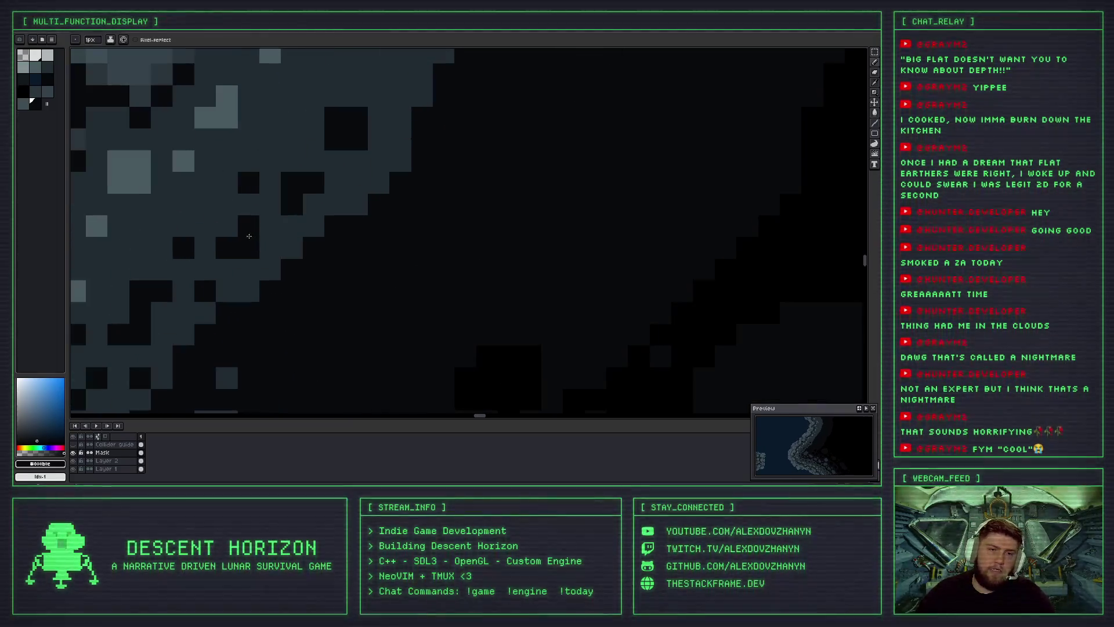
scroll(358, 180, up, 2)
scroll(321, 217, down, 3)
scroll(321, 216, down, 1)
scroll(320, 217, up, 1)
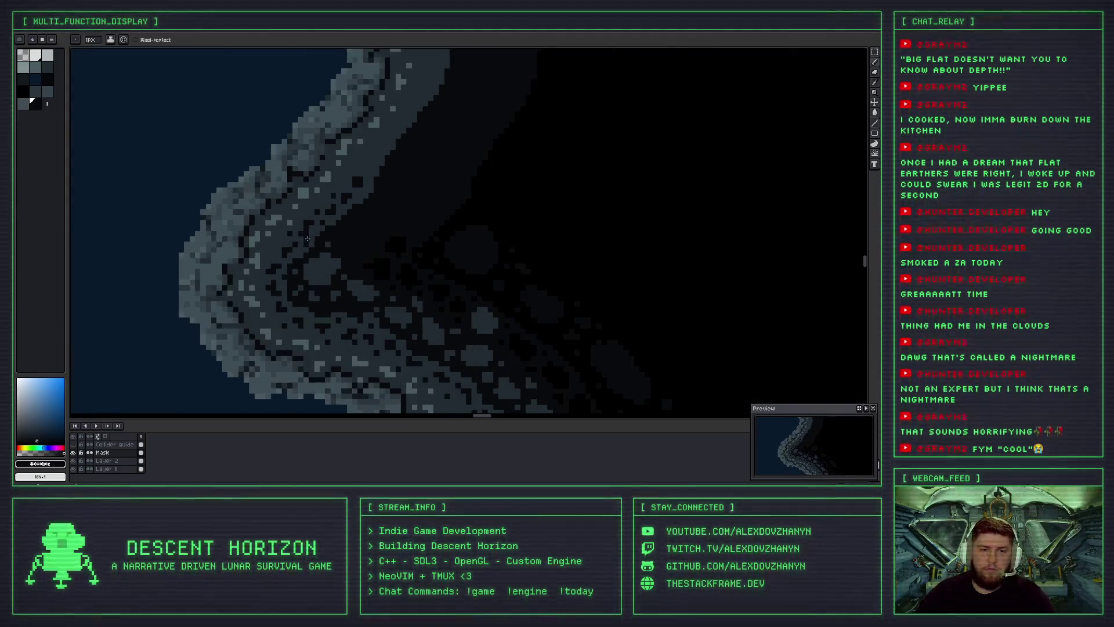
scroll(320, 216, up, 1)
scroll(321, 216, up, 2)
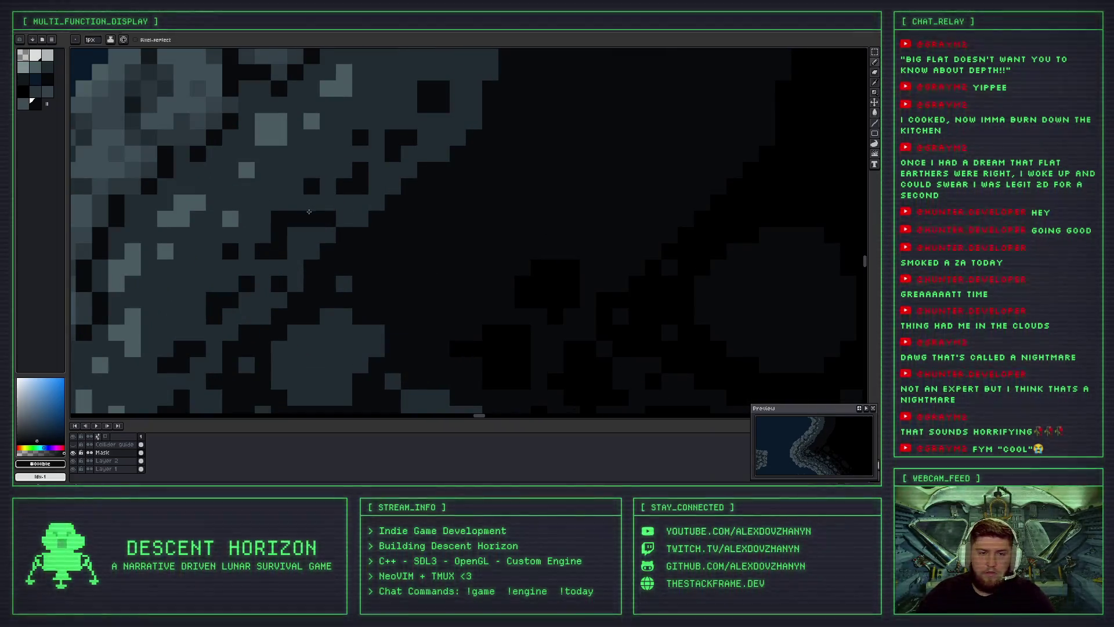
alt+click(327, 219)
scroll(327, 219, down, 2)
Pick the near-black crack colour and dot two dark crack pixels on the rim.
key(i)
click(325, 200)
key(b)
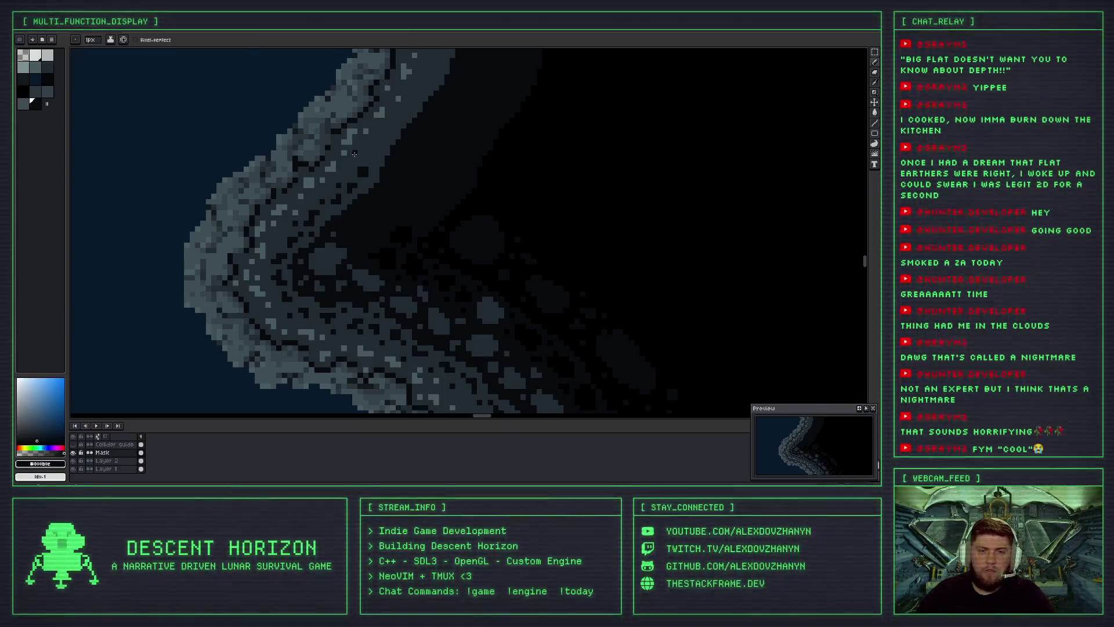
scroll(366, 165, up, 1)
drag(366, 166, 348, 212)
click(346, 212)
click(358, 196)
scroll(324, 230, down, 1)
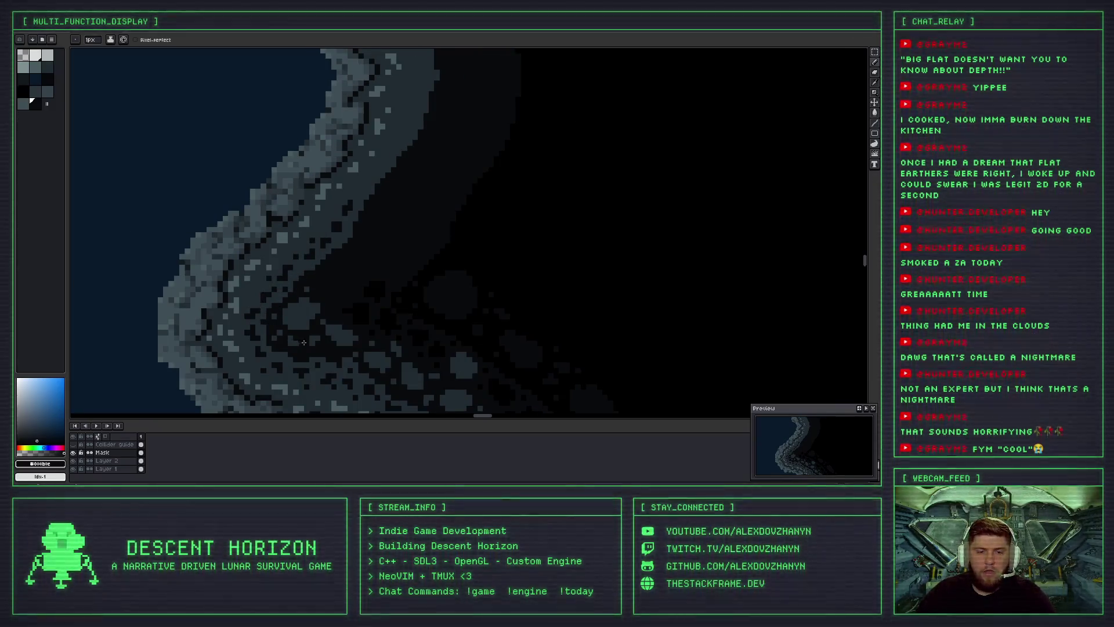
drag(303, 343, 306, 179)
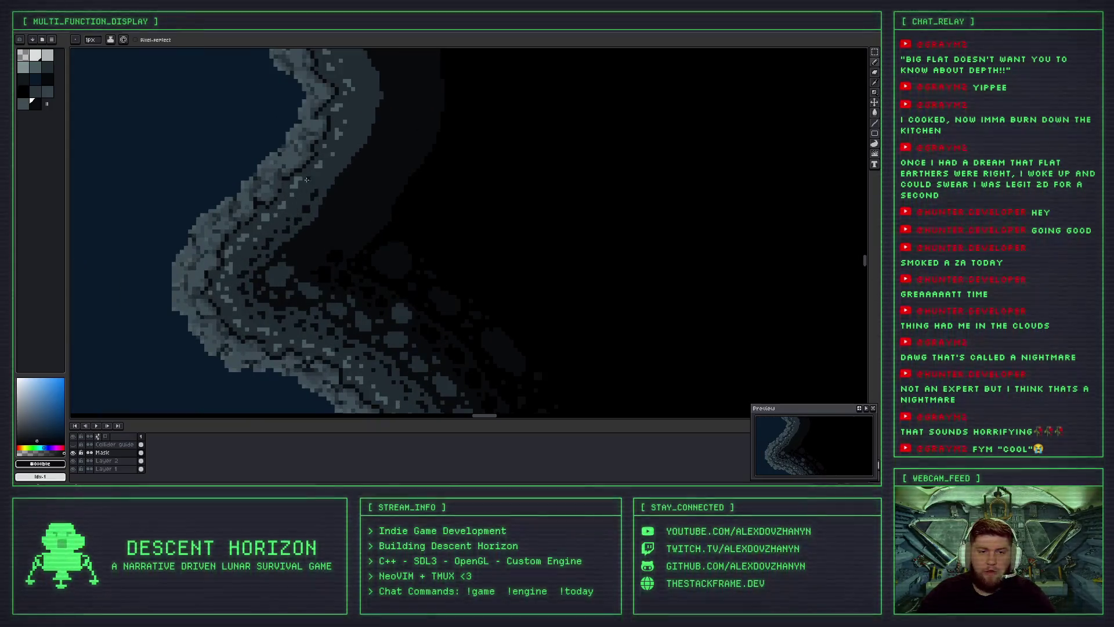
scroll(305, 209, up, 3)
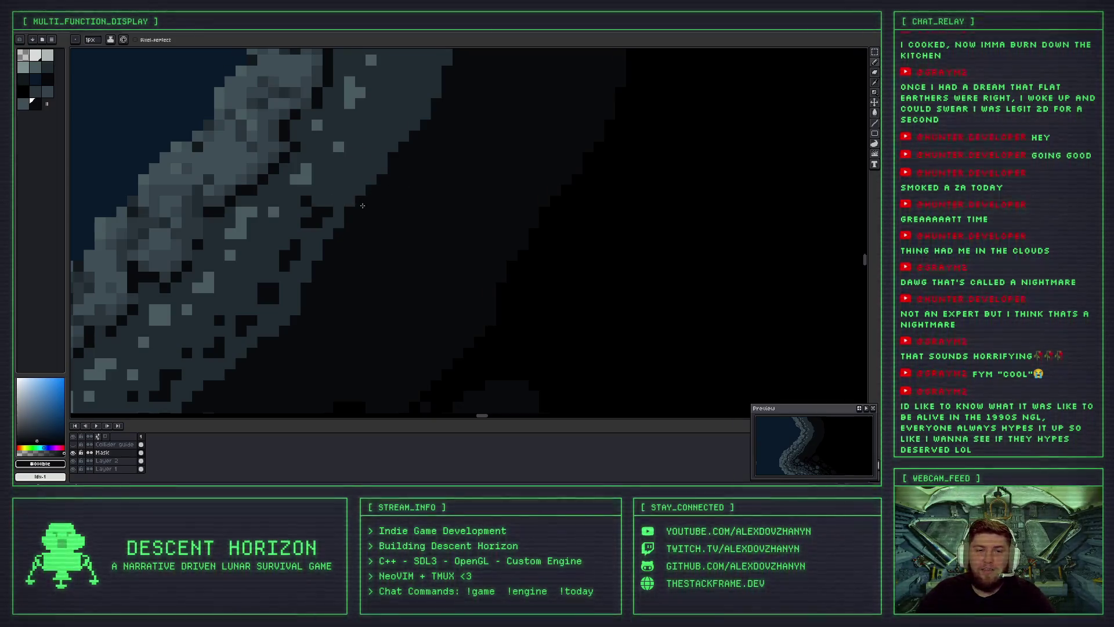
Undo the two most recent pencil strokes on the rim.
drag(362, 205, 351, 257)
scroll(336, 264, down, 2)
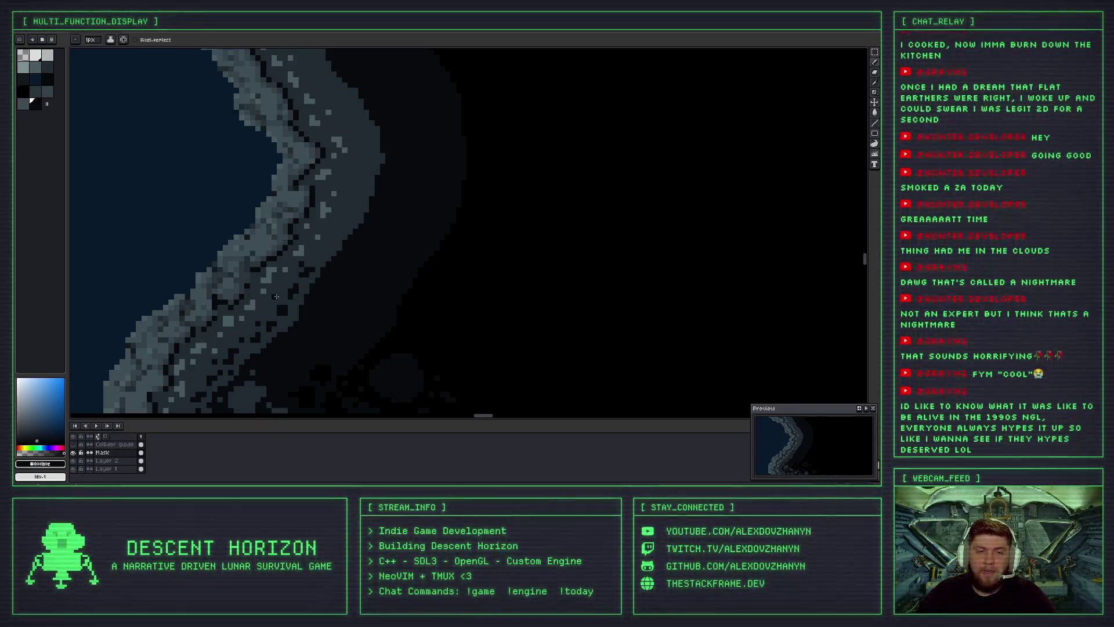
scroll(273, 298, up, 2)
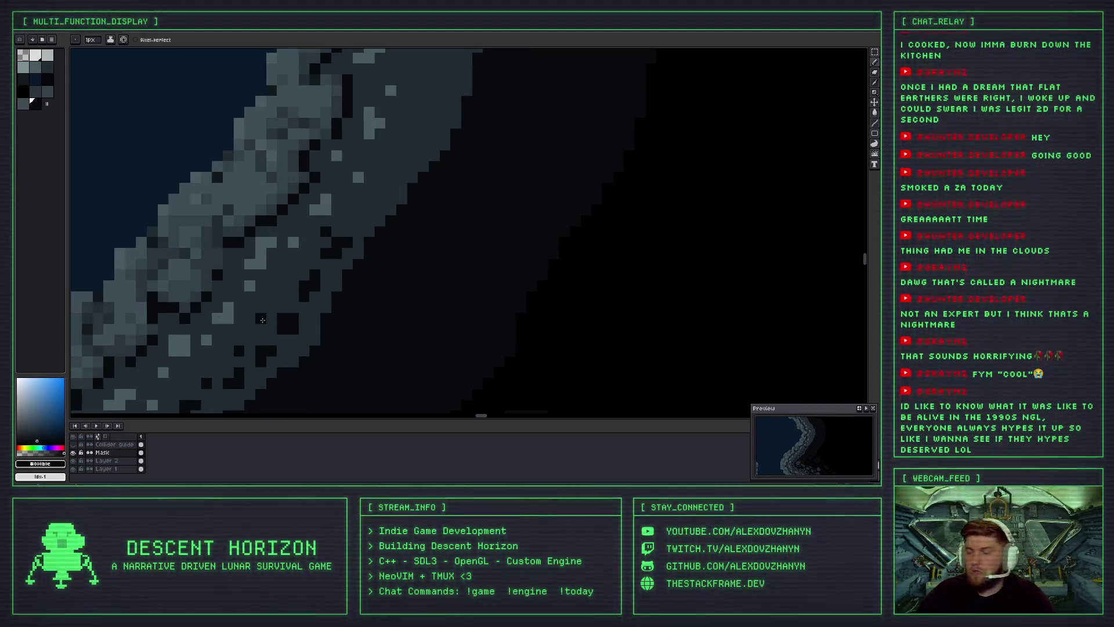
scroll(290, 287, down, 3)
key(ctrl+z)
scroll(287, 274, up, 2)
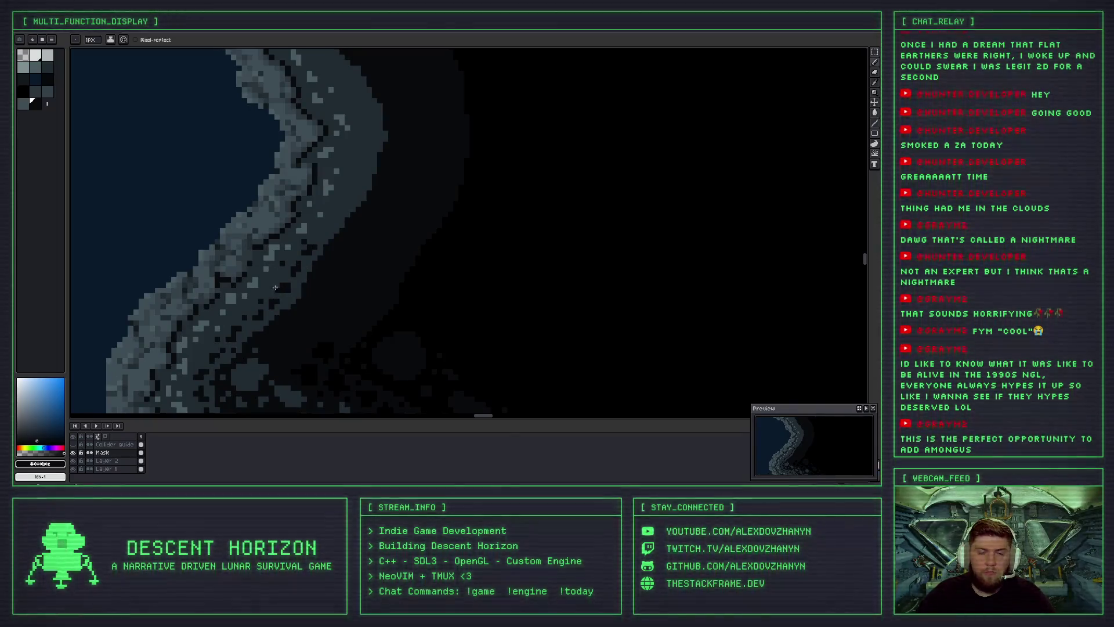
key(ctrl+z)
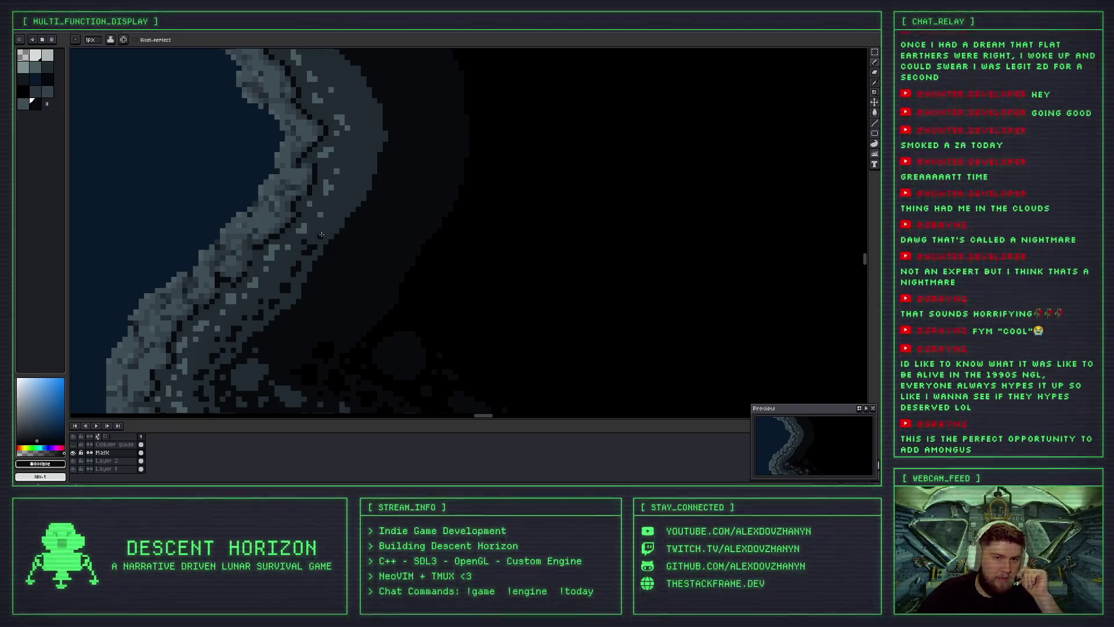
scroll(320, 234, up, 3)
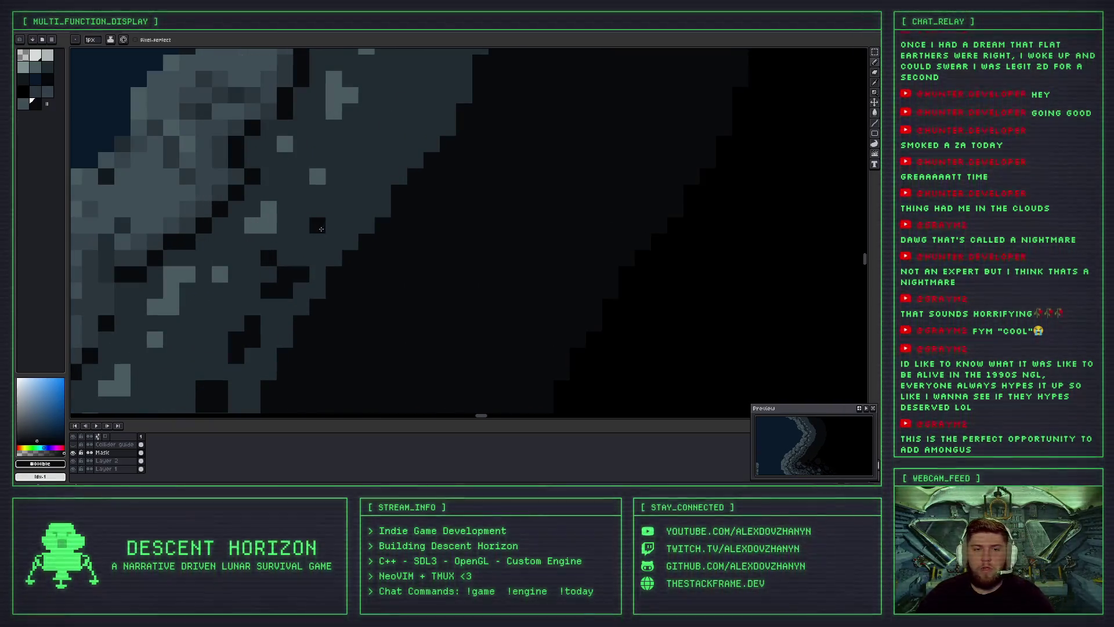
Draw a diagonal dark crack across the rim, then revert it.
drag(321, 228, 350, 196)
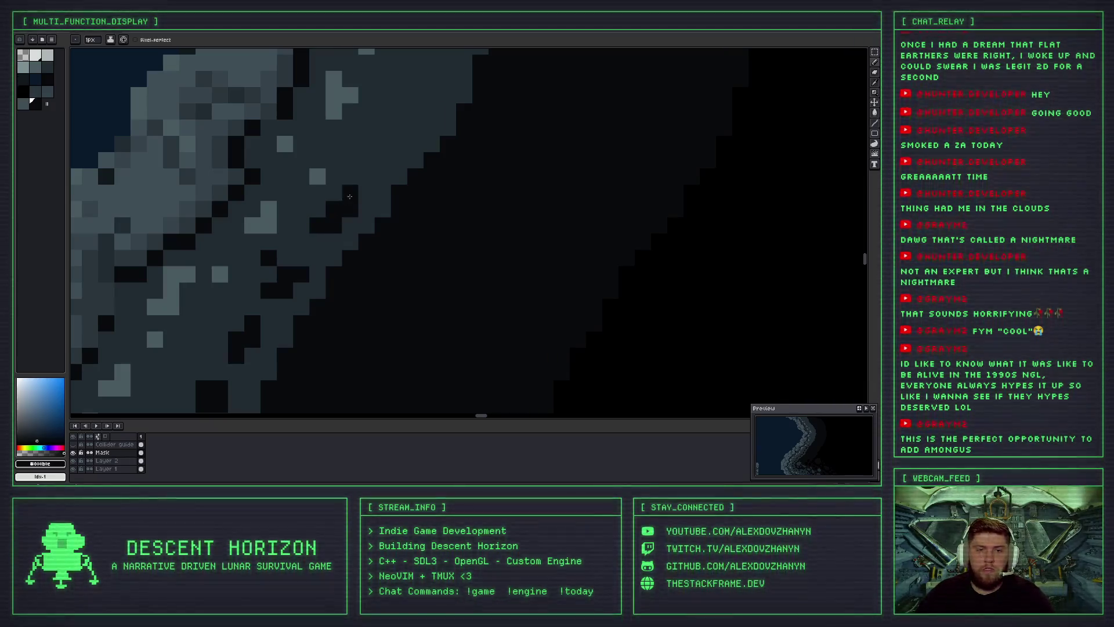
scroll(334, 268, down, 5)
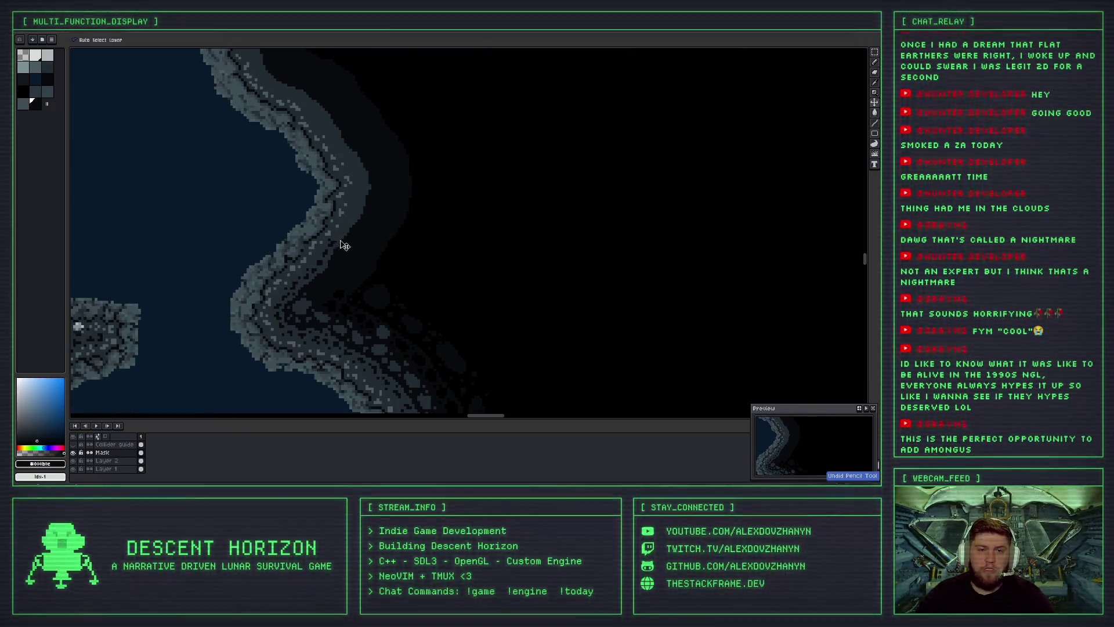
scroll(336, 250, up, 2)
scroll(347, 221, up, 2)
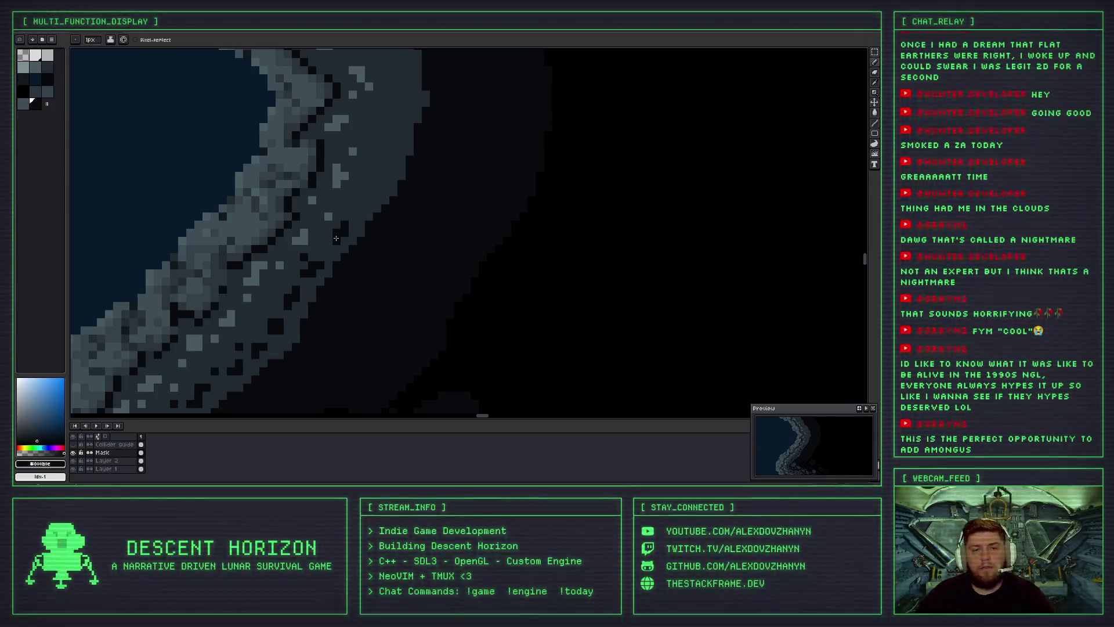
key(ctrl+z)
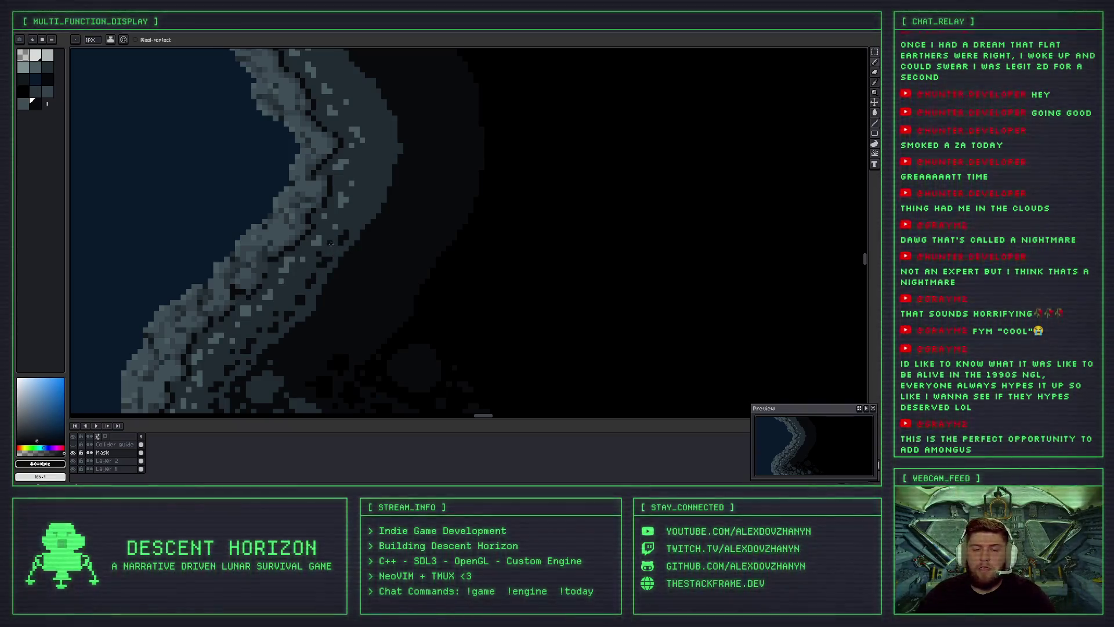
scroll(329, 272, down, 2)
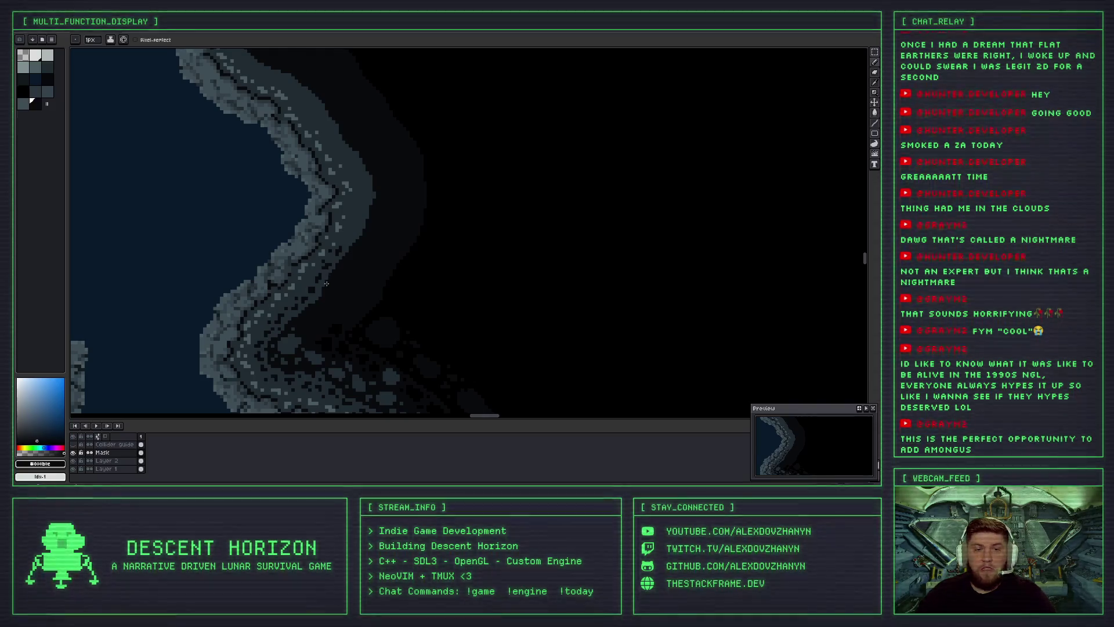
scroll(321, 275, up, 1)
scroll(321, 275, up, 2)
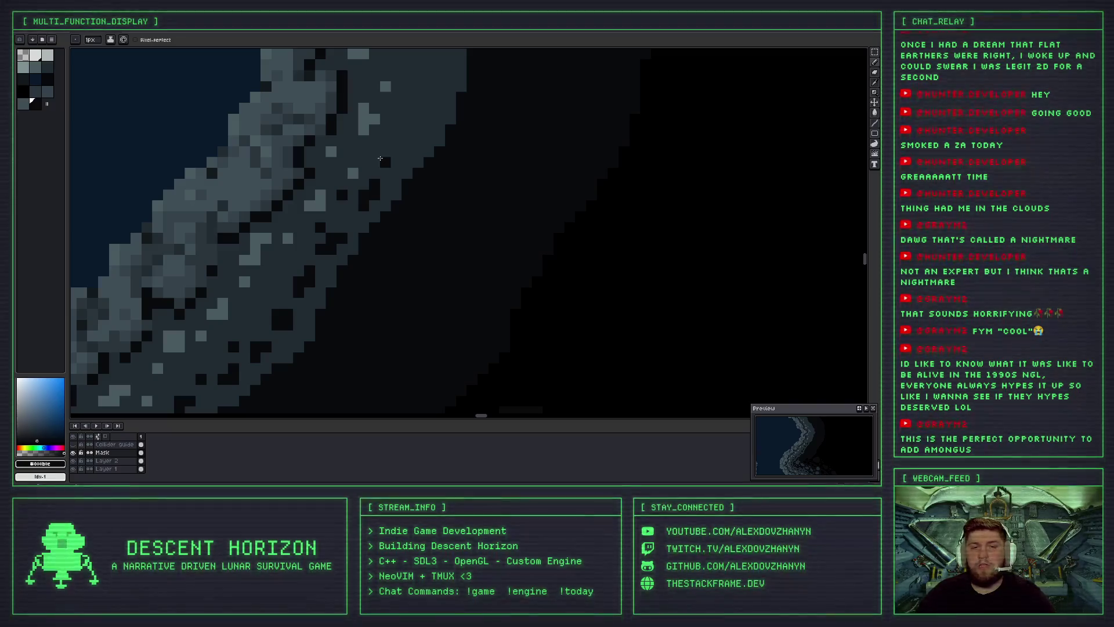
Paint a short near-black crack on the upper stretch of the rim.
drag(399, 147, 407, 200)
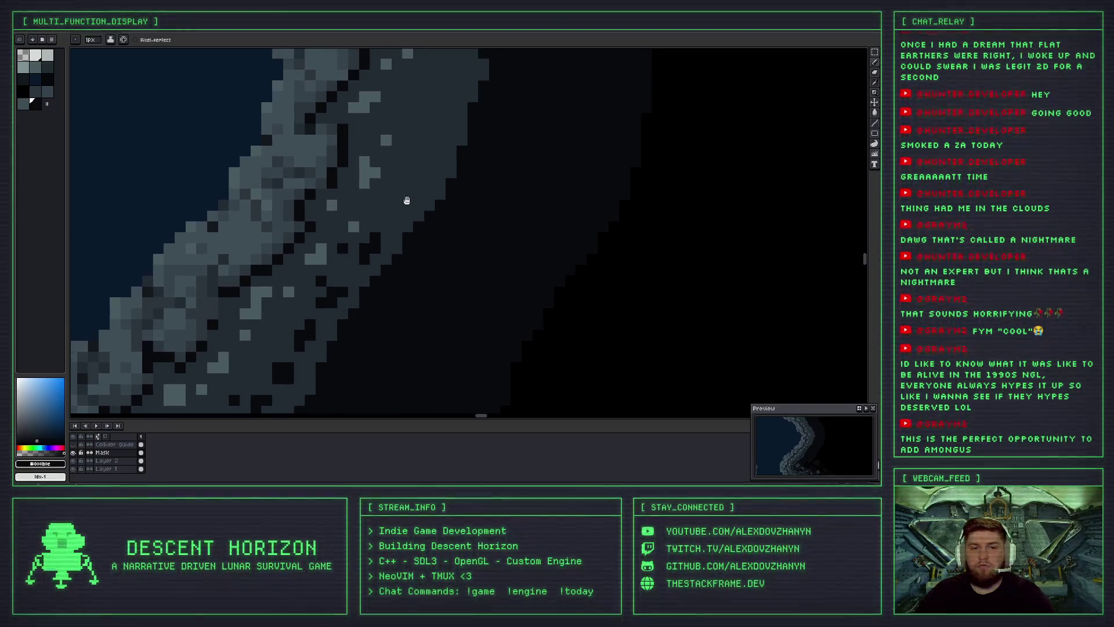
scroll(408, 207, down, 1)
scroll(405, 217, down, 1)
scroll(403, 229, down, 1)
scroll(400, 242, down, 2)
scroll(400, 242, up, 3)
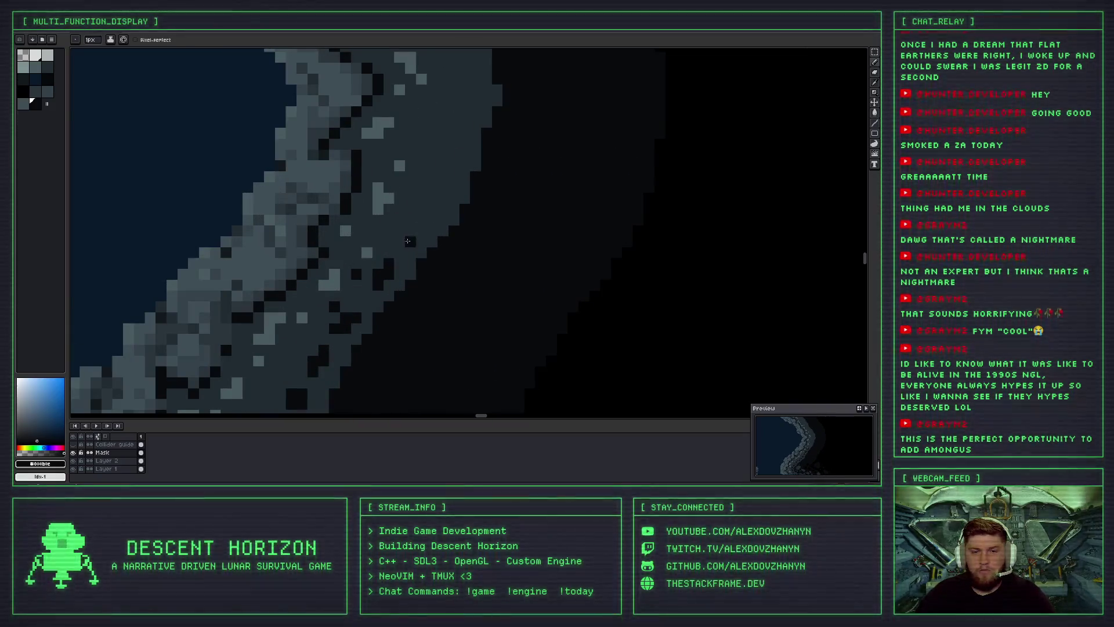
mouse_move(430, 229)
mouse_down()
mouse_move(413, 223)
mouse_move(396, 233)
mouse_up()
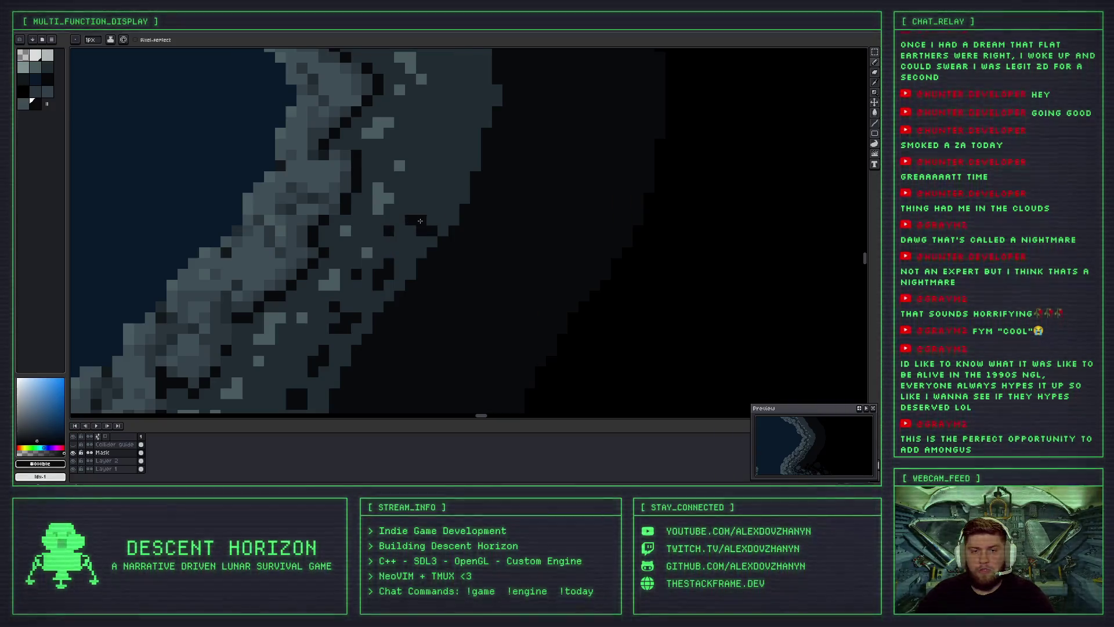
scroll(464, 234, down, 3)
scroll(469, 243, up, 3)
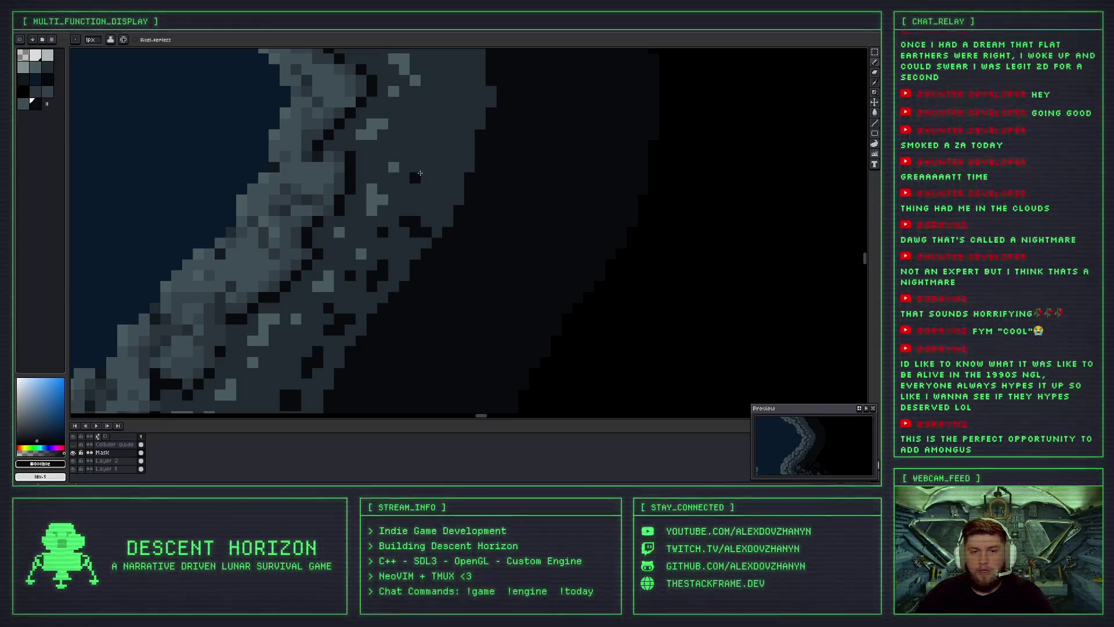
scroll(445, 209, down, 2)
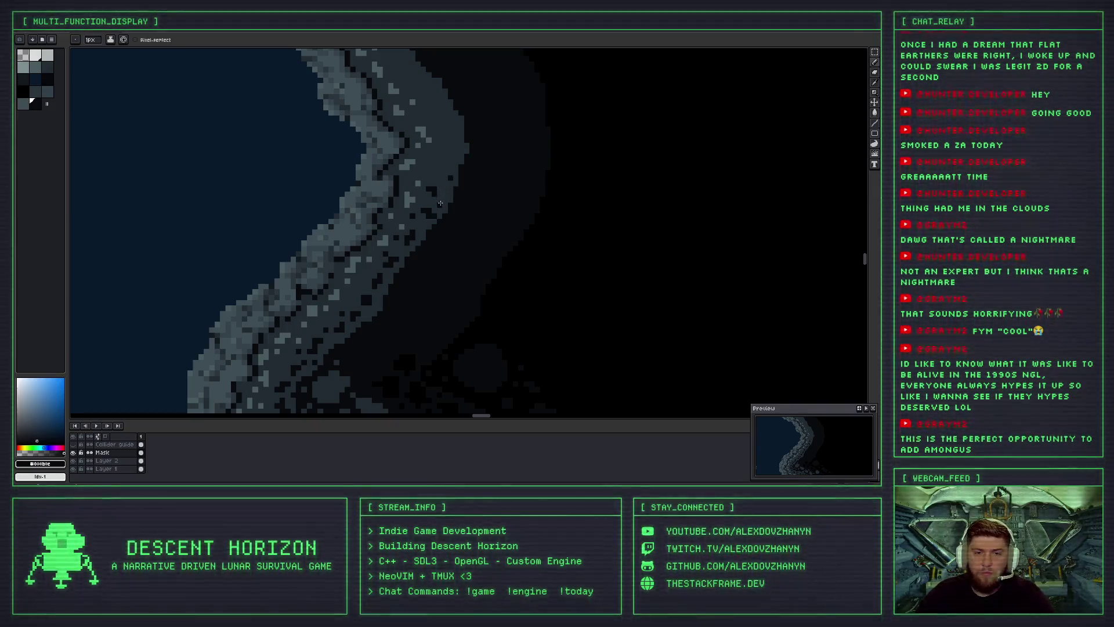
scroll(440, 213, down, 3)
Undo the last crack stroke at the bend of the ridge.
scroll(442, 203, up, 2)
scroll(444, 194, up, 1)
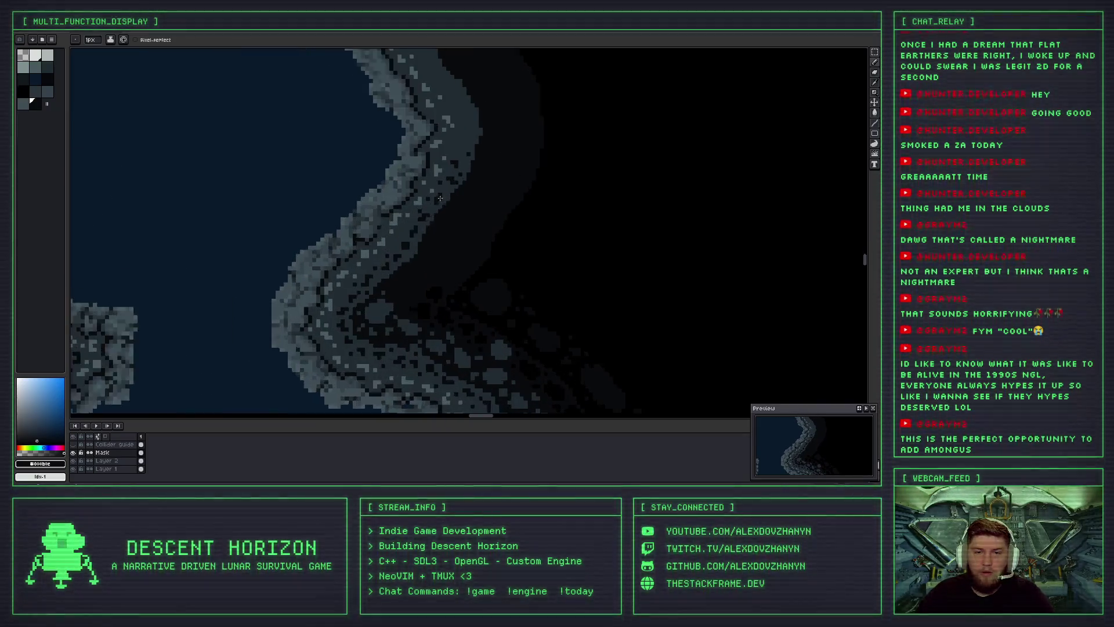
scroll(445, 186, up, 1)
drag(446, 187, 423, 201)
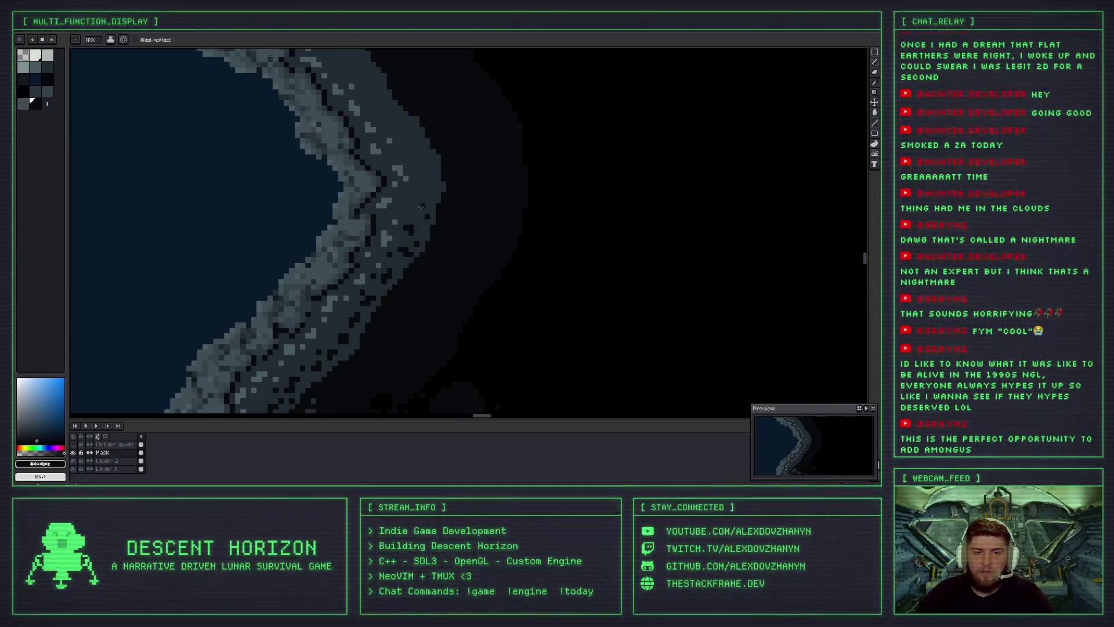
scroll(421, 208, up, 1)
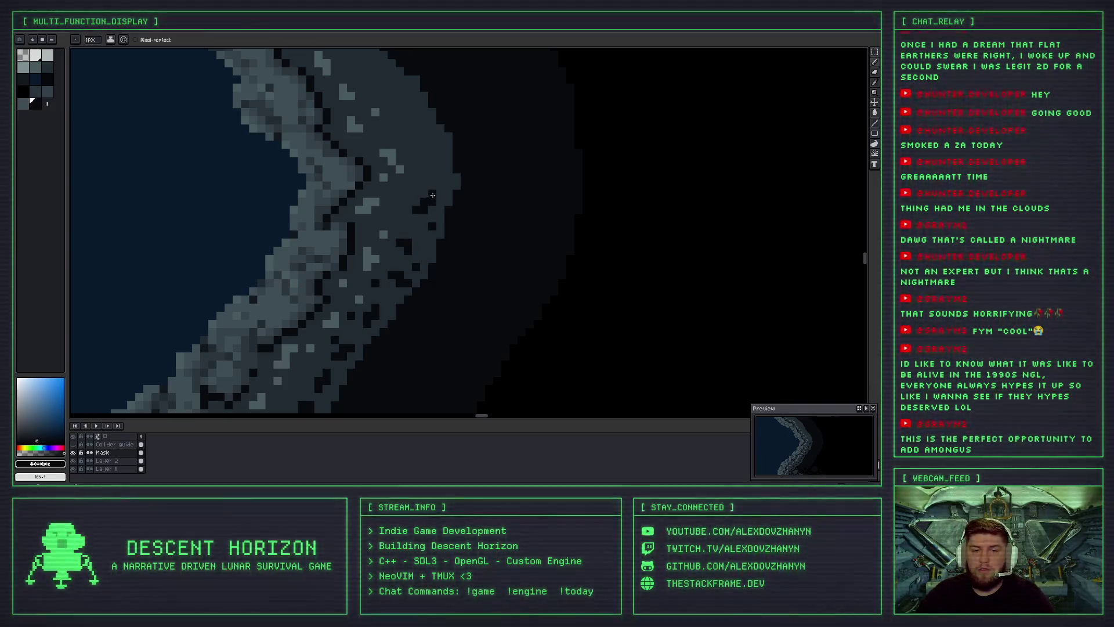
key(ctrl+z)
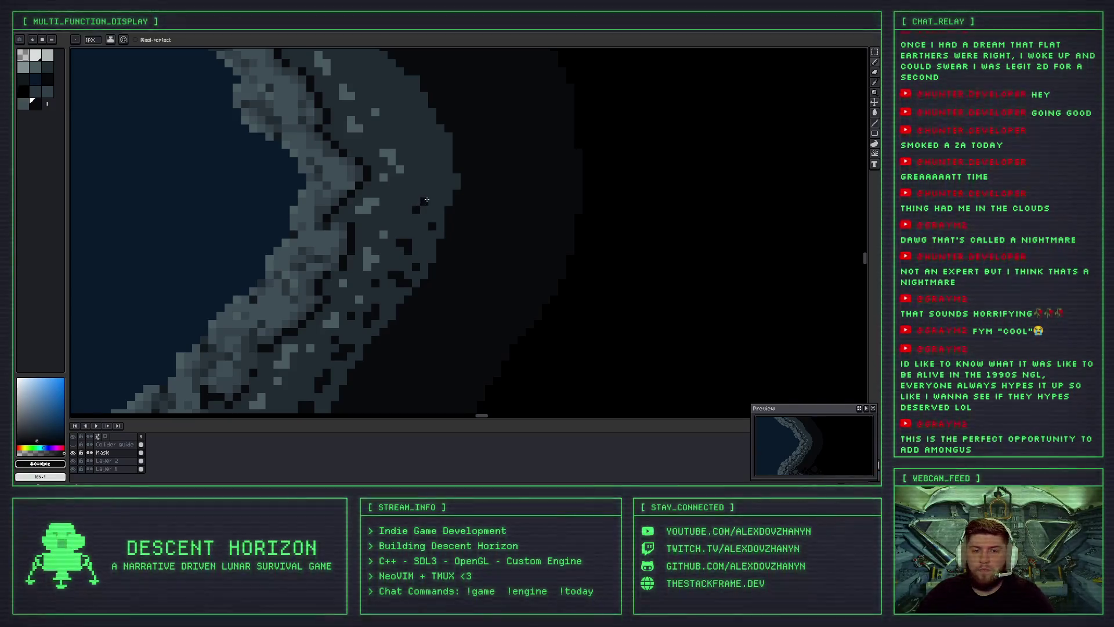
scroll(426, 225, down, 1)
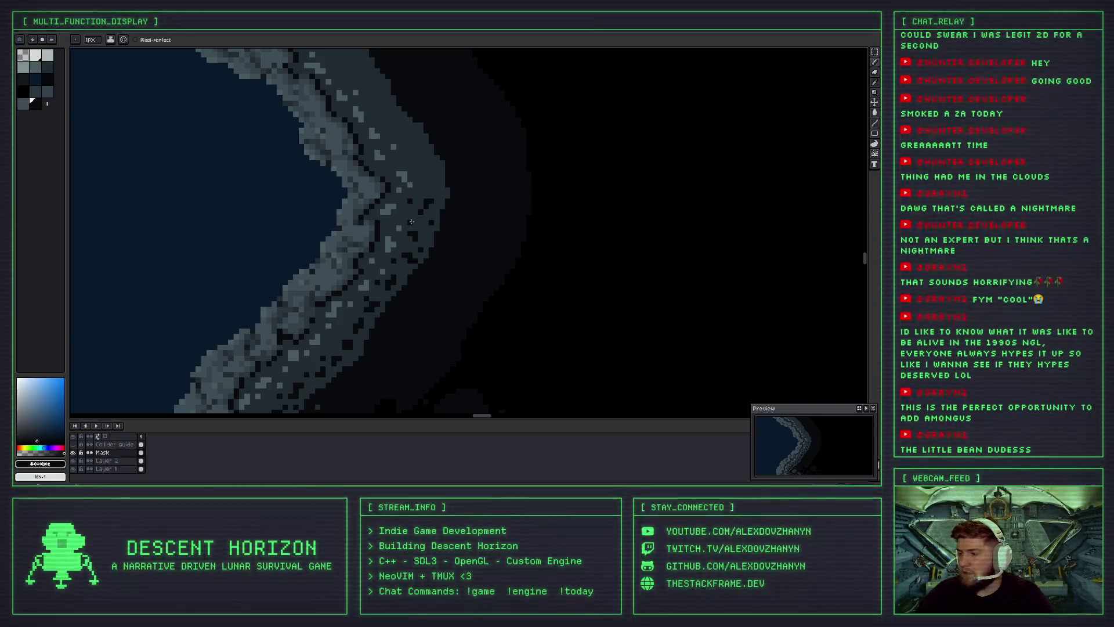
Paint a short vertical dark crack on the outer rim edge.
scroll(412, 221, up, 1)
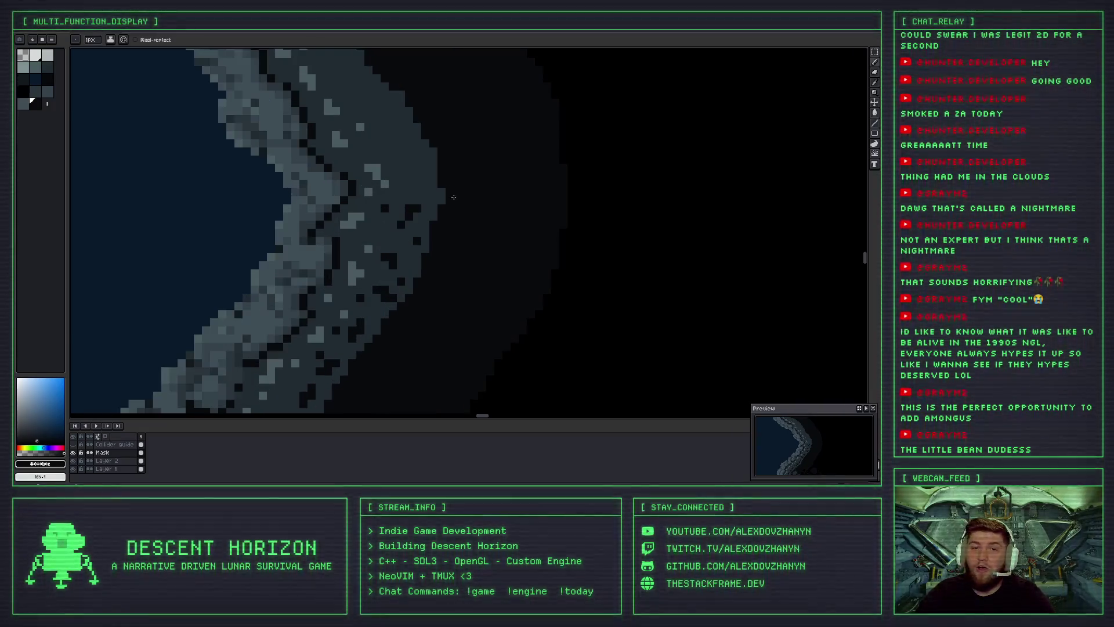
scroll(369, 192, up, 2)
scroll(372, 203, down, 1)
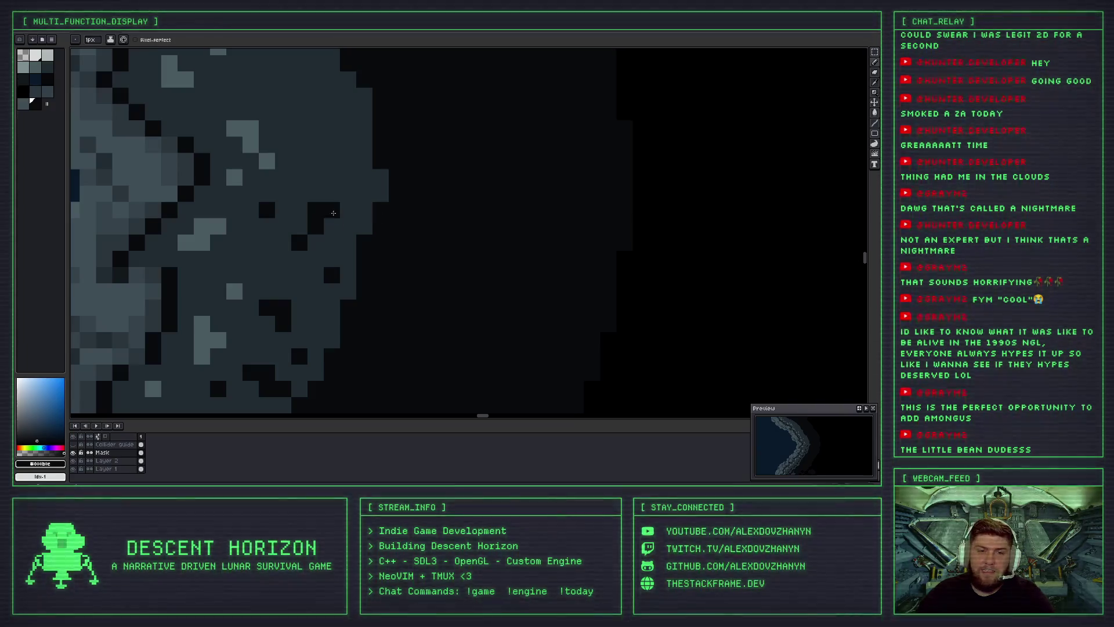
mouse_move(311, 161)
mouse_down()
mouse_move(332, 177)
mouse_move(299, 131)
mouse_move(348, 162)
mouse_move(340, 149)
mouse_up()
Remove the stray stroke beside the crack, undoing and redoing the last pencil stroke.
key(ctrl+z)
scroll(340, 150, down, 3)
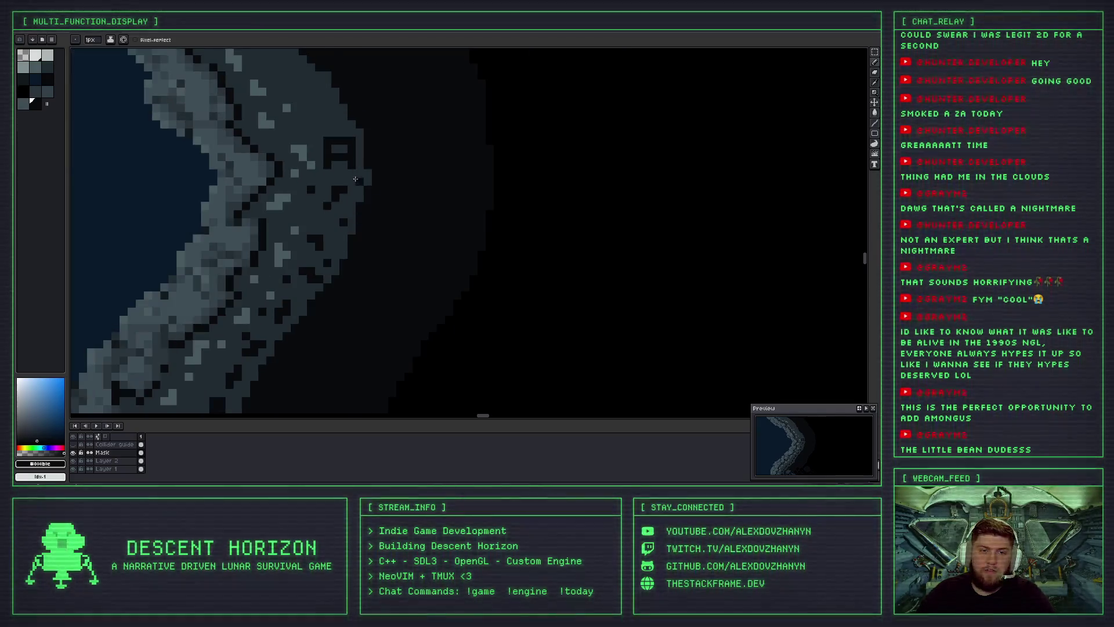
scroll(316, 110, up, 4)
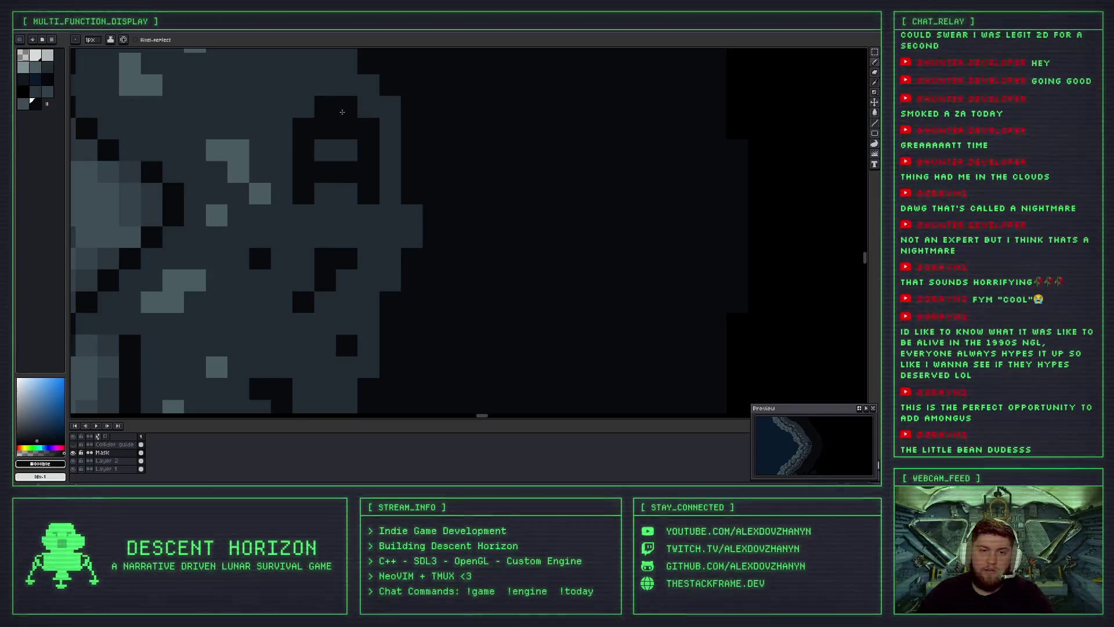
scroll(354, 264, down, 3)
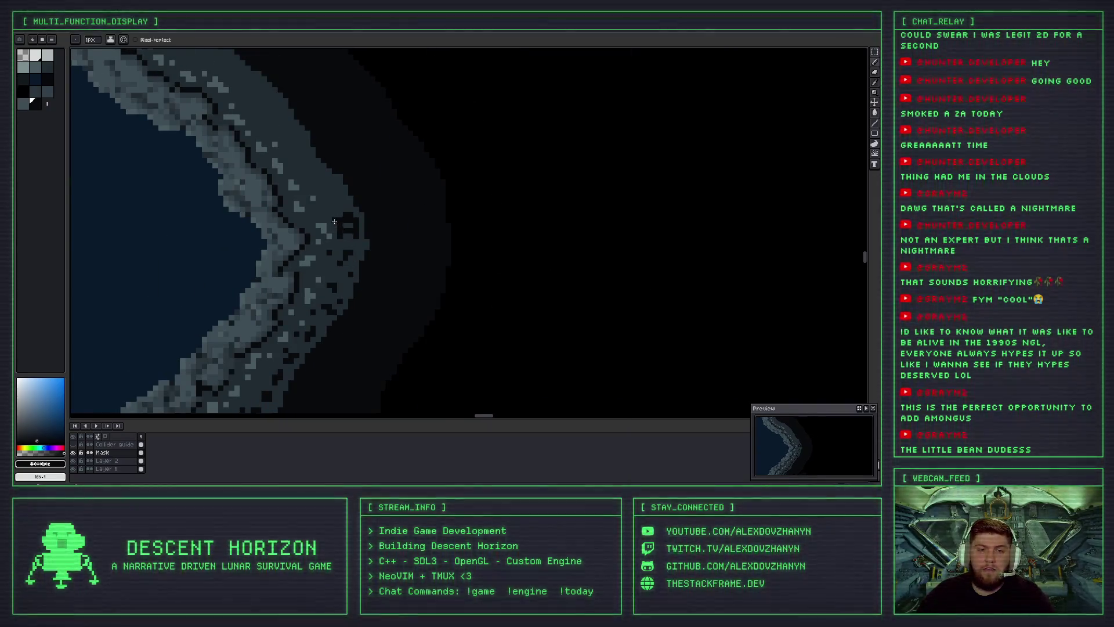
scroll(334, 221, up, 2)
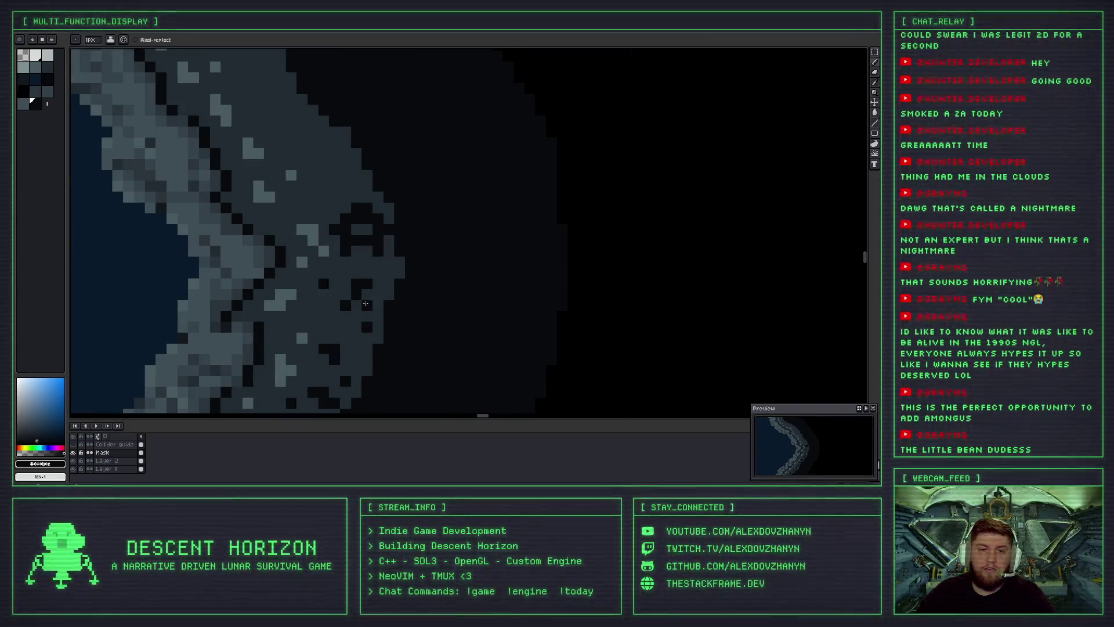
key(ctrl+z)
key(ctrl+z)
key(ctrl+z)
key(ctrl+z)
key(ctrl+z)
scroll(401, 270, down, 3)
key(ctrl+y)
Dot two dark crack pixels along the rocky rim.
scroll(400, 270, up, 2)
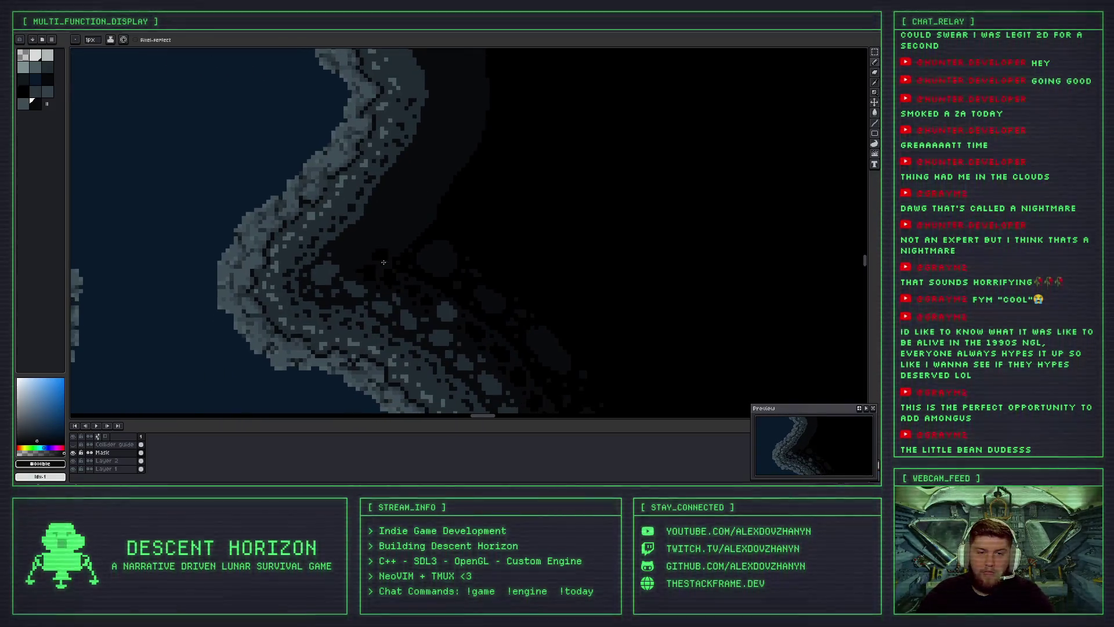
scroll(435, 257, up, 1)
scroll(332, 257, up, 1)
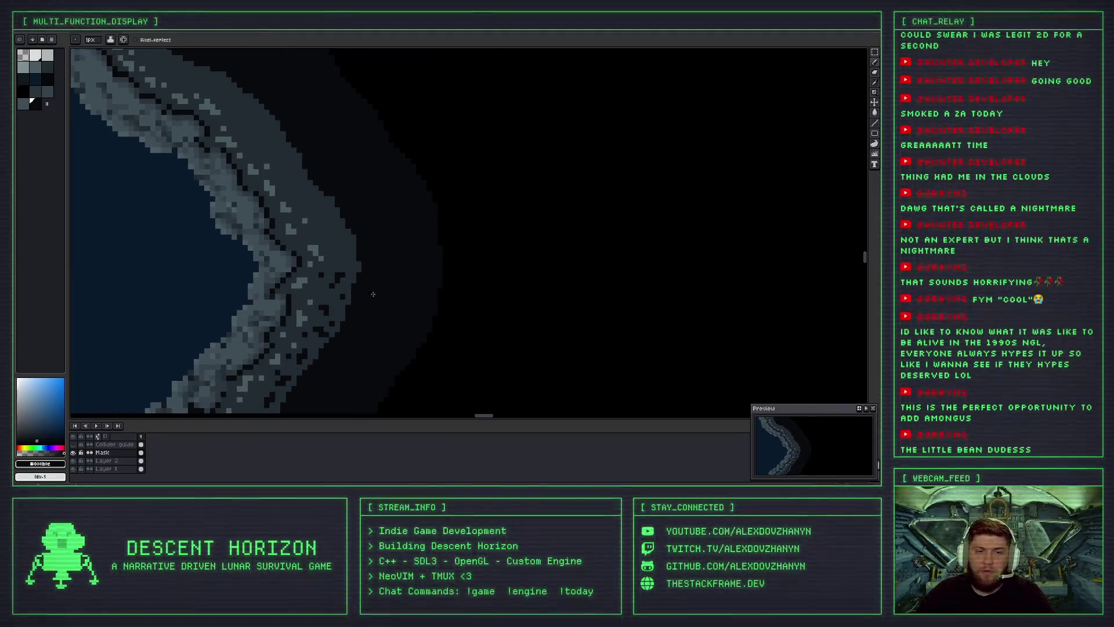
scroll(333, 257, up, 1)
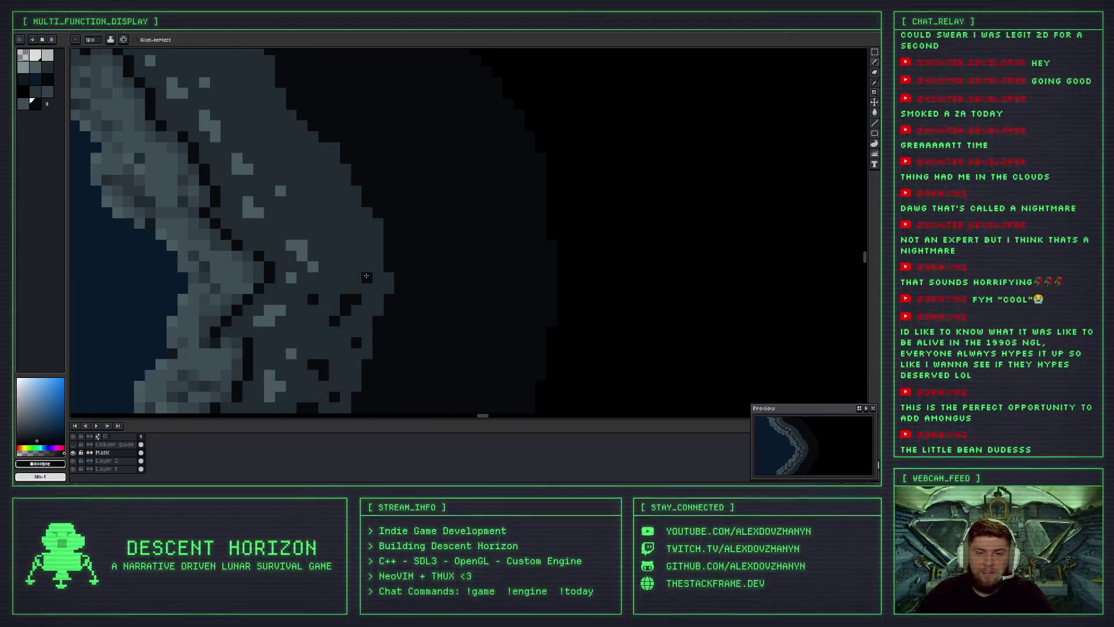
click(347, 244)
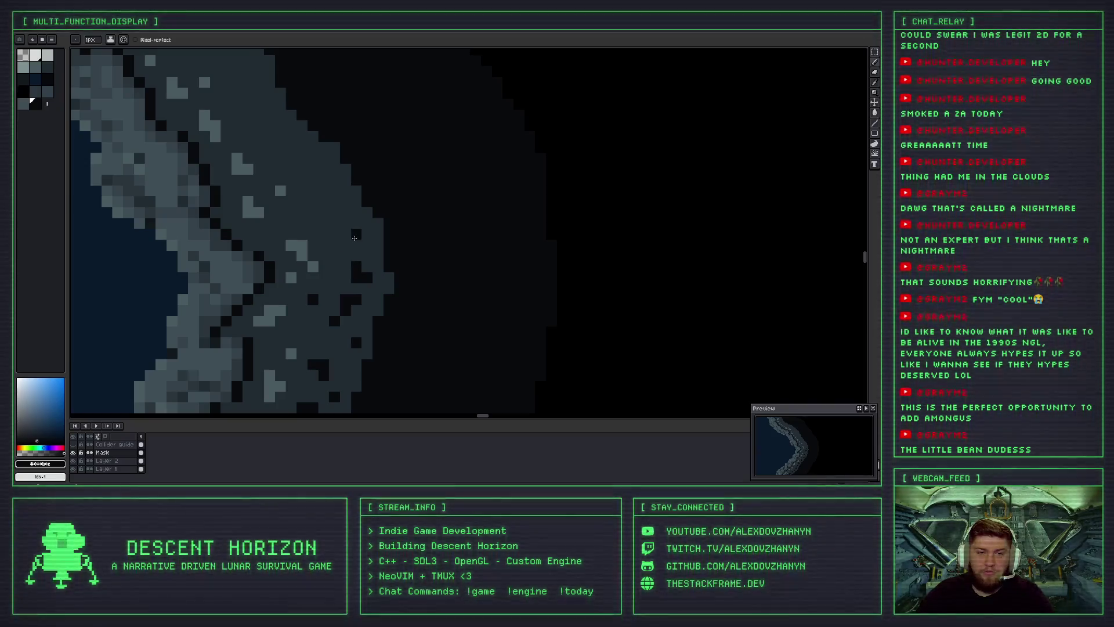
click(362, 234)
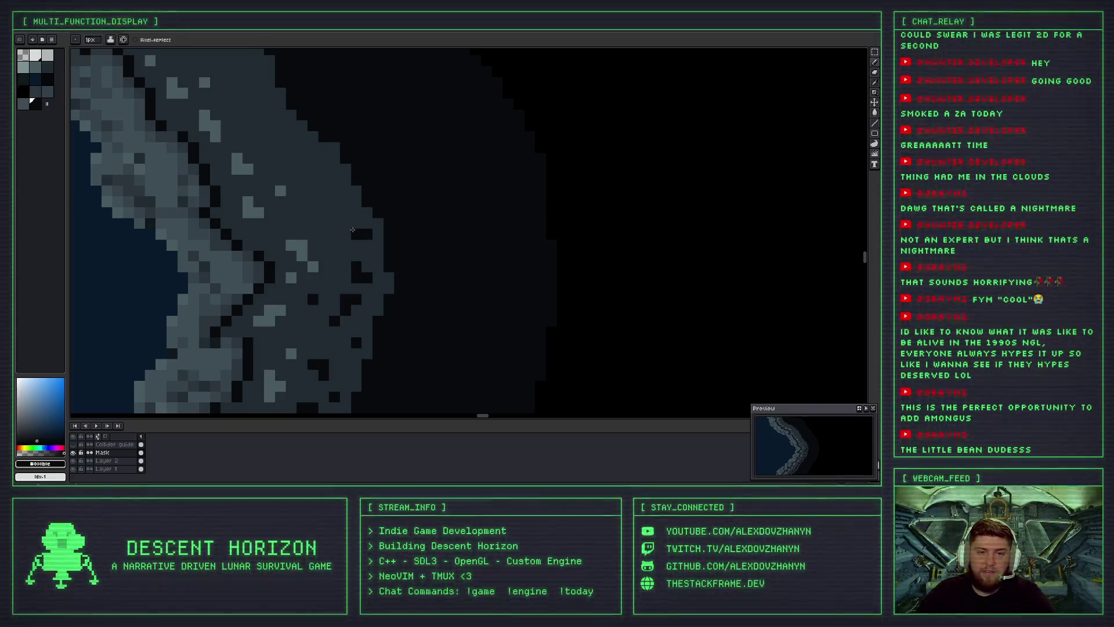
scroll(354, 275, down, 1)
scroll(351, 271, down, 1)
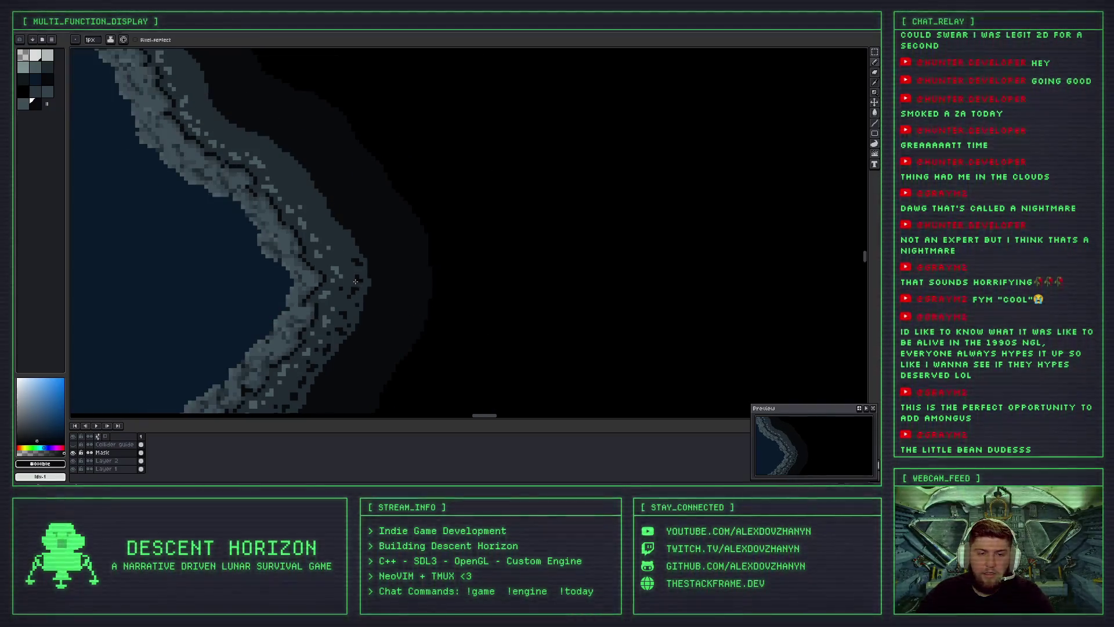
Undo the last dark pixel, leaving a single near-black pit on the rim edge.
scroll(342, 244, up, 1)
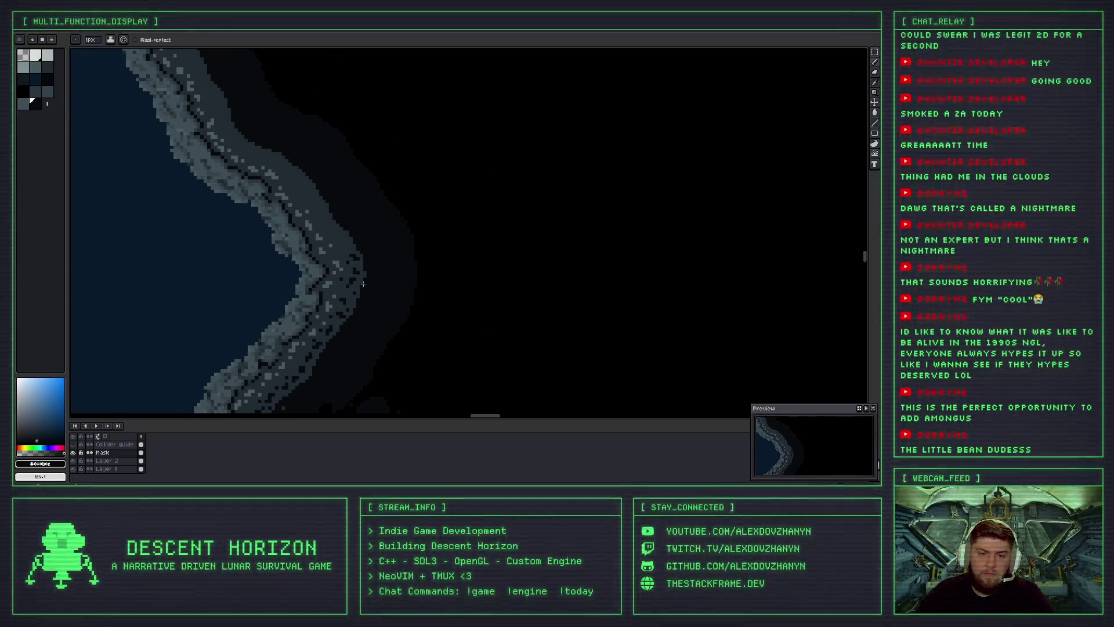
scroll(339, 235, up, 1)
scroll(335, 225, up, 1)
scroll(331, 213, up, 1)
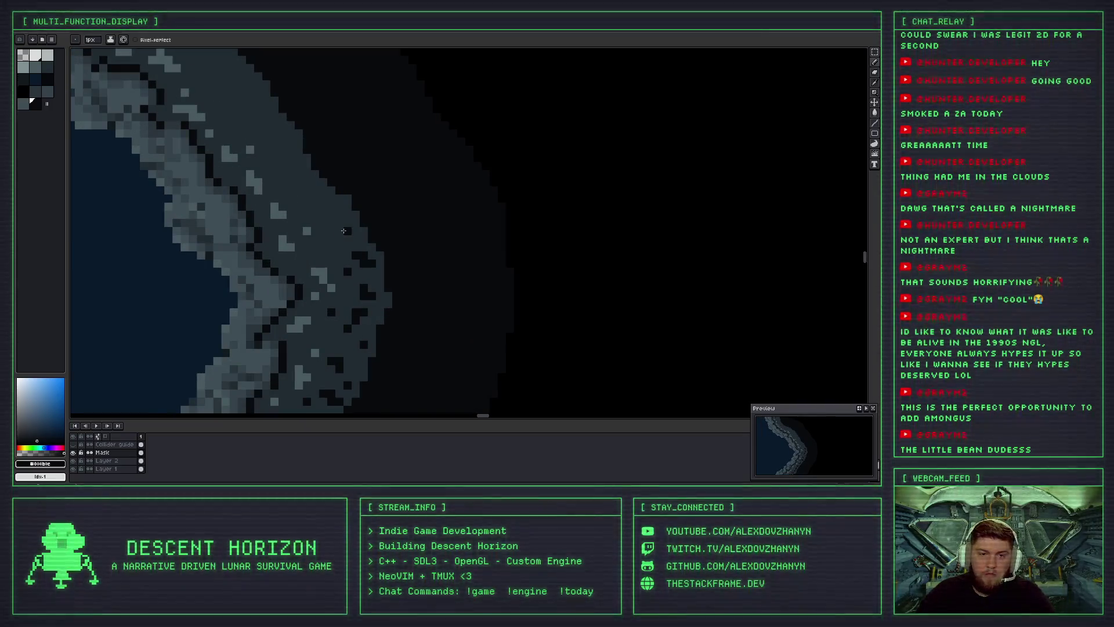
key(ctrl+z)
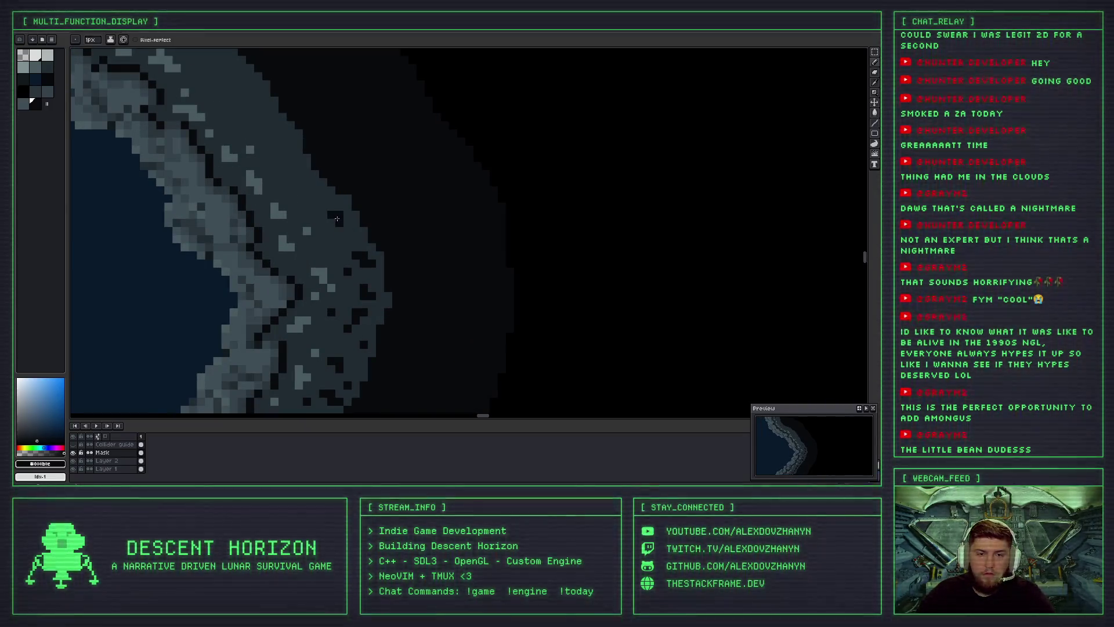
scroll(344, 229, down, 3)
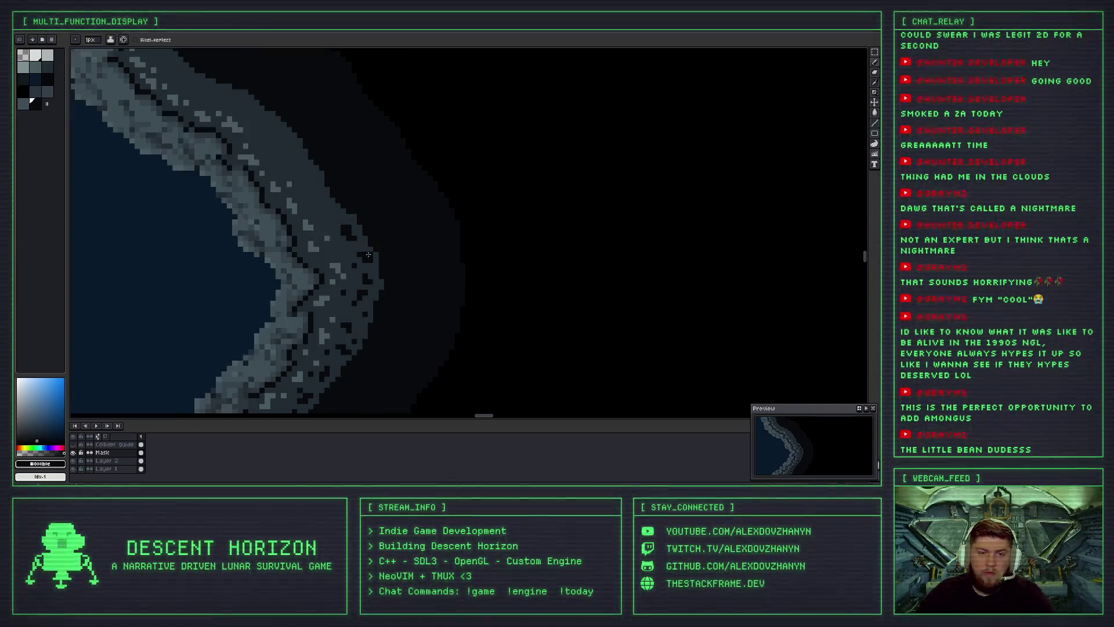
scroll(350, 249, up, 3)
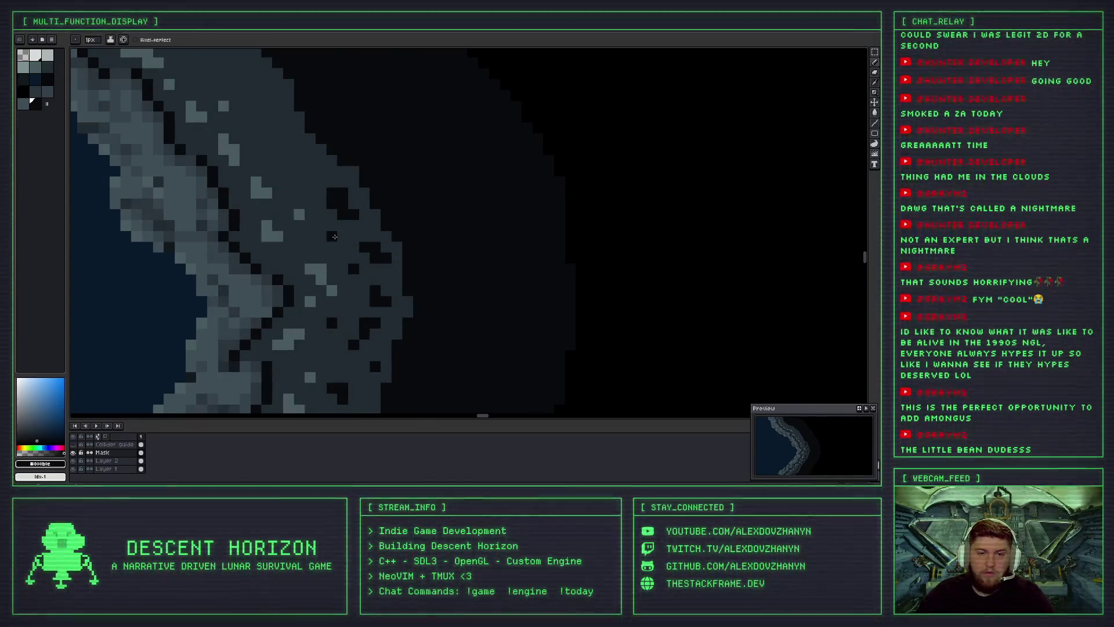
scroll(342, 256, down, 3)
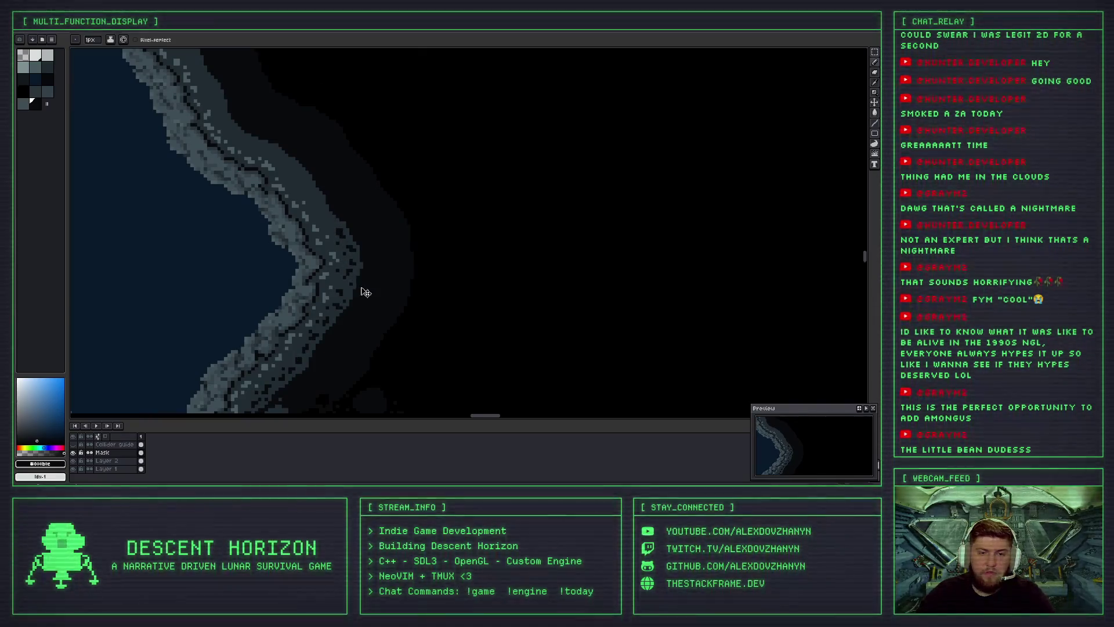
scroll(360, 293, up, 3)
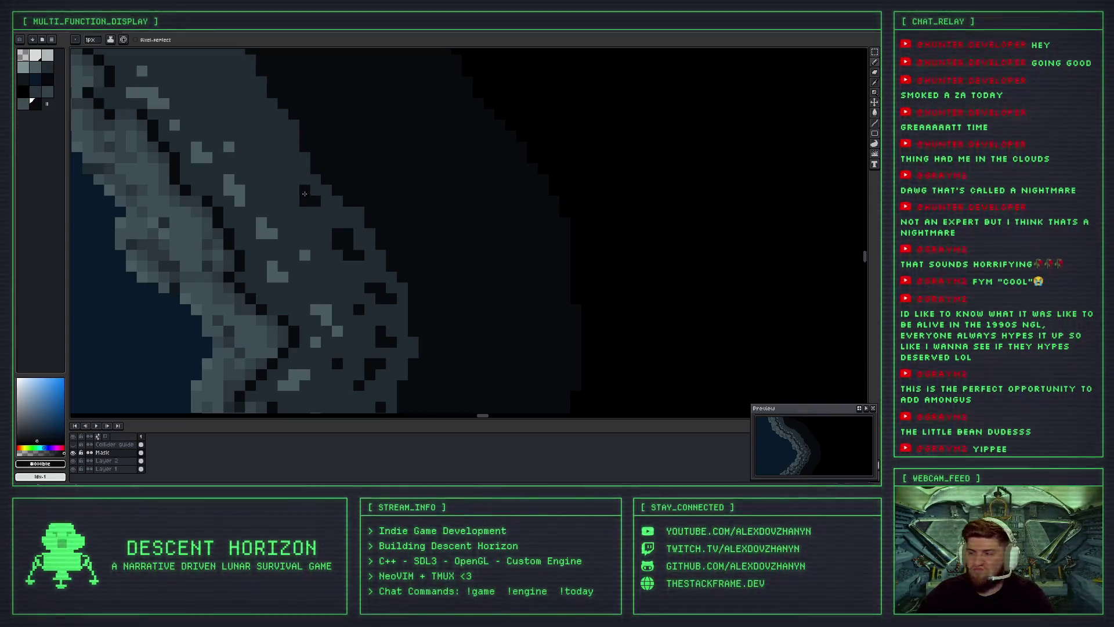
scroll(303, 188, down, 2)
scroll(401, 171, up, 4)
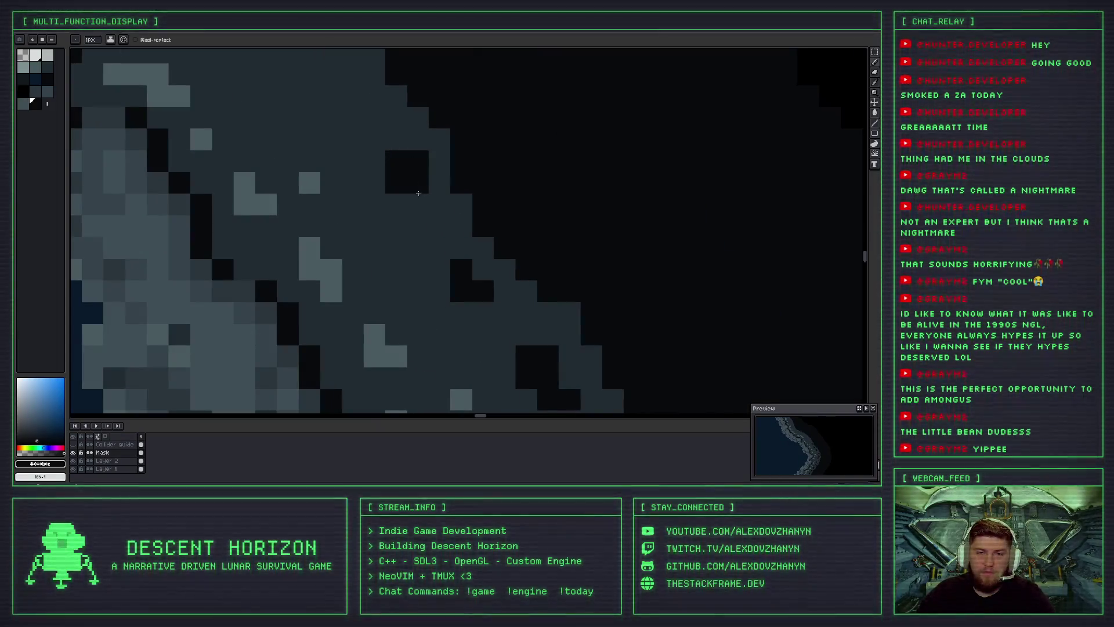
scroll(467, 266, down, 4)
scroll(459, 244, down, 2)
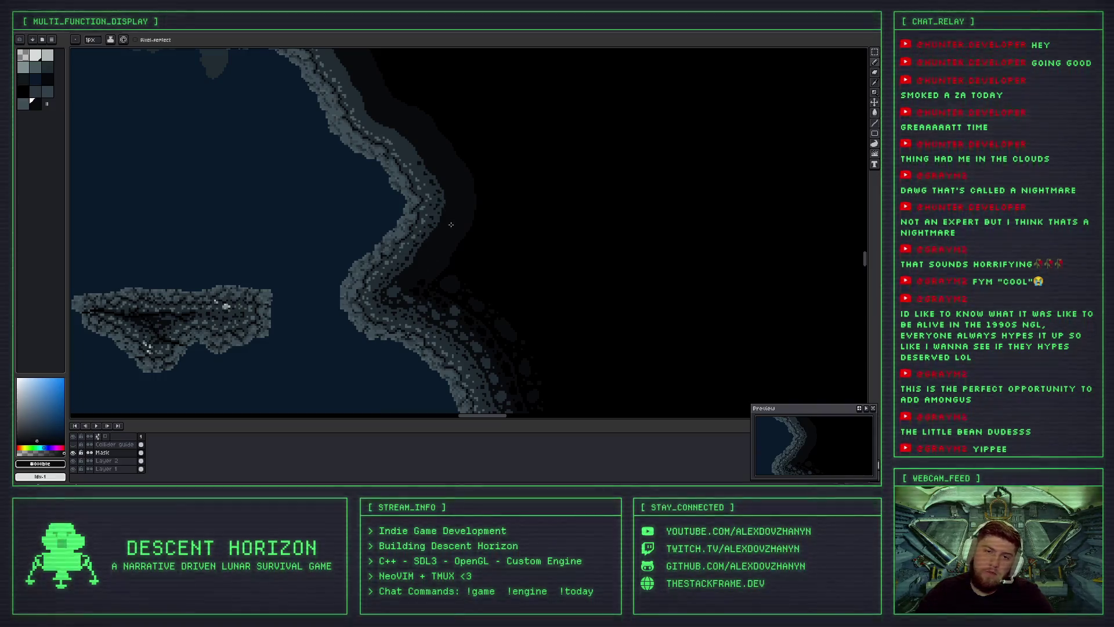
scroll(450, 267, down, 1)
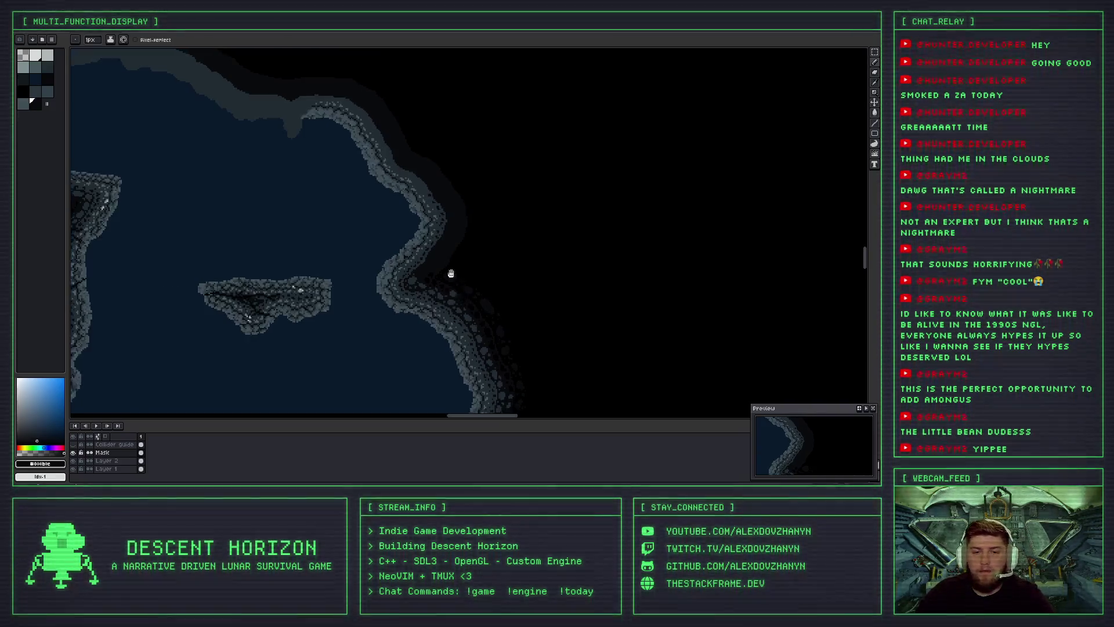
drag(450, 273, 418, 191)
scroll(448, 229, up, 2)
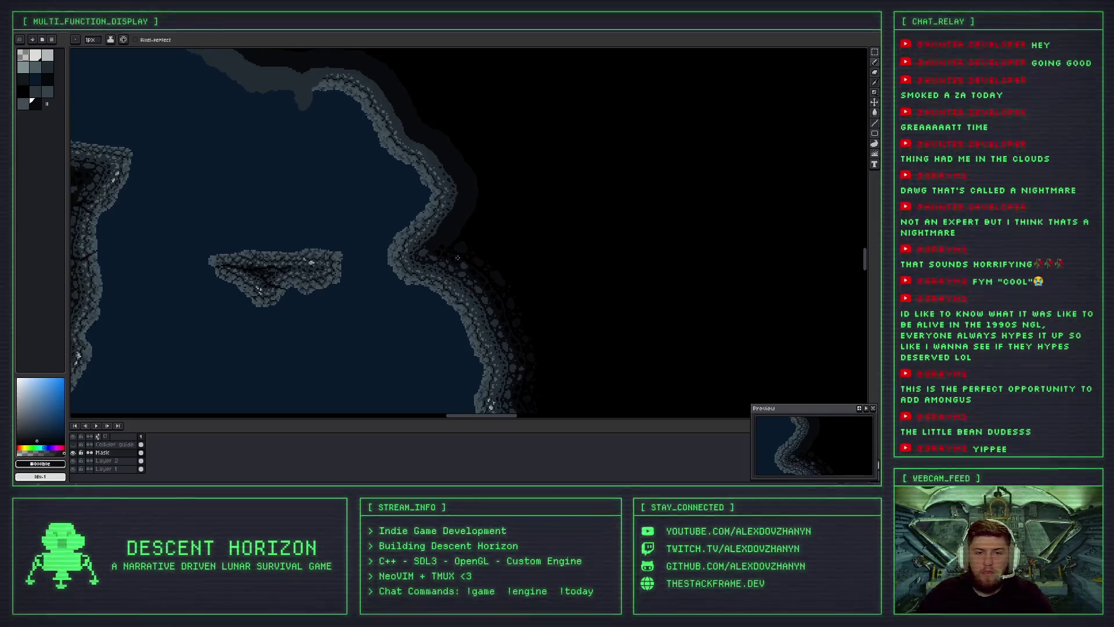
scroll(447, 257, up, 2)
scroll(446, 257, up, 1)
scroll(447, 258, up, 2)
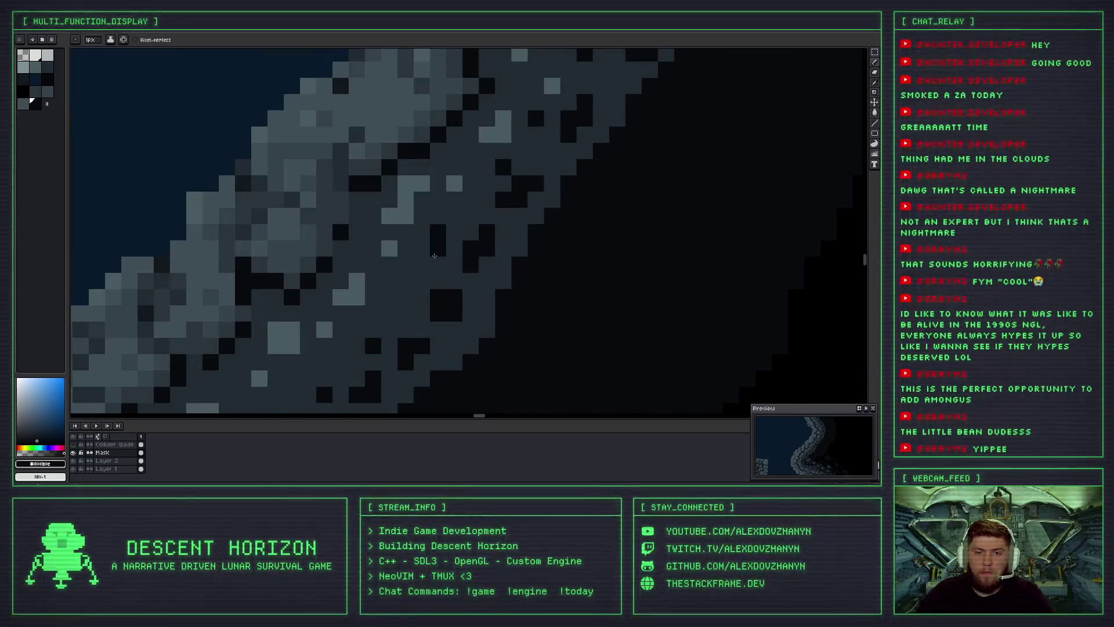
scroll(458, 279, down, 1)
scroll(475, 268, down, 1)
scroll(458, 252, up, 2)
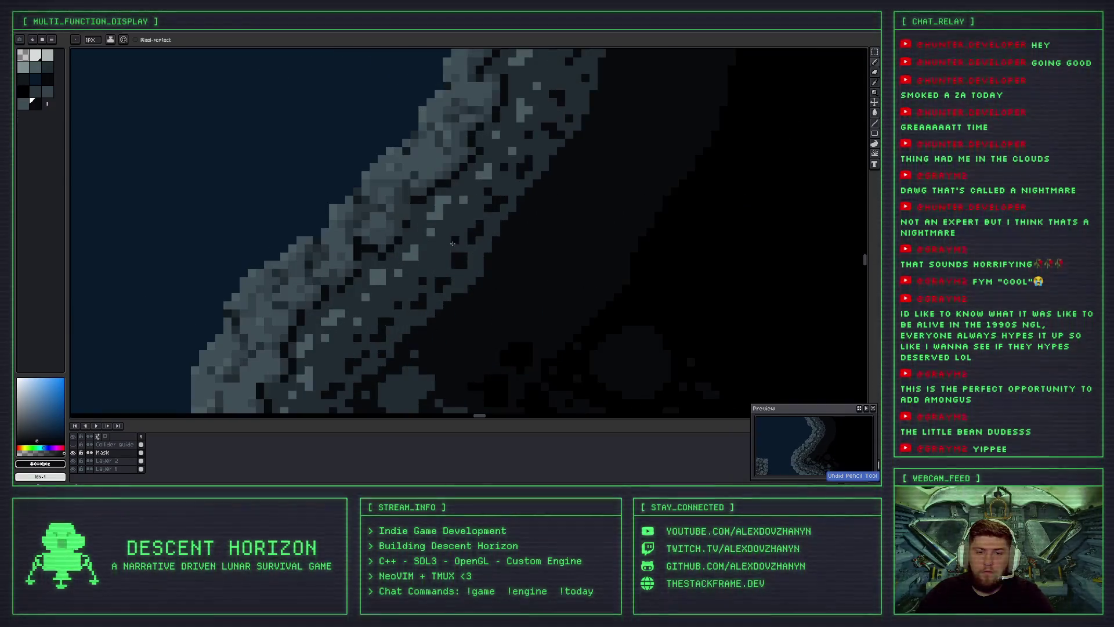
scroll(439, 250, down, 2)
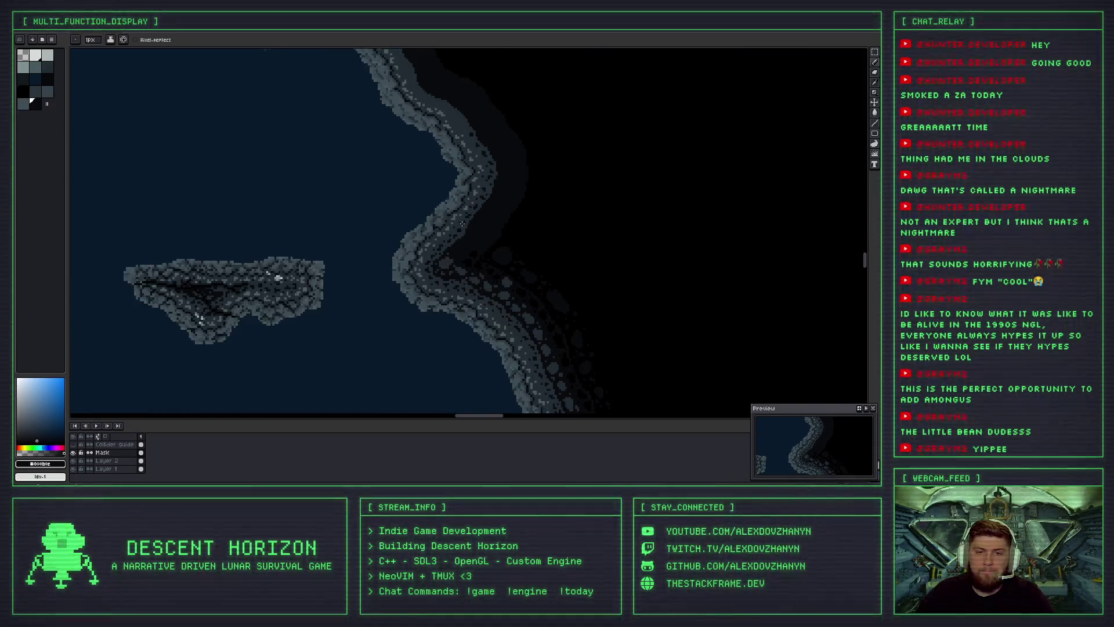
scroll(458, 238, up, 1)
scroll(446, 220, up, 1)
scroll(447, 240, up, 1)
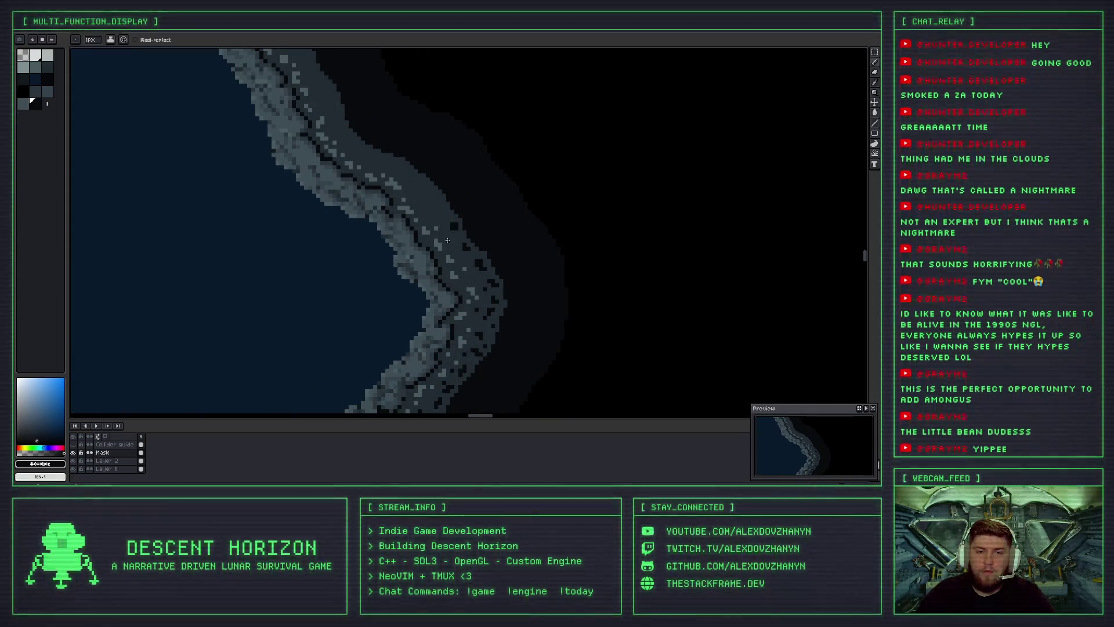
scroll(446, 242, up, 1)
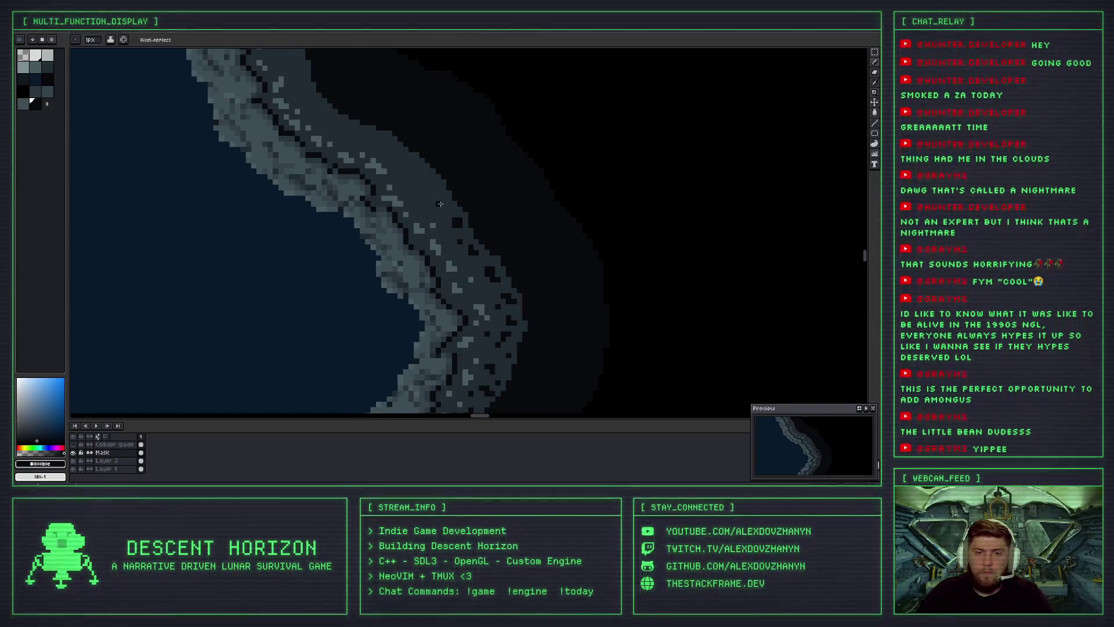
Repaint a dark rim spot with lighter rock colour and try a short crack, then undo it.
scroll(429, 193, up, 1)
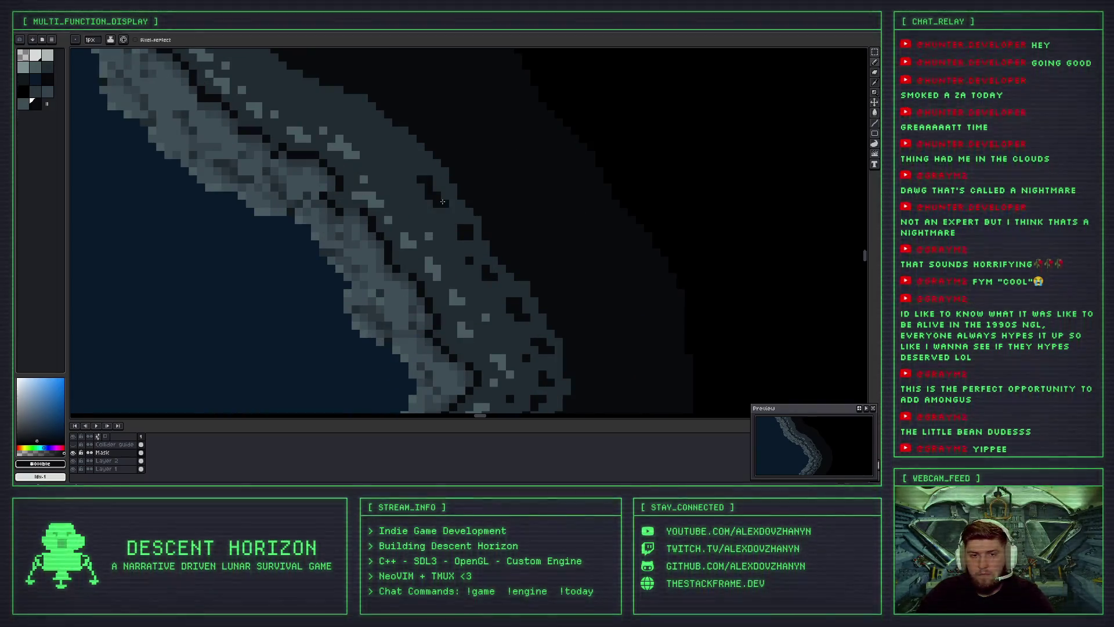
drag(438, 196, 430, 188)
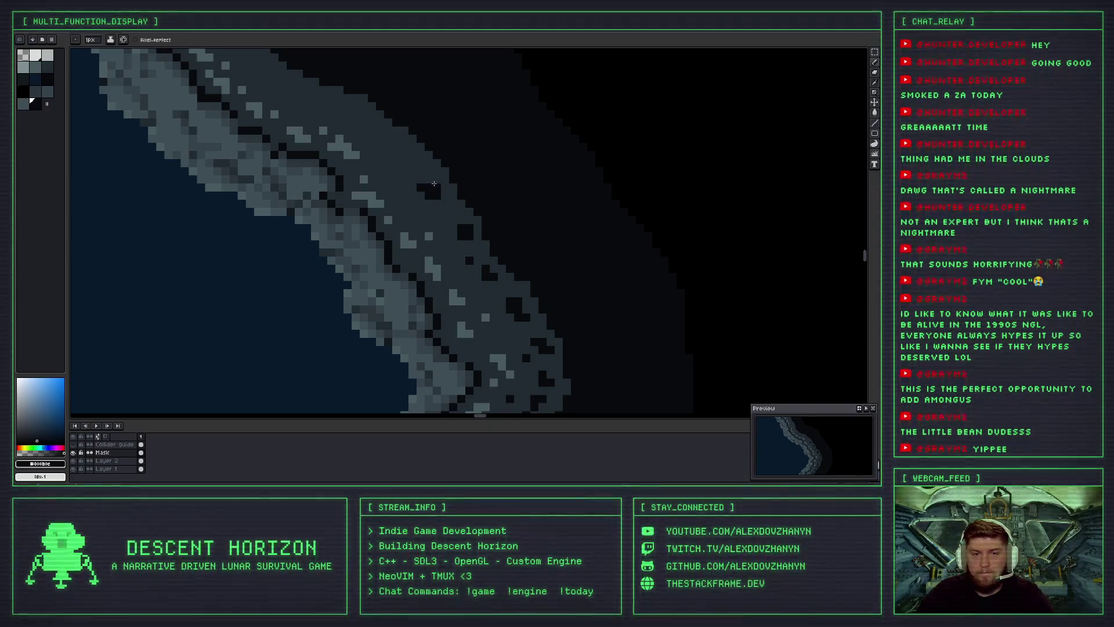
key(z)
key(b)
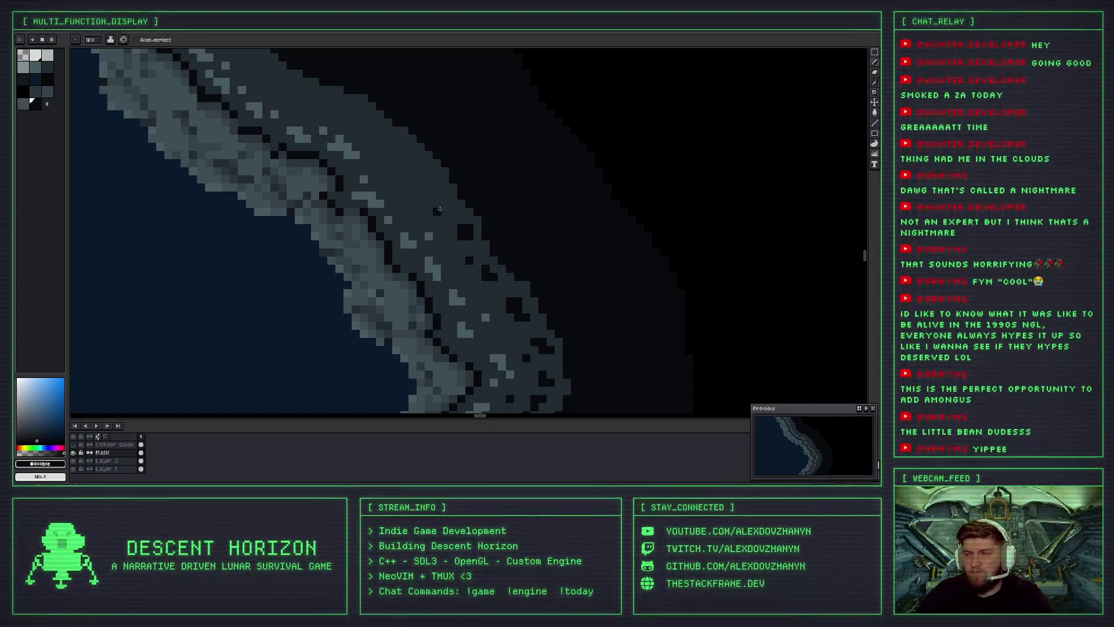
drag(439, 208, 424, 181)
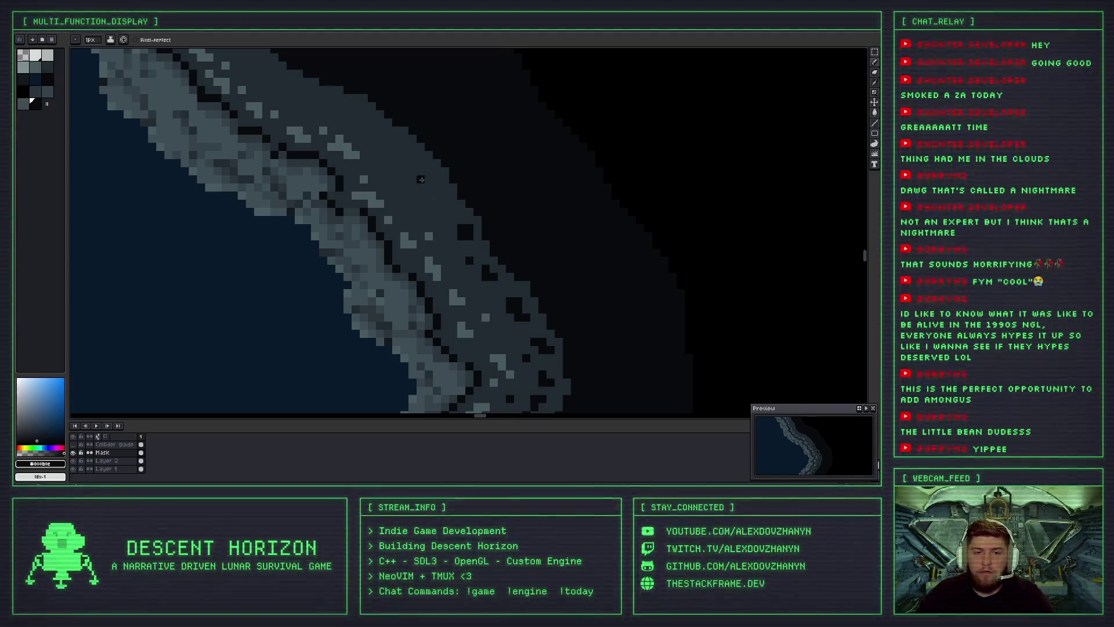
key(ctrl+z)
Place a diagonal chain of dark crack pixels running up-left along the rim.
click(433, 207)
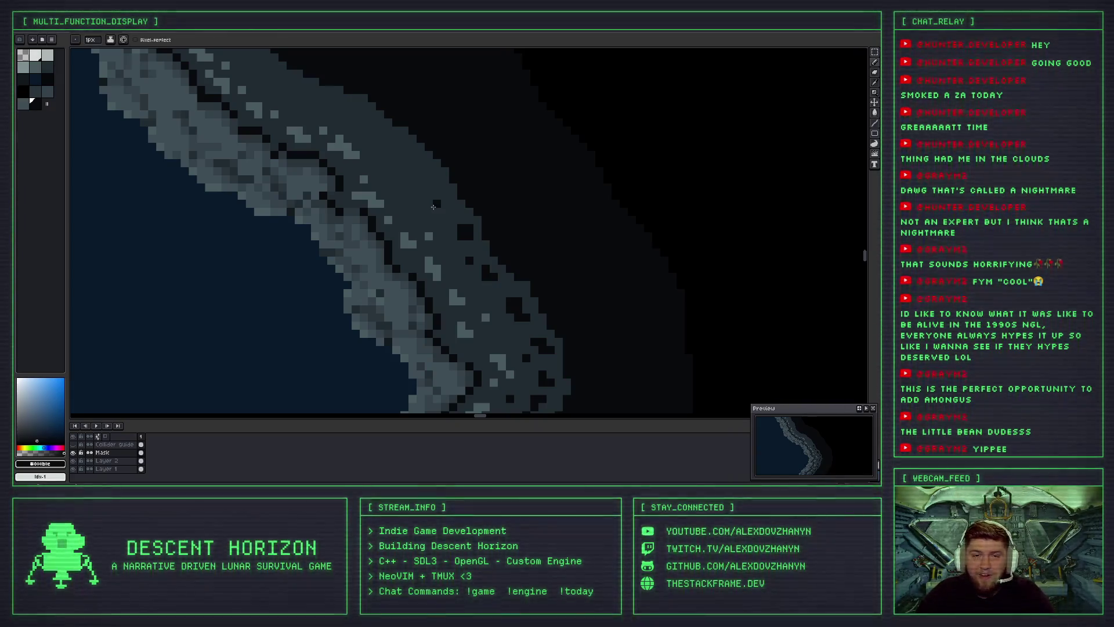
drag(428, 204, 458, 246)
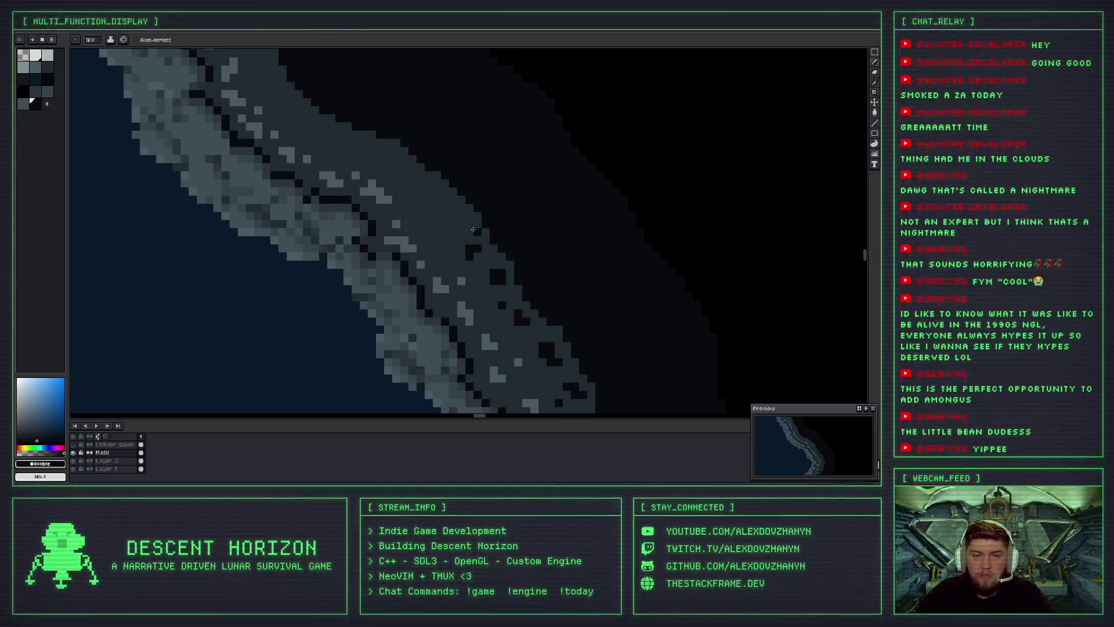
scroll(474, 227, up, 1)
click(456, 226)
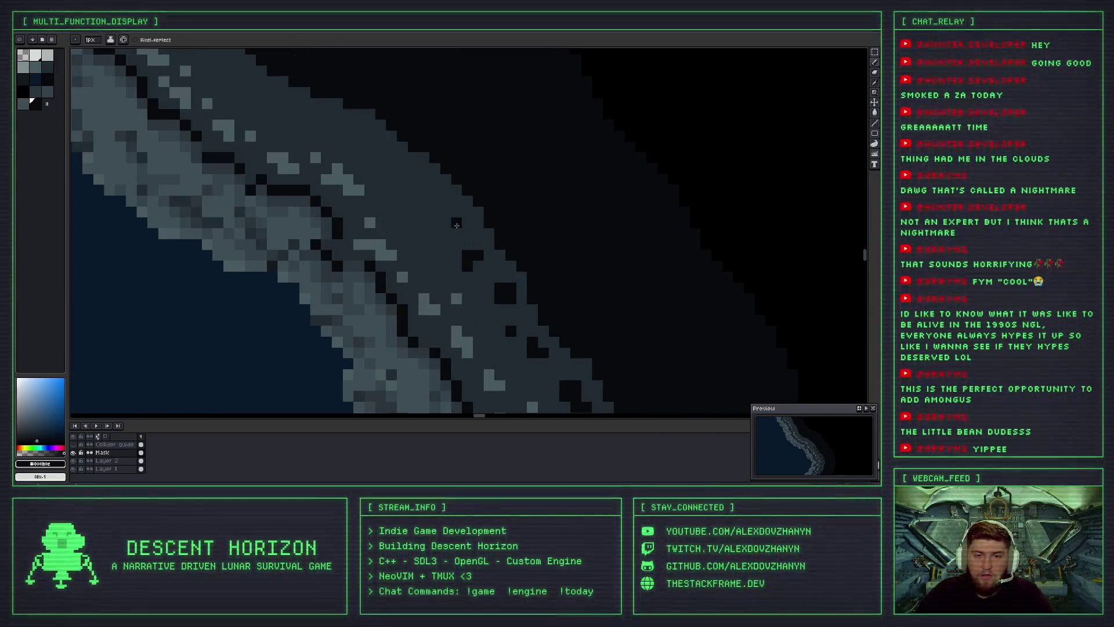
click(446, 213)
click(438, 212)
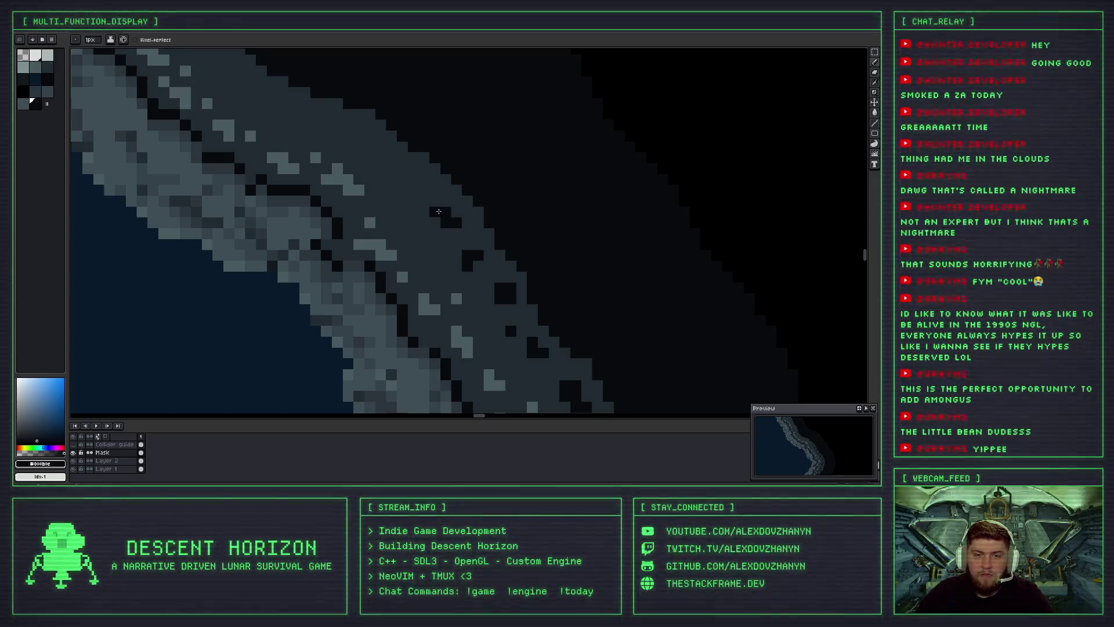
click(420, 179)
click(417, 174)
click(417, 168)
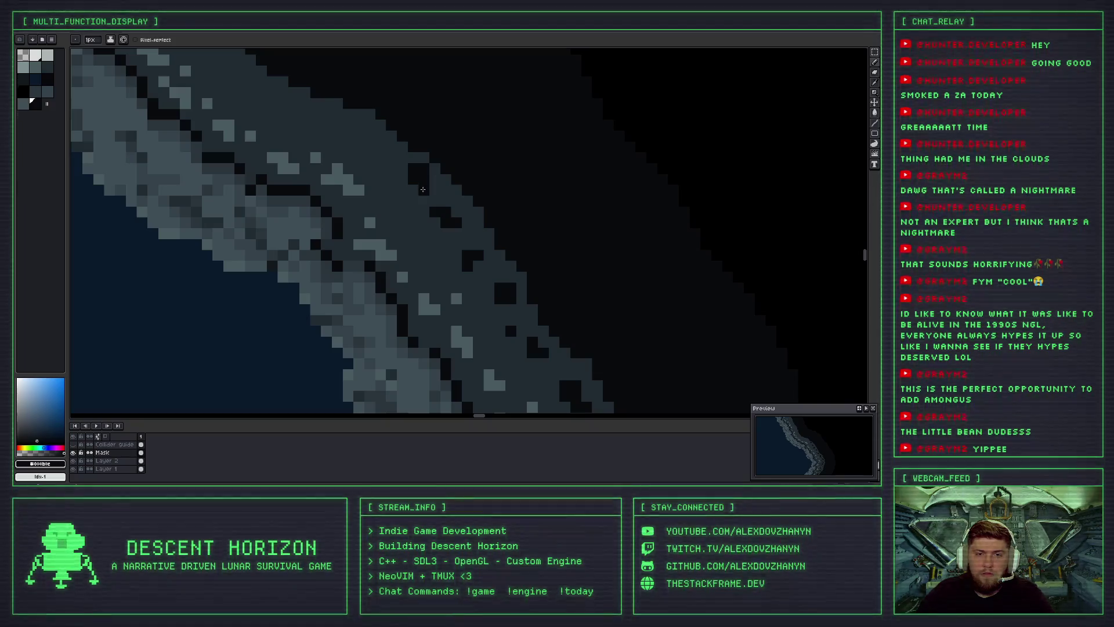
key(ctrl+z)
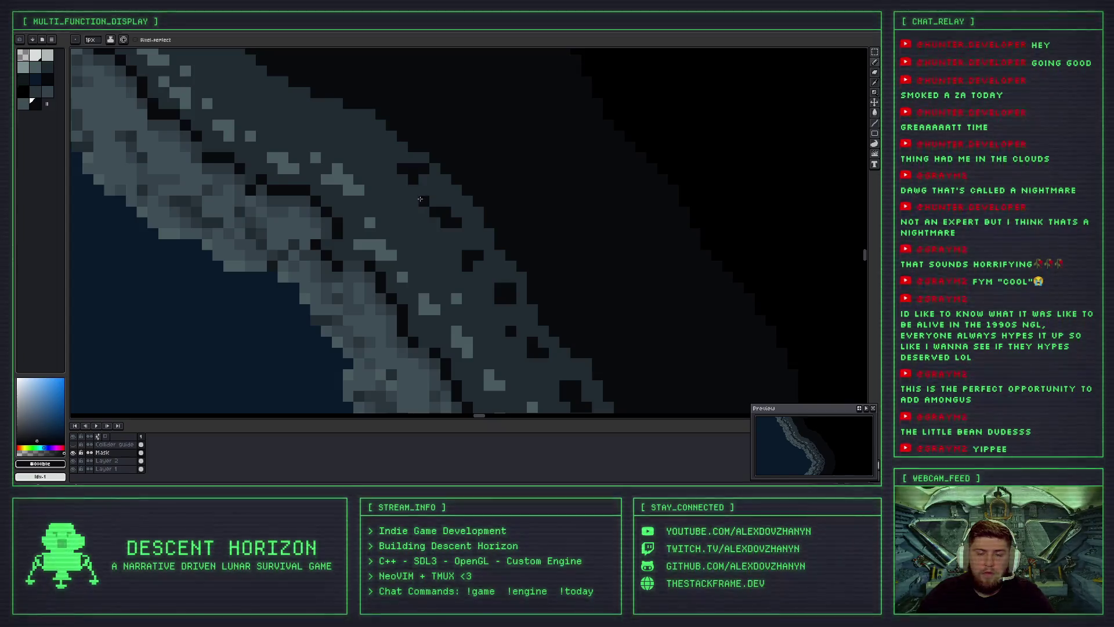
Paint a short dark crack running down the rim.
scroll(419, 174, down, 1)
scroll(423, 175, up, 1)
drag(433, 216, 430, 228)
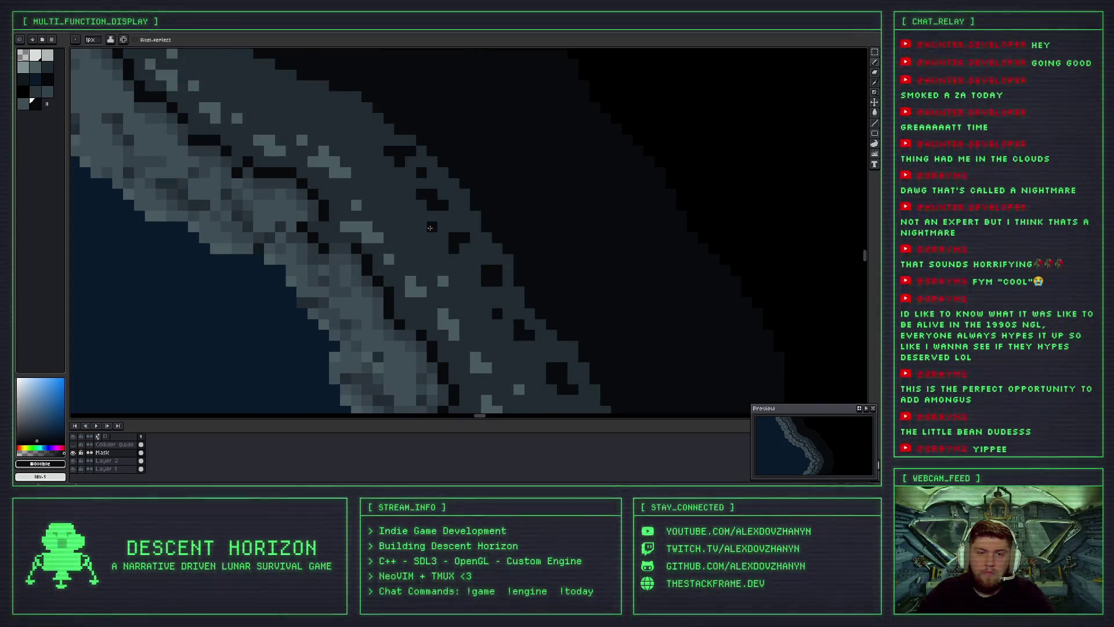
Place a dark crack pixel on the rim, discarding a downward crack and a stray pixel.
scroll(401, 201, down, 3)
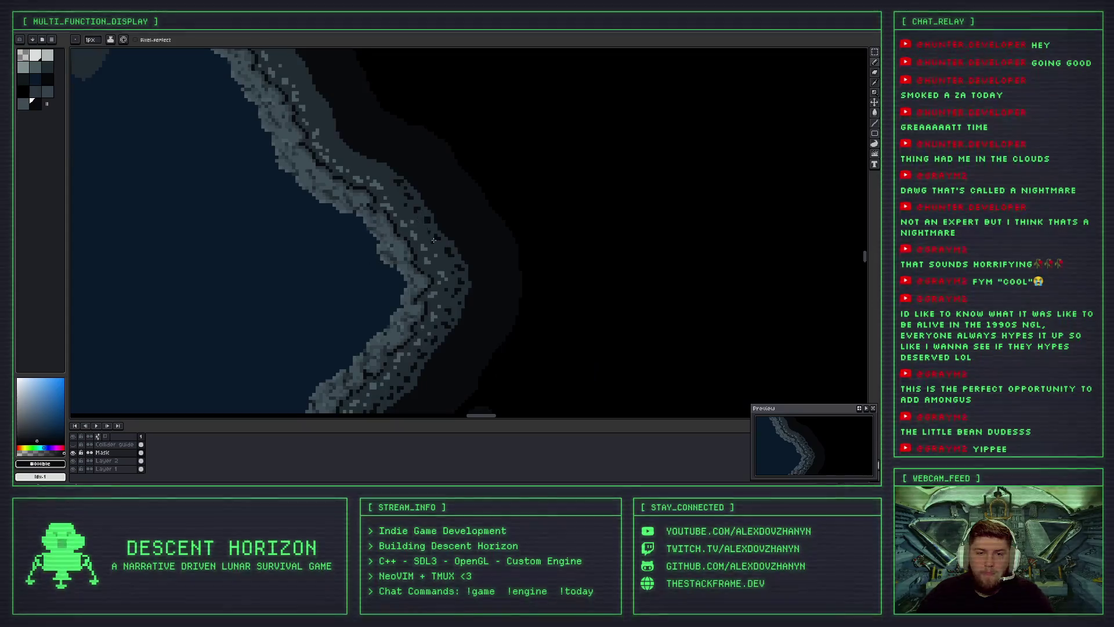
scroll(406, 209, up, 3)
scroll(454, 260, up, 1)
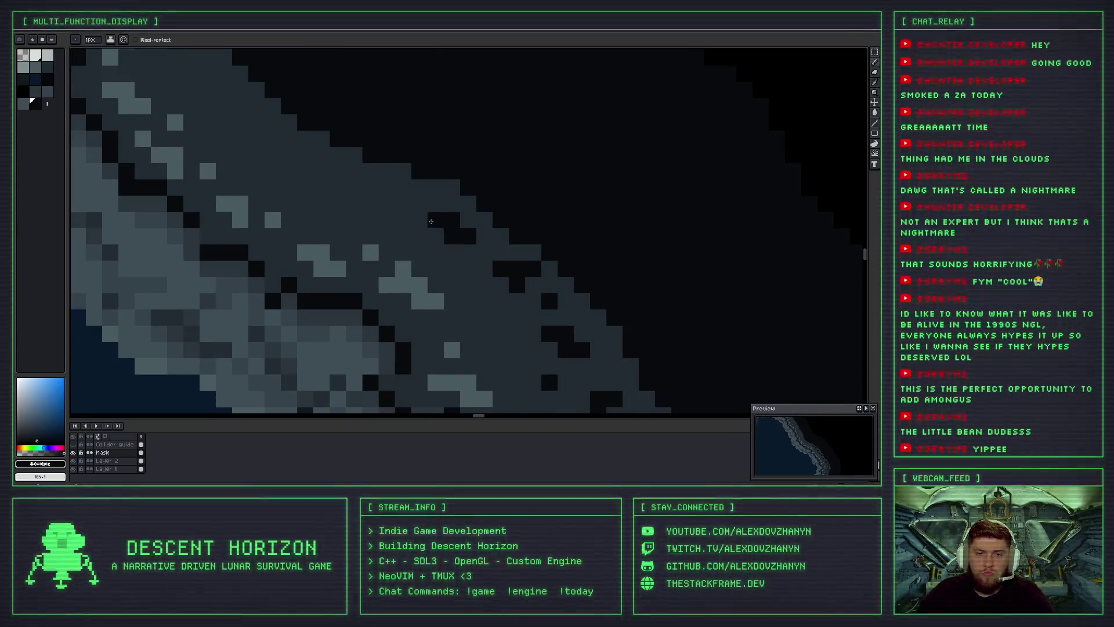
click(436, 203)
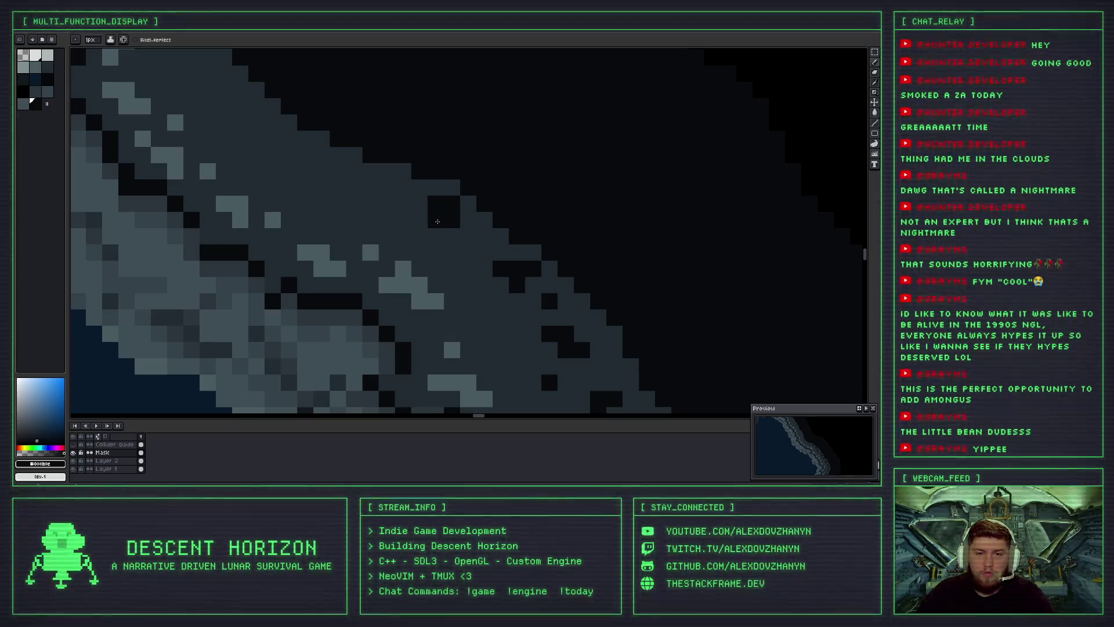
mouse_move(445, 209)
mouse_down()
mouse_move(446, 240)
mouse_move(435, 237)
mouse_up()
key(ctrl+z)
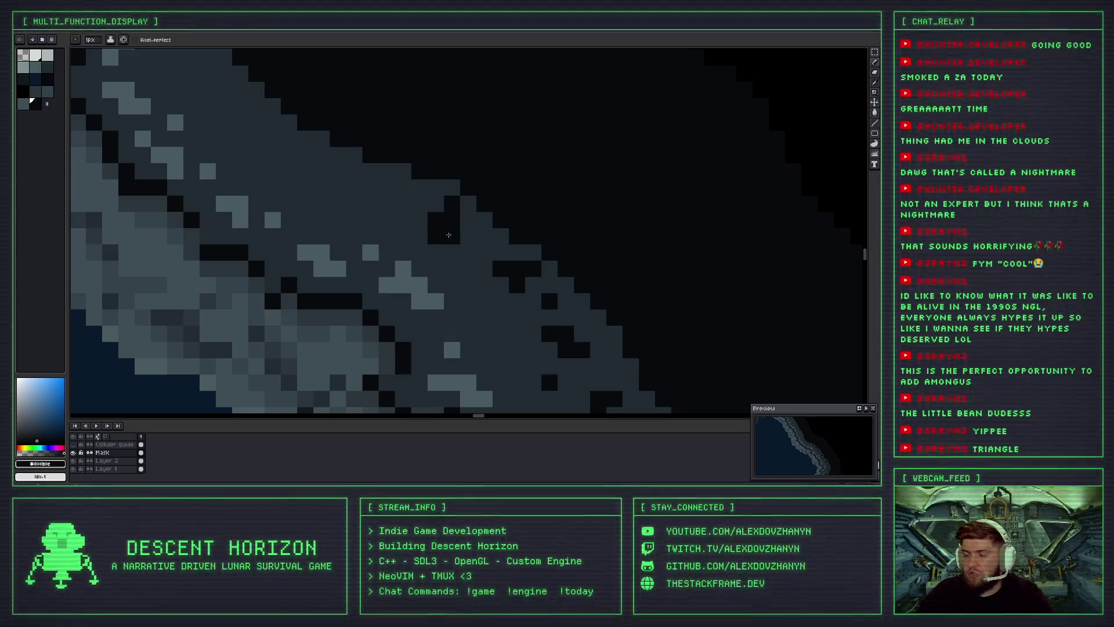
click(387, 187)
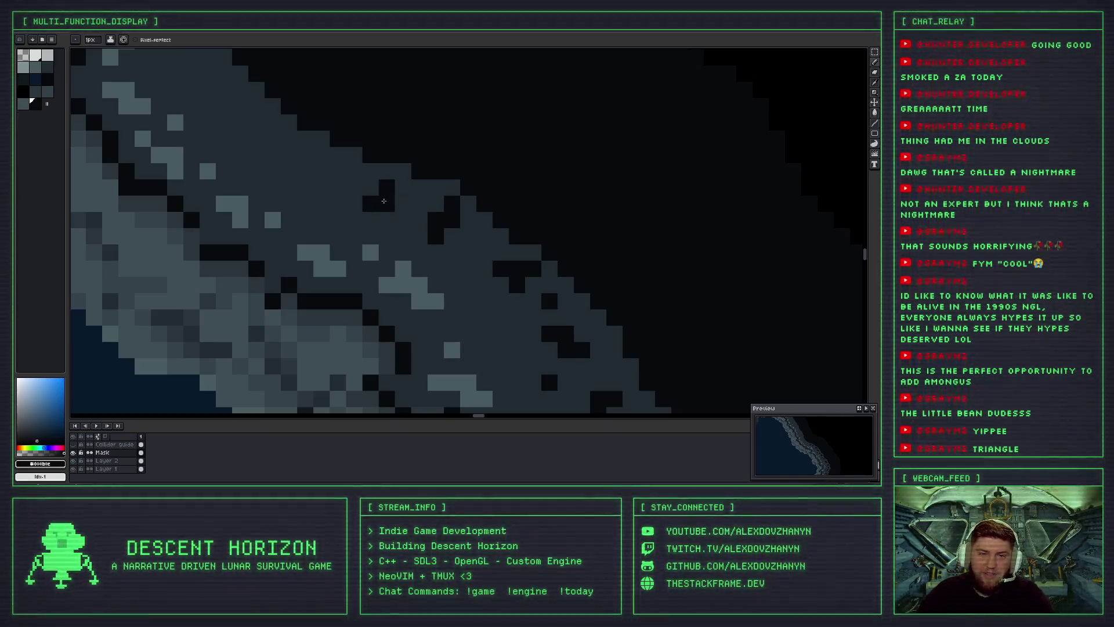
key(ctrl+z)
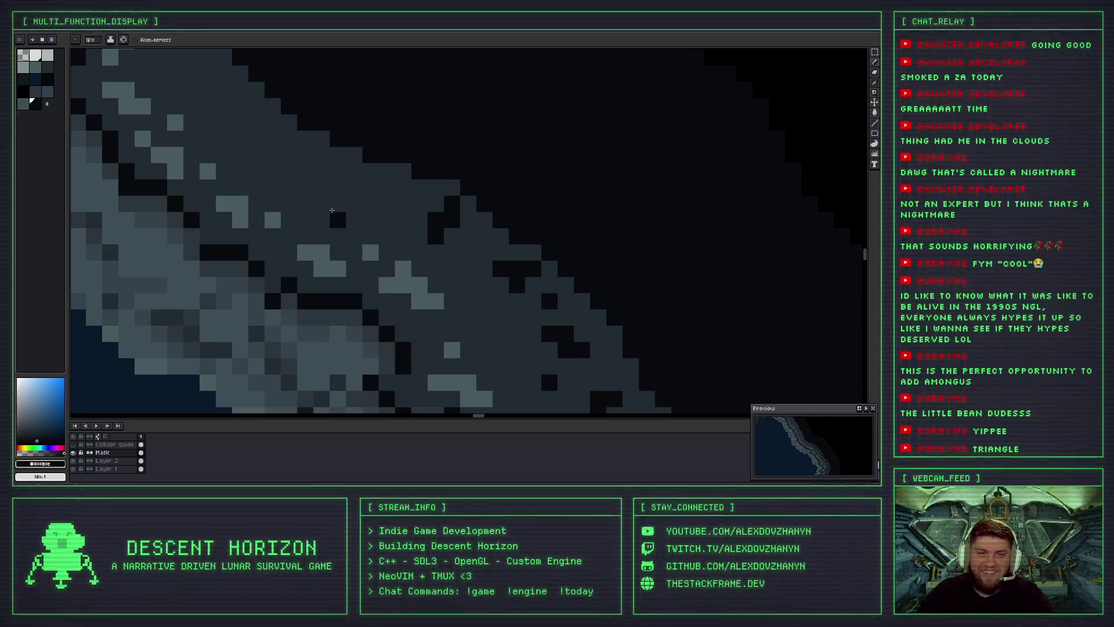
Replace a zig-zag crack with a shorter dark crack and add a pixel further left.
key(v)
key(b)
drag(348, 225, 404, 224)
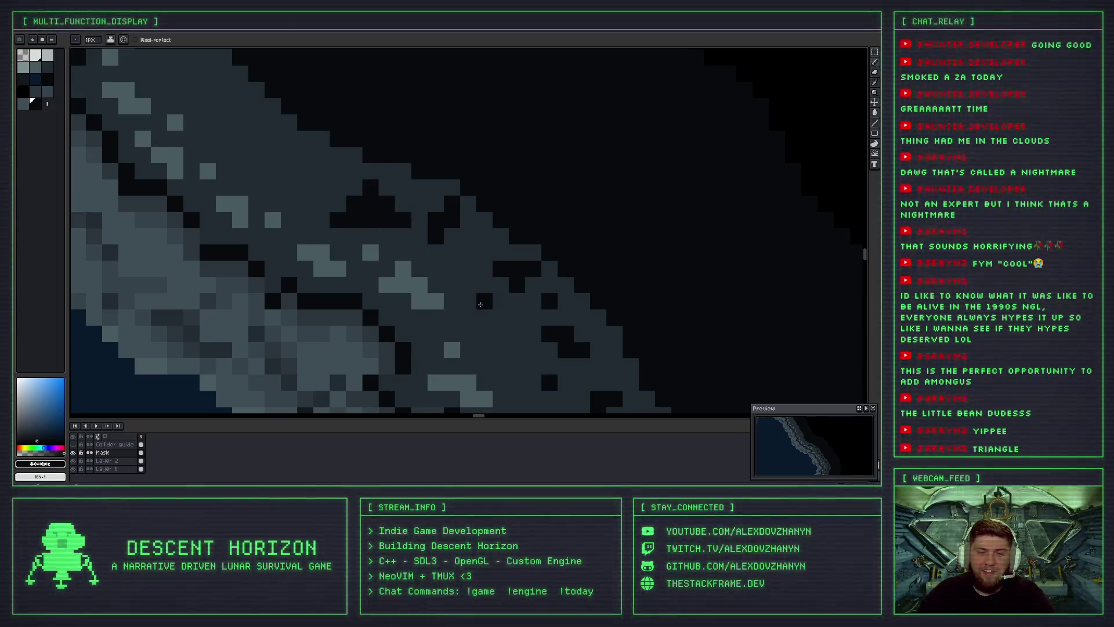
key(ctrl+z)
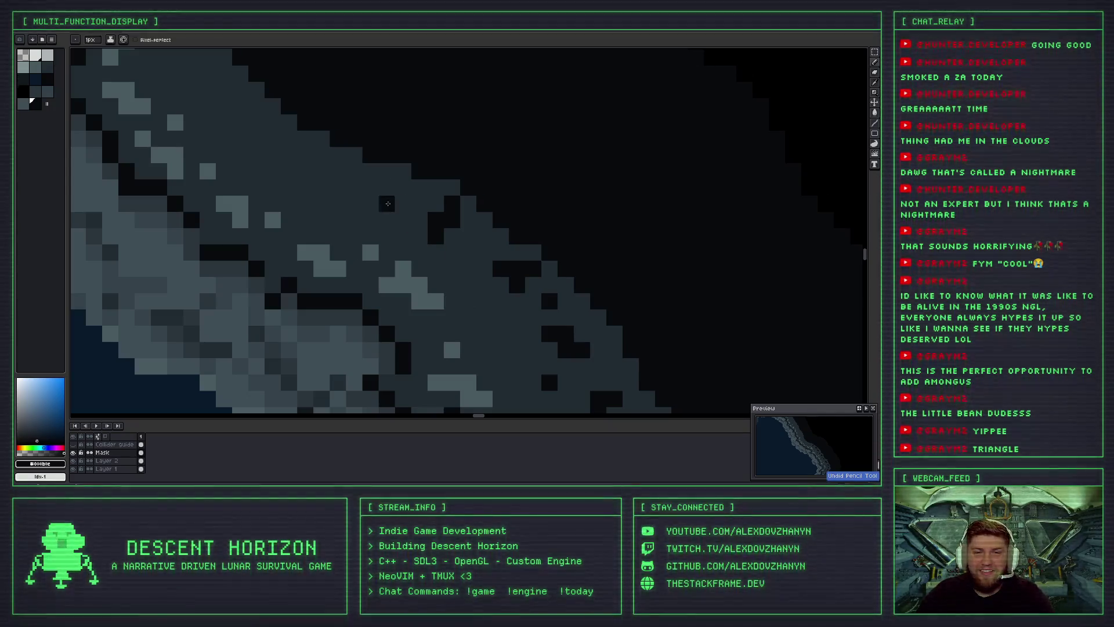
drag(388, 203, 363, 187)
scroll(402, 253, down, 1)
click(342, 210)
Sample an even darker rock shade from the rim artwork with the eyedropper.
scroll(328, 185, down, 3)
scroll(459, 325, down, 1)
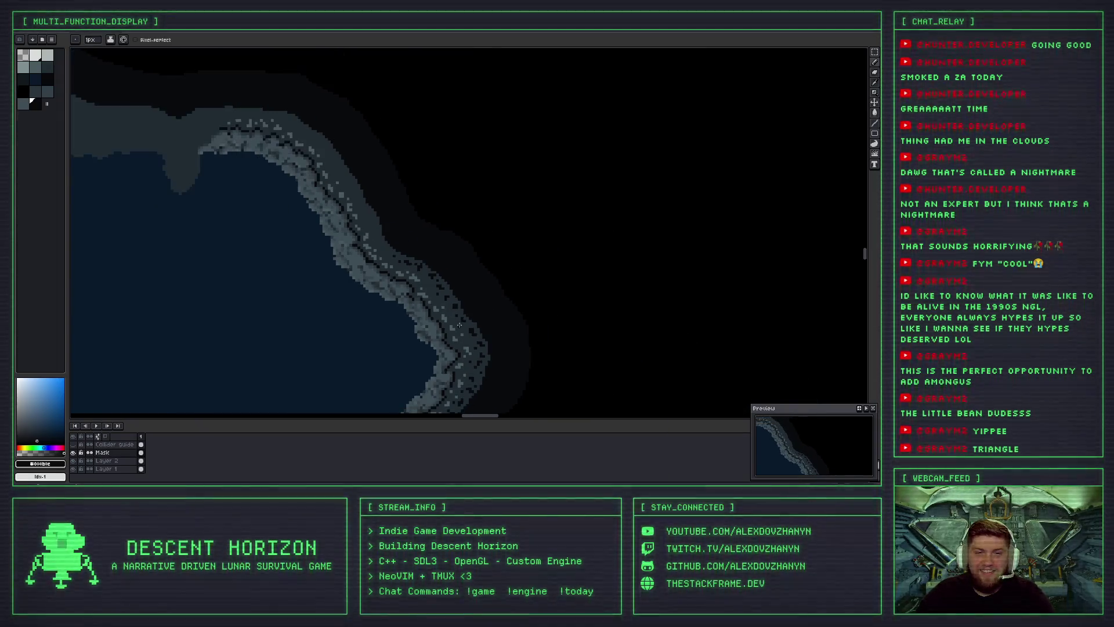
scroll(458, 325, up, 2)
scroll(441, 290, up, 1)
scroll(420, 254, up, 1)
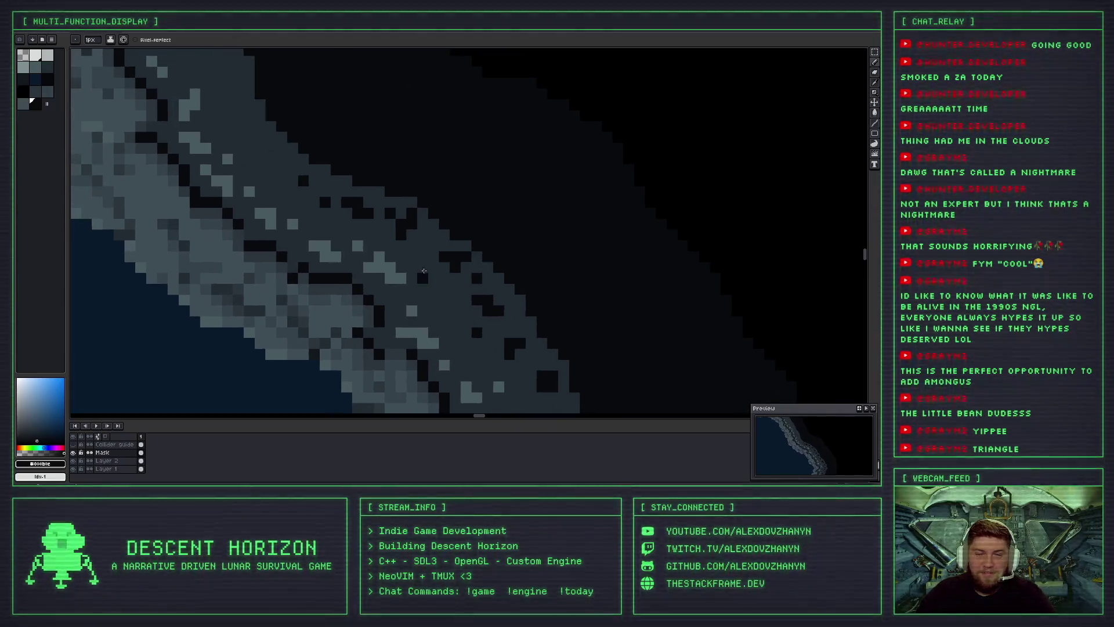
scroll(420, 263, down, 3)
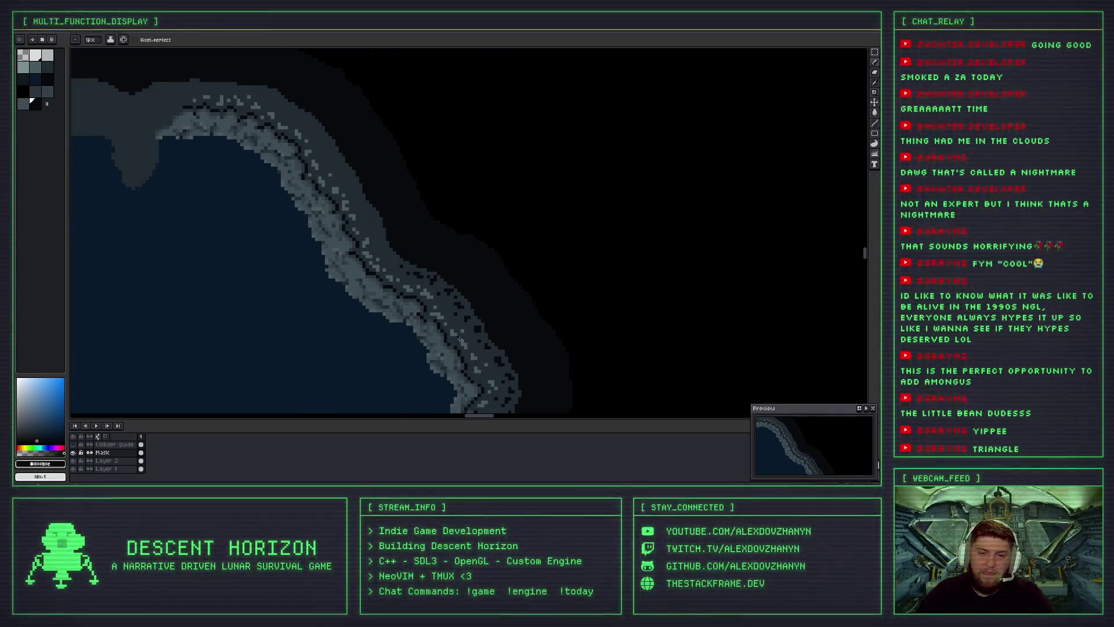
scroll(431, 298, up, 3)
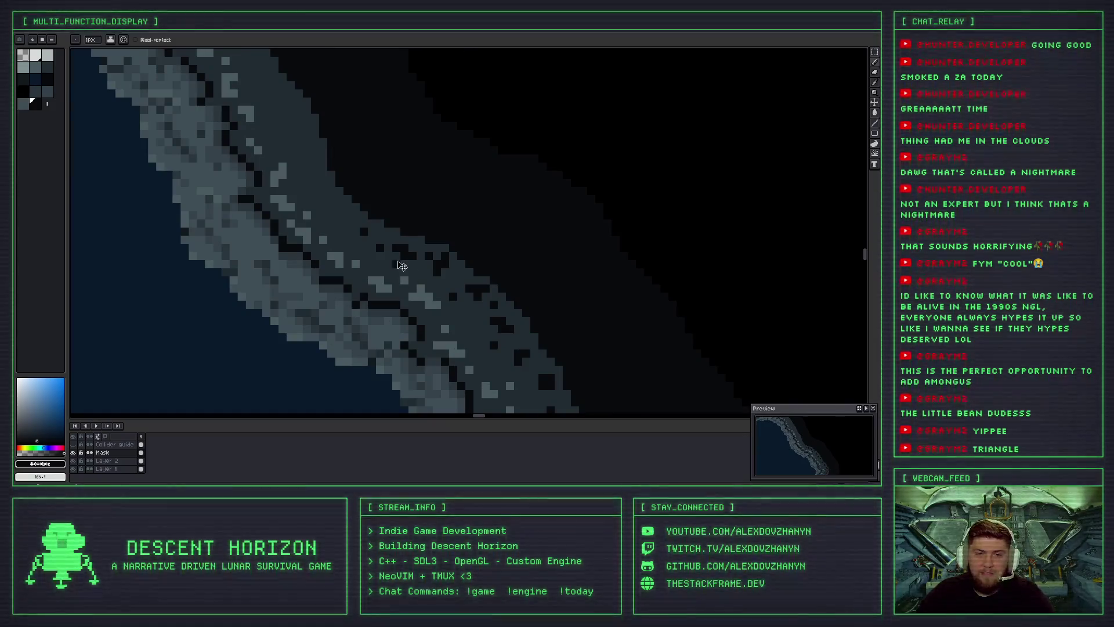
scroll(414, 271, up, 2)
alt+click(389, 243)
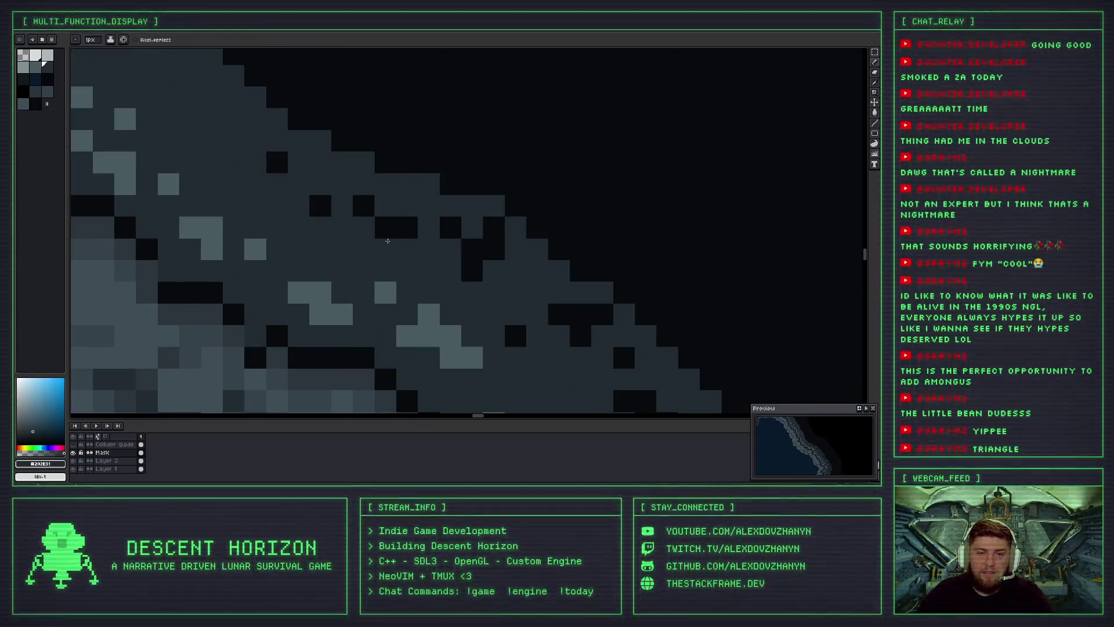
alt+click(368, 205)
scroll(406, 261, down, 3)
scroll(472, 337, up, 1)
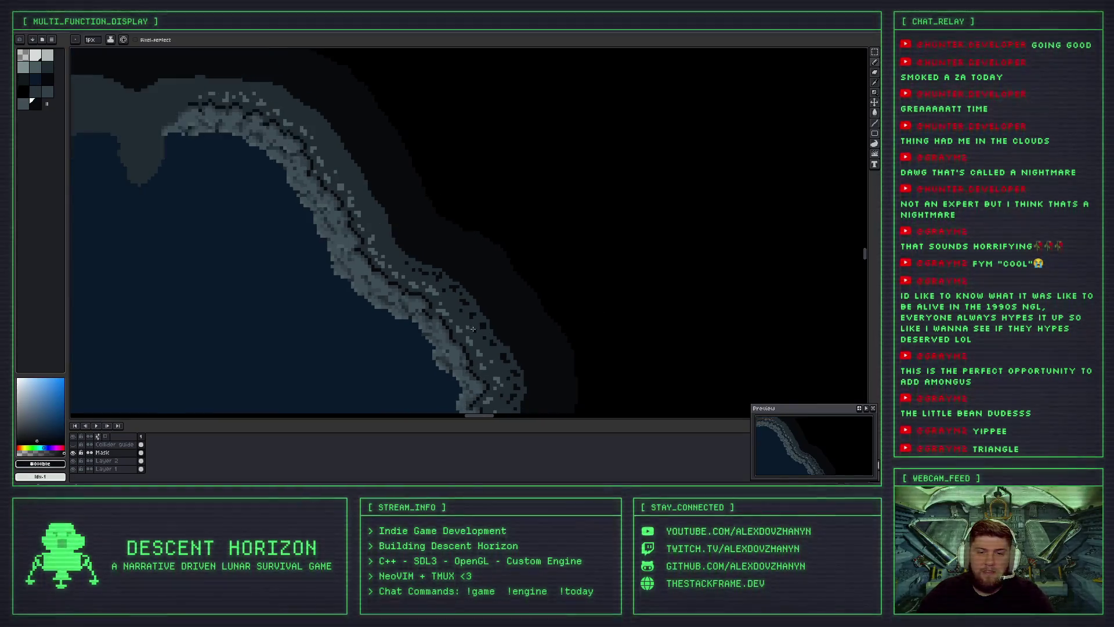
Add a dark crack pixel on the right and redraw an L-shaped crack along a new path.
scroll(471, 337, up, 2)
scroll(400, 293, up, 2)
scroll(415, 302, up, 1)
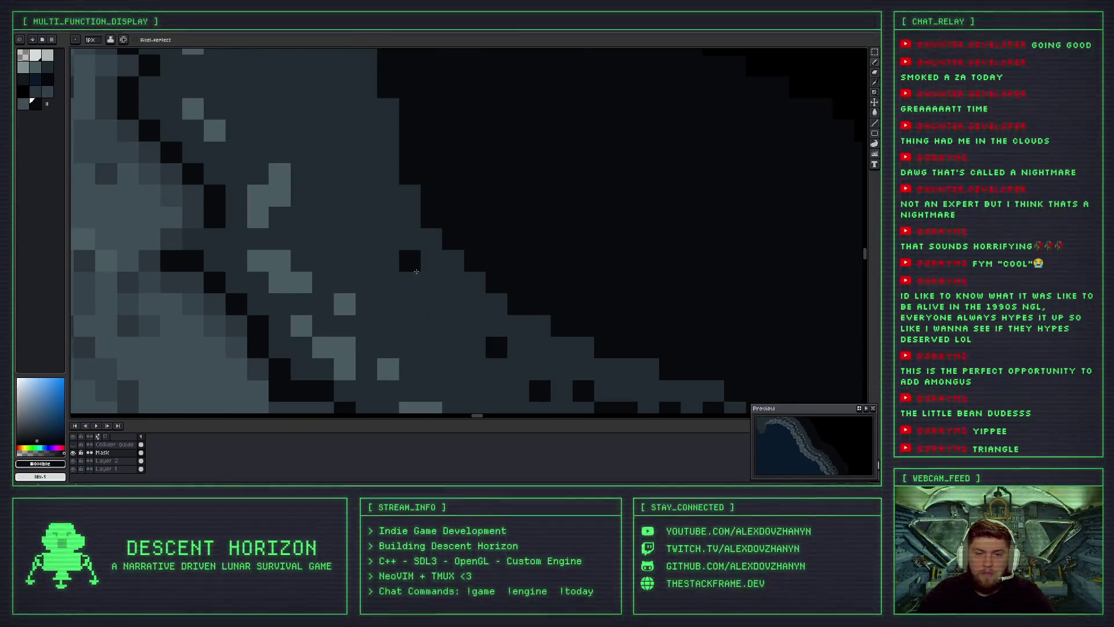
drag(432, 285, 414, 307)
key(ctrl+z)
click(453, 308)
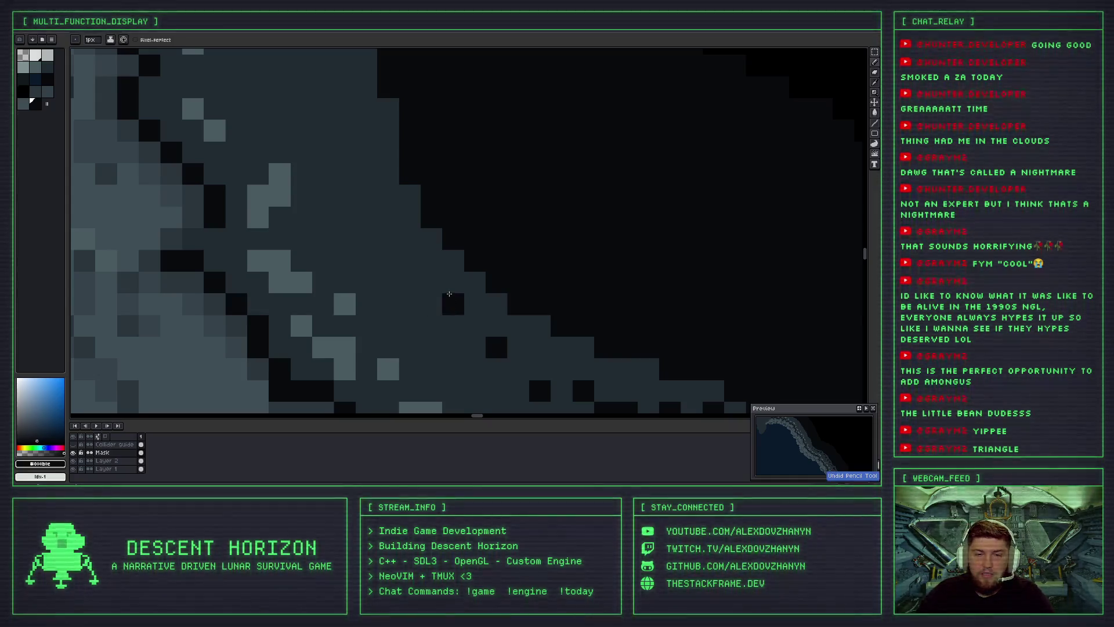
scroll(428, 235, down, 2)
drag(428, 235, 386, 210)
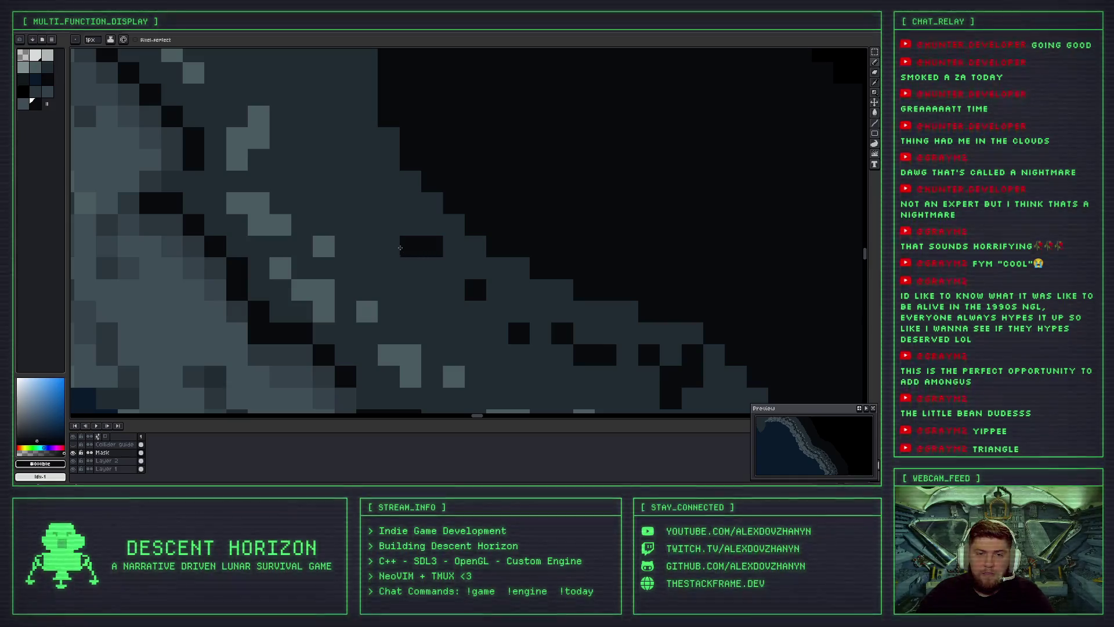
click(409, 225)
key(ctrl+z)
key(ctrl+z)
drag(410, 246, 395, 201)
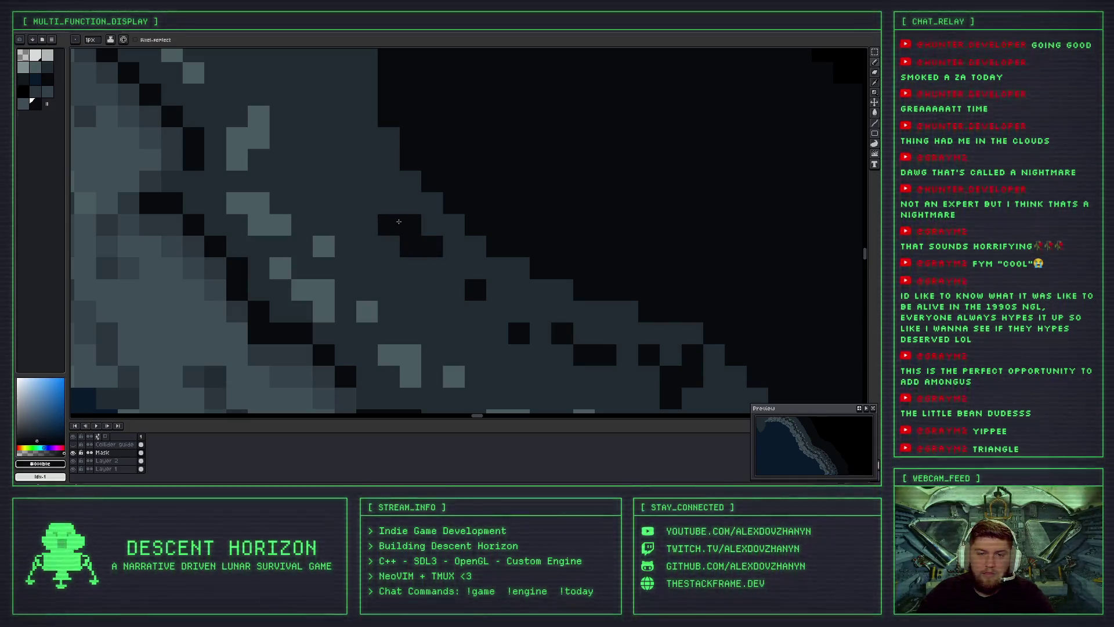
Build a short vertical crack of dark pixels, adjusting the stacked pixels.
scroll(396, 200, down, 5)
scroll(407, 244, up, 1)
scroll(411, 264, up, 1)
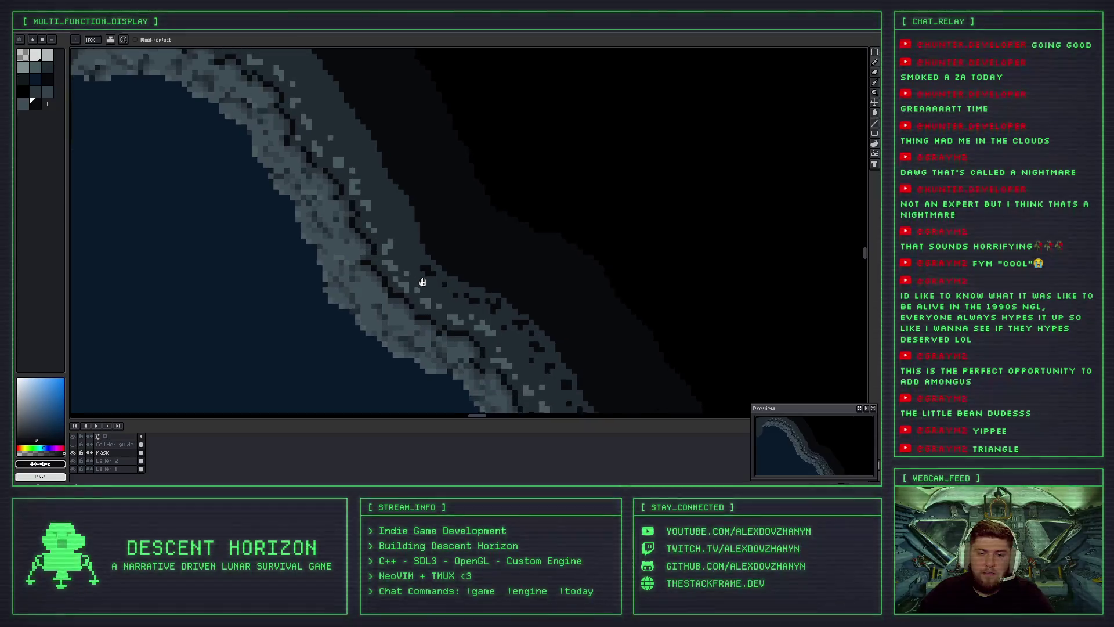
scroll(400, 234, up, 1)
click(398, 256)
click(408, 256)
key(ctrl+z)
click(408, 245)
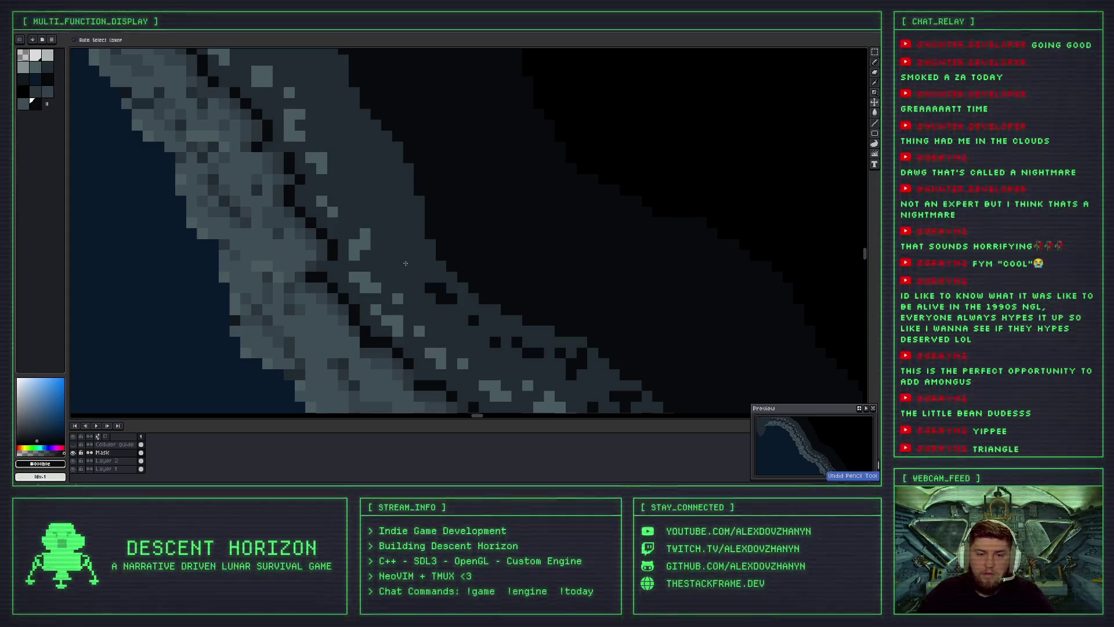
click(409, 256)
key(ctrl+z)
drag(397, 266, 407, 256)
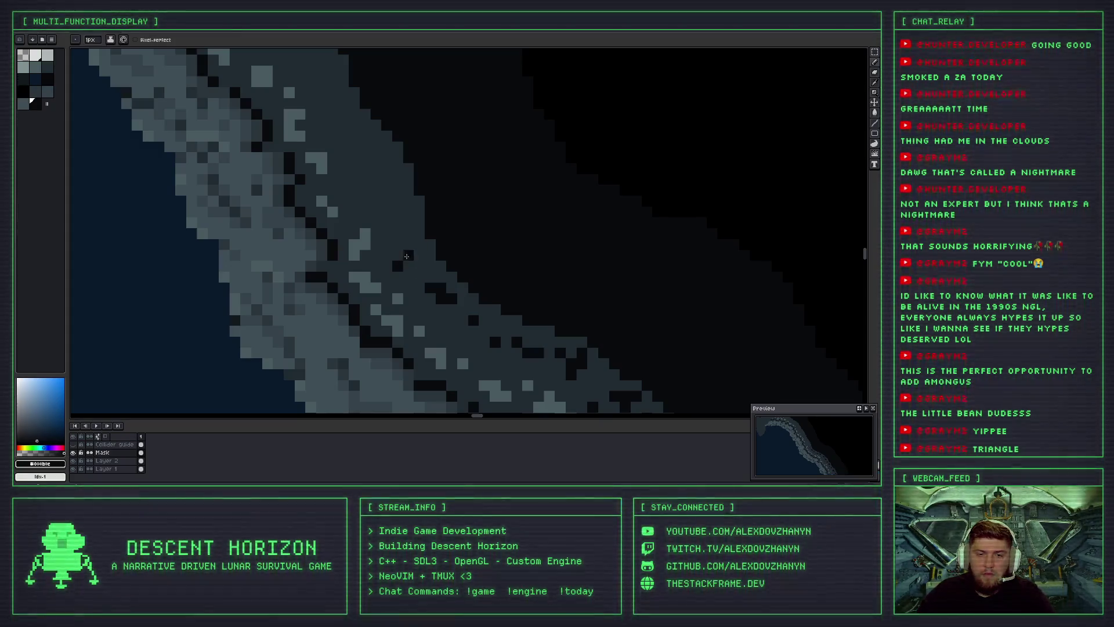
click(409, 224)
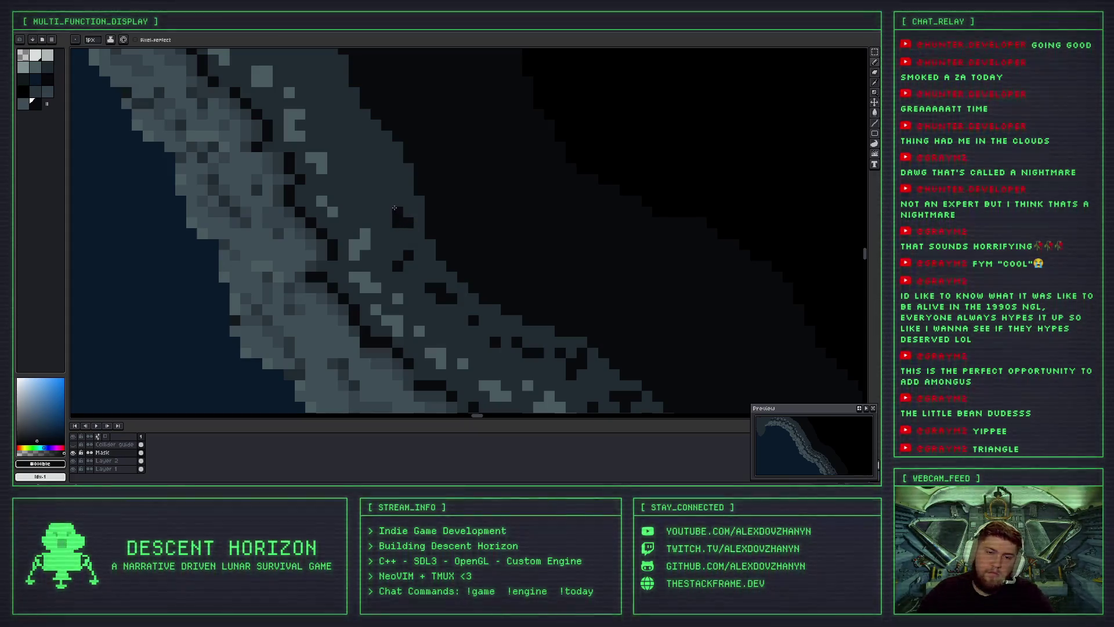
Try diagonal and vertical dark crack strokes on the rim, discarding both.
scroll(394, 210, up, 2)
scroll(397, 217, up, 1)
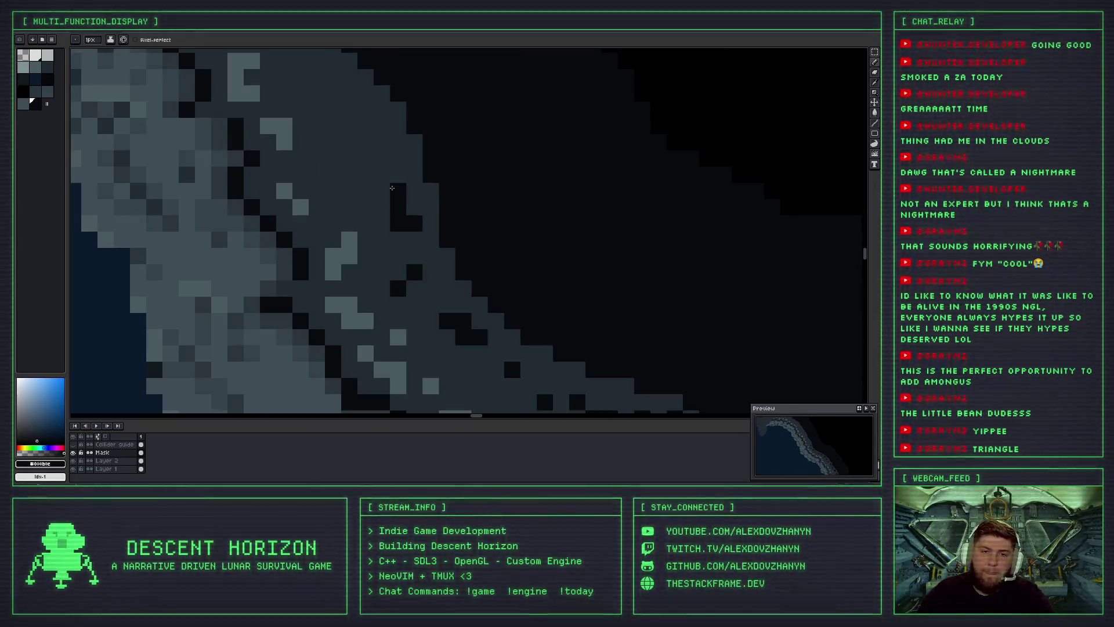
scroll(399, 223, up, 1)
scroll(400, 229, up, 1)
drag(400, 229, 374, 198)
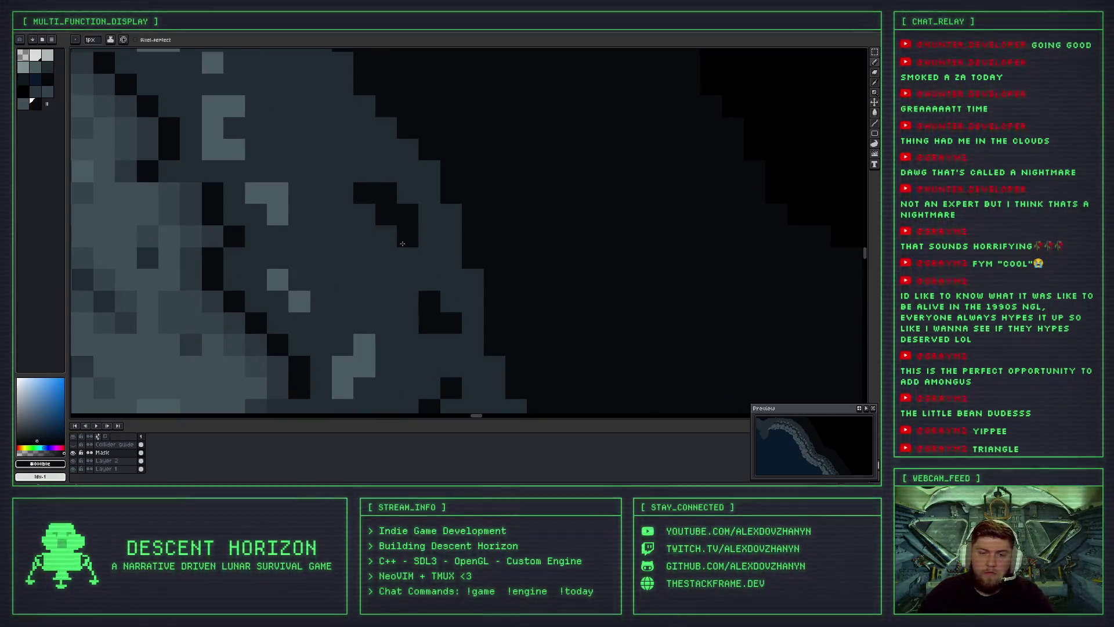
key(ctrl+z)
drag(386, 238, 382, 218)
key(ctrl+z)
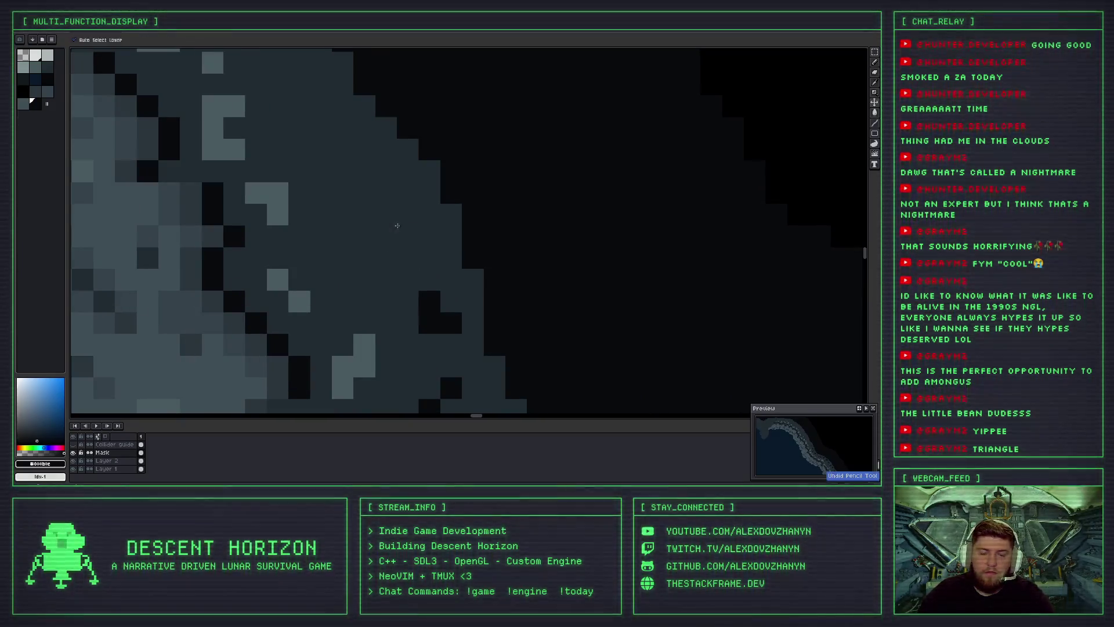
Settle on a few dark crack pixels across the upper-left part of the rim.
scroll(388, 210, down, 2)
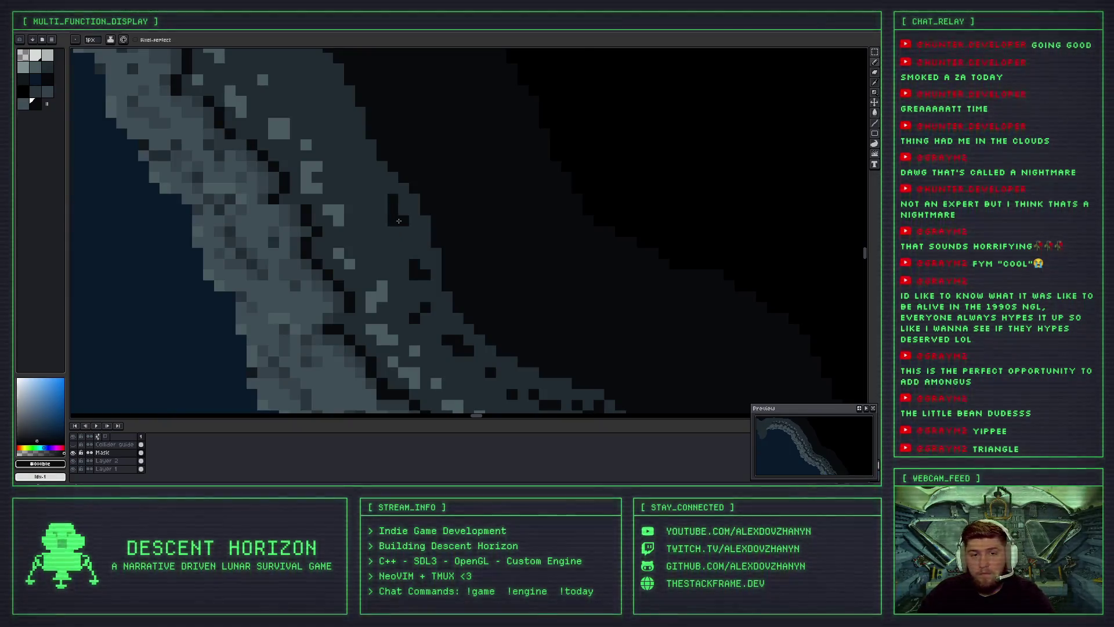
drag(392, 204, 409, 228)
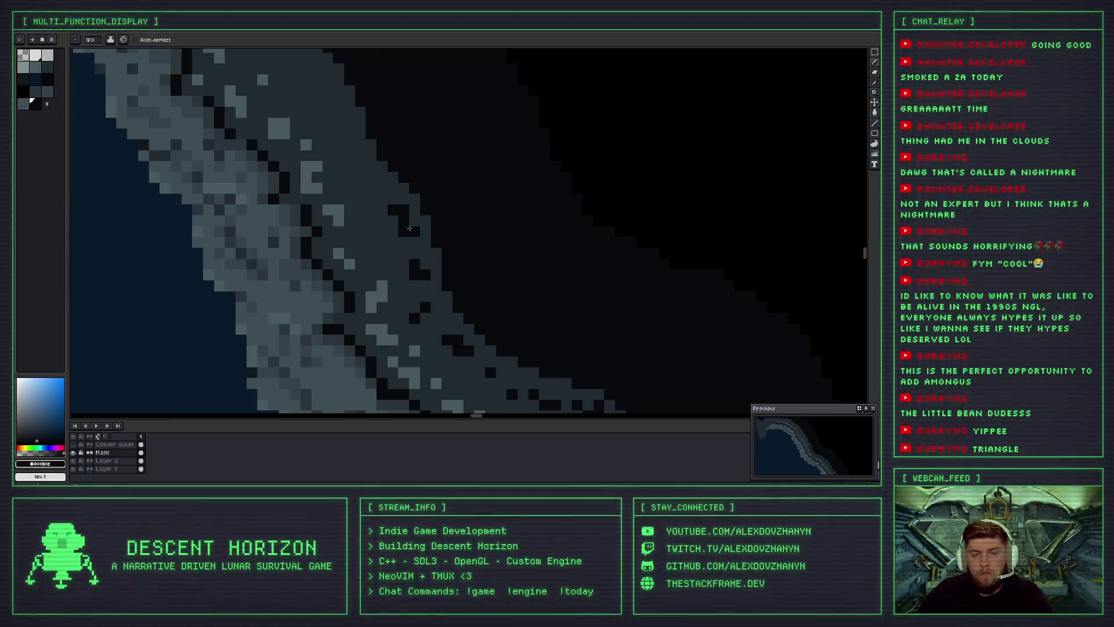
scroll(401, 250, down, 1)
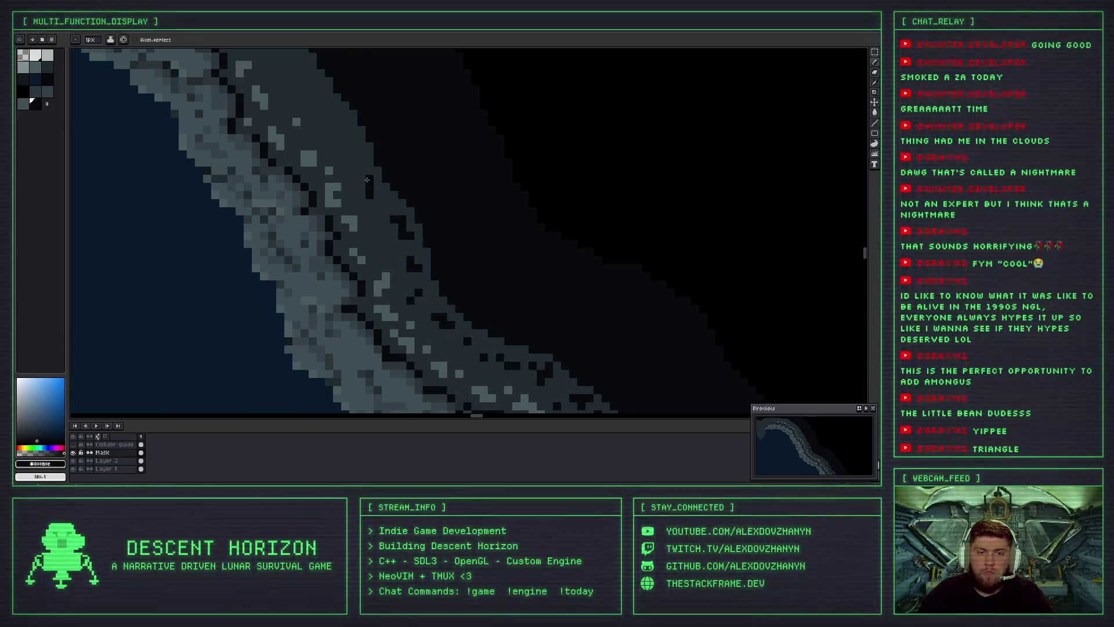
key(ctrl+z)
drag(366, 179, 376, 193)
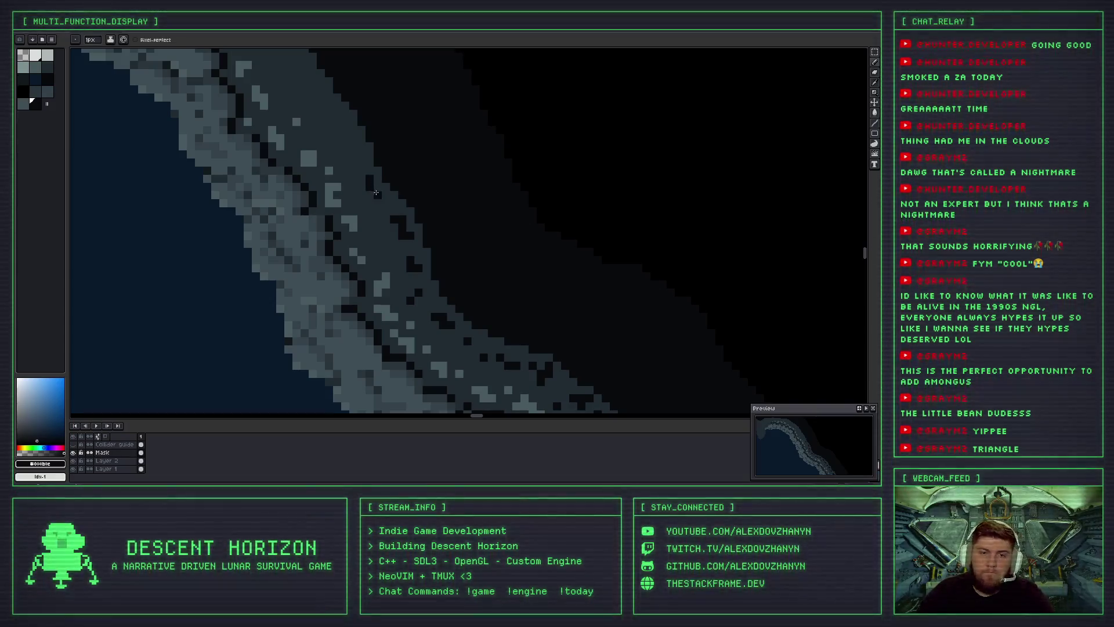
scroll(380, 190, down, 2)
scroll(438, 238, down, 2)
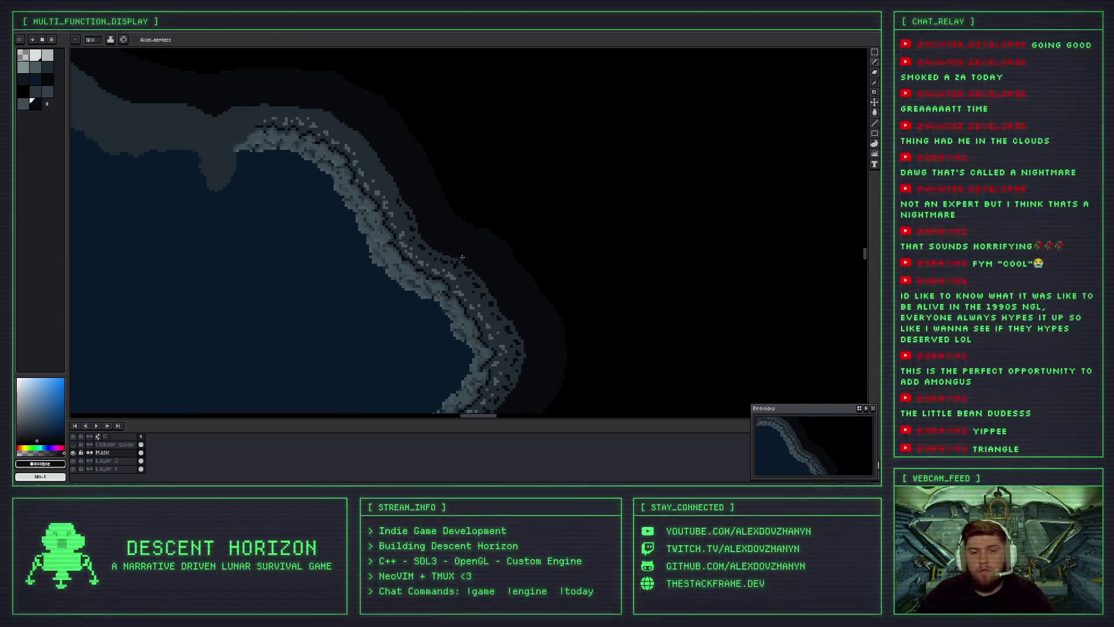
scroll(418, 209, down, 2)
scroll(399, 178, up, 2)
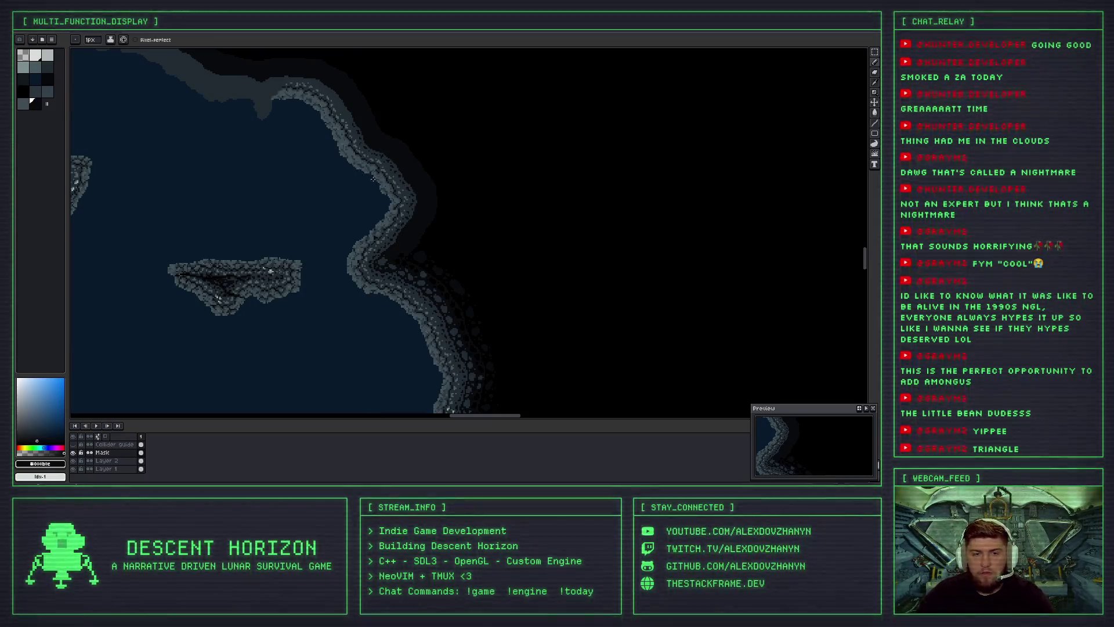
scroll(364, 133, up, 2)
scroll(344, 142, up, 1)
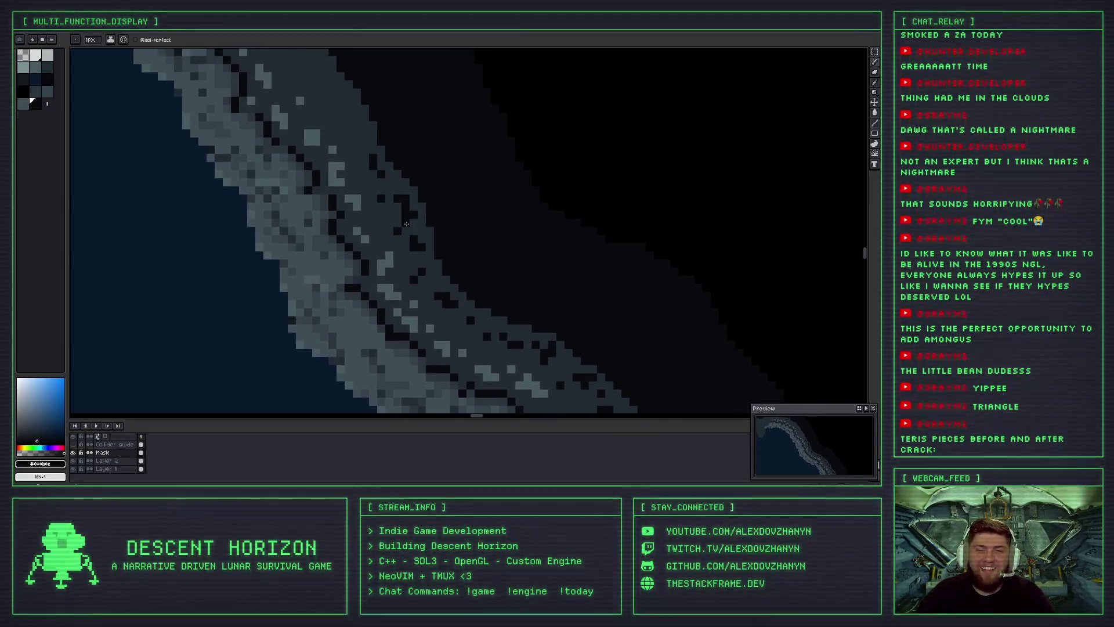
Move to another stretch of the ridge and try an L-shaped black crack, discarding it.
scroll(348, 134, up, 2)
scroll(360, 174, down, 2)
drag(360, 174, 366, 217)
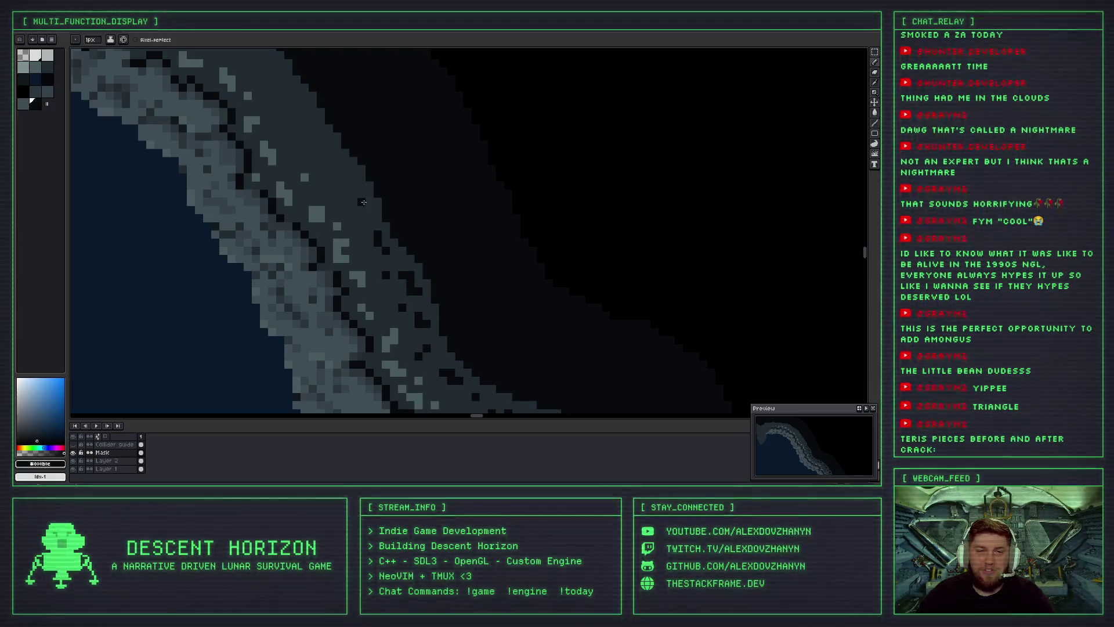
scroll(363, 203, up, 1)
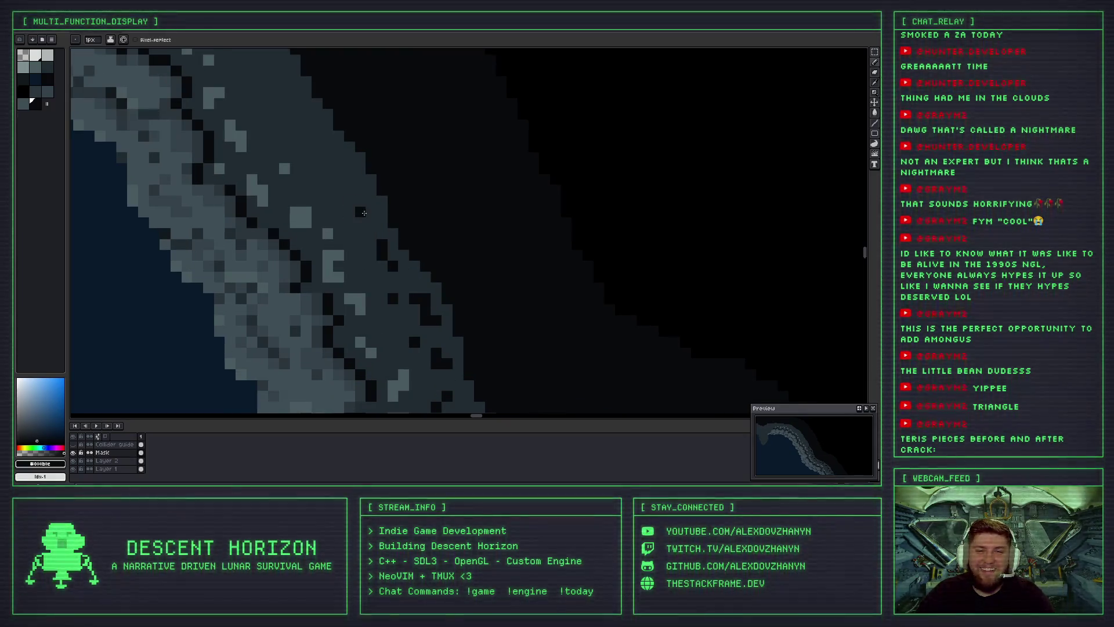
scroll(370, 274, up, 1)
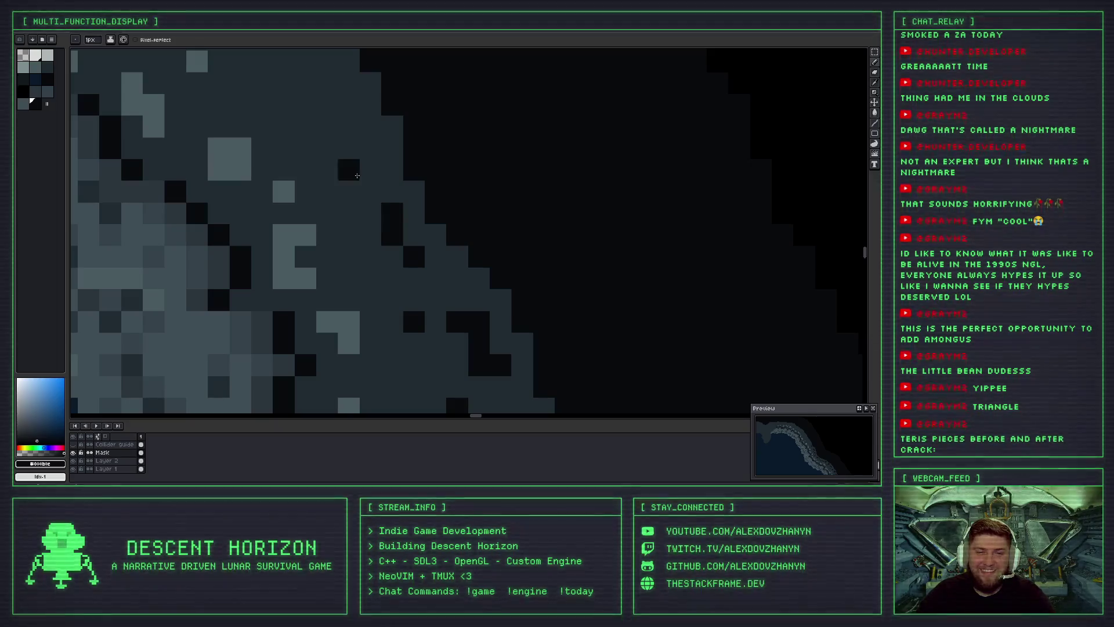
drag(328, 145, 395, 255)
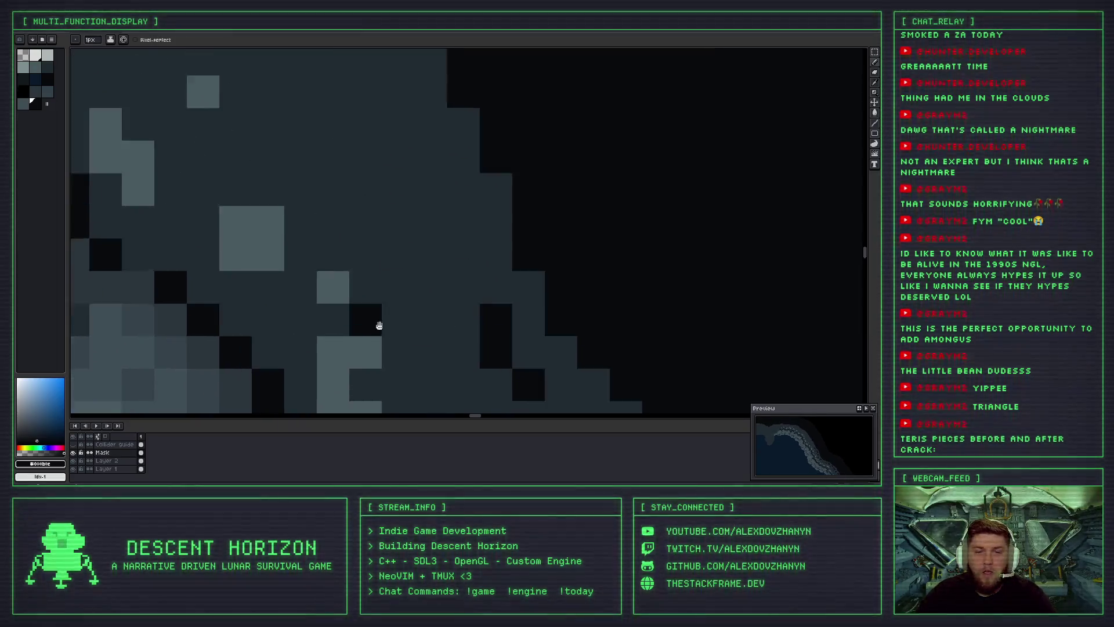
scroll(378, 323, up, 1)
drag(412, 192, 394, 280)
key(ctrl+z)
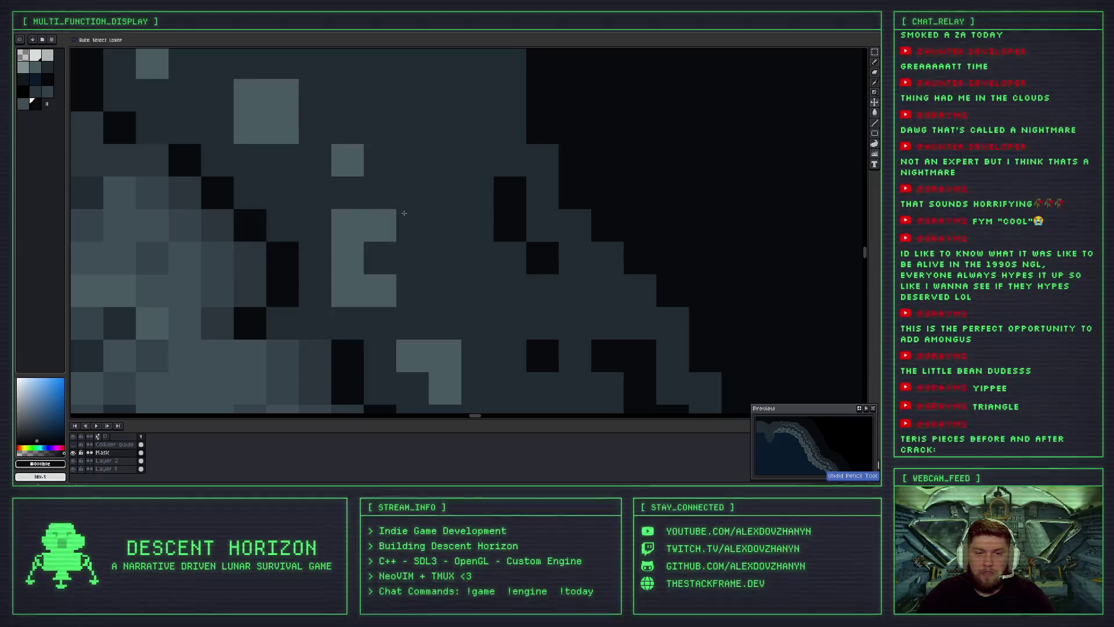
Try a single black pixel and a C-shaped crack stroke, then remove them.
scroll(454, 124, up, 1)
click(454, 124)
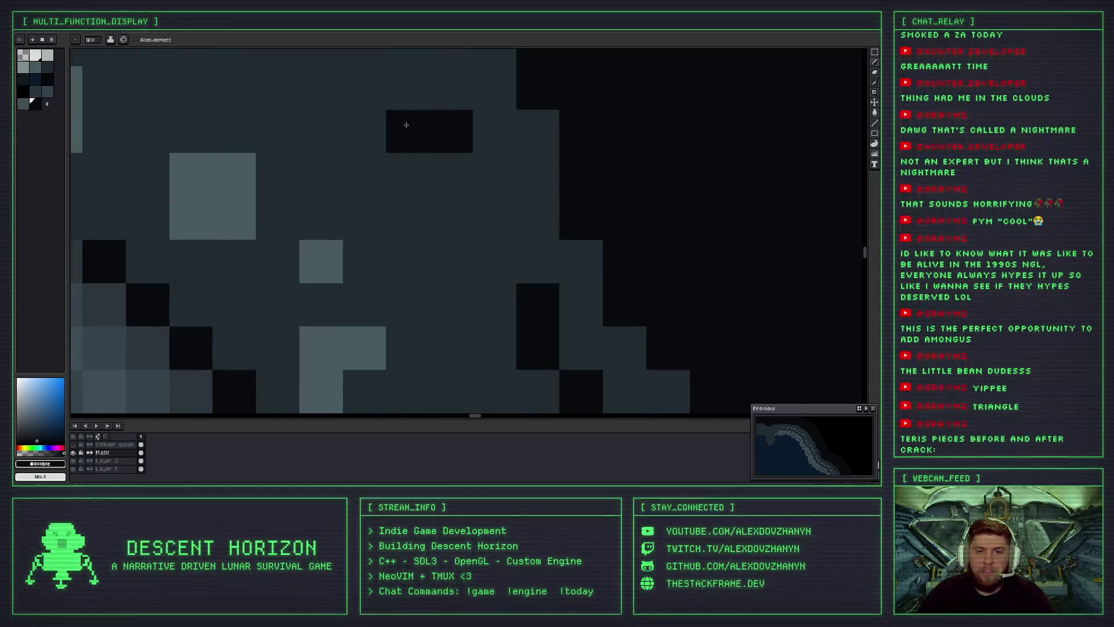
drag(453, 124, 472, 235)
scroll(471, 235, down, 1)
scroll(516, 324, down, 3)
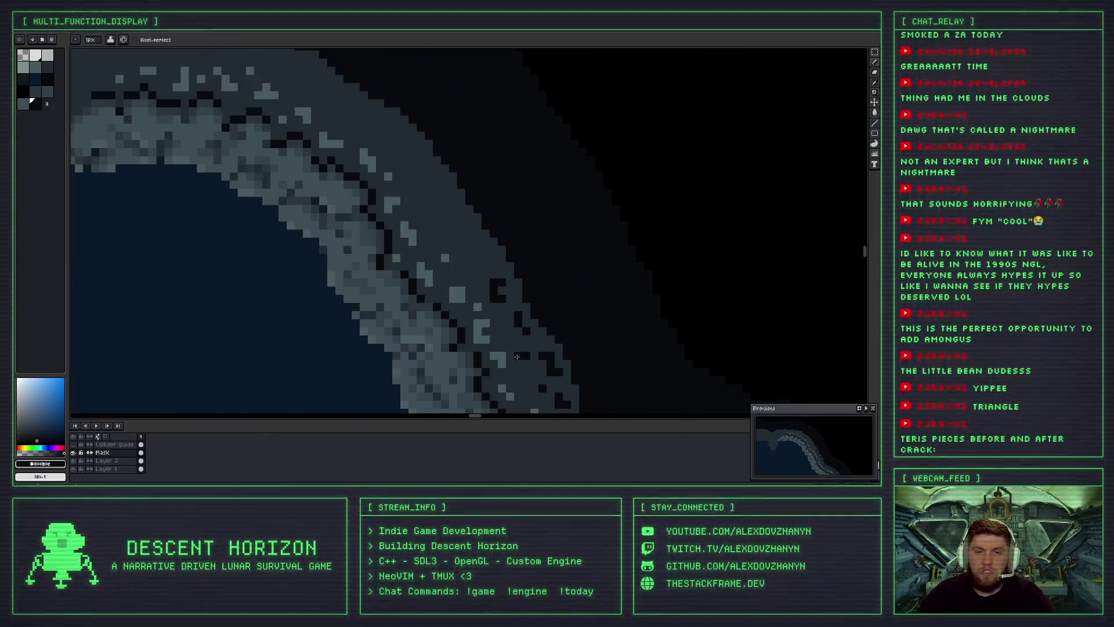
scroll(507, 311, up, 1)
scroll(501, 300, up, 1)
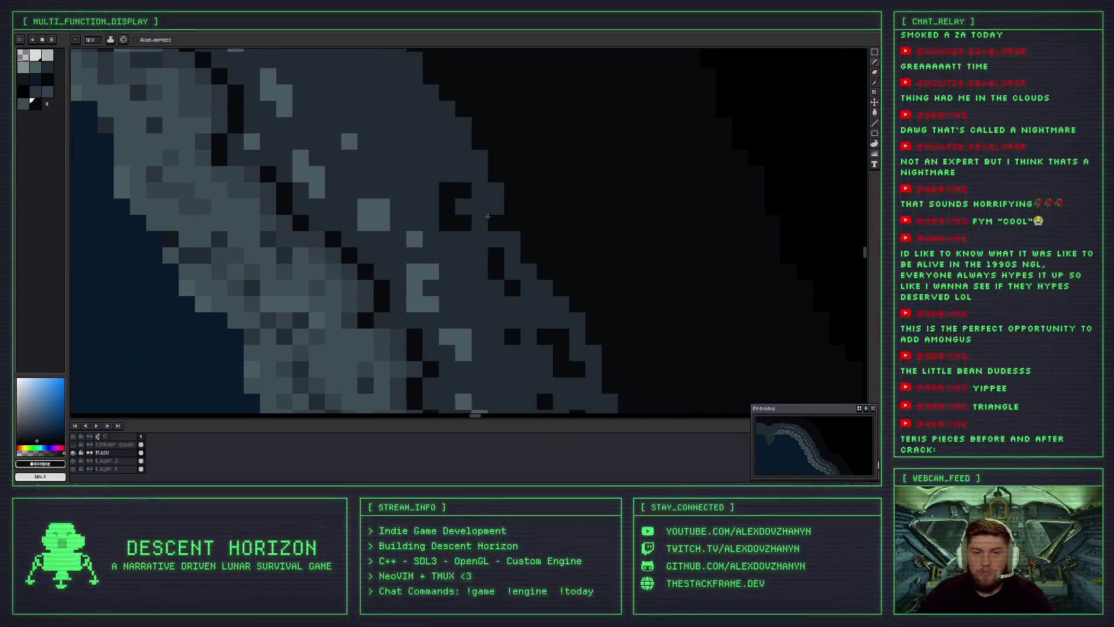
key(ctrl+z)
Settle on a lone near-black pit pixel just beyond the rim's outer edge.
drag(463, 207, 451, 174)
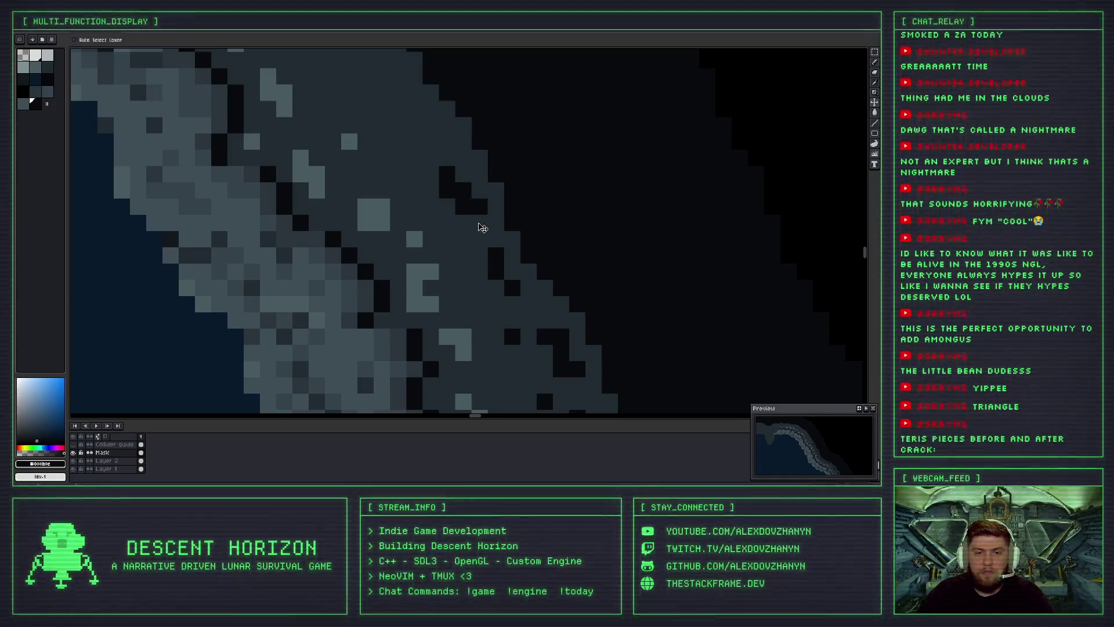
key(ctrl+z)
click(467, 198)
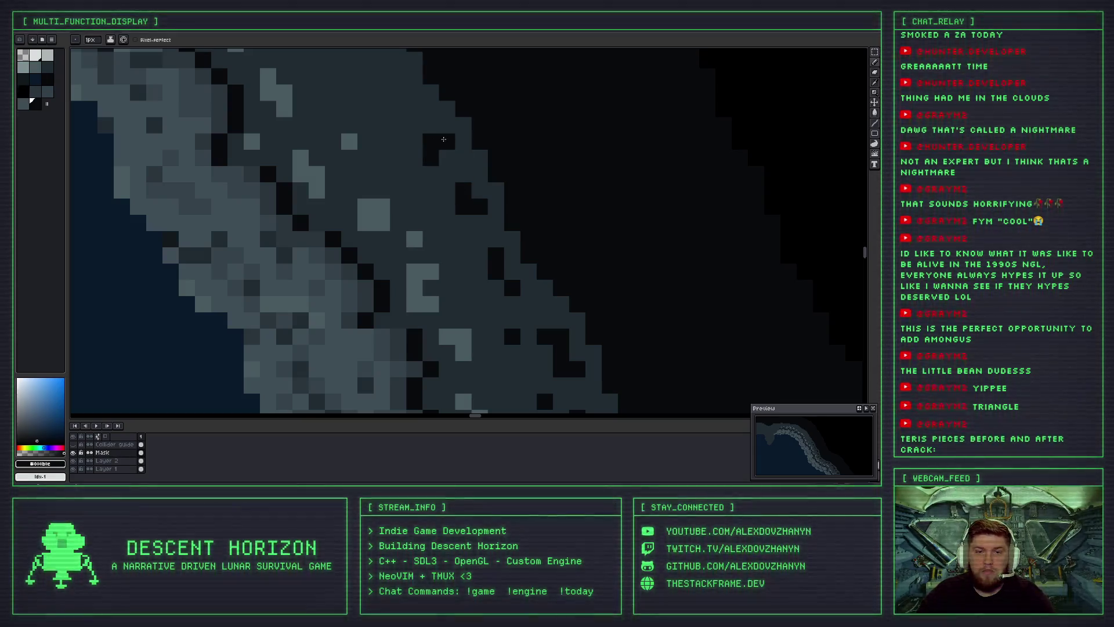
key(ctrl+z)
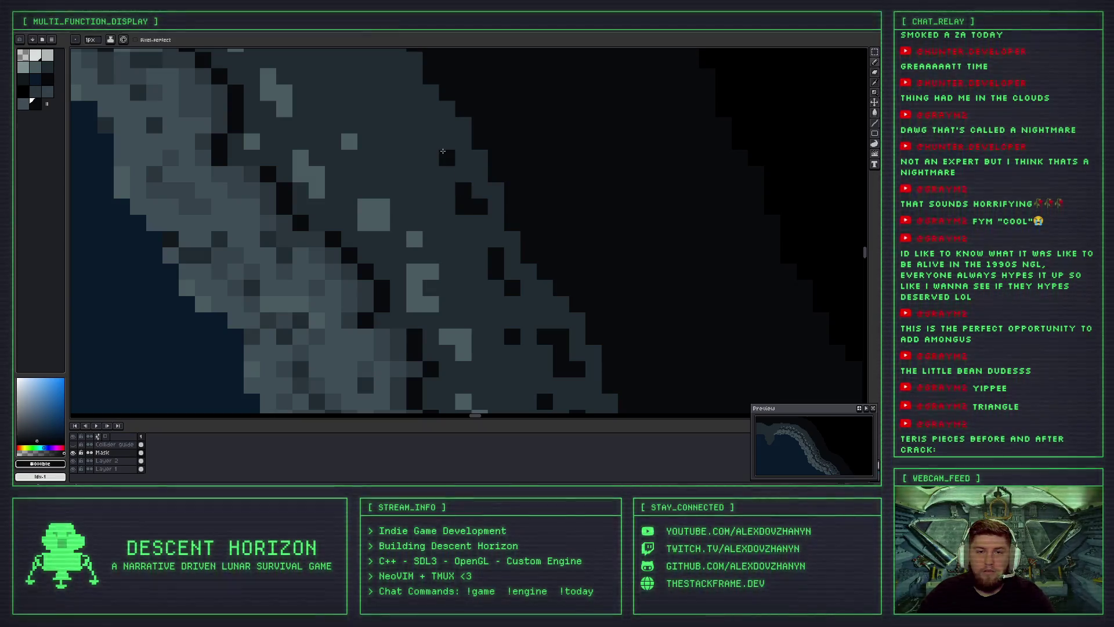
drag(431, 156, 445, 141)
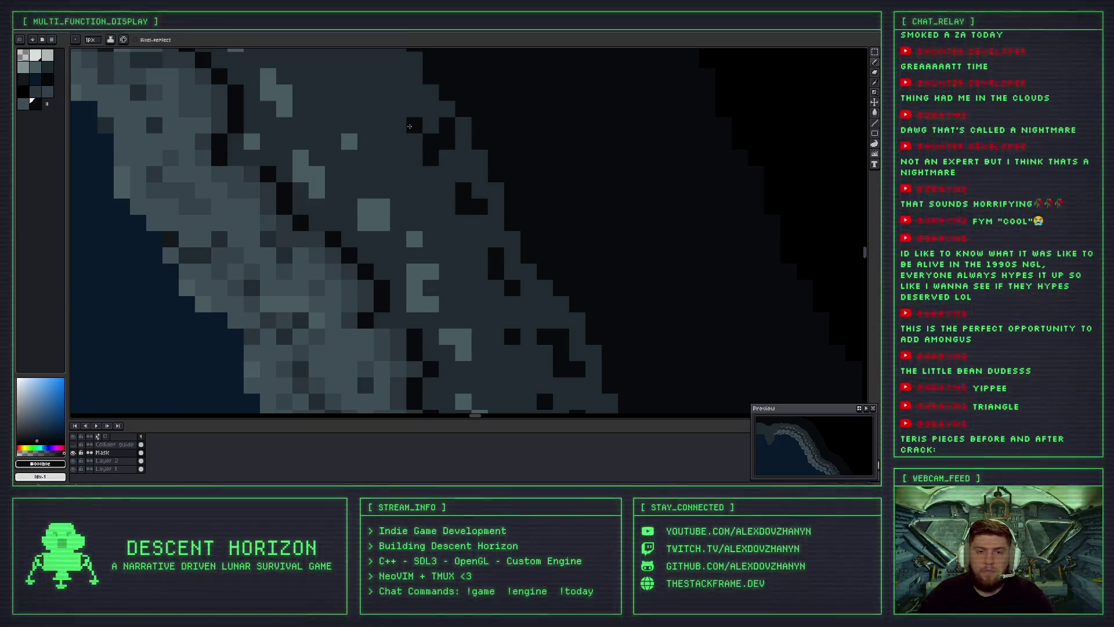
scroll(427, 181, down, 2)
scroll(427, 182, down, 1)
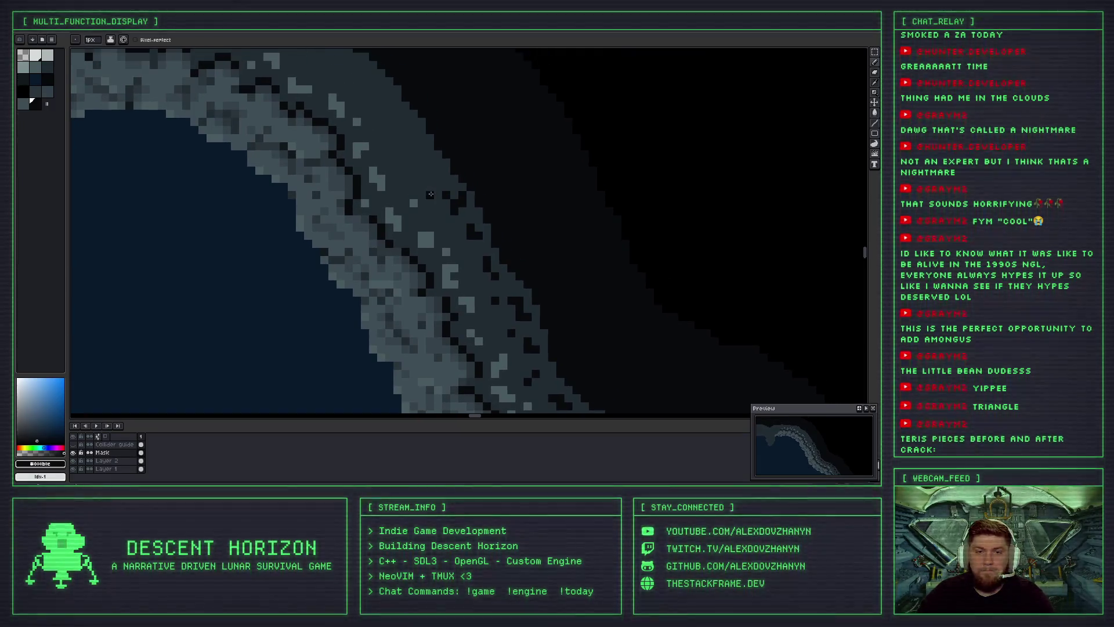
Compare the dark L-shaped crack with undo and redo, then redraw it.
scroll(436, 169, up, 2)
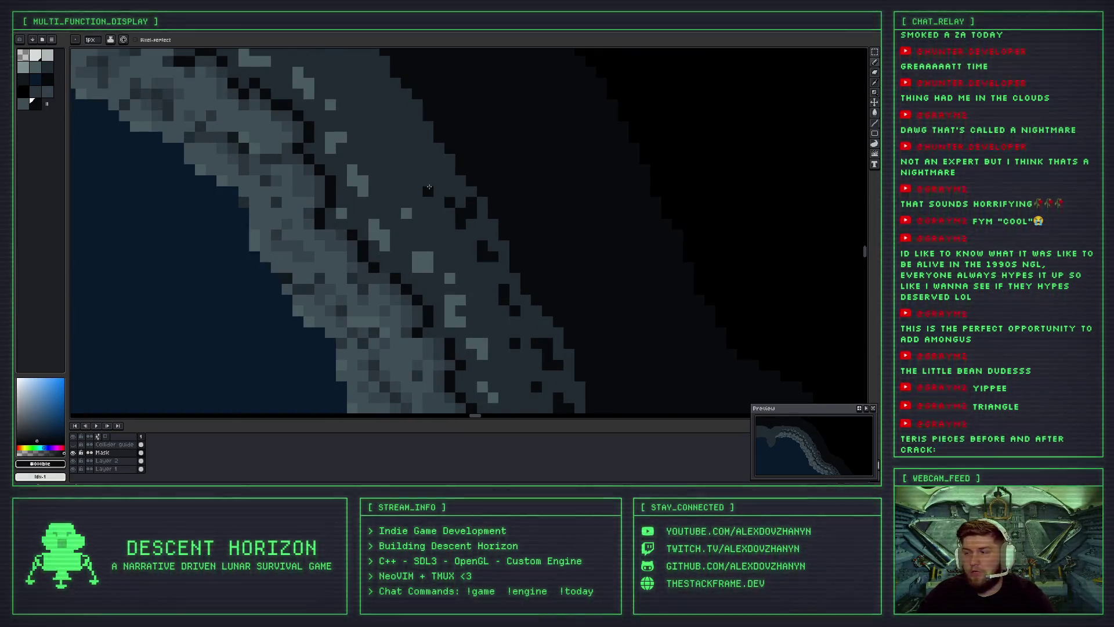
scroll(435, 215, down, 1)
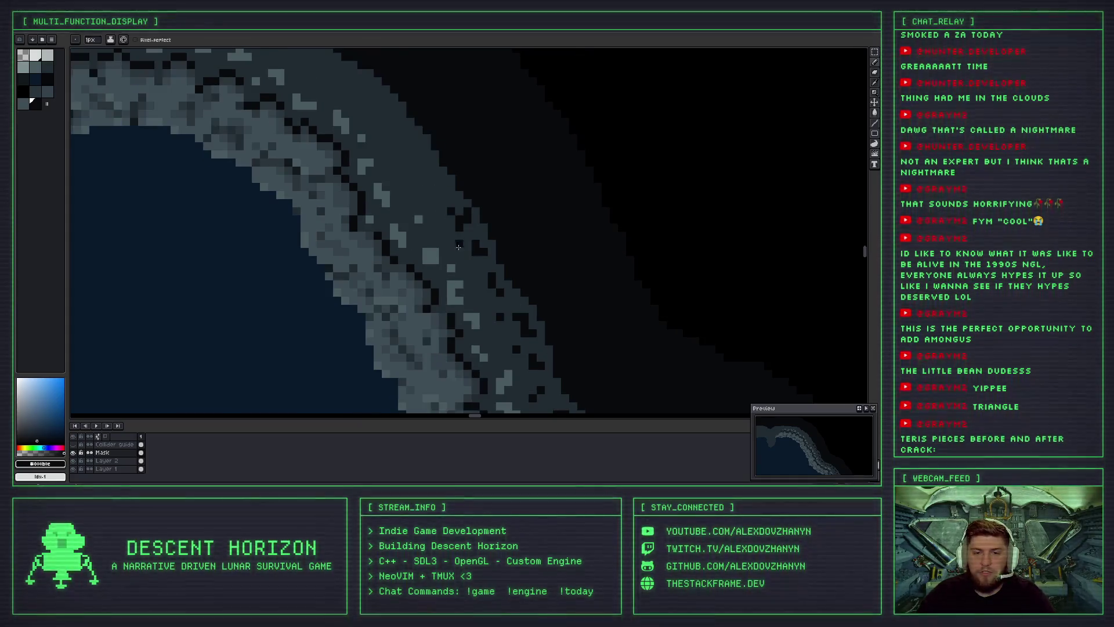
scroll(434, 202, up, 3)
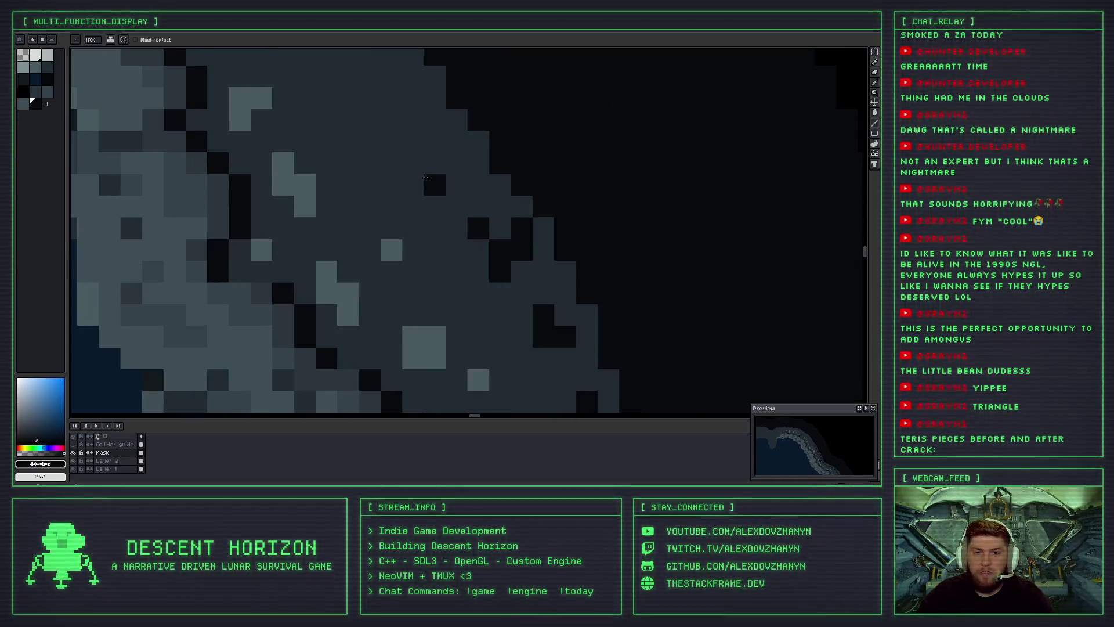
key(ctrl+z)
key(ctrl+y)
key(ctrl+z)
key(ctrl+y)
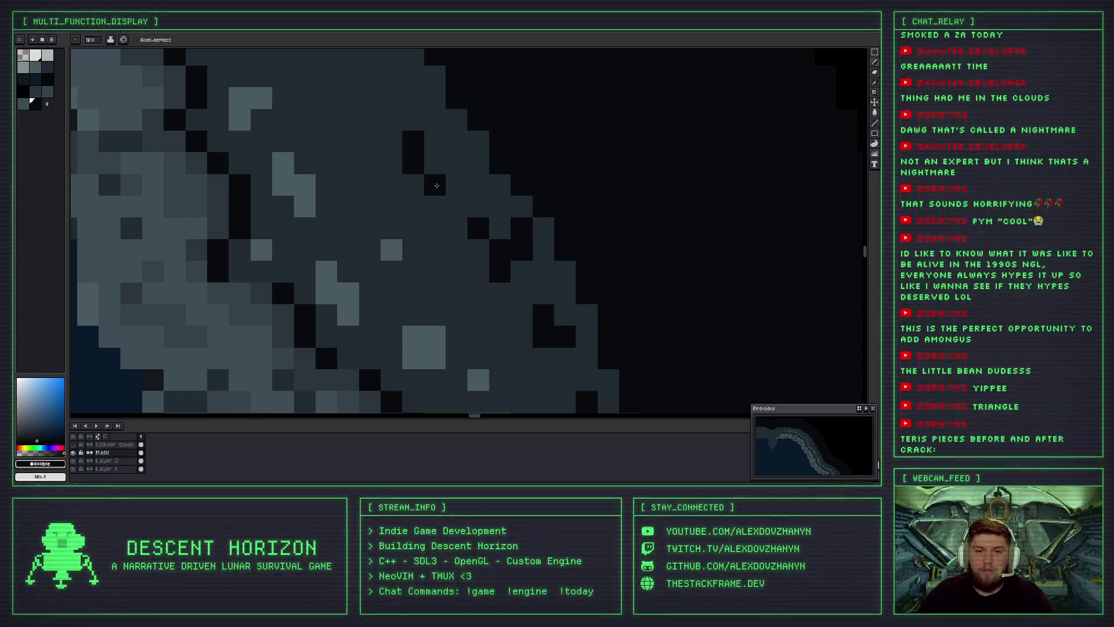
key(ctrl+z)
key(ctrl+z)
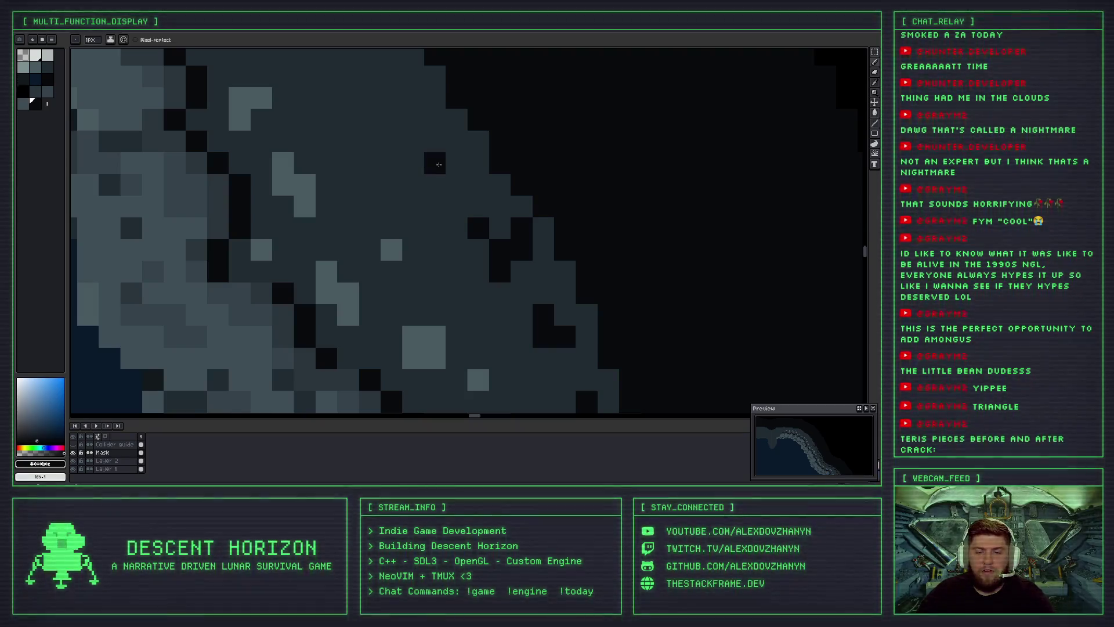
drag(435, 163, 408, 137)
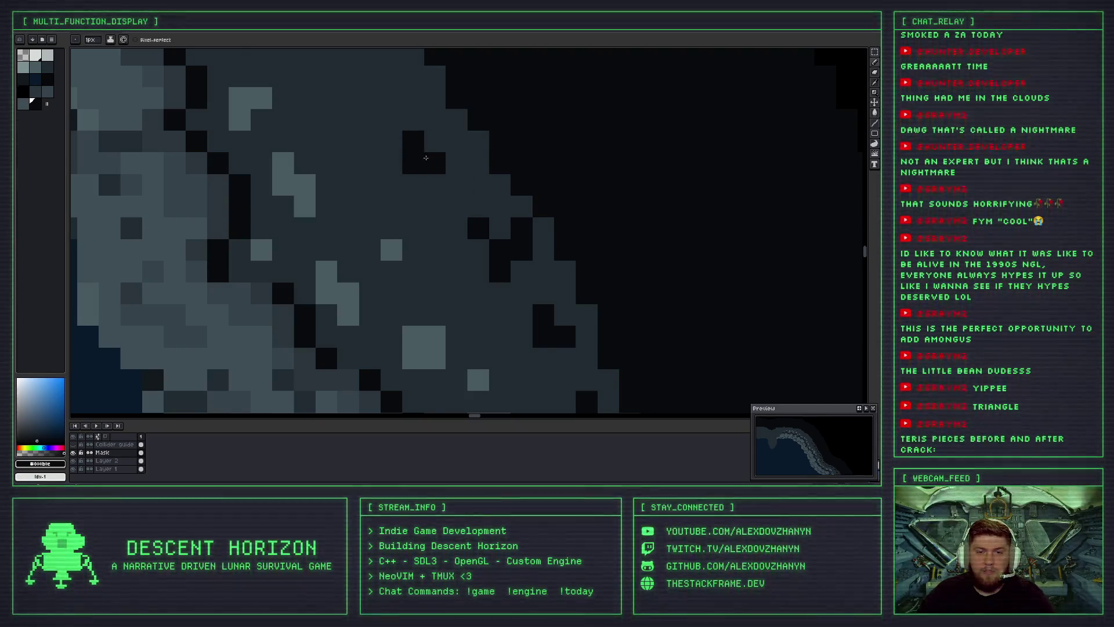
Shift the view up-left along the rim and remove the last crack stroke.
scroll(442, 246, down, 3)
scroll(442, 247, up, 1)
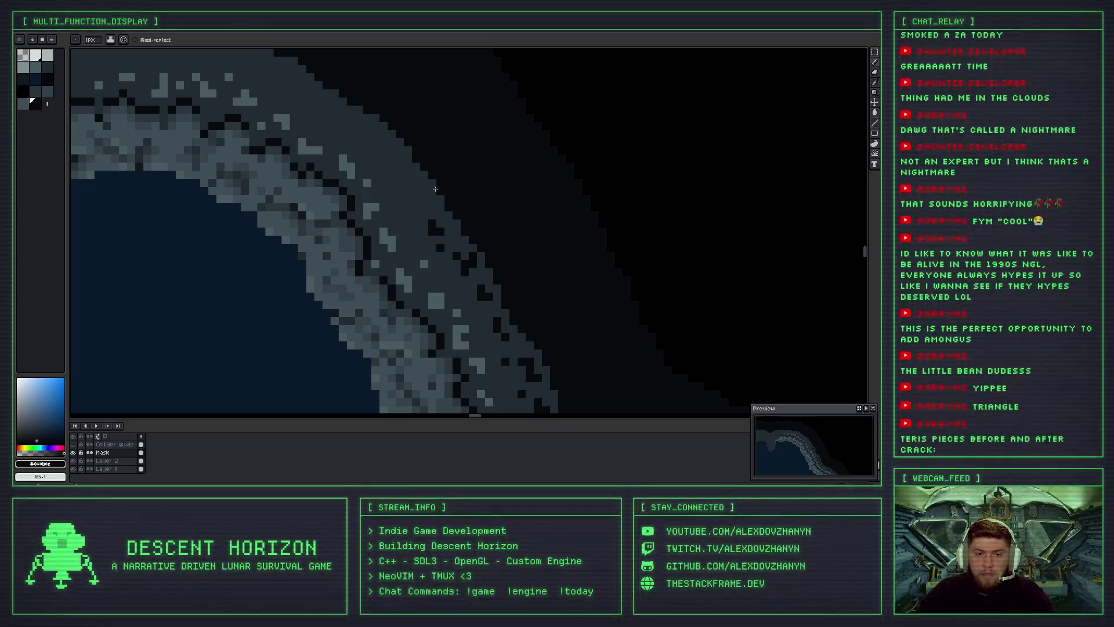
scroll(457, 243, down, 1)
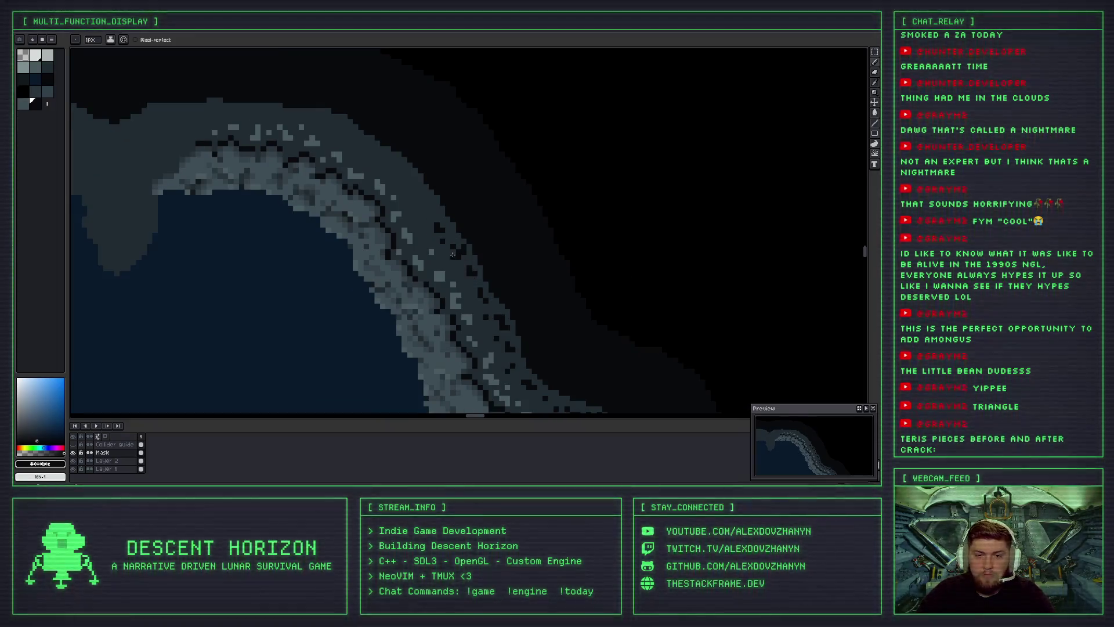
drag(452, 254, 423, 209)
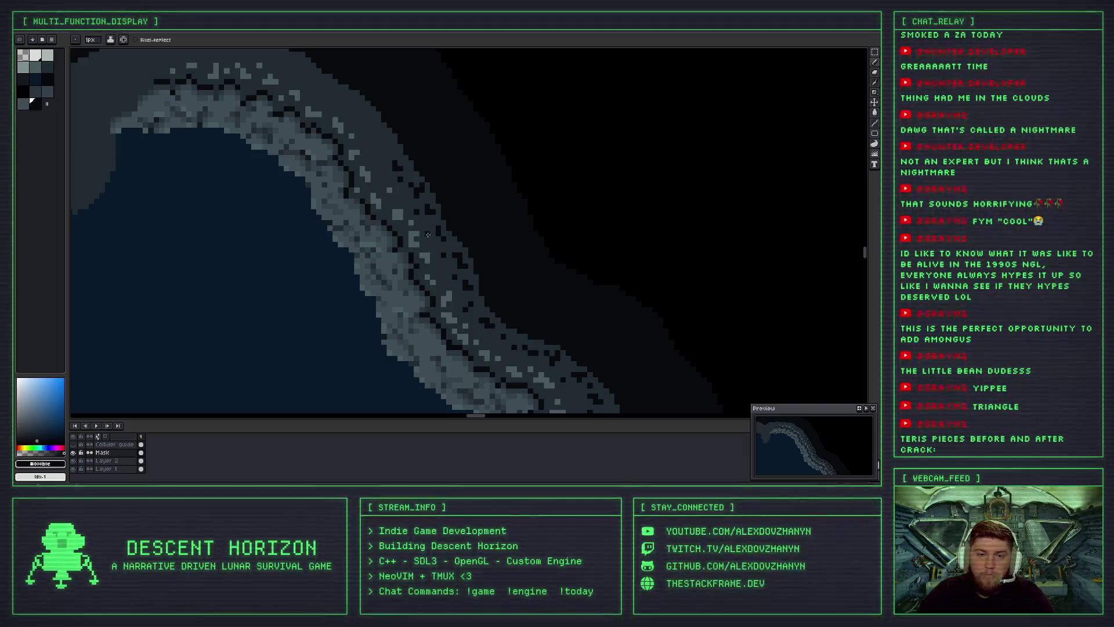
key(ctrl+z)
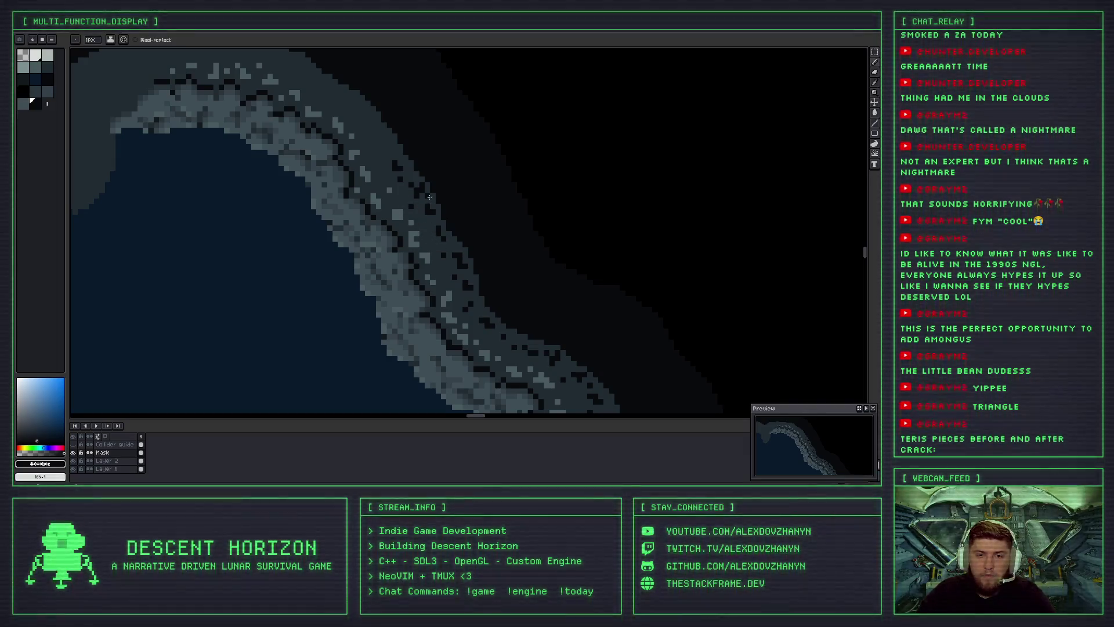
Paint a short dark crack line across the rock rim, redrawing it once.
scroll(428, 209, up, 3)
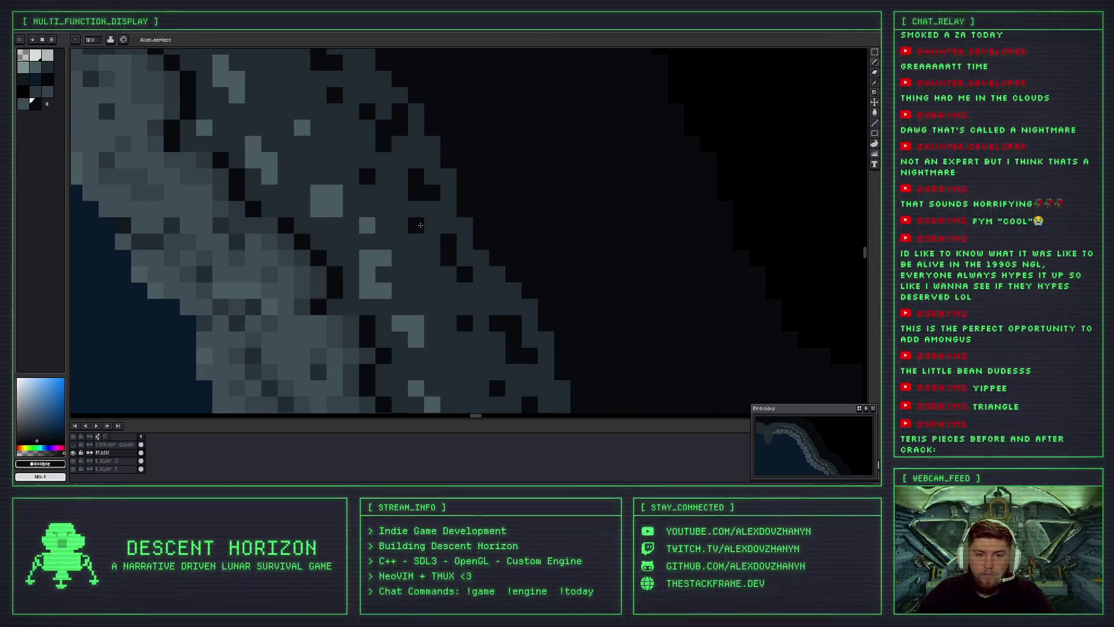
scroll(420, 225, down, 4)
scroll(399, 249, up, 1)
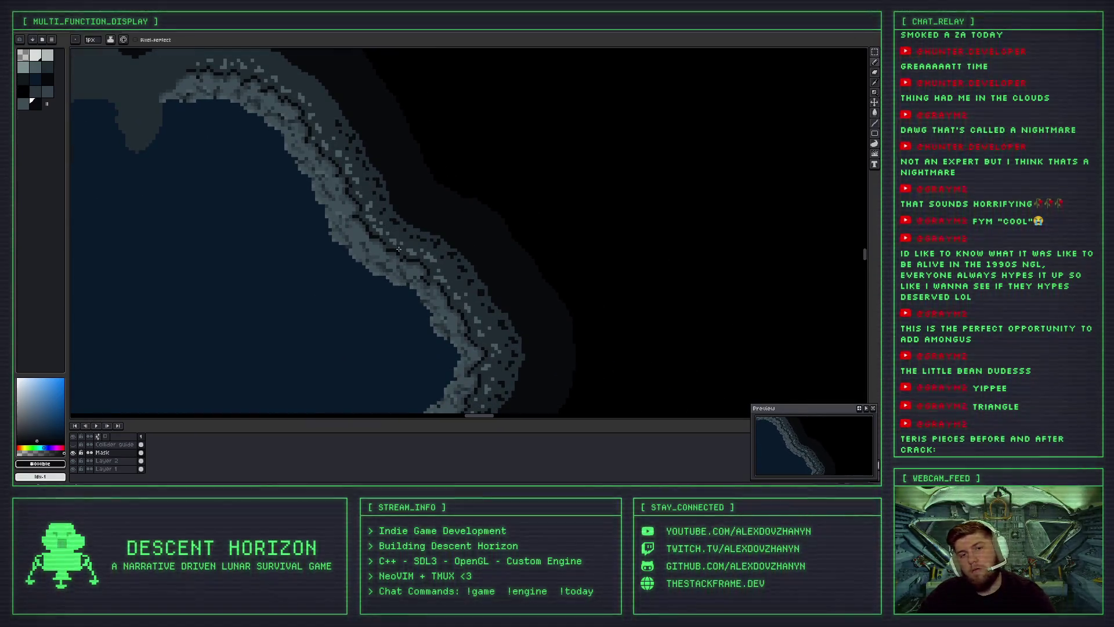
scroll(398, 248, up, 1)
scroll(383, 238, up, 1)
scroll(364, 227, down, 1)
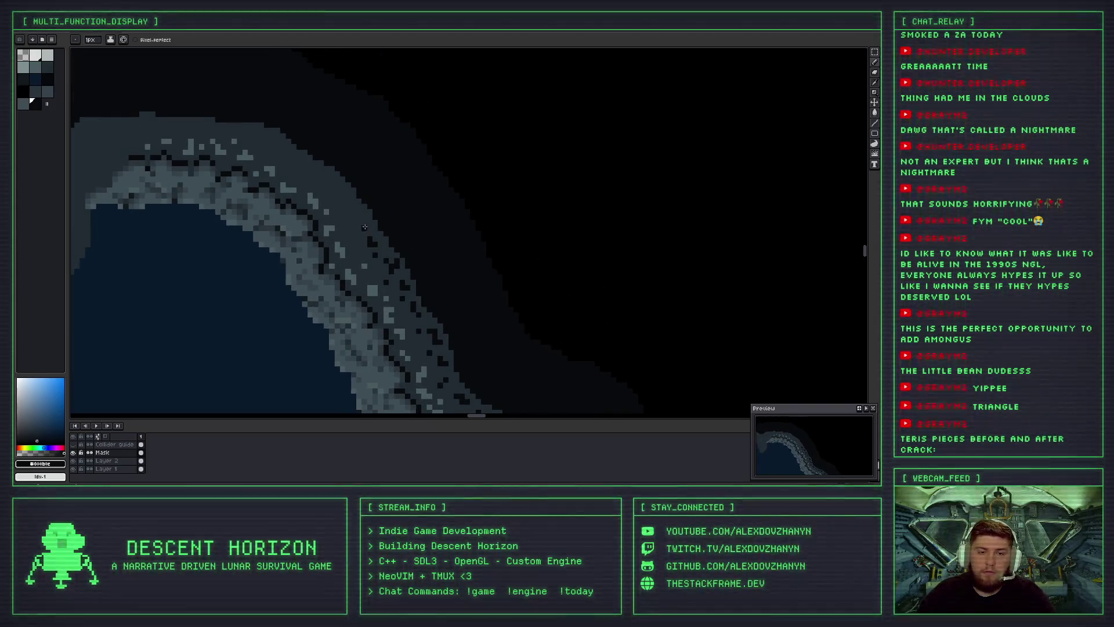
scroll(364, 226, up, 1)
drag(345, 201, 358, 213)
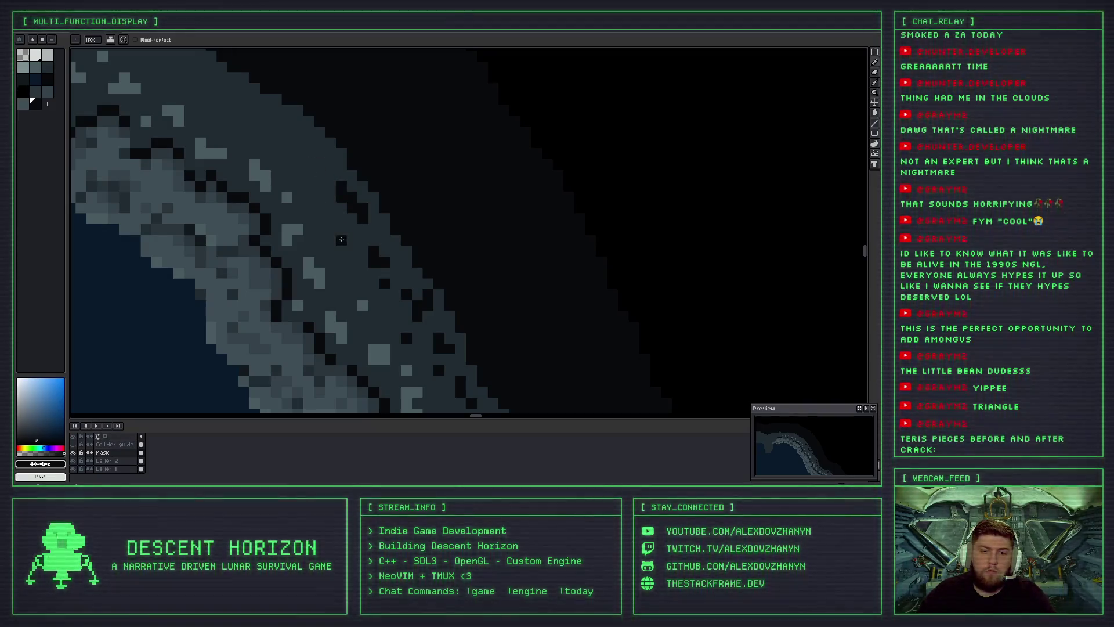
key(ctrl+z)
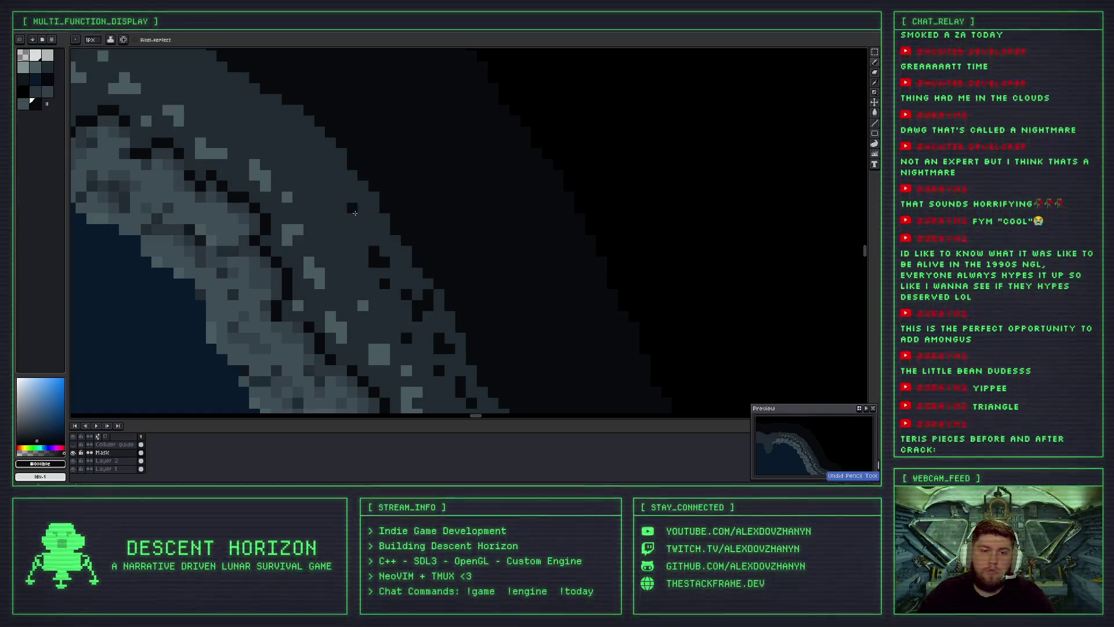
drag(329, 199, 348, 223)
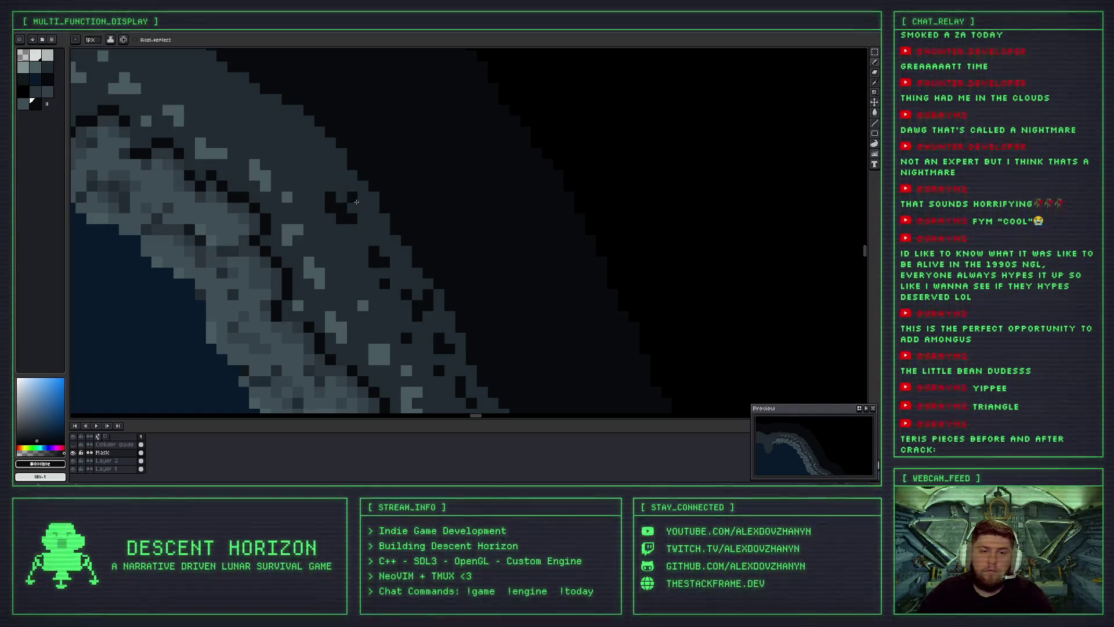
Extend the dark crack diagonally up-left along the upper rim.
click(340, 261)
click(321, 198)
drag(311, 149, 298, 132)
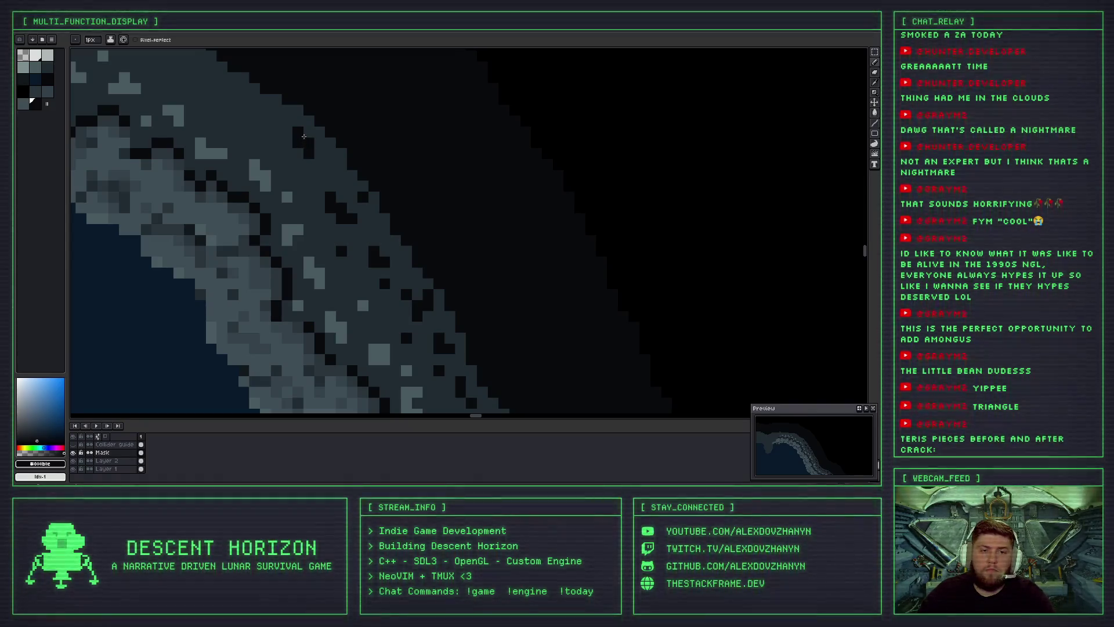
click(298, 154)
drag(249, 107, 272, 122)
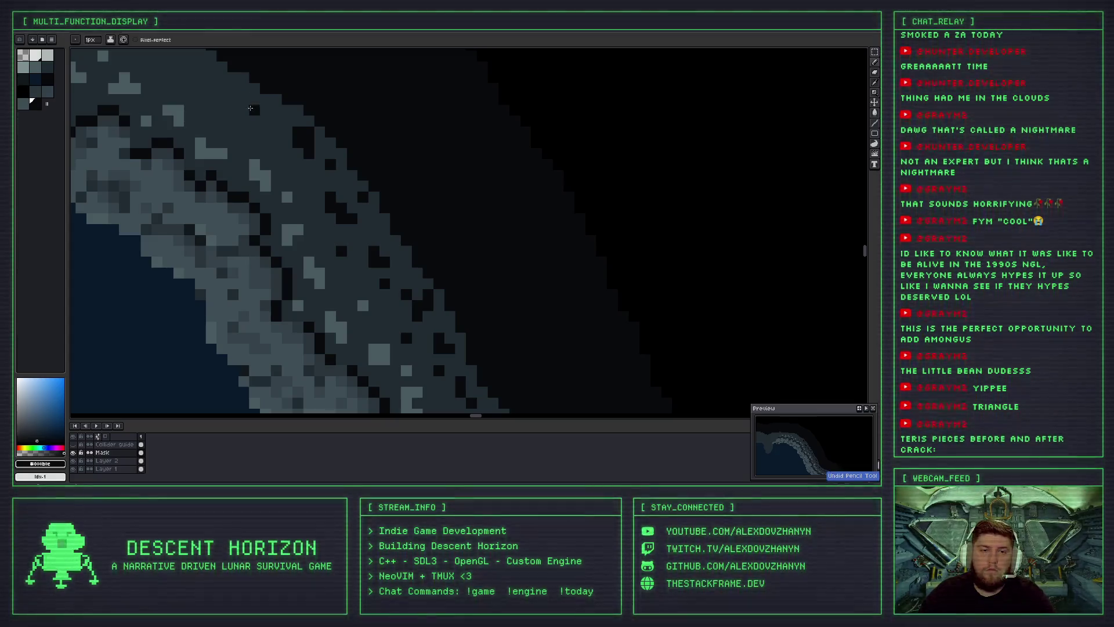
drag(307, 155, 325, 165)
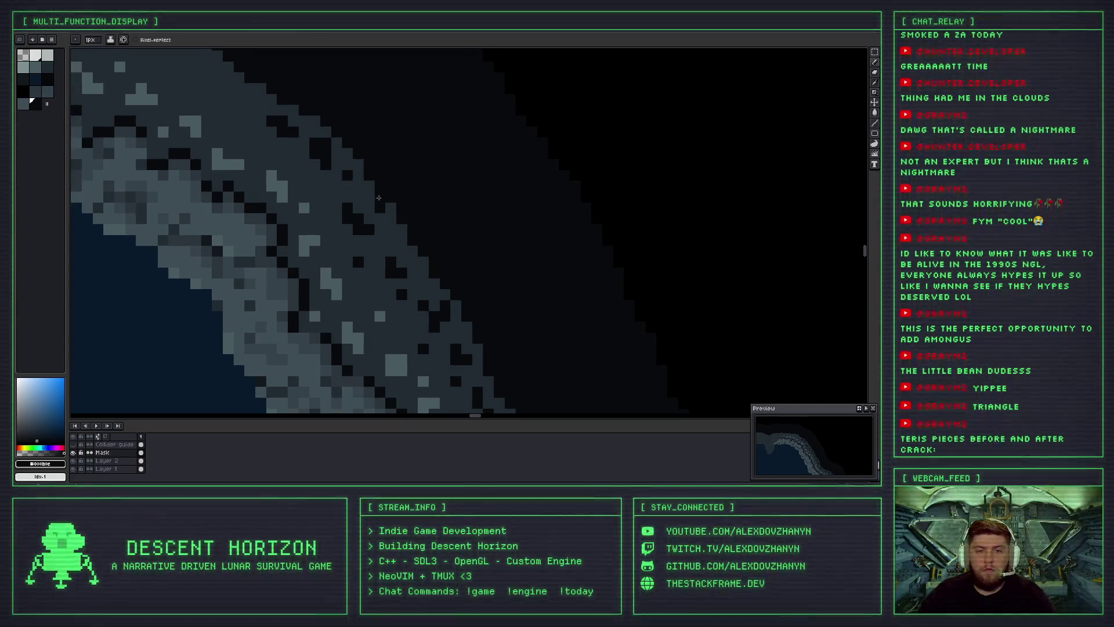
Paint a block of dark crack pixels onto the grey rock rim.
scroll(326, 165, down, 1)
scroll(329, 162, down, 2)
scroll(334, 159, down, 2)
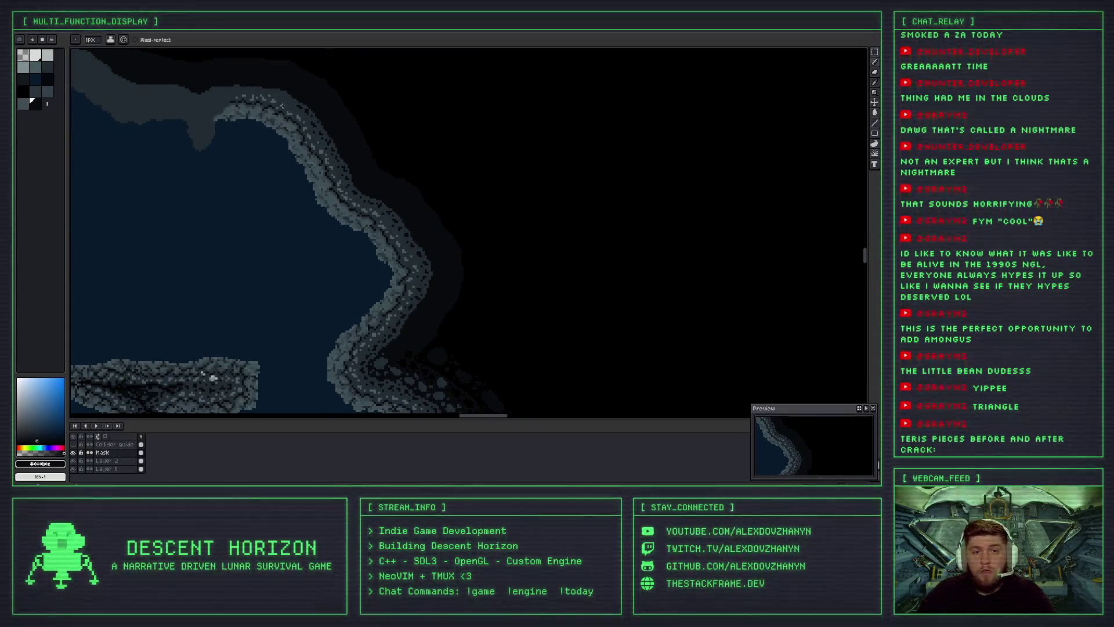
scroll(406, 223, up, 2)
scroll(383, 206, up, 1)
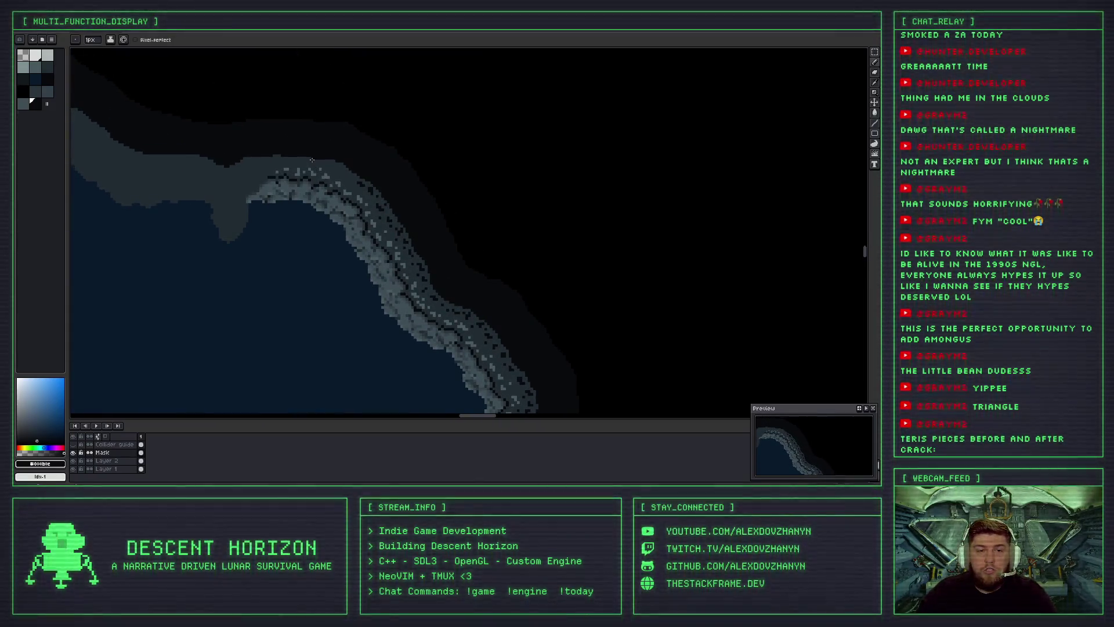
scroll(349, 182, up, 1)
scroll(349, 177, up, 2)
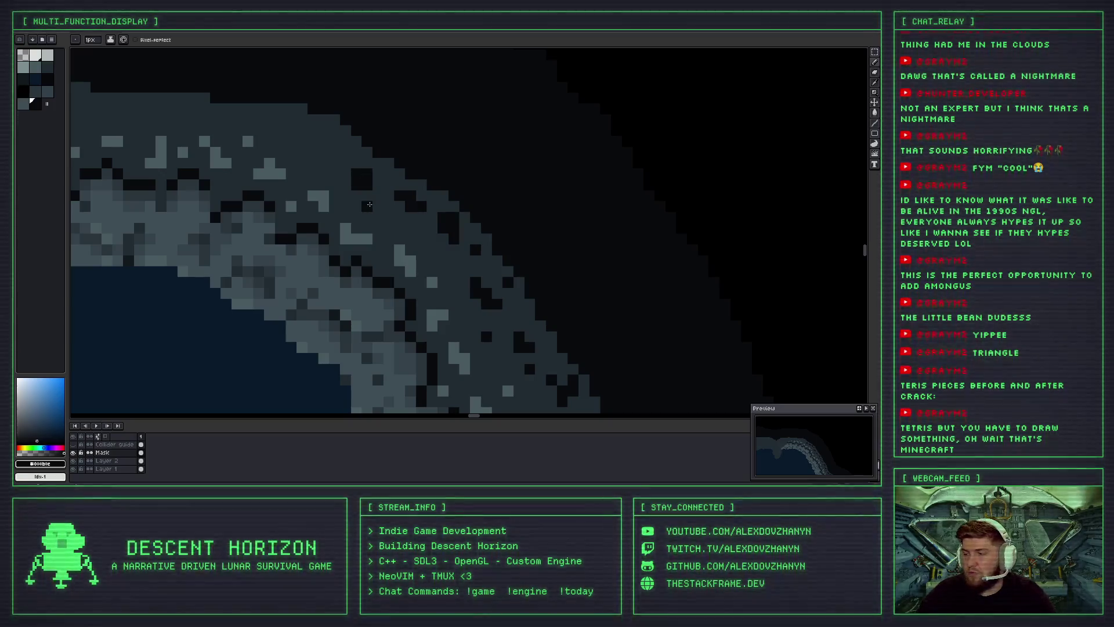
scroll(366, 205, down, 2)
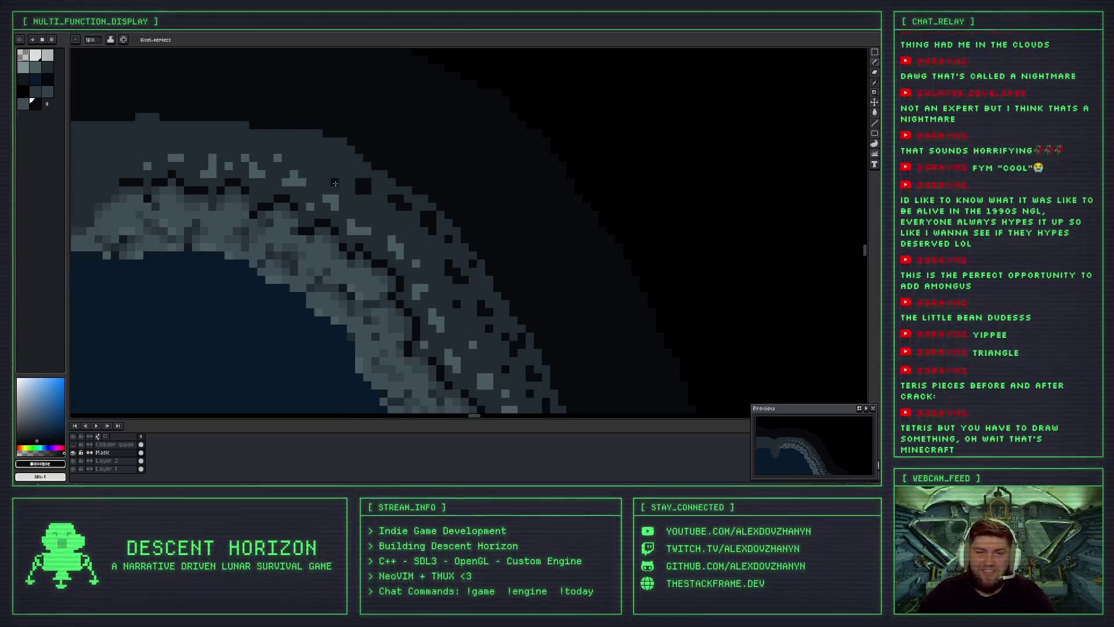
scroll(327, 158, up, 2)
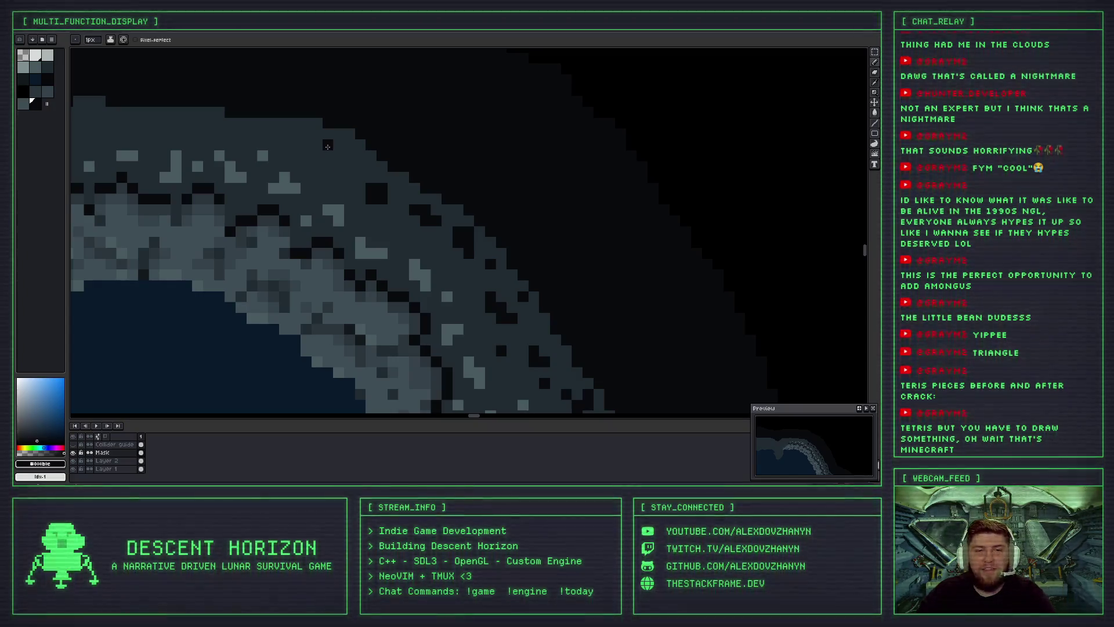
drag(319, 147, 338, 156)
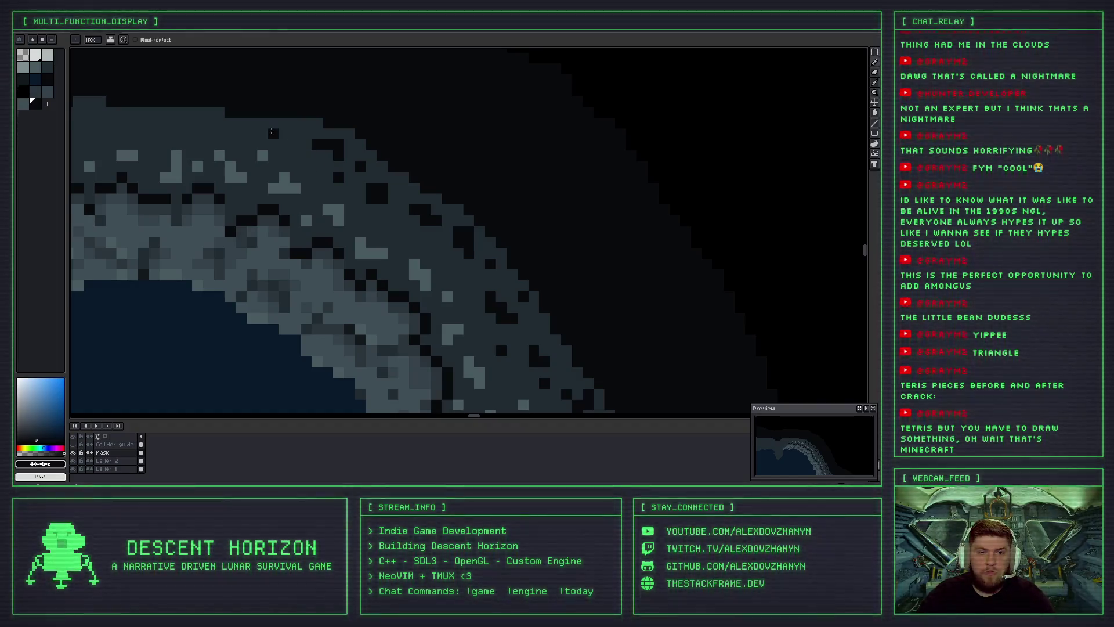
Grow the dark crack with extra pixels beside it on the rim's upper edge.
drag(292, 141, 338, 187)
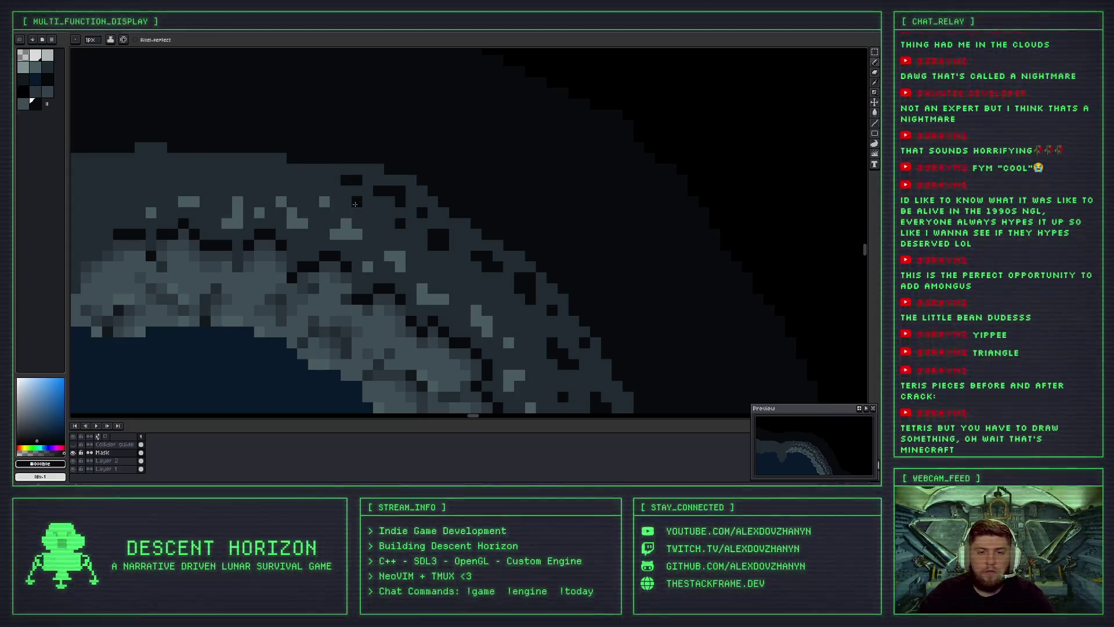
scroll(356, 204, down, 1)
scroll(323, 200, up, 1)
scroll(320, 191, down, 1)
scroll(317, 178, up, 1)
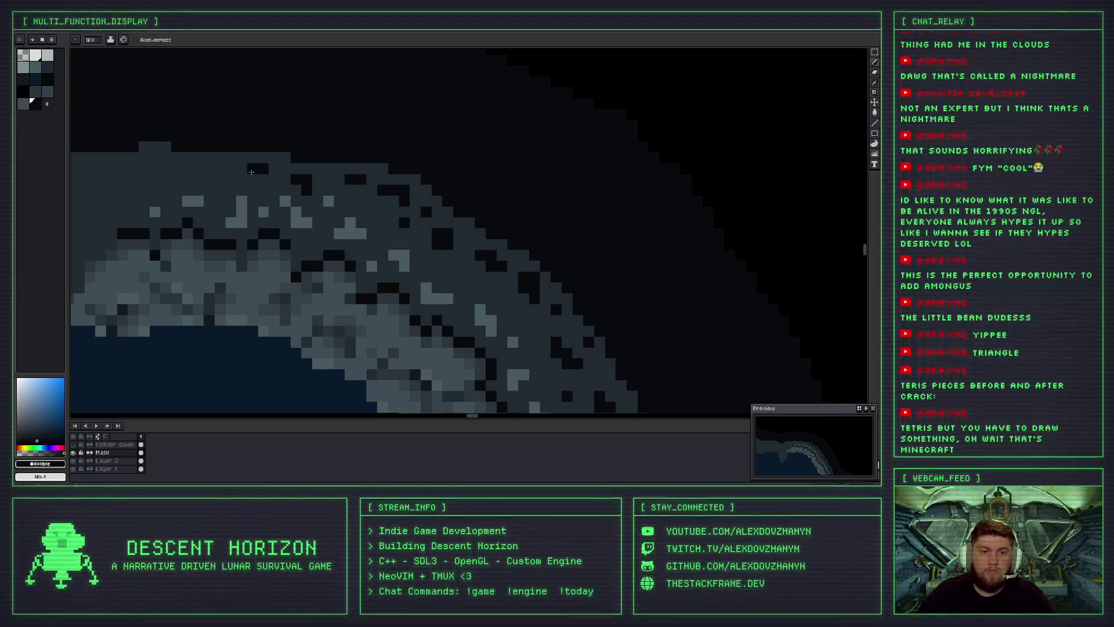
click(263, 180)
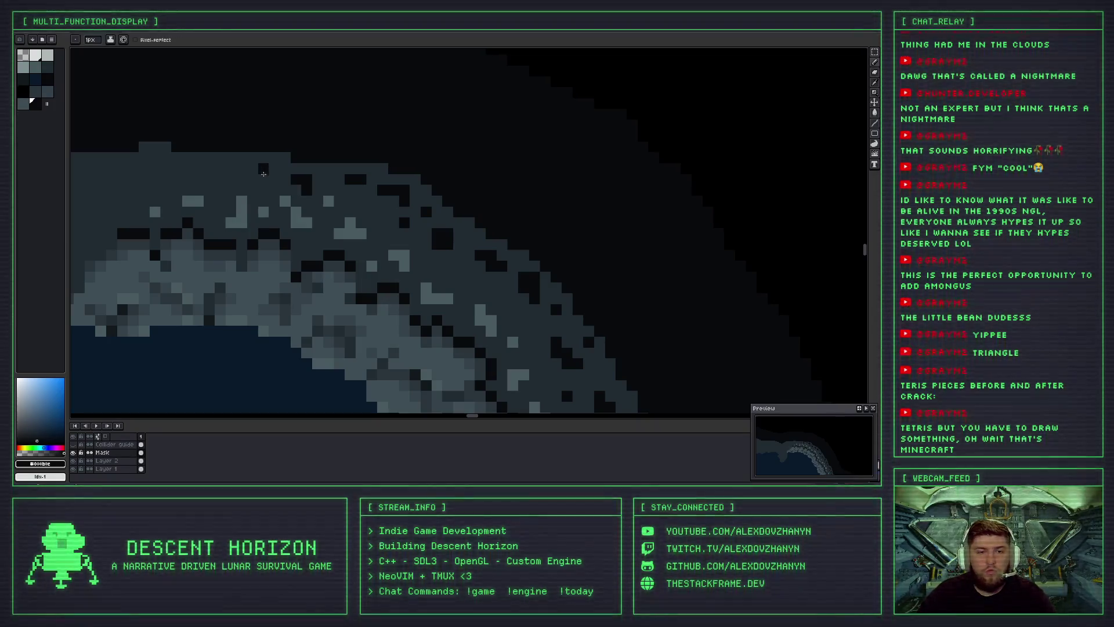
drag(247, 176, 243, 167)
Extend a dark pixel row along the rim's top, then undo that stroke.
scroll(248, 180, down, 3)
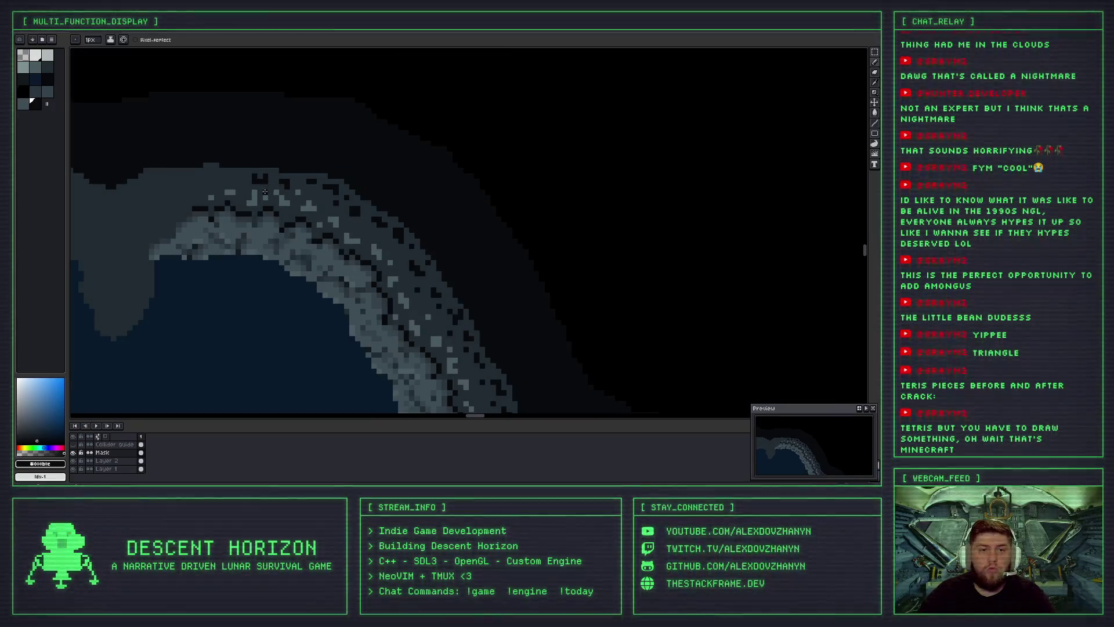
scroll(462, 216, up, 2)
scroll(350, 190, up, 1)
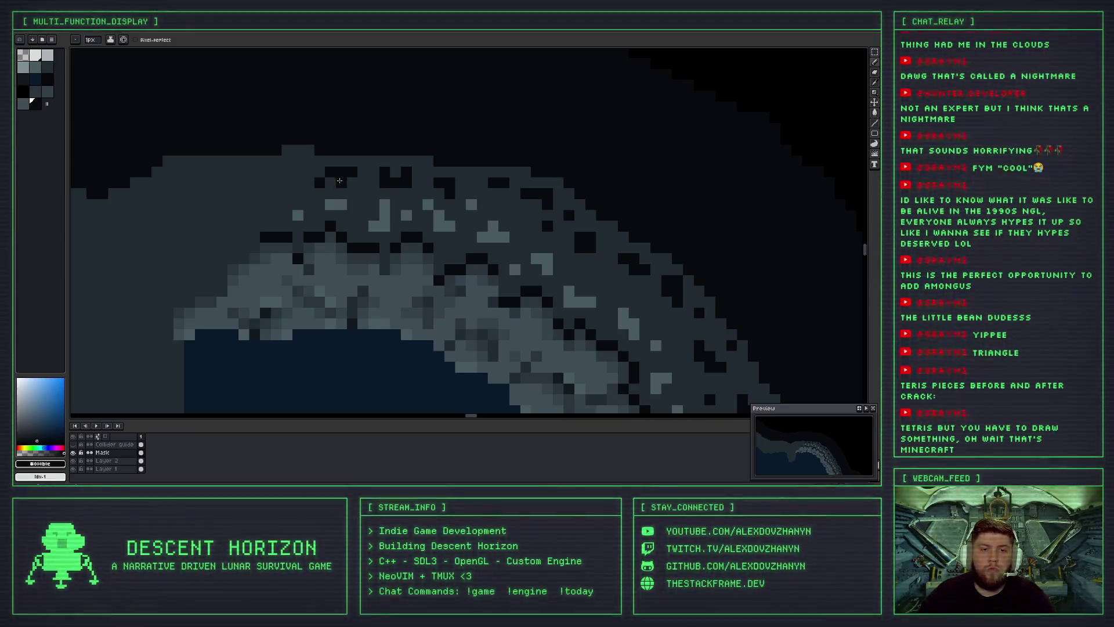
drag(319, 171, 347, 171)
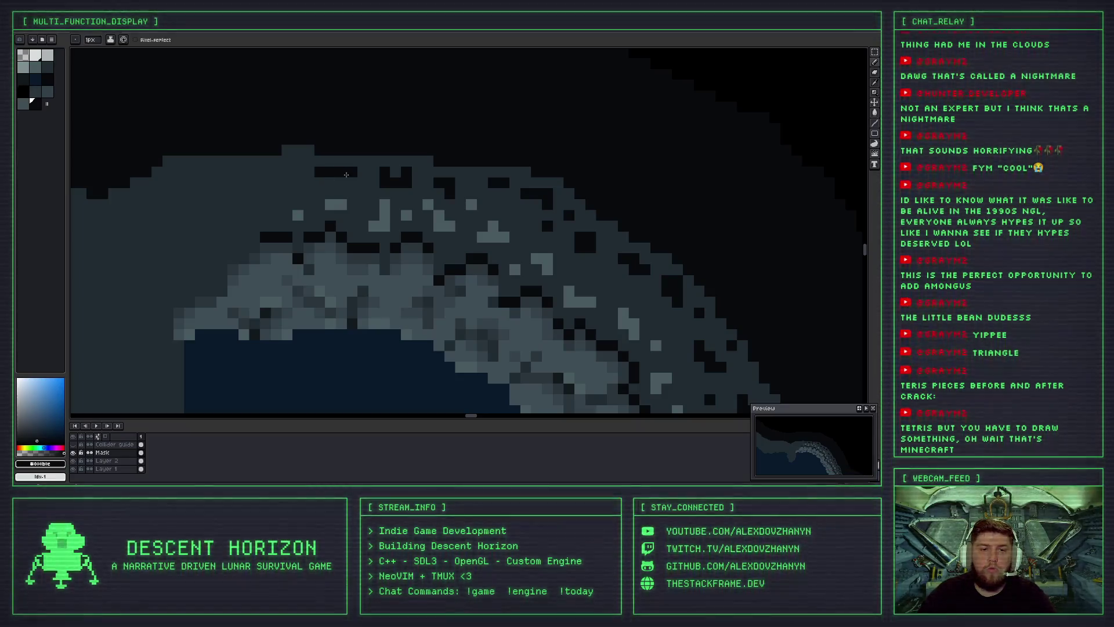
scroll(355, 191, down, 1)
key(ctrl+z)
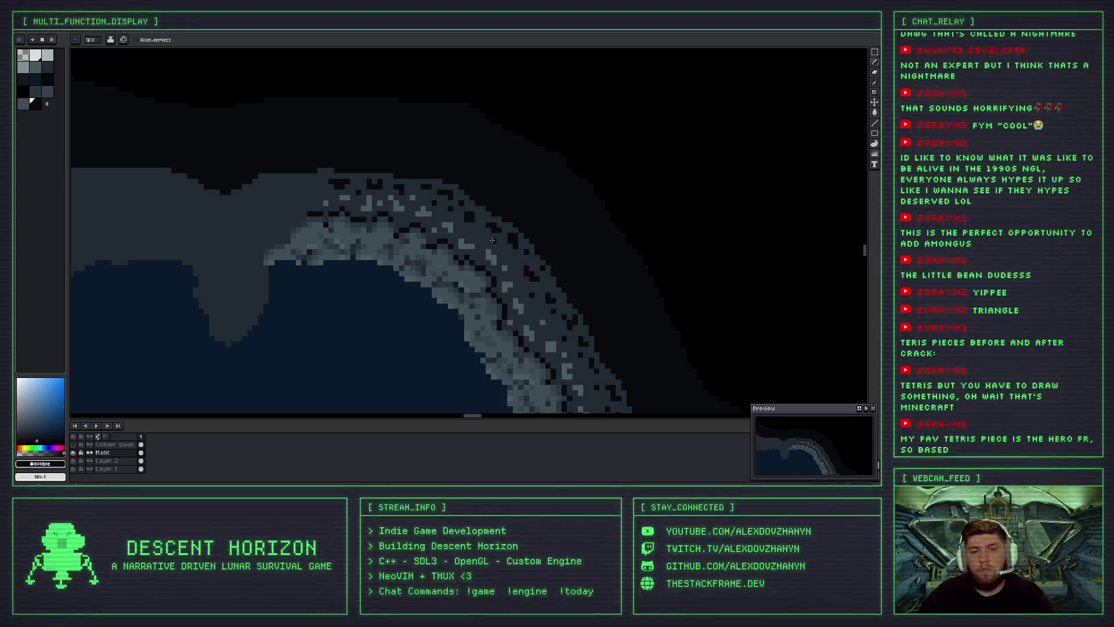
scroll(461, 214, down, 3)
scroll(428, 227, down, 3)
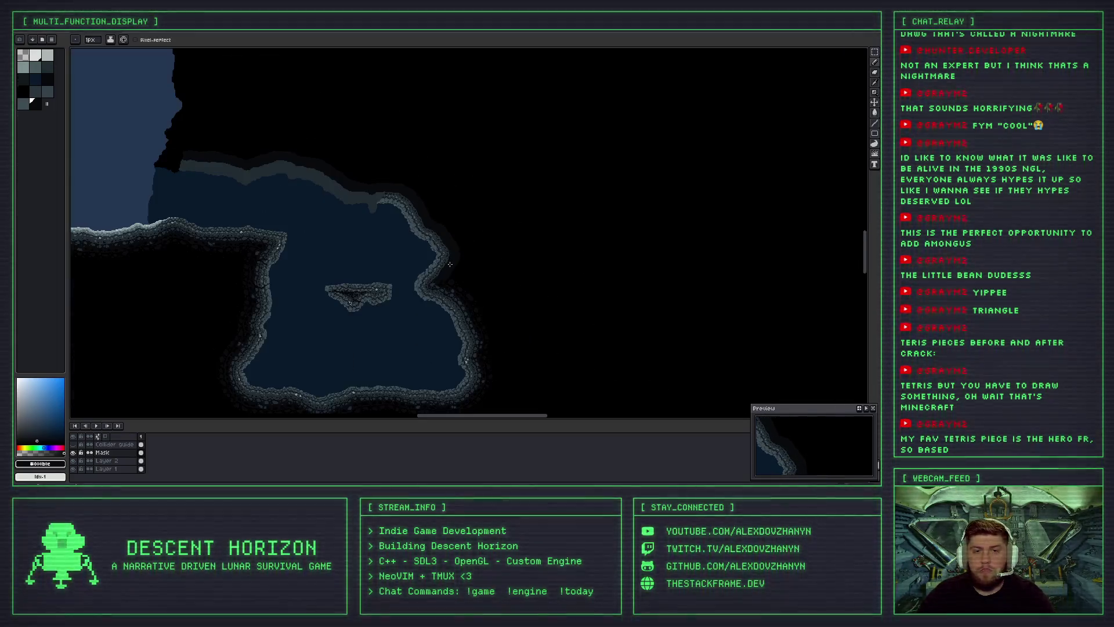
scroll(416, 238, up, 3)
scroll(445, 280, down, 3)
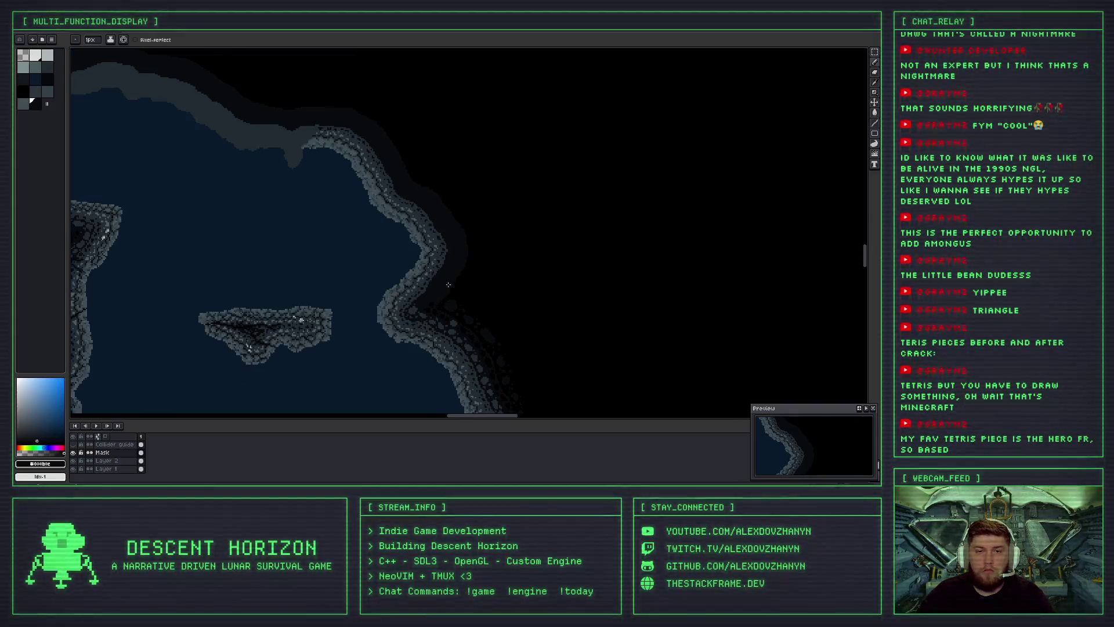
scroll(406, 222, up, 2)
scroll(393, 158, down, 3)
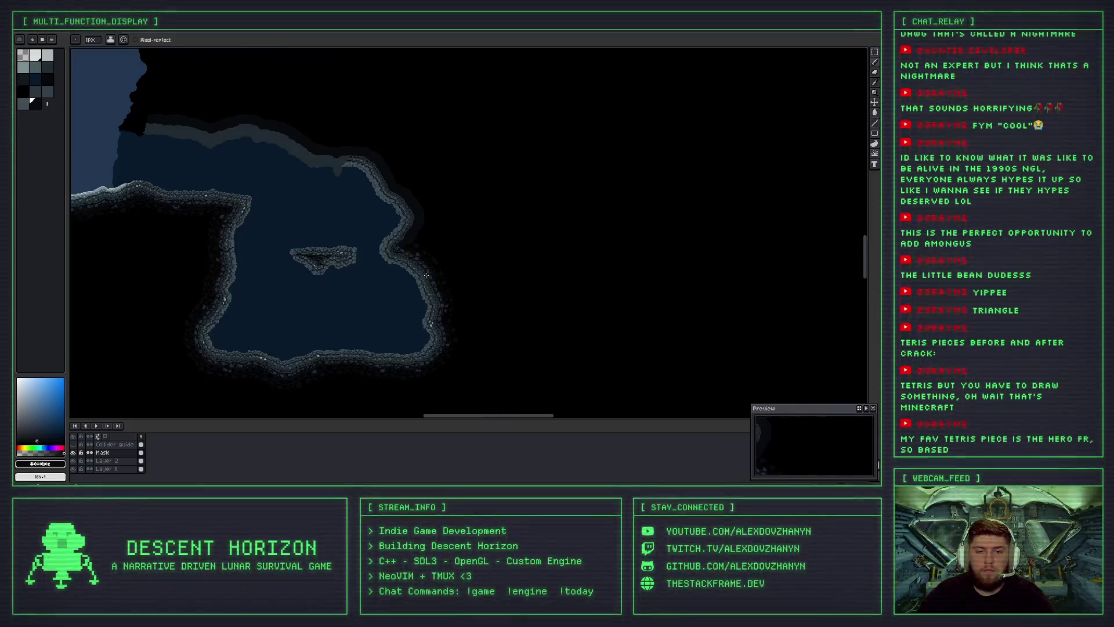
scroll(406, 221, up, 2)
scroll(451, 263, up, 1)
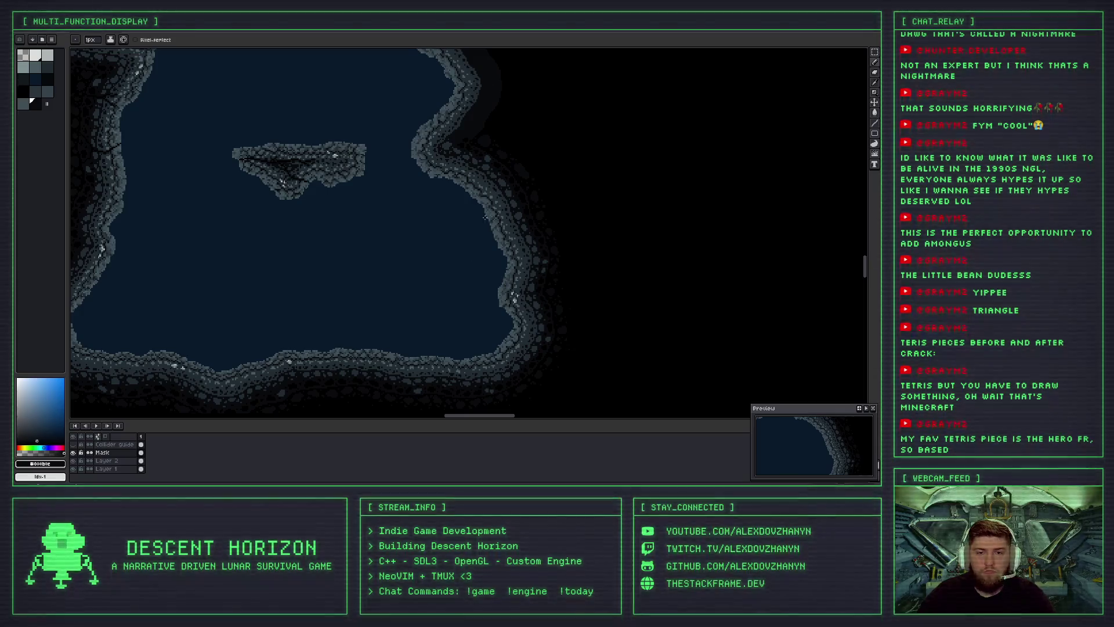
drag(484, 217, 469, 281)
scroll(416, 119, up, 1)
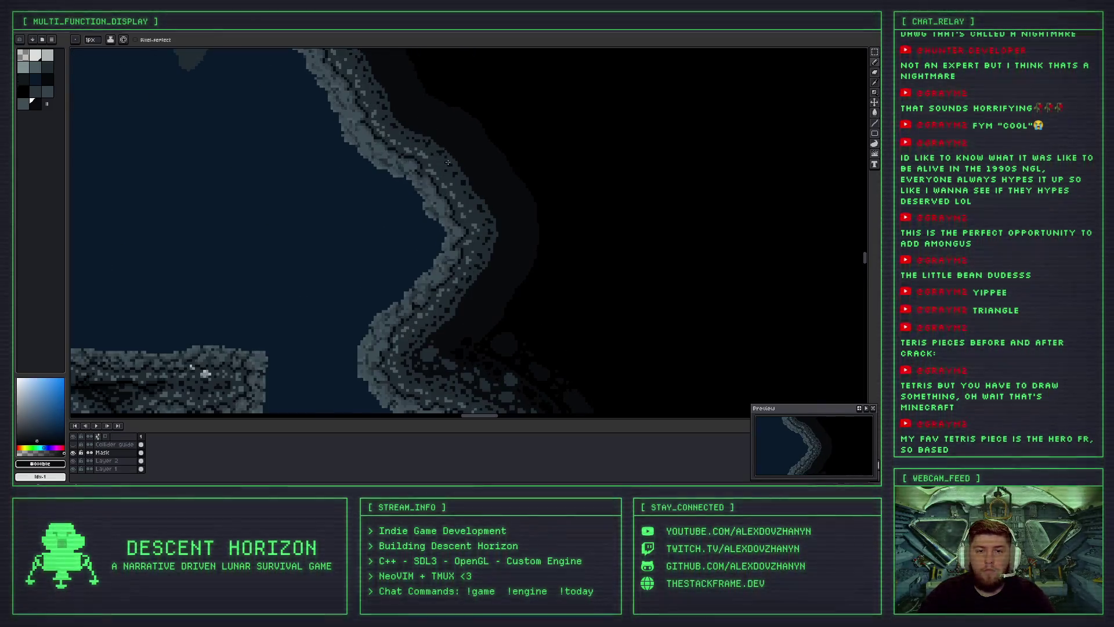
scroll(438, 162, up, 2)
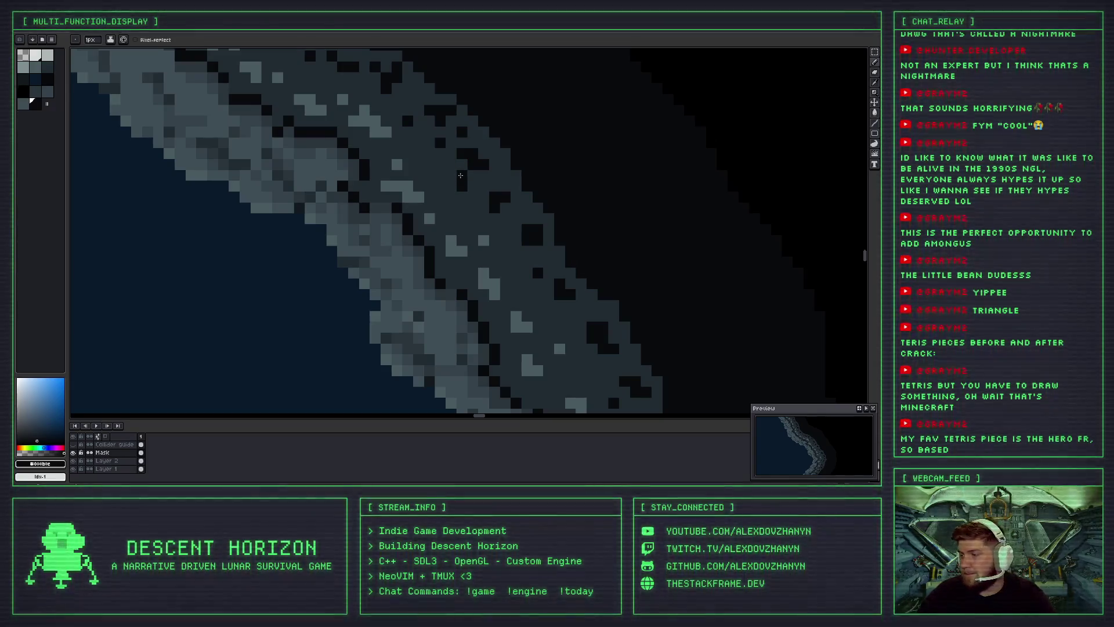
scroll(455, 189, down, 1)
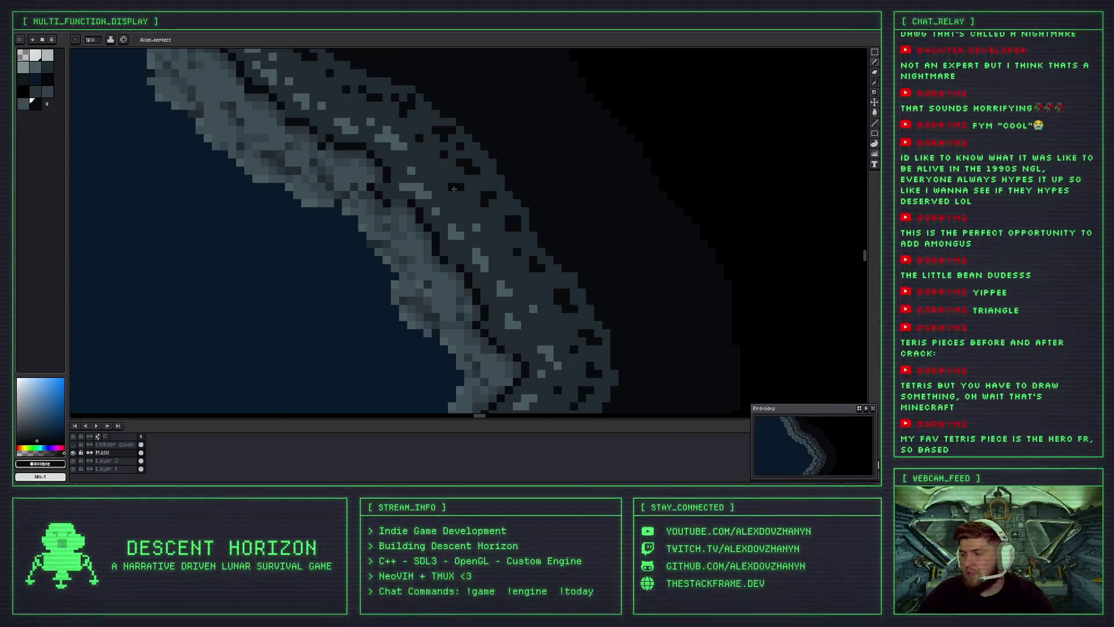
scroll(454, 188, down, 1)
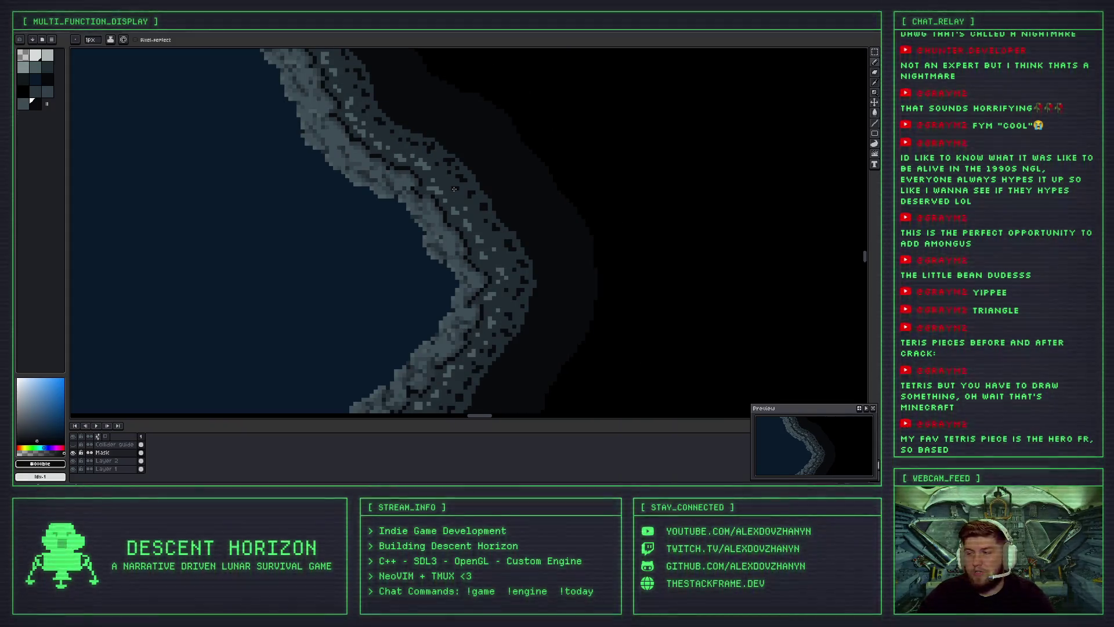
scroll(287, 244, up, 2)
Undo the dark lines drawn across the crater floor, leaving the blue pool plain.
drag(278, 213, 350, 213)
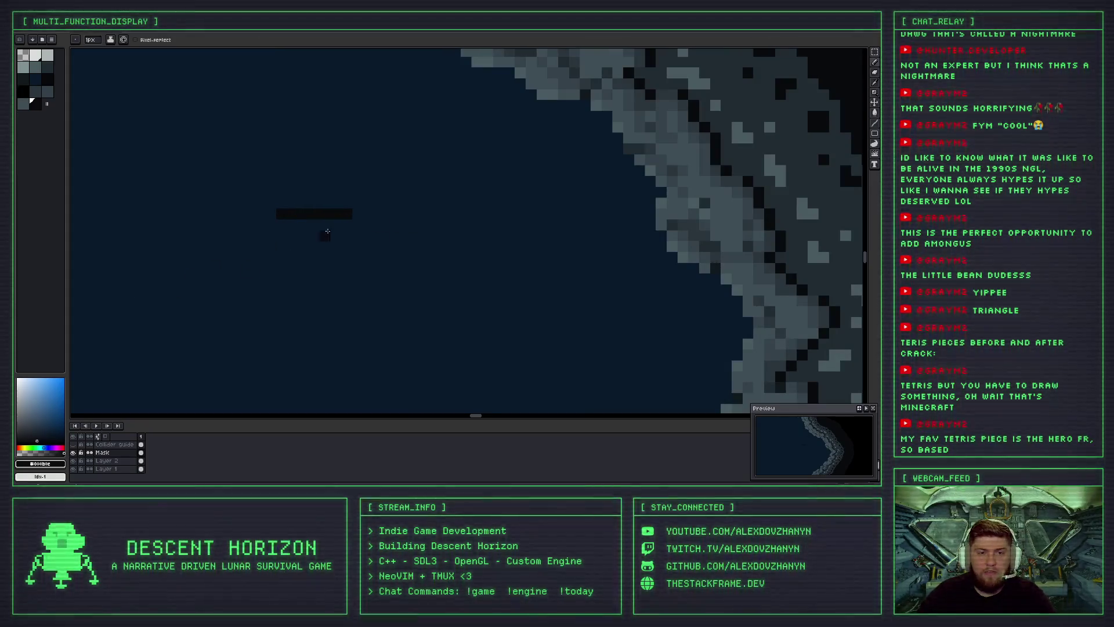
key(ctrl+z)
drag(323, 213, 380, 214)
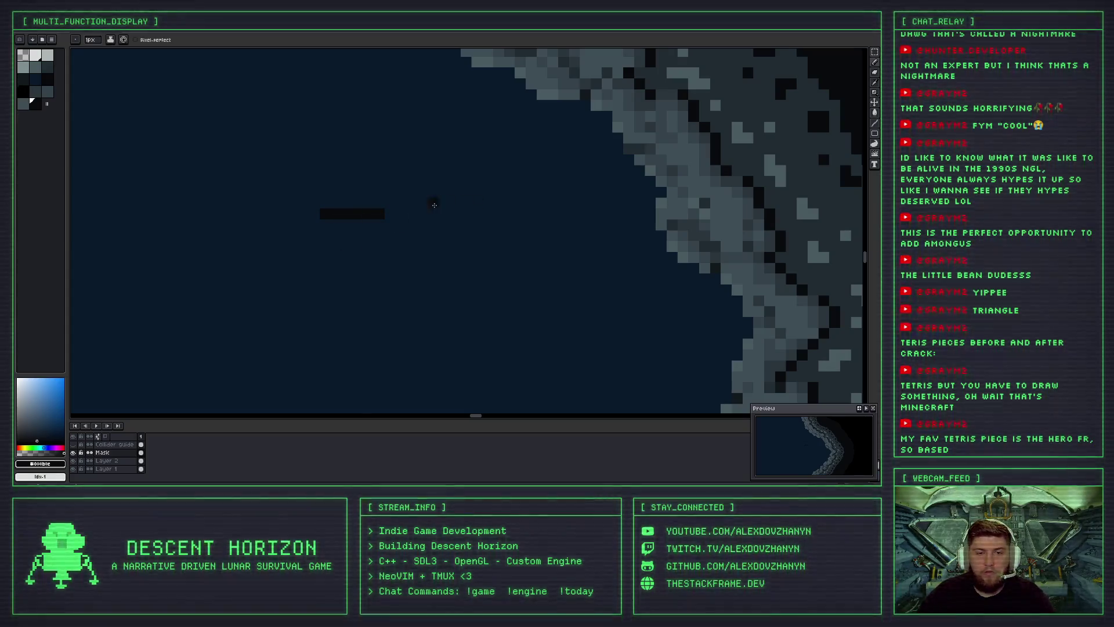
key(ctrl+z)
scroll(549, 242, down, 2)
scroll(464, 290, down, 2)
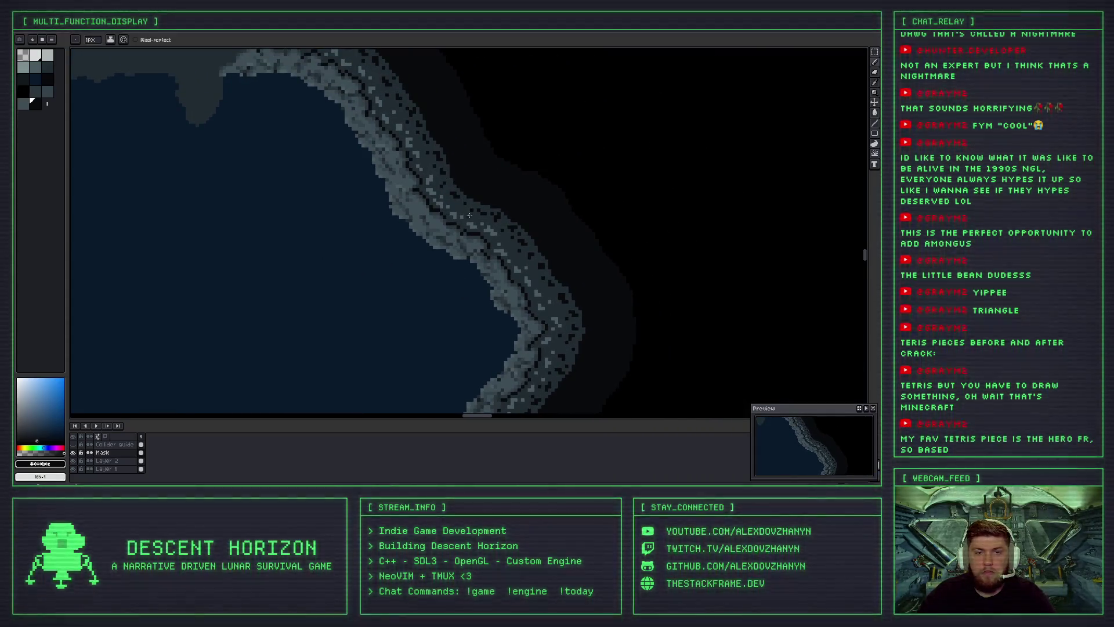
scroll(412, 181, up, 4)
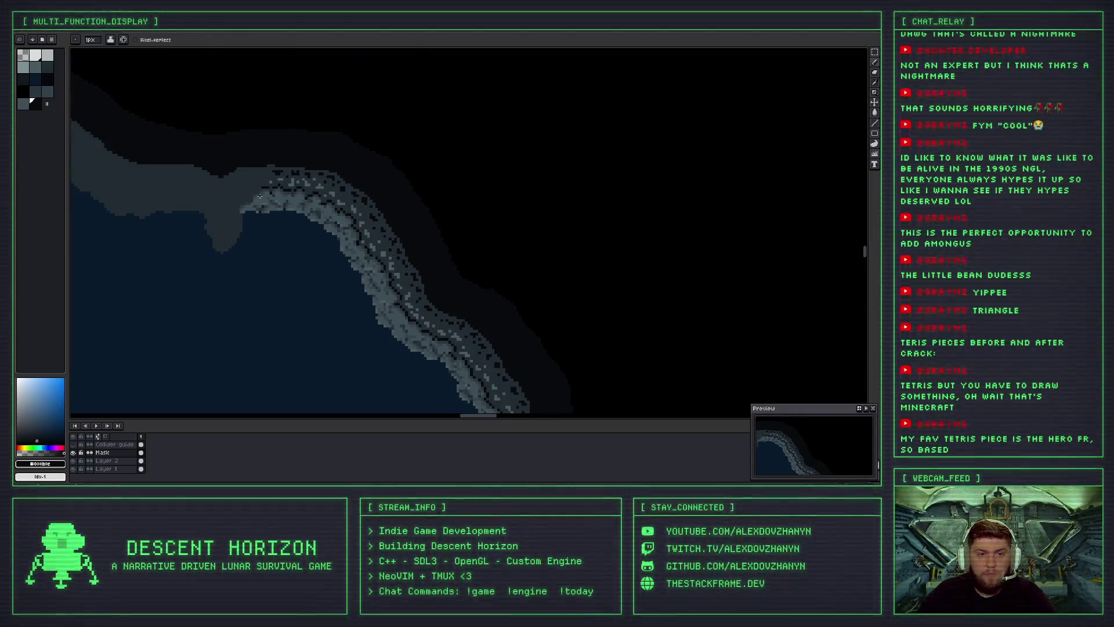
Eyedrop the grey-blue rim colour, undo stray pencil pixels, and pan up-left along the rim.
scroll(259, 196, up, 2)
scroll(271, 176, up, 2)
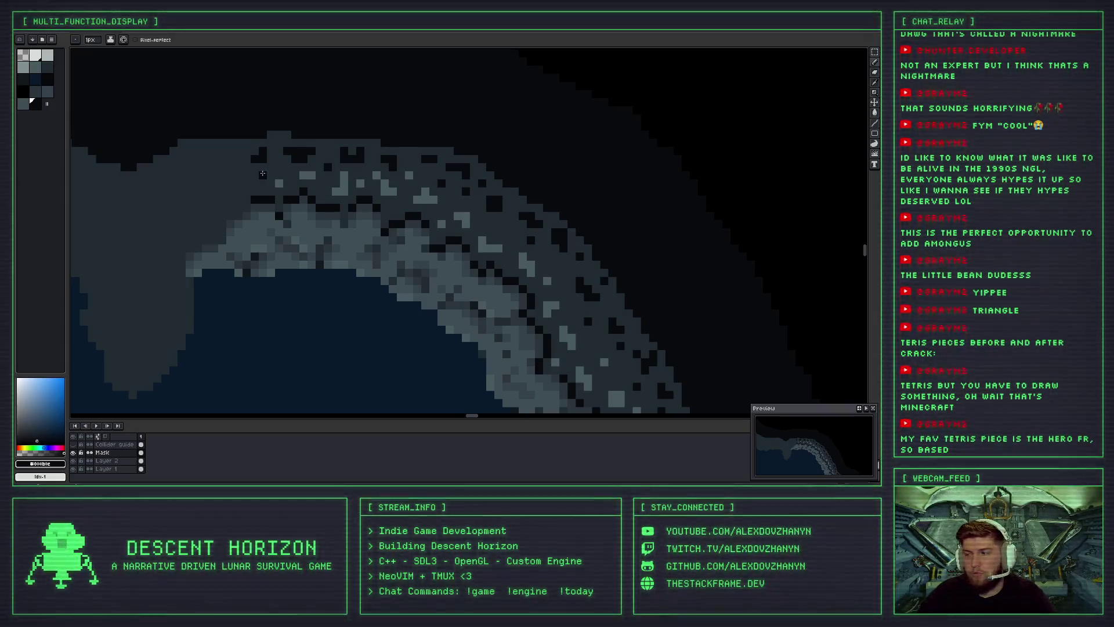
scroll(432, 205, down, 2)
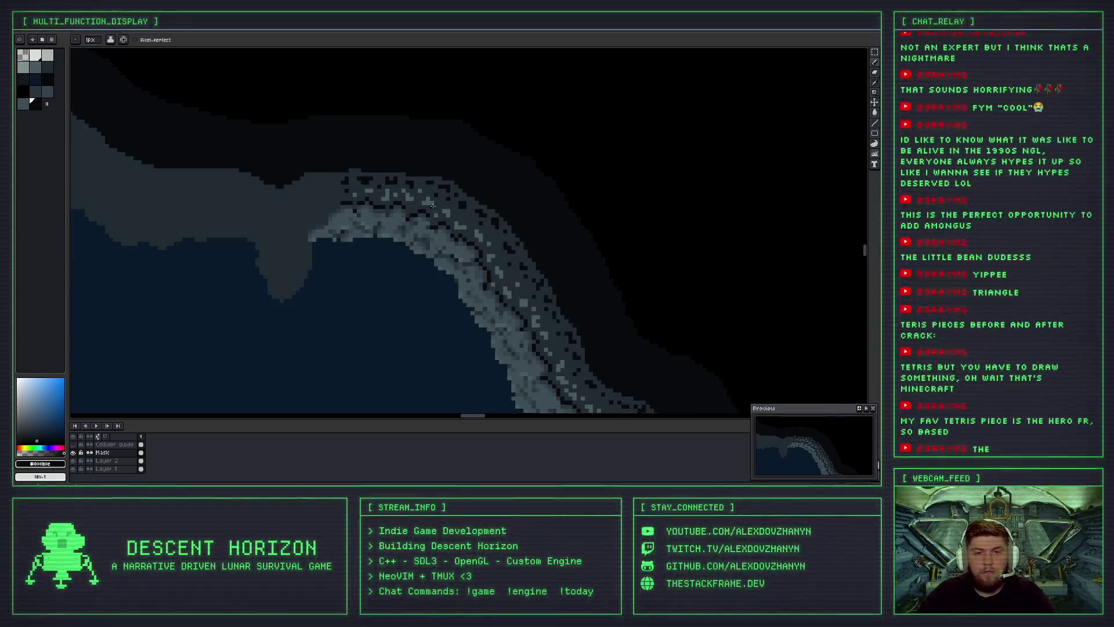
scroll(471, 217, up, 1)
alt+click(453, 228)
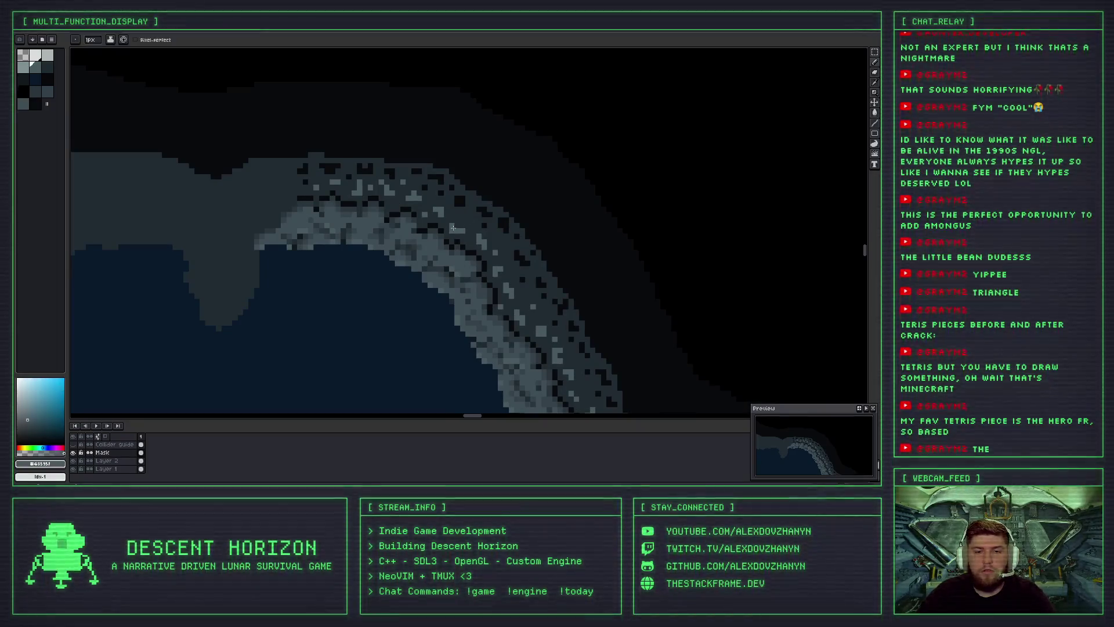
key(ctrl+z)
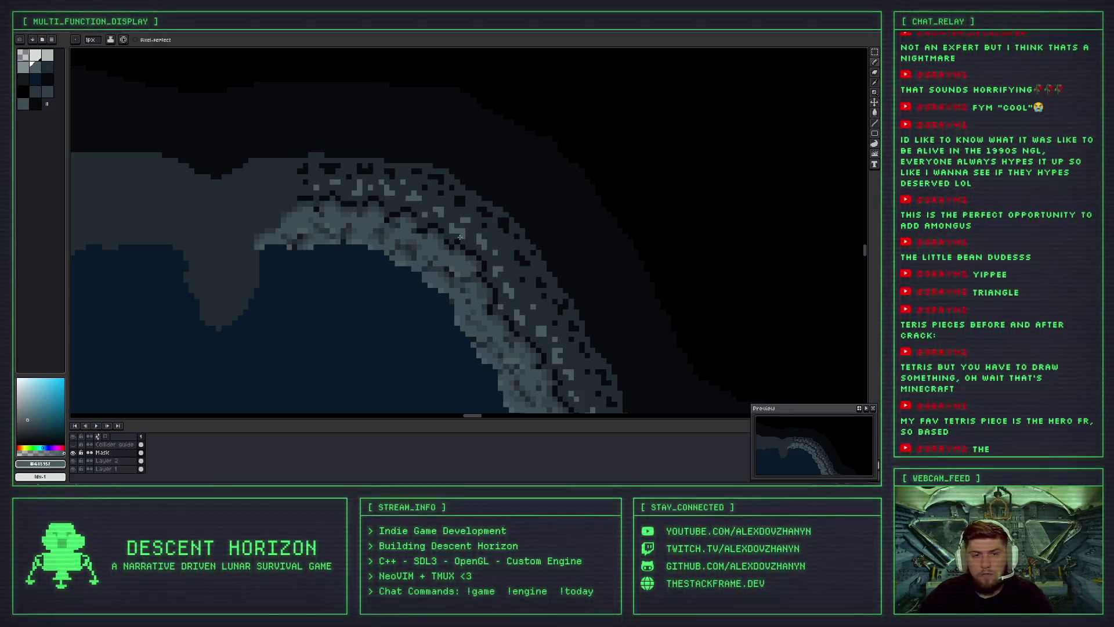
drag(459, 237, 373, 177)
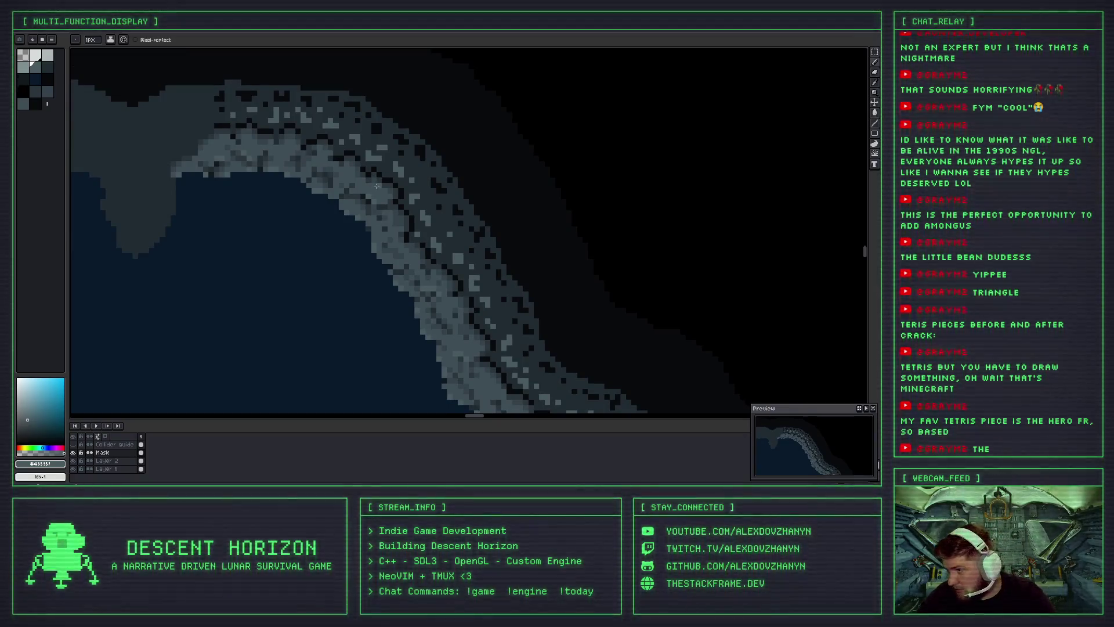
scroll(336, 226, up, 3)
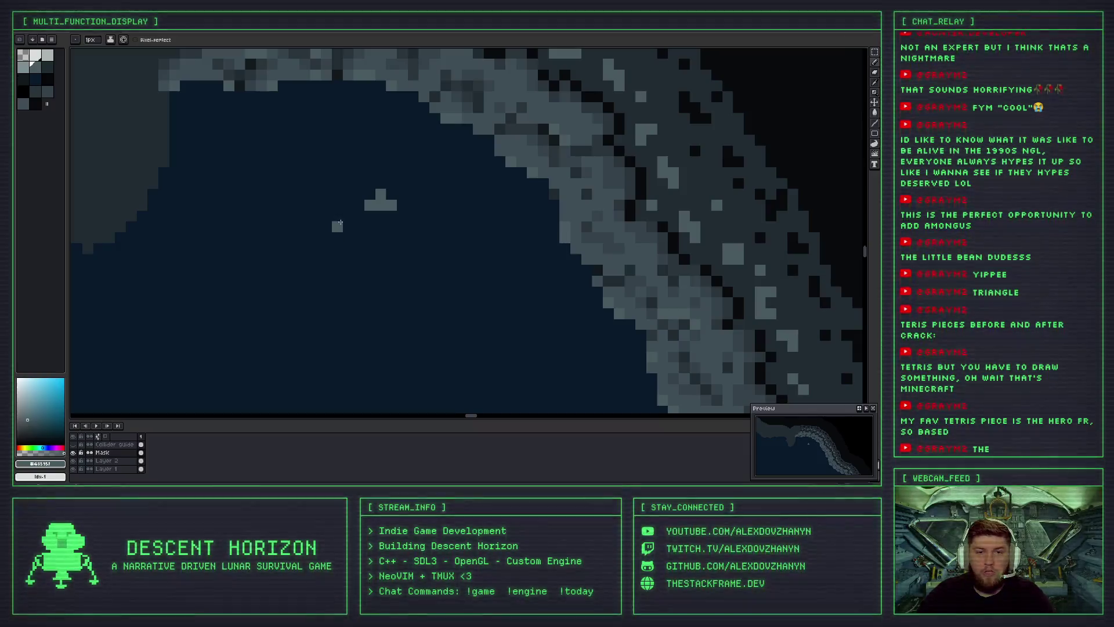
mouse_move(380, 226)
mouse_down()
mouse_move(379, 255)
mouse_move(344, 233)
mouse_move(366, 265)
mouse_up()
click(334, 199)
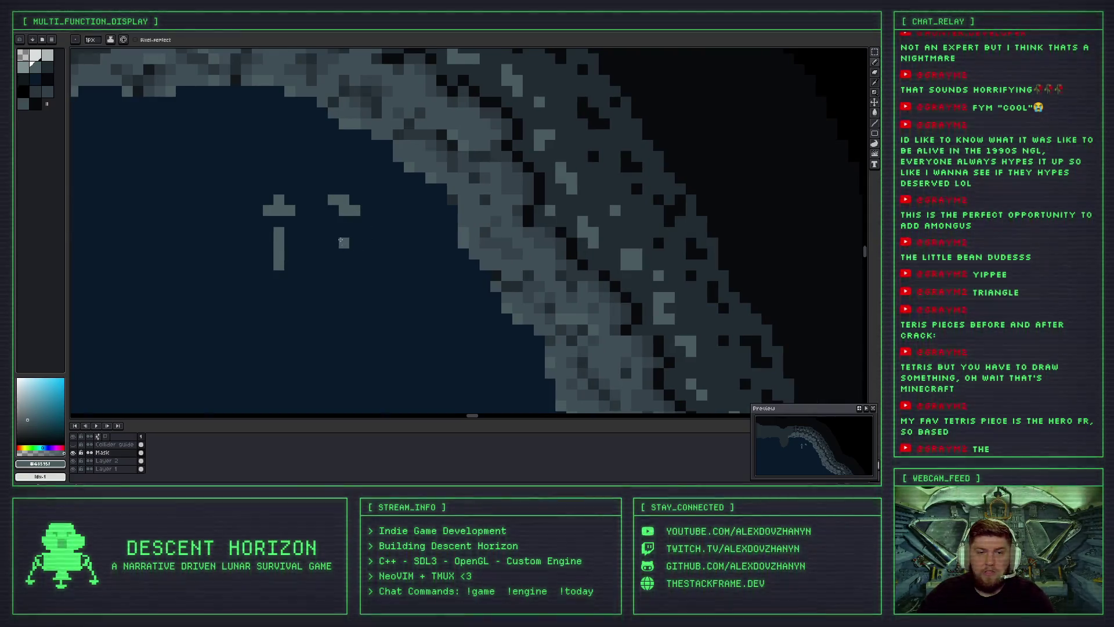
click(366, 254)
key(ctrl+z)
key(ctrl+z)
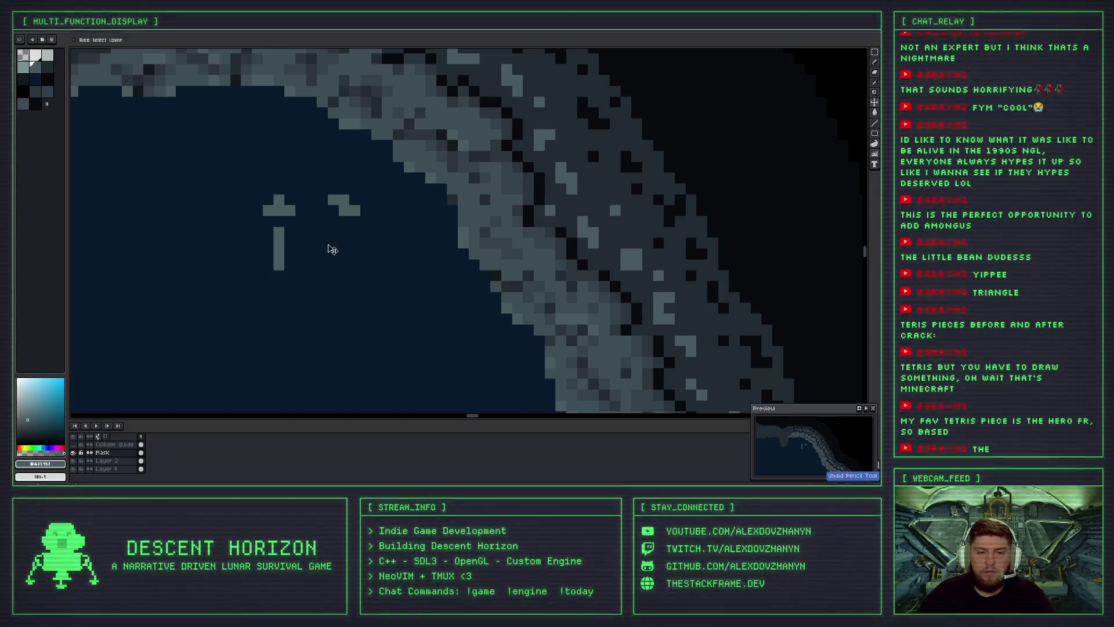
drag(344, 243, 367, 275)
key(ctrl+z)
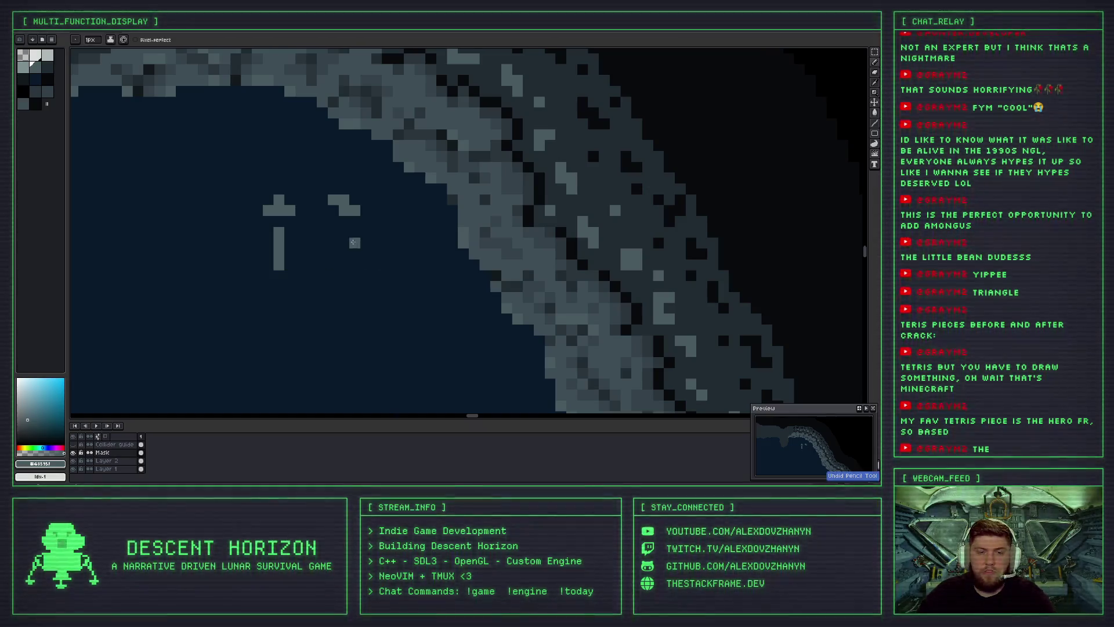
mouse_move(339, 232)
mouse_down()
mouse_move(352, 235)
mouse_move(354, 267)
mouse_move(332, 277)
mouse_move(372, 279)
mouse_up()
scroll(297, 286, down, 1)
scroll(359, 192, up, 2)
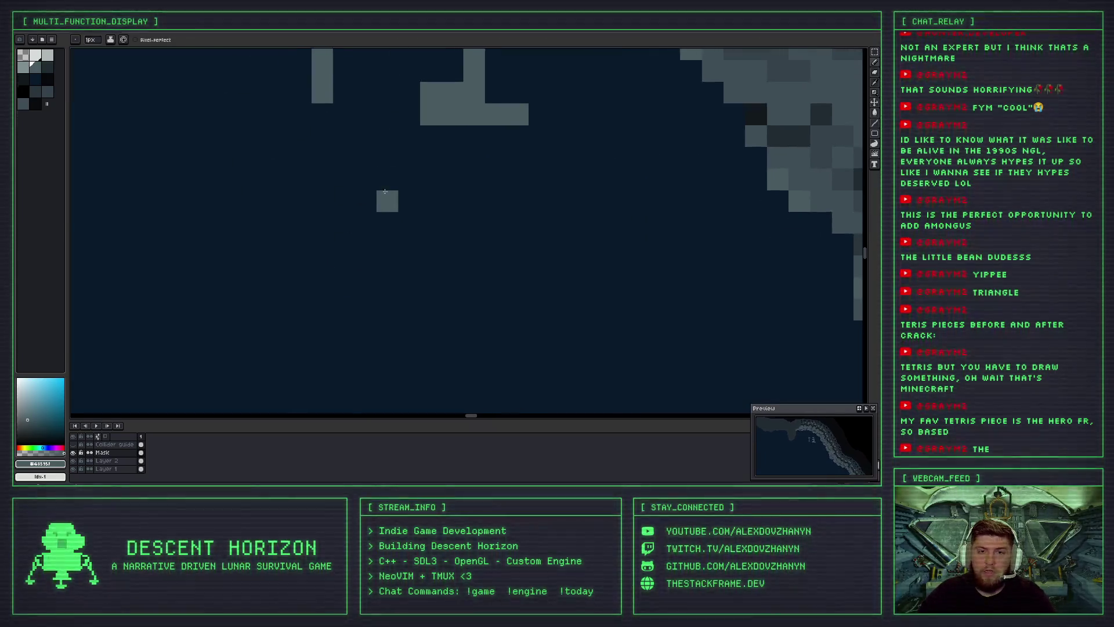
scroll(364, 187, down, 2)
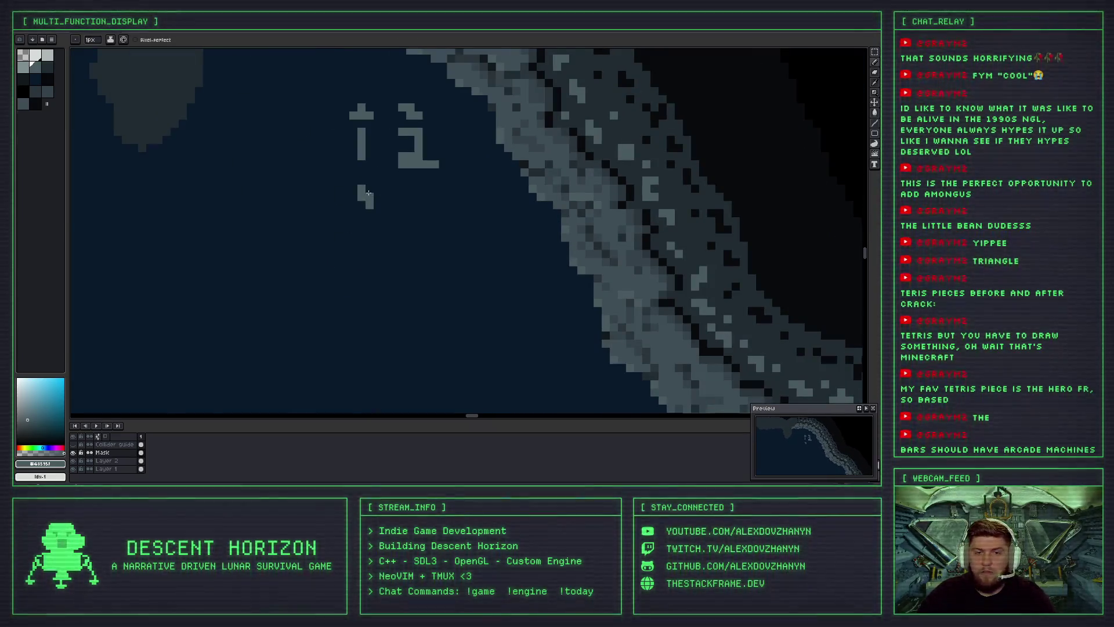
key(ctrl+z)
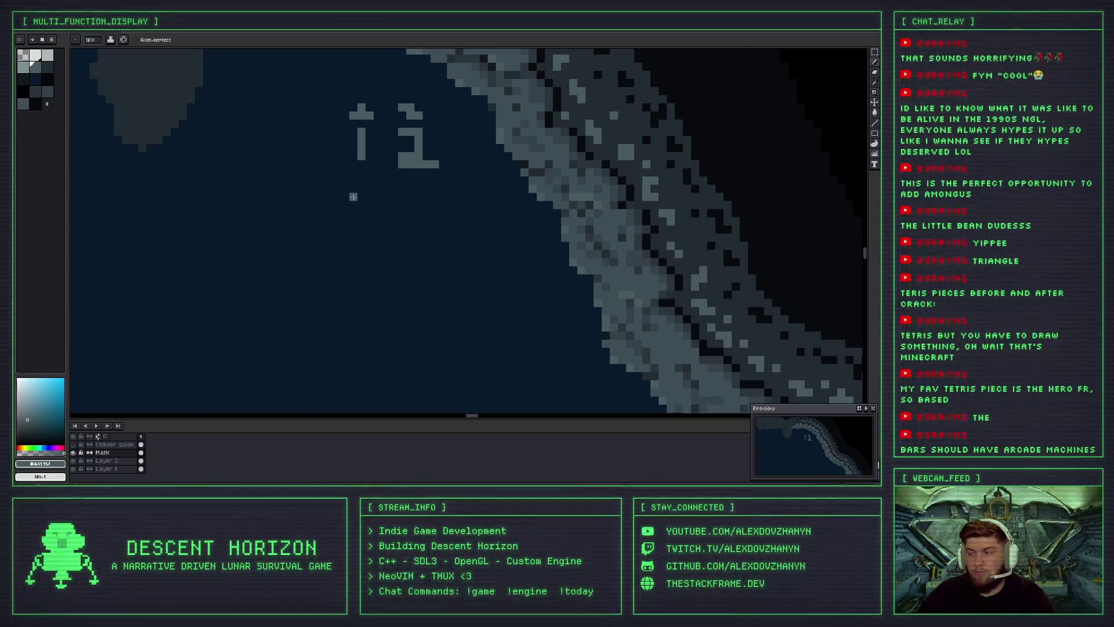
drag(358, 199, 356, 202)
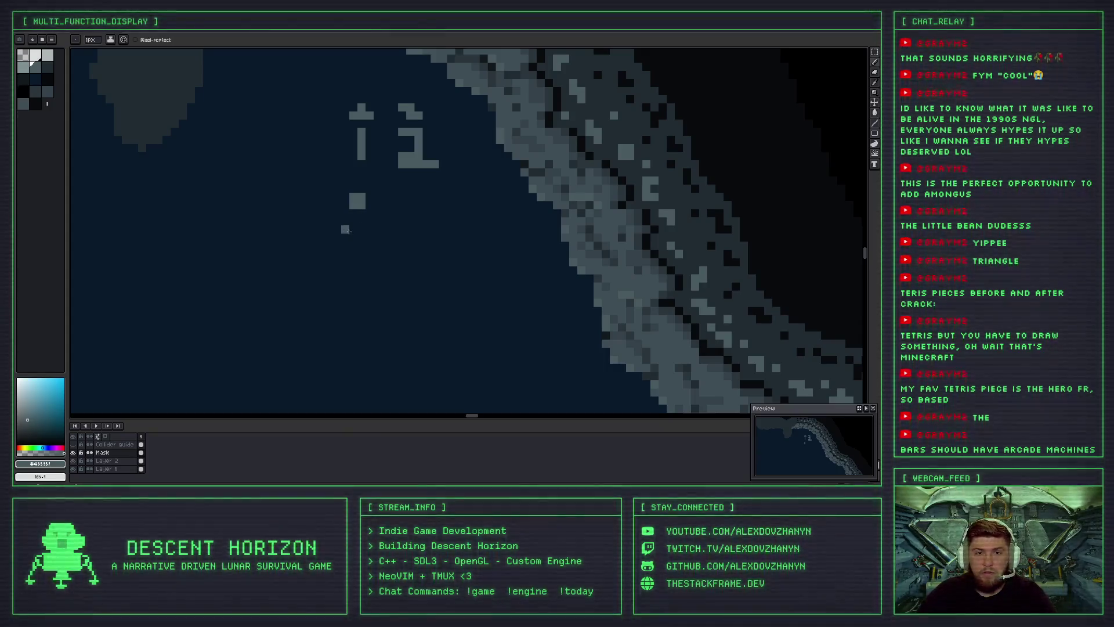
mouse_move(337, 235)
mouse_down()
mouse_move(366, 231)
mouse_move(346, 276)
mouse_up()
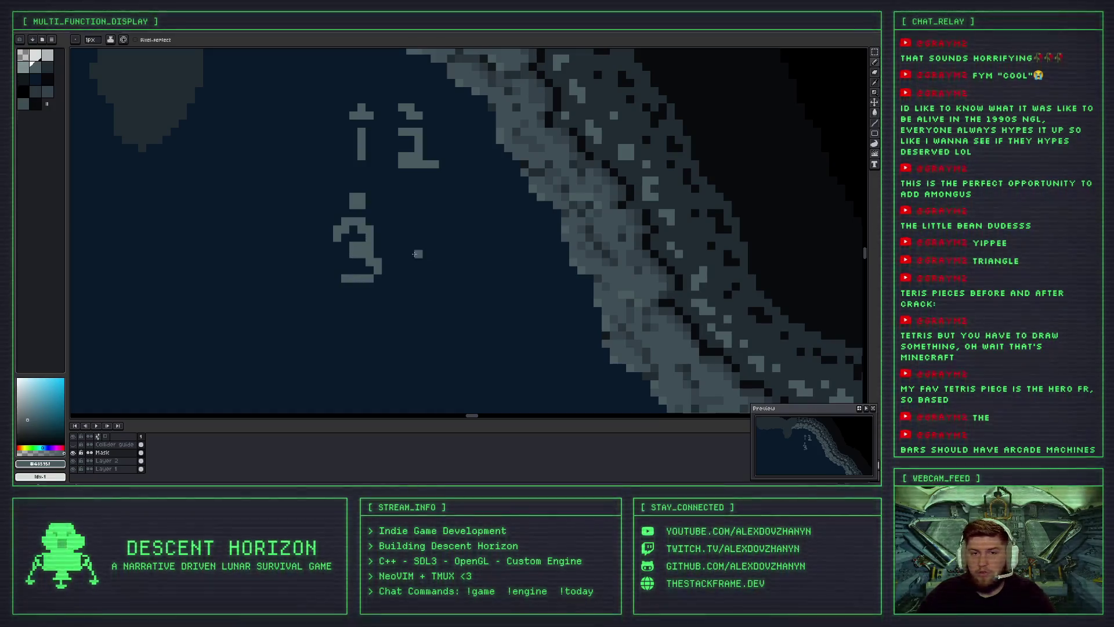
key(v)
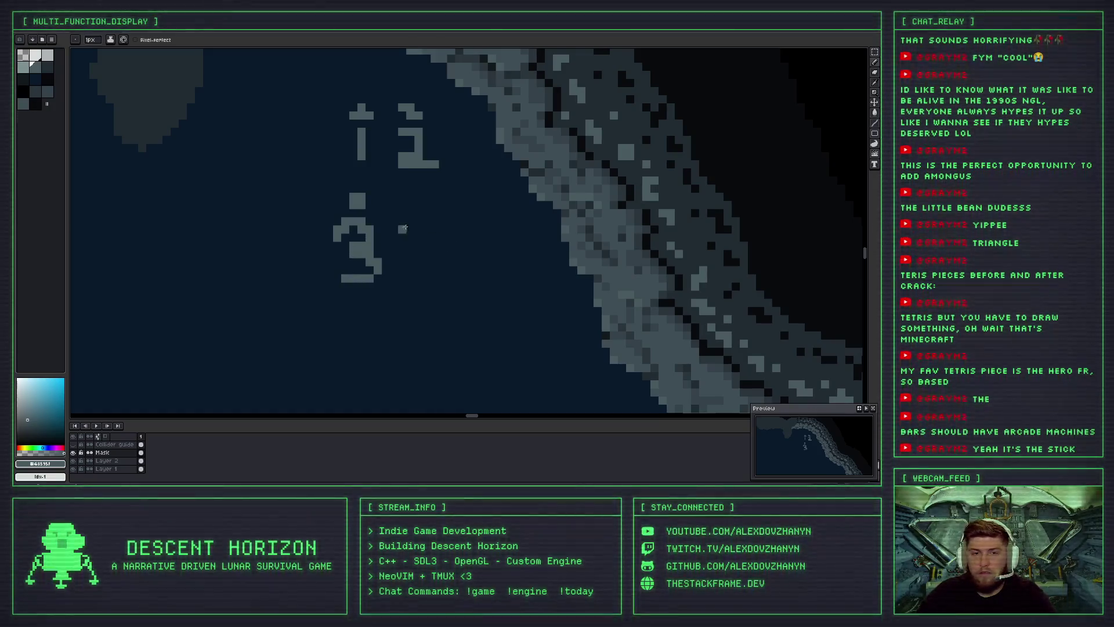
key(ctrl+z)
key(ctrl+z)
key(ctrl+z)
key(ctrl+z)
key(b)
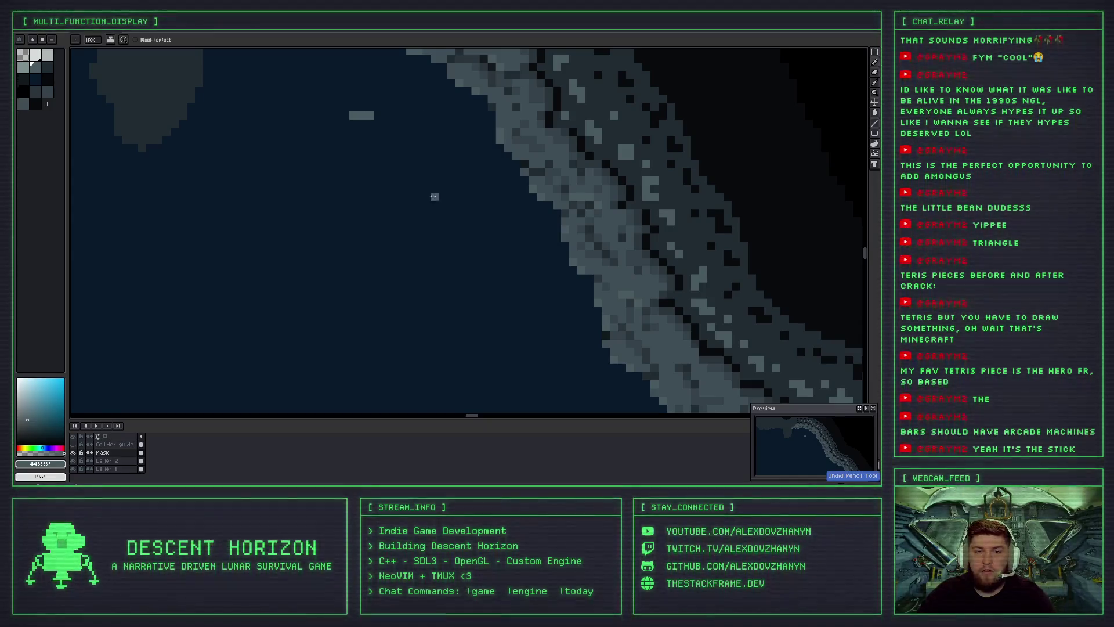
mouse_move(358, 180)
mouse_down()
mouse_move(397, 174)
mouse_move(382, 172)
mouse_up()
key(ctrl+z)
drag(360, 171, 406, 168)
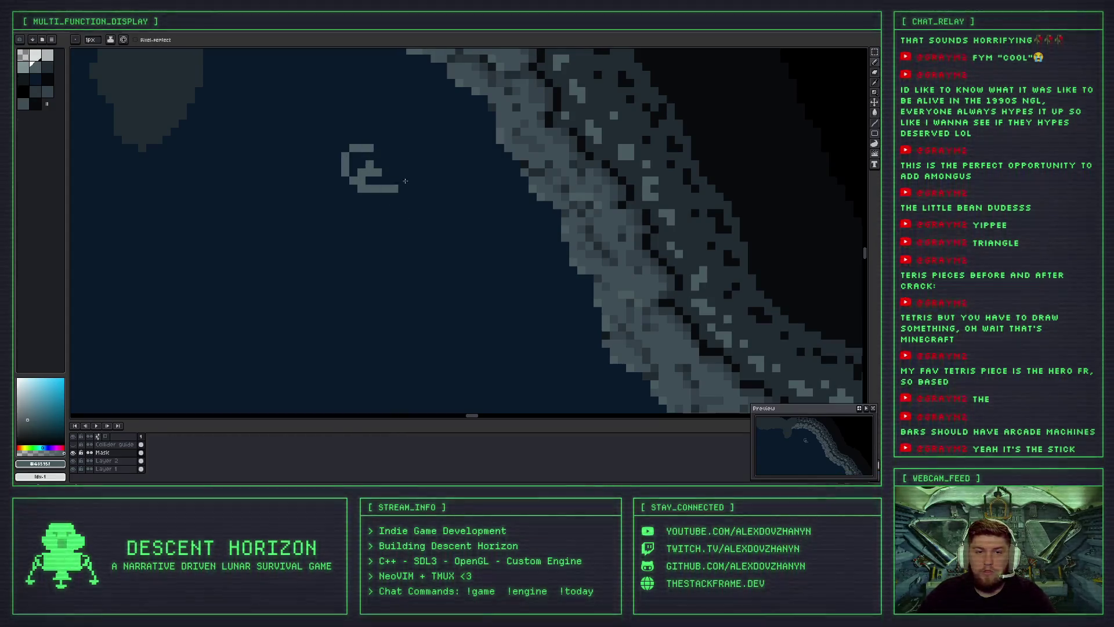
key(ctrl+z)
key(ctrl+z)
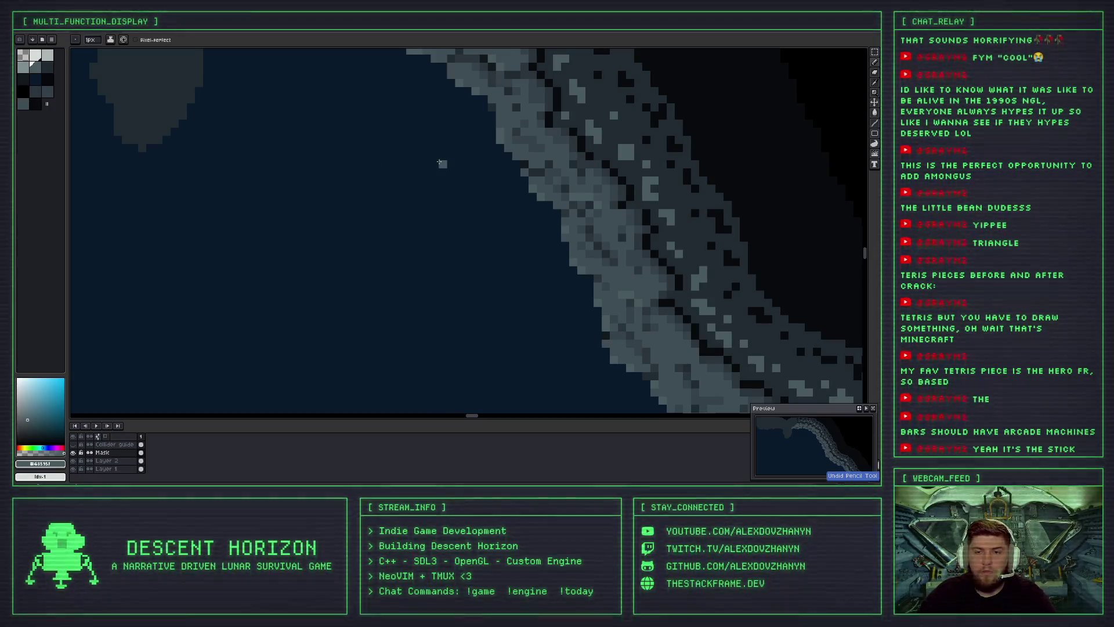
Zoom toward the right rim and pick the light grey highlight rock colour.
scroll(434, 189, down, 2)
scroll(435, 197, down, 5)
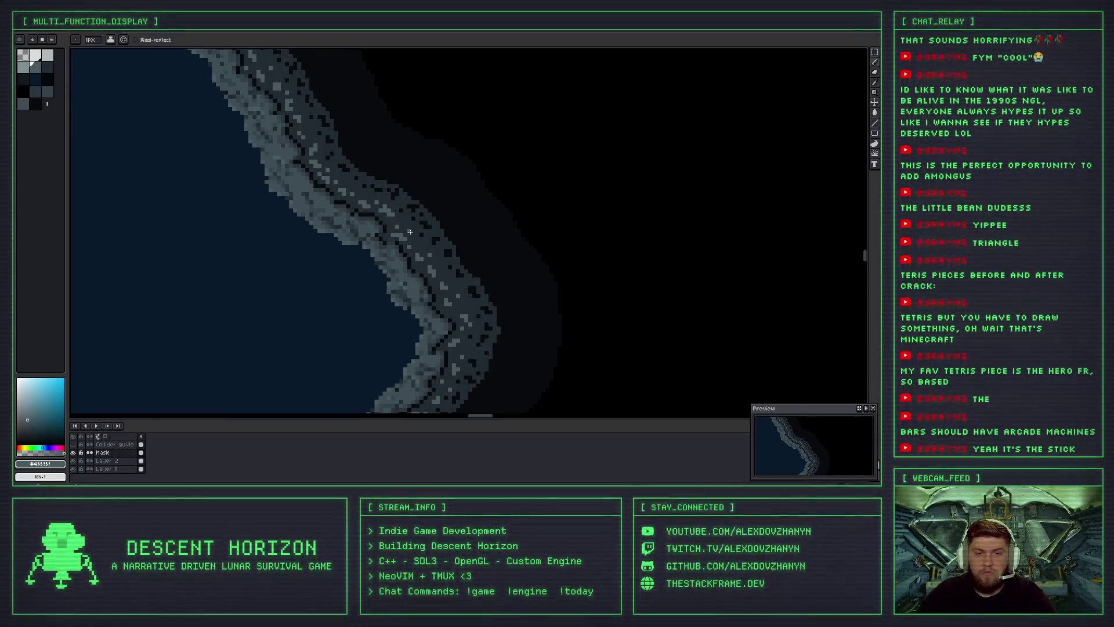
scroll(409, 232, up, 1)
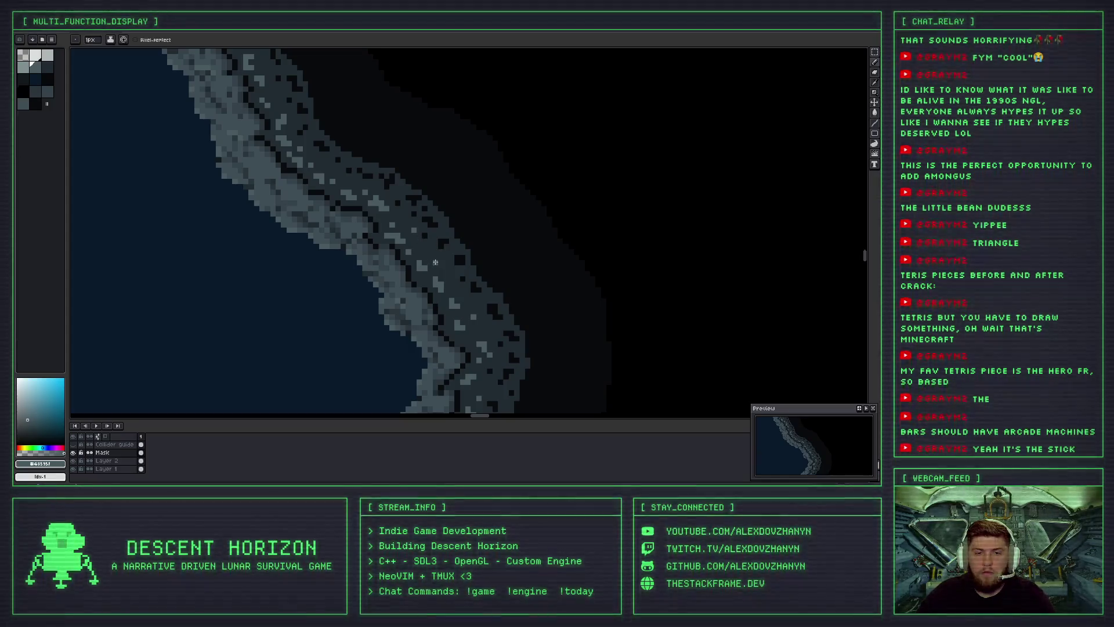
scroll(425, 250, down, 2)
scroll(393, 238, up, 2)
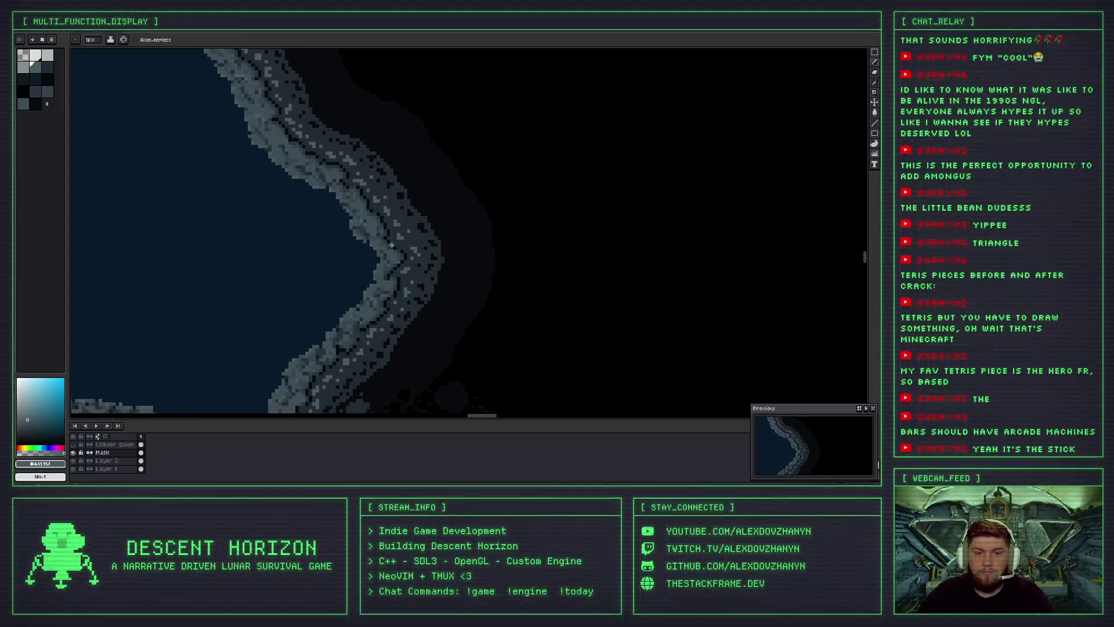
scroll(393, 234, down, 2)
scroll(422, 265, up, 1)
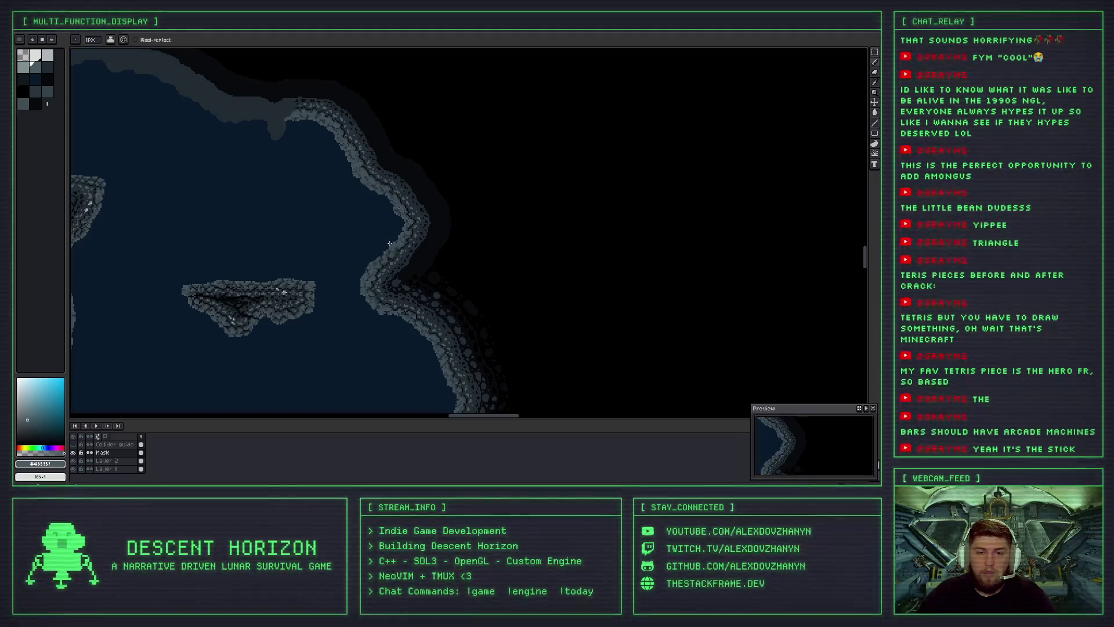
scroll(397, 148, up, 1)
scroll(397, 148, up, 1)
scroll(400, 244, down, 1)
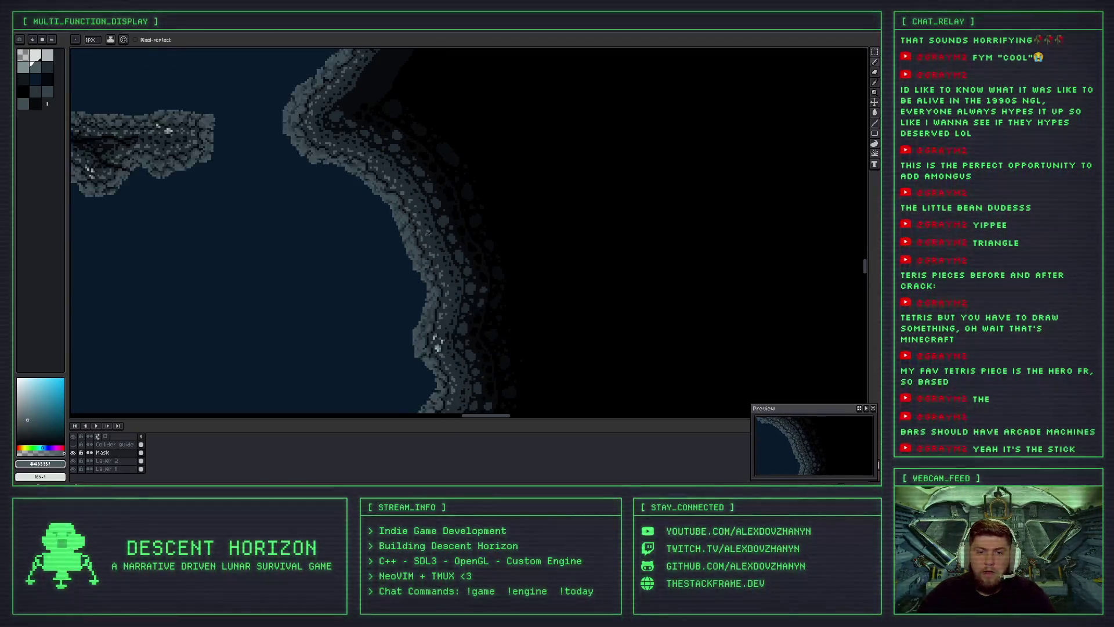
scroll(409, 269, up, 2)
scroll(409, 269, up, 4)
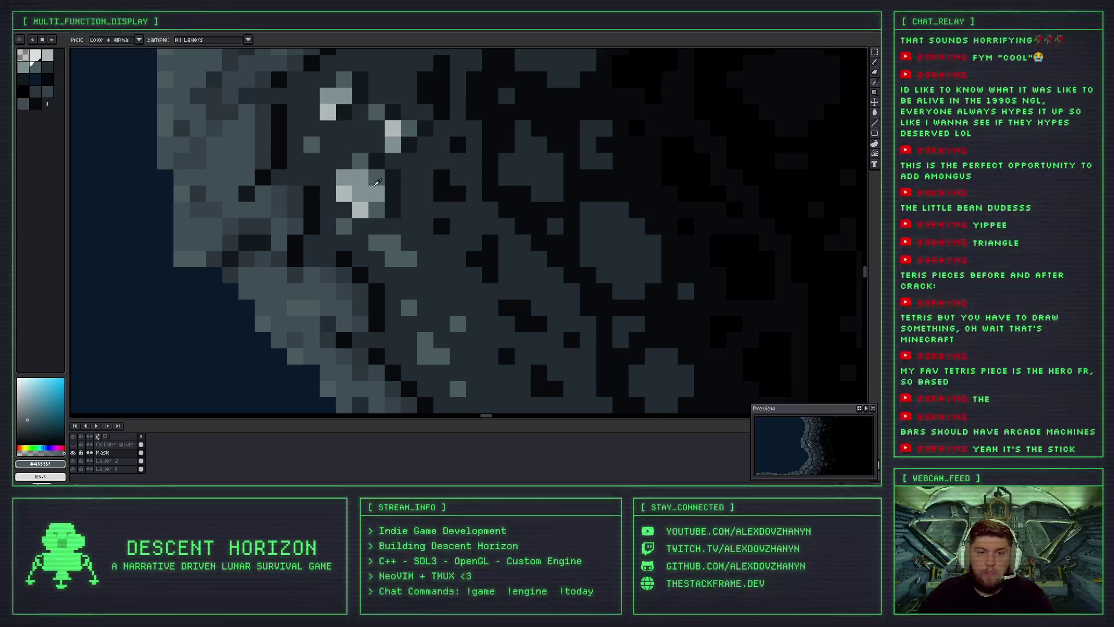
alt+click(364, 187)
Zoom further into the right shoreline rim until individual rock pixels are large.
scroll(364, 187, down, 4)
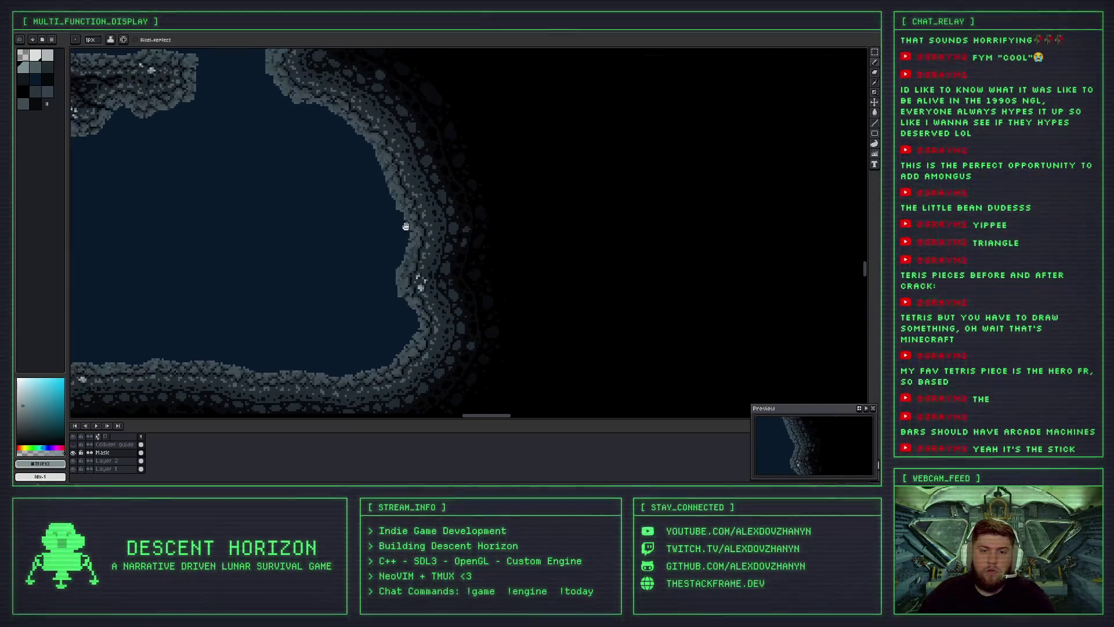
scroll(405, 225, down, 3)
scroll(405, 209, up, 2)
scroll(405, 200, up, 2)
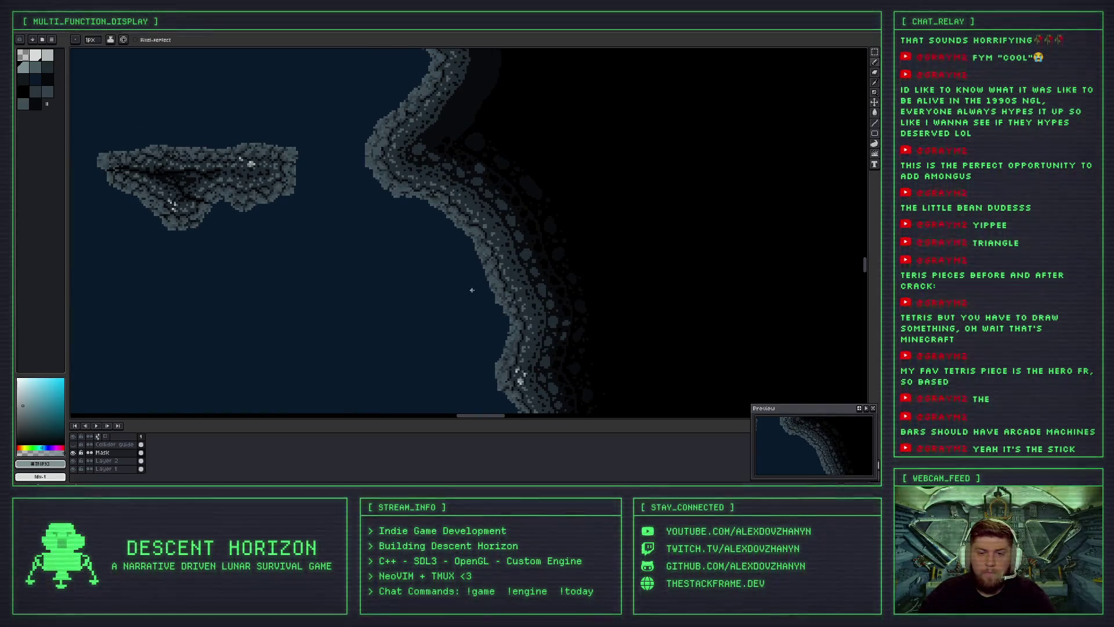
scroll(472, 289, down, 4)
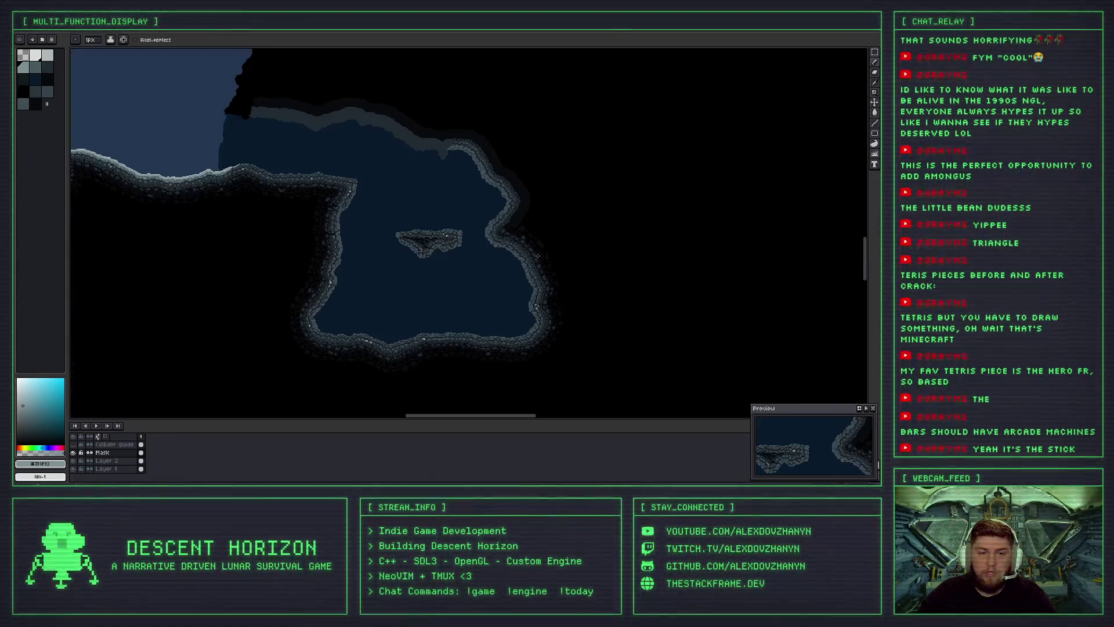
scroll(515, 248, up, 2)
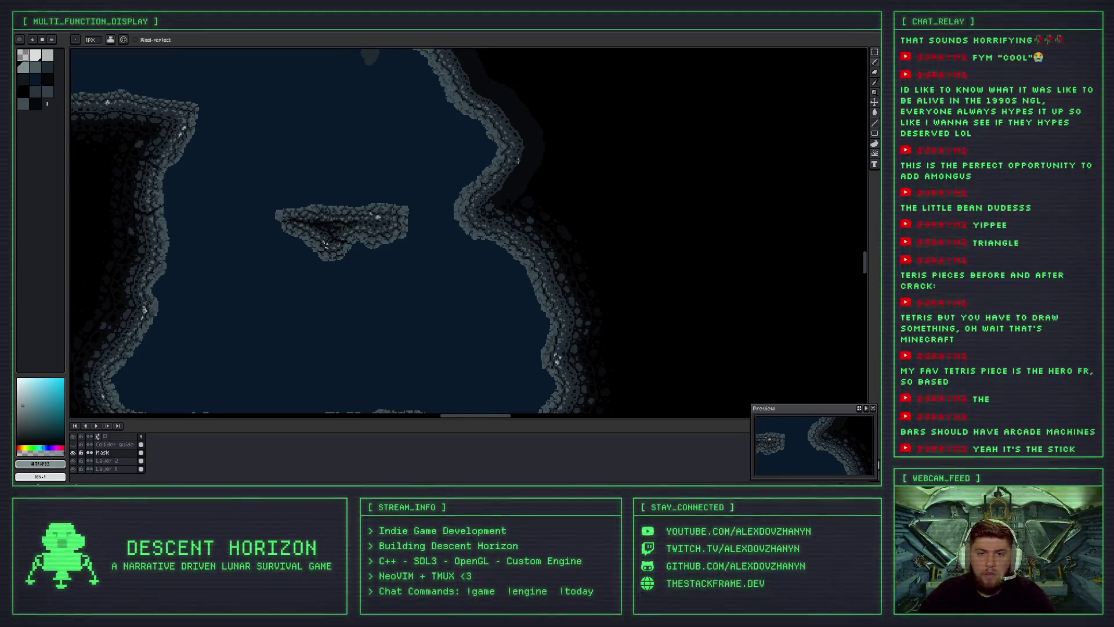
scroll(518, 160, down, 2)
scroll(449, 159, right, 2)
scroll(450, 153, up, 2)
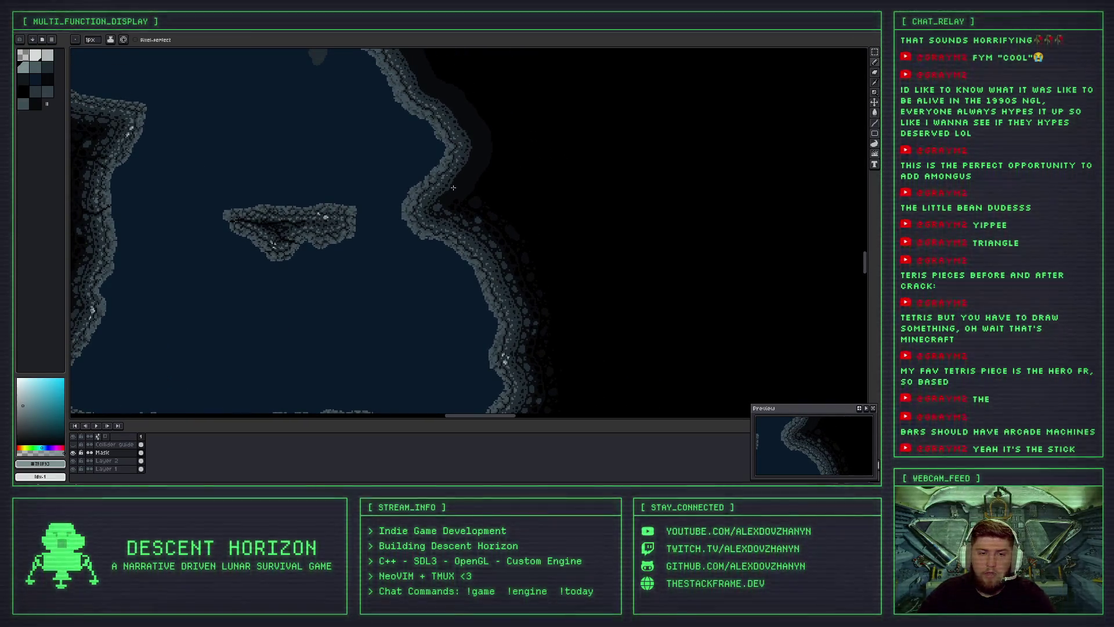
scroll(453, 184, up, 1)
scroll(450, 184, up, 1)
scroll(441, 184, up, 2)
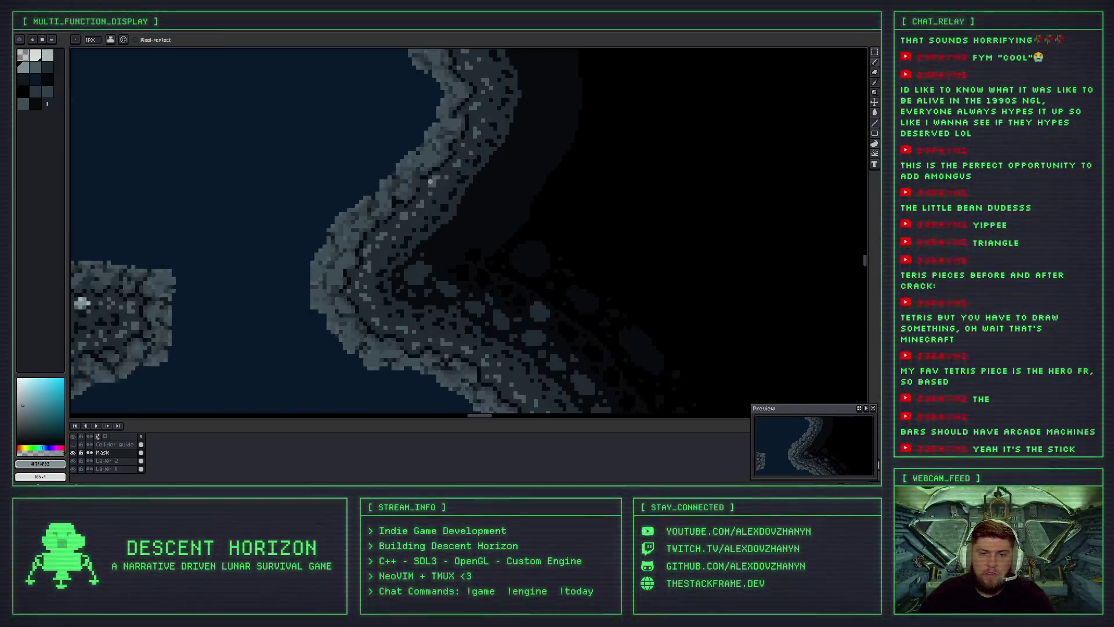
scroll(431, 185, up, 1)
scroll(416, 213, up, 1)
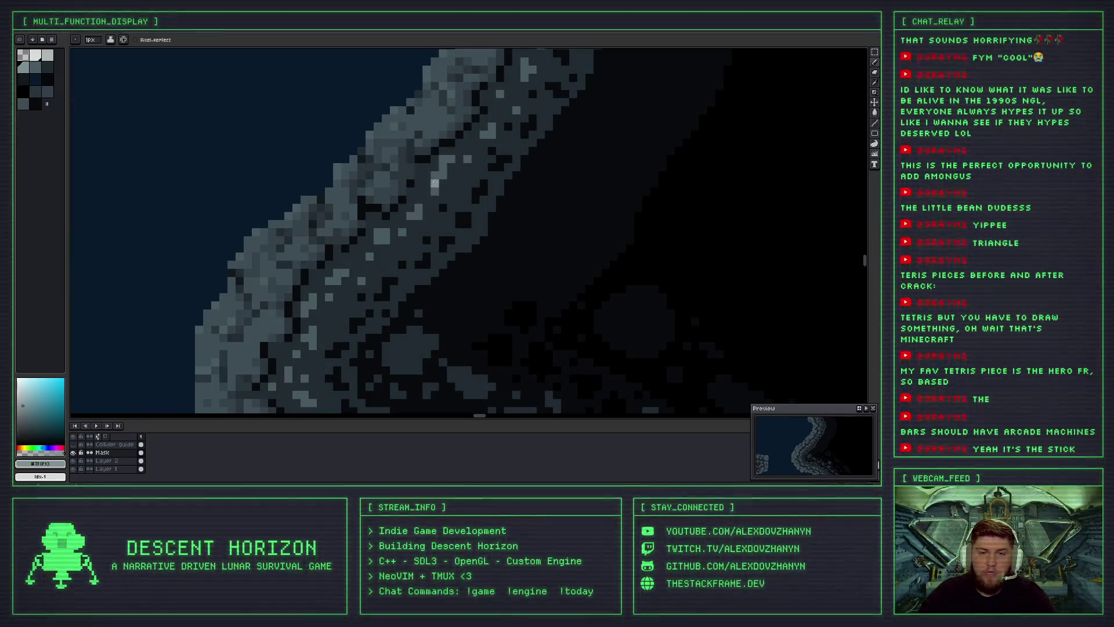
Paint a short diagonal line of light highlight pixels on the right rim and fill the gap beside it.
key(i)
key(b)
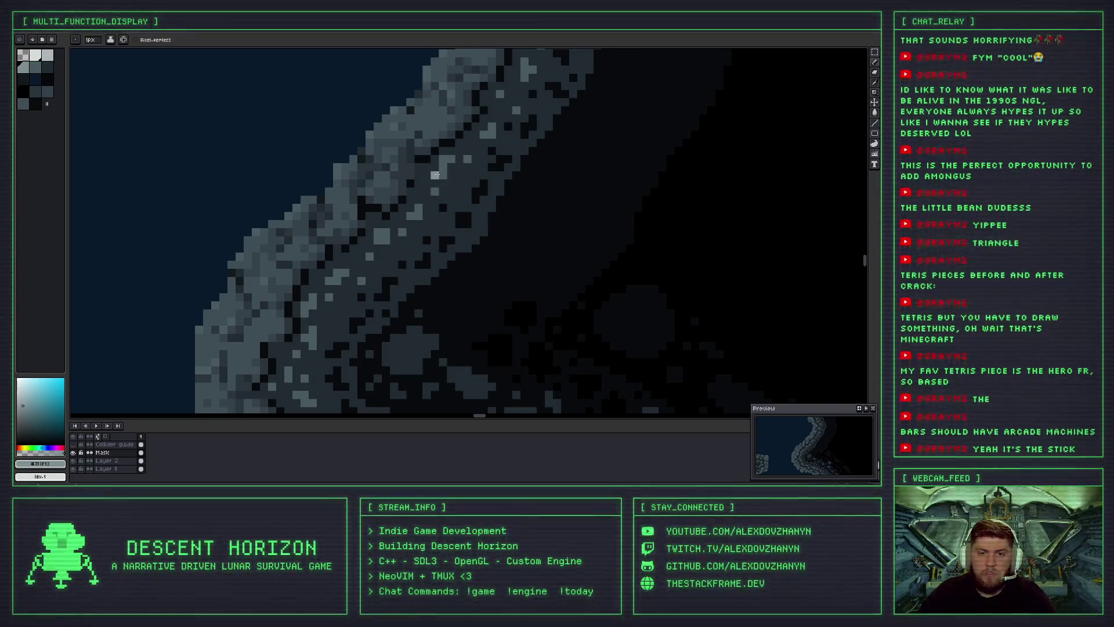
drag(440, 167, 449, 159)
click(437, 168)
Sample the darker rock grey #43555f from the rim.
scroll(448, 190, down, 2)
scroll(441, 186, up, 2)
scroll(429, 182, down, 2)
scroll(416, 178, up, 1)
scroll(416, 178, down, 1)
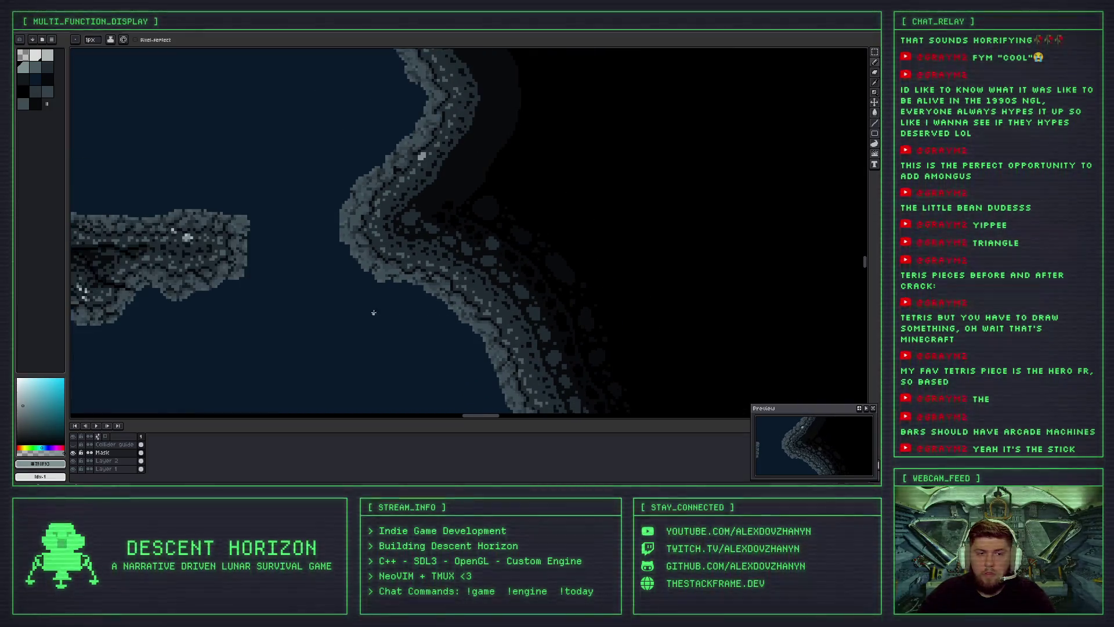
scroll(205, 237, up, 3)
alt+click(337, 209)
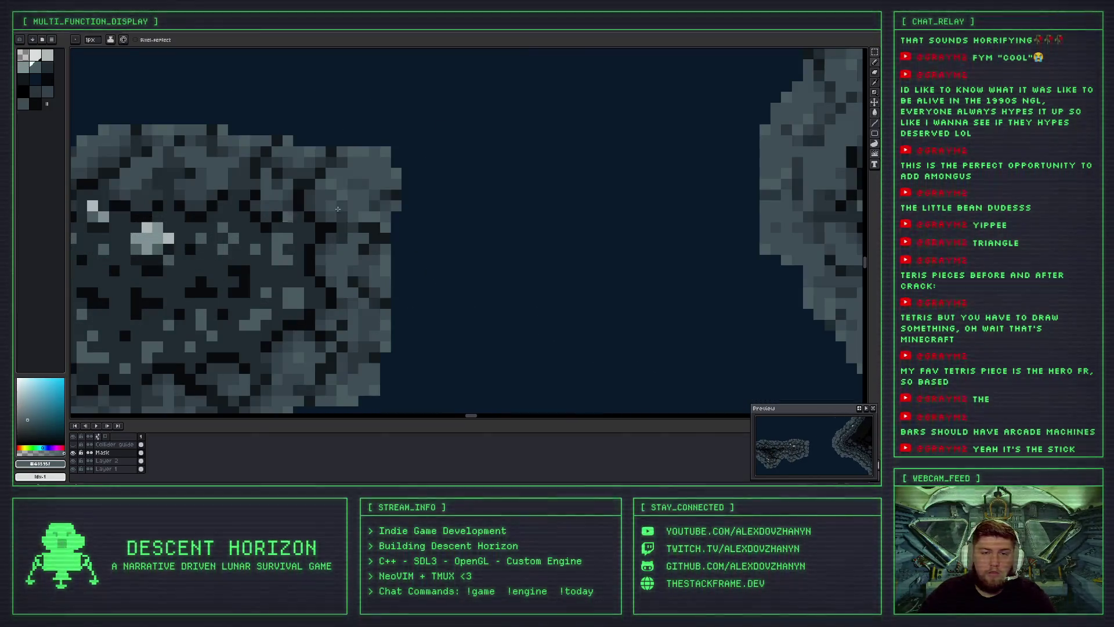
Sample the near-black crack colour #12191d from the canvas.
scroll(580, 174, down, 1)
scroll(487, 224, up, 2)
scroll(464, 191, up, 2)
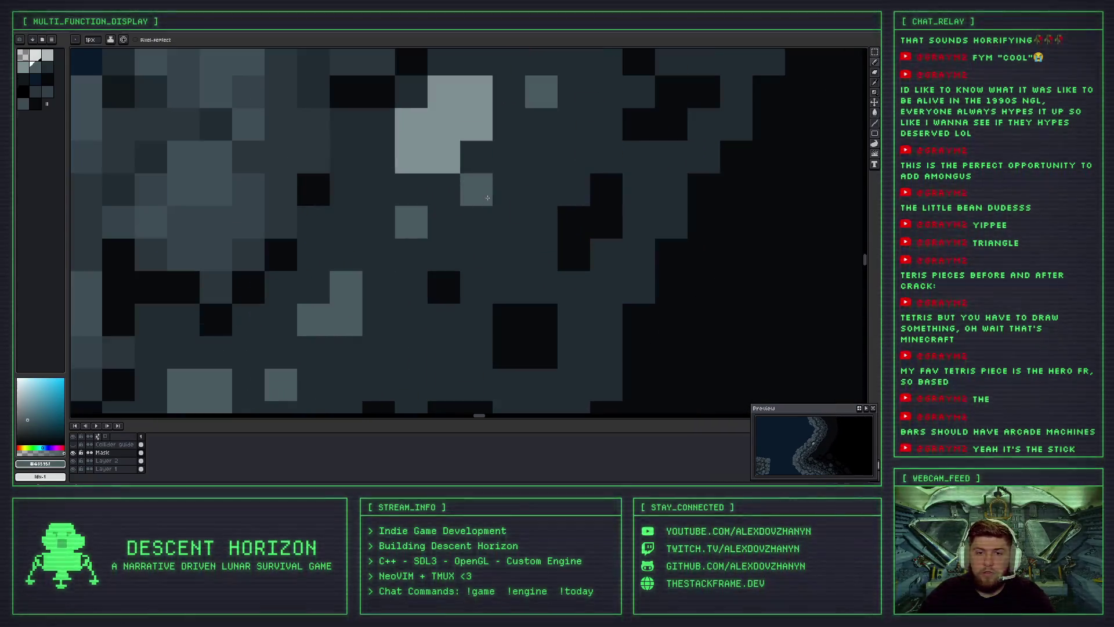
scroll(458, 162, down, 2)
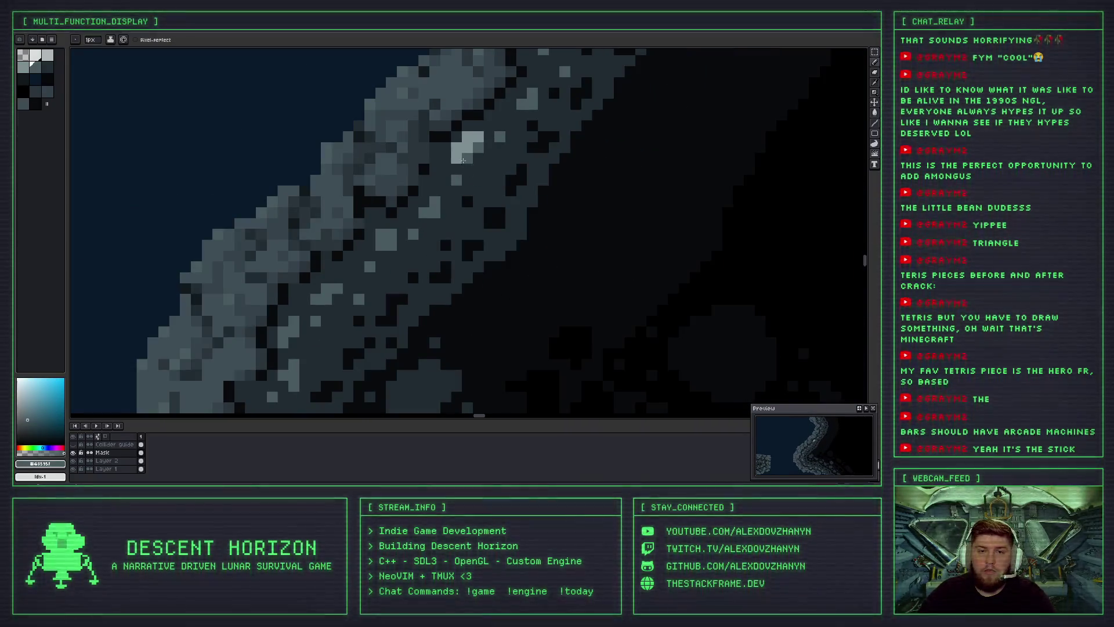
scroll(461, 171, down, 2)
scroll(290, 261, up, 1)
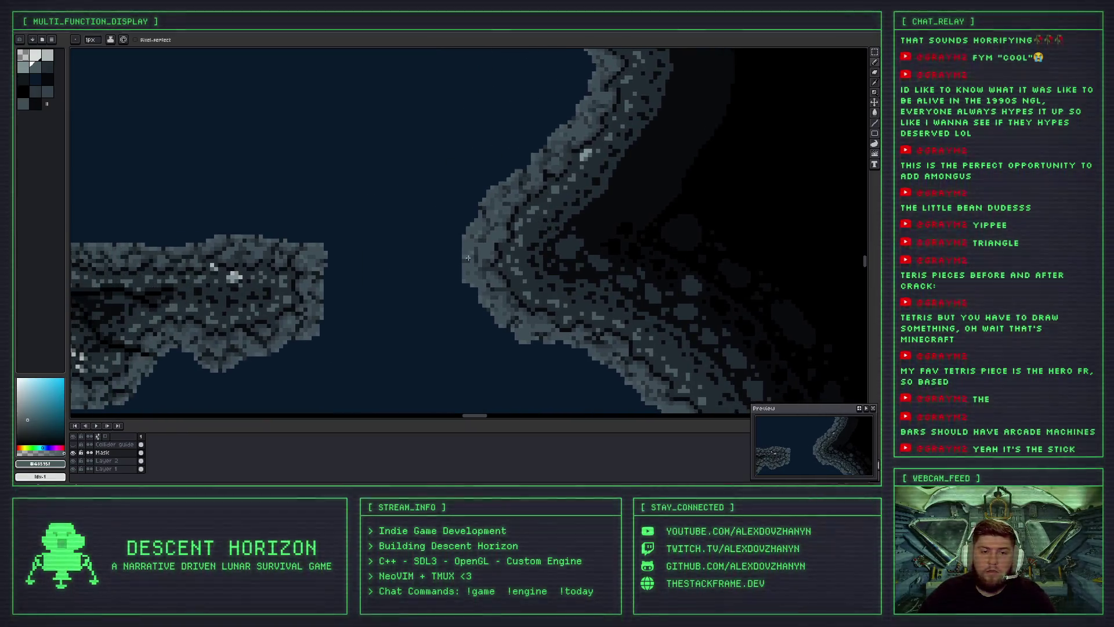
scroll(232, 273, up, 1)
scroll(201, 284, up, 1)
key(alt)
alt+click(190, 290)
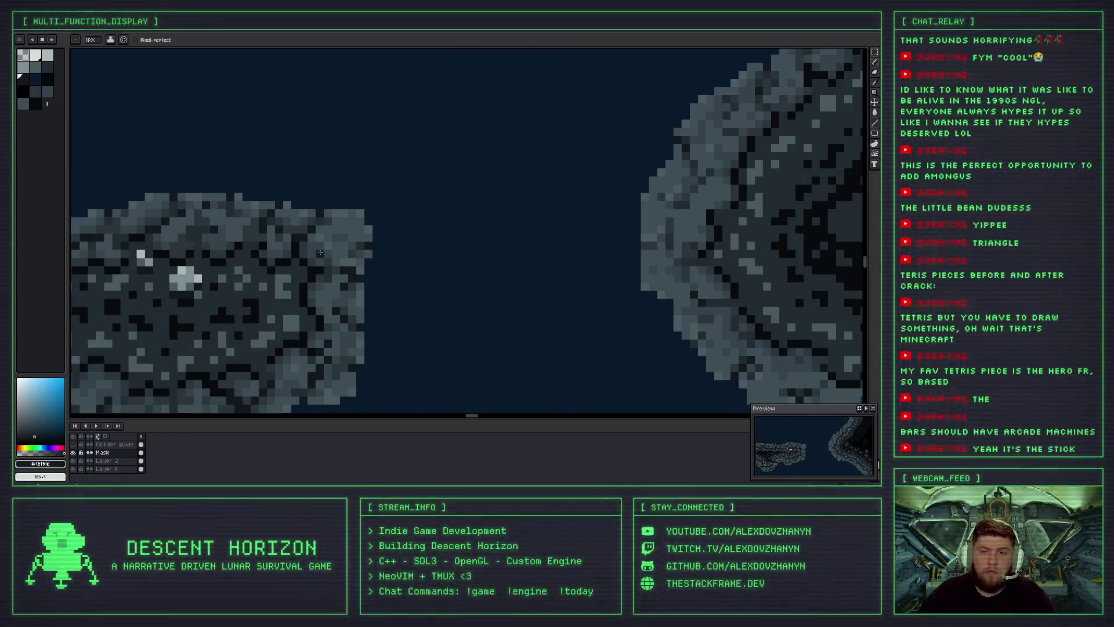
Pick the light highlight grey #aebcbd and brighten and reshape the highlight rock cluster.
scroll(500, 173, up, 2)
scroll(500, 173, up, 1)
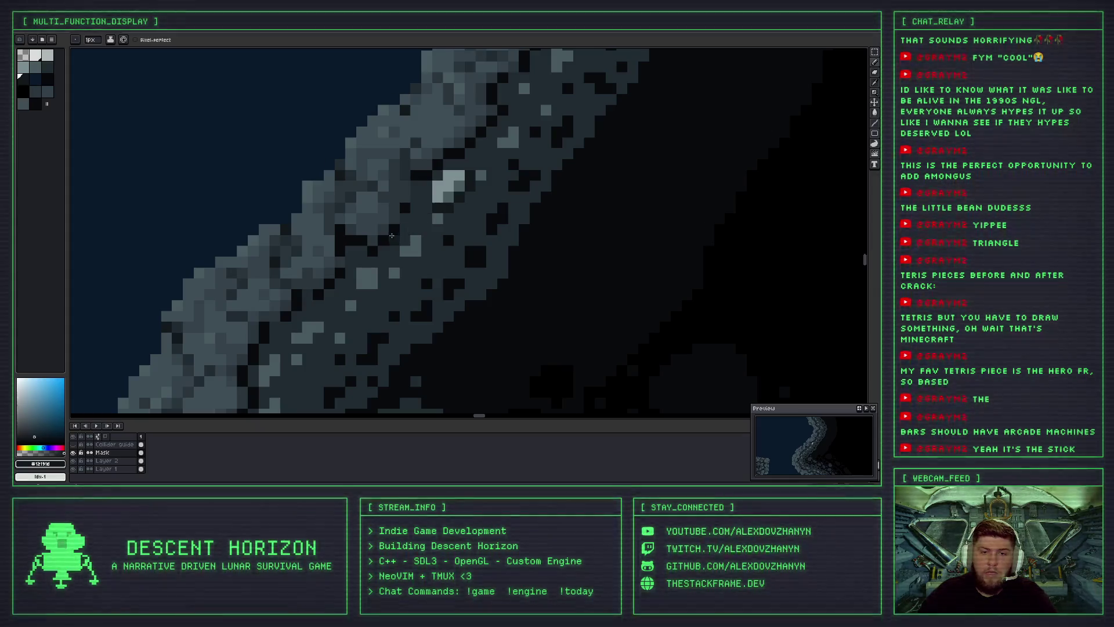
scroll(471, 180, down, 3)
key(i)
click(98, 313)
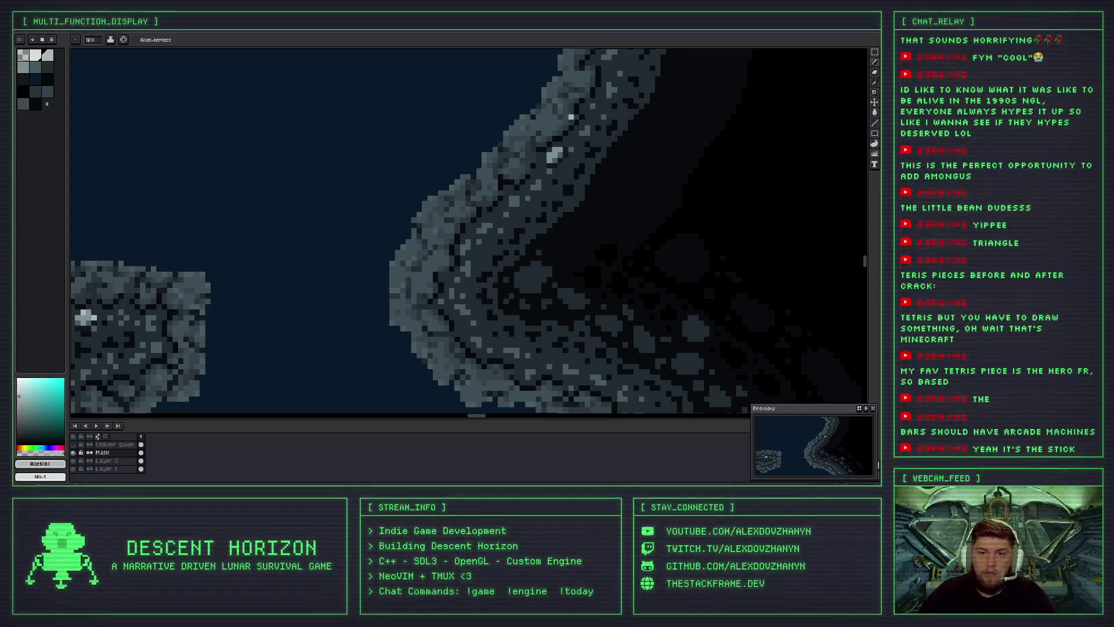
scroll(543, 153, up, 2)
drag(544, 159, 525, 178)
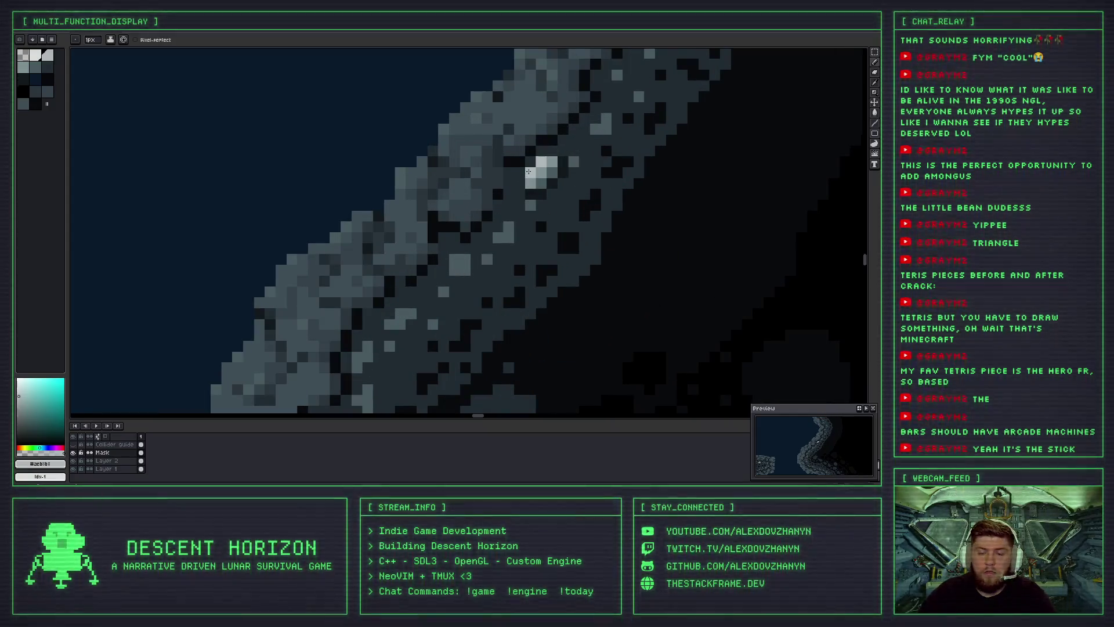
Sample a darker grey shade from the crater rim.
scroll(584, 173, down, 2)
scroll(607, 219, up, 2)
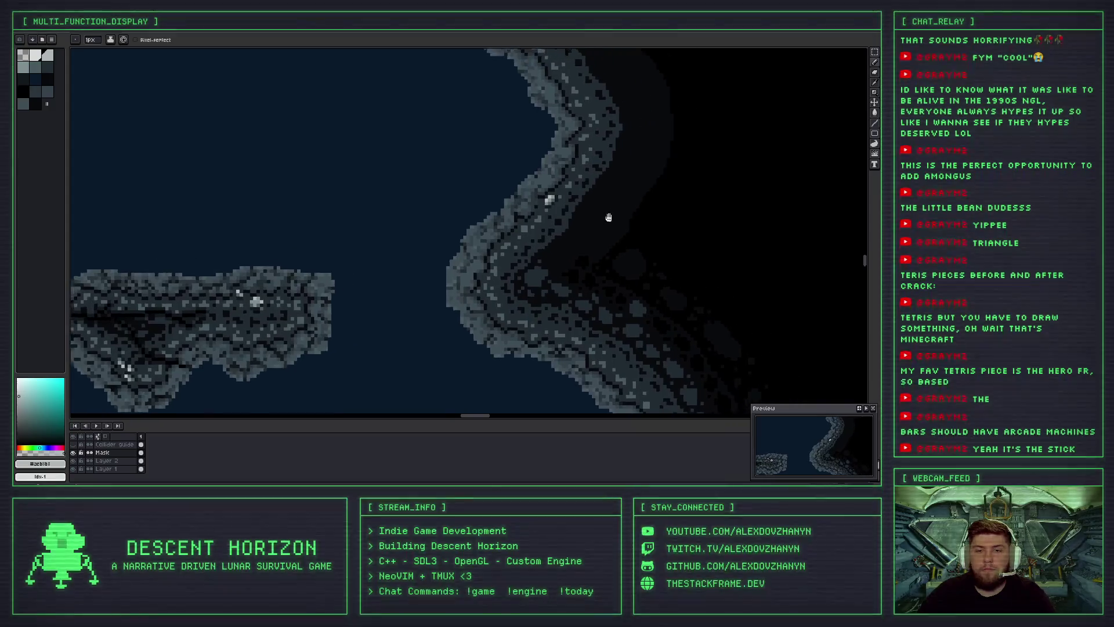
scroll(204, 294, up, 1)
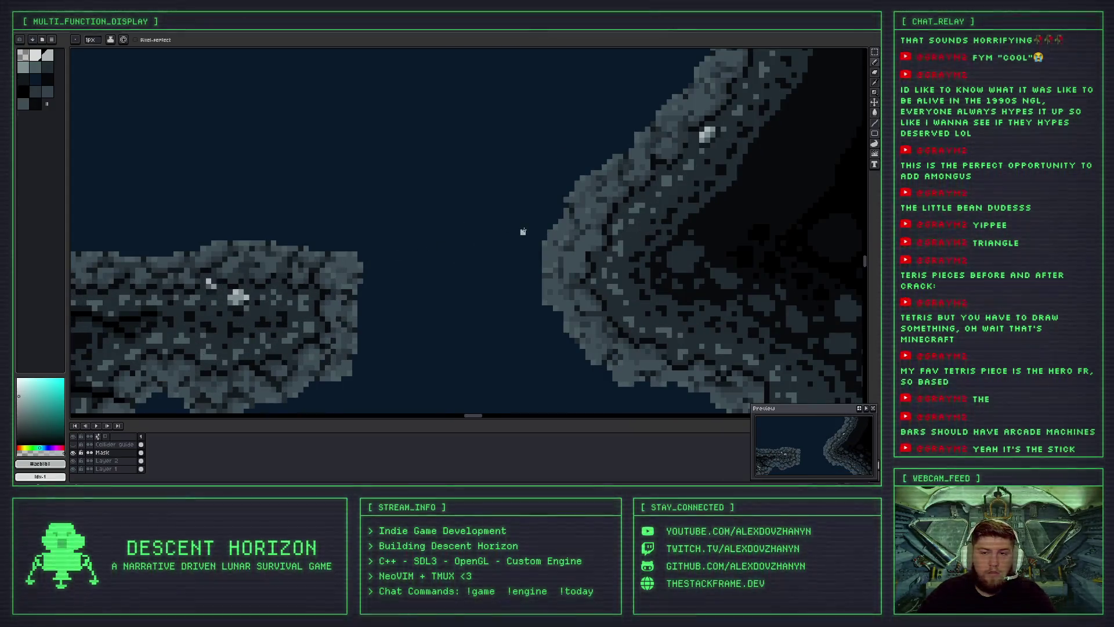
scroll(203, 291, down, 2)
scroll(384, 262, up, 2)
scroll(384, 262, up, 2)
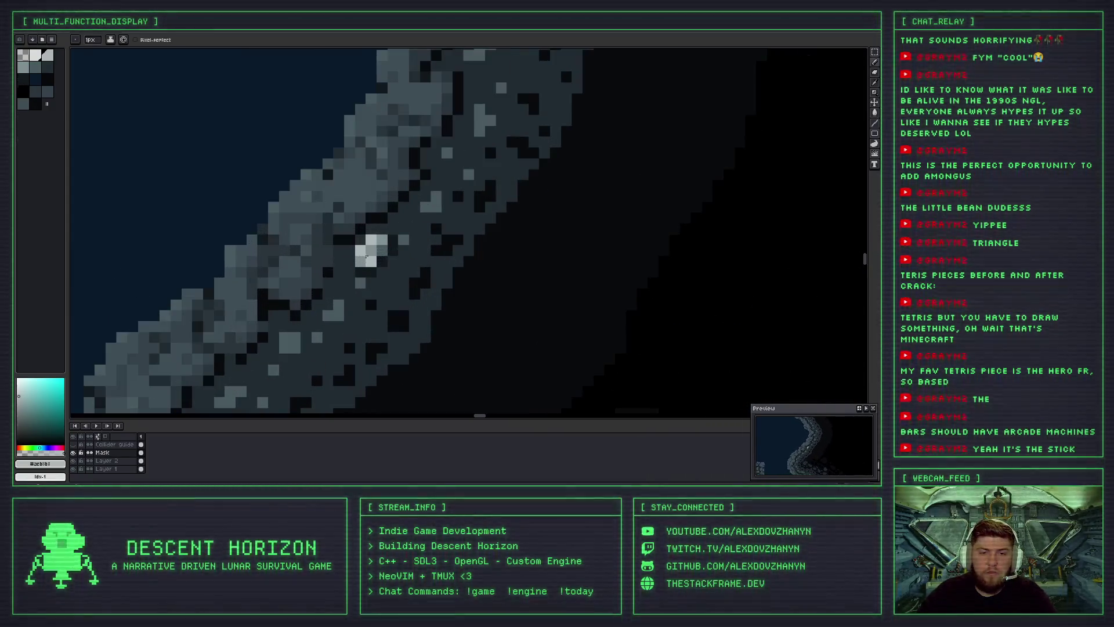
key(i)
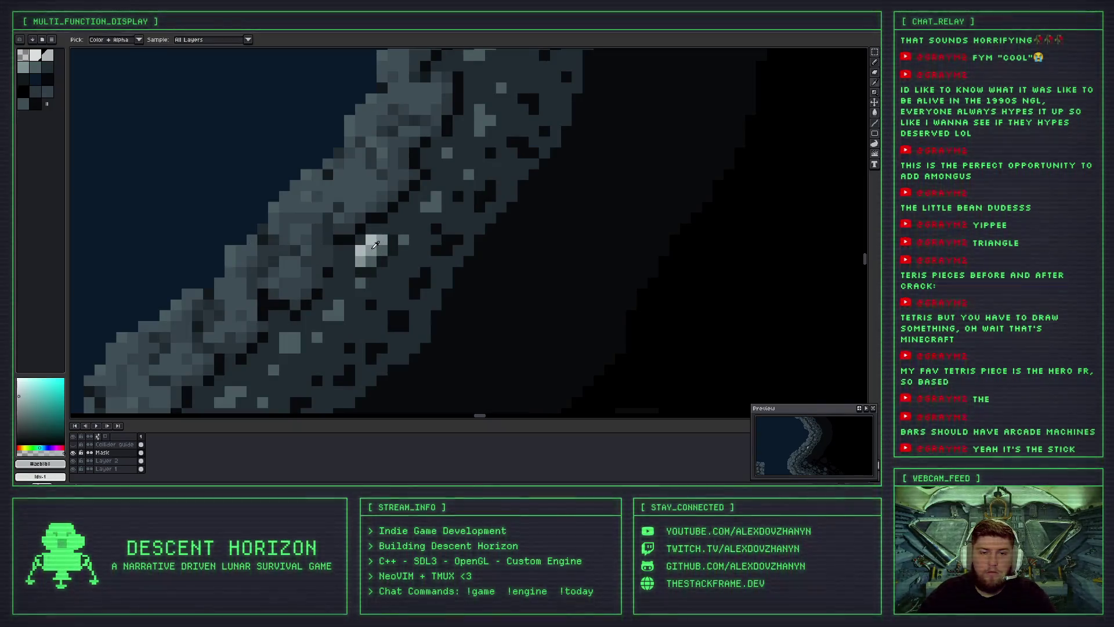
click(376, 245)
Pan and zoom to view the whole crater with the rock island sitting lower.
scroll(391, 232, down, 2)
scroll(391, 232, down, 2)
mouse_move(425, 284)
mouse_down()
mouse_move(393, 167)
mouse_move(395, 71)
mouse_up()
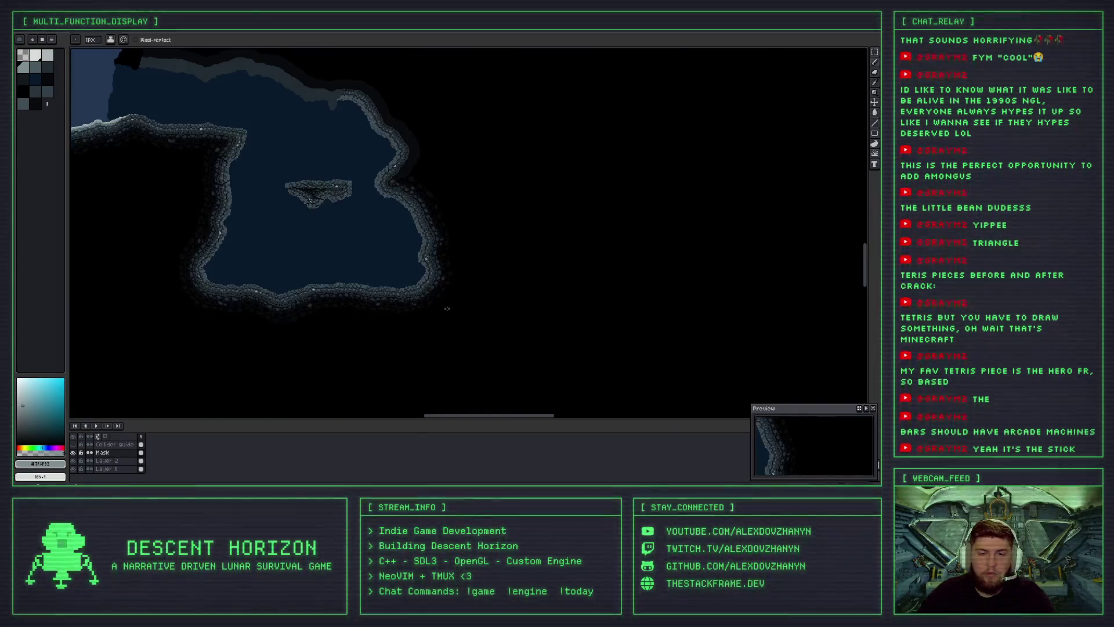
drag(427, 146, 406, 302)
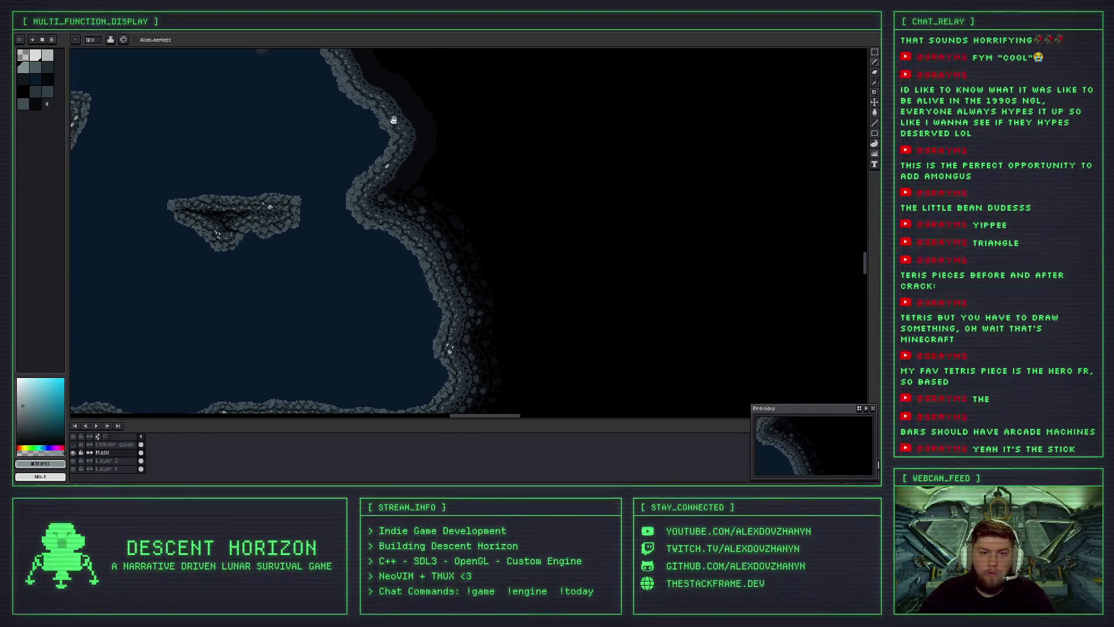
scroll(312, 84, up, 2)
scroll(325, 101, up, 1)
scroll(348, 133, up, 1)
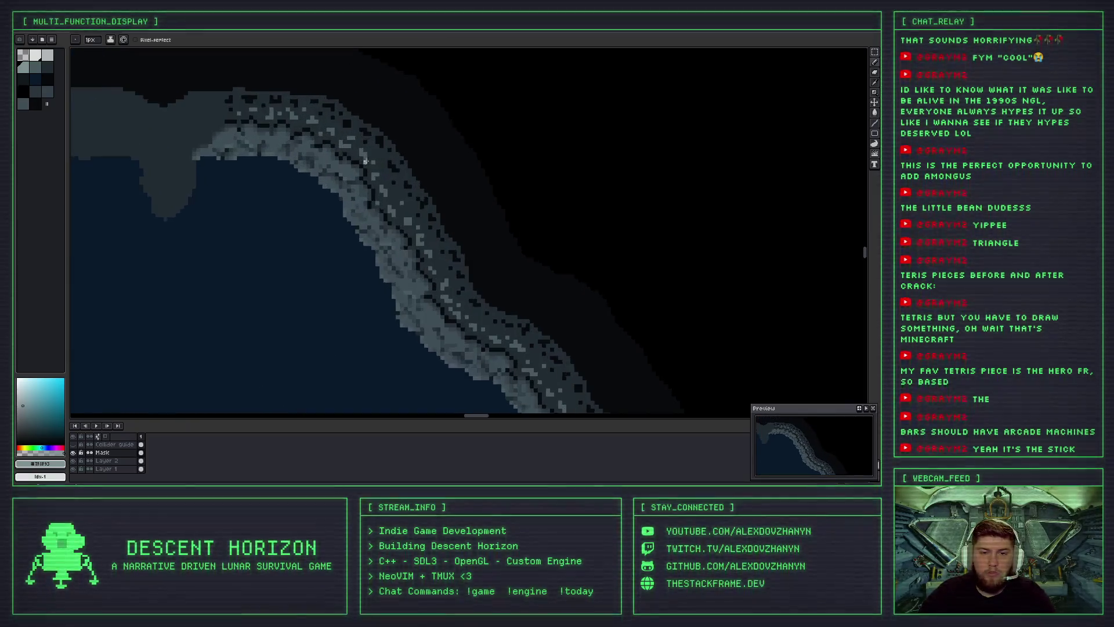
scroll(371, 162, up, 1)
scroll(383, 177, up, 1)
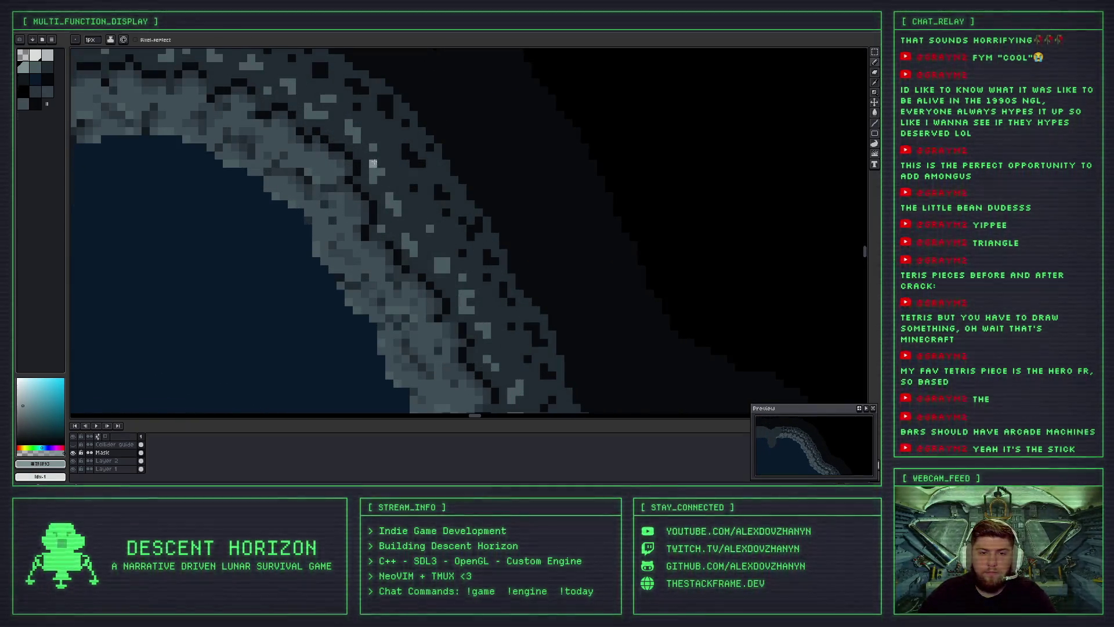
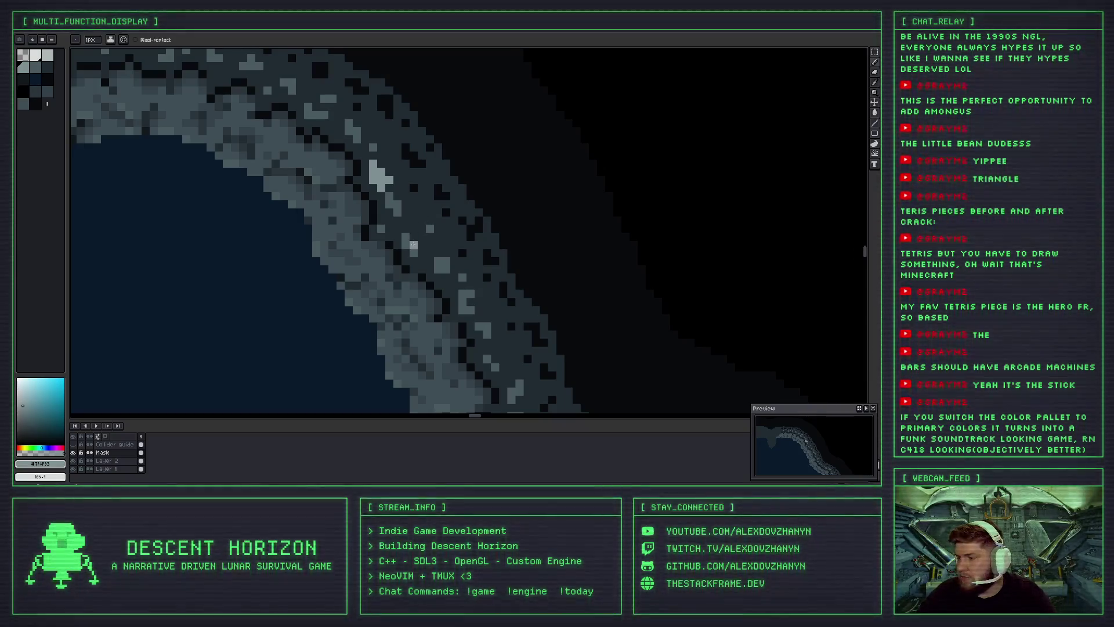
Zoom in on the rock wall near the mineral fleck and sample its light grey.
scroll(421, 229, up, 2)
scroll(442, 159, down, 1)
scroll(452, 145, down, 1)
scroll(465, 127, down, 1)
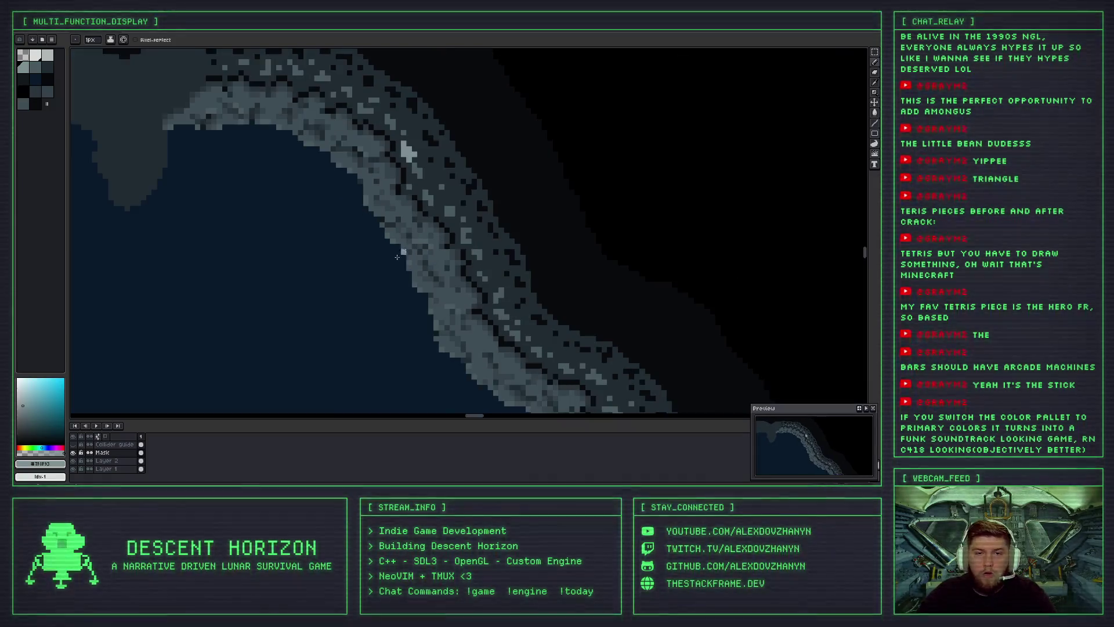
scroll(482, 107, down, 1)
scroll(464, 163, down, 2)
scroll(446, 215, up, 1)
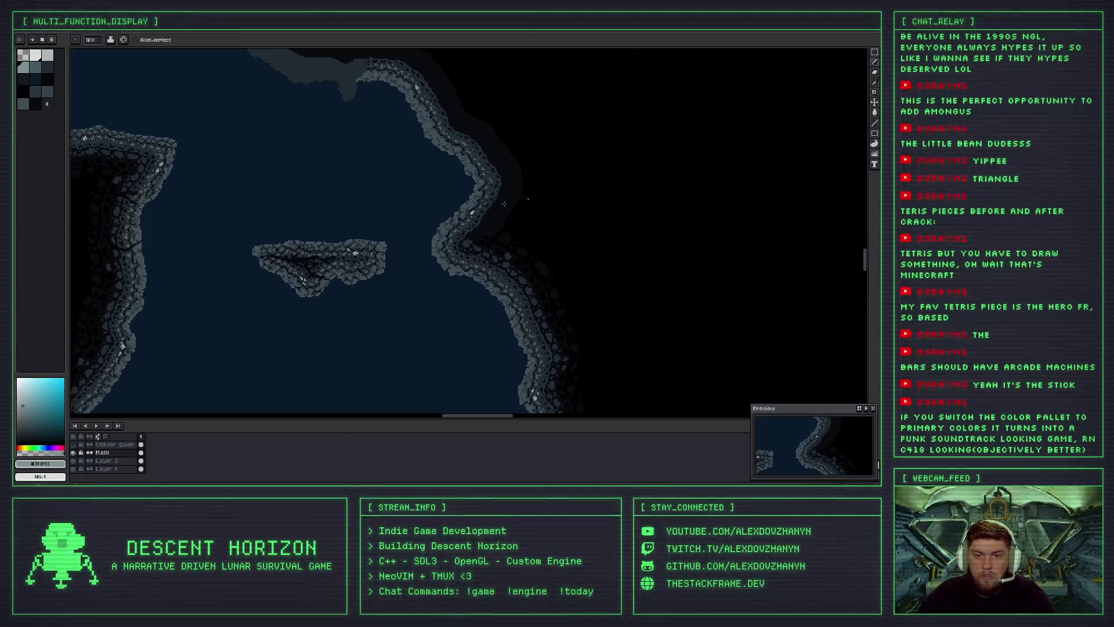
scroll(490, 210, up, 1)
scroll(482, 206, up, 1)
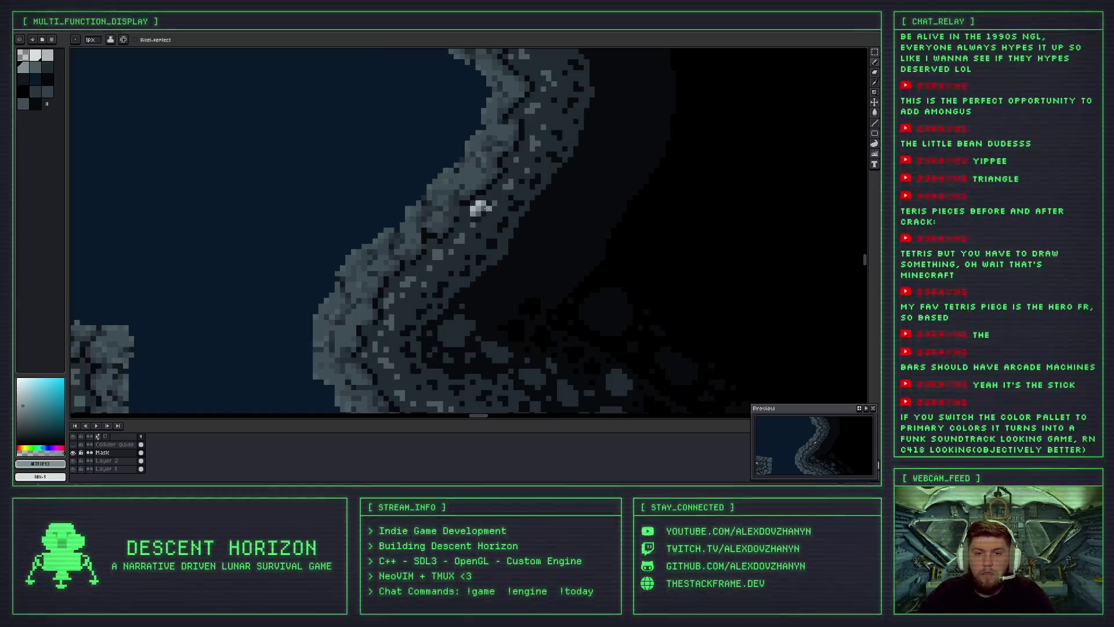
scroll(484, 203, up, 1)
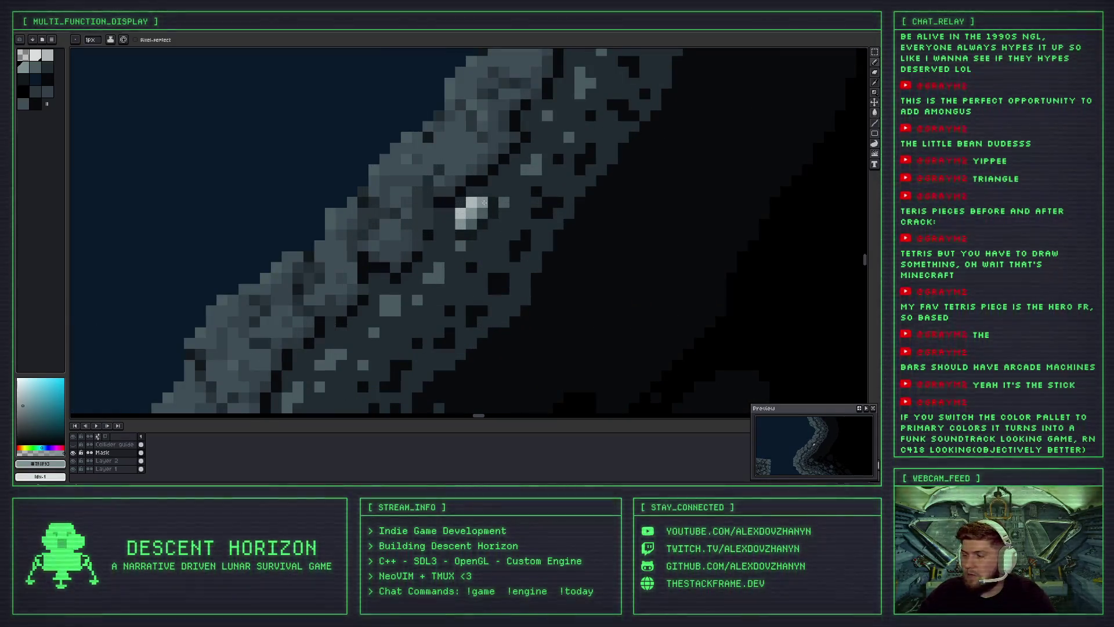
scroll(476, 202, up, 1)
key(i)
click(465, 202)
key(b)
Pick a darker rock grey and repaint the stray light pixel on the rock edge.
scroll(464, 200, down, 2)
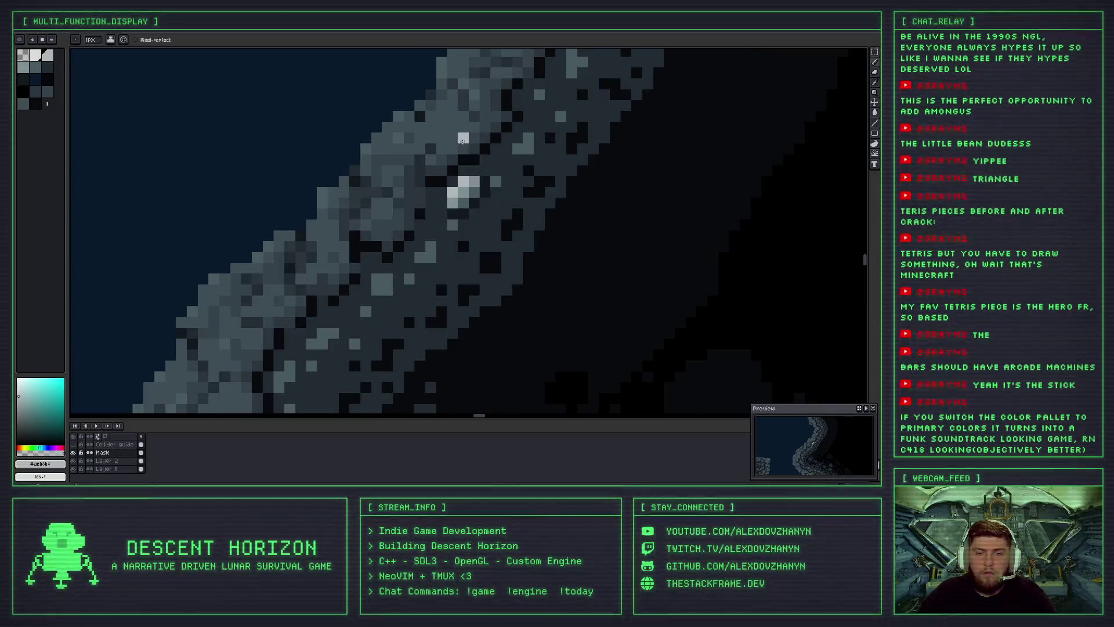
alt+click(449, 183)
scroll(440, 174, down, 2)
scroll(440, 173, up, 1)
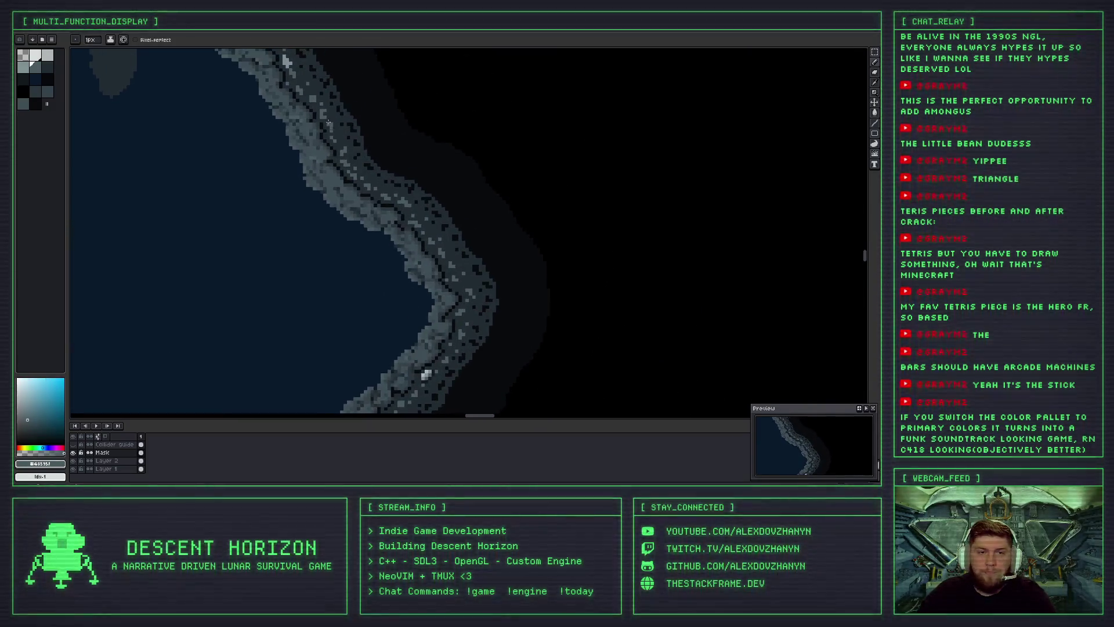
scroll(336, 211, up, 2)
scroll(315, 207, up, 1)
scroll(314, 202, up, 1)
click(319, 211)
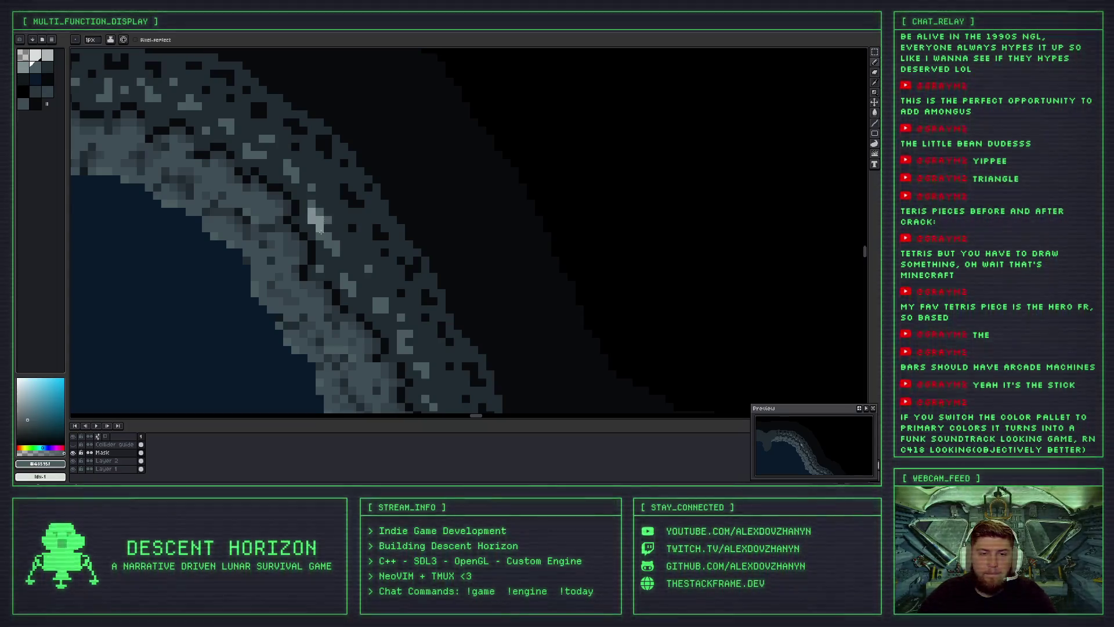
Sample a light grey, then the near-black shadow colour from another stretch of rock wall.
scroll(320, 231, down, 2)
scroll(342, 187, up, 1)
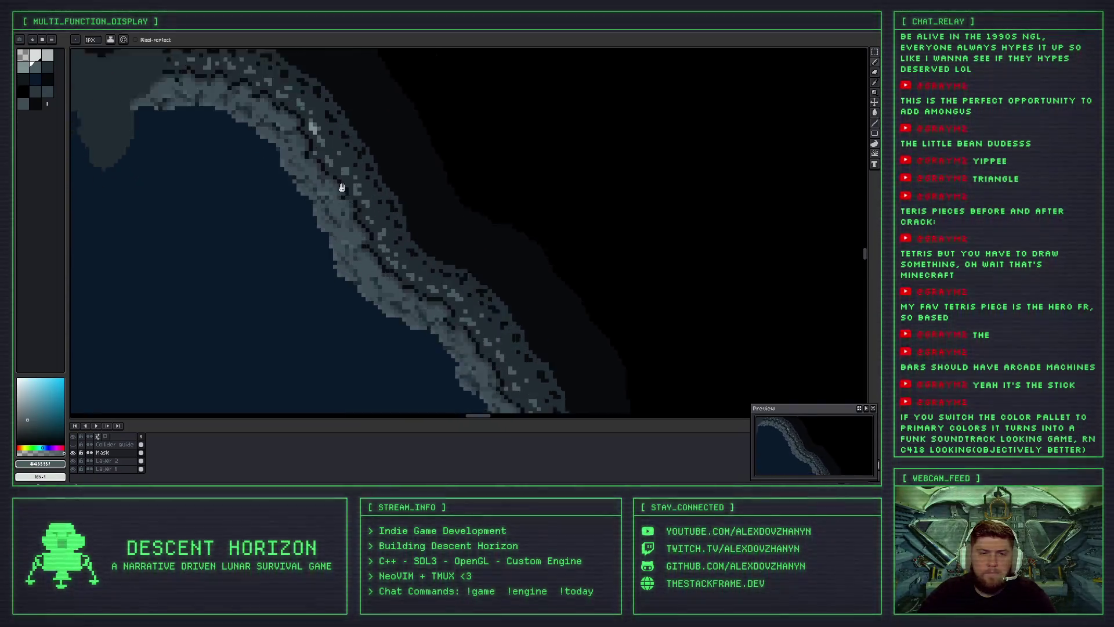
scroll(342, 187, up, 1)
scroll(425, 212, down, 1)
key(i)
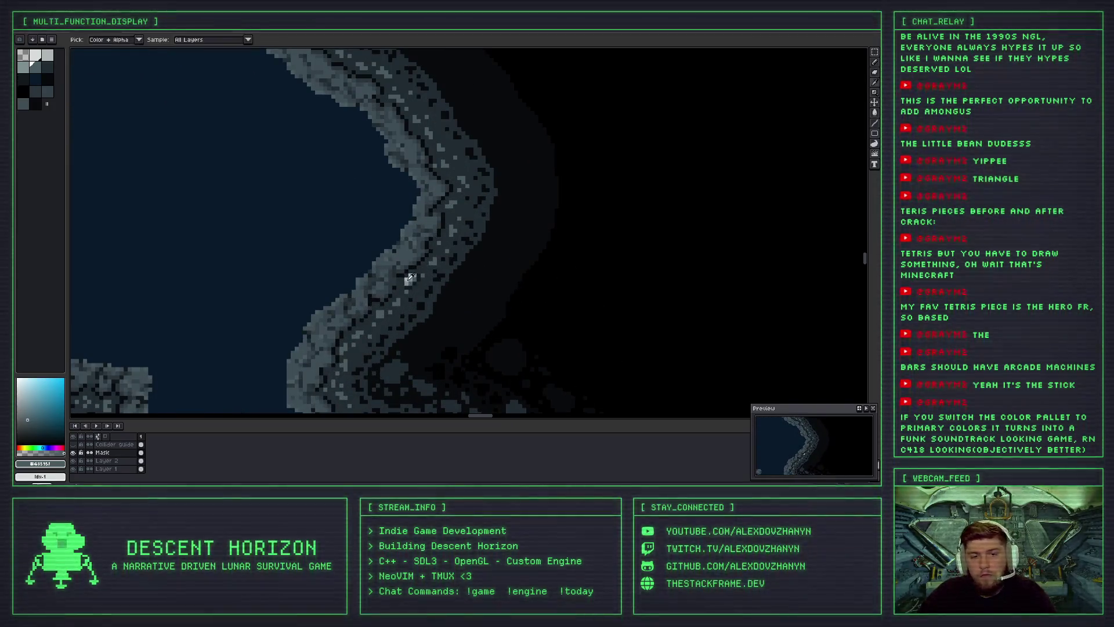
click(410, 278)
drag(409, 278, 245, 84)
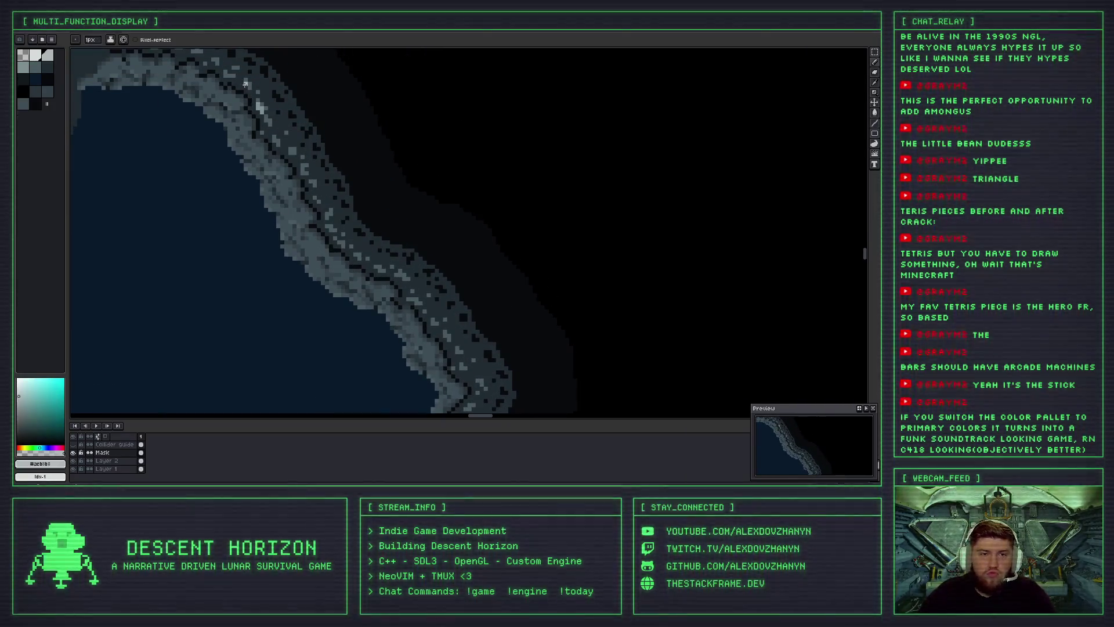
scroll(245, 84, up, 1)
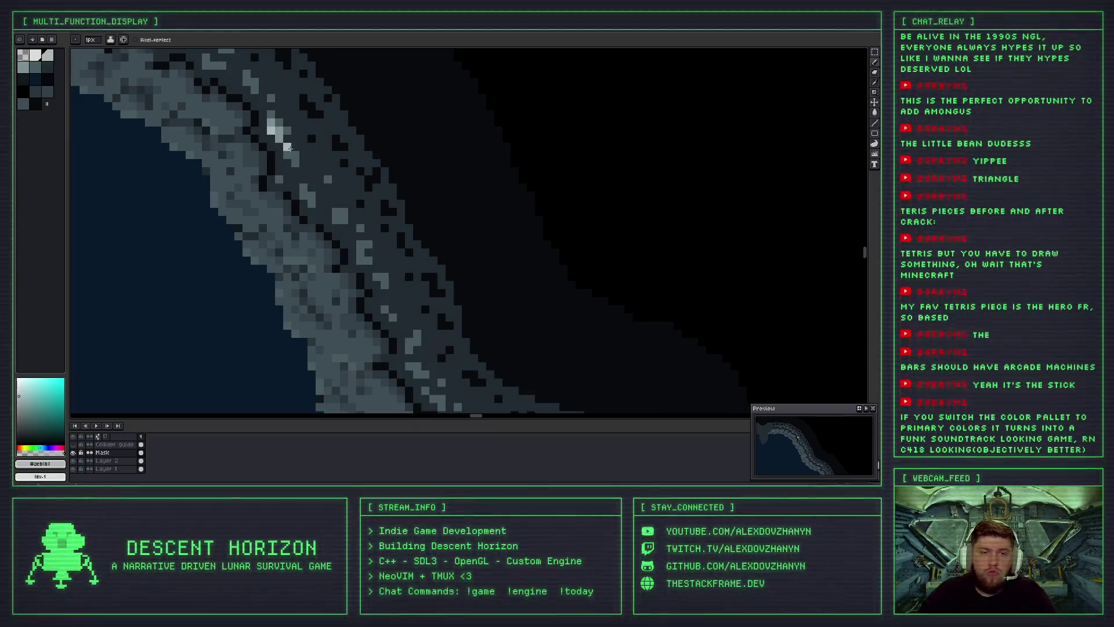
scroll(288, 149, down, 1)
scroll(400, 296, up, 1)
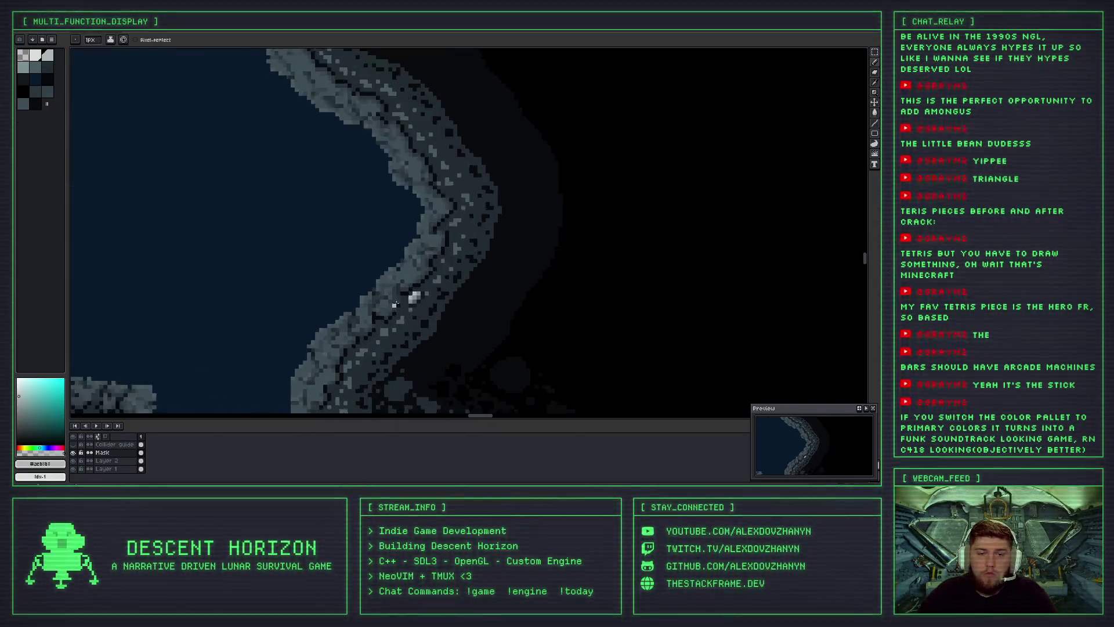
scroll(394, 304, up, 1)
alt+click(406, 232)
scroll(366, 84, down, 1)
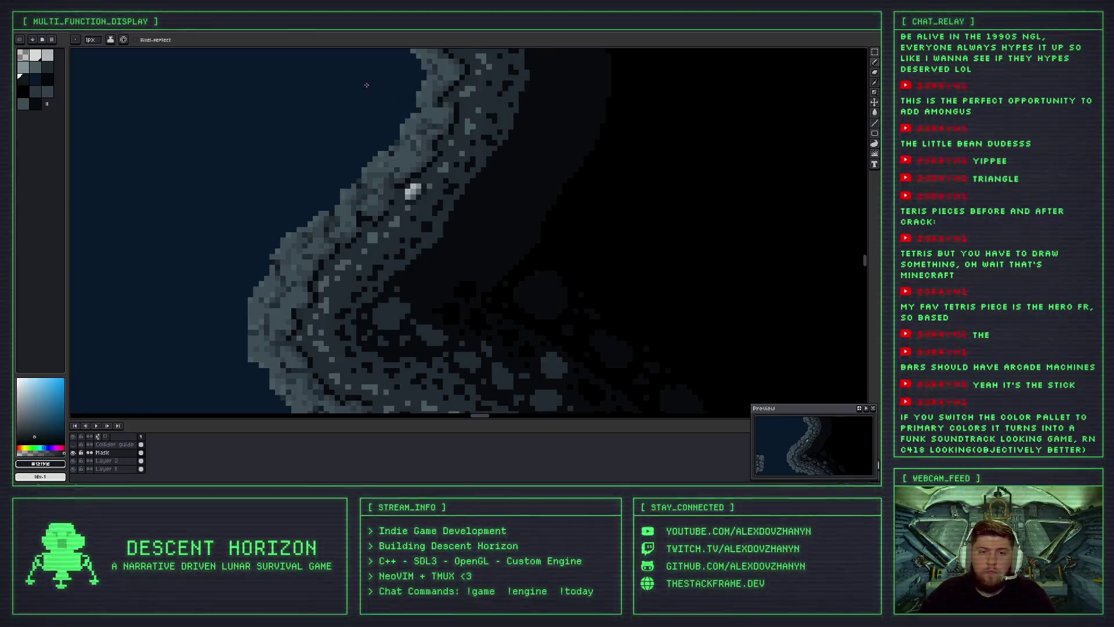
scroll(366, 85, down, 1)
scroll(318, 191, up, 1)
scroll(318, 191, up, 2)
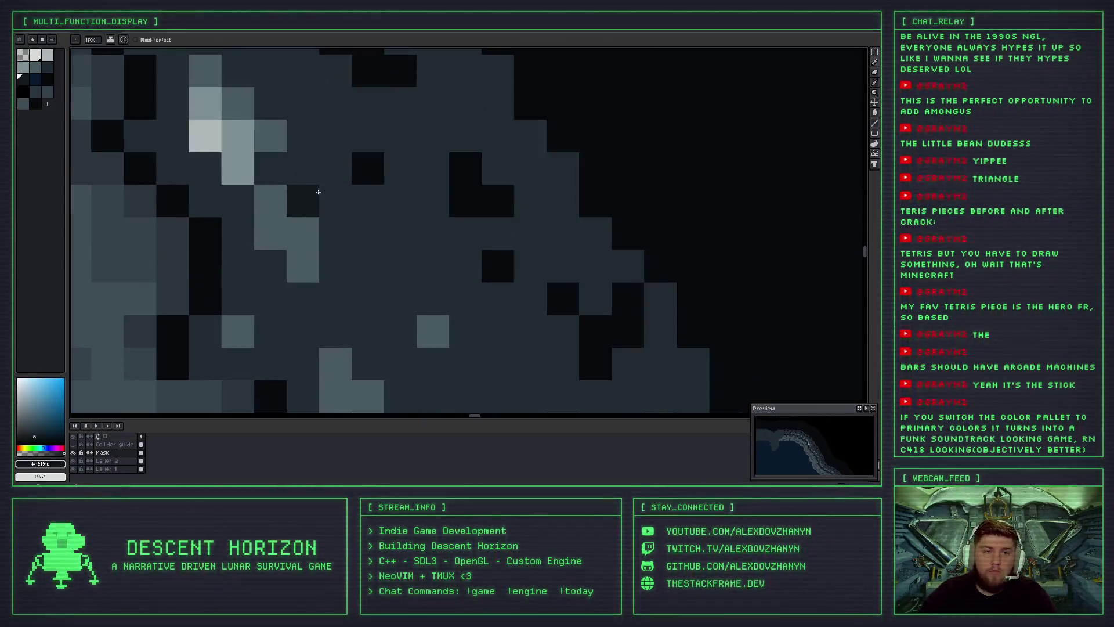
scroll(296, 145, down, 1)
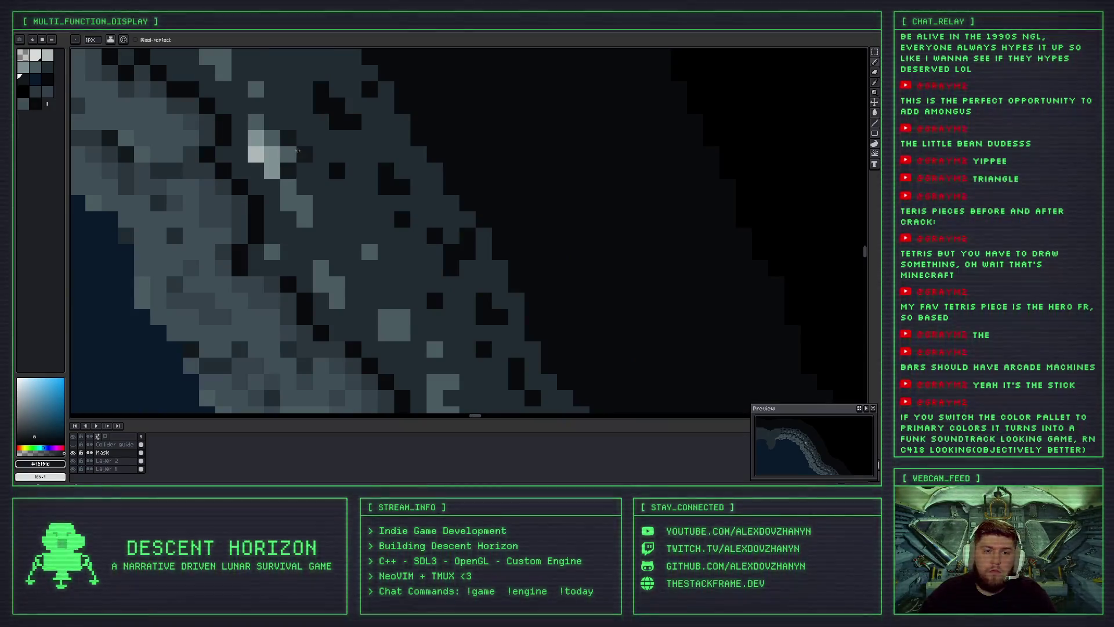
scroll(274, 123, down, 3)
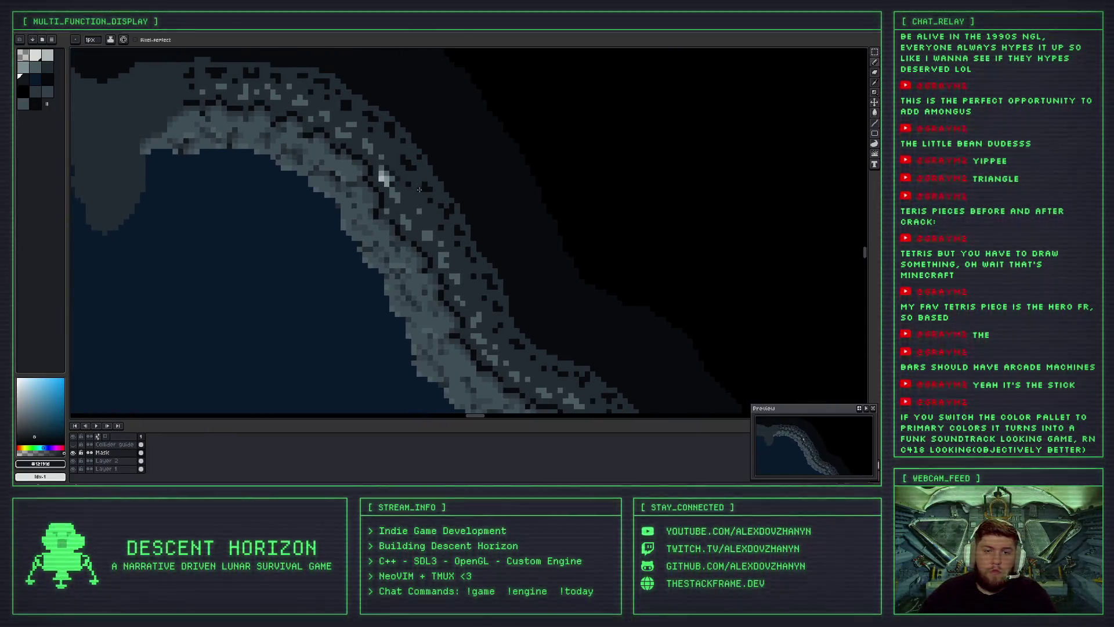
scroll(391, 174, up, 1)
scroll(400, 180, up, 1)
scroll(388, 174, up, 1)
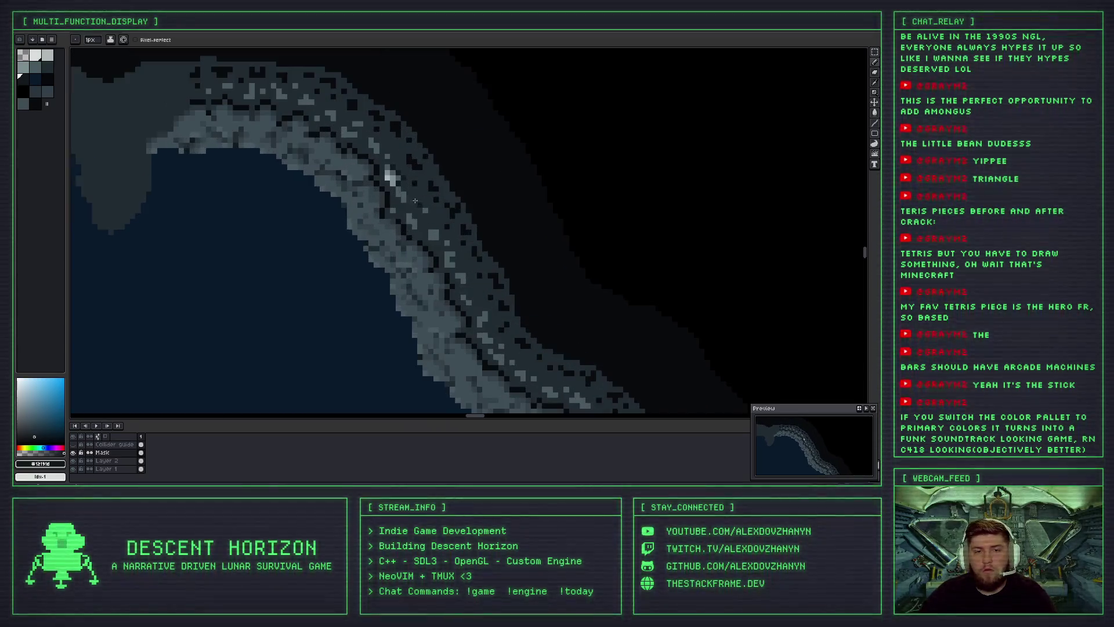
scroll(377, 145, up, 1)
Sample a rock grey and place a light cell above the mineral fleck, undoing a stray stroke.
key(i)
click(377, 142)
scroll(389, 140, up, 1)
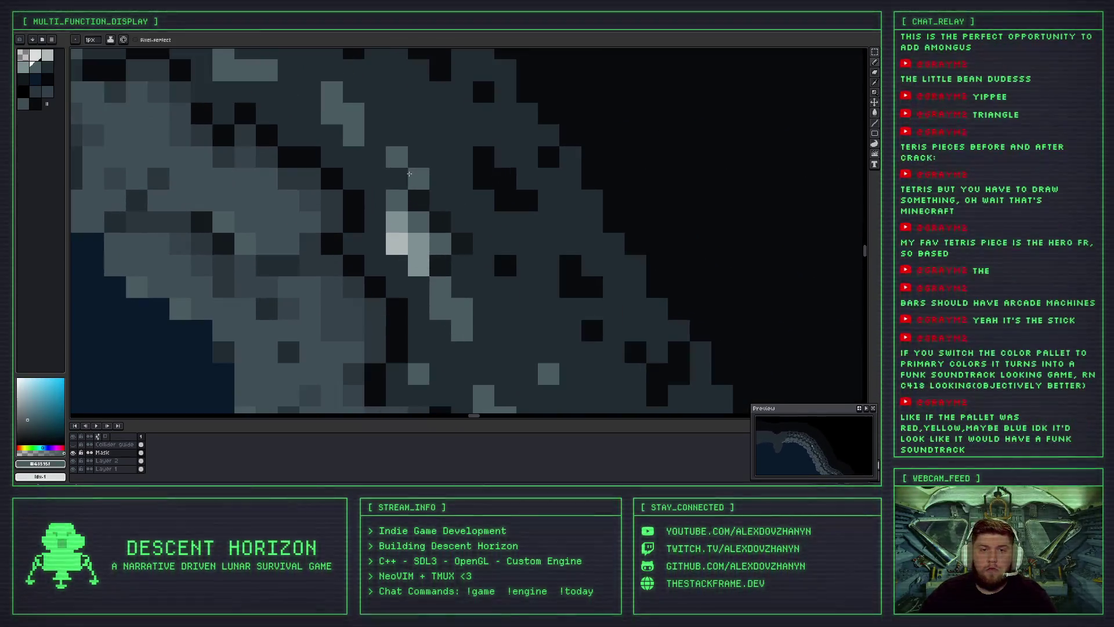
drag(394, 139, 376, 135)
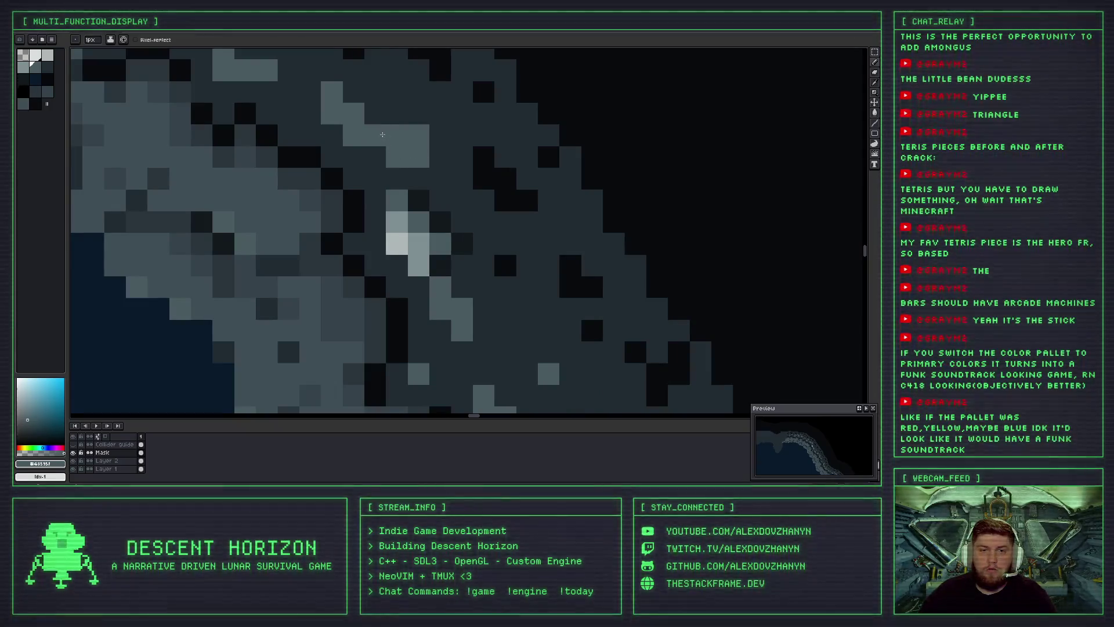
key(ctrl+z)
click(424, 171)
Darken two stray light cells and fill nearby rock cells with mid grey.
alt+click(375, 134)
click(353, 135)
click(351, 124)
alt+click(396, 155)
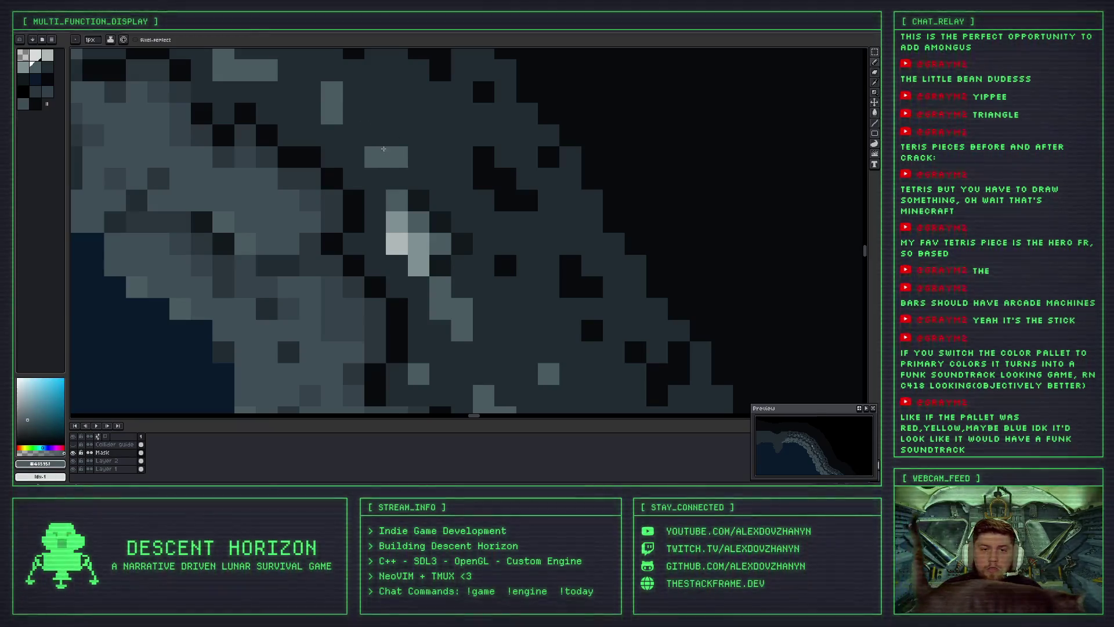
drag(375, 135, 412, 158)
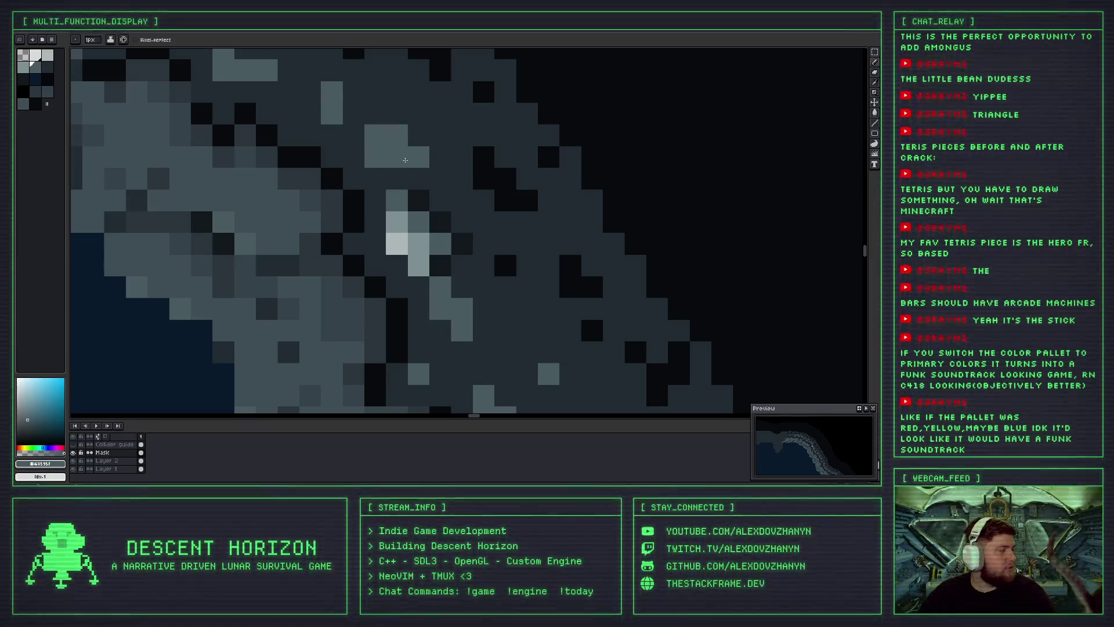
Paint the new mineral dot's pixels above the fleck in light grey #7f8f93.
click(380, 118)
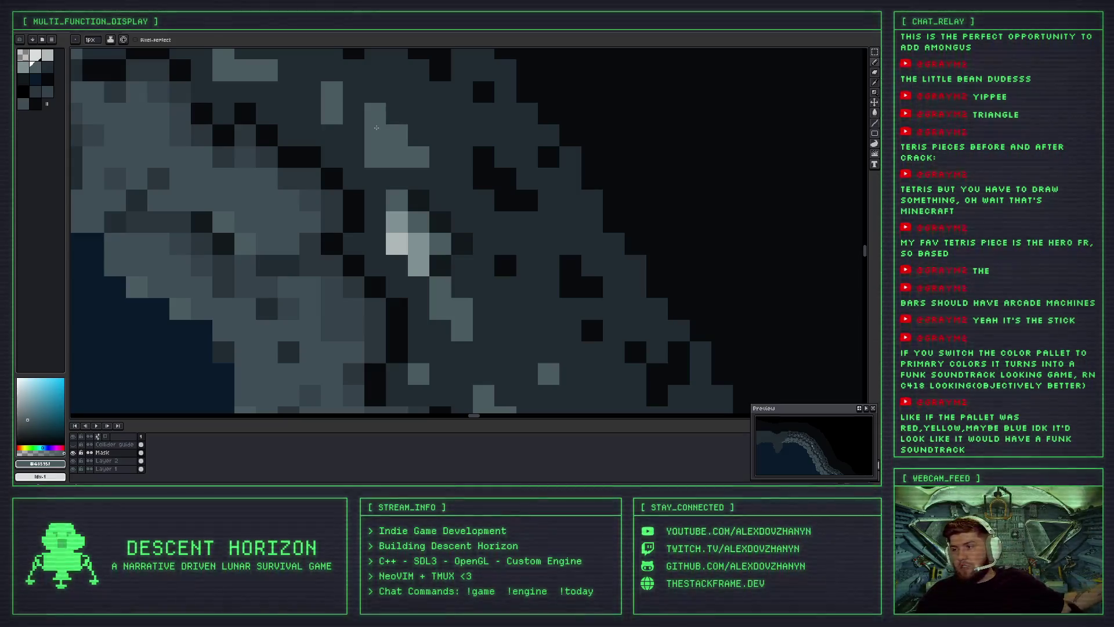
click(354, 135)
click(397, 178)
alt+click(397, 221)
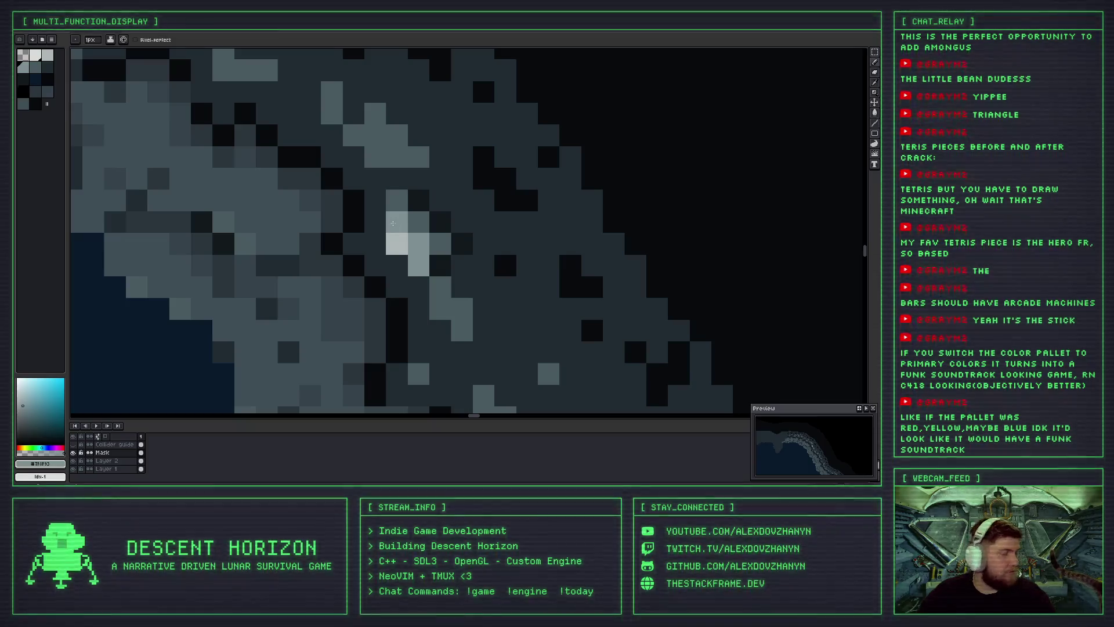
click(353, 135)
click(375, 135)
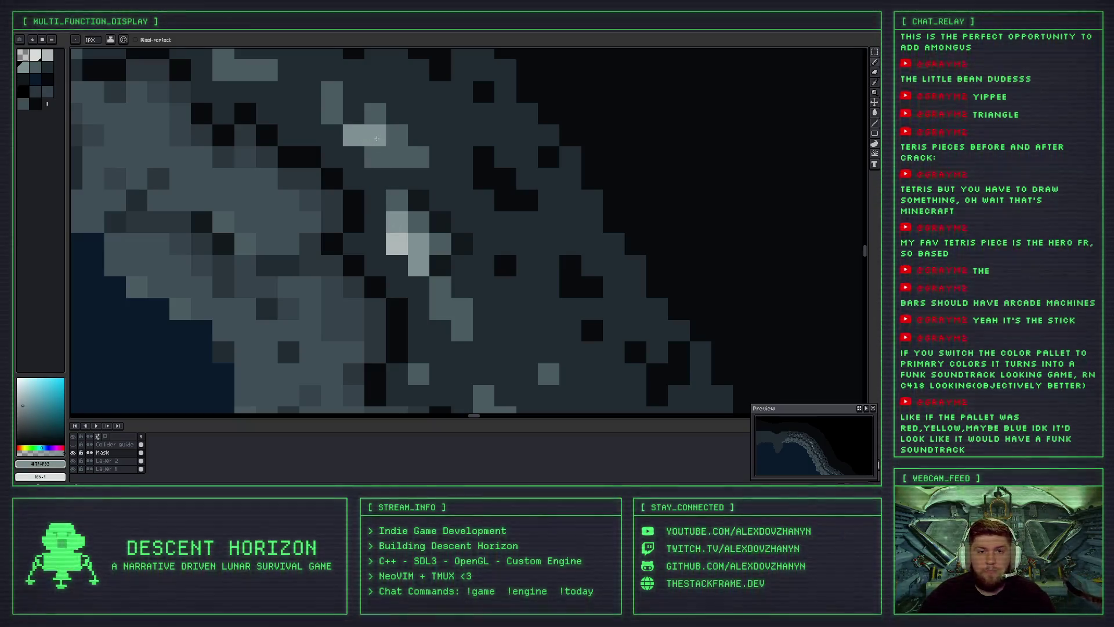
click(375, 157)
Brighten one dot pixel with the fleck's grey, then sample the dark rock colour #12191d.
alt+click(397, 221)
click(380, 152)
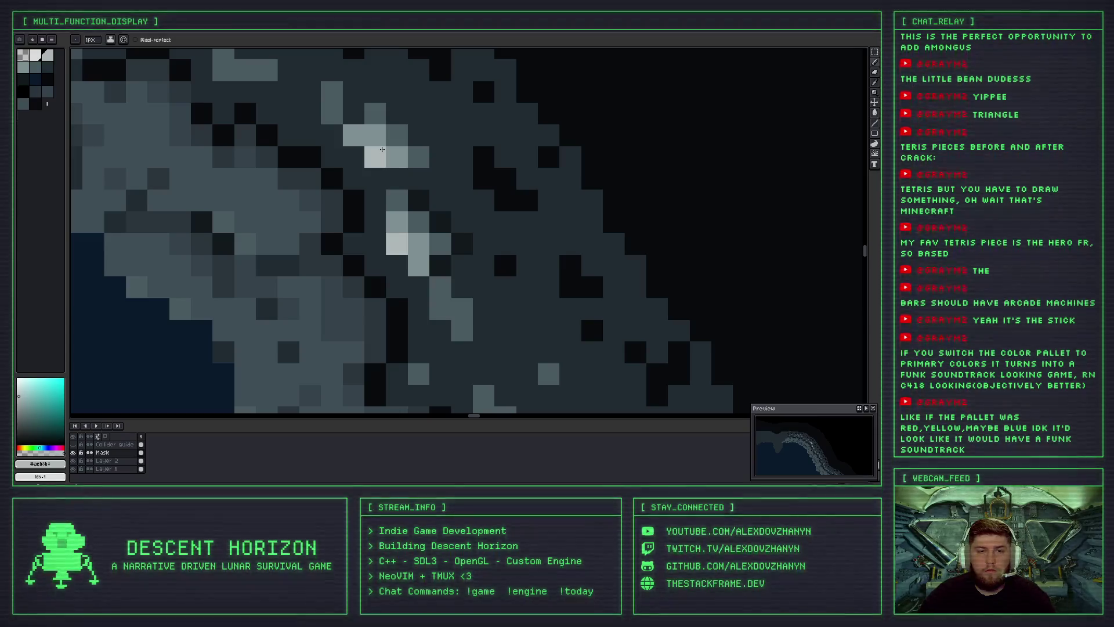
scroll(383, 149, down, 1)
scroll(389, 148, down, 1)
alt+click(398, 147)
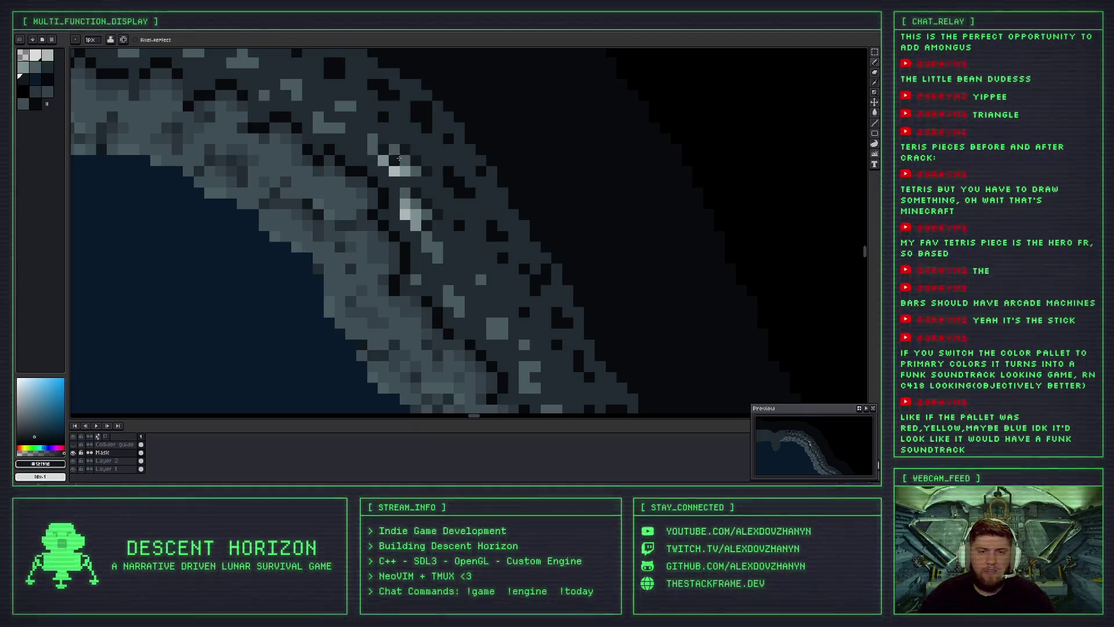
Pan and zoom across the rock ridge to inspect the cave wall.
scroll(421, 174, down, 2)
scroll(418, 192, down, 1)
scroll(395, 190, up, 1)
scroll(372, 189, down, 1)
scroll(370, 145, down, 1)
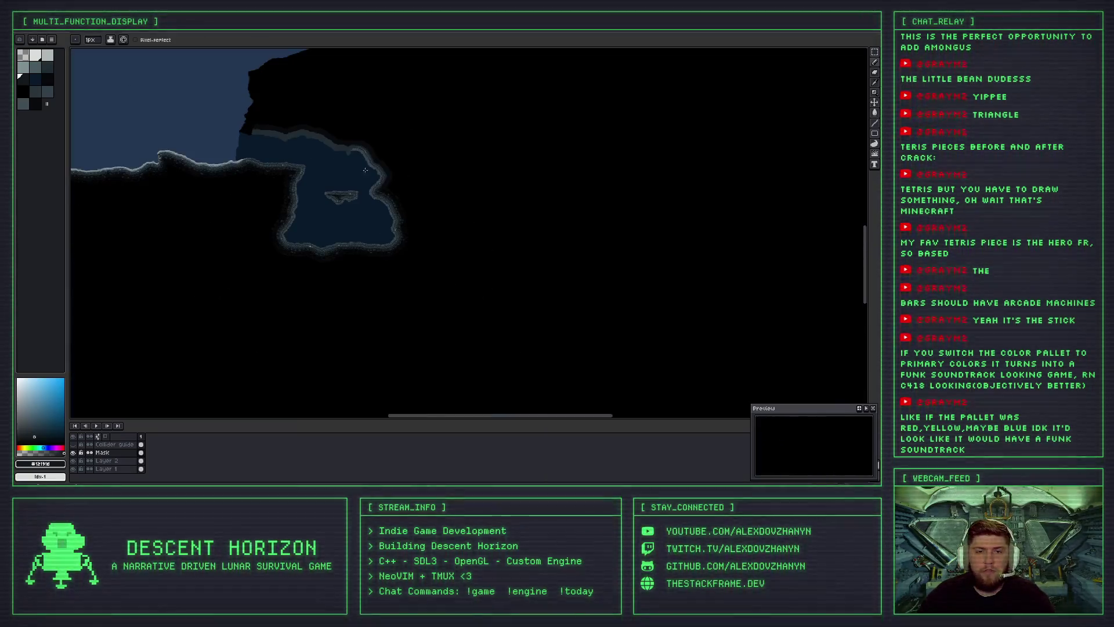
scroll(362, 168, up, 1)
mouse_move(485, 166)
mouse_down()
mouse_move(577, 143)
mouse_move(398, 234)
mouse_up()
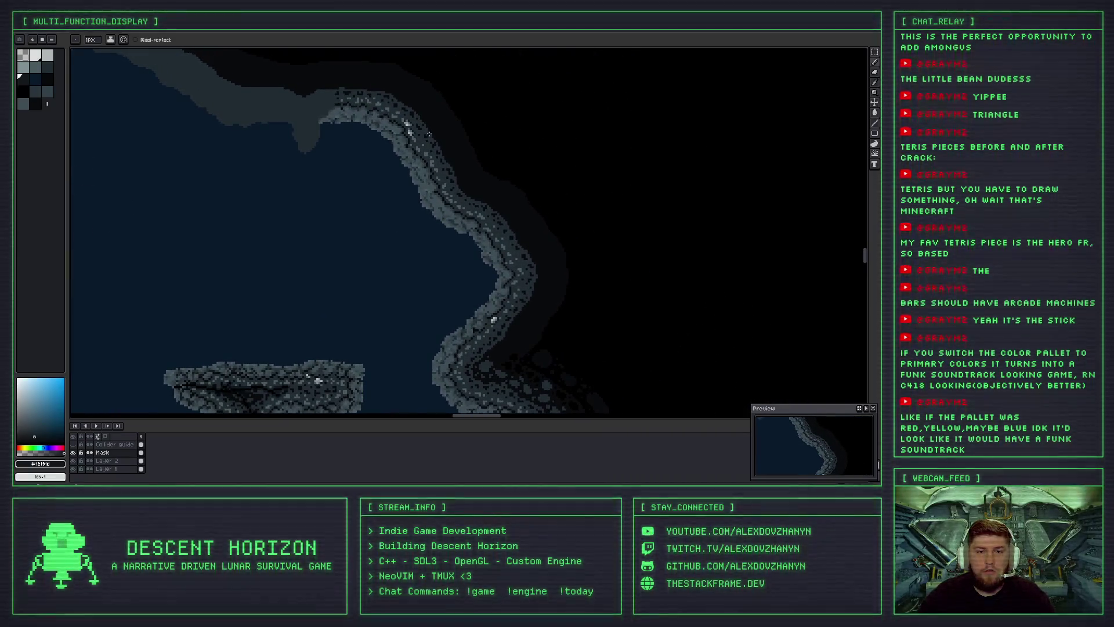
scroll(429, 134, up, 1)
scroll(424, 131, up, 2)
scroll(345, 191, up, 1)
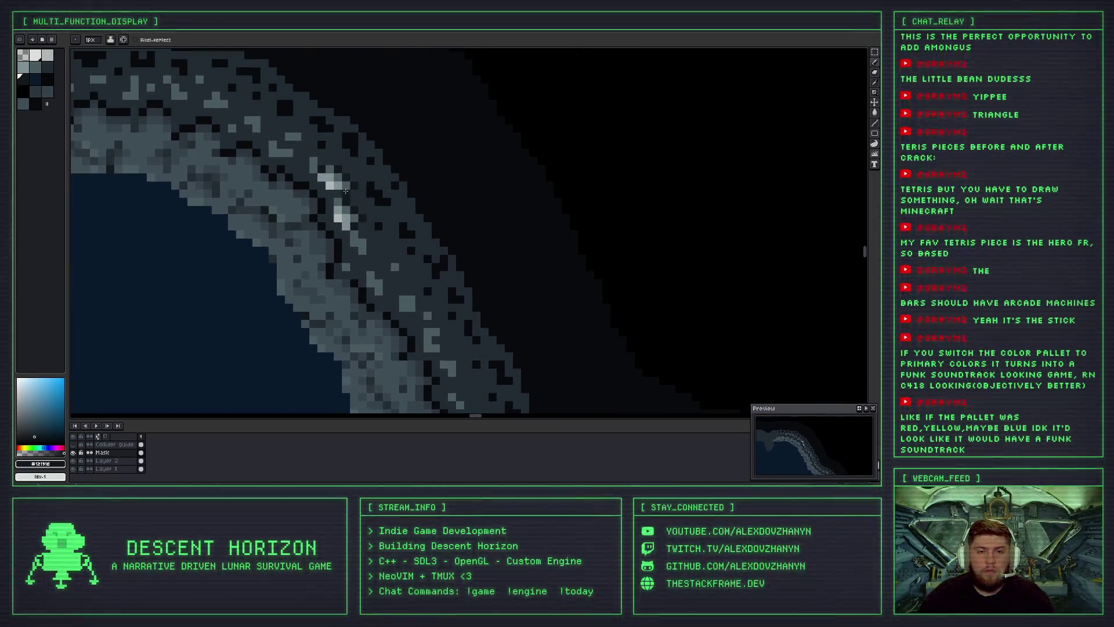
scroll(345, 191, up, 1)
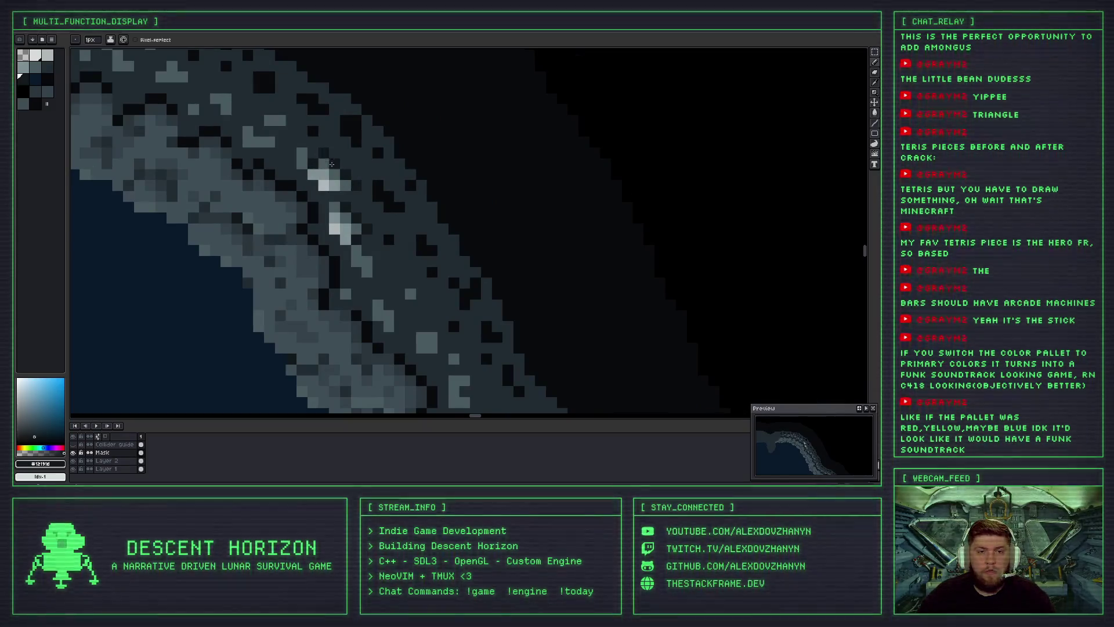
scroll(342, 186, down, 1)
scroll(348, 205, down, 1)
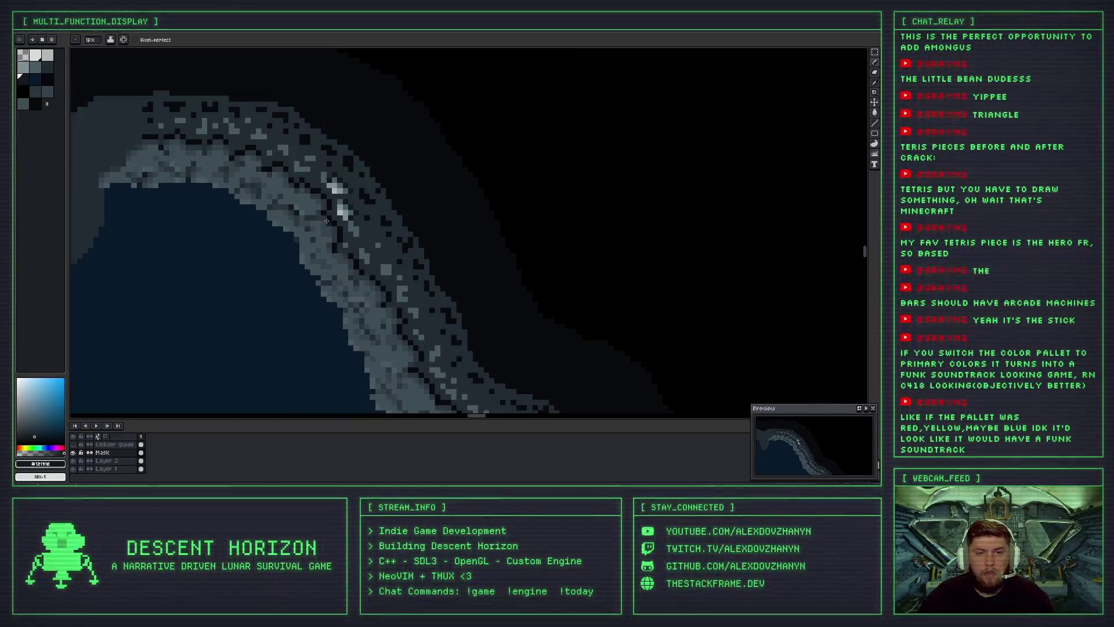
scroll(353, 206, up, 1)
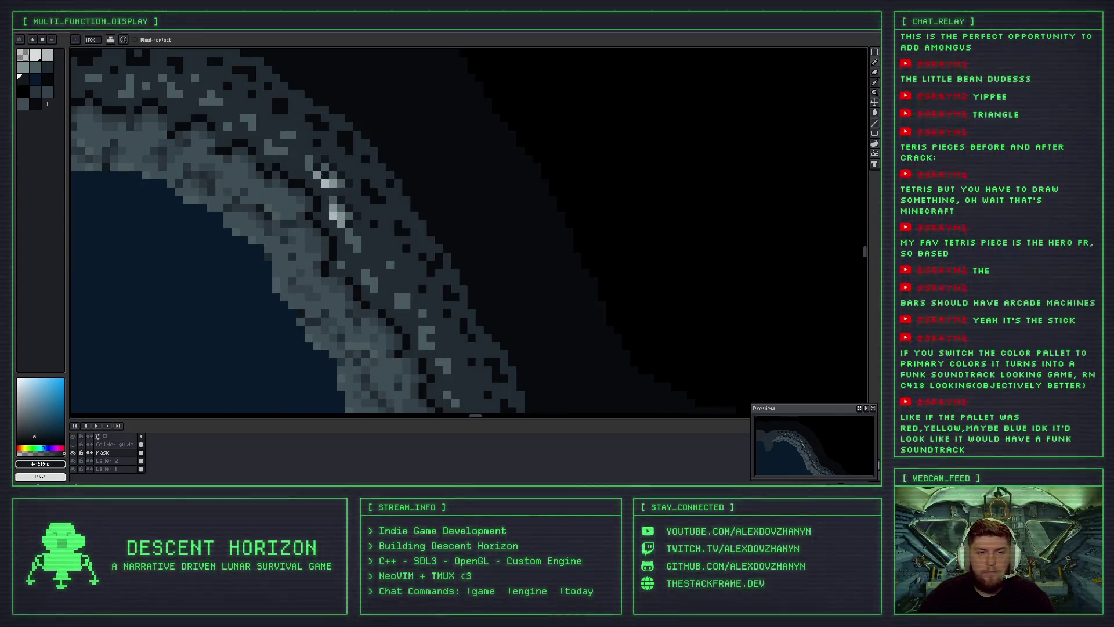
scroll(332, 203, up, 1)
key(i)
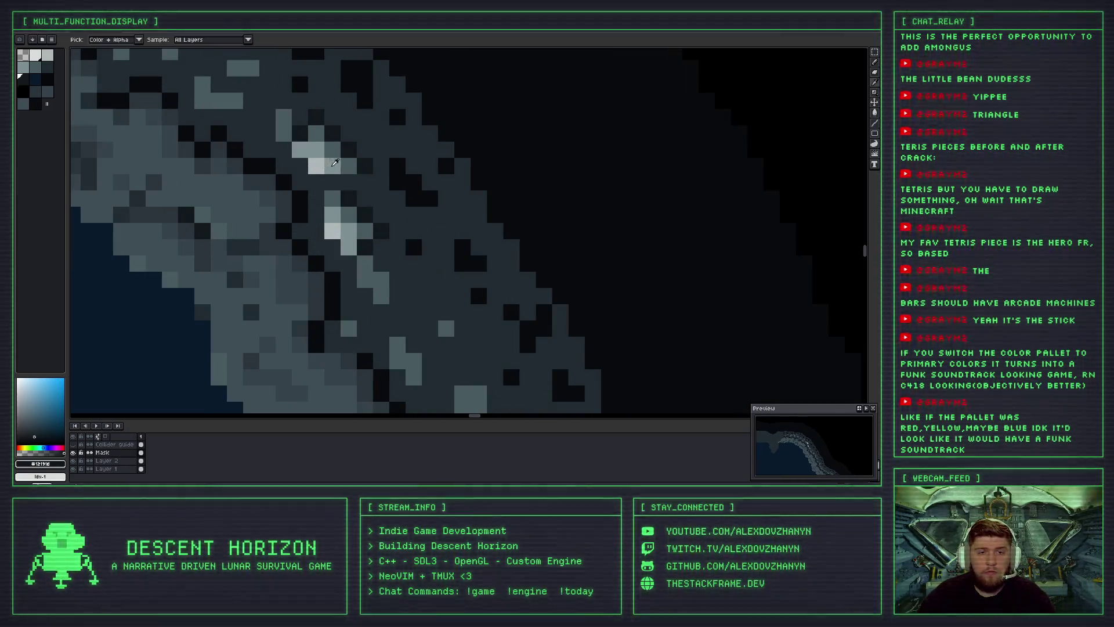
key(b)
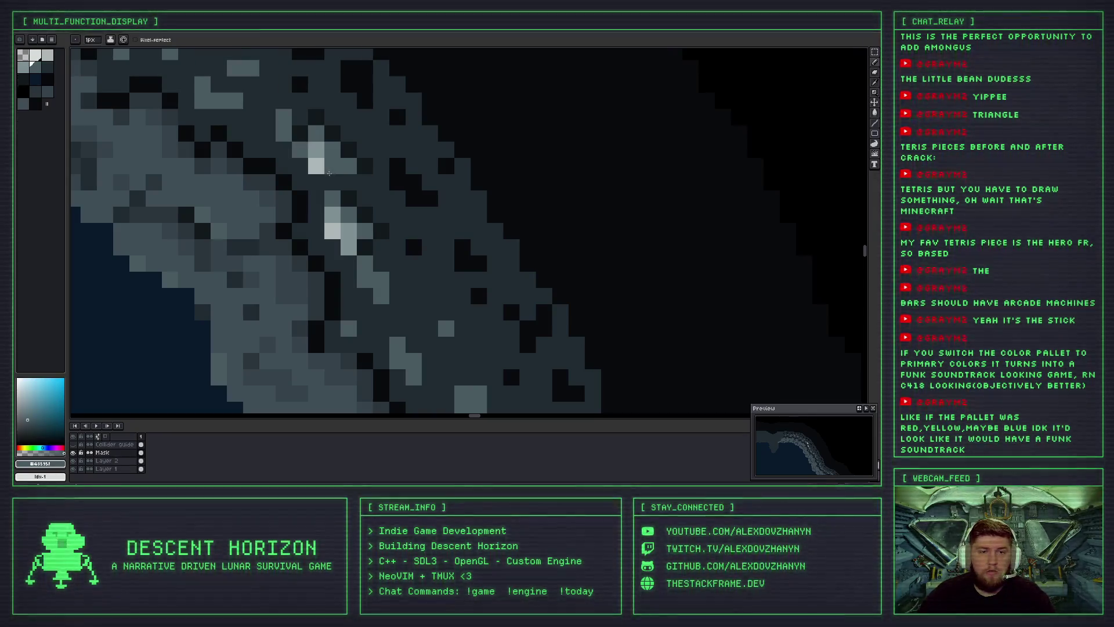
scroll(324, 162, down, 2)
scroll(330, 171, down, 1)
scroll(338, 177, up, 3)
Sample the rock's light and dark greys, settling on the mid-grey as the drawing colour.
key(i)
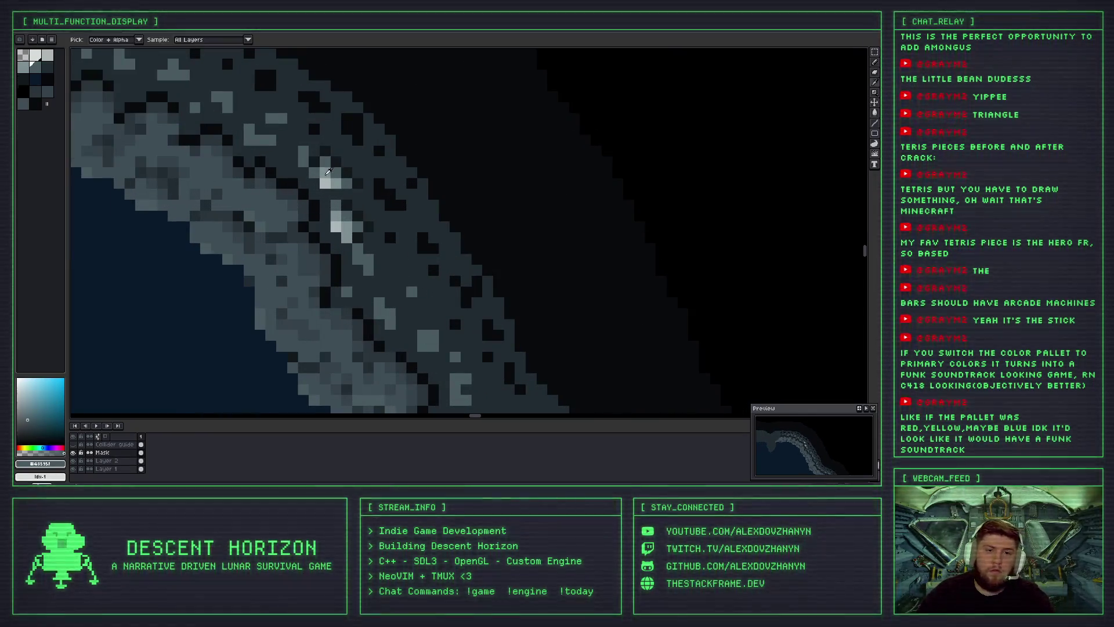
alt+click(324, 172)
alt+click(293, 145)
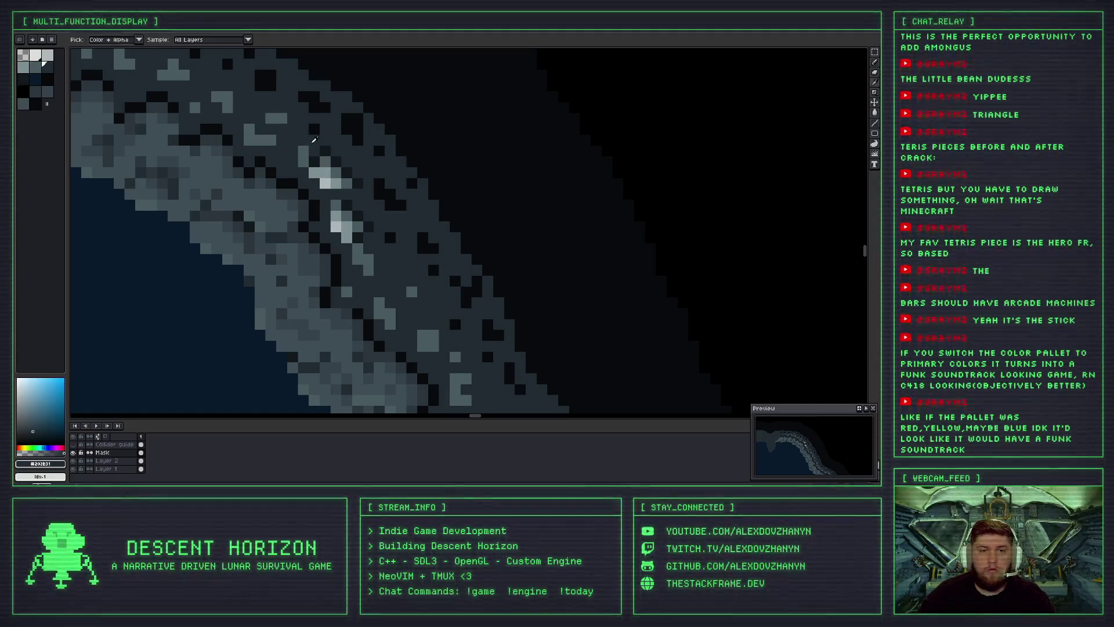
key(alt)
alt+click(278, 146)
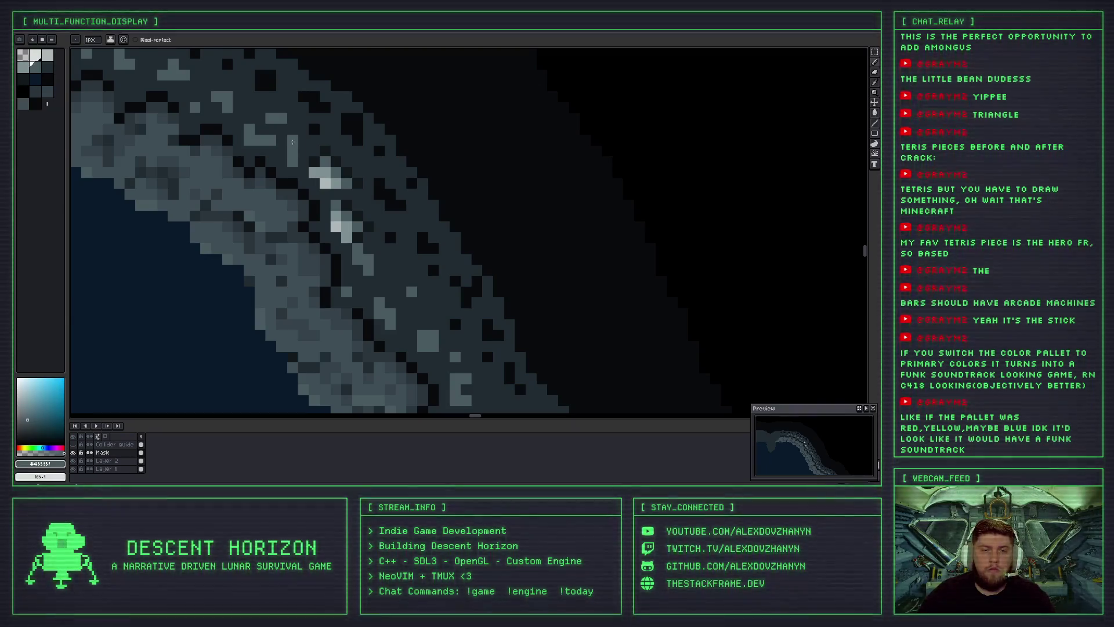
Undo the last two pencil strokes on the rock wall and review the cave basin.
scroll(301, 145, down, 1)
scroll(301, 144, down, 1)
scroll(329, 181, down, 1)
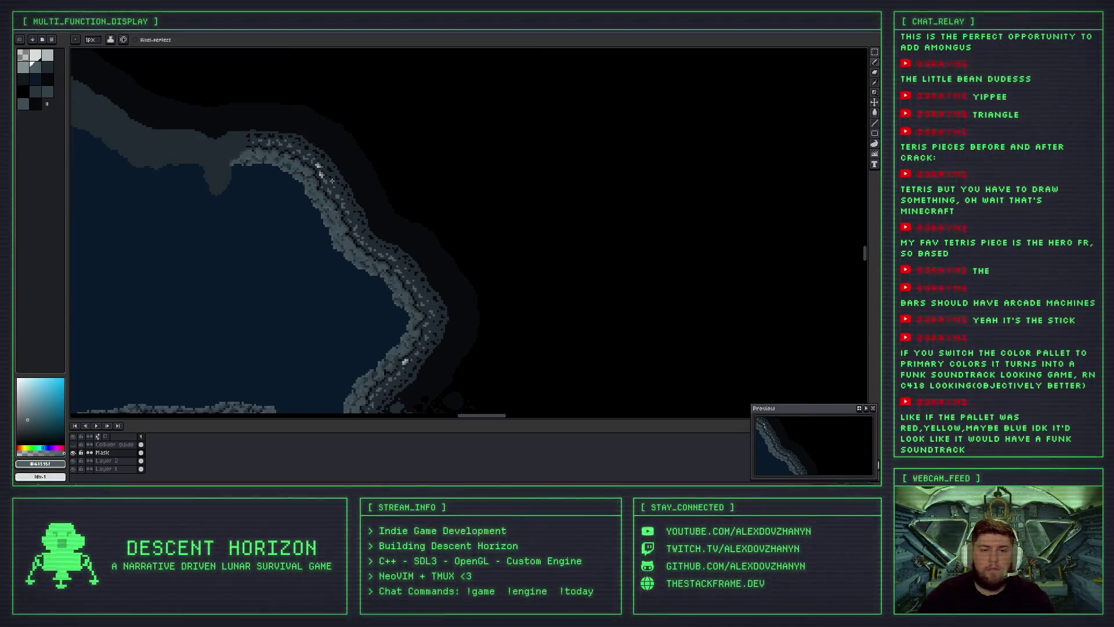
scroll(318, 167, up, 2)
key(ctrl+z)
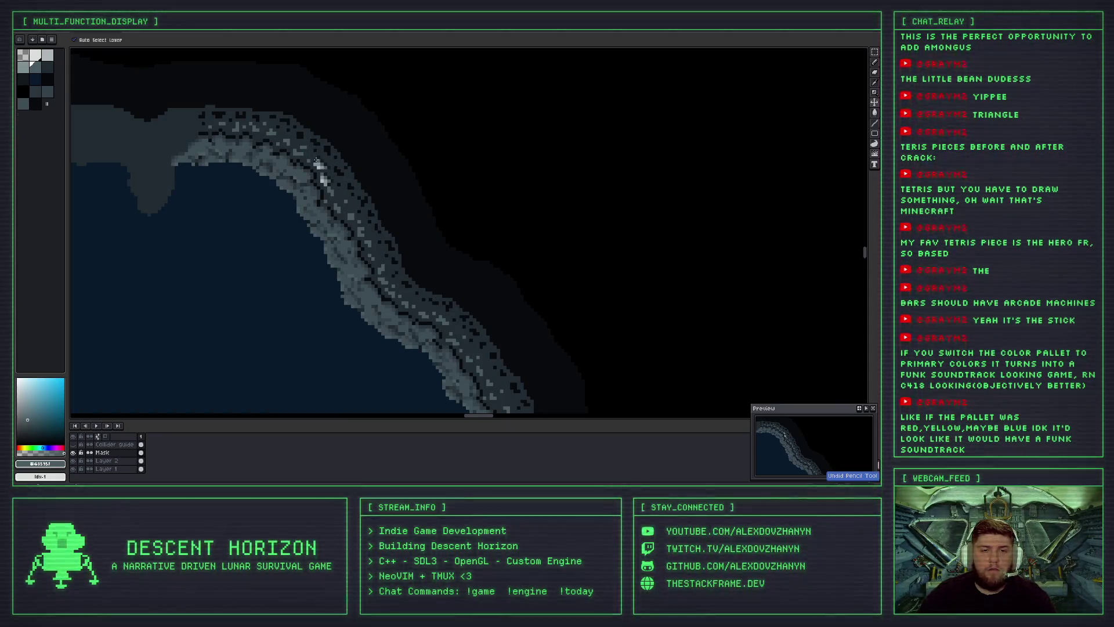
scroll(317, 158, up, 2)
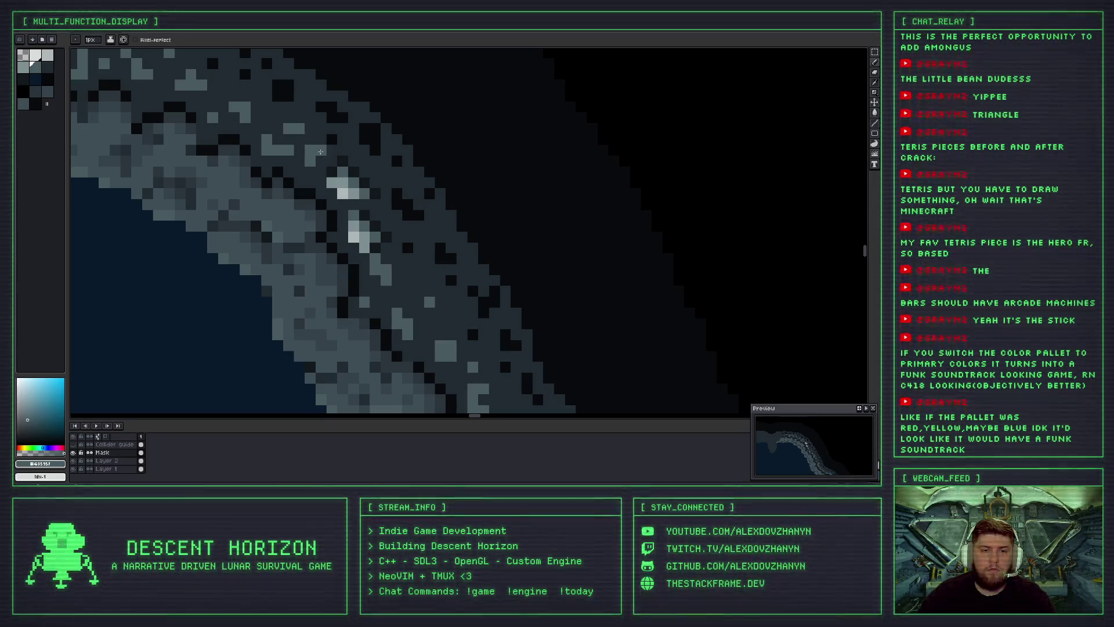
scroll(321, 151, down, 3)
key(ctrl+z)
scroll(317, 155, up, 3)
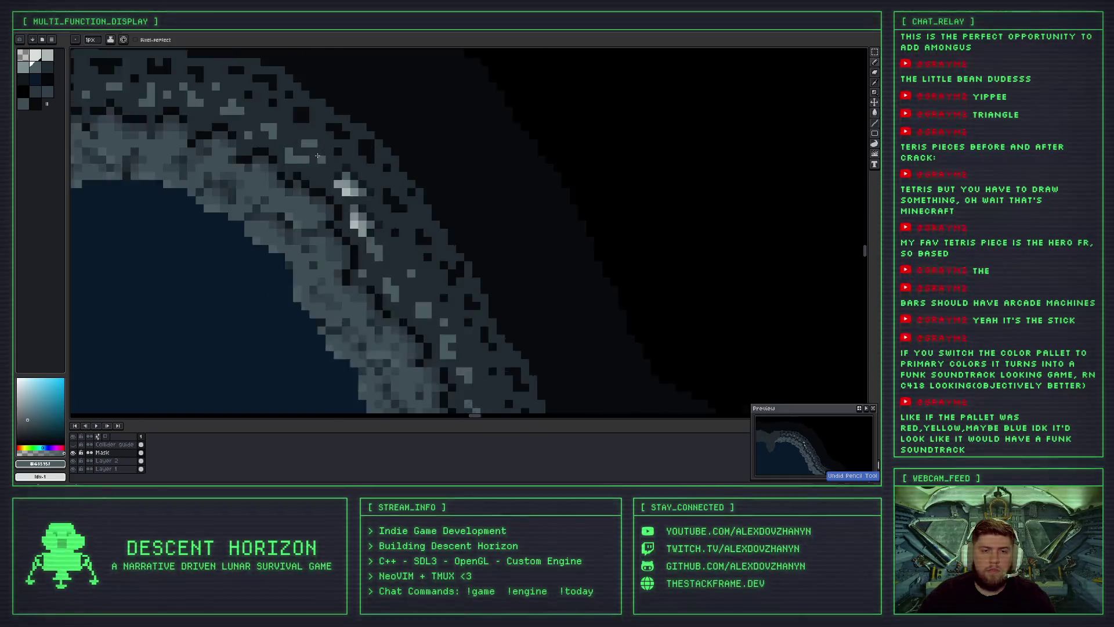
scroll(317, 155, up, 3)
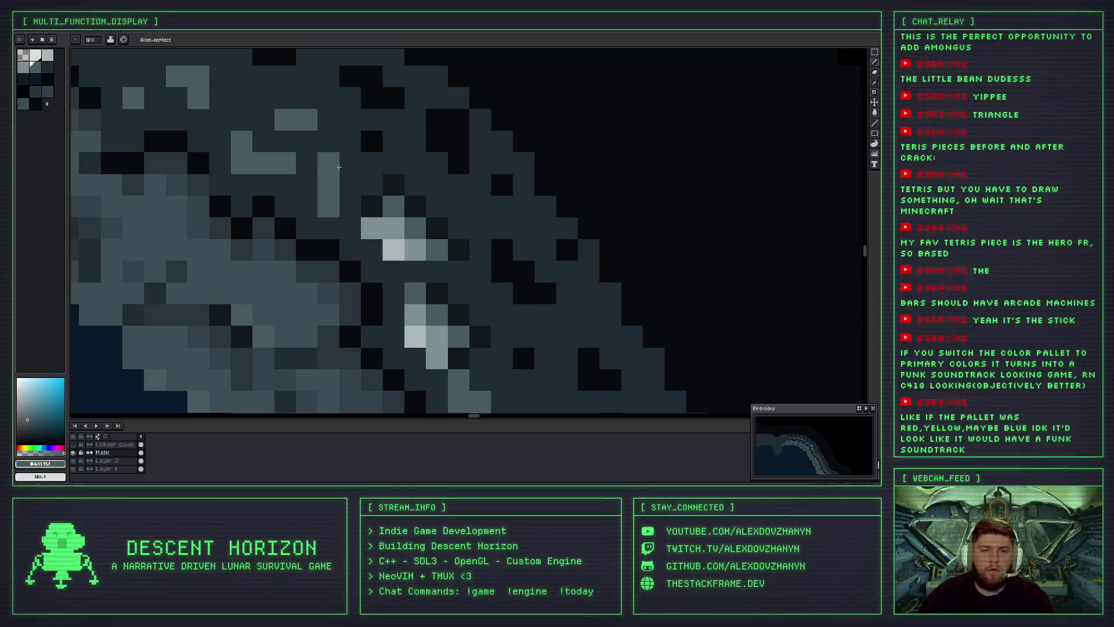
scroll(339, 194, down, 5)
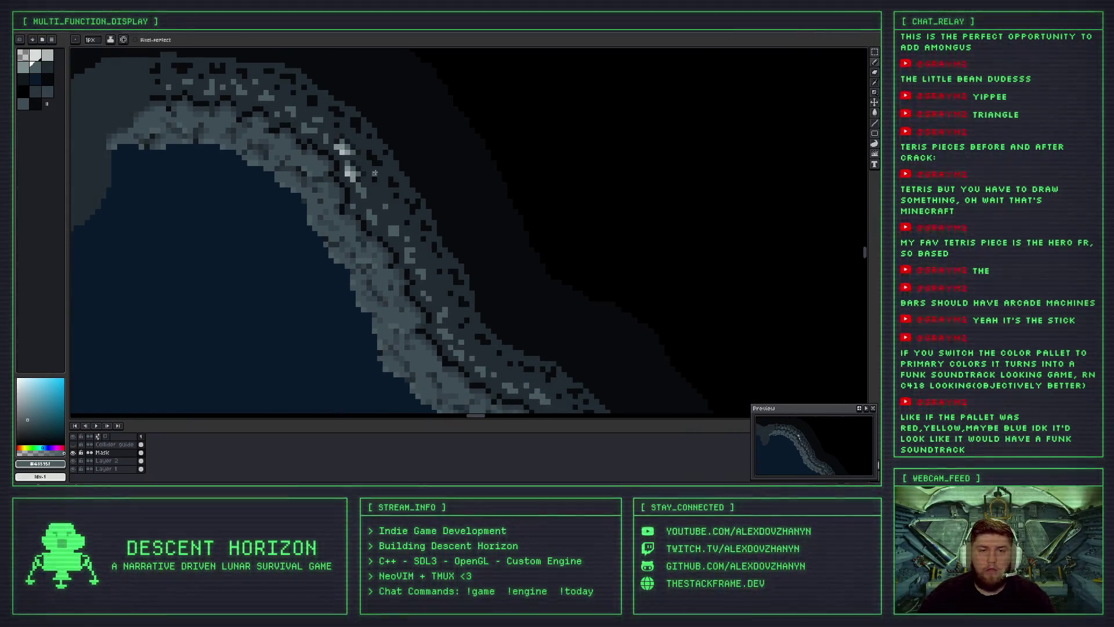
scroll(374, 172, down, 1)
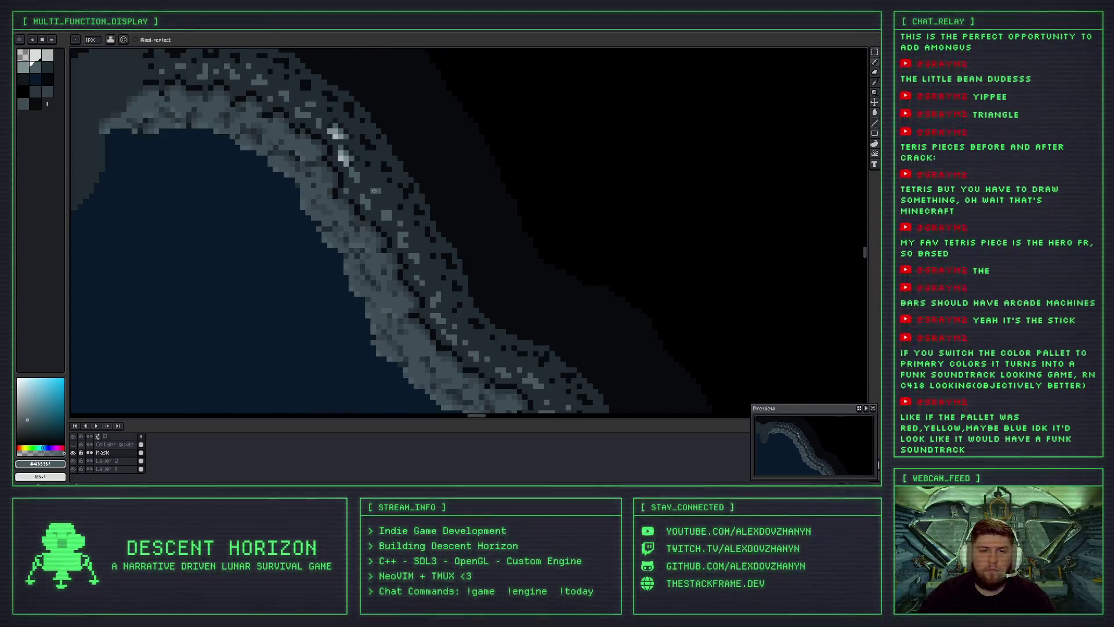
scroll(374, 190, down, 2)
scroll(378, 195, down, 1)
scroll(377, 195, down, 1)
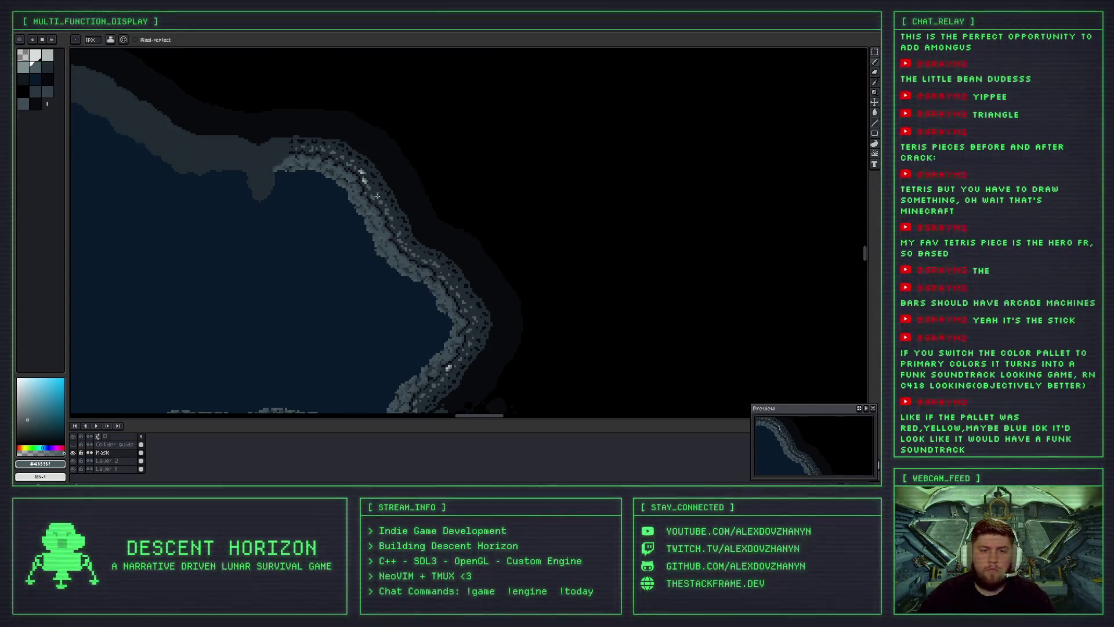
scroll(348, 169, down, 1)
scroll(323, 144, down, 1)
scroll(332, 149, down, 1)
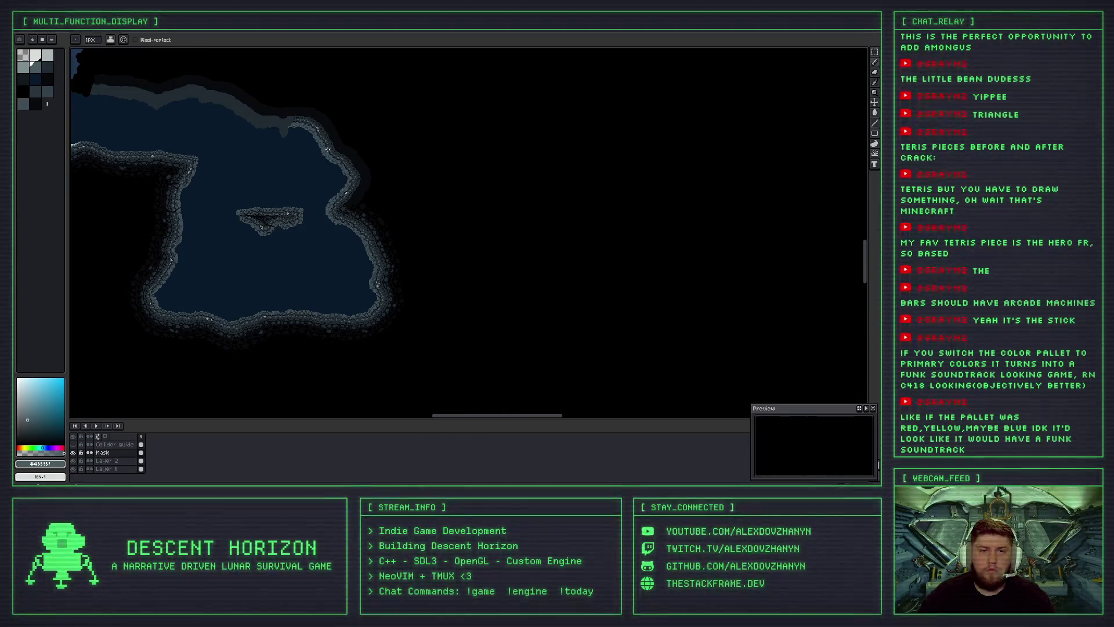
scroll(331, 149, up, 2)
scroll(303, 156, down, 2)
scroll(390, 187, down, 2)
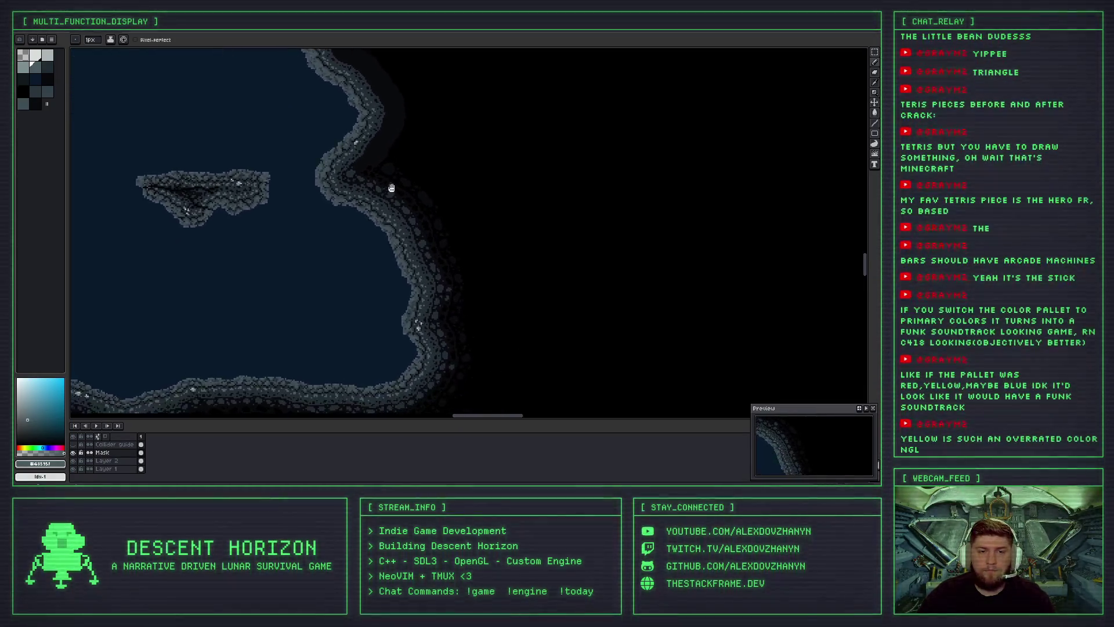
scroll(474, 182, left, 2)
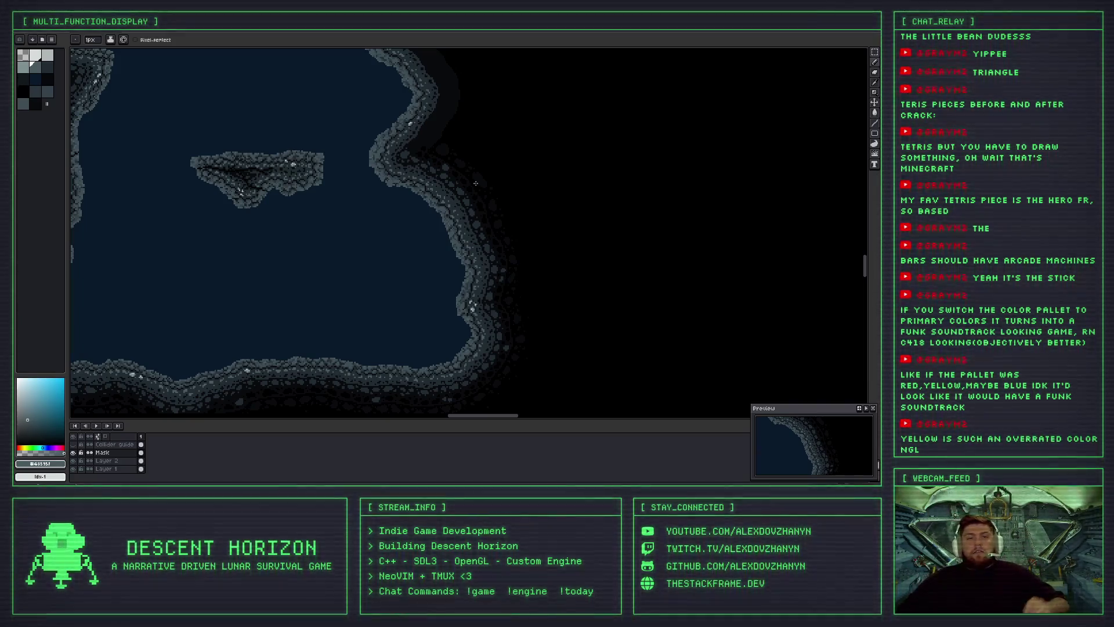
scroll(424, 153, up, 3)
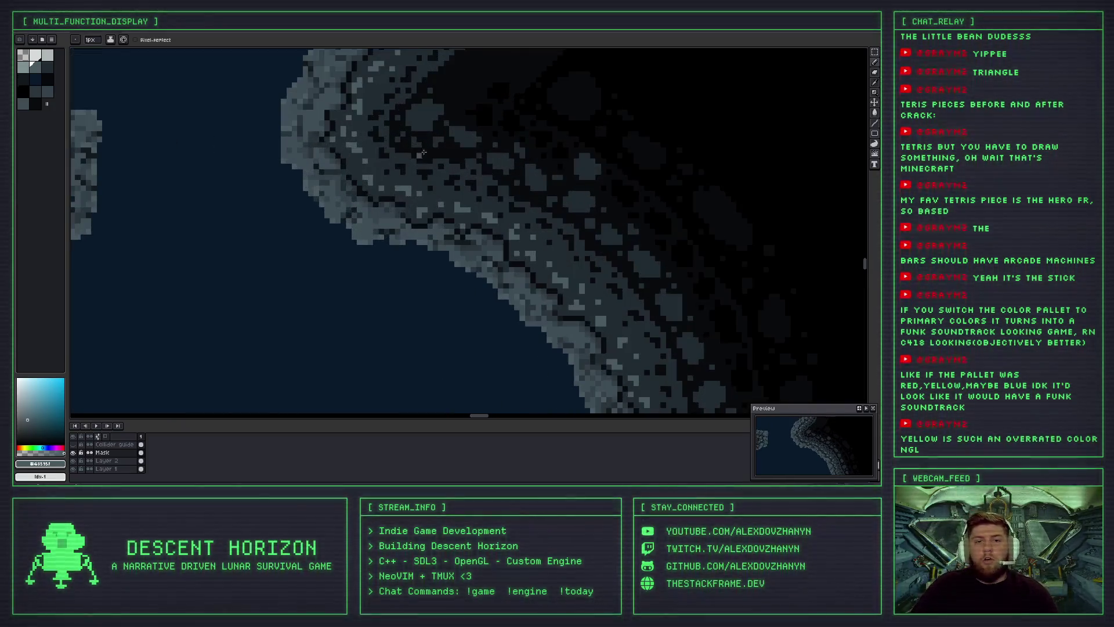
Sample a dark rock colour from the wall and fill dark pixels into the outer wall block.
drag(423, 153, 245, 206)
alt+click(245, 207)
scroll(311, 224, up, 2)
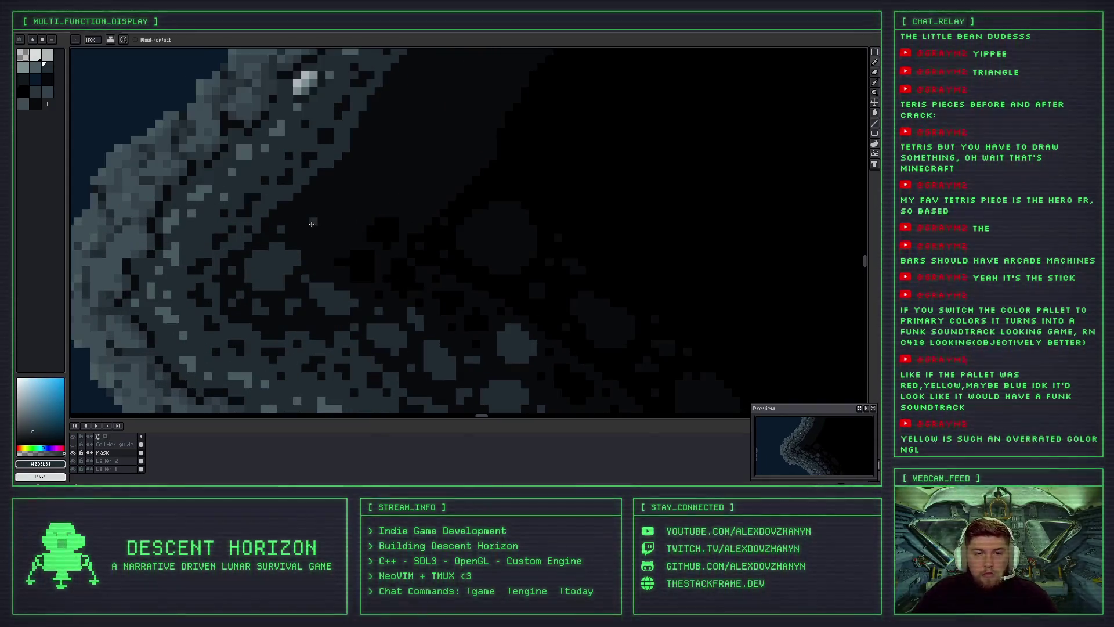
scroll(324, 217, down, 2)
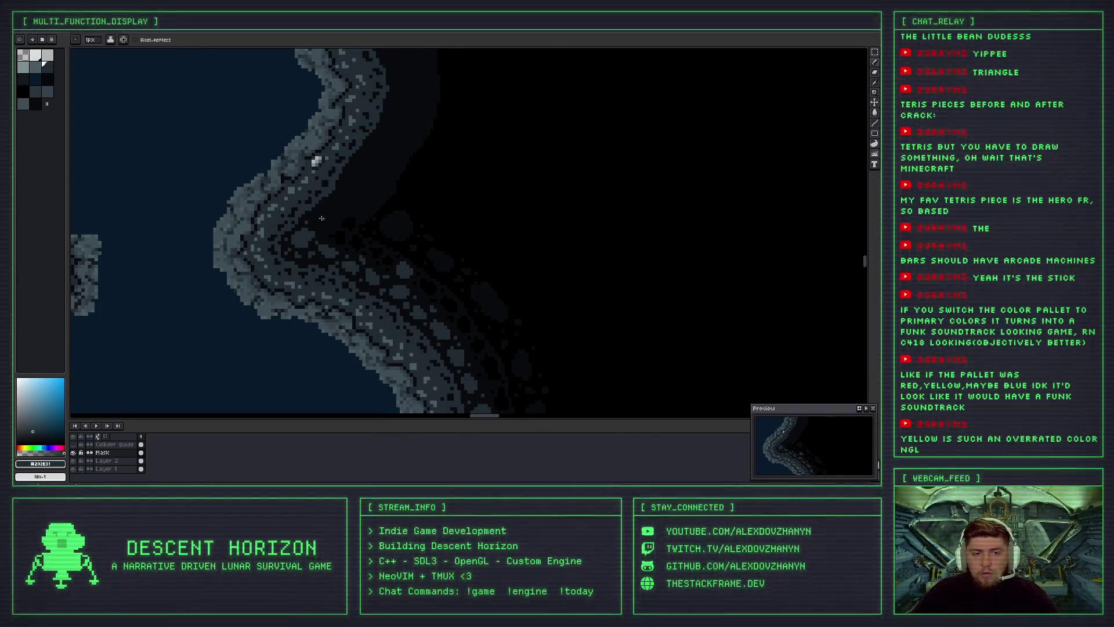
scroll(320, 218, up, 1)
scroll(315, 220, up, 2)
scroll(314, 220, down, 2)
scroll(315, 220, down, 2)
drag(371, 244, 368, 236)
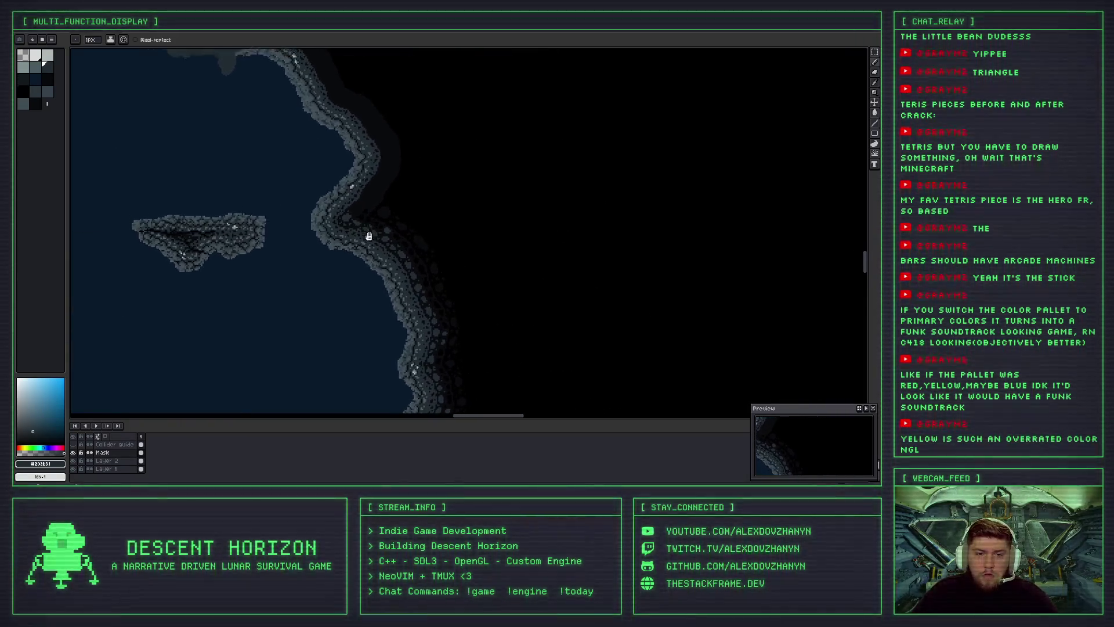
scroll(353, 237, up, 3)
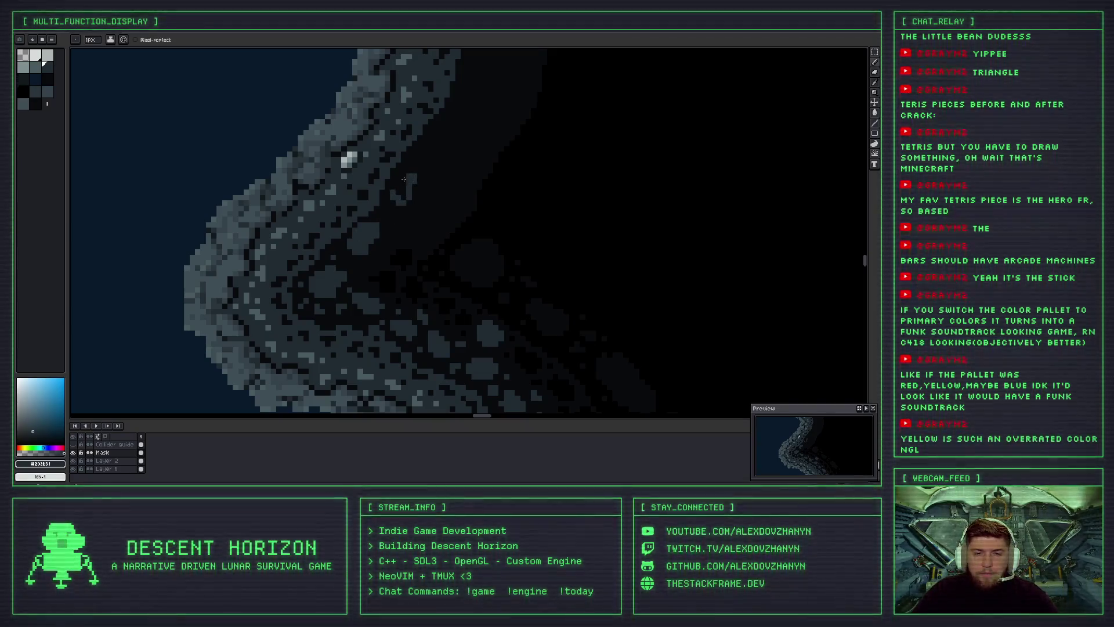
scroll(405, 197, down, 1)
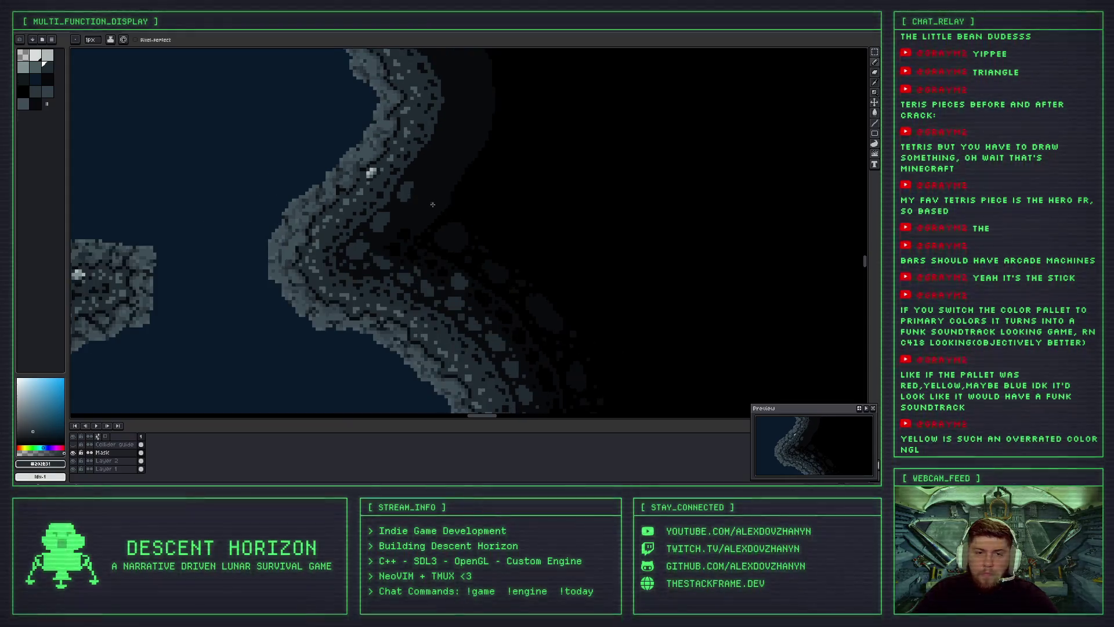
scroll(348, 219, down, 2)
scroll(331, 214, down, 1)
scroll(315, 211, down, 1)
scroll(314, 211, up, 1)
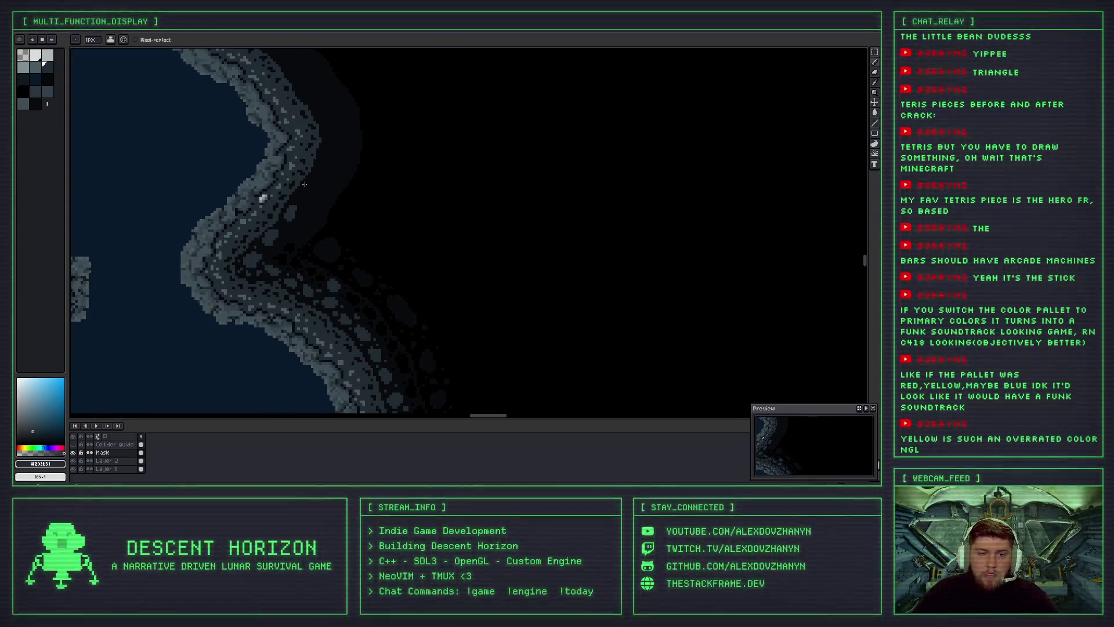
scroll(300, 198, up, 1)
scroll(309, 185, up, 1)
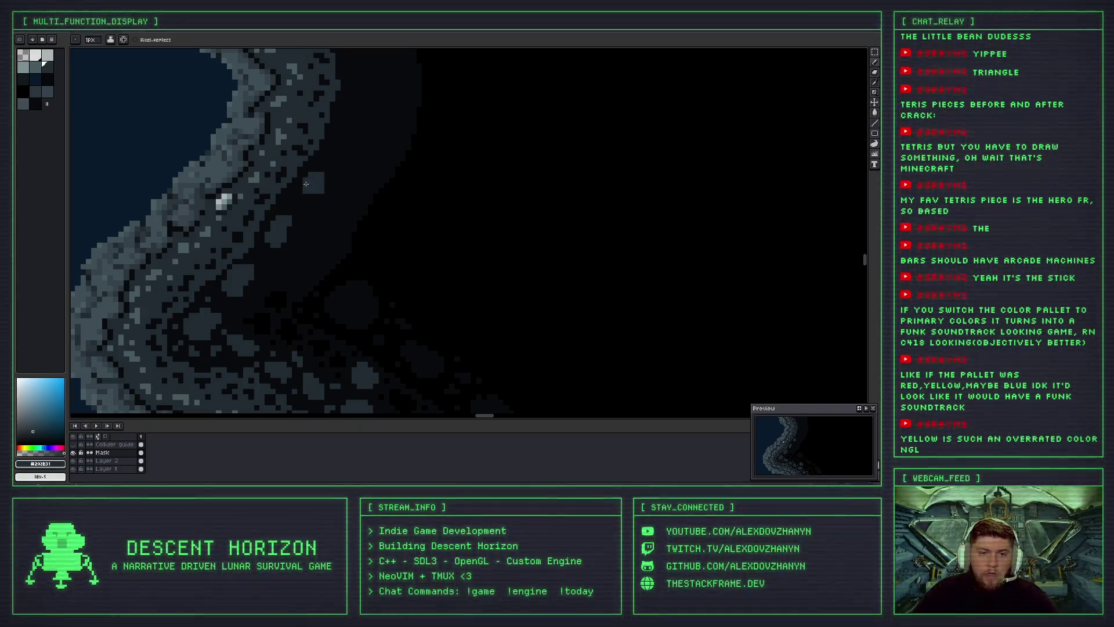
scroll(333, 165, down, 1)
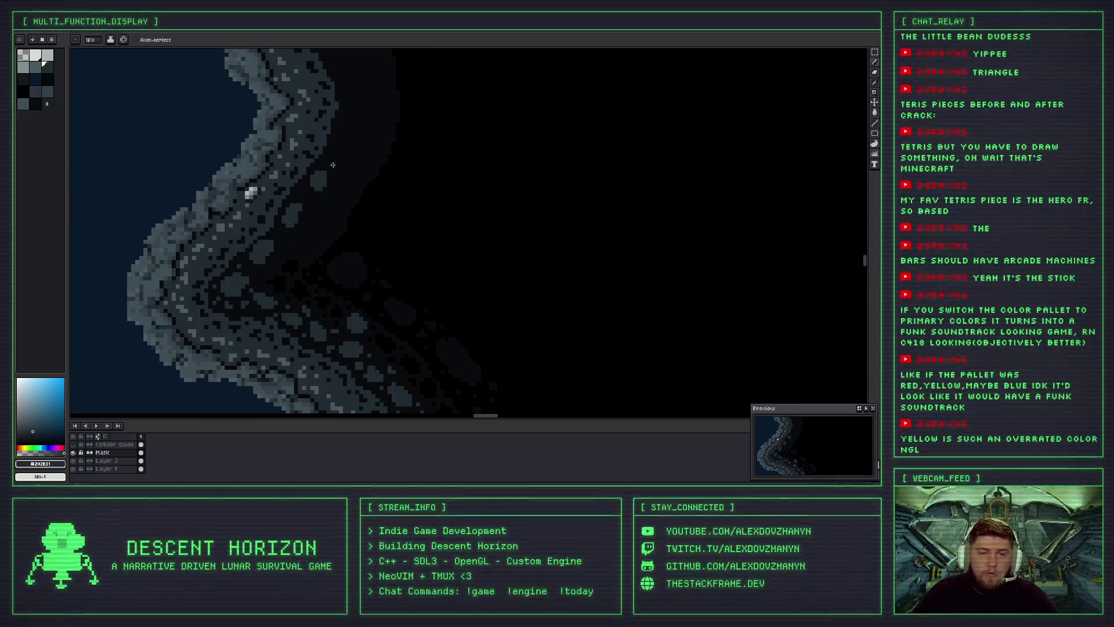
scroll(331, 166, up, 2)
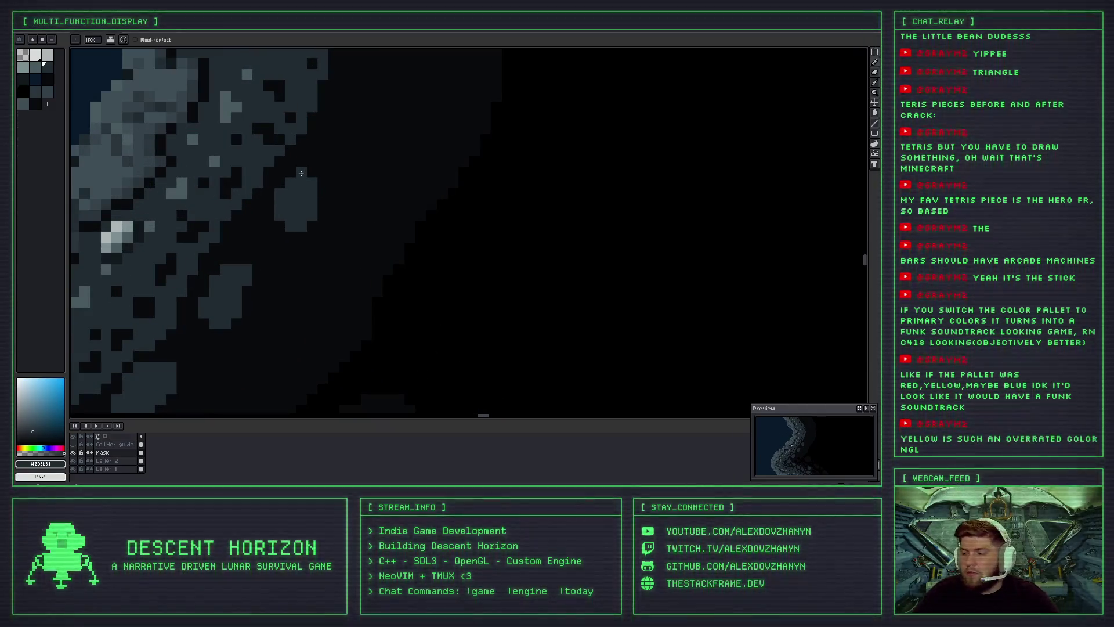
scroll(313, 163, down, 2)
scroll(273, 186, down, 1)
scroll(273, 180, down, 1)
scroll(274, 173, down, 1)
scroll(273, 172, up, 1)
scroll(272, 175, up, 1)
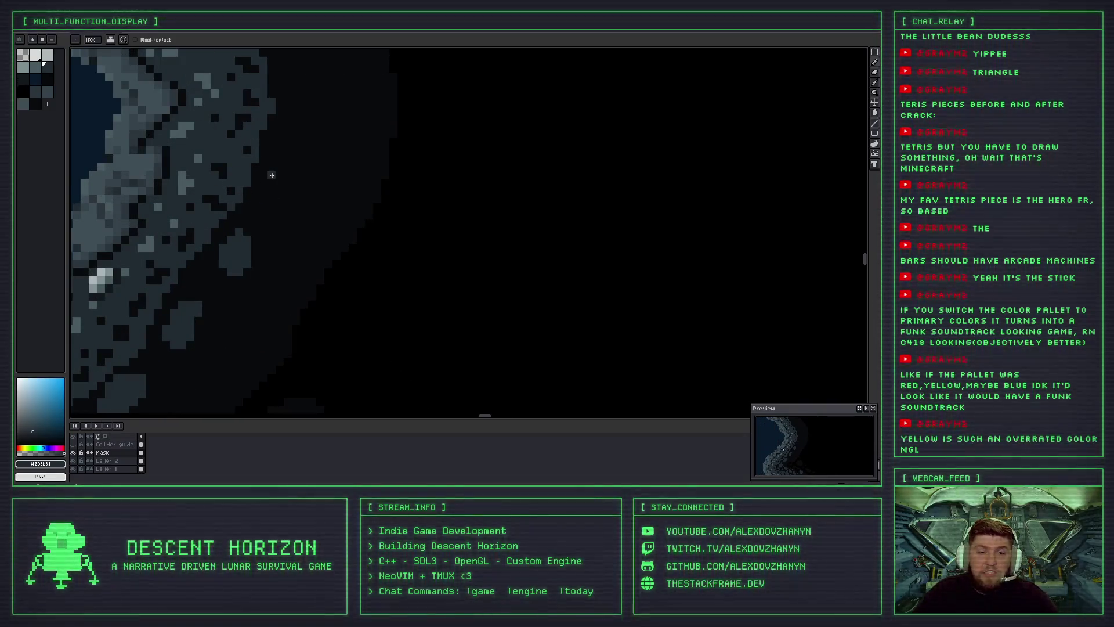
drag(282, 192, 276, 183)
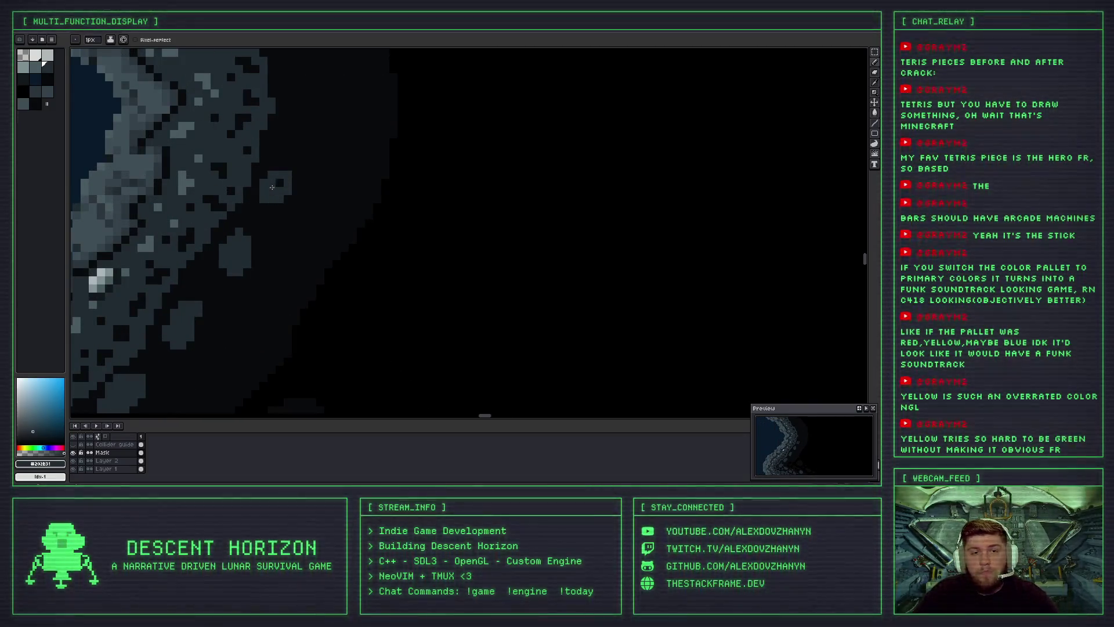
click(272, 206)
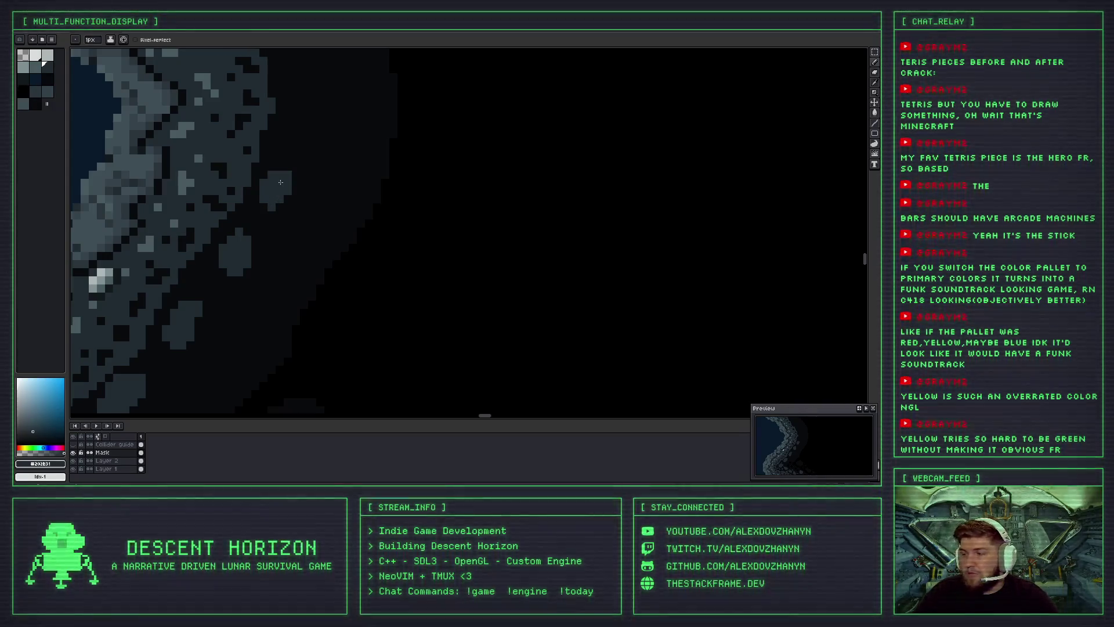
Outline and fill a light-grey pebble just beyond the wall edge.
scroll(293, 171, down, 1)
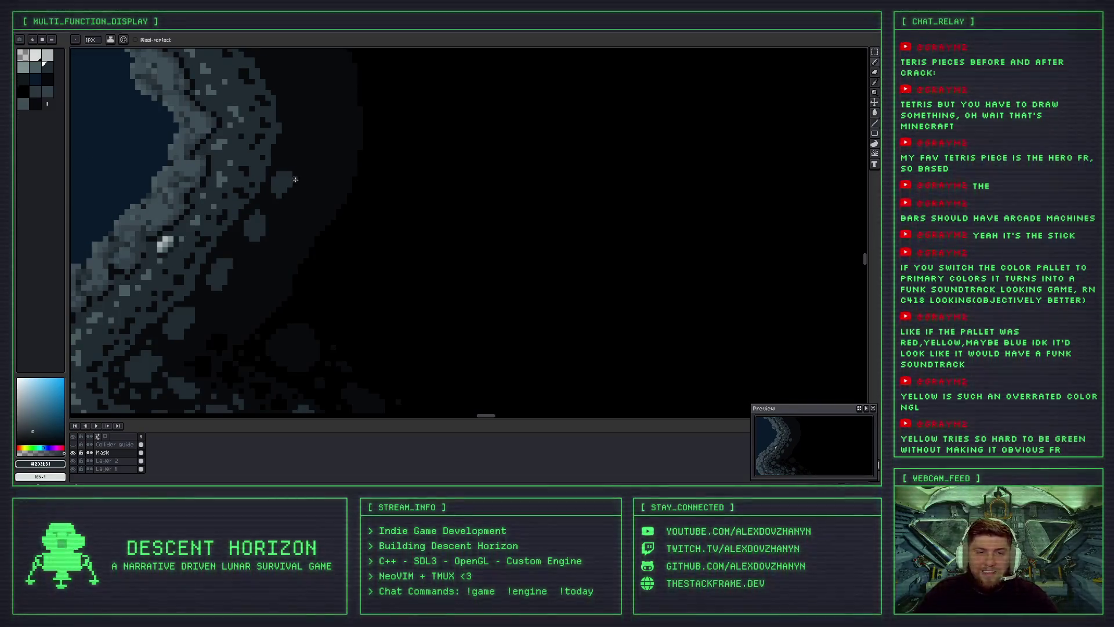
scroll(296, 179, down, 1)
scroll(272, 144, up, 4)
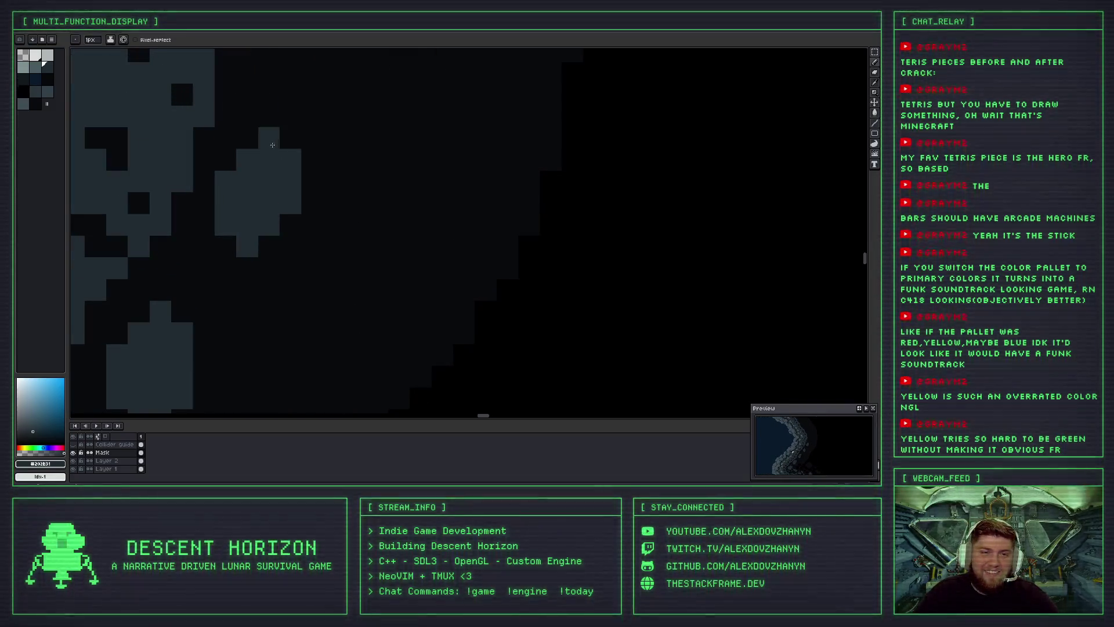
scroll(274, 144, down, 4)
scroll(276, 132, up, 1)
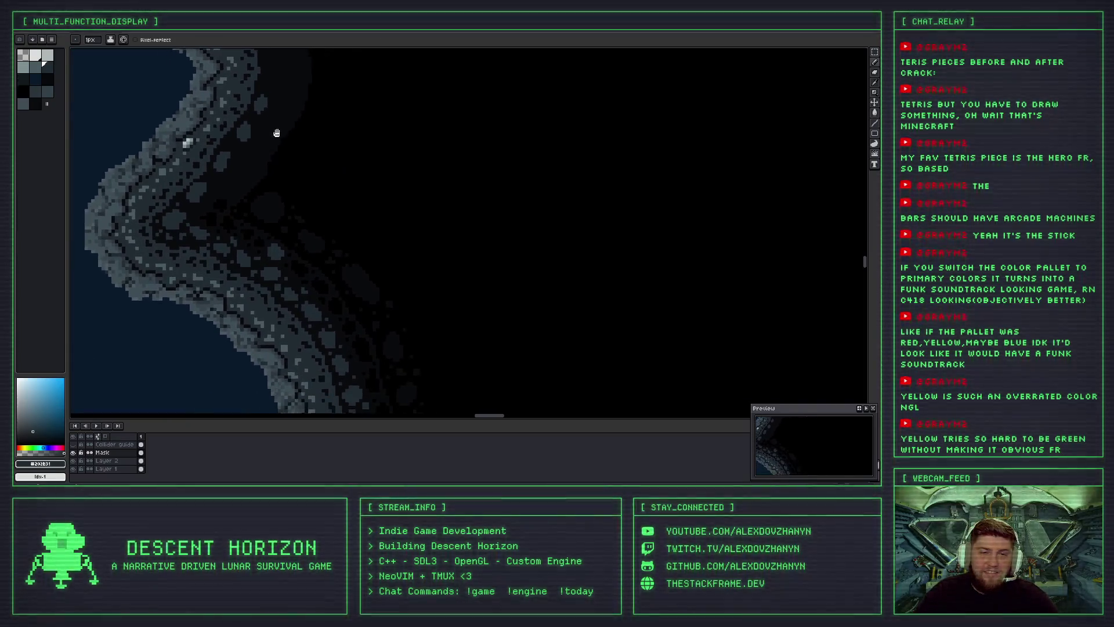
scroll(304, 184, up, 1)
scroll(300, 191, up, 2)
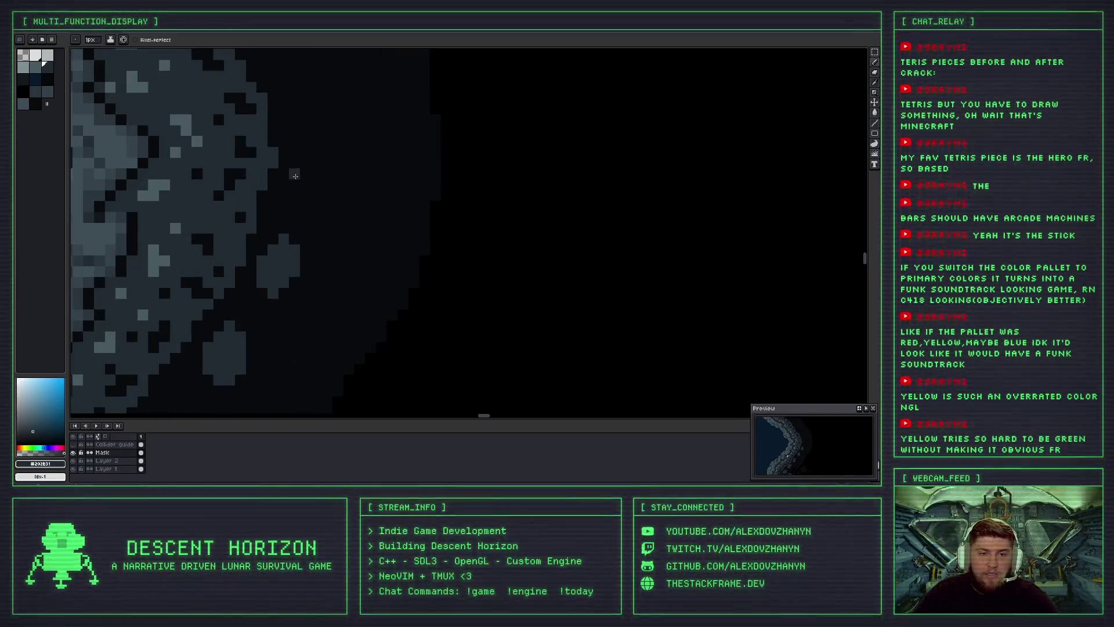
mouse_move(299, 168)
mouse_down()
mouse_move(307, 163)
mouse_move(295, 174)
mouse_move(302, 204)
mouse_move(320, 174)
mouse_up()
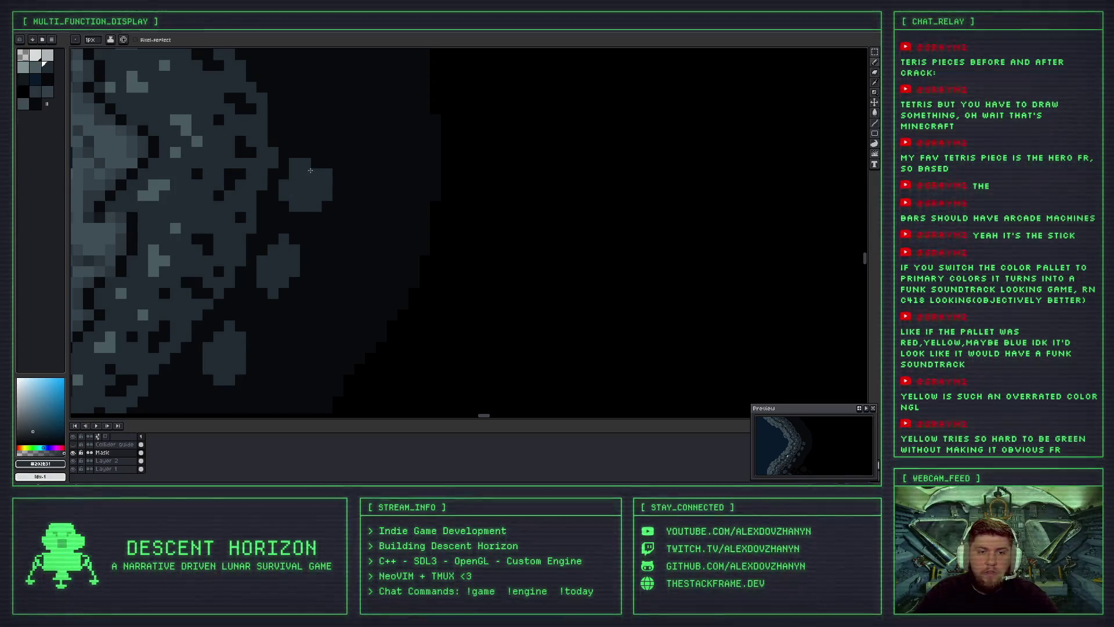
scroll(311, 170, down, 2)
scroll(315, 184, down, 1)
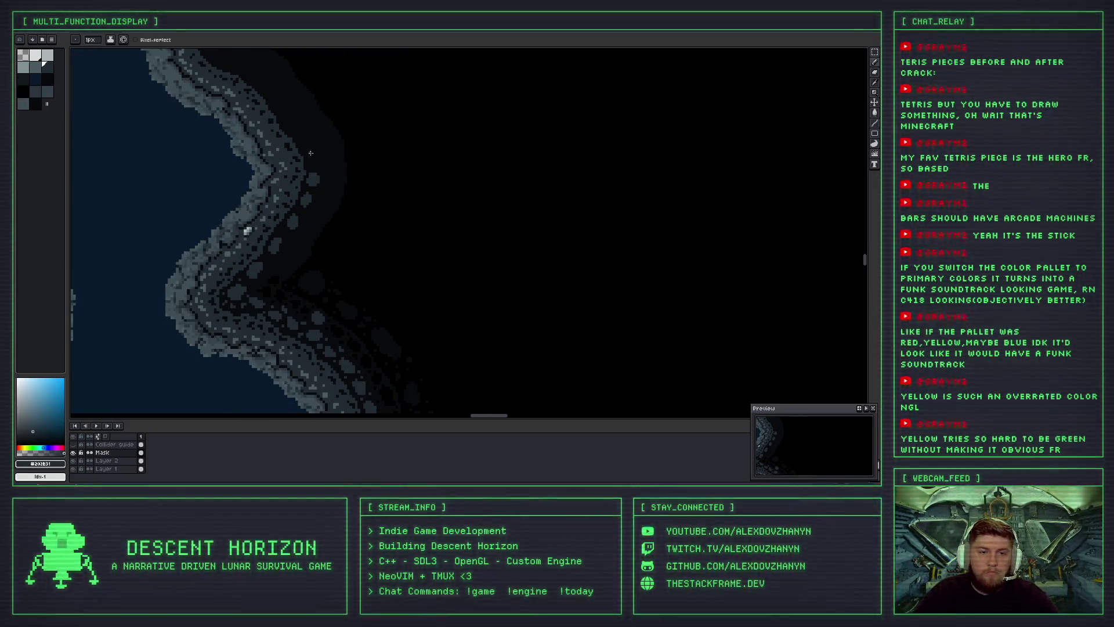
scroll(311, 152, up, 2)
scroll(303, 159, up, 1)
mouse_move(303, 159)
mouse_down()
mouse_move(324, 157)
mouse_move(312, 156)
mouse_up()
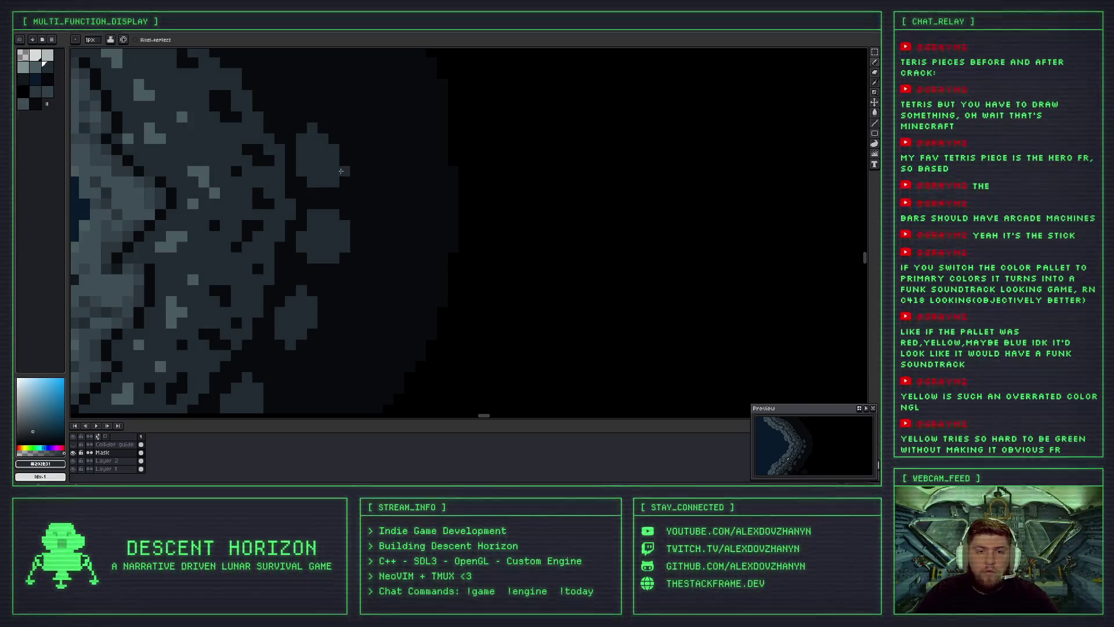
Outline another pebble further along the rocky edge.
scroll(333, 169, down, 5)
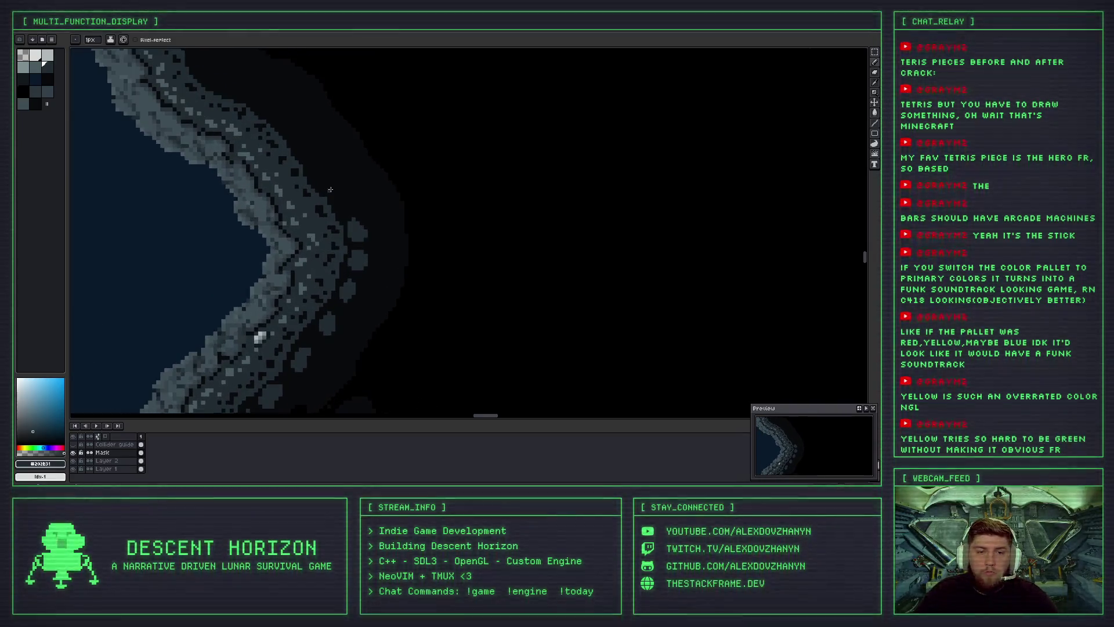
scroll(343, 207, up, 3)
mouse_move(342, 208)
mouse_down()
mouse_move(354, 188)
mouse_move(337, 183)
mouse_up()
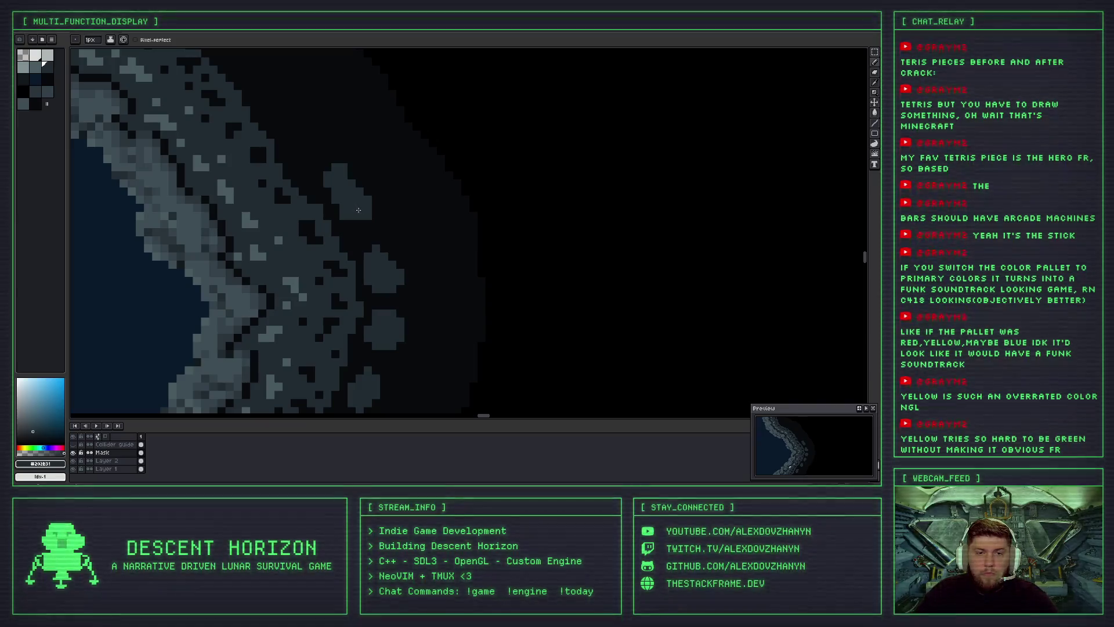
scroll(356, 221, down, 3)
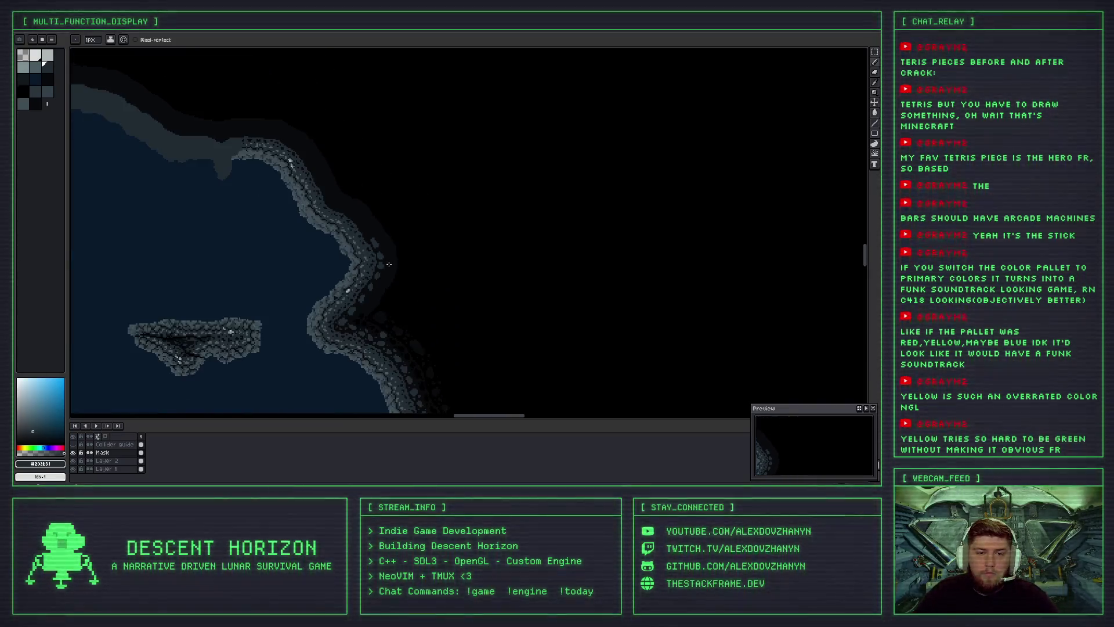
Paint a grey rock blob next to the wall and lighten a few of its pixels.
drag(356, 221, 333, 153)
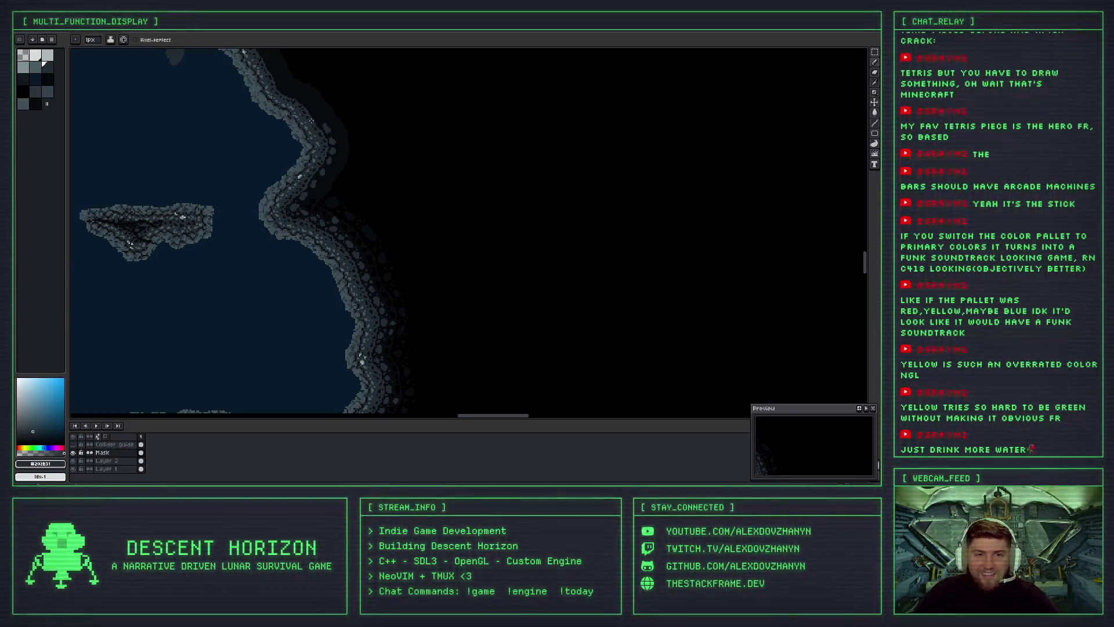
scroll(314, 125, up, 2)
scroll(339, 208, up, 1)
scroll(338, 208, up, 1)
scroll(338, 208, up, 1)
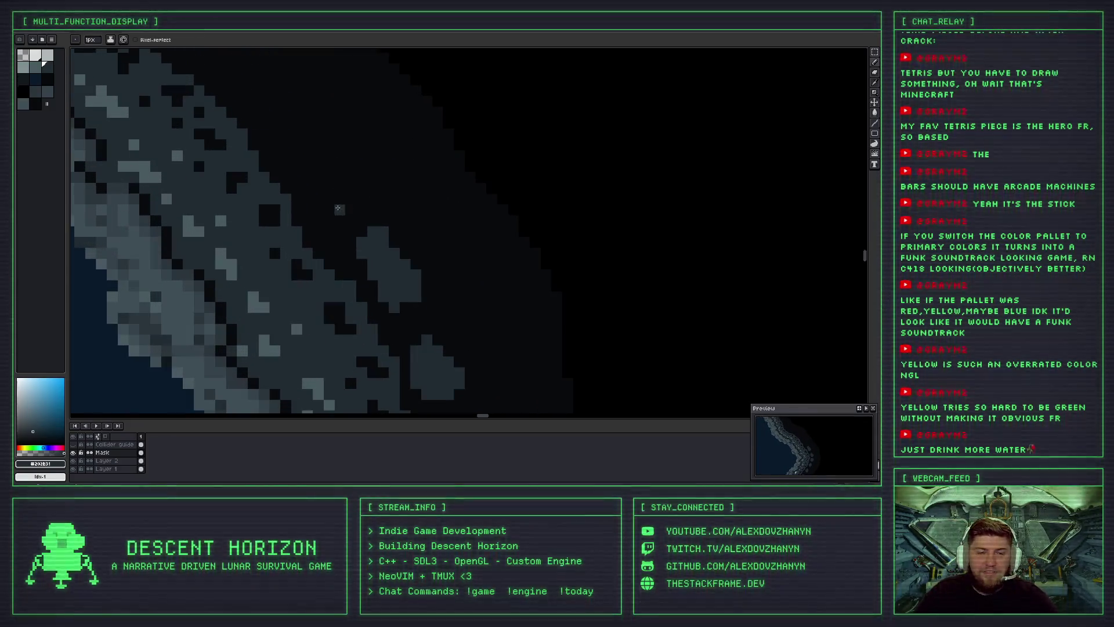
mouse_move(324, 219)
mouse_down()
mouse_move(351, 189)
mouse_move(315, 189)
mouse_move(328, 192)
mouse_up()
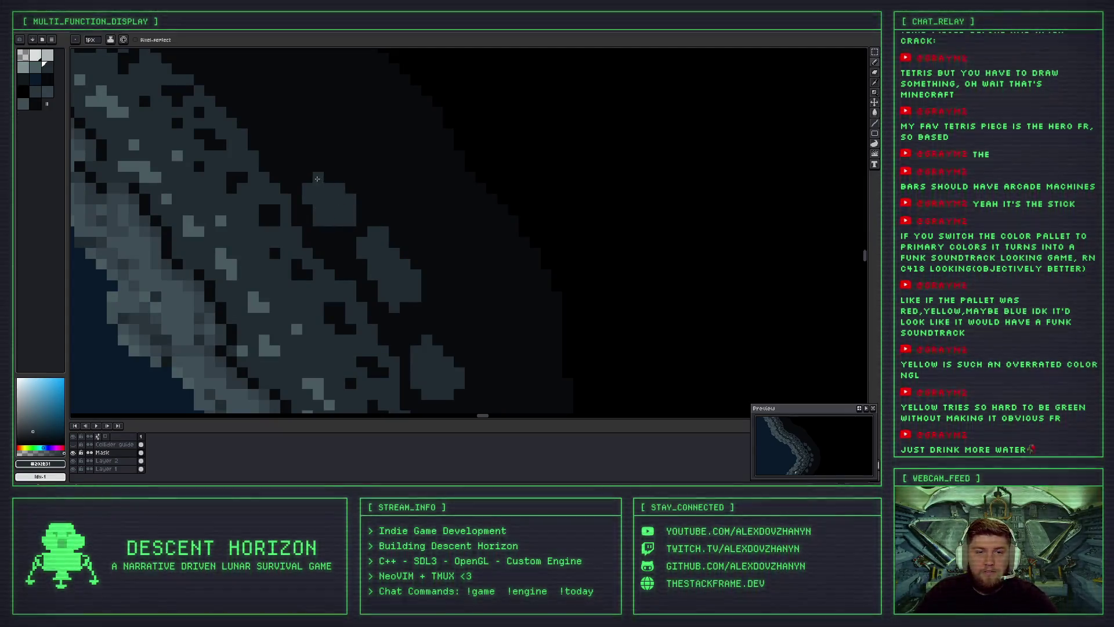
scroll(348, 220, down, 1)
scroll(371, 250, down, 1)
scroll(371, 249, up, 1)
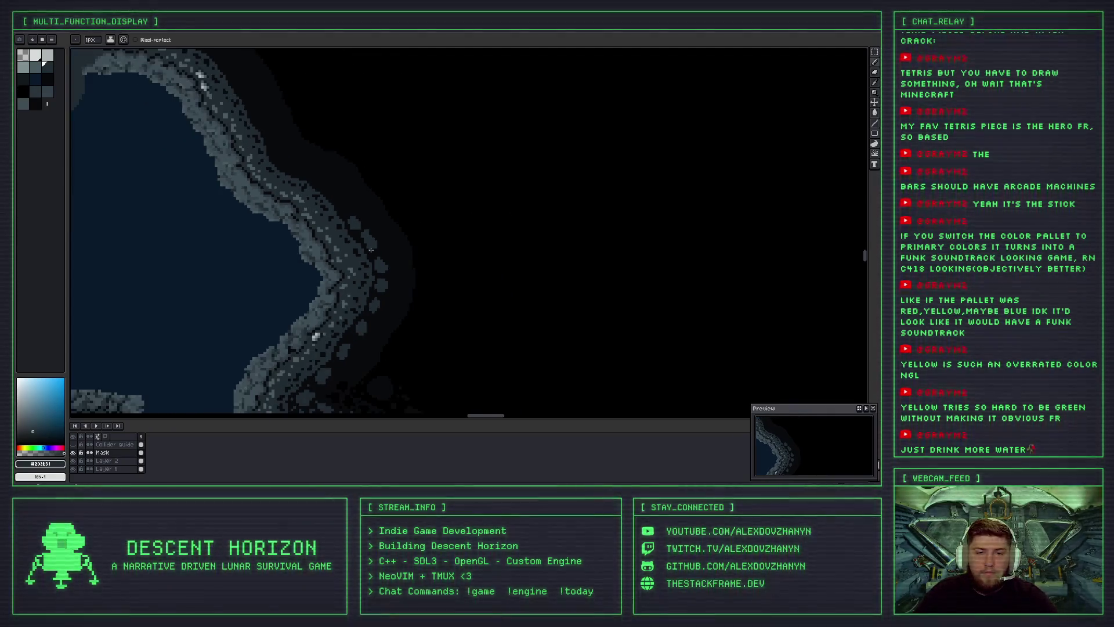
scroll(354, 227, up, 1)
scroll(337, 202, up, 1)
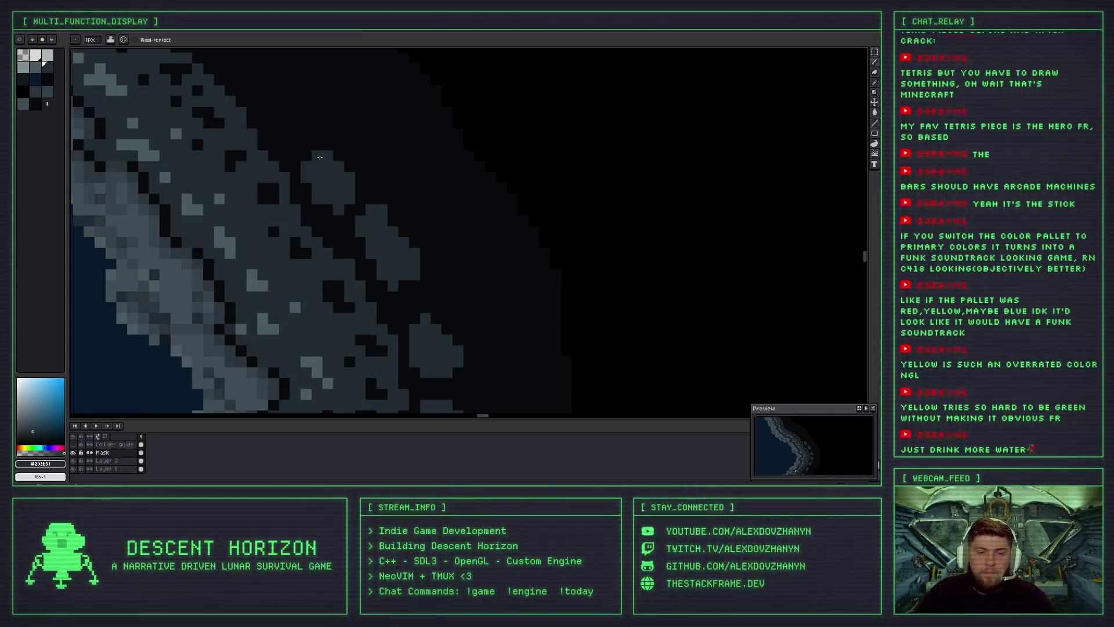
scroll(332, 206, down, 1)
scroll(325, 201, up, 1)
scroll(316, 195, up, 1)
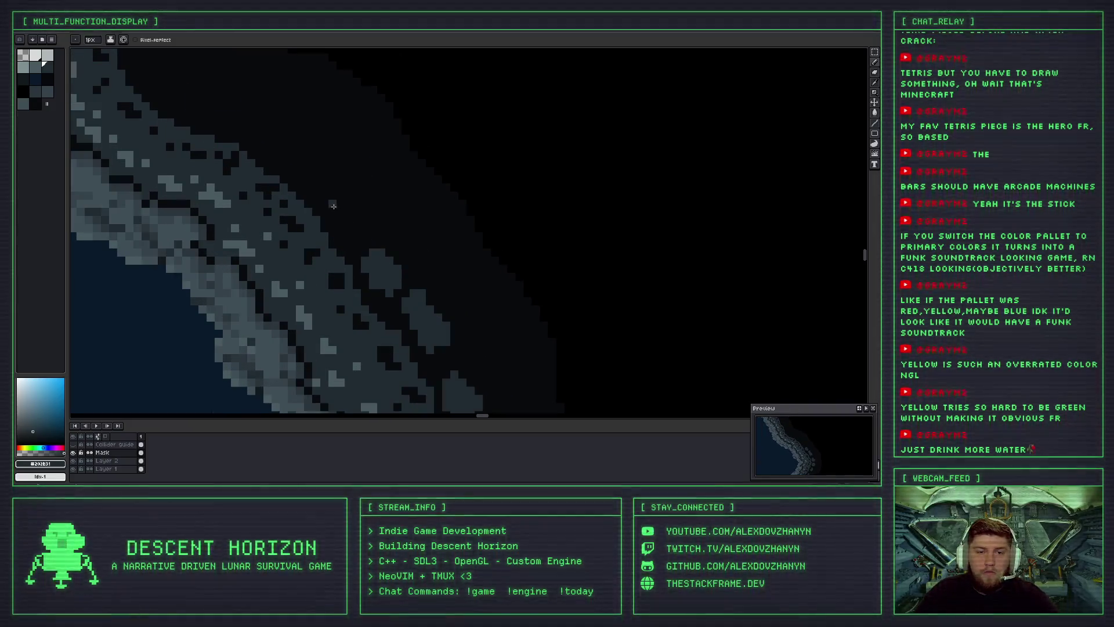
drag(341, 187, 325, 200)
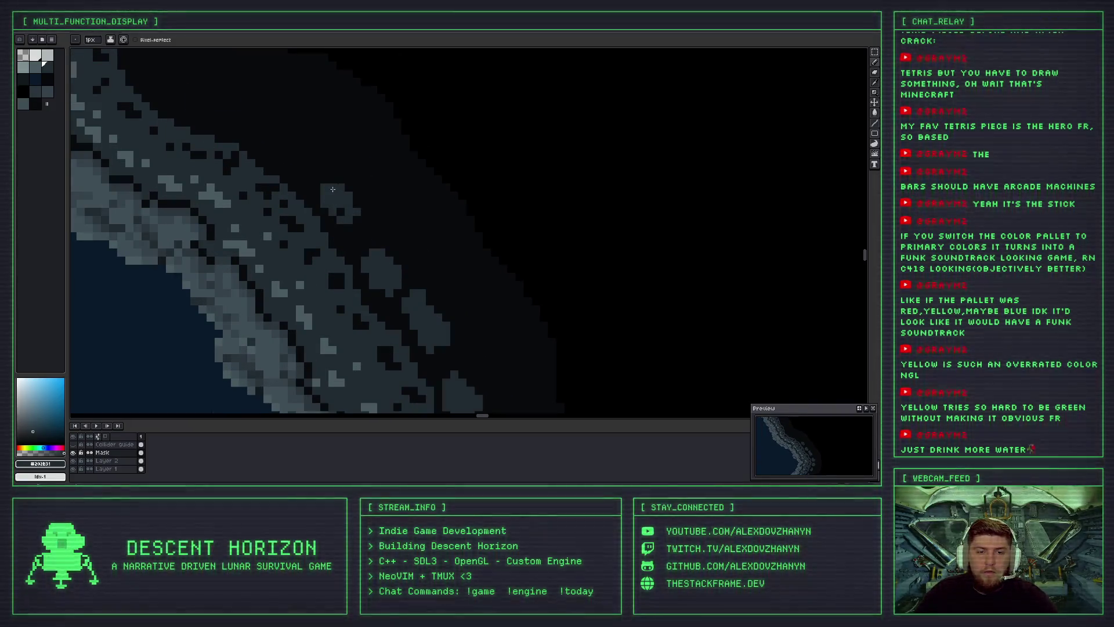
Add a larger grey blob off the edge plus a faint dark-grey stroke, touching up the pebble.
scroll(329, 192, down, 2)
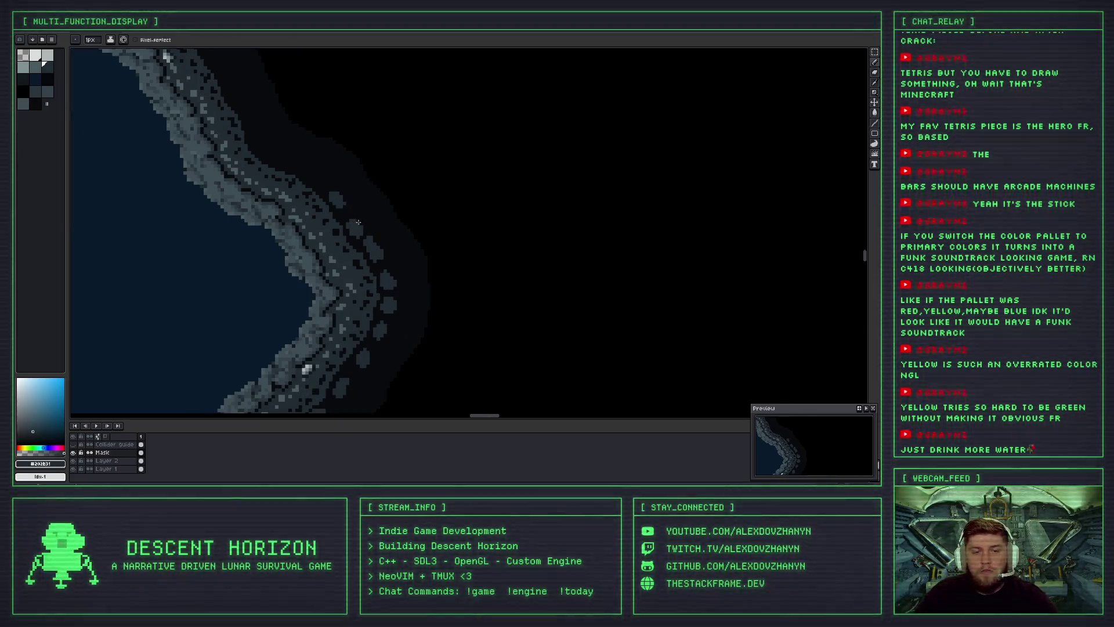
scroll(358, 222, down, 3)
scroll(332, 195, up, 2)
scroll(332, 196, up, 2)
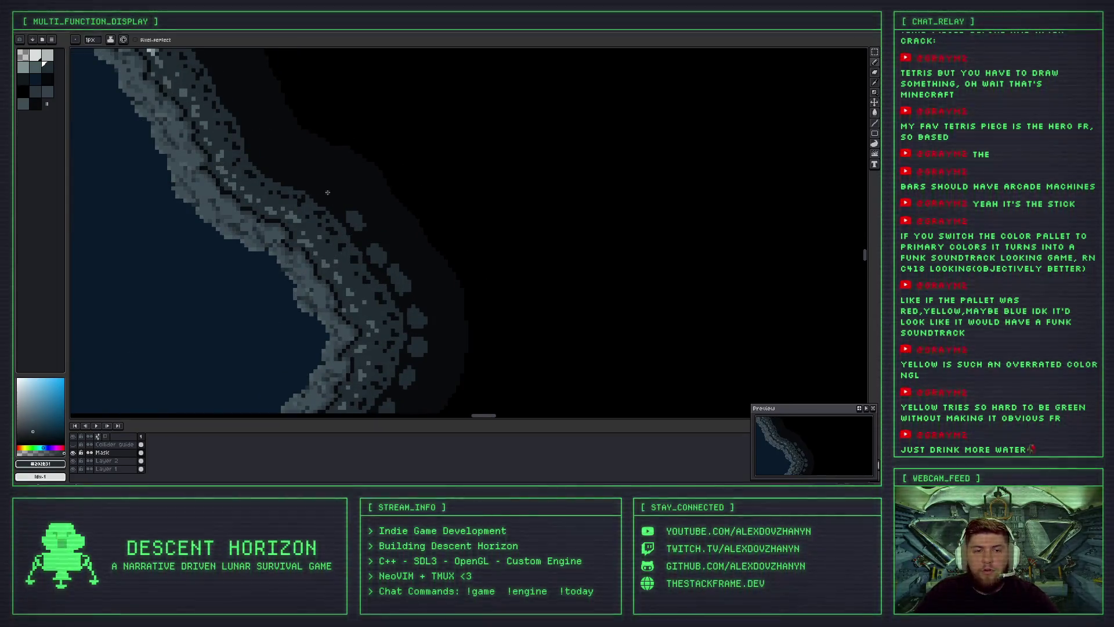
scroll(327, 192, up, 2)
scroll(320, 186, up, 2)
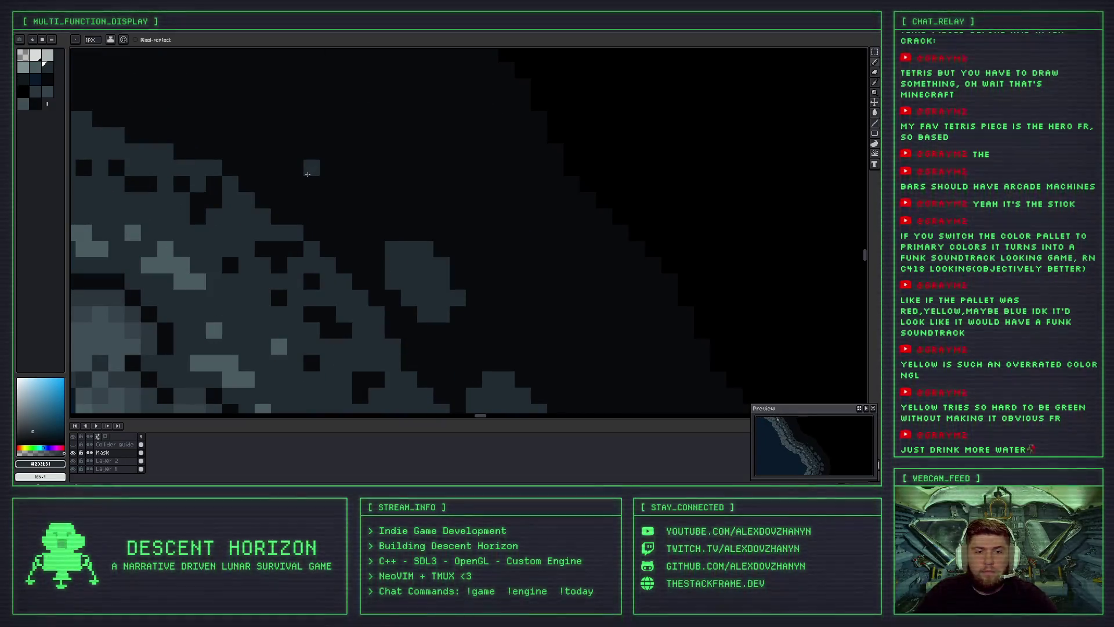
drag(307, 174, 326, 168)
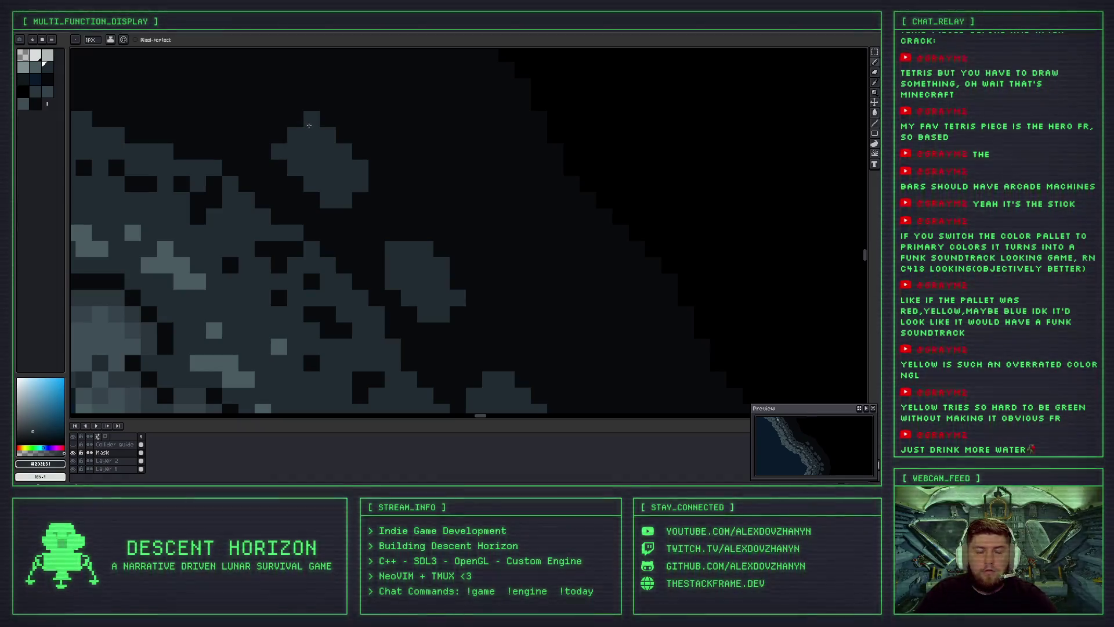
scroll(313, 146, down, 3)
scroll(320, 148, down, 1)
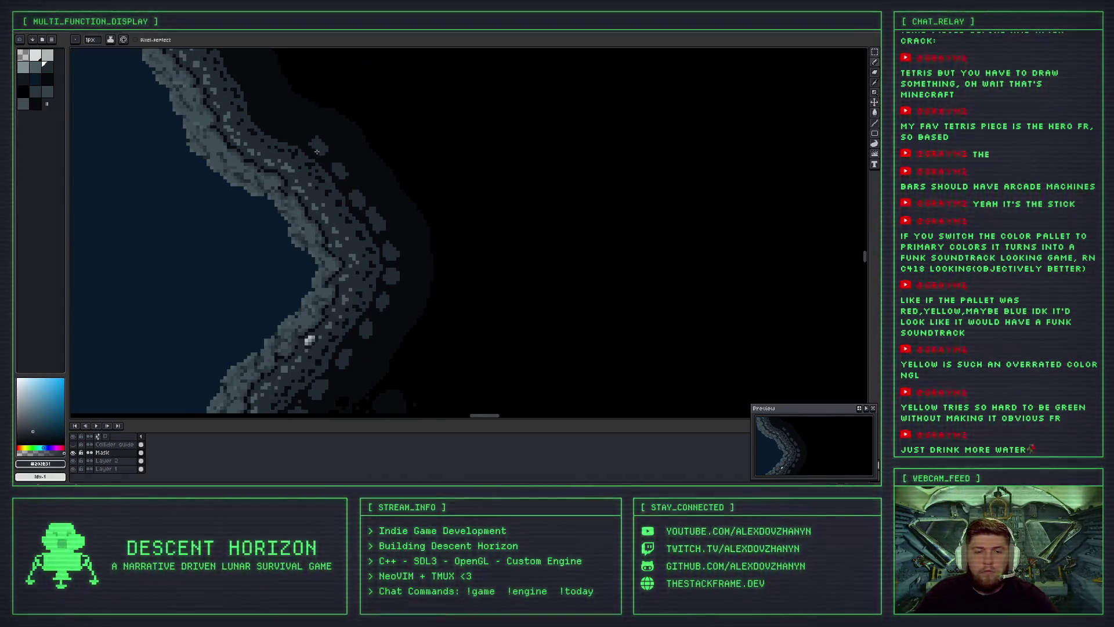
scroll(316, 151, up, 2)
scroll(331, 162, up, 1)
scroll(353, 174, up, 2)
drag(358, 177, 322, 163)
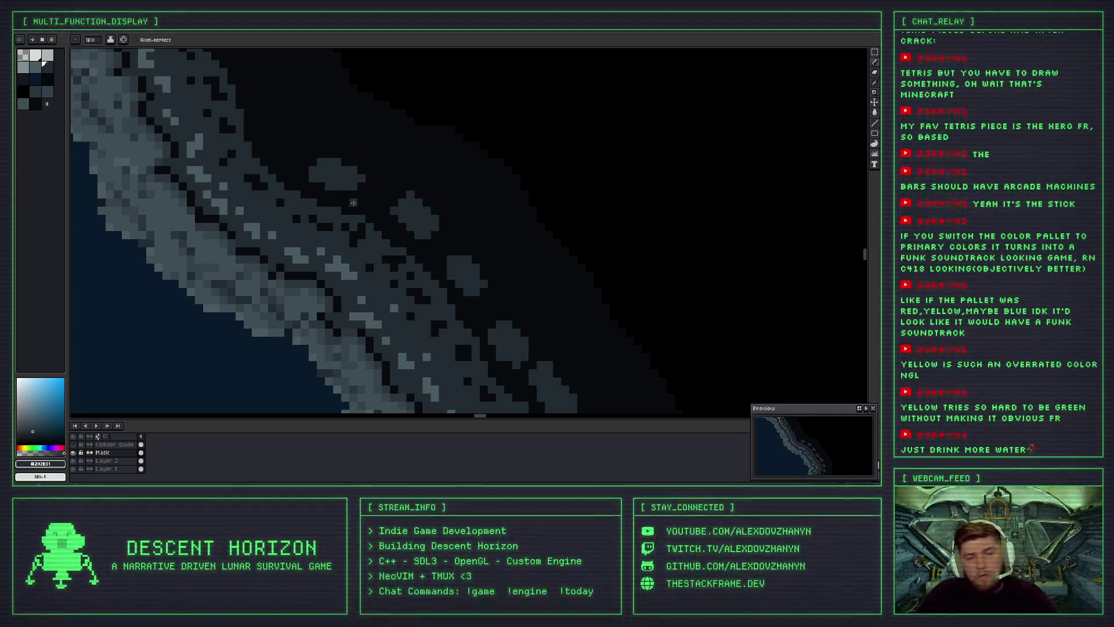
scroll(336, 178, up, 1)
scroll(336, 178, up, 1)
mouse_move(333, 152)
mouse_down()
mouse_move(302, 134)
mouse_move(351, 174)
mouse_move(328, 119)
mouse_move(329, 163)
mouse_up()
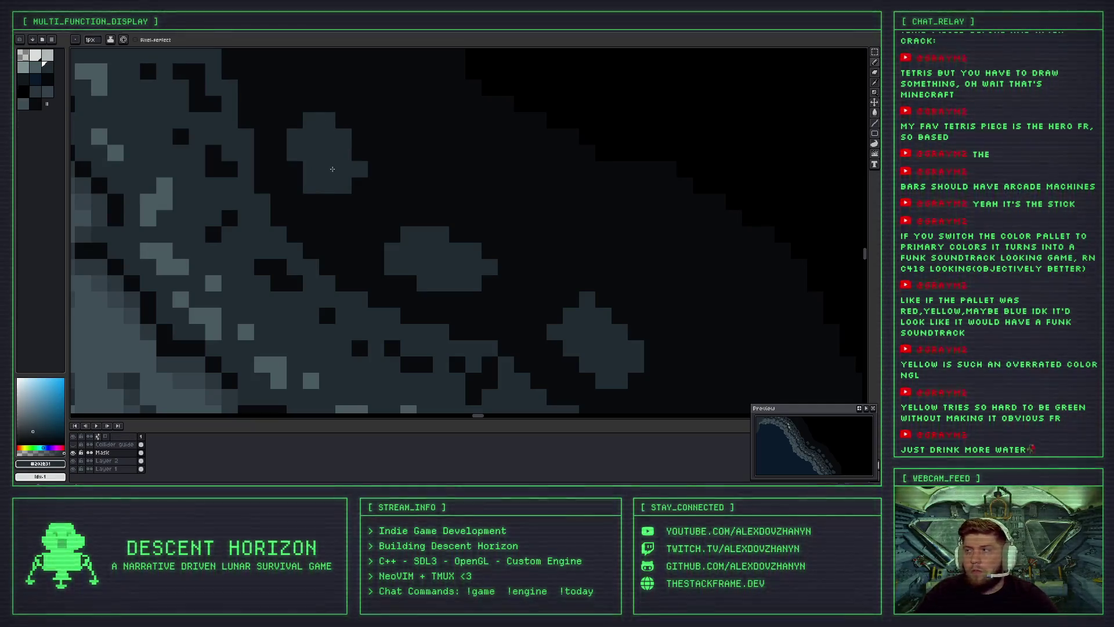
Further down the wall, paint a U-shaped light pebble outline and extend it rightward.
scroll(332, 169, down, 1)
scroll(333, 169, down, 1)
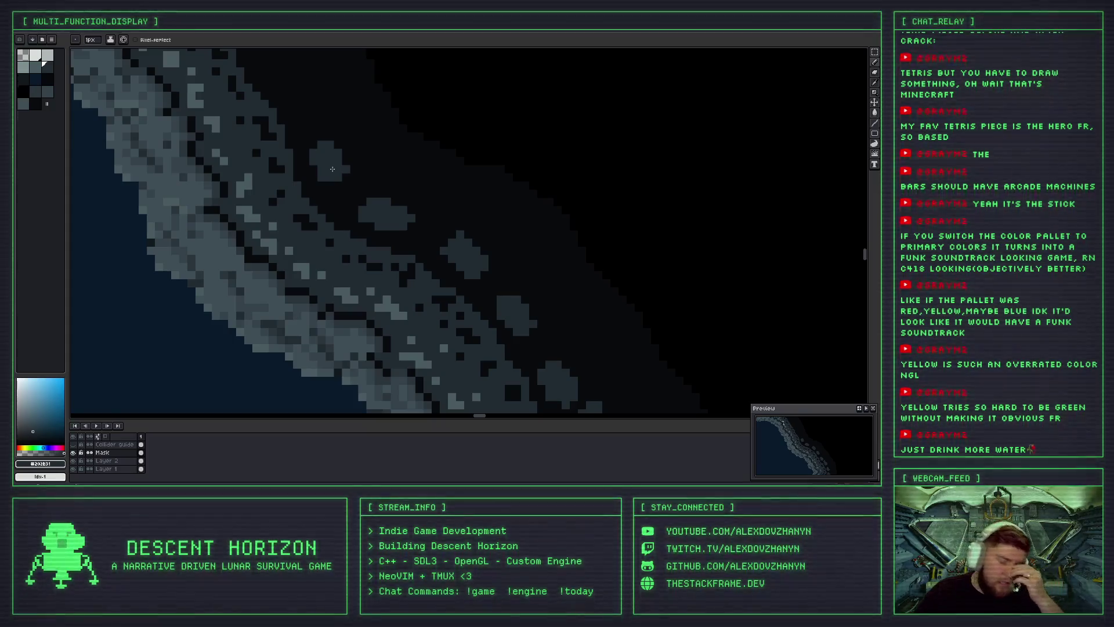
drag(332, 169, 336, 209)
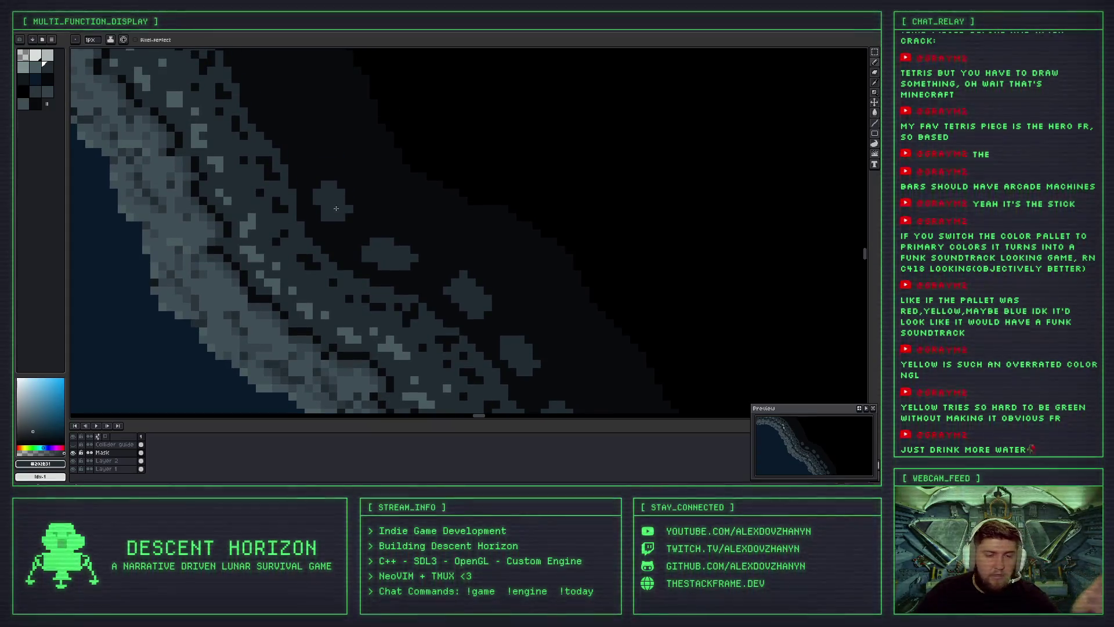
scroll(345, 187, down, 2)
scroll(352, 200, down, 1)
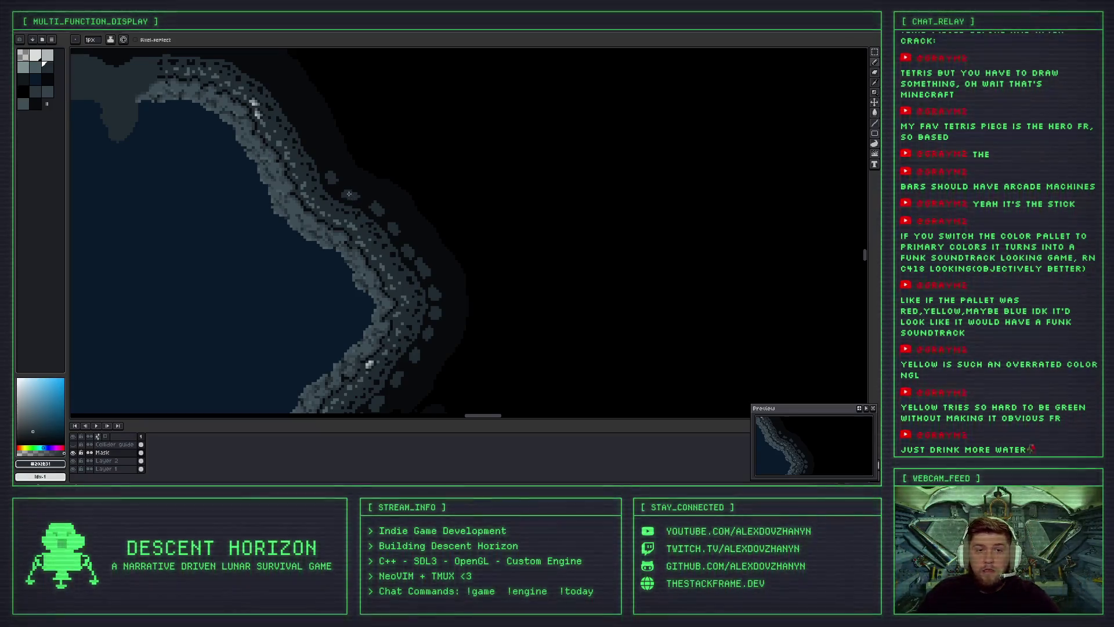
scroll(349, 193, up, 2)
scroll(309, 152, up, 2)
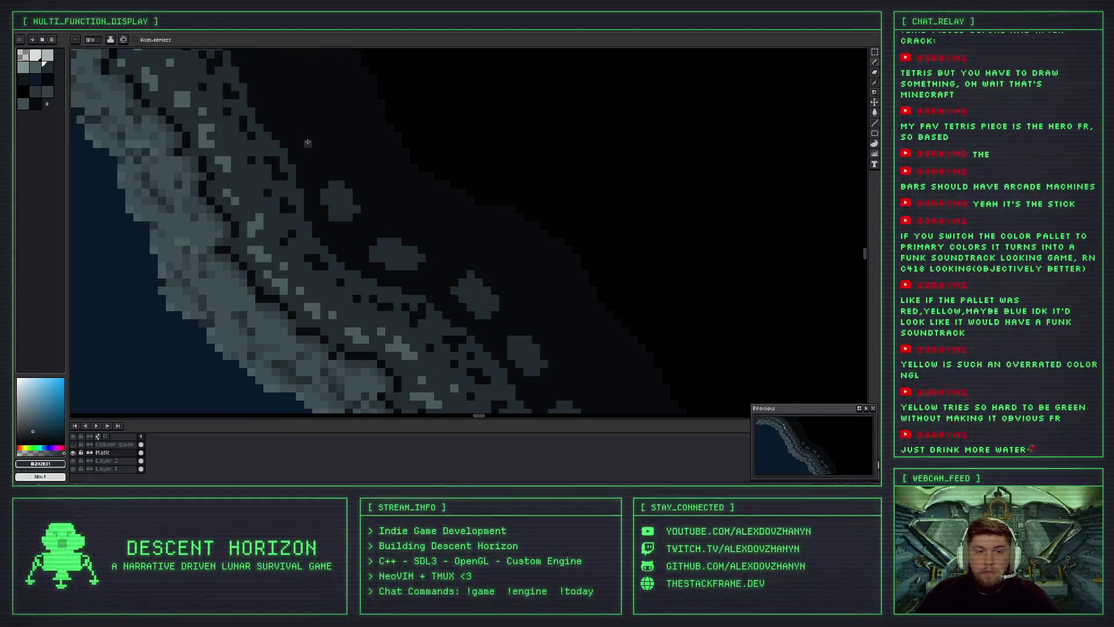
scroll(306, 127, up, 1)
mouse_move(307, 124)
mouse_down()
mouse_move(338, 128)
mouse_move(303, 111)
mouse_up()
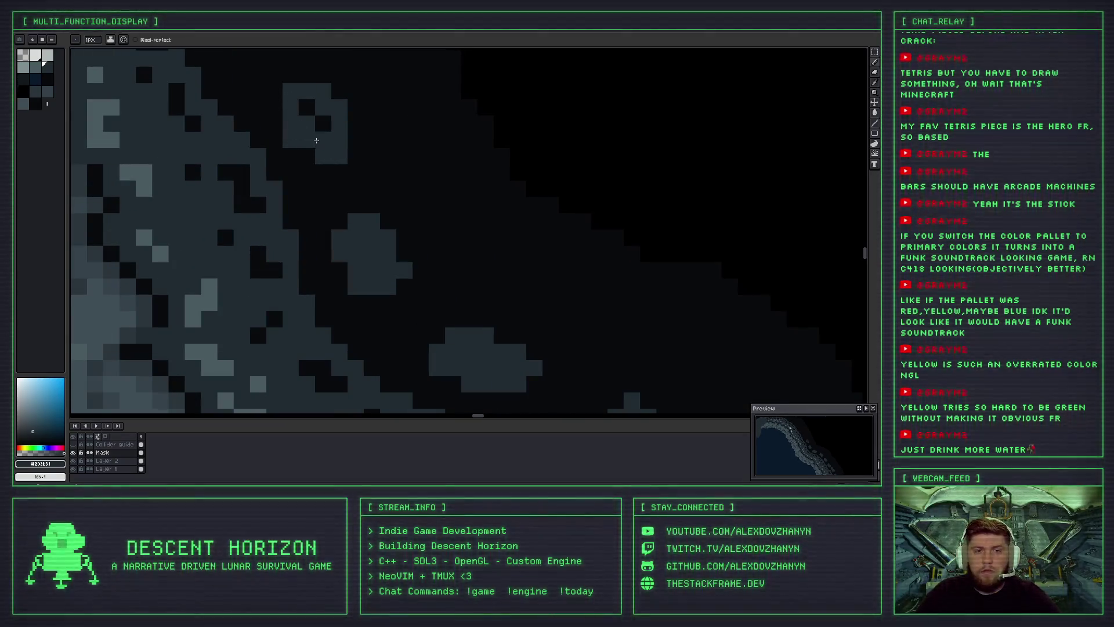
drag(309, 149, 352, 142)
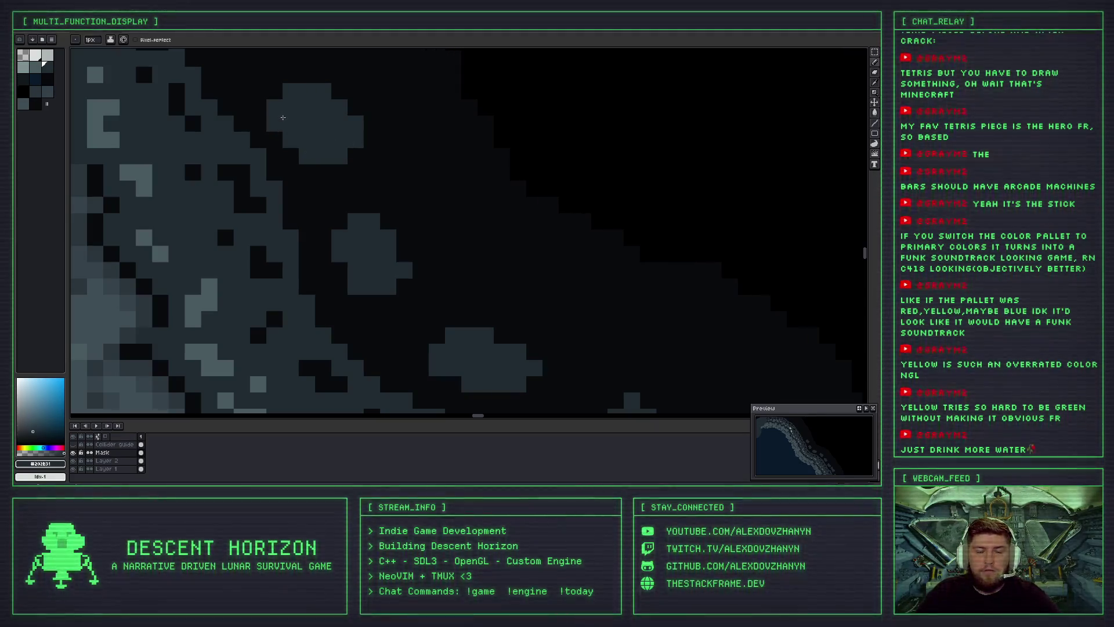
Paint a dark-grey rock beside the cave wall and a grey boulder right of the rim.
scroll(326, 135, down, 2)
scroll(360, 159, down, 1)
scroll(360, 97, down, 1)
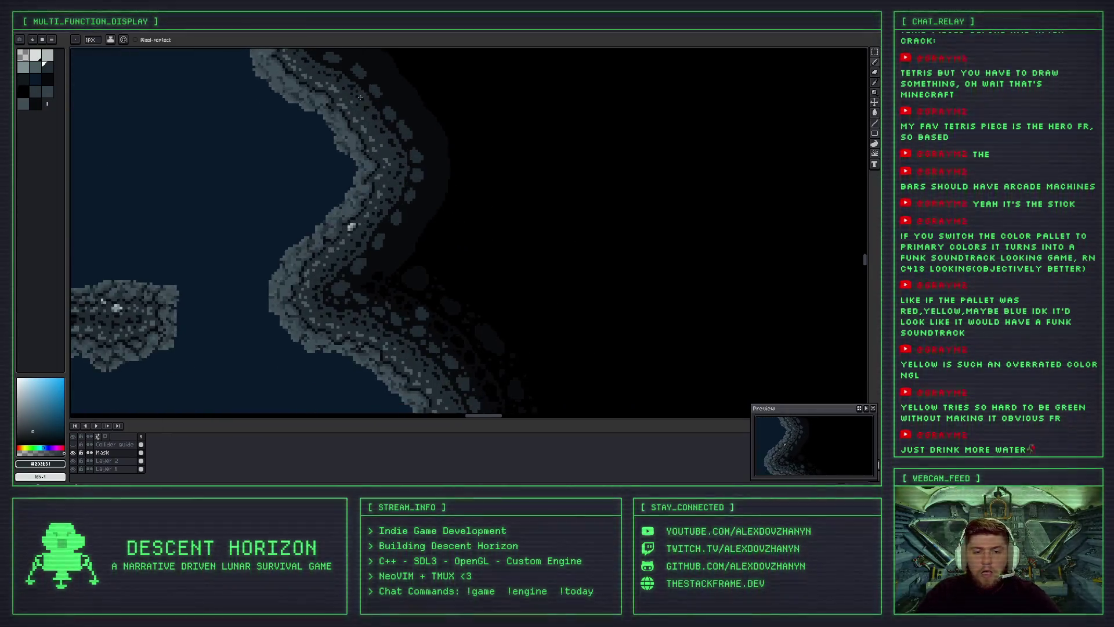
scroll(379, 205, down, 1)
scroll(348, 200, up, 1)
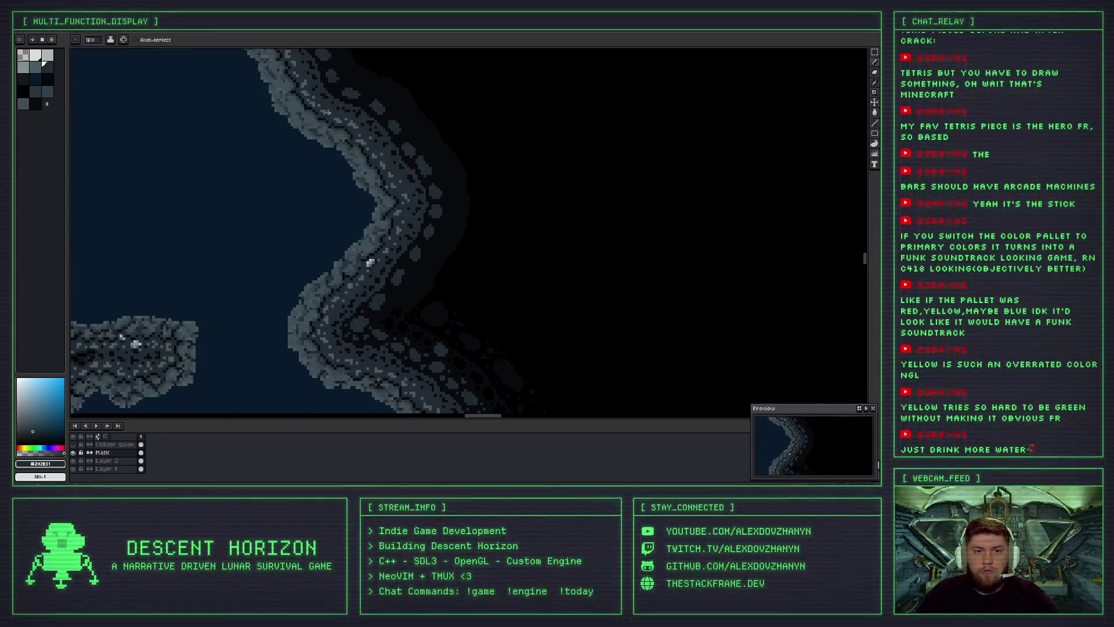
scroll(339, 195, up, 1)
scroll(342, 182, down, 1)
scroll(322, 154, up, 1)
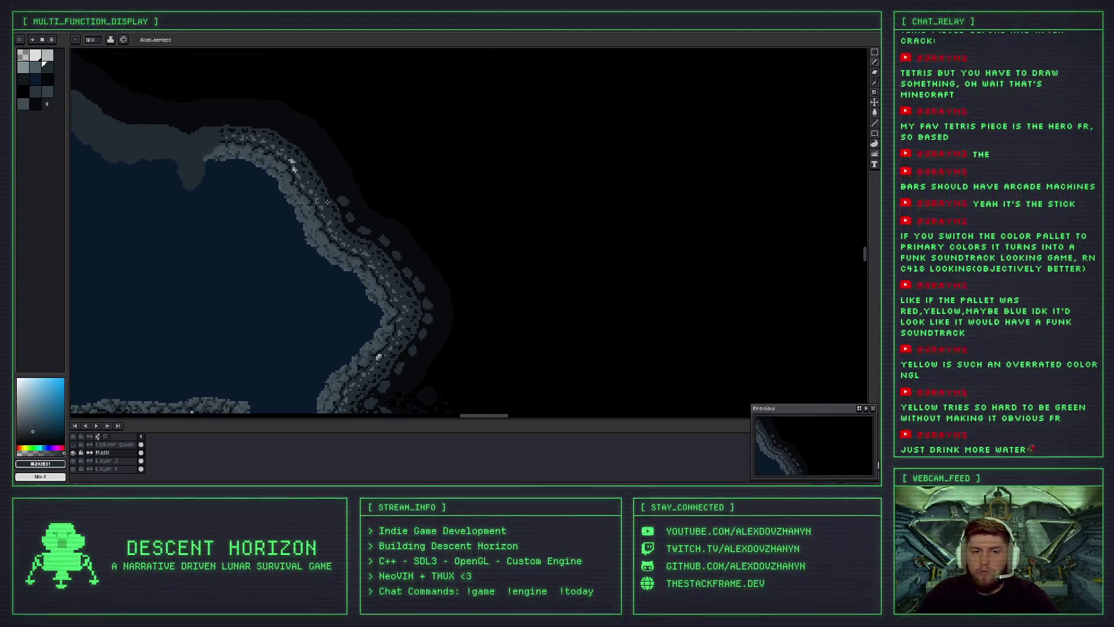
scroll(341, 185, up, 1)
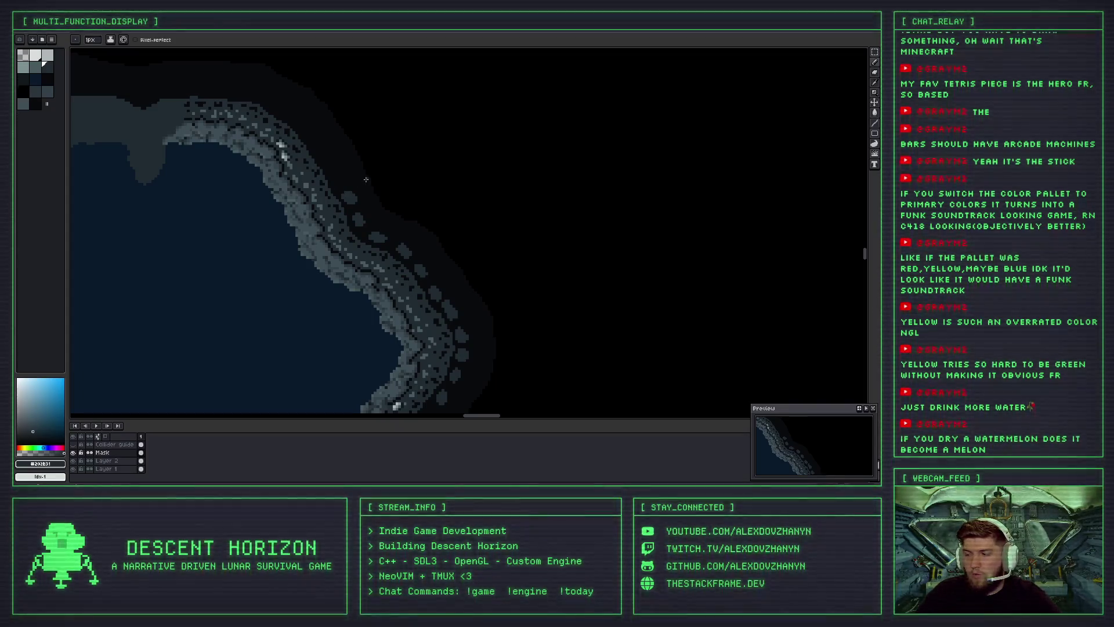
scroll(374, 156, up, 1)
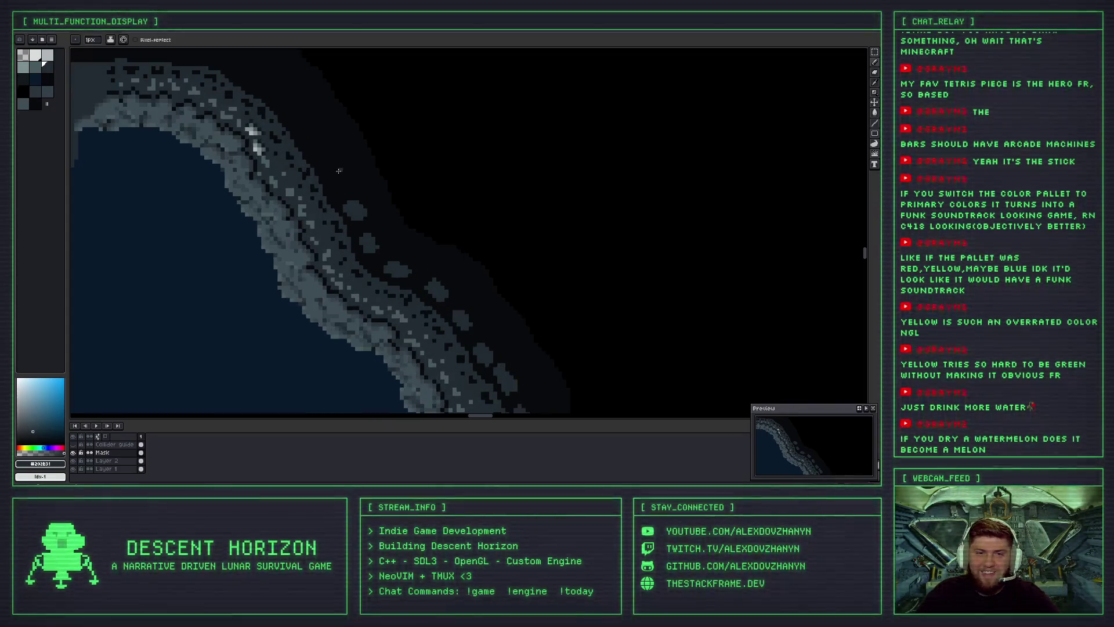
scroll(342, 183, up, 2)
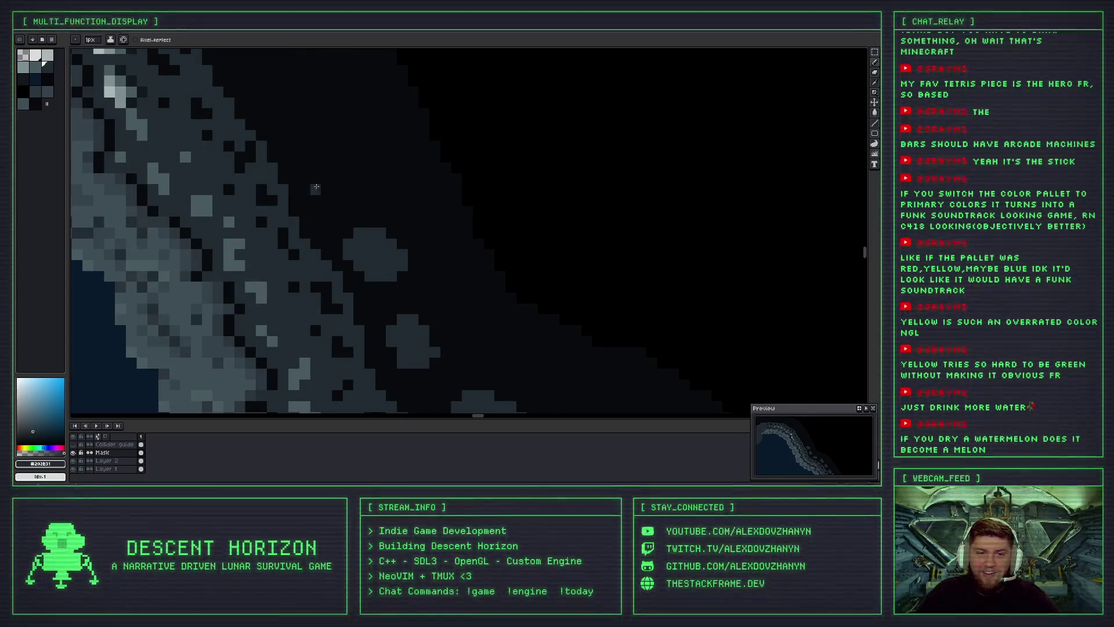
drag(307, 157, 338, 171)
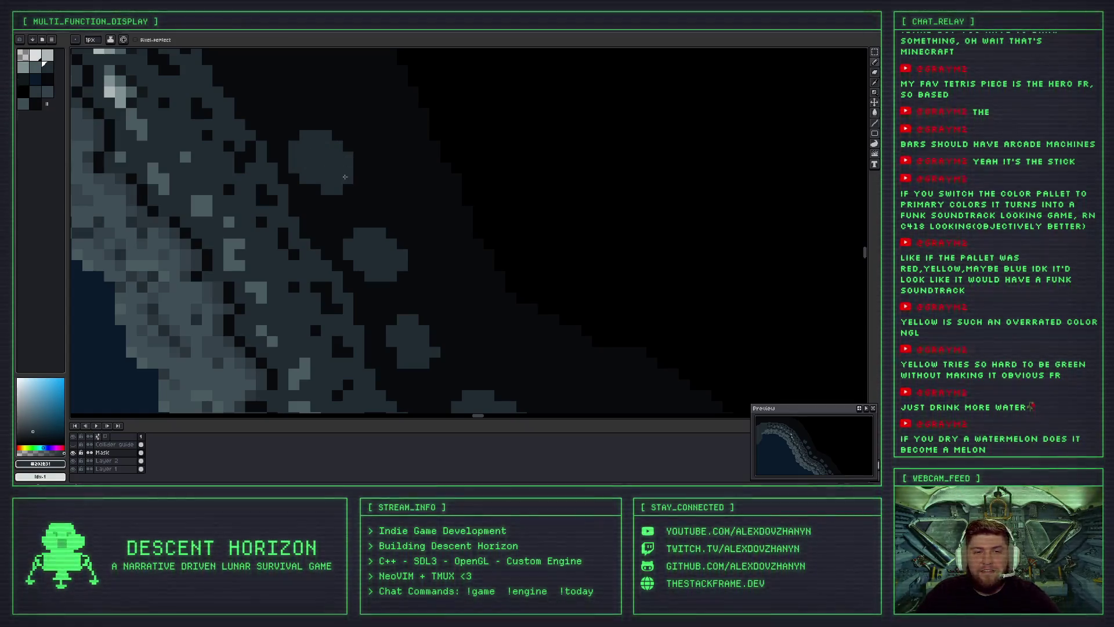
scroll(344, 176, down, 2)
scroll(345, 176, down, 2)
scroll(318, 167, up, 2)
scroll(318, 167, up, 2)
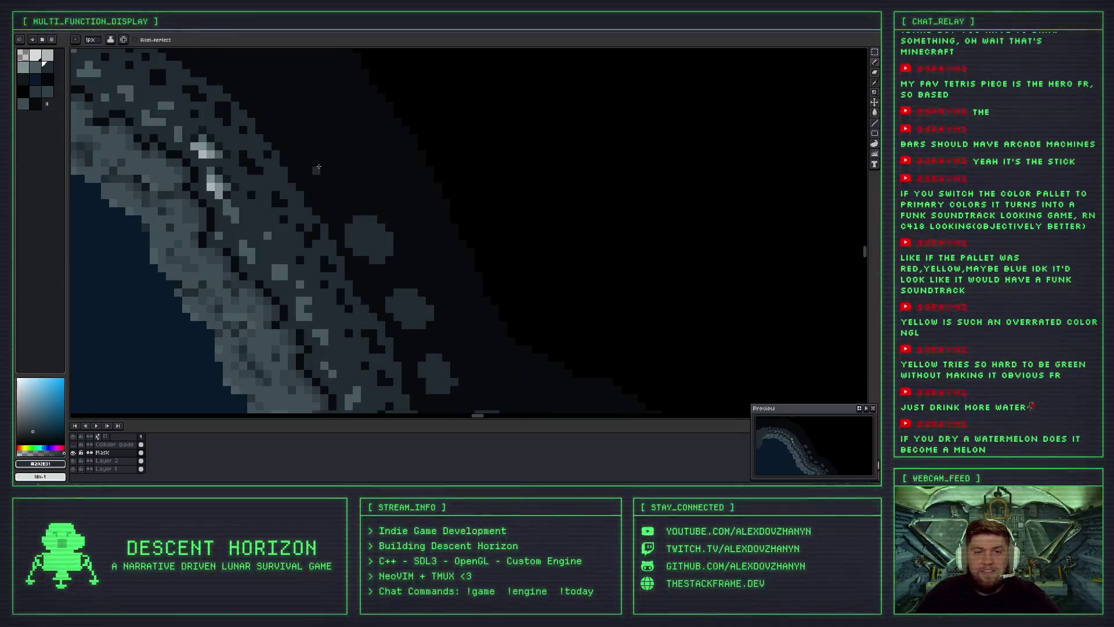
drag(340, 187, 305, 154)
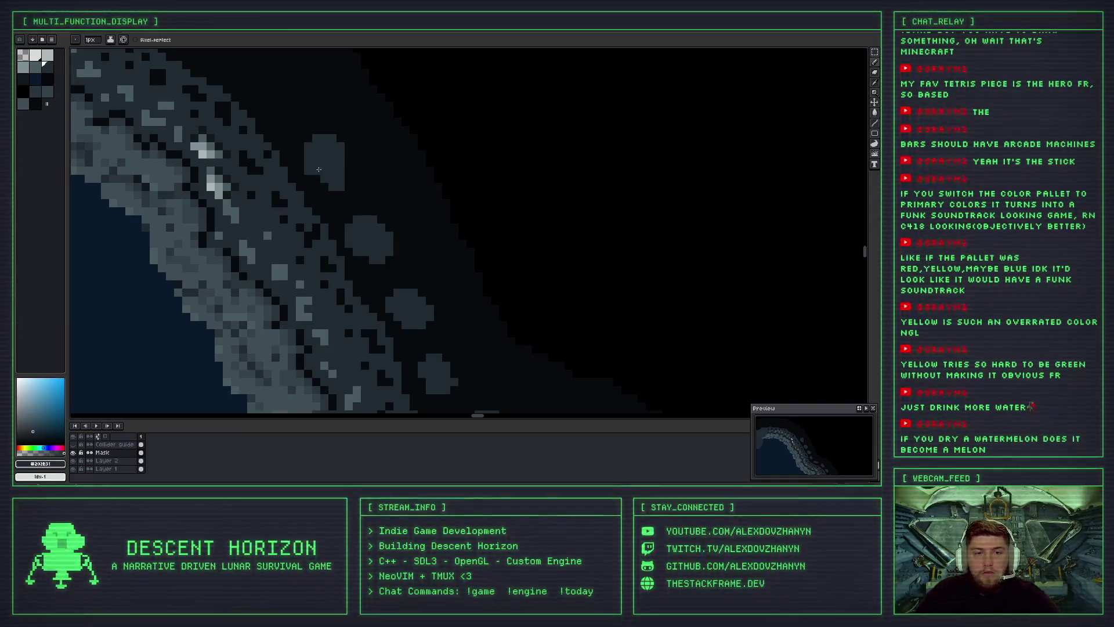
Paint another grey boulder beside the rim.
scroll(317, 177, down, 2)
scroll(325, 174, down, 1)
scroll(342, 169, up, 2)
scroll(341, 189, down, 2)
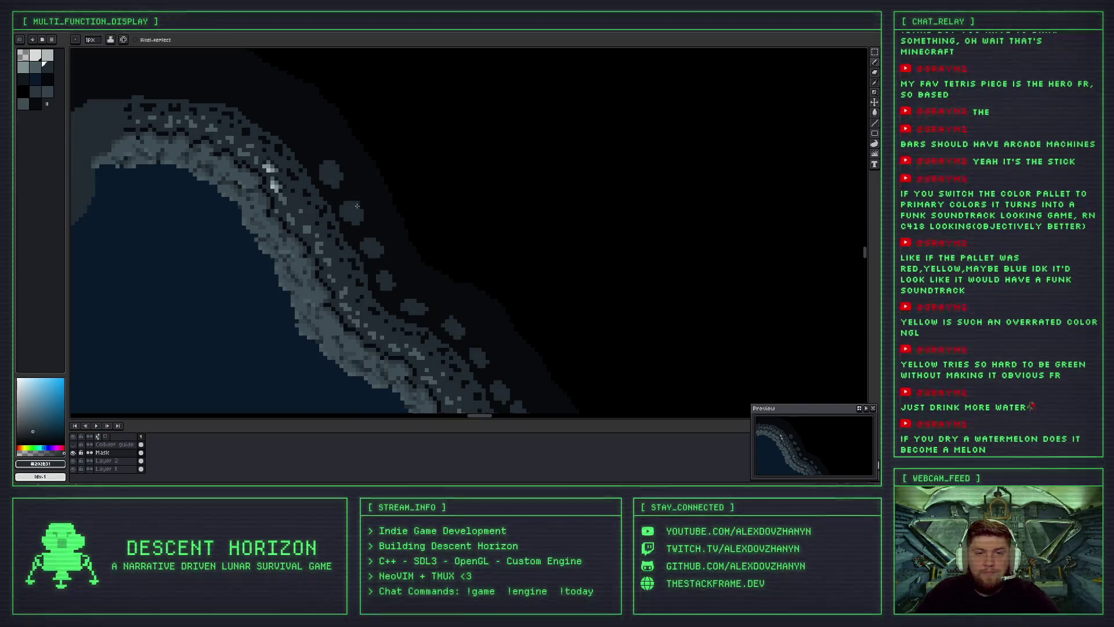
scroll(325, 180, down, 1)
scroll(331, 152, up, 1)
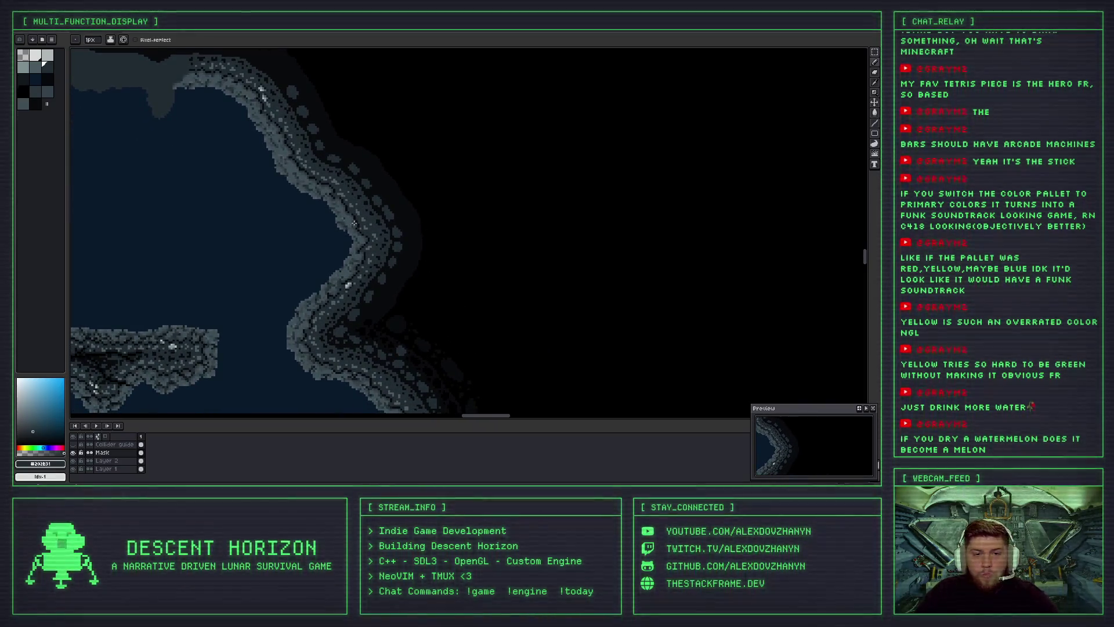
scroll(331, 152, down, 1)
scroll(298, 149, up, 1)
scroll(283, 187, up, 1)
scroll(281, 163, up, 2)
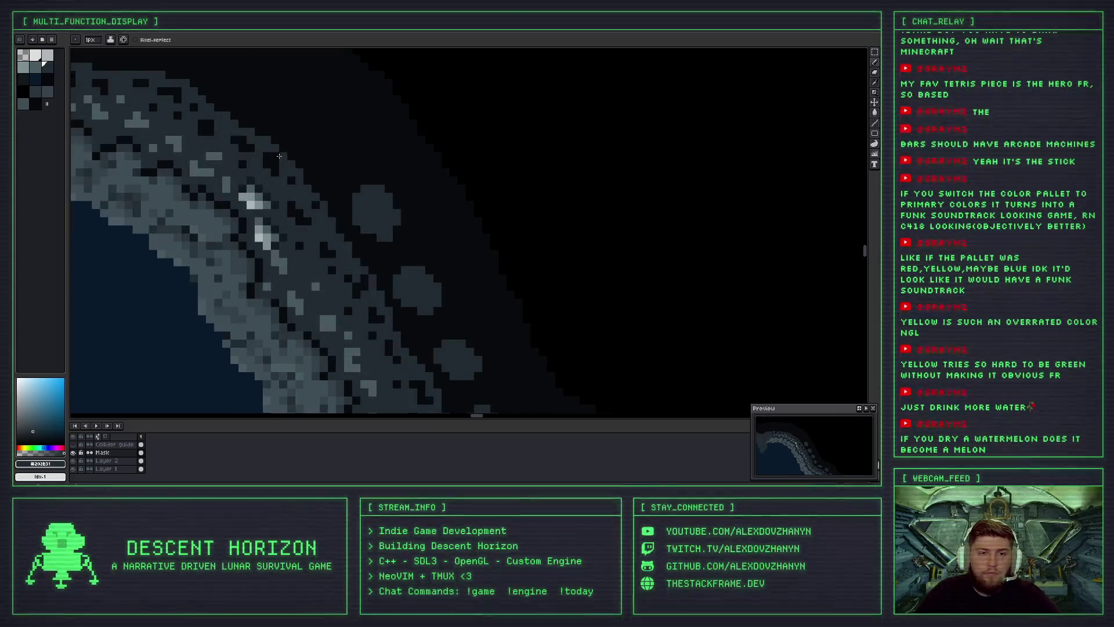
drag(320, 164, 322, 143)
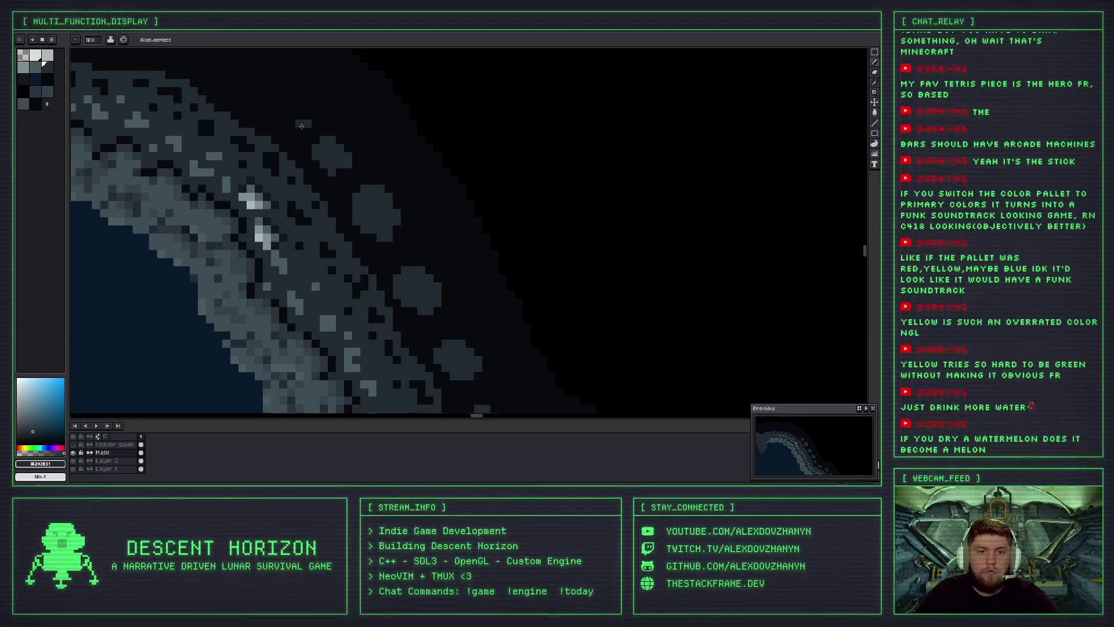
Draw a U-shaped grey strip near the rim, then undo it with Ctrl+Z.
scroll(302, 118, down, 1)
scroll(281, 157, down, 1)
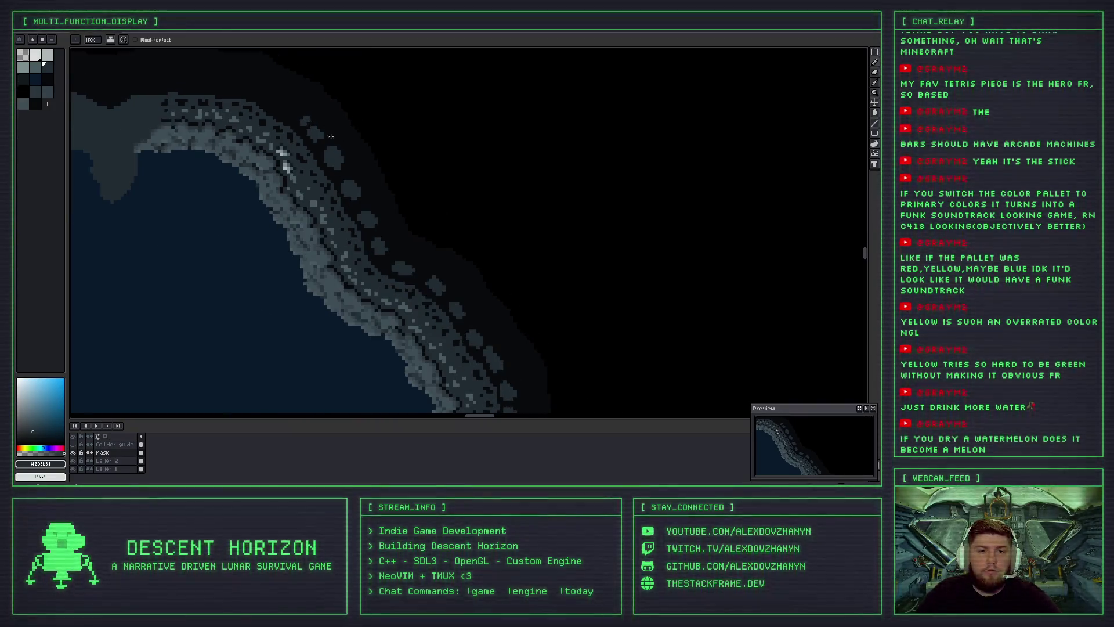
scroll(340, 168, down, 1)
scroll(332, 191, down, 1)
scroll(328, 180, up, 1)
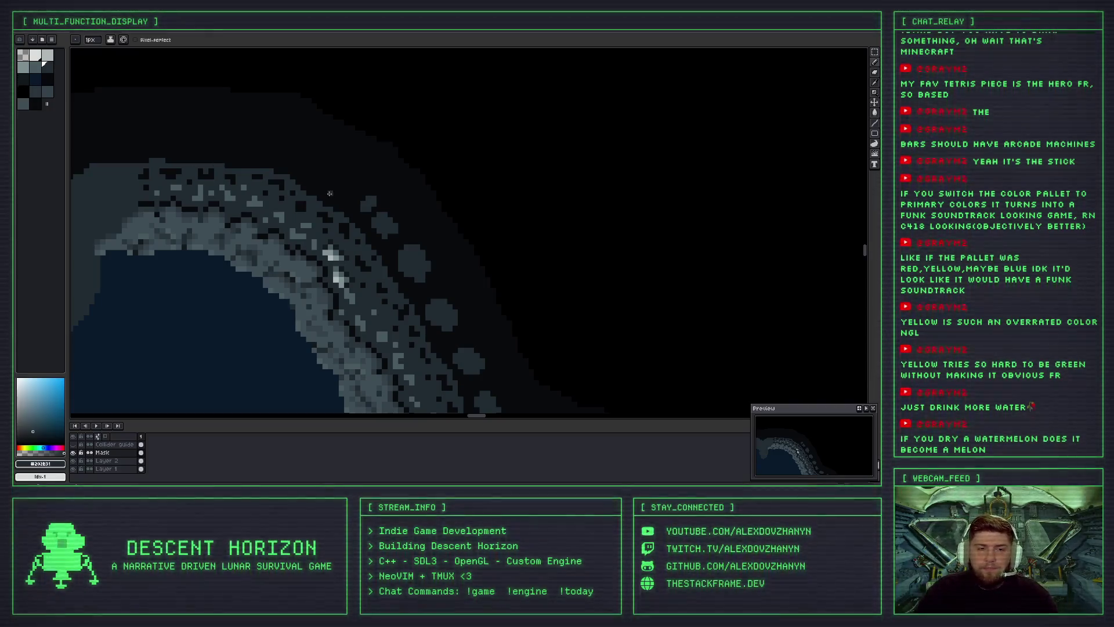
scroll(330, 193, up, 1)
scroll(294, 191, up, 1)
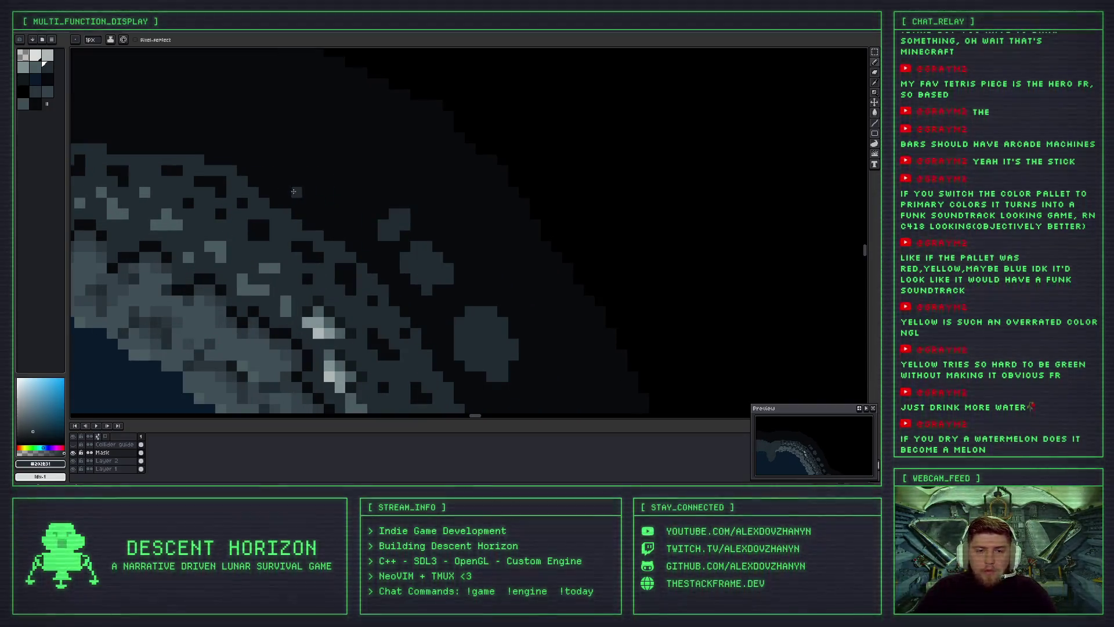
mouse_move(333, 194)
mouse_down()
mouse_move(303, 188)
mouse_move(327, 203)
mouse_move(323, 146)
mouse_move(286, 152)
mouse_move(311, 174)
mouse_move(299, 189)
mouse_move(326, 184)
mouse_up()
key(ctrl+z)
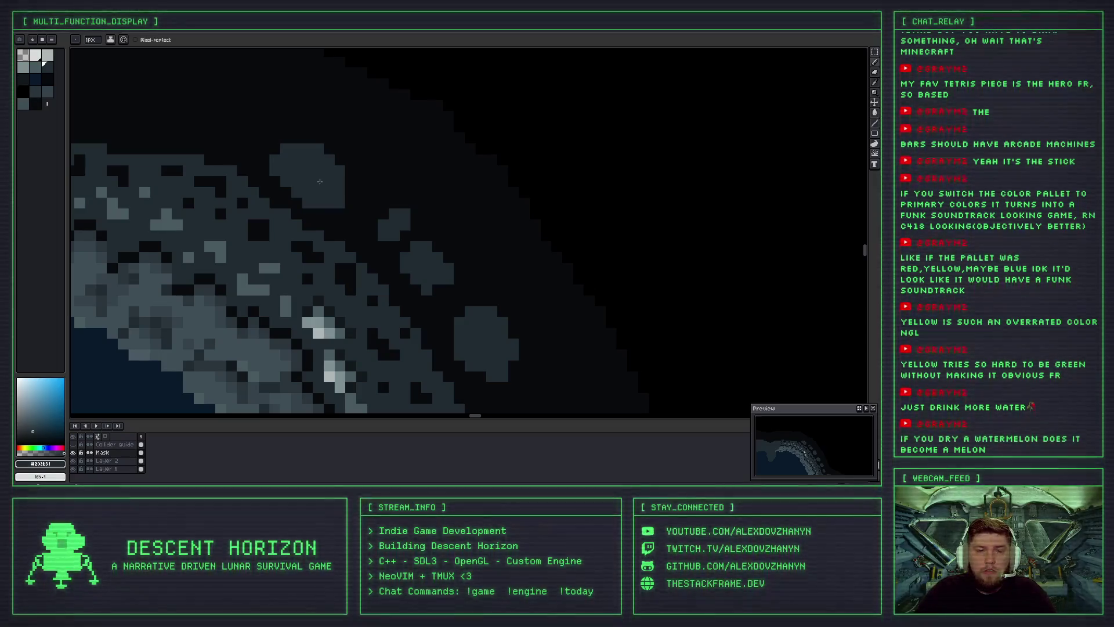
Pan across the ridge and zoom out to view more of the cave map.
scroll(320, 182, down, 3)
scroll(310, 200, up, 4)
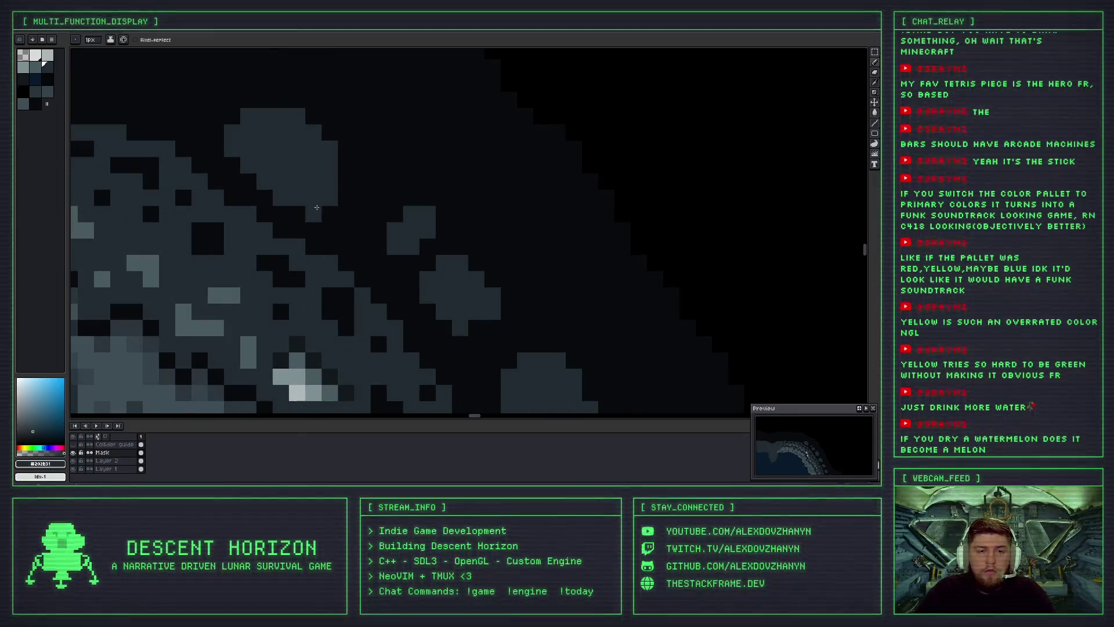
scroll(338, 177, down, 2)
scroll(326, 202, down, 2)
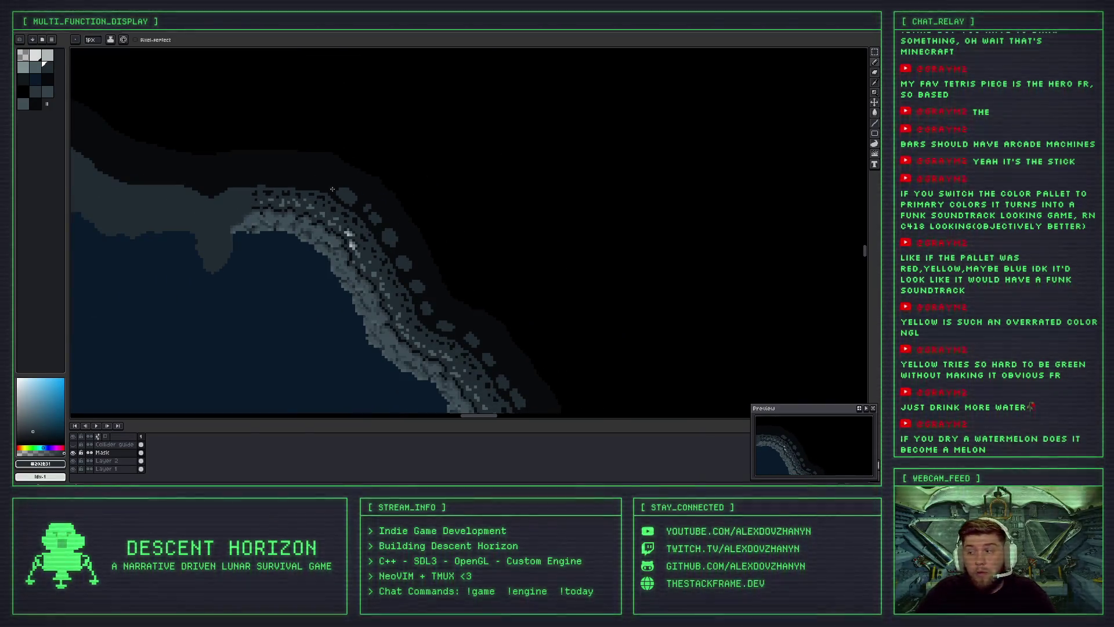
scroll(286, 192, up, 3)
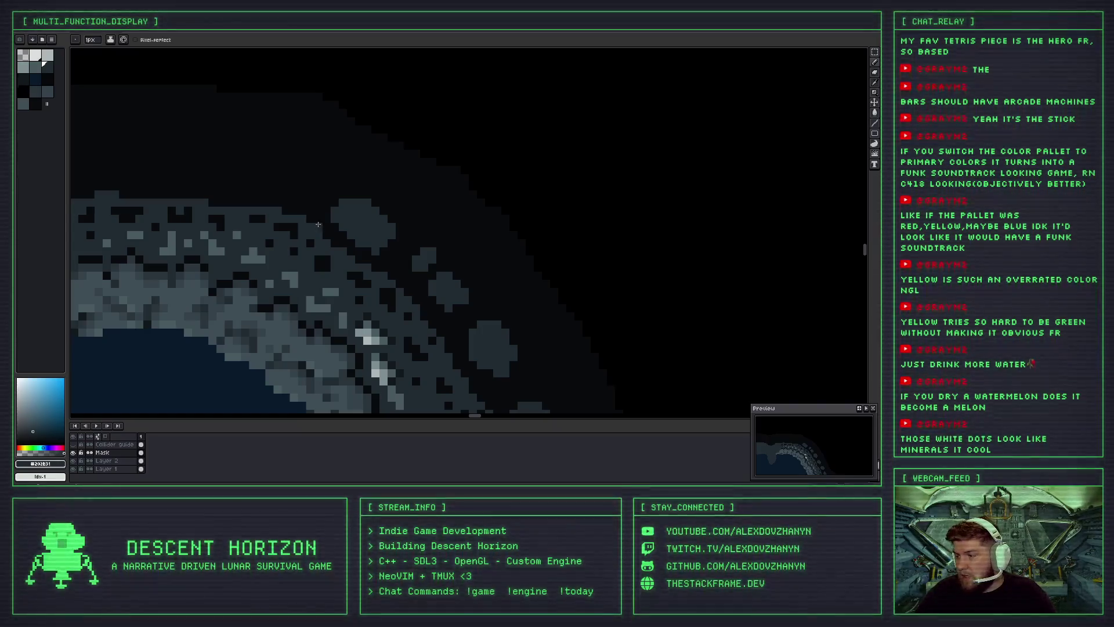
drag(317, 273, 315, 274)
scroll(315, 273, down, 1)
scroll(302, 250, down, 2)
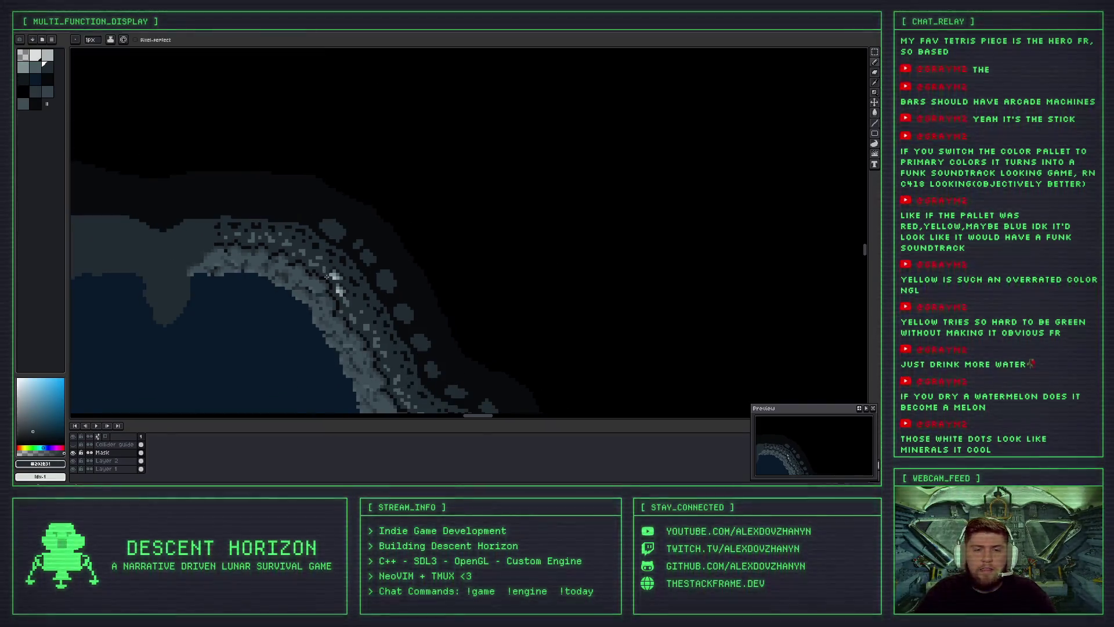
scroll(293, 232, down, 1)
scroll(287, 218, down, 2)
scroll(288, 220, up, 1)
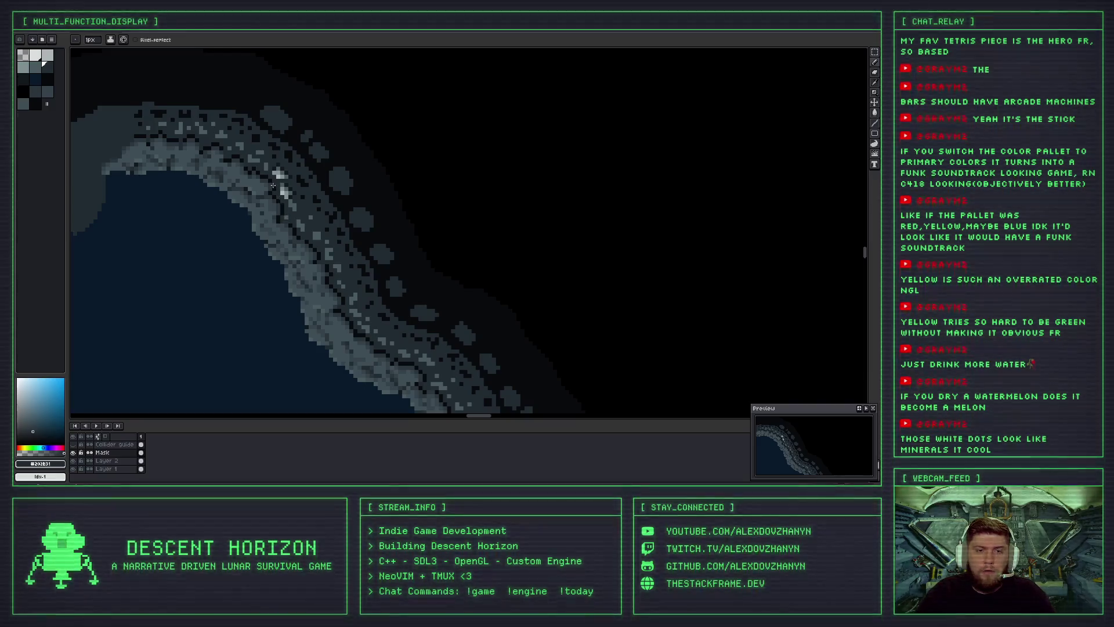
scroll(274, 185, down, 1)
scroll(274, 185, up, 1)
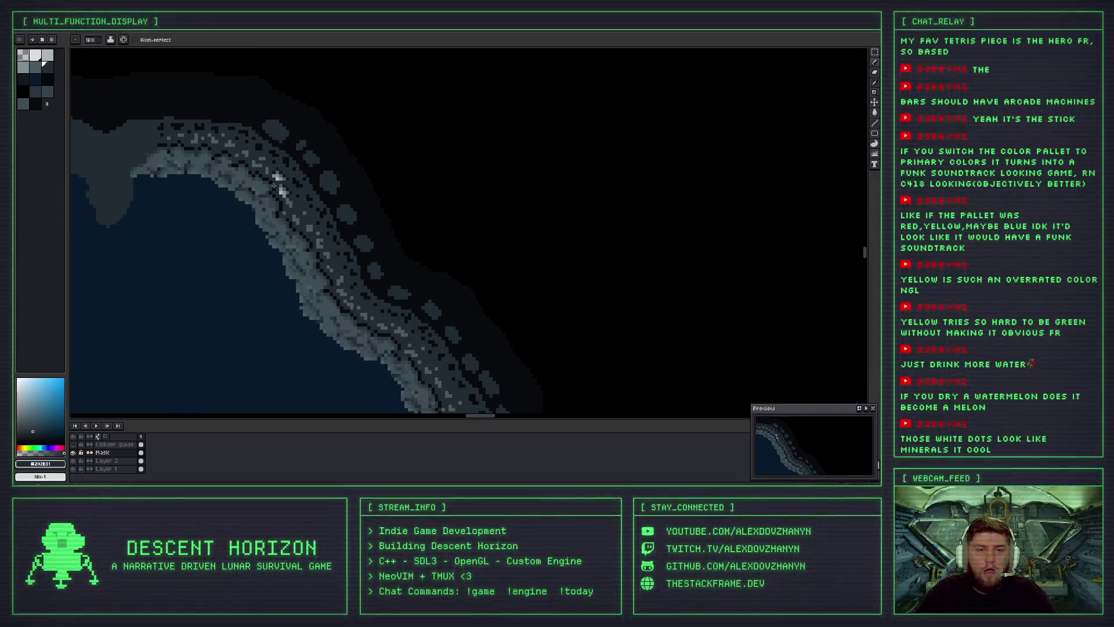
scroll(278, 186, down, 1)
scroll(289, 192, down, 1)
mouse_move(303, 232)
mouse_down()
mouse_move(317, 194)
mouse_move(341, 201)
mouse_up()
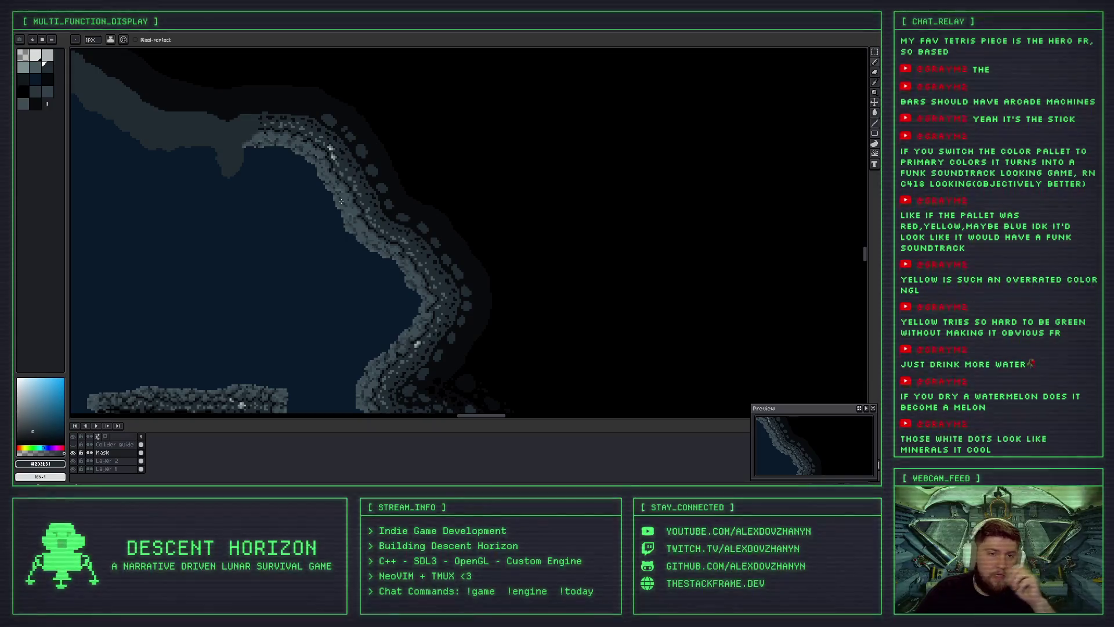
Compare the cave wall with and without the last stroke, then pan to another area.
key(ctrl+z)
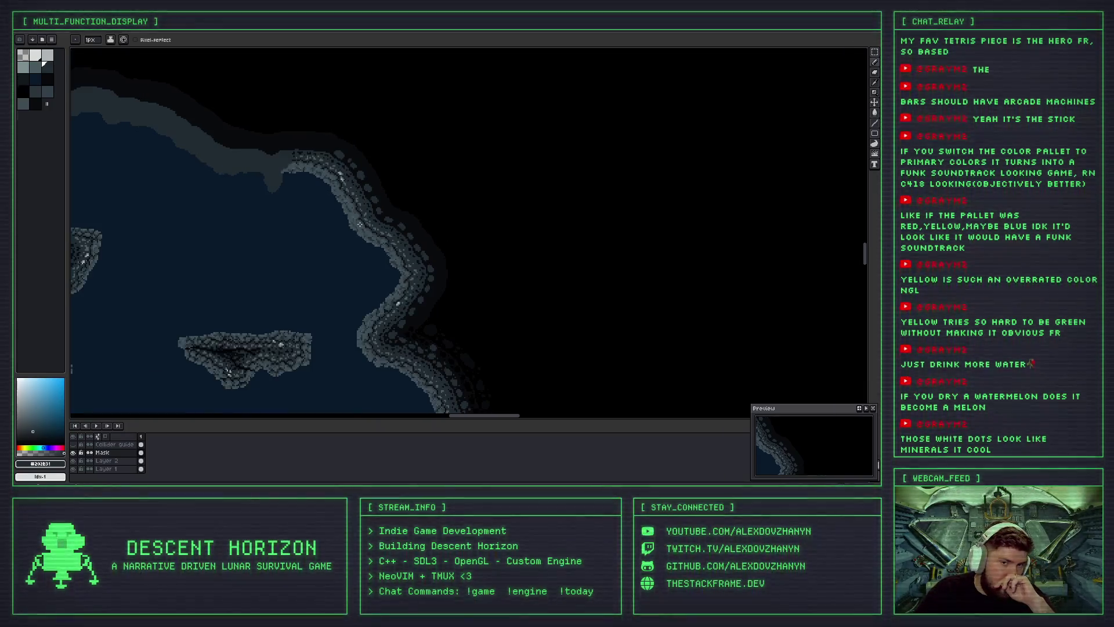
key(ctrl+y)
scroll(358, 226, down, 2)
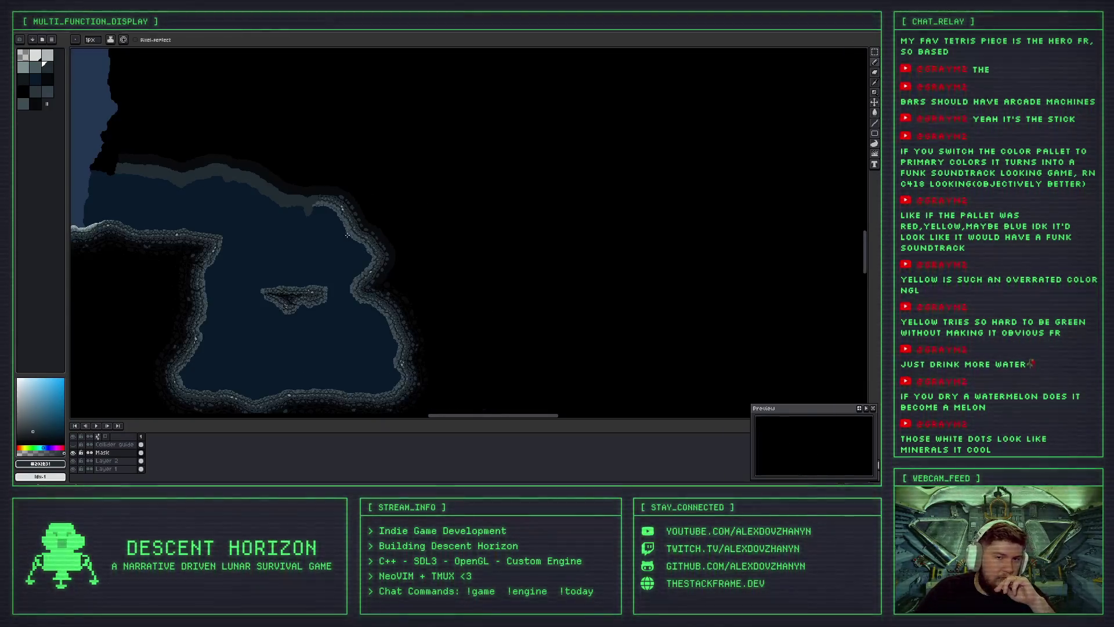
mouse_move(233, 220)
mouse_down()
mouse_move(267, 192)
mouse_move(252, 181)
mouse_up()
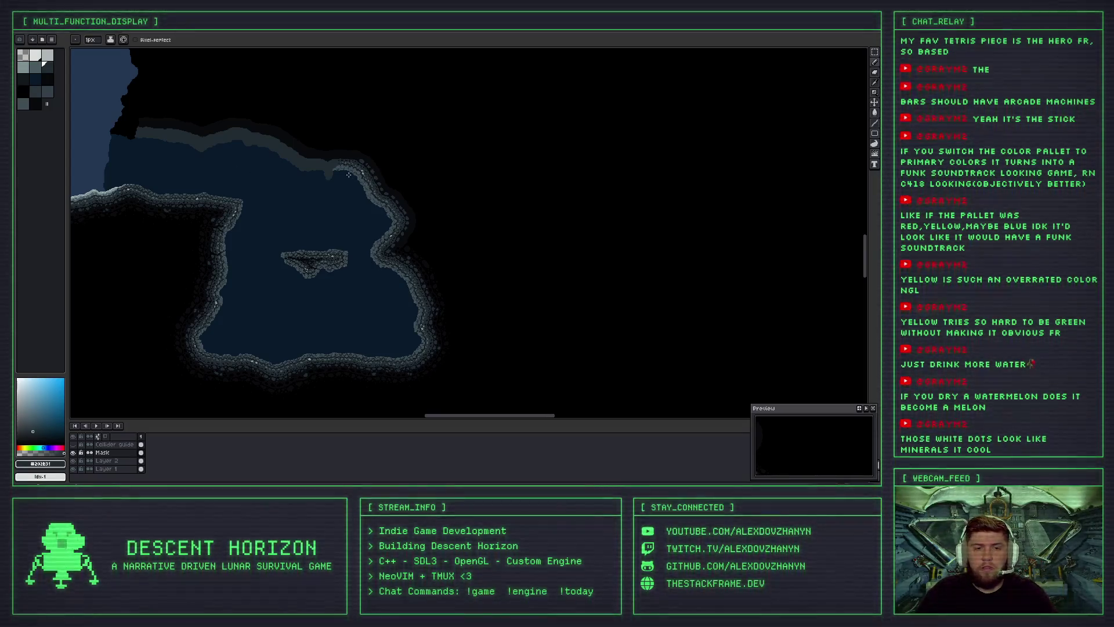
scroll(360, 160, up, 2)
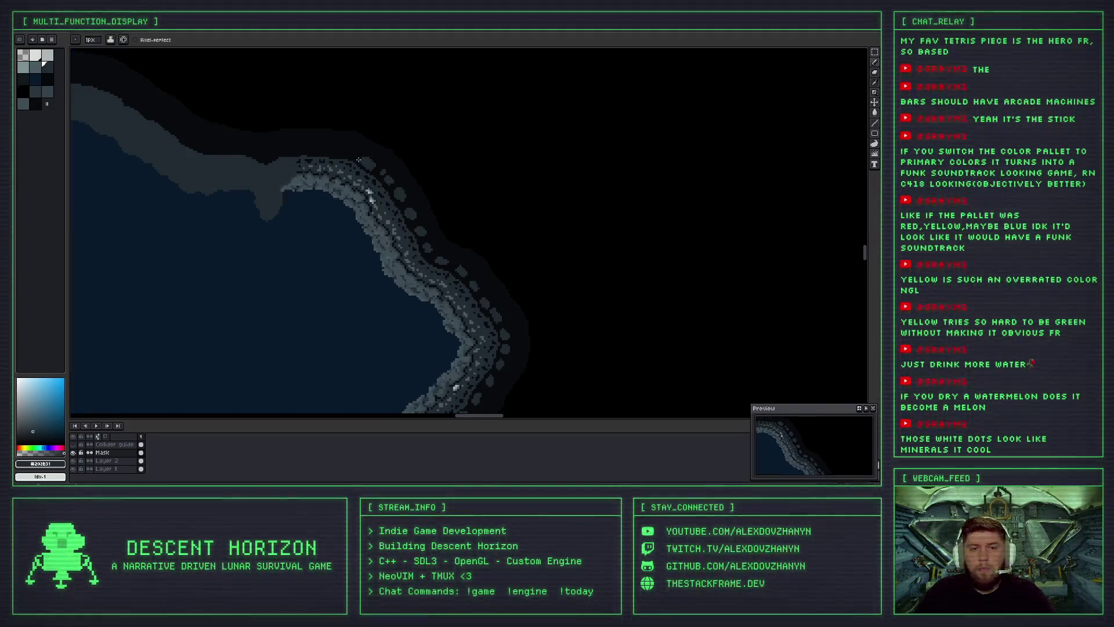
scroll(373, 189, up, 1)
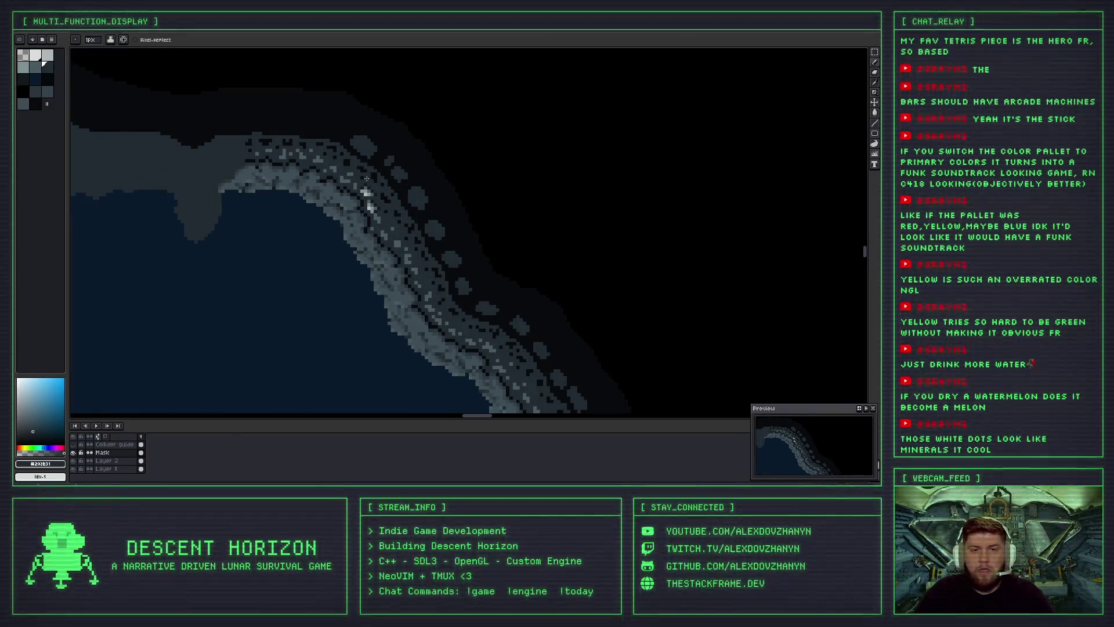
Undo the last pencil stroke on the rocky wall and zoom to check the result.
key(ctrl+z)
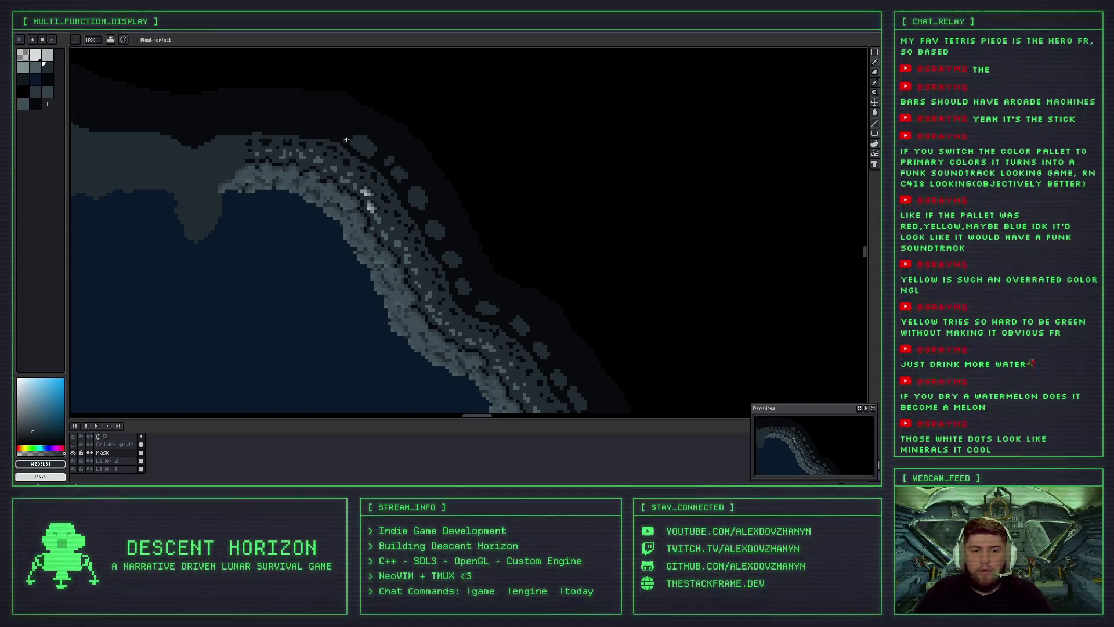
scroll(373, 199, down, 1)
scroll(357, 163, up, 1)
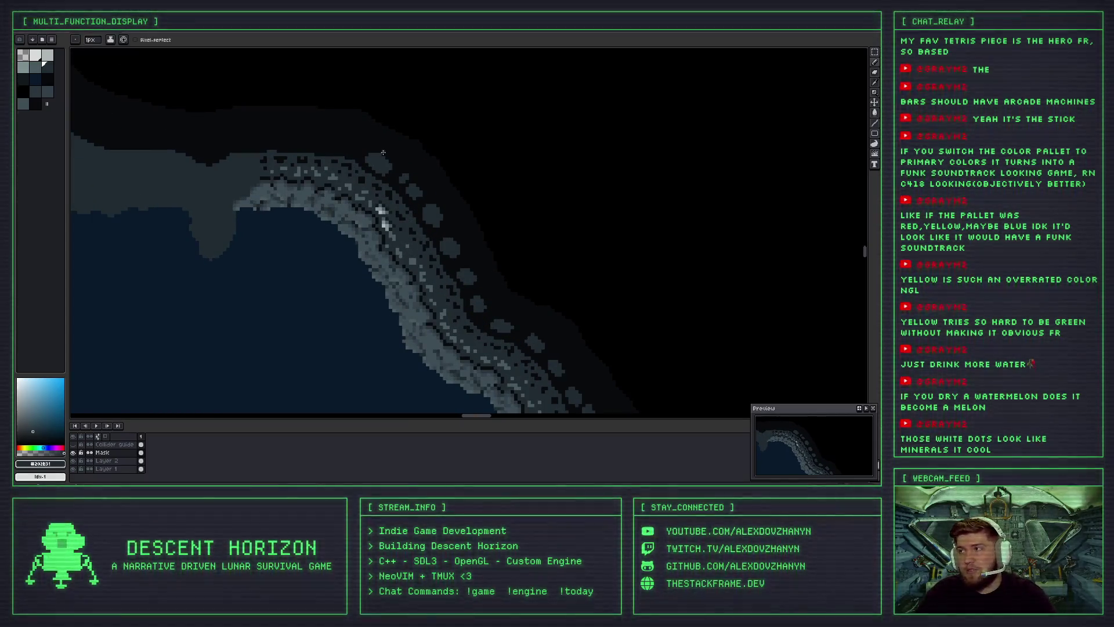
scroll(342, 141, up, 1)
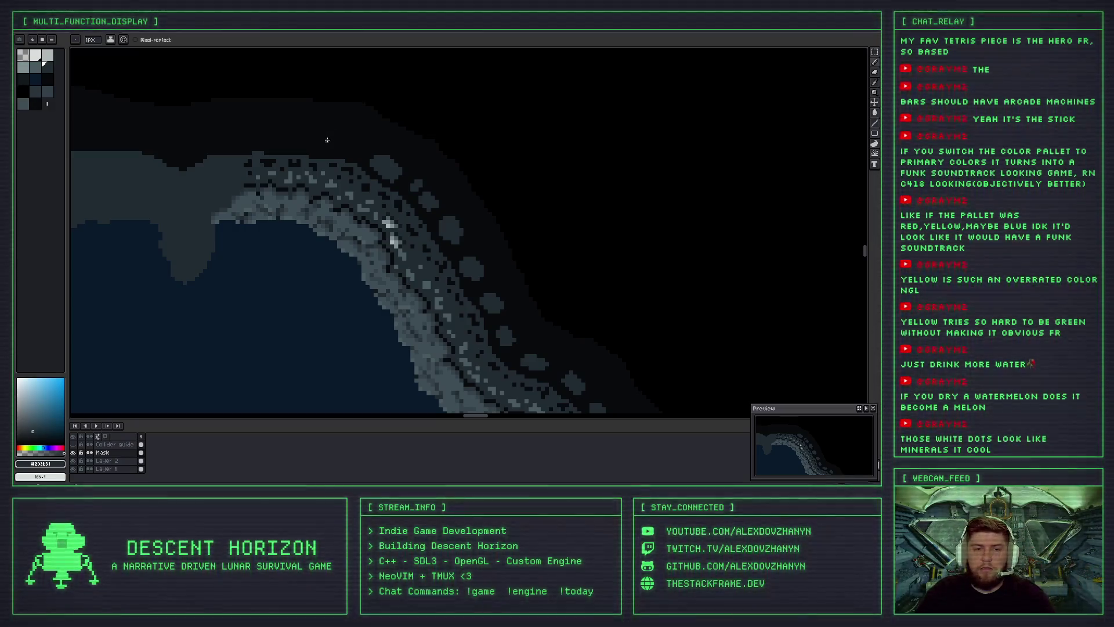
Paint a grey rock blob just outside the cave wall.
scroll(326, 139, down, 1)
scroll(327, 148, down, 1)
scroll(326, 160, down, 1)
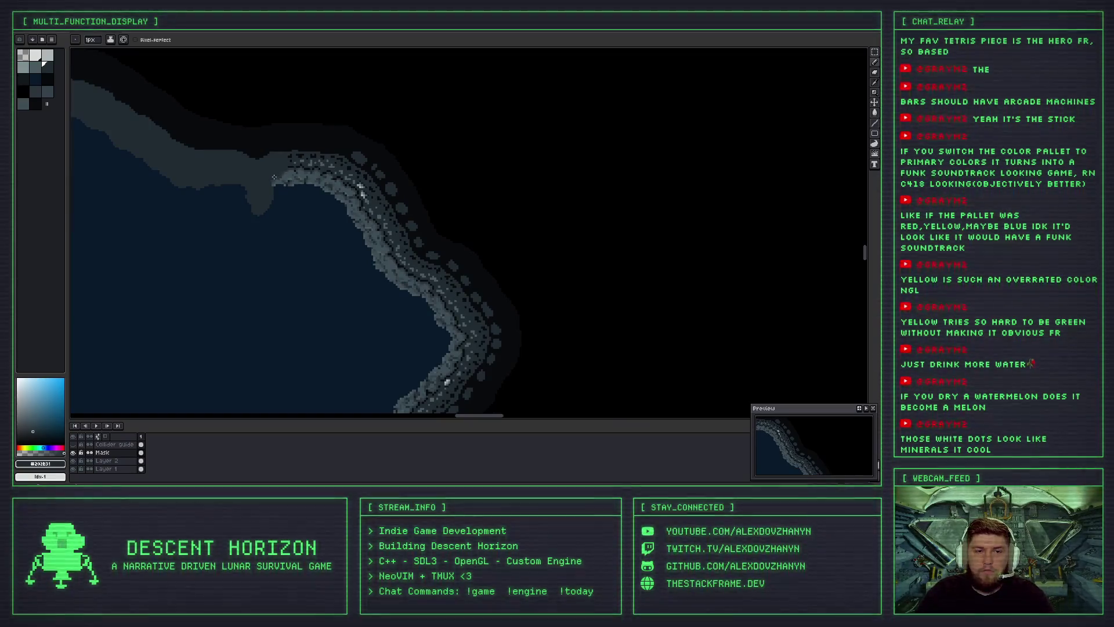
scroll(306, 198, down, 1)
scroll(402, 185, up, 1)
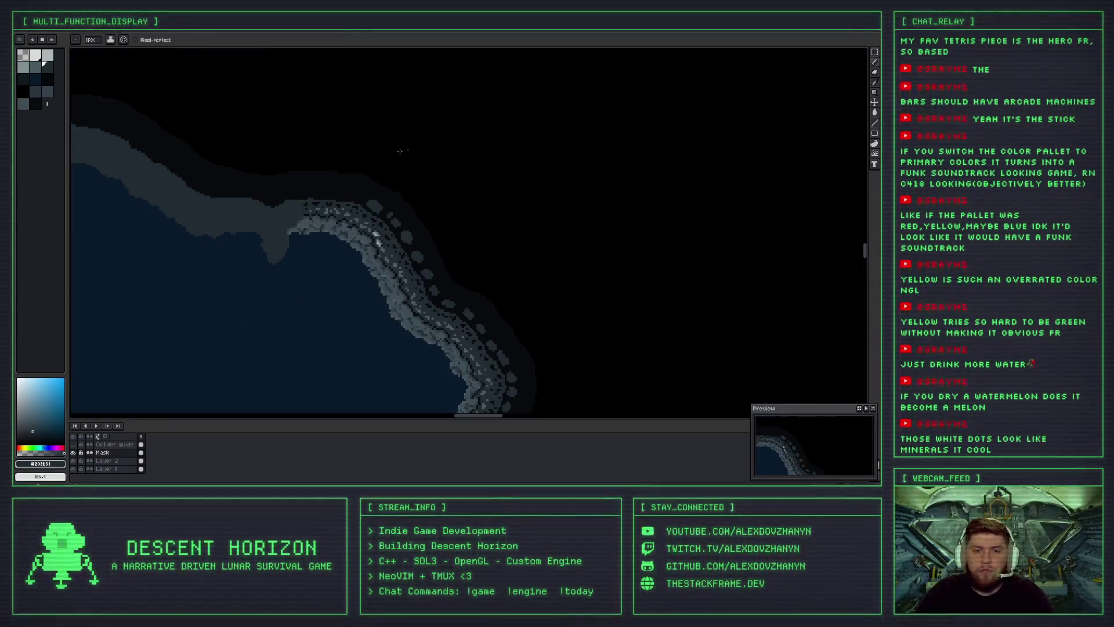
scroll(383, 197, up, 2)
scroll(357, 214, up, 1)
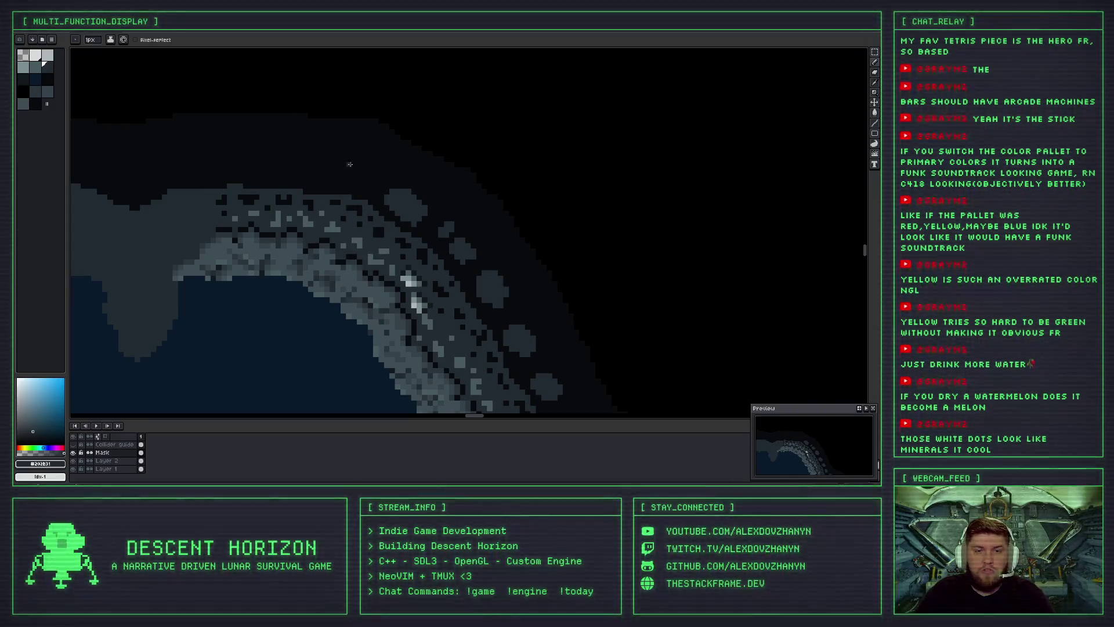
scroll(346, 182, up, 2)
mouse_move(363, 168)
mouse_down()
mouse_move(383, 165)
mouse_move(352, 153)
mouse_up()
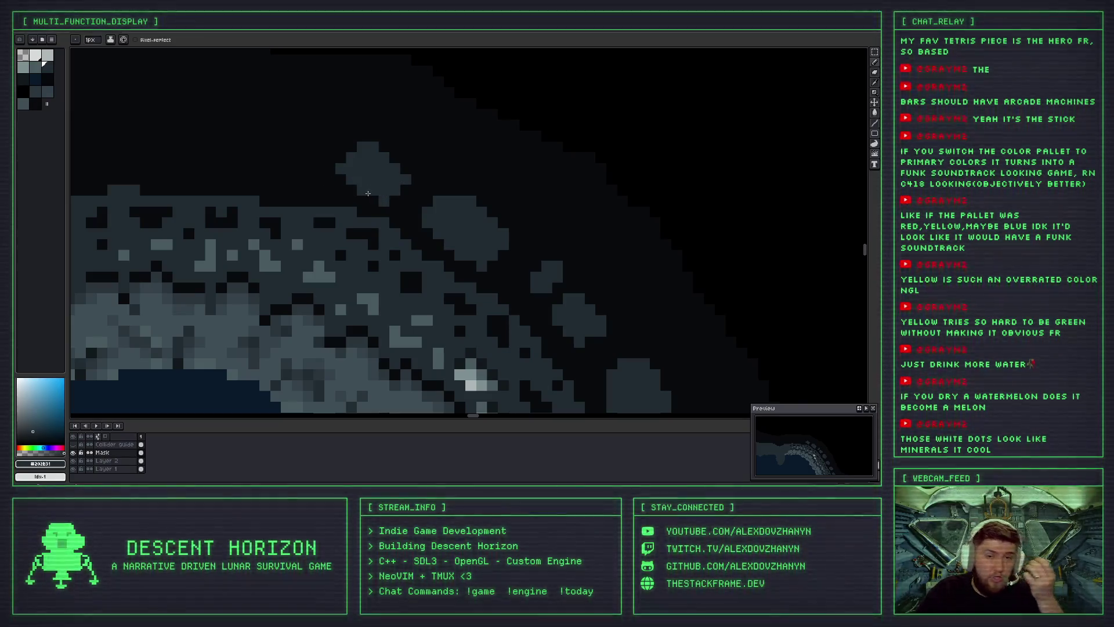
Add a hollow crater ring and a grey ring rock with filled centre beside the rocky edge.
drag(370, 180, 407, 201)
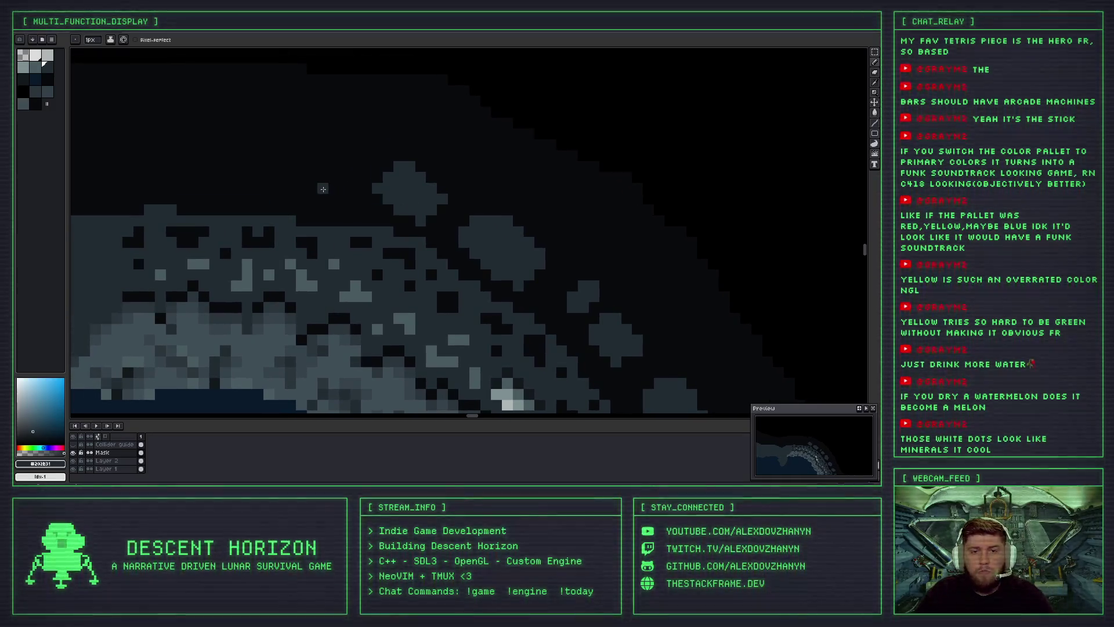
drag(285, 166, 285, 177)
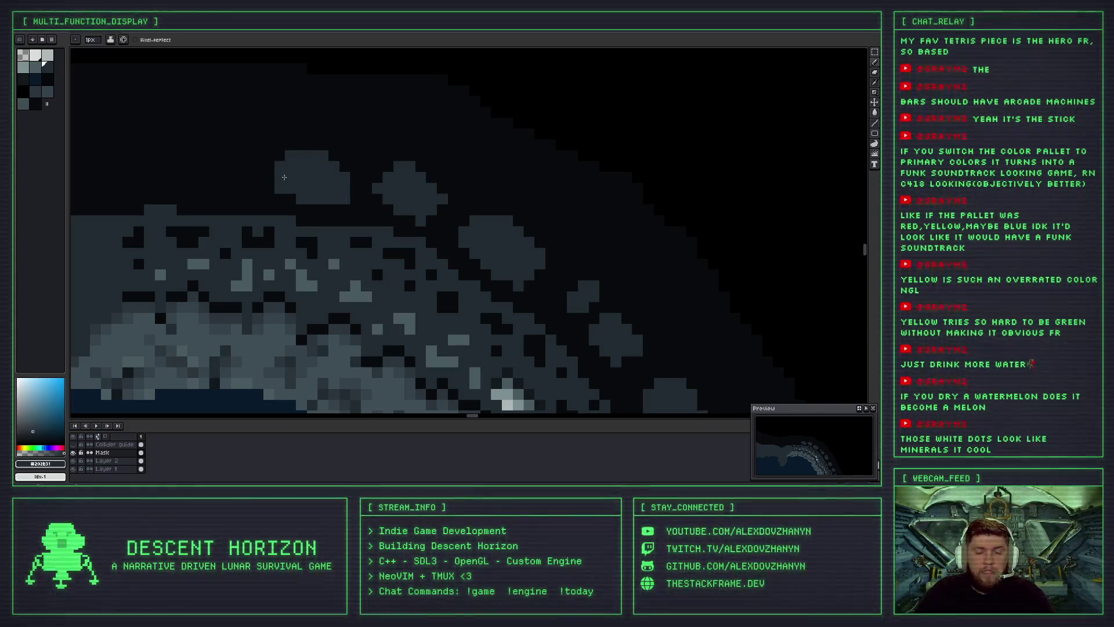
scroll(322, 205, down, 2)
scroll(322, 204, down, 1)
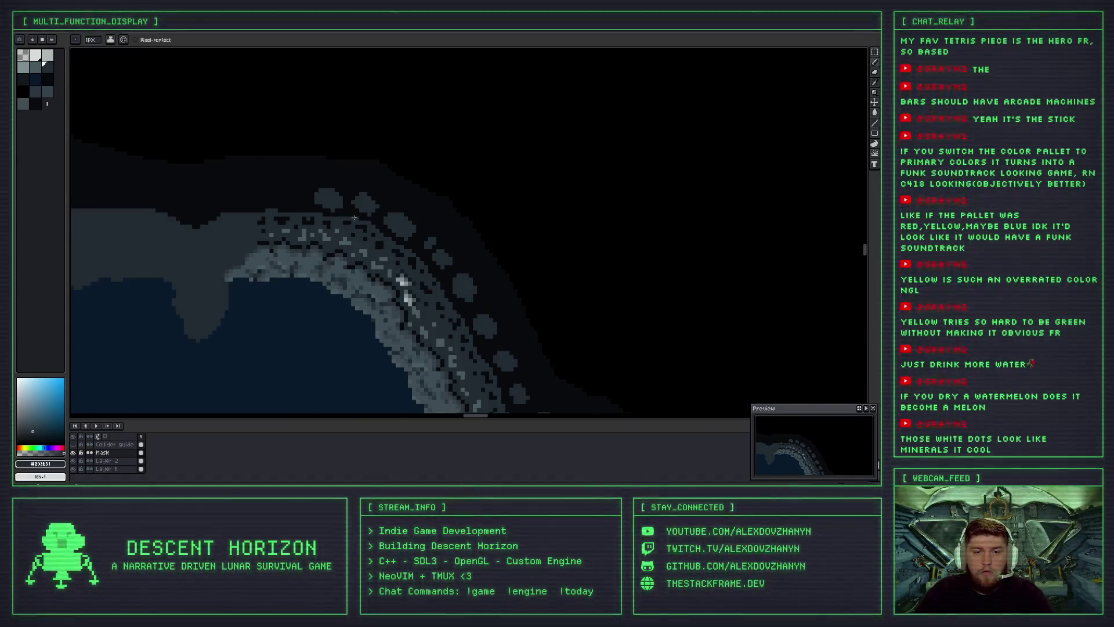
scroll(330, 206, up, 1)
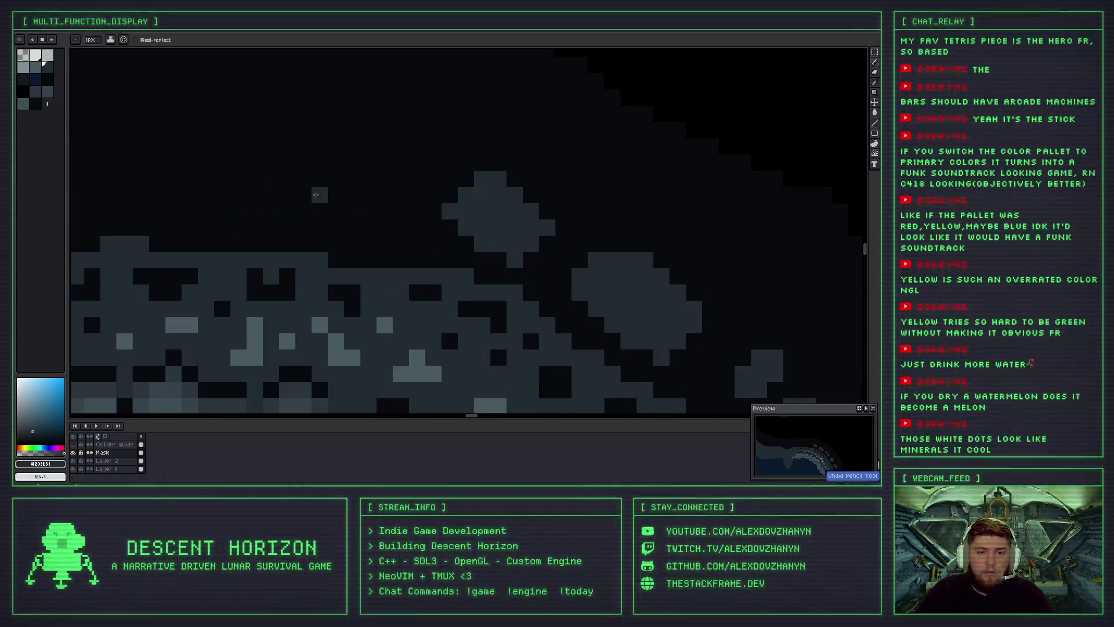
scroll(322, 175, up, 3)
drag(321, 176, 309, 203)
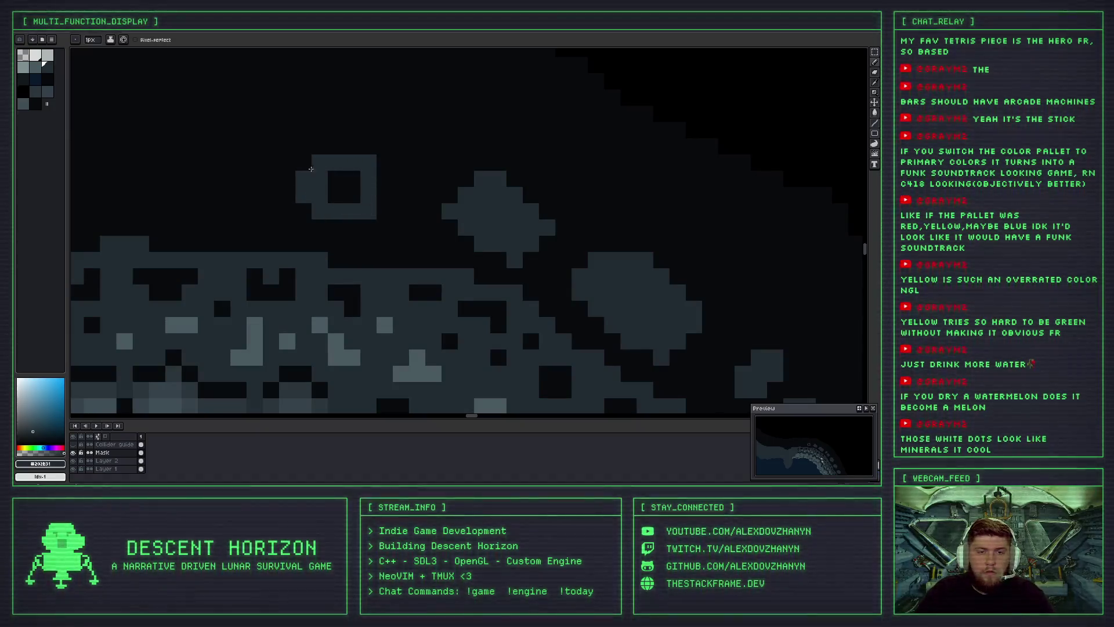
drag(310, 203, 342, 152)
Paint another ring-shaped rock blob near the edge and fill its dark hole.
scroll(342, 152, down, 2)
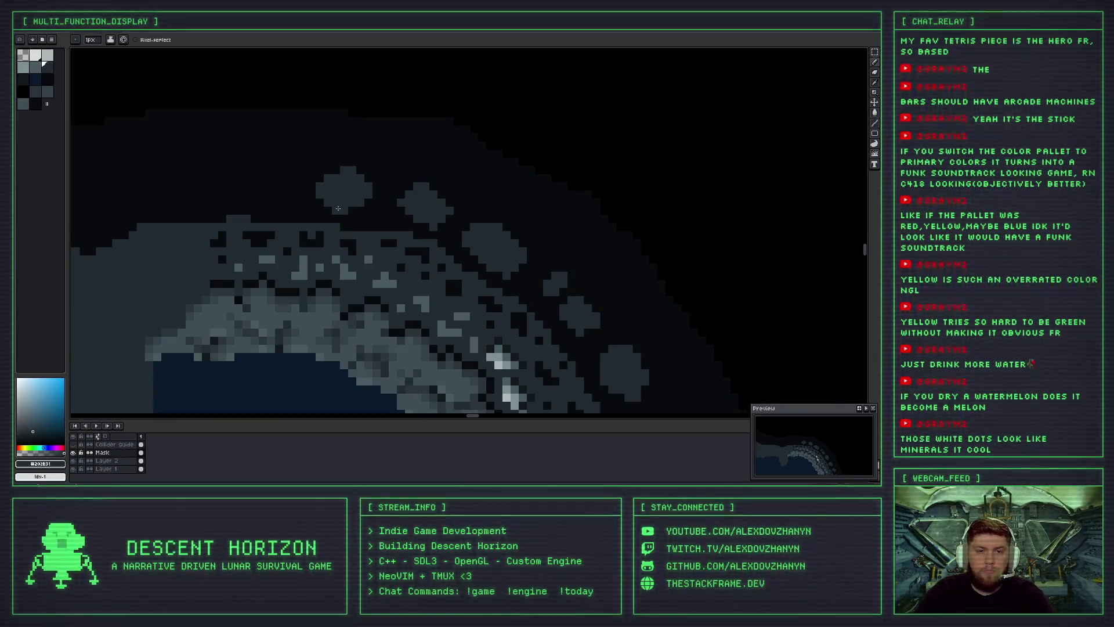
scroll(364, 219, down, 1)
scroll(364, 218, down, 1)
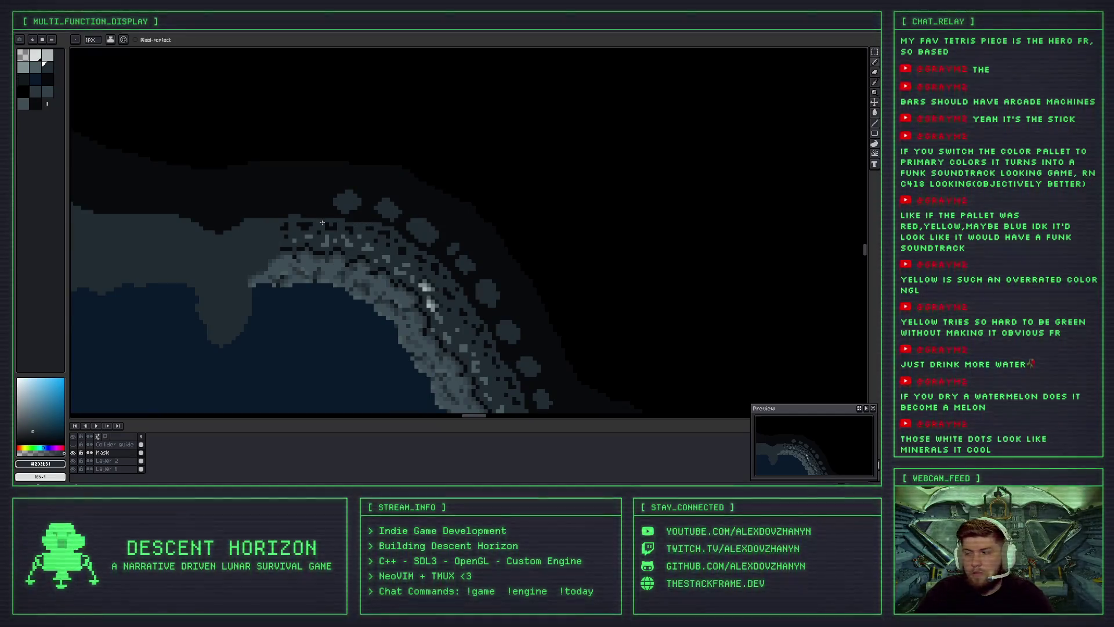
scroll(322, 223, down, 1)
scroll(341, 190, up, 1)
scroll(340, 189, up, 2)
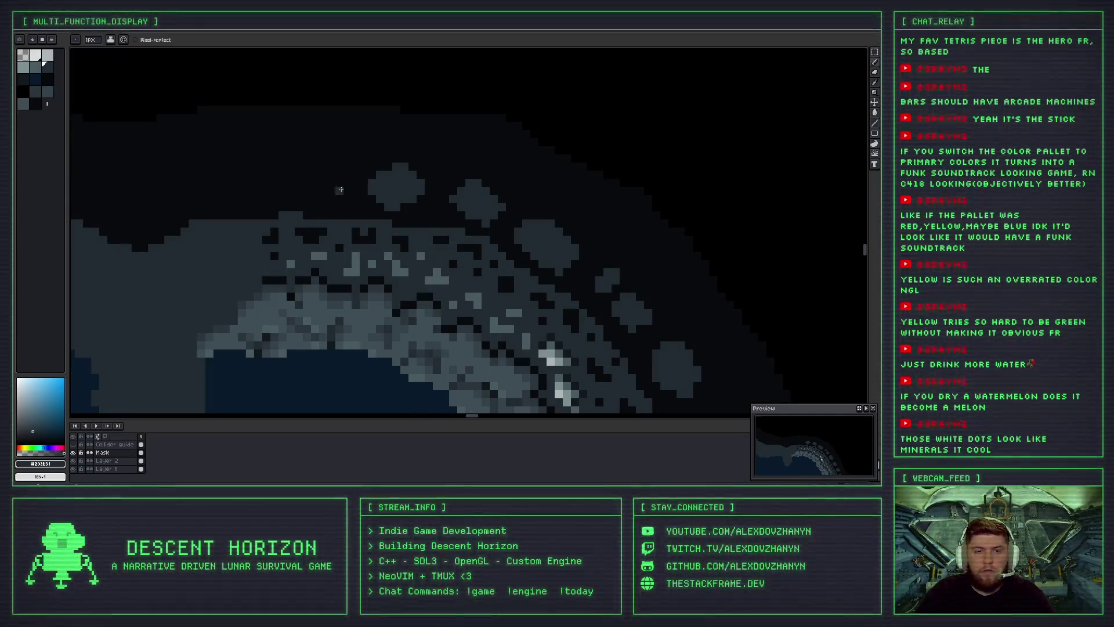
drag(297, 190, 331, 199)
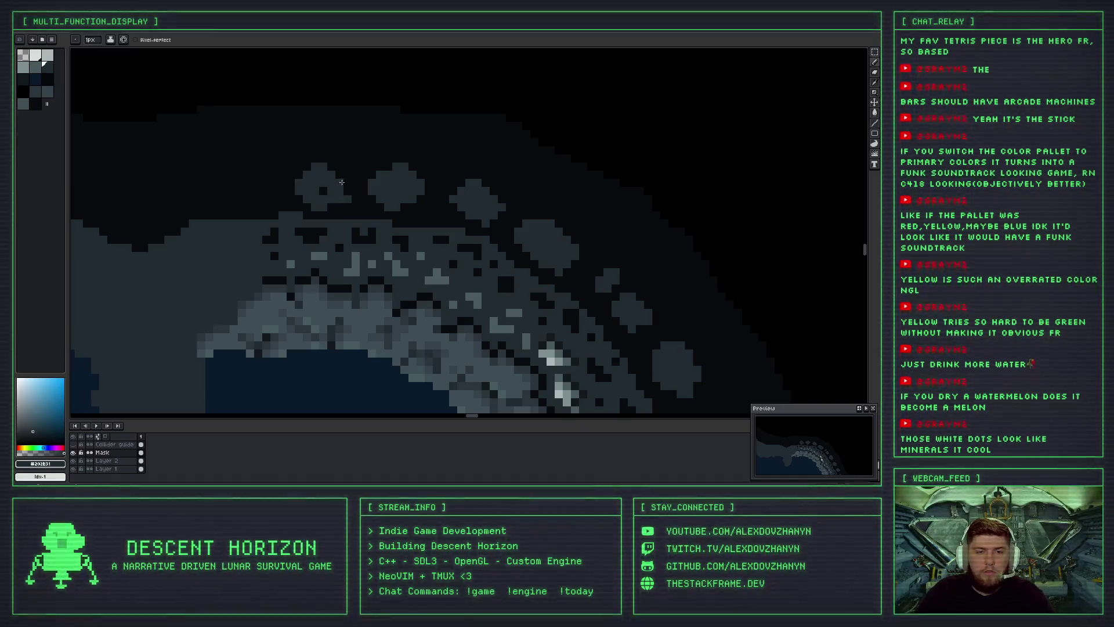
click(323, 190)
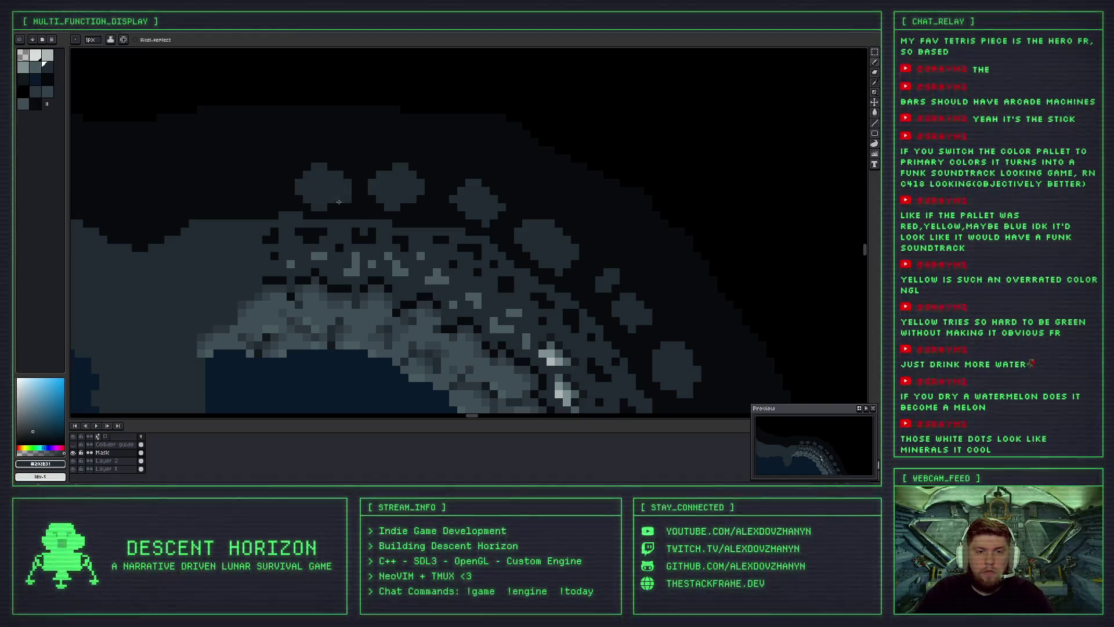
scroll(338, 204, down, 2)
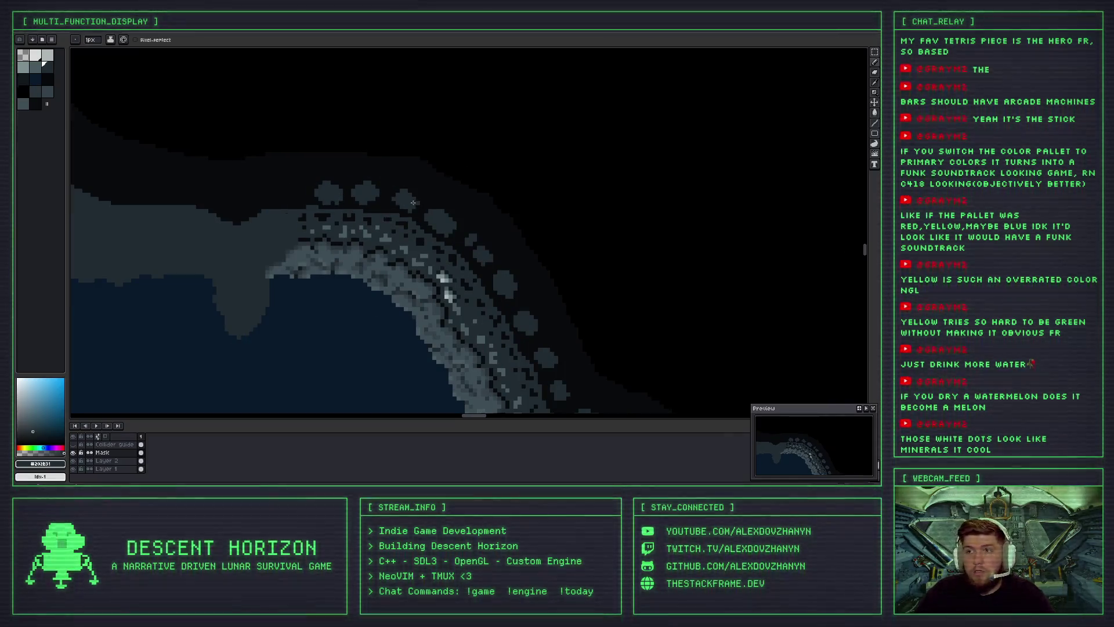
scroll(385, 188, up, 2)
scroll(410, 204, down, 2)
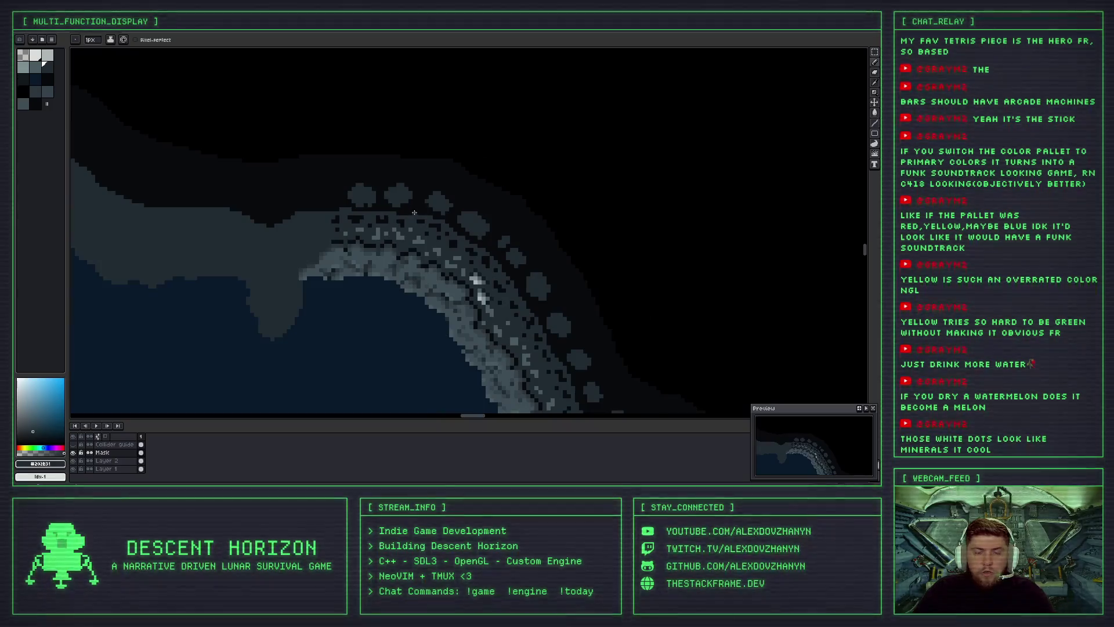
scroll(374, 183, up, 2)
scroll(382, 196, down, 2)
scroll(413, 214, down, 2)
scroll(485, 264, down, 2)
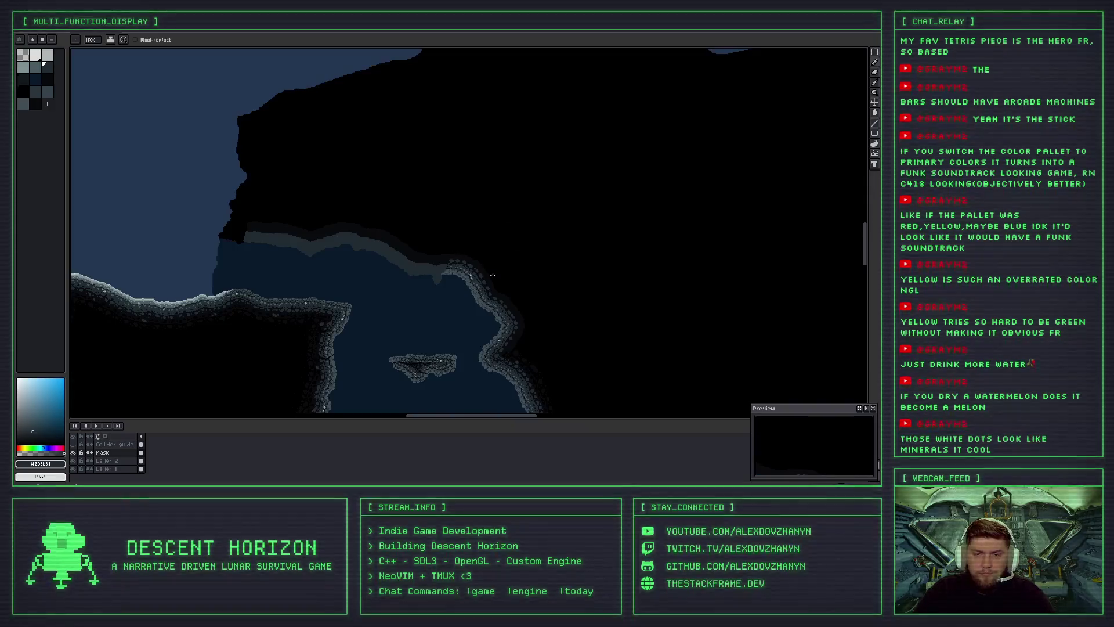
scroll(415, 186, down, 2)
scroll(393, 216, up, 4)
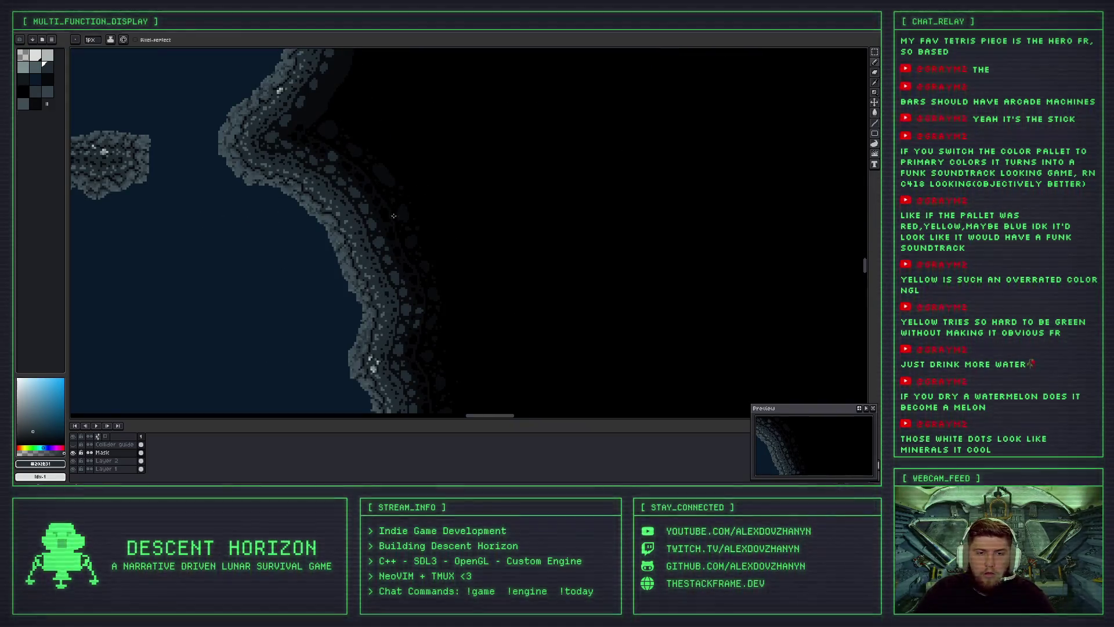
scroll(383, 209, up, 1)
scroll(342, 191, up, 1)
scroll(308, 171, up, 1)
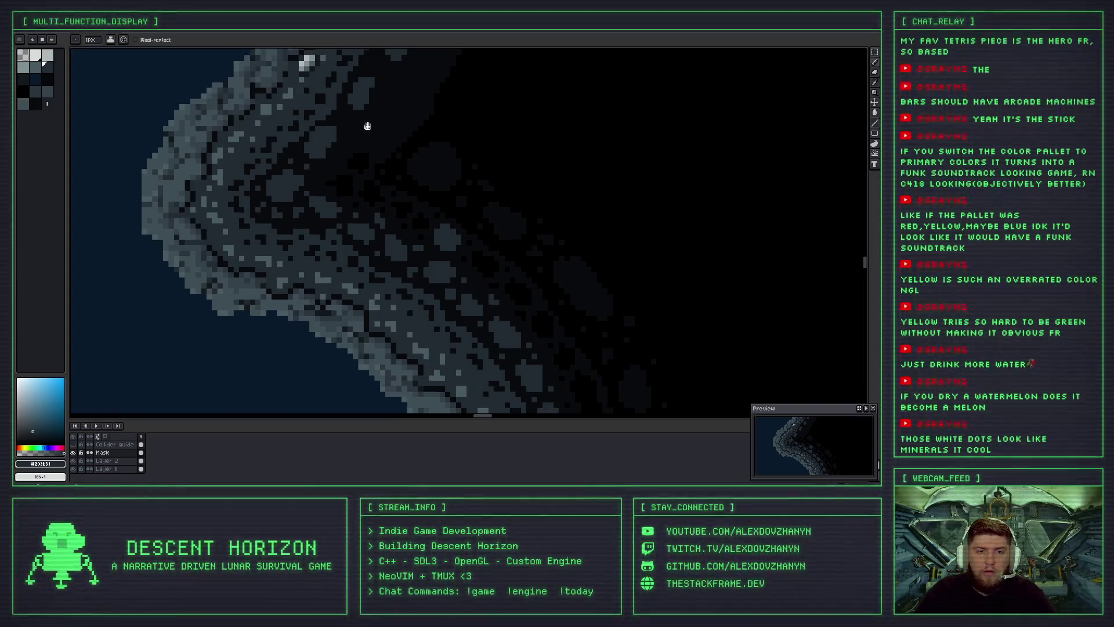
scroll(325, 168, up, 1)
scroll(336, 180, up, 1)
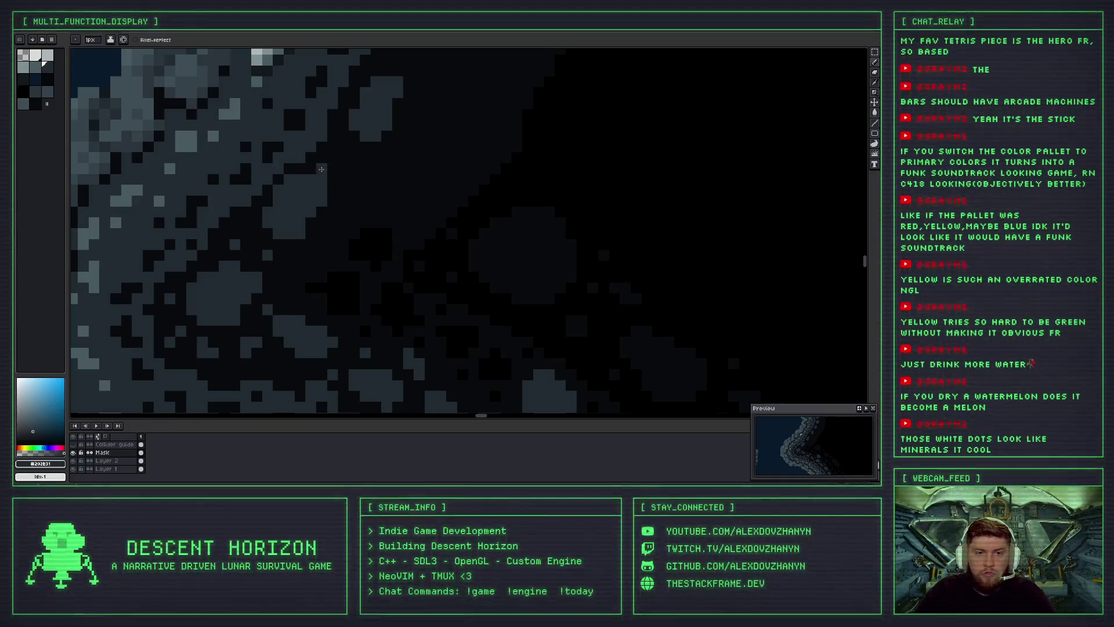
Undo the two newest rock strokes by the edge and zoom out to see the whole crater.
key(ctrl+z)
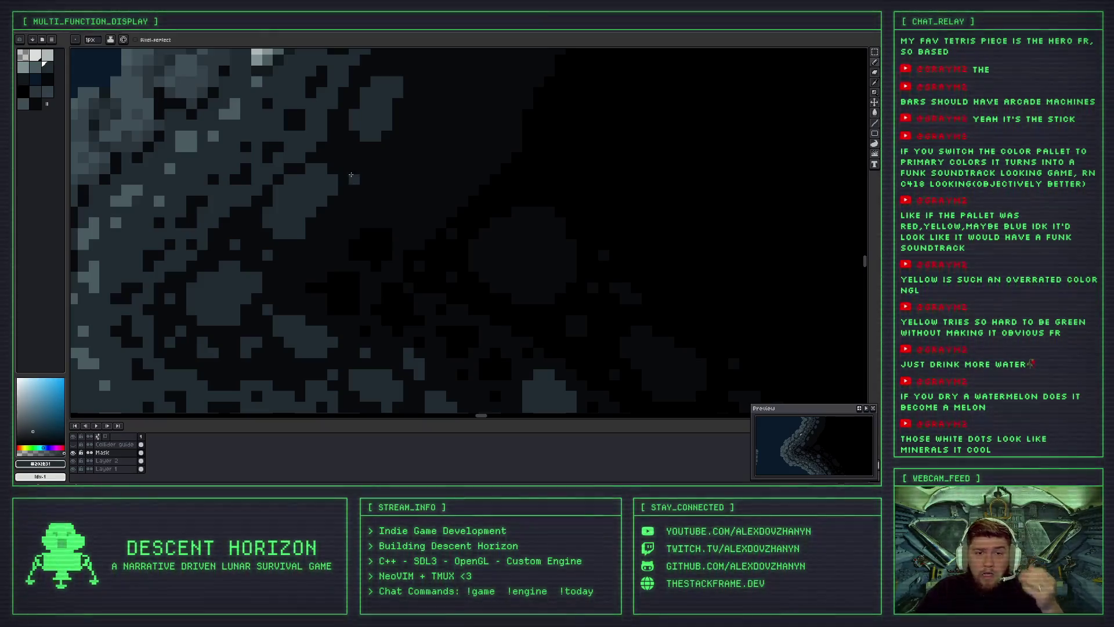
scroll(349, 181, down, 1)
scroll(350, 180, down, 2)
scroll(350, 181, up, 1)
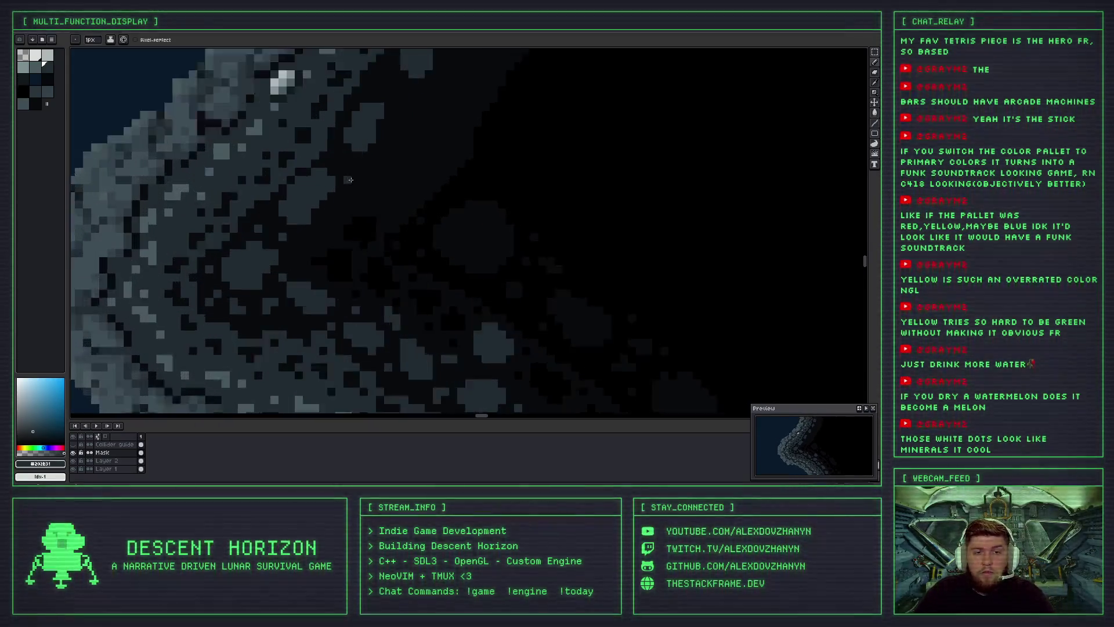
scroll(350, 182, up, 2)
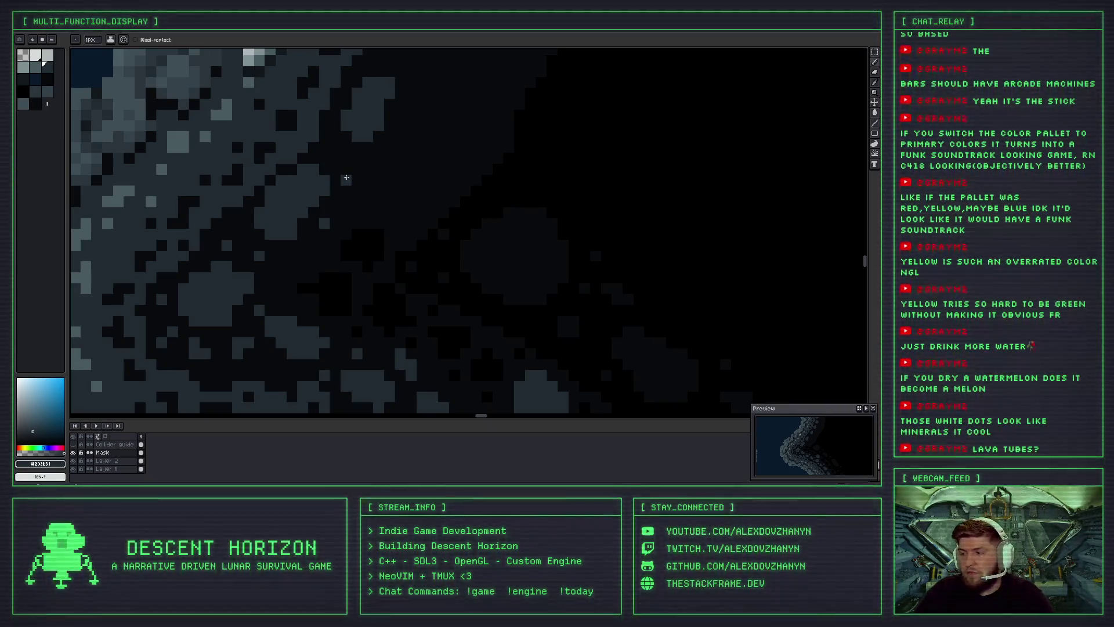
key(ctrl+z)
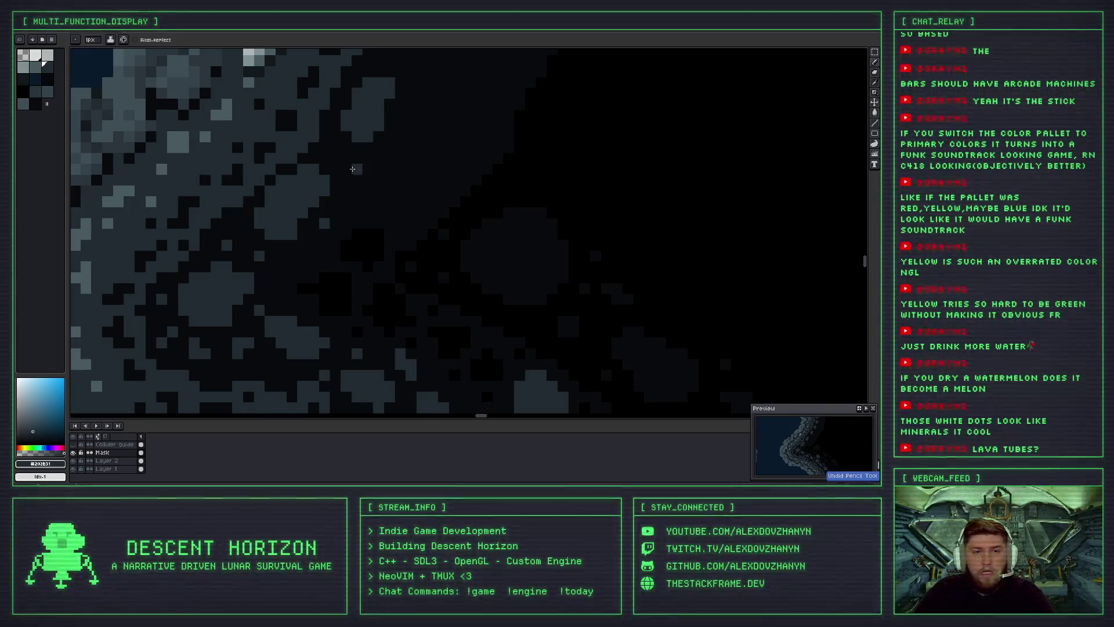
scroll(352, 170, down, 2)
scroll(350, 171, down, 1)
scroll(389, 175, down, 2)
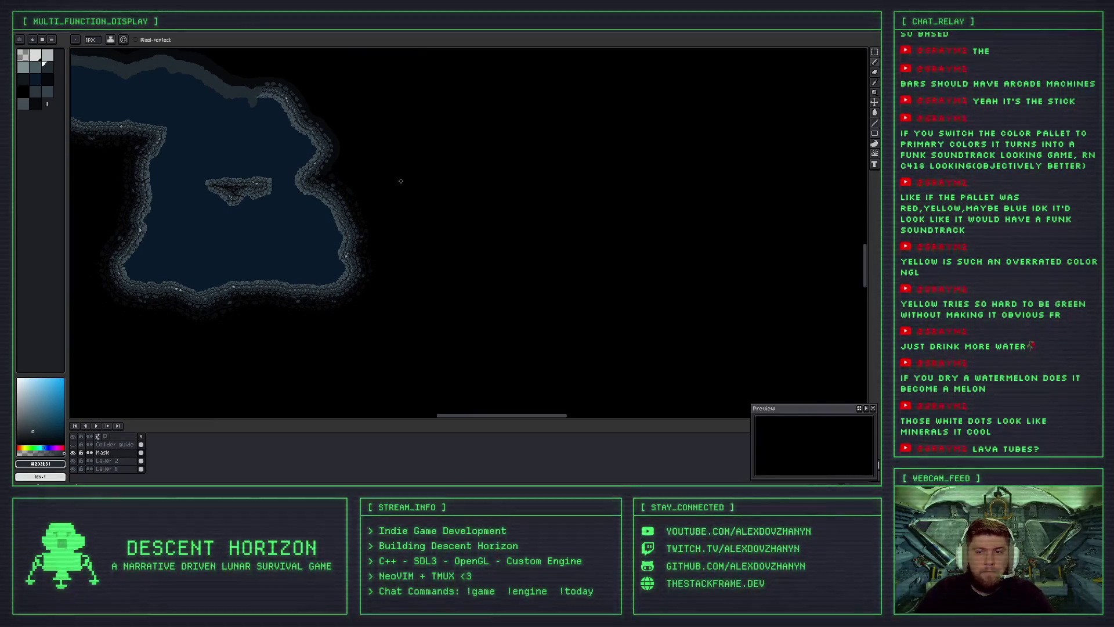
scroll(400, 181, down, 2)
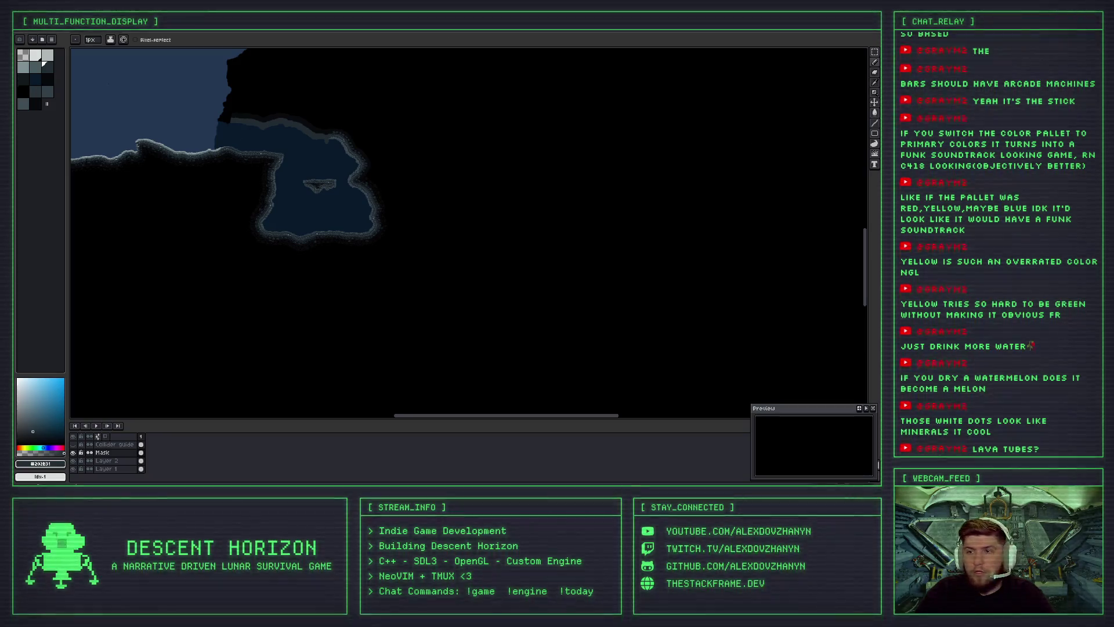
Switch to the lunar reference images board in Excalidraw and inspect the notes beside the moon.
key(alt+Tab)
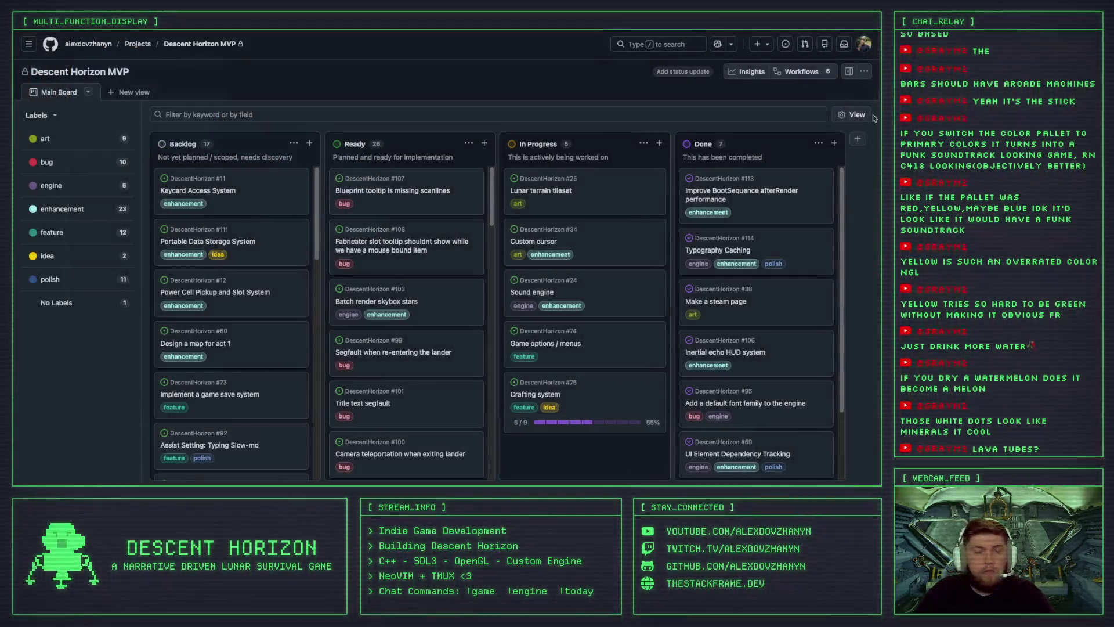
key(ctrl+Tab)
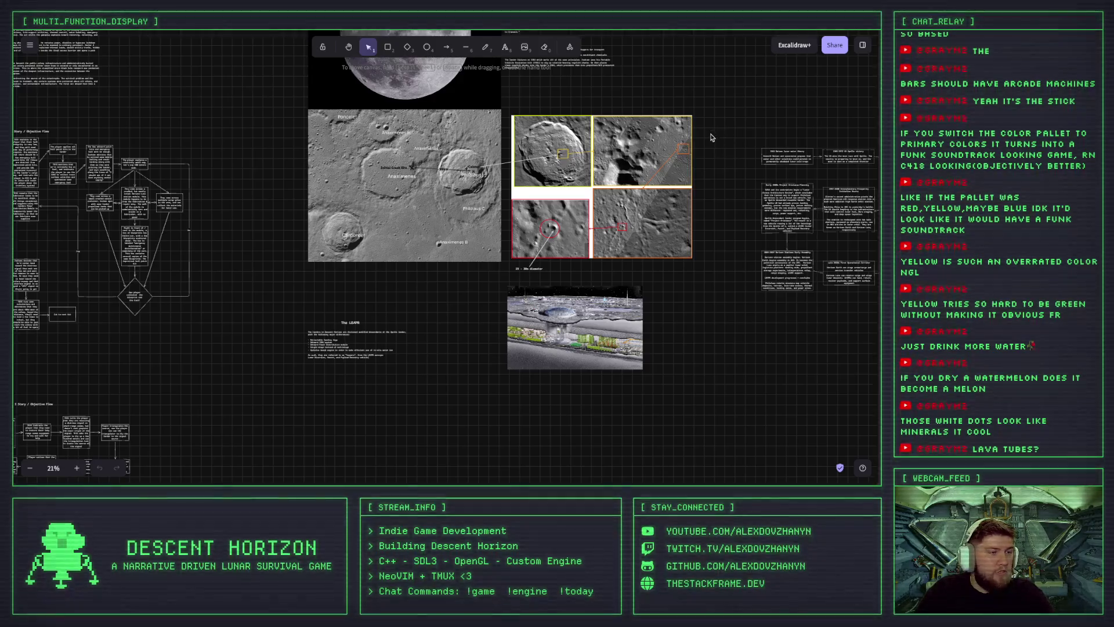
scroll(508, 208, up, 3)
scroll(508, 208, up, 2)
scroll(507, 209, up, 2)
click(673, 195)
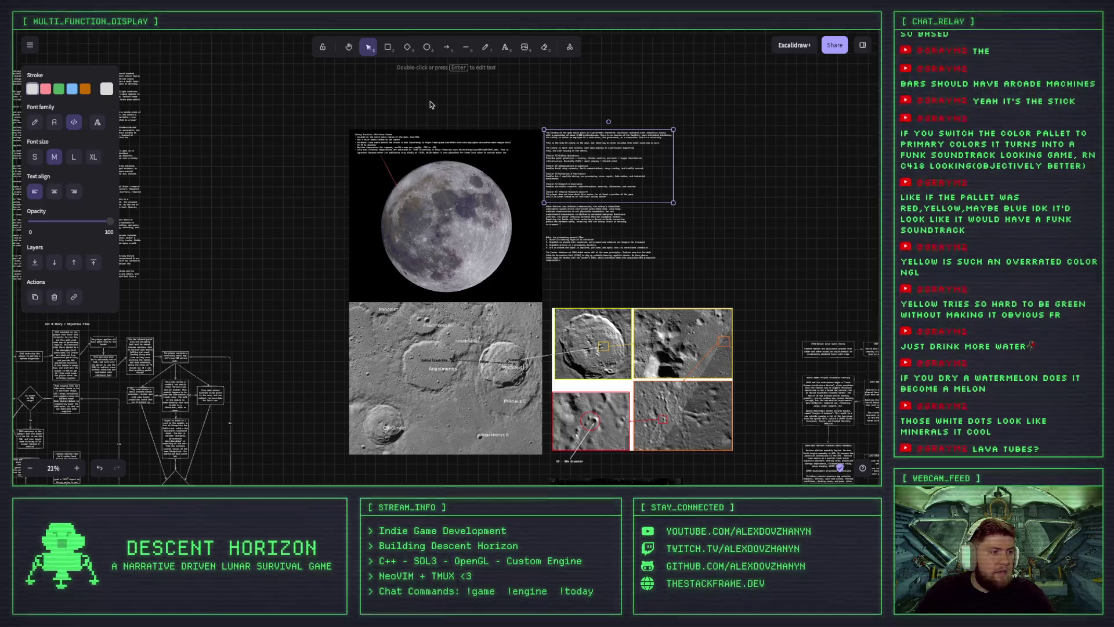
click(430, 104)
Zoom out to about 64% and centre the moon photo with the Philolaus Crater notes.
scroll(429, 219, up, 5)
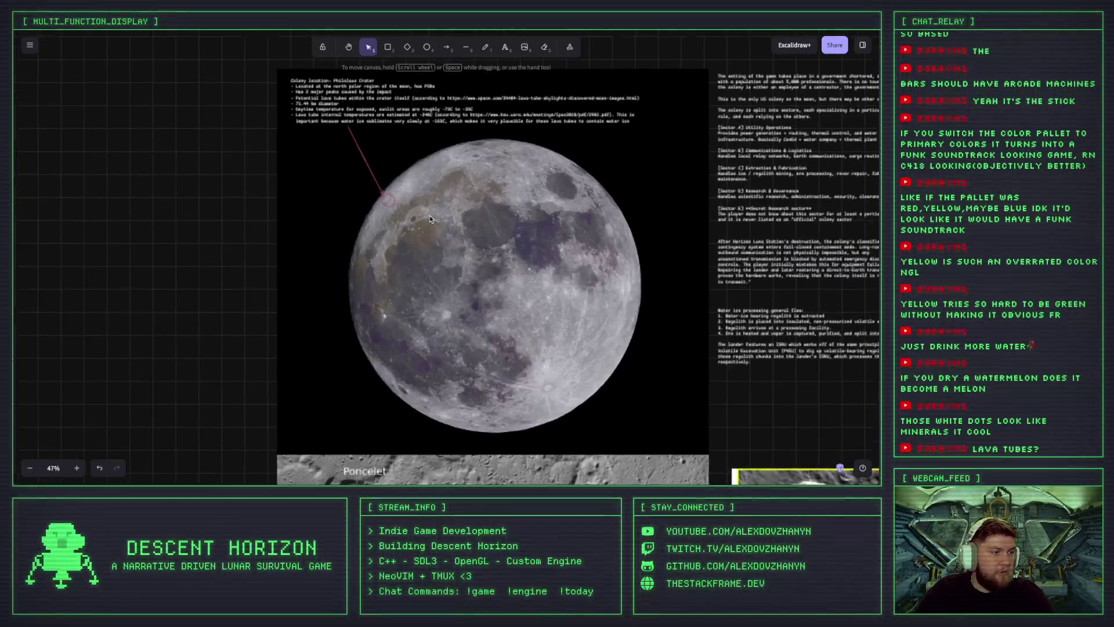
scroll(430, 219, up, 4)
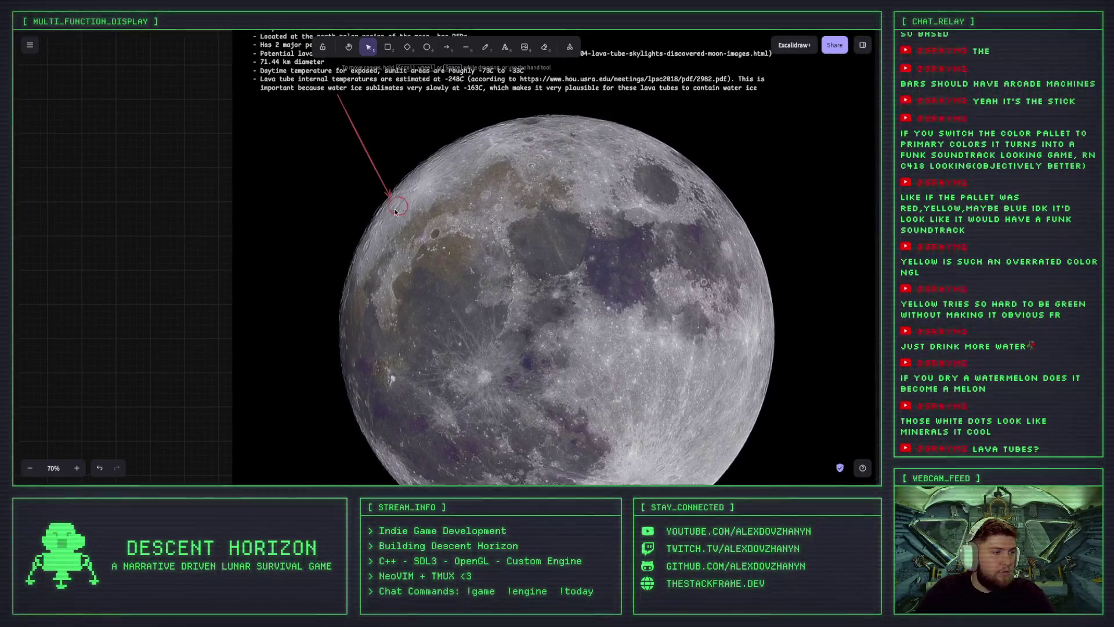
scroll(395, 212, up, 3)
scroll(400, 203, up, 3)
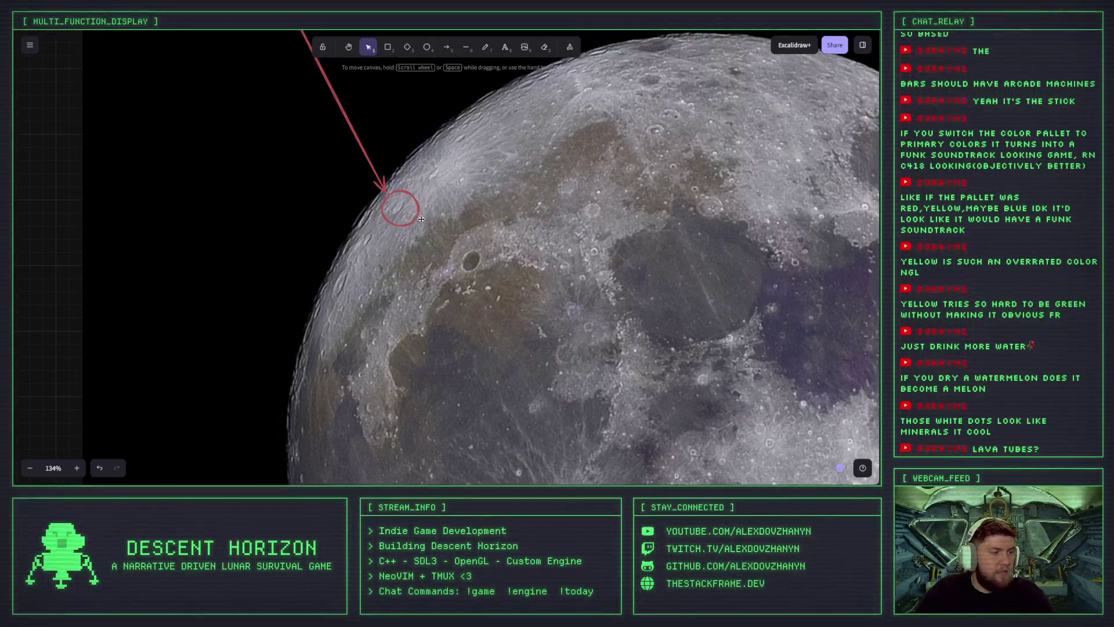
drag(421, 218, 379, 253)
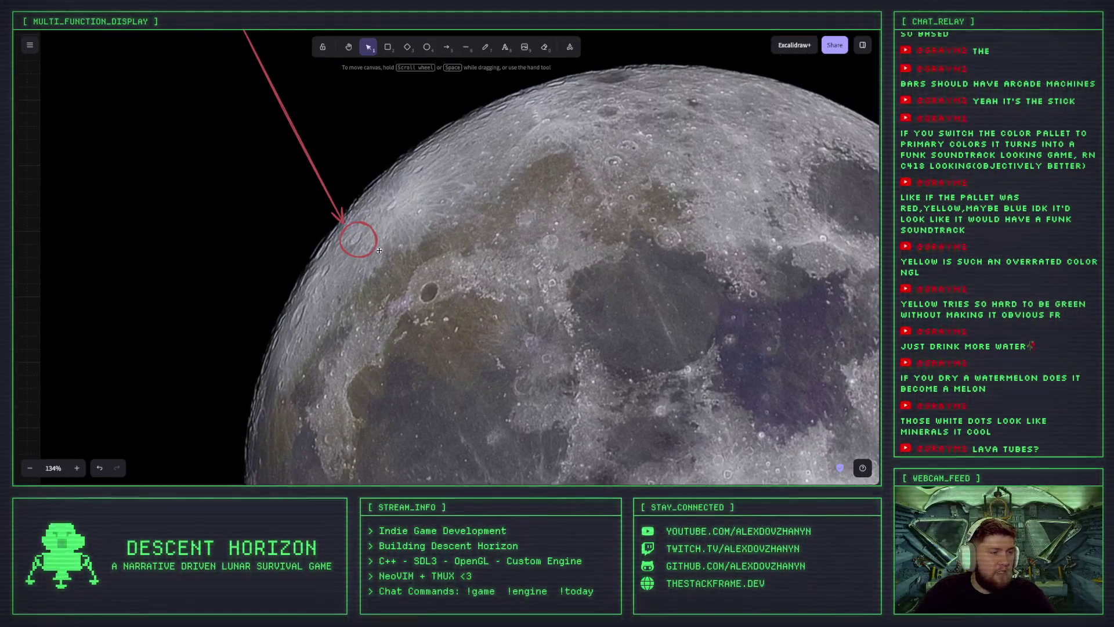
scroll(394, 252, down, 2)
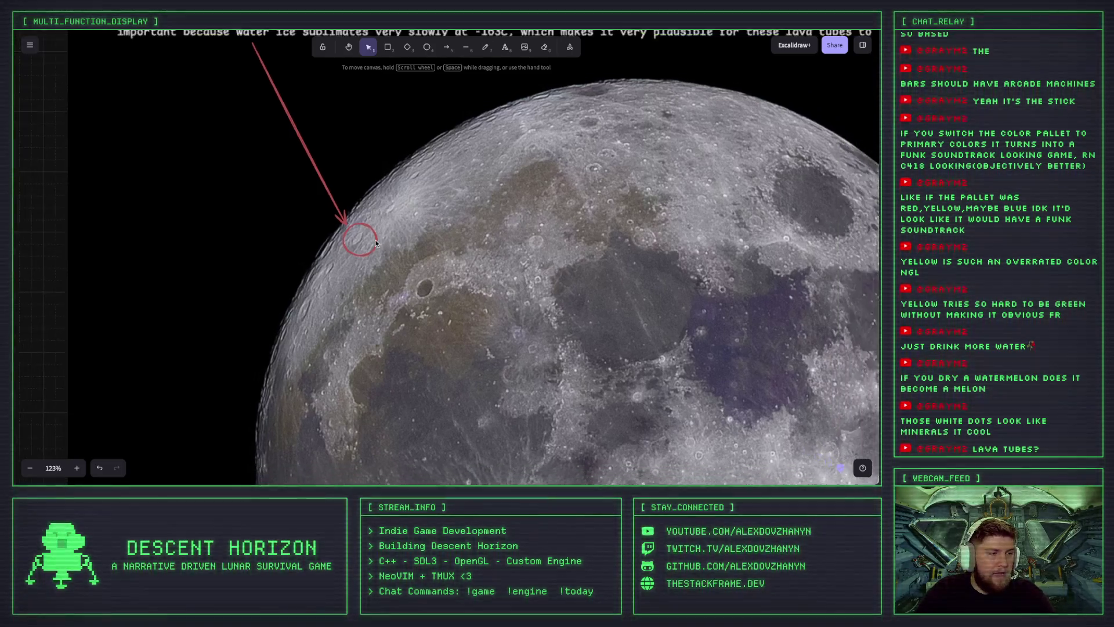
scroll(424, 253, down, 1)
scroll(453, 255, down, 1)
scroll(452, 243, down, 2)
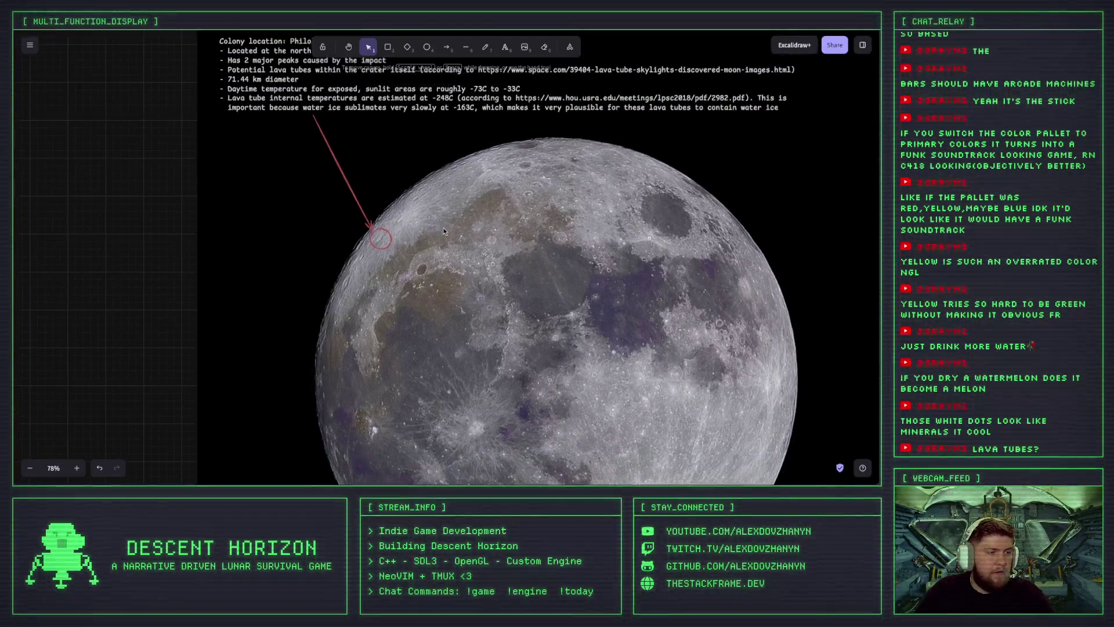
scroll(443, 227, down, 3)
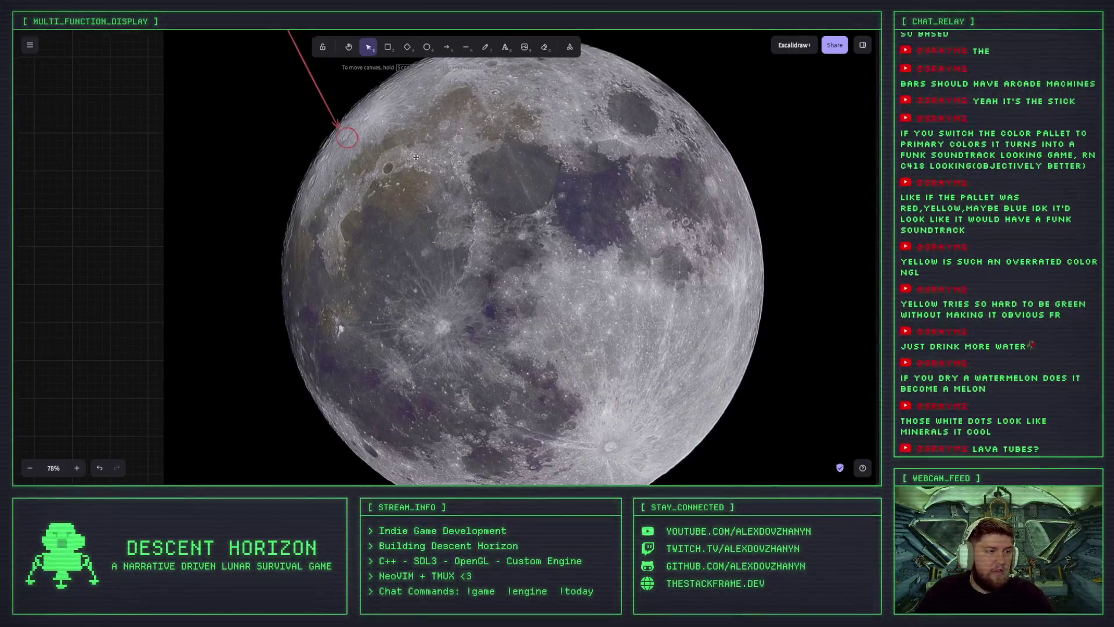
scroll(464, 177, down, 1)
scroll(479, 166, down, 2)
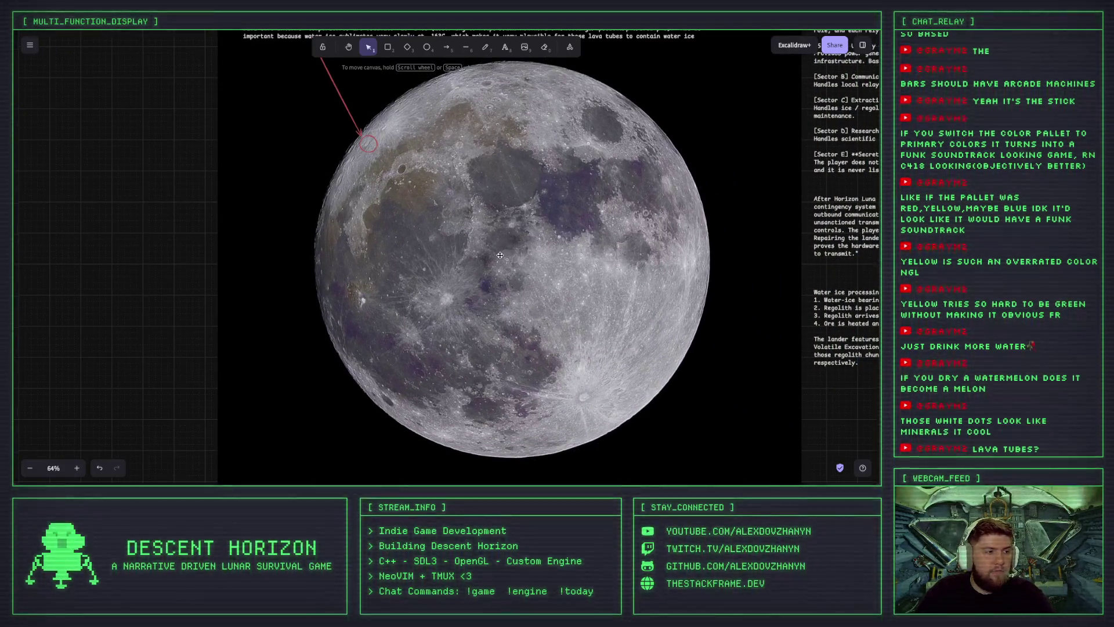
drag(371, 132, 435, 210)
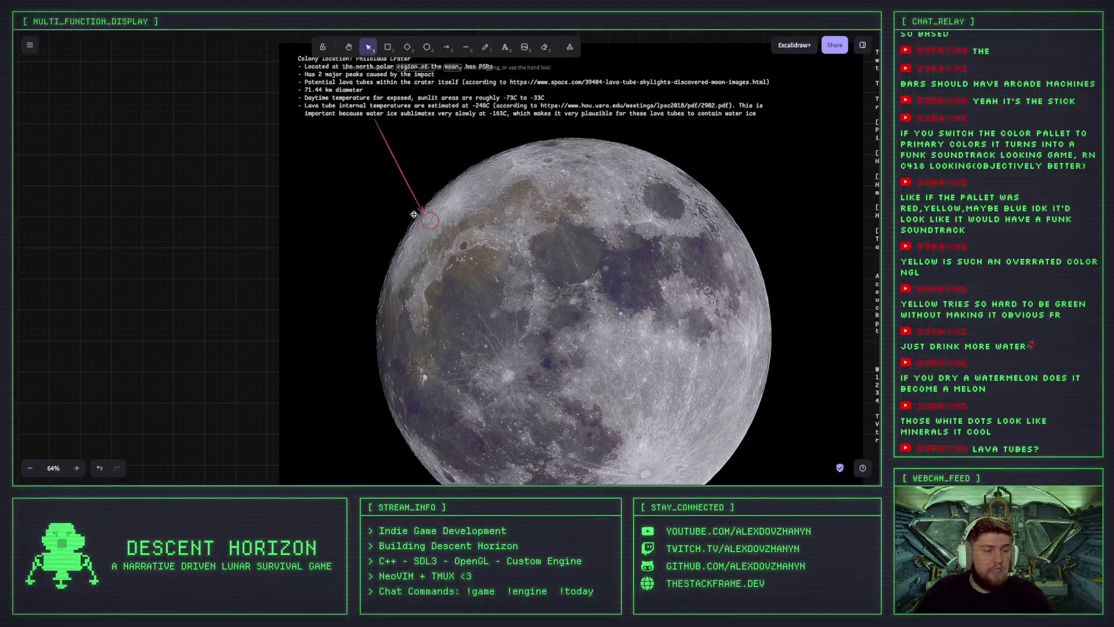
scroll(424, 218, up, 3)
scroll(423, 221, up, 1)
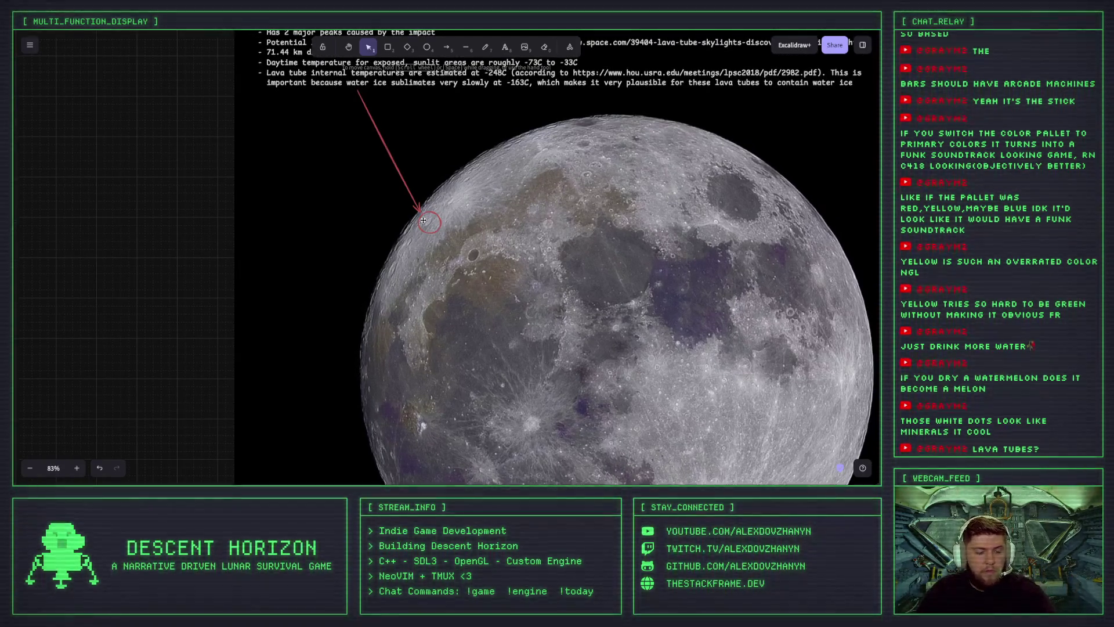
scroll(464, 249, down, 3)
scroll(464, 250, right, 3)
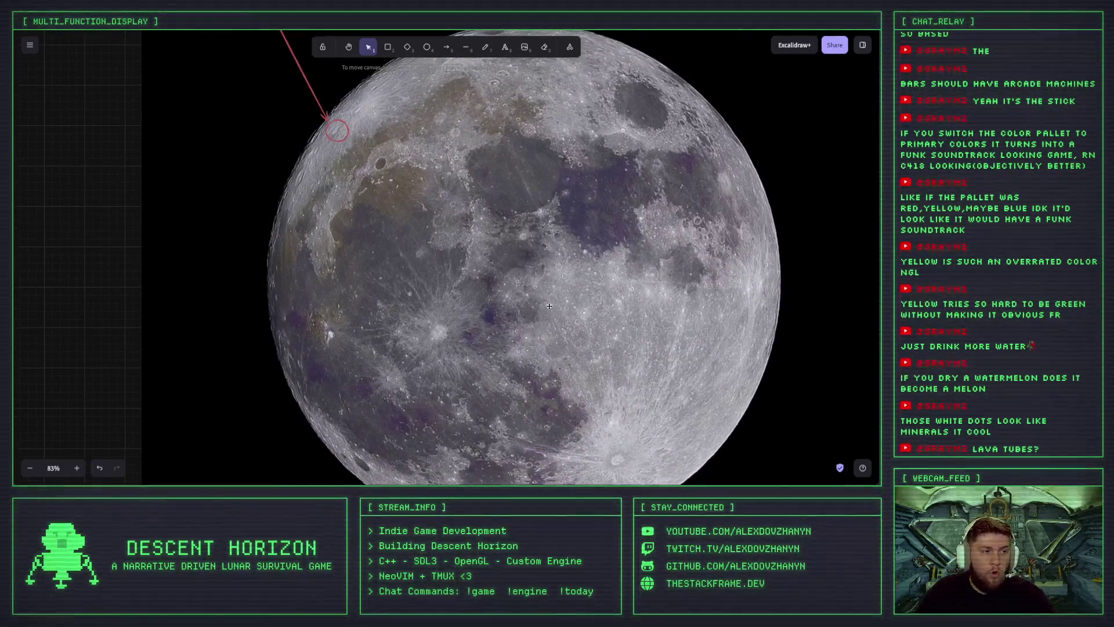
scroll(376, 173, up, 2)
scroll(376, 172, left, 2)
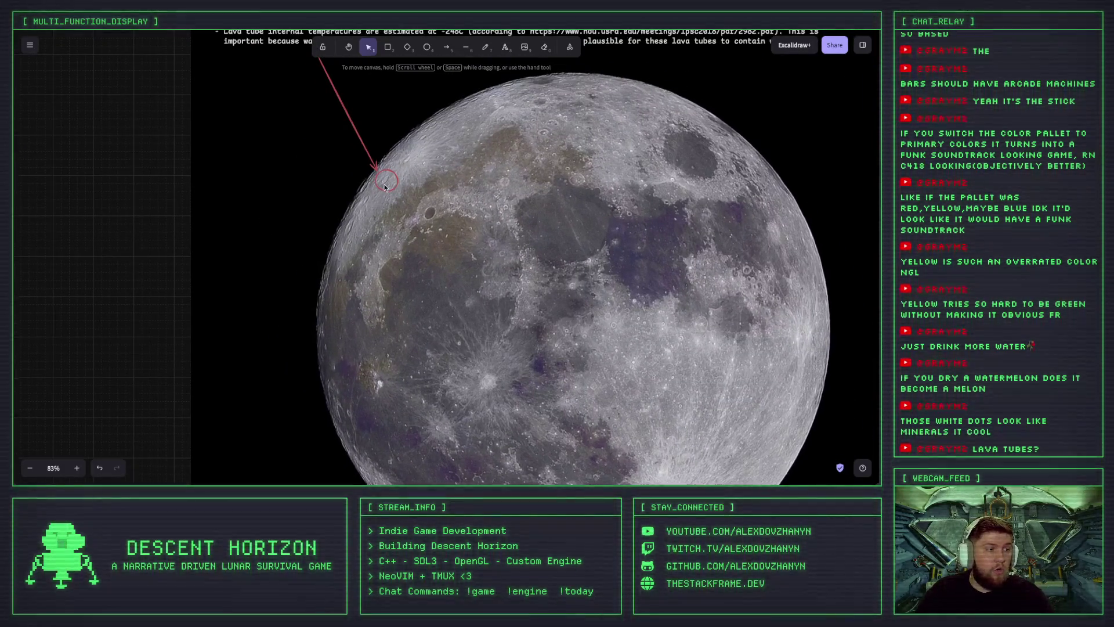
scroll(376, 172, up, 2)
scroll(376, 172, up, 1)
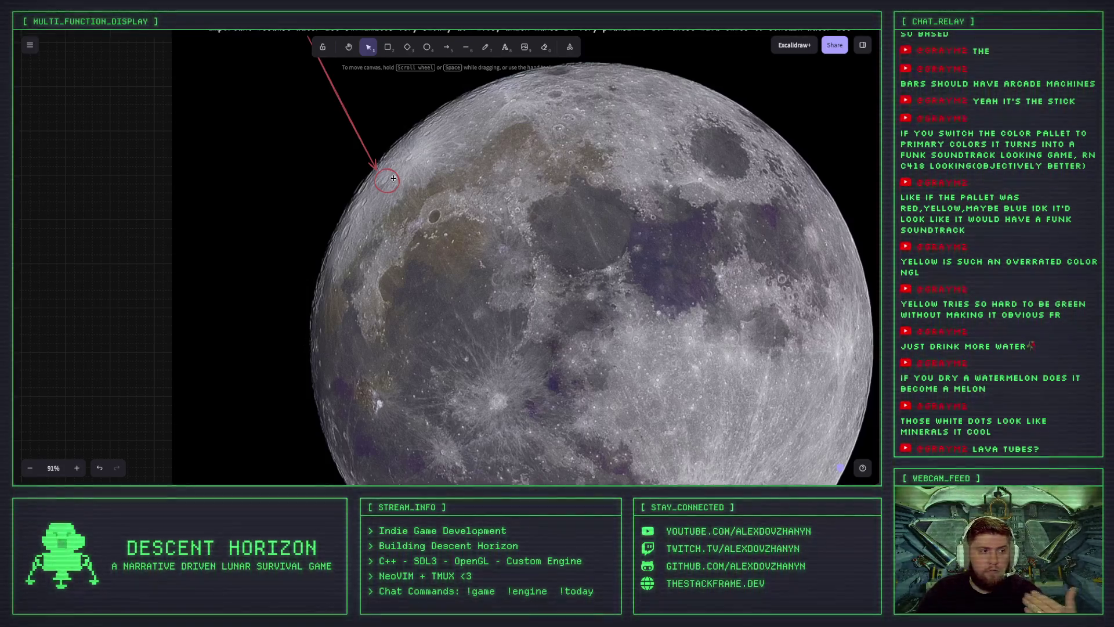
scroll(481, 240, right, 2)
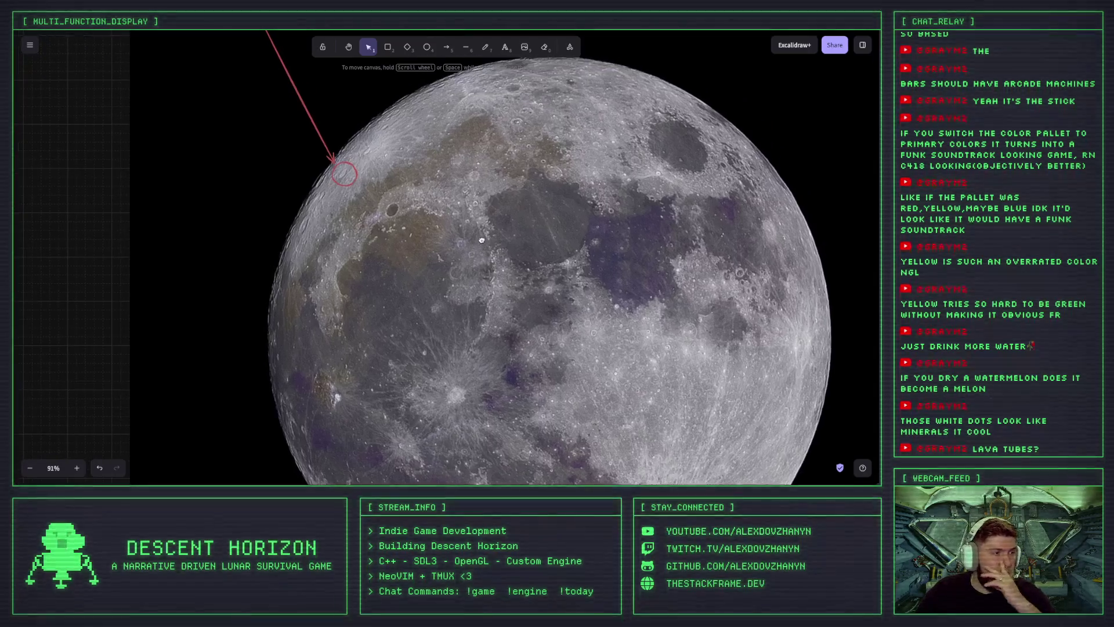
scroll(461, 214, left, 2)
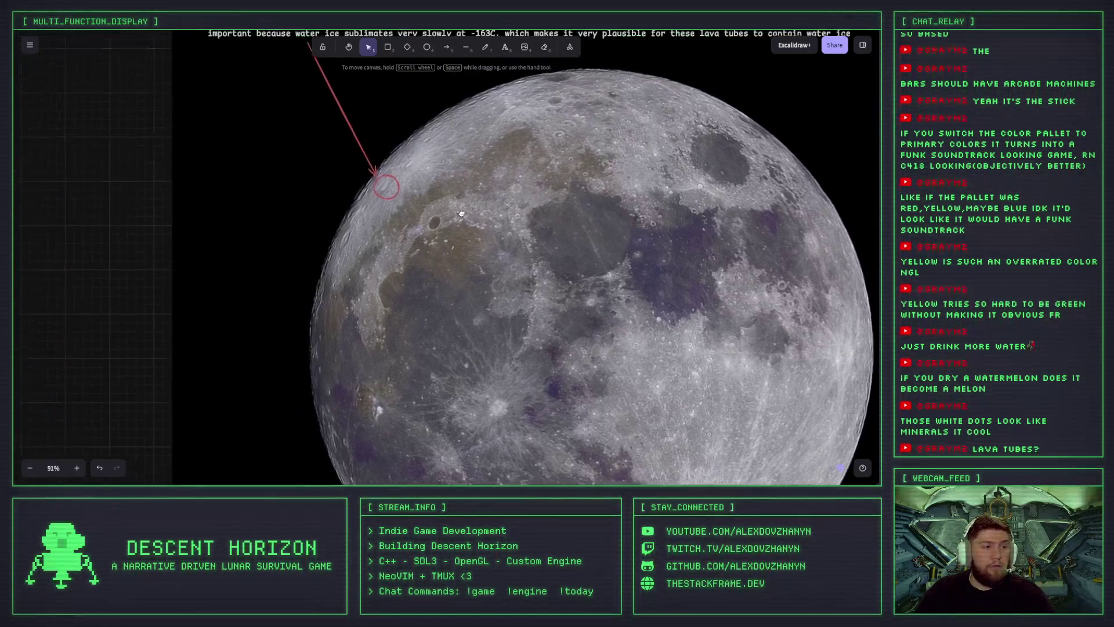
scroll(461, 214, down, 1)
scroll(461, 214, right, 2)
scroll(378, 168, down, 2)
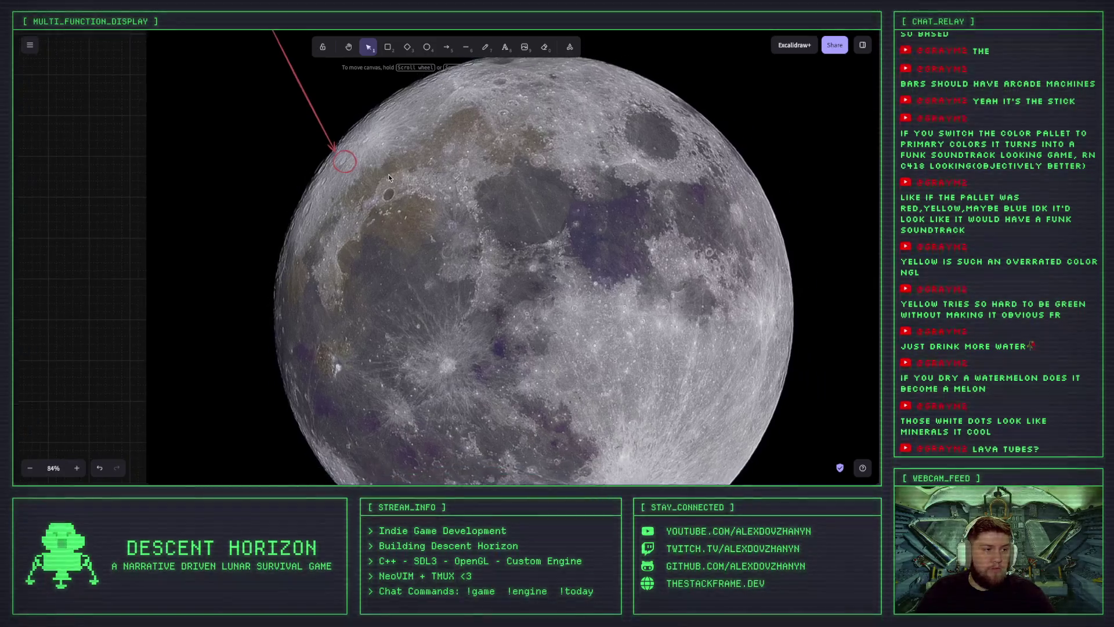
scroll(388, 174, down, 2)
scroll(393, 175, down, 1)
scroll(406, 142, up, 2)
scroll(406, 142, left, 1)
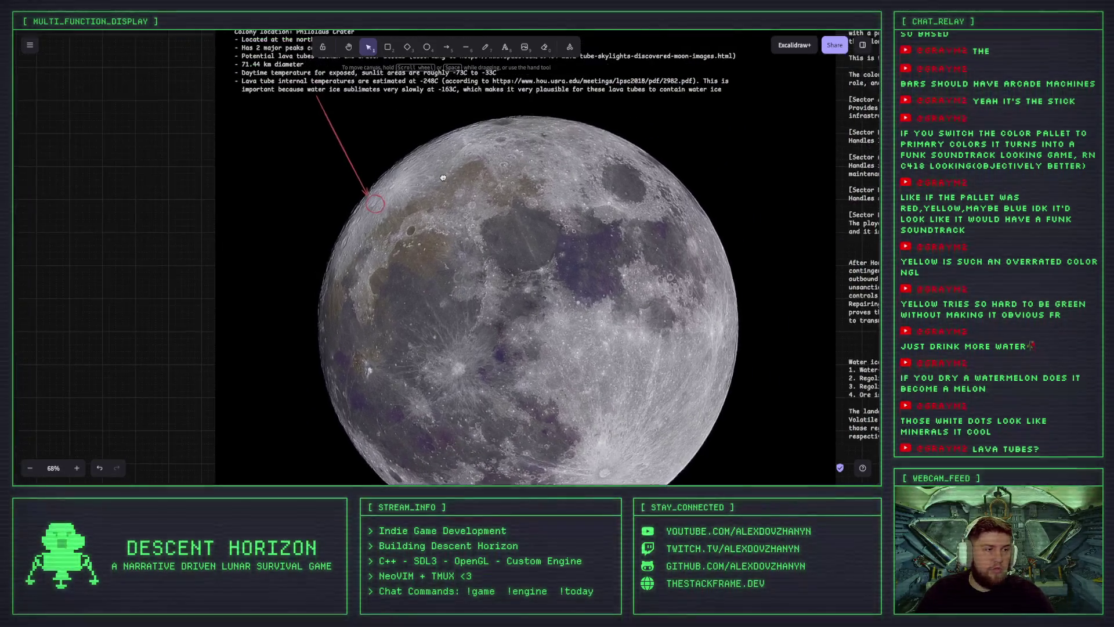
scroll(463, 126, up, 1)
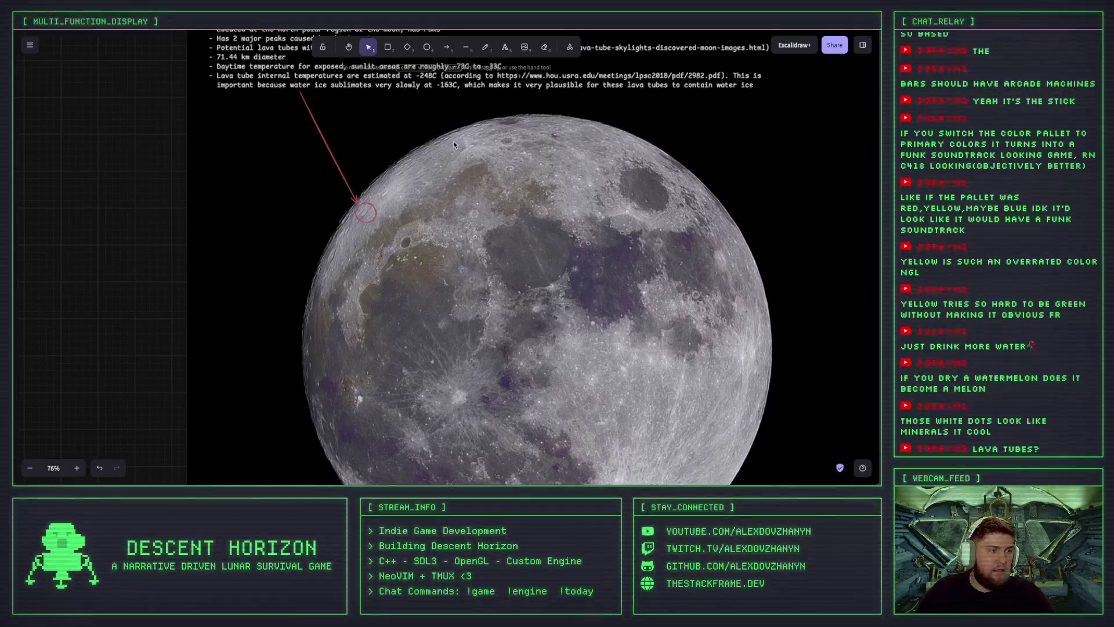
scroll(465, 126, up, 1)
scroll(468, 129, up, 1)
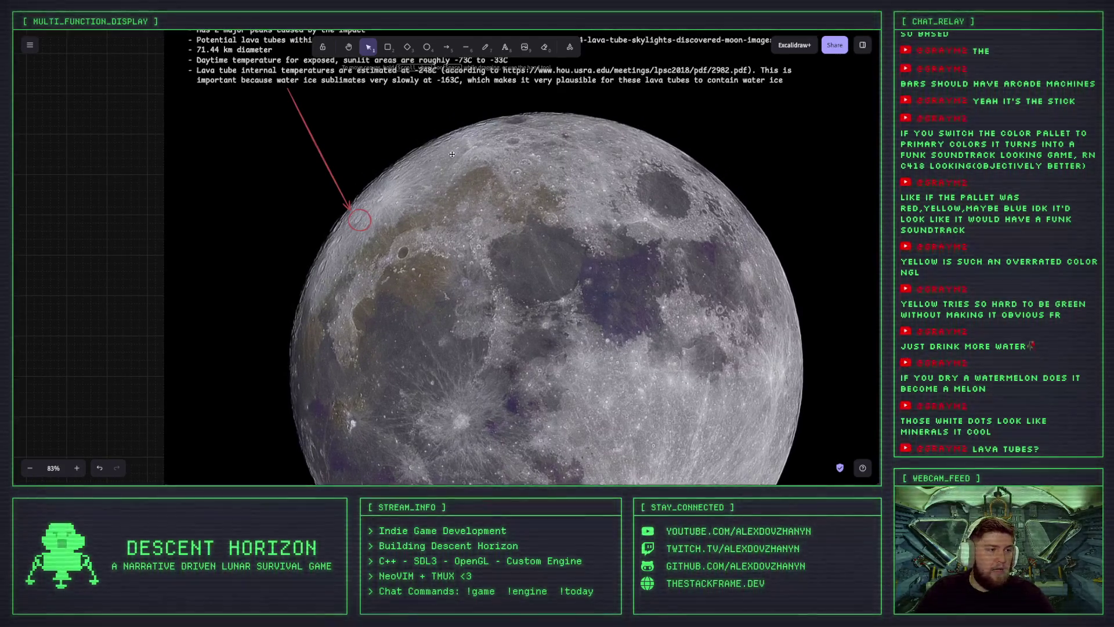
scroll(452, 154, down, 2)
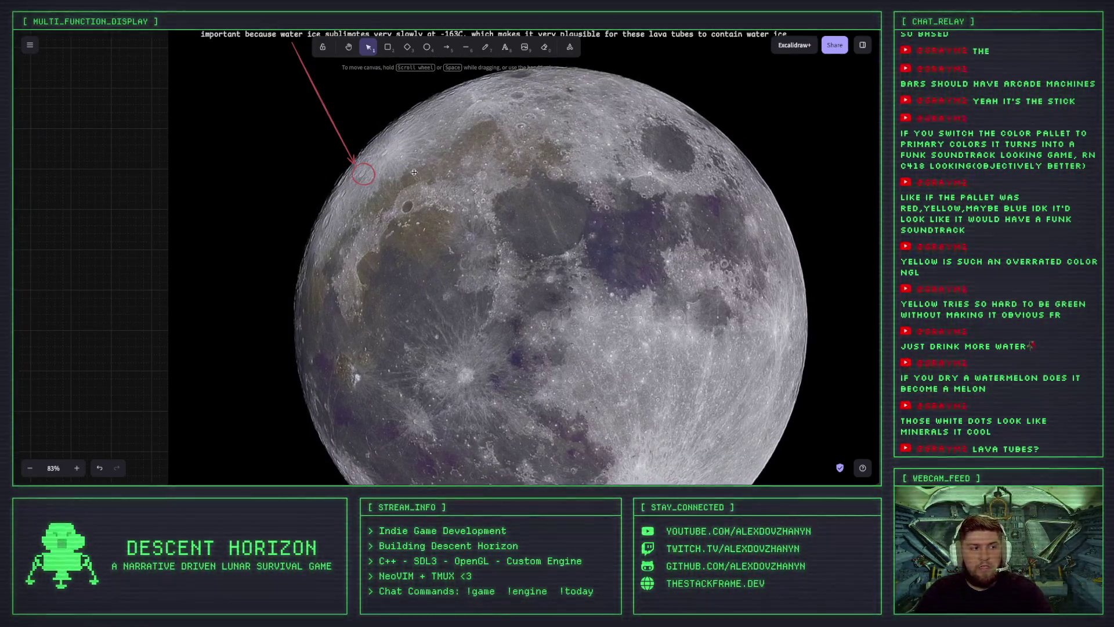
scroll(510, 218, down, 2)
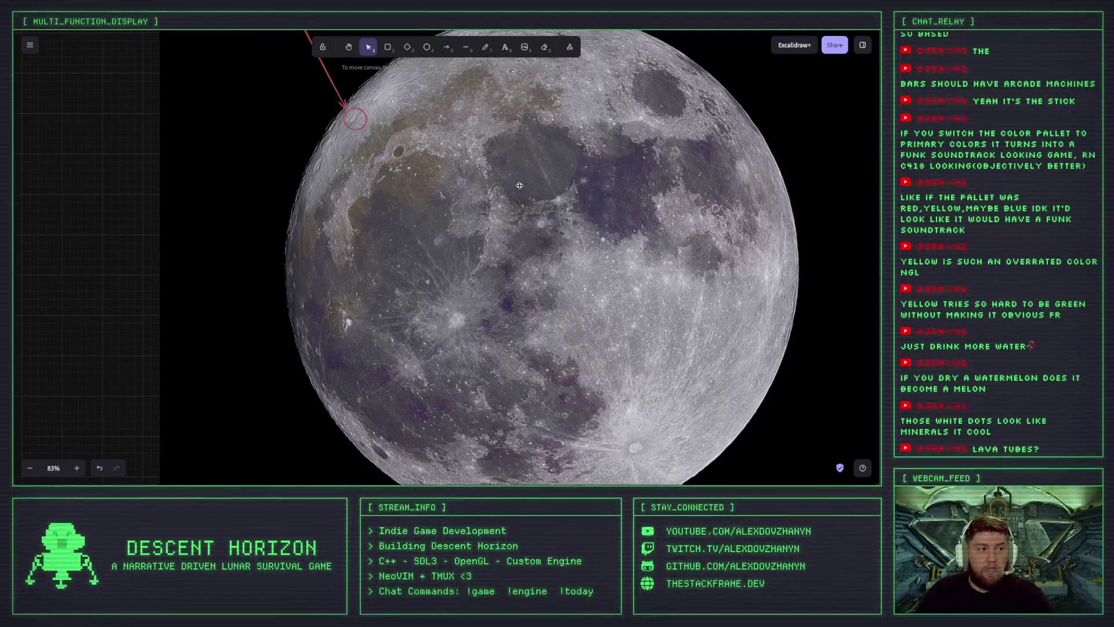
scroll(516, 198, up, 2)
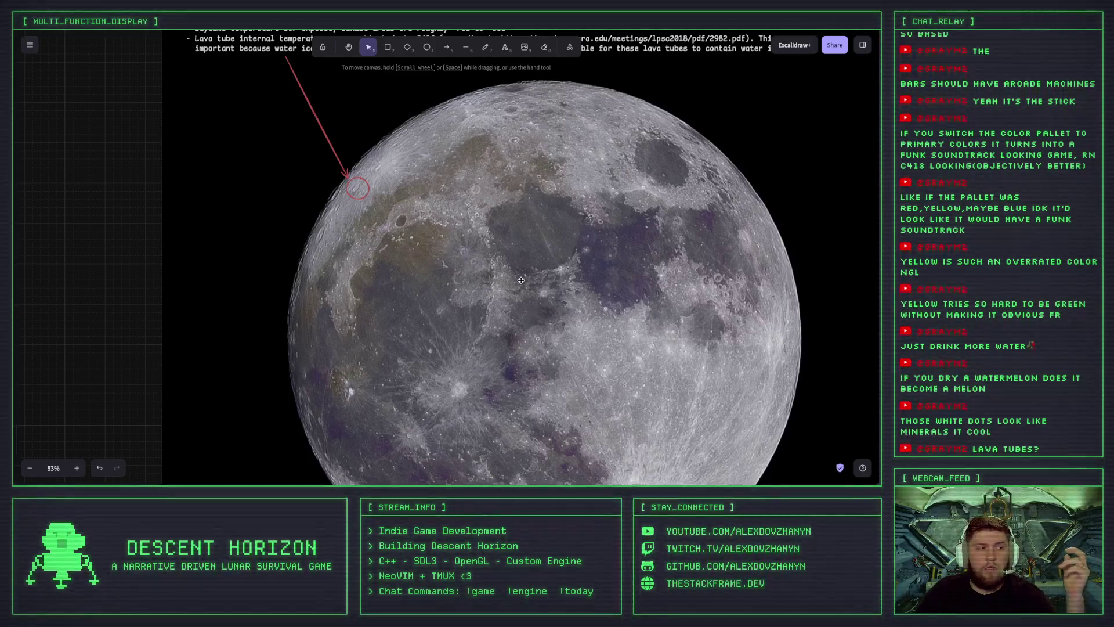
scroll(520, 273, down, 5)
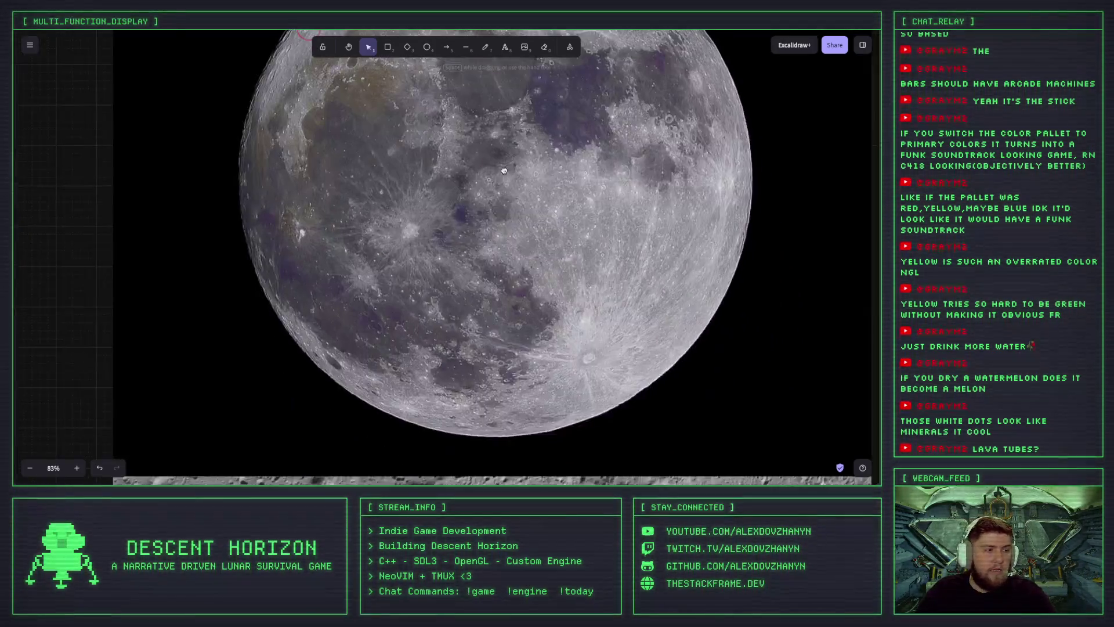
scroll(510, 232, down, 5)
scroll(507, 222, down, 5)
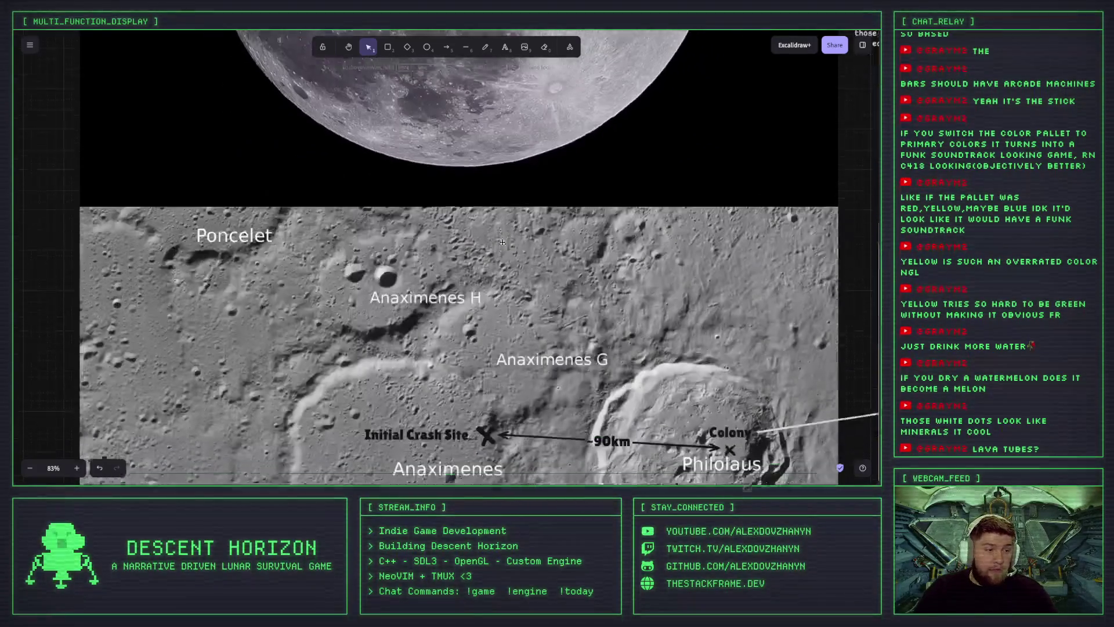
scroll(508, 222, down, 5)
scroll(333, 179, right, 10)
scroll(347, 258, left, 4)
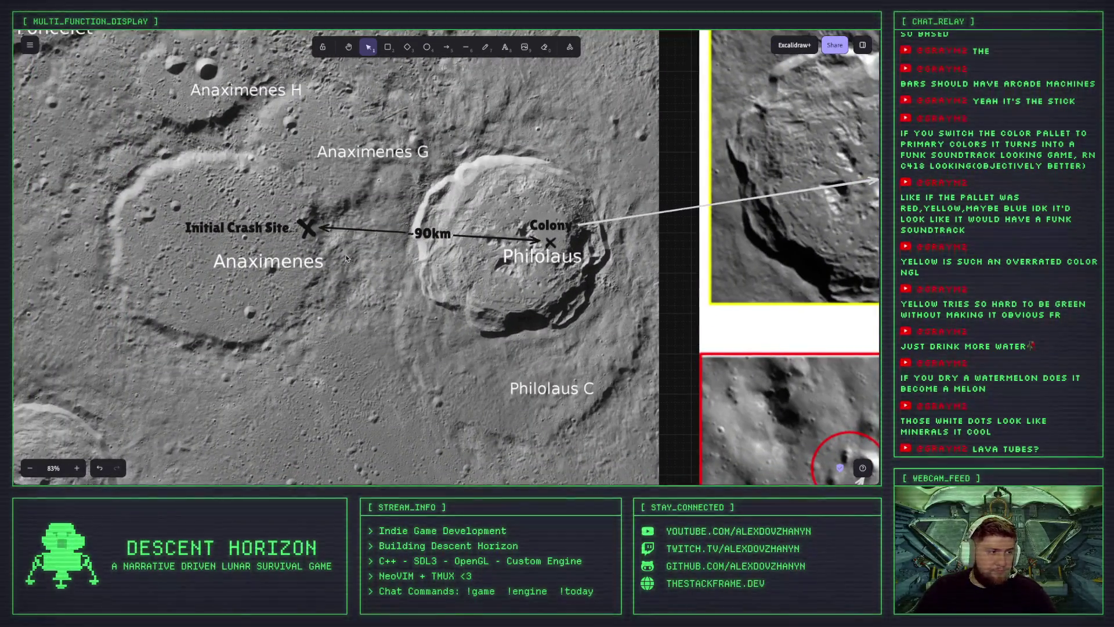
scroll(455, 242, right, 5)
scroll(455, 243, down, 5)
scroll(454, 243, right, 5)
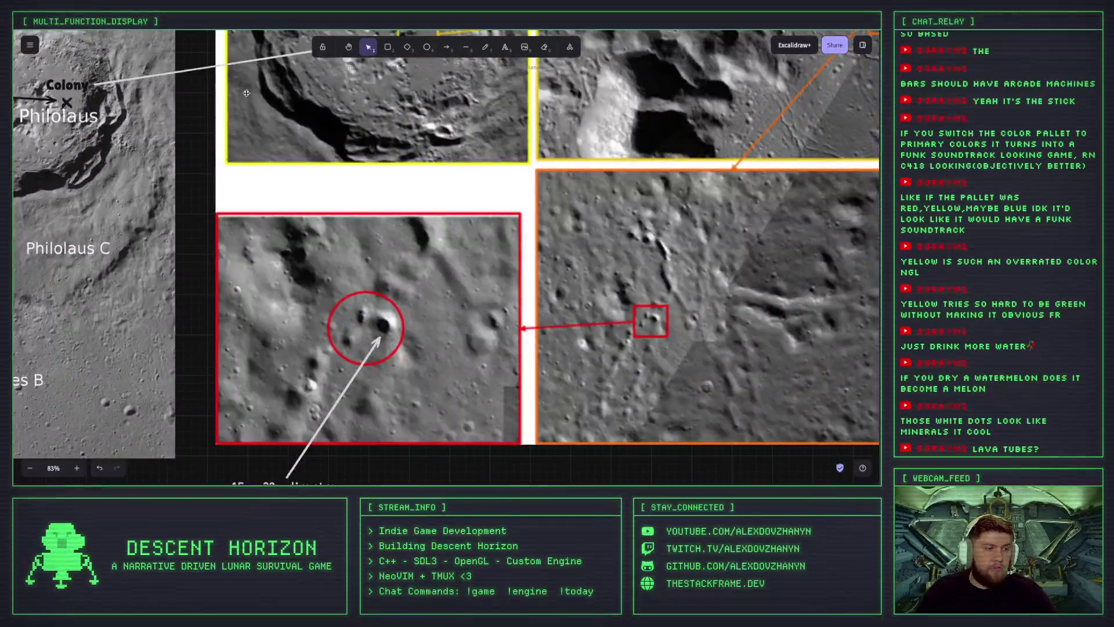
scroll(446, 199, right, 3)
scroll(446, 199, down, 1)
scroll(445, 199, left, 4)
scroll(446, 200, up, 1)
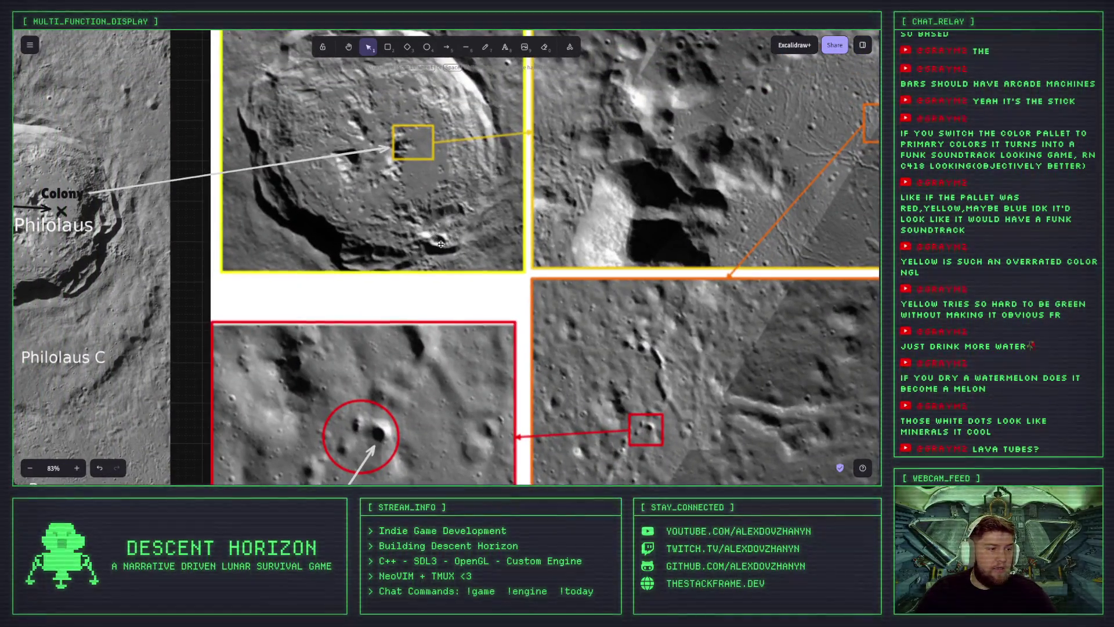
scroll(441, 245, down, 5)
scroll(441, 244, down, 1)
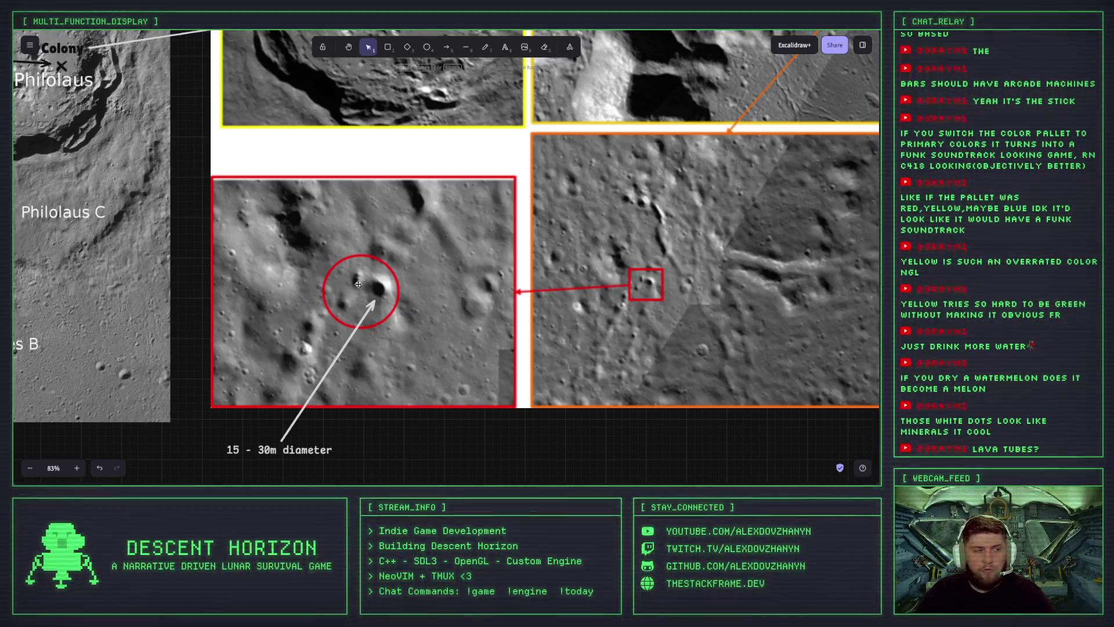
scroll(455, 234, up, 3)
scroll(456, 234, right, 2)
scroll(406, 302, left, 3)
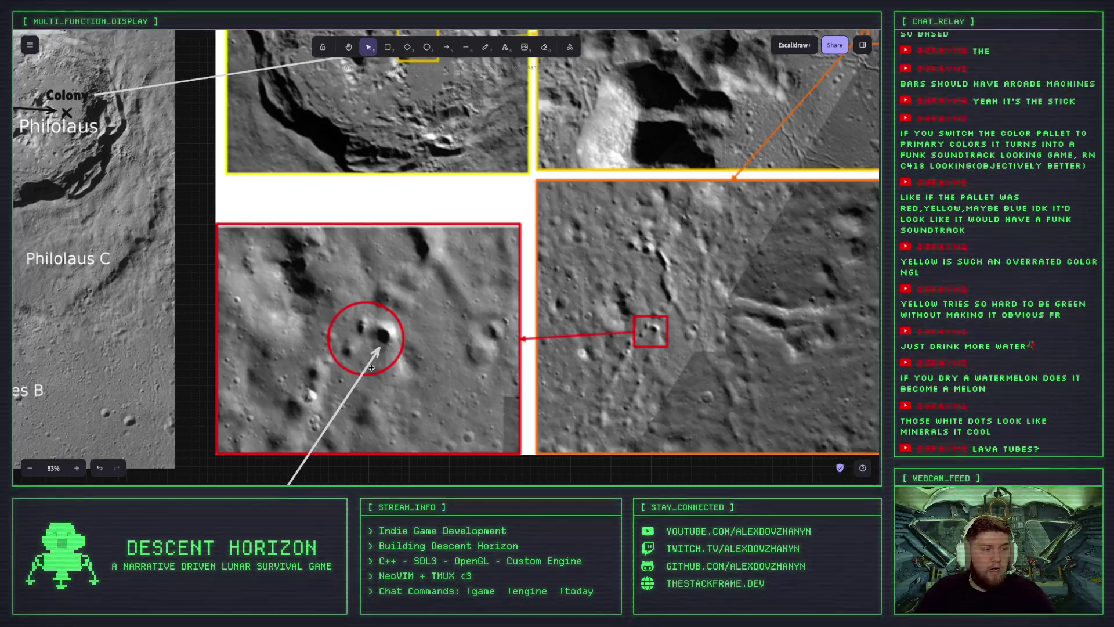
scroll(368, 359, down, 1)
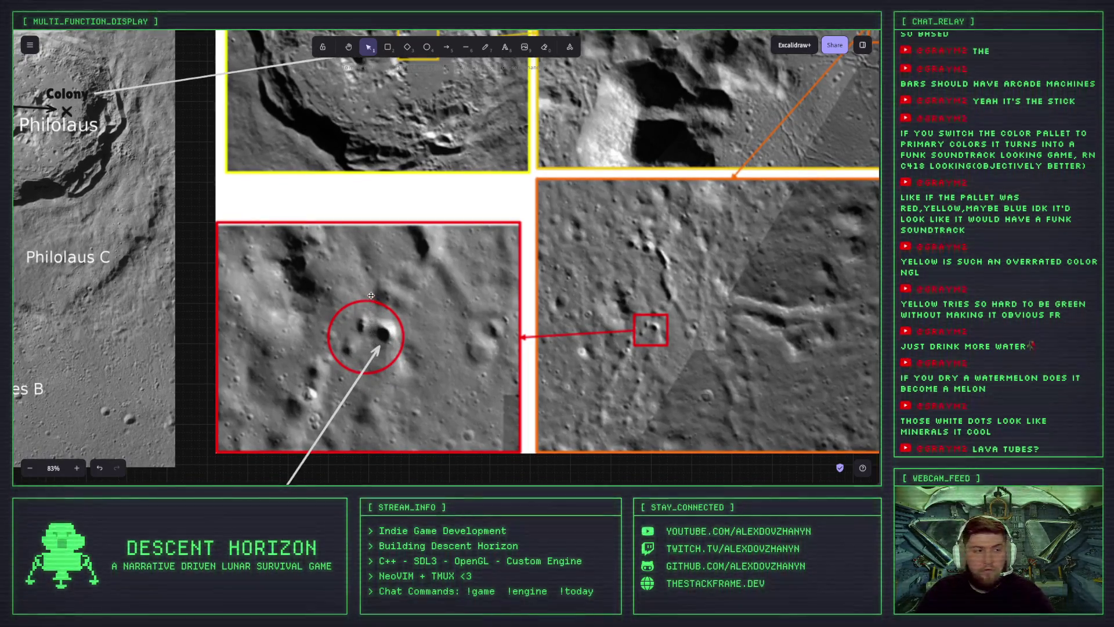
scroll(406, 273, left, 2)
scroll(464, 244, down, 2)
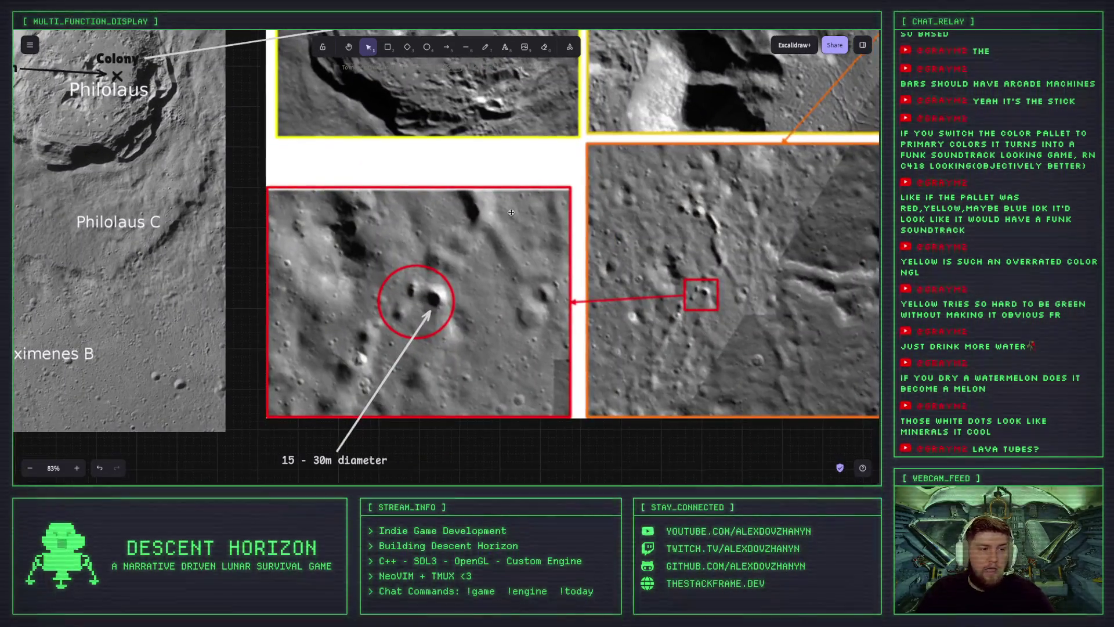
scroll(511, 212, right, 2)
scroll(511, 212, up, 1)
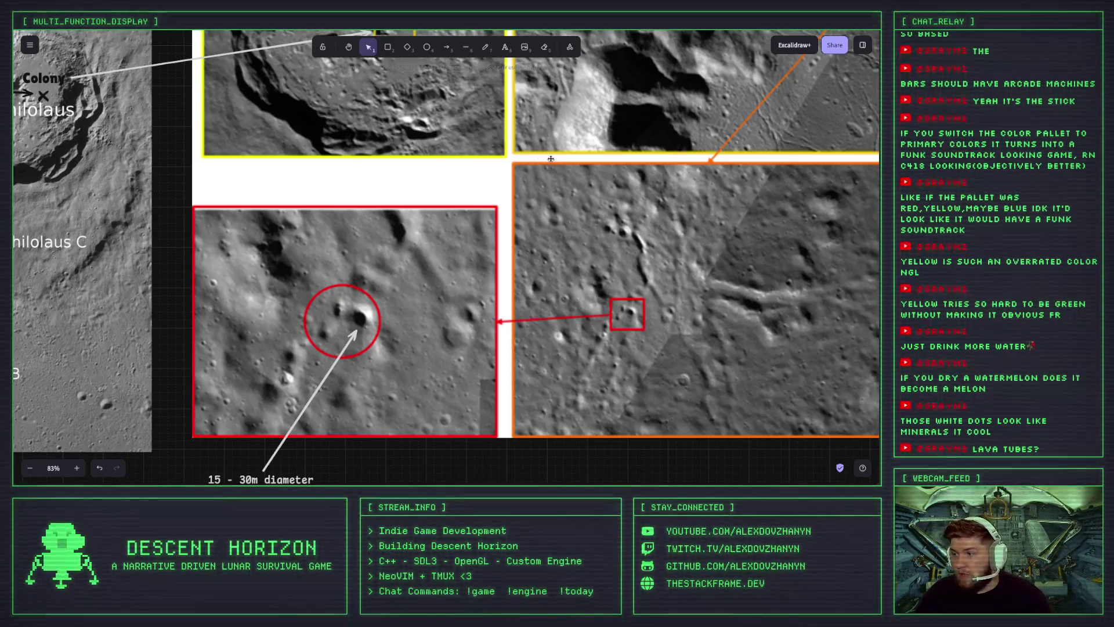
scroll(636, 326, up, 1)
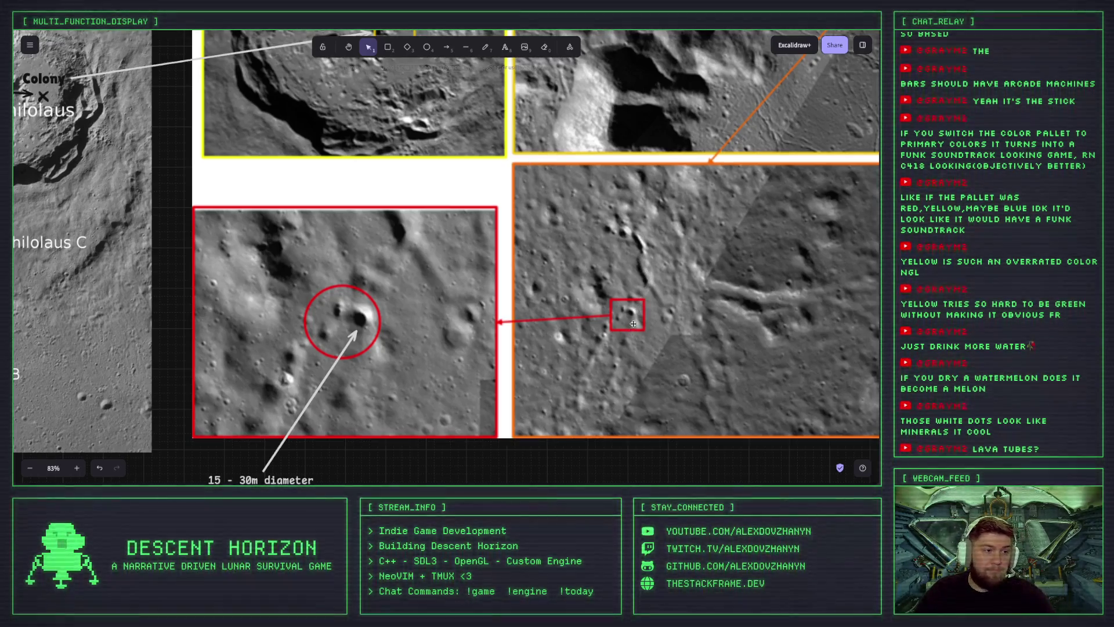
scroll(637, 326, up, 1)
scroll(637, 325, up, 3)
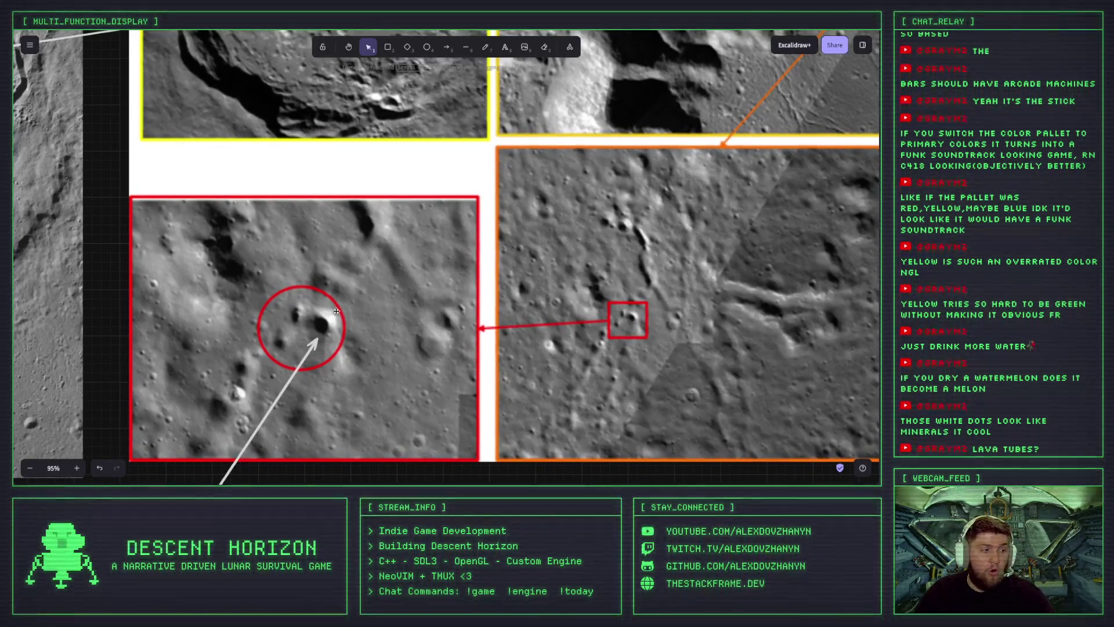
scroll(627, 336, up, 1)
scroll(625, 328, up, 2)
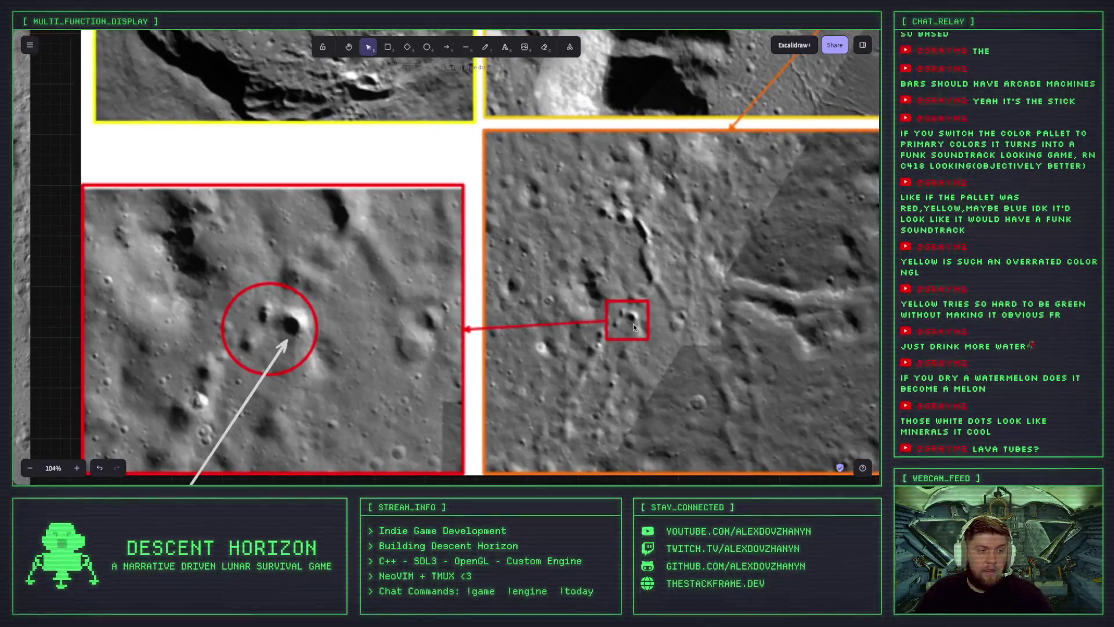
scroll(620, 319, up, 1)
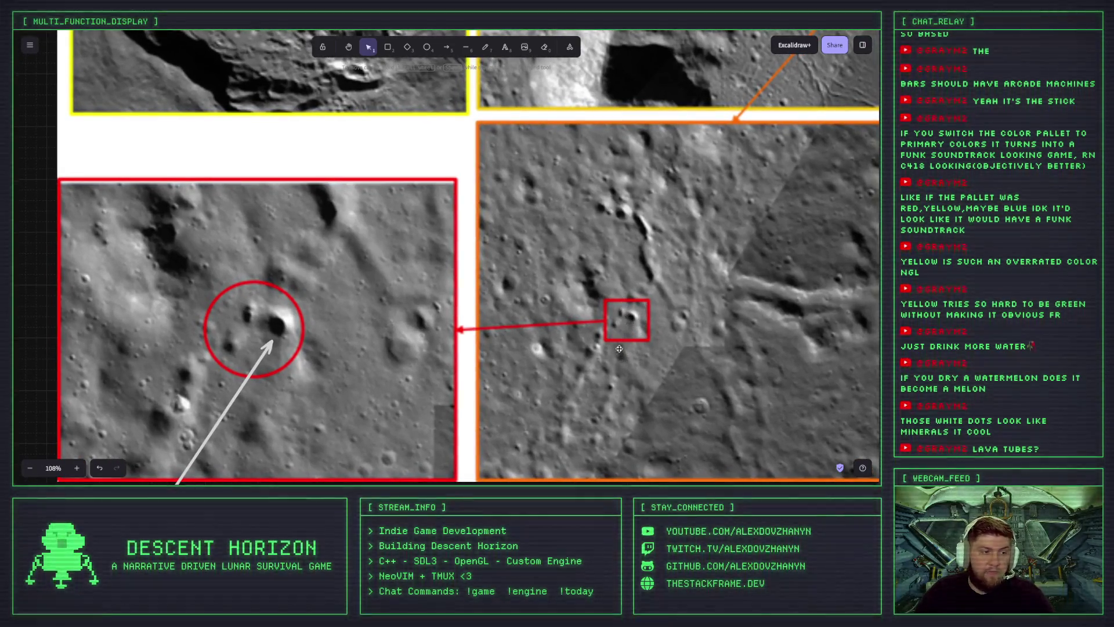
scroll(643, 315, down, 1)
scroll(626, 316, down, 1)
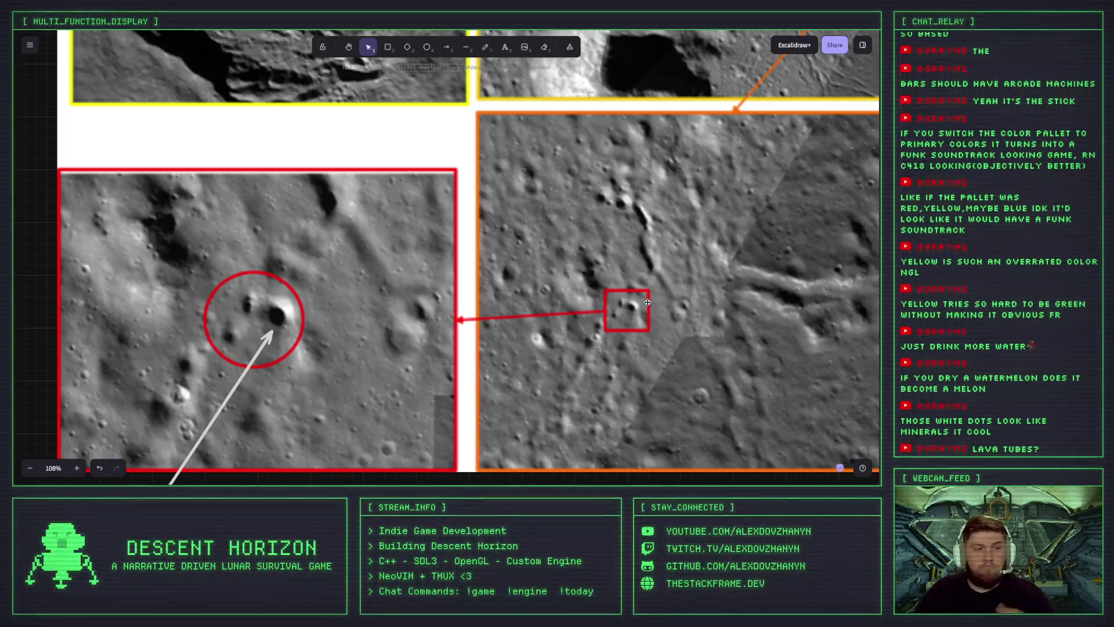
scroll(644, 304, down, 1)
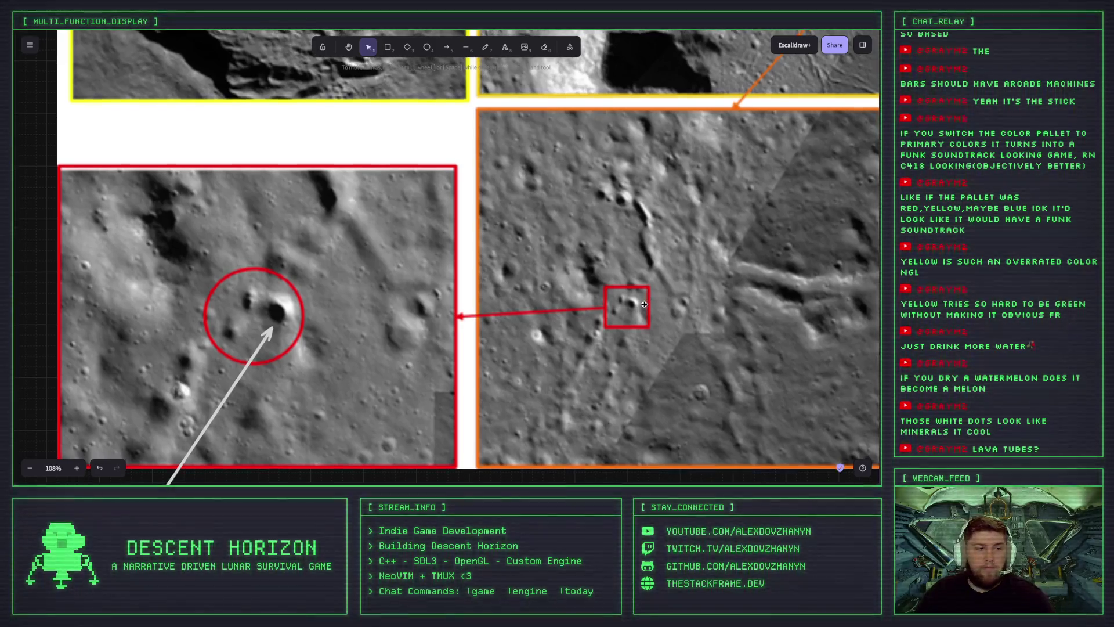
scroll(645, 304, down, 5)
scroll(638, 313, down, 5)
scroll(621, 348, up, 3)
scroll(613, 363, up, 2)
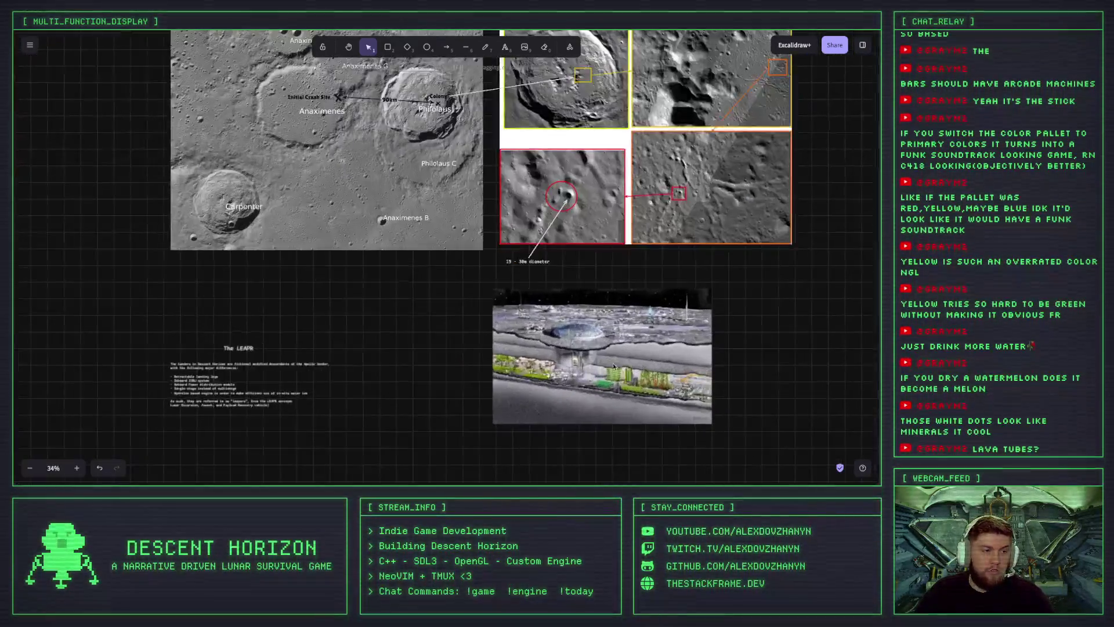
Zoom and scroll around the underground lunar base cutaway image.
scroll(613, 363, up, 2)
scroll(583, 352, up, 4)
scroll(528, 233, up, 2)
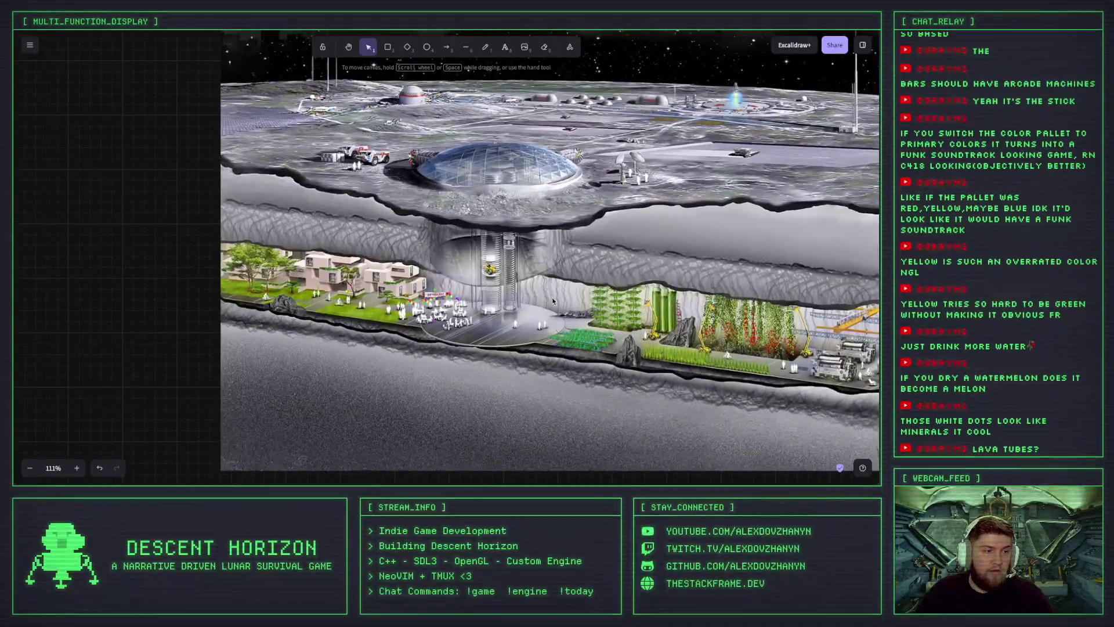
scroll(539, 261, up, 2)
scroll(555, 296, up, 2)
scroll(572, 329, up, 2)
scroll(522, 250, down, 2)
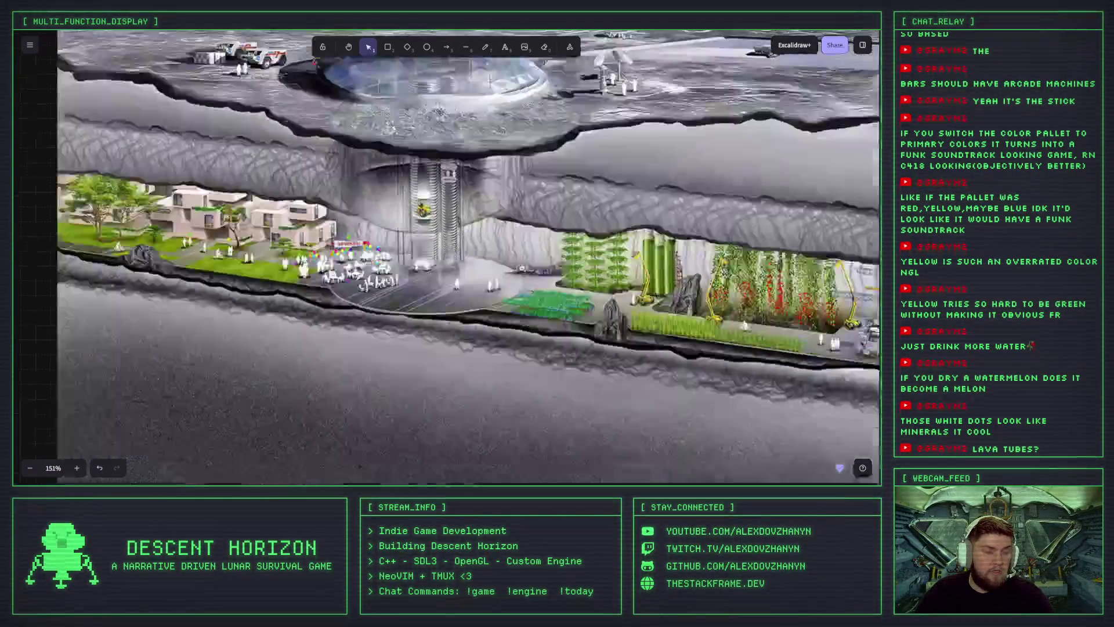
scroll(493, 203, right, 2)
scroll(516, 232, up, 1)
scroll(516, 232, left, 1)
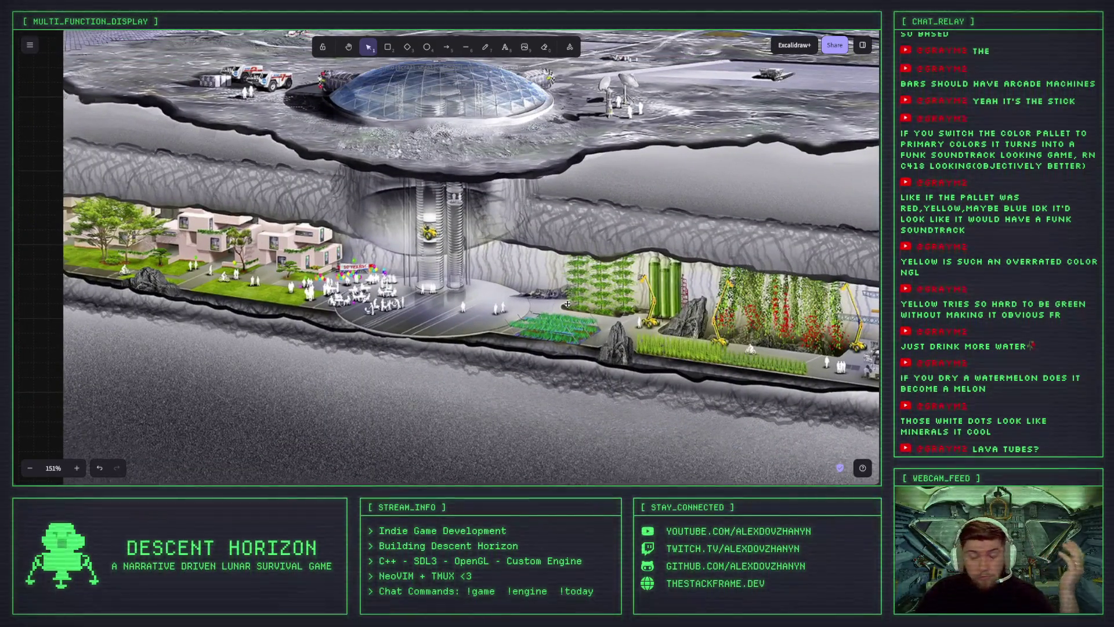
scroll(584, 218, down, 1)
scroll(584, 218, down, 1)
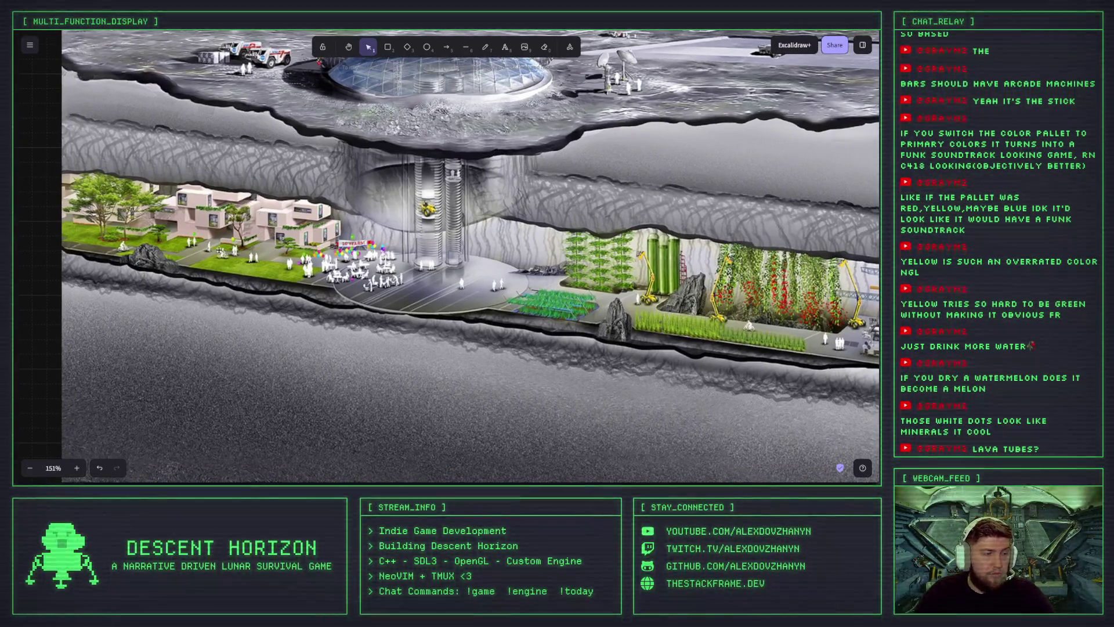
scroll(487, 195, right, 5)
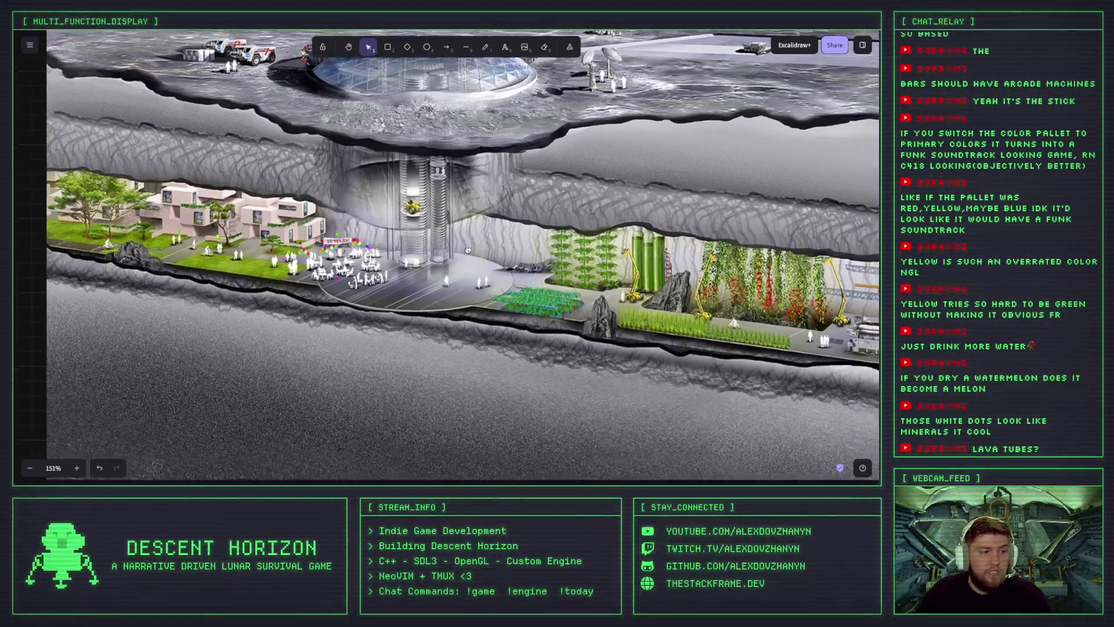
scroll(487, 195, down, 3)
scroll(488, 196, right, 5)
scroll(406, 209, left, 8)
scroll(406, 209, up, 3)
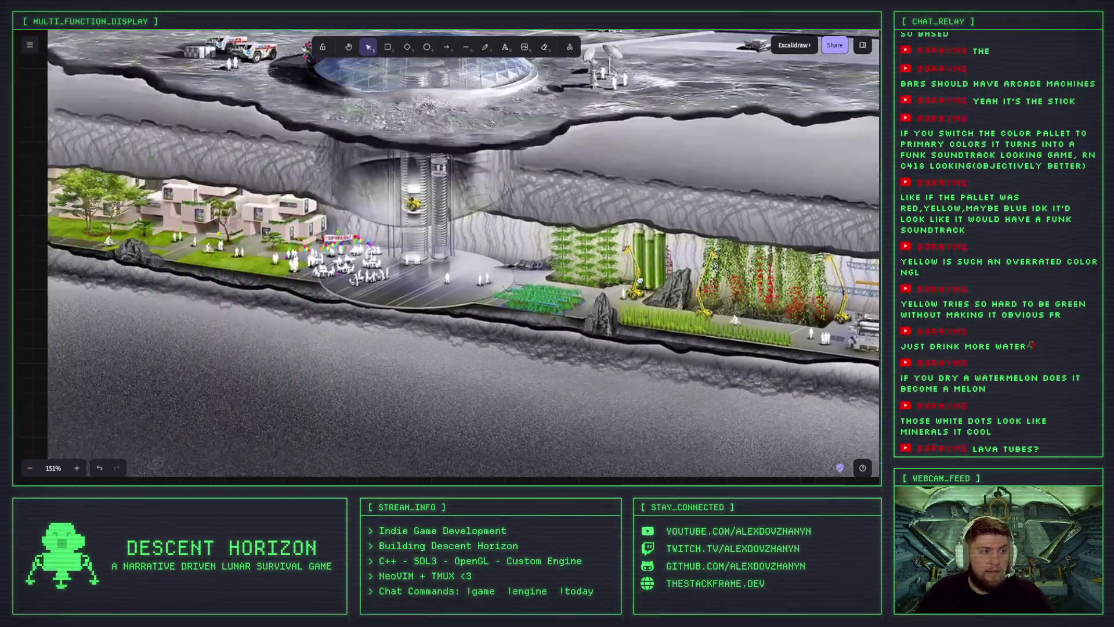
scroll(393, 215, left, 8)
scroll(392, 215, up, 3)
scroll(471, 256, right, 3)
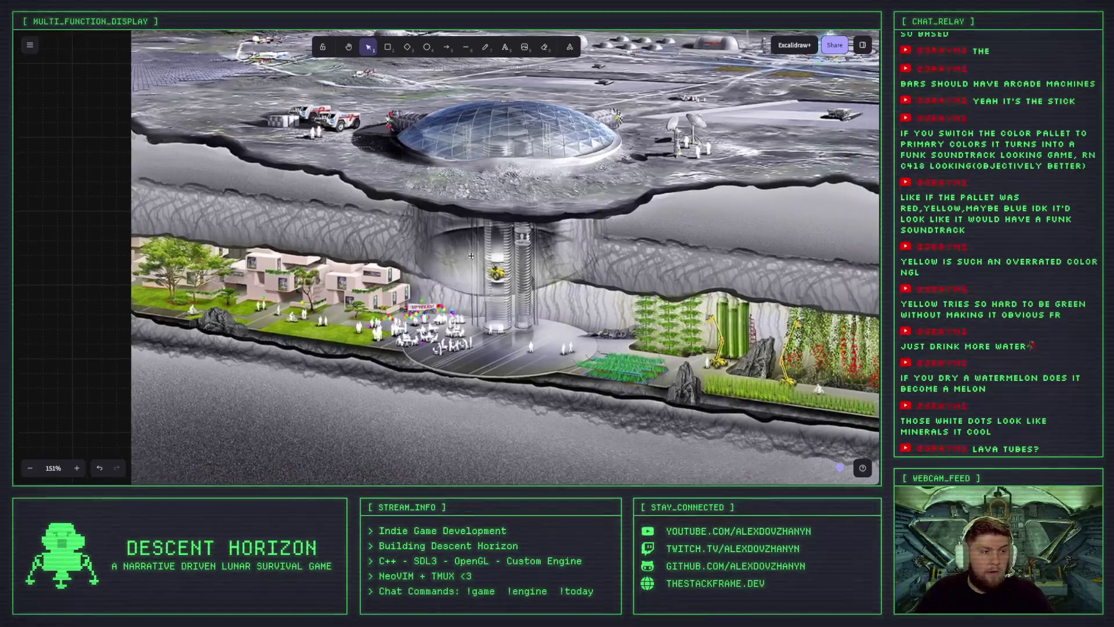
scroll(556, 279, up, 3)
scroll(556, 279, right, 1)
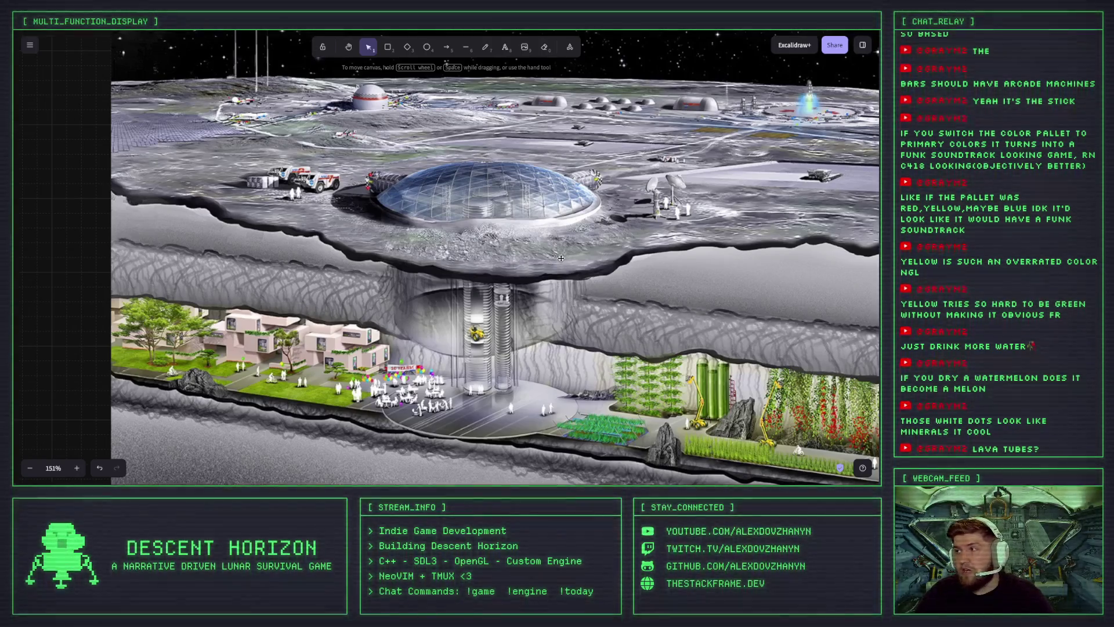
Pan to the underground habitat and farms, then return to the Aseprite cave map.
scroll(580, 151, right, 2)
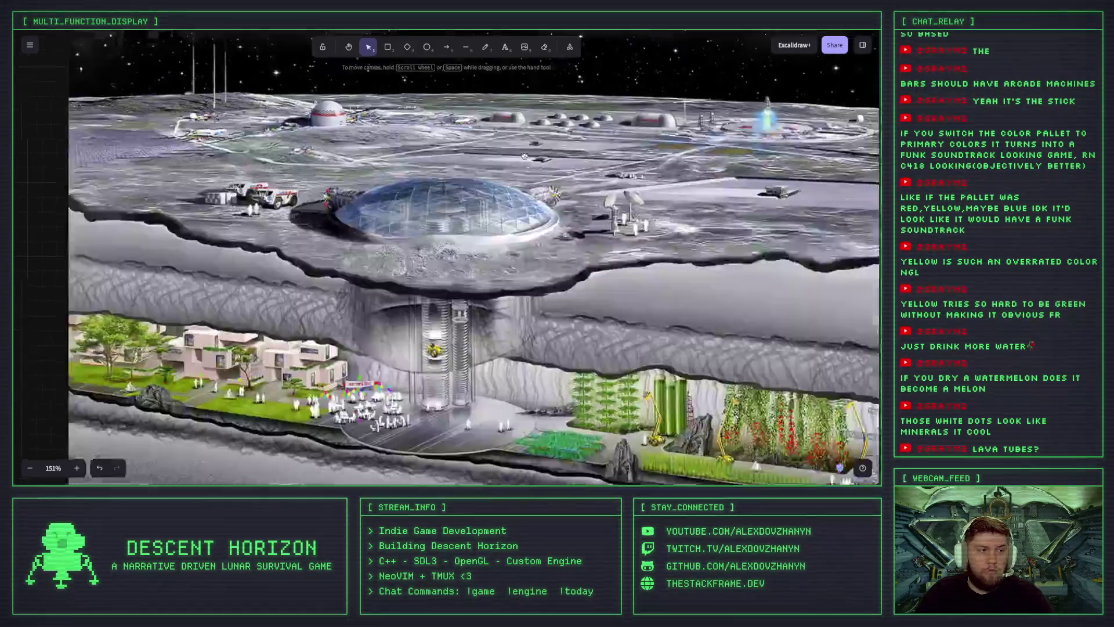
scroll(540, 166, down, 1)
scroll(528, 171, down, 3)
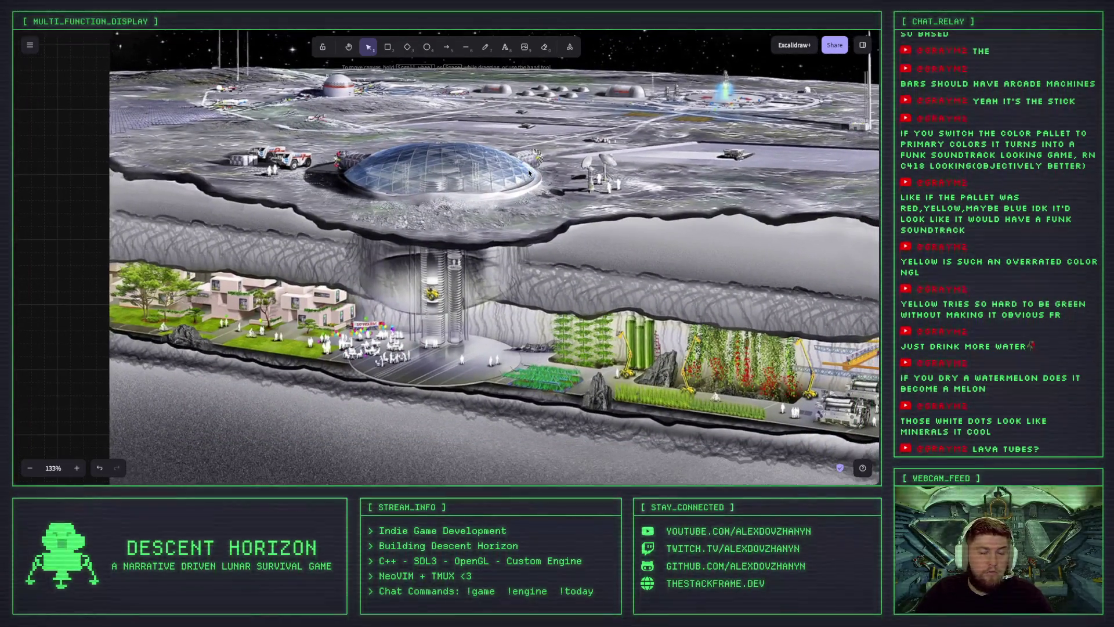
scroll(529, 165, down, 1)
scroll(529, 165, down, 1)
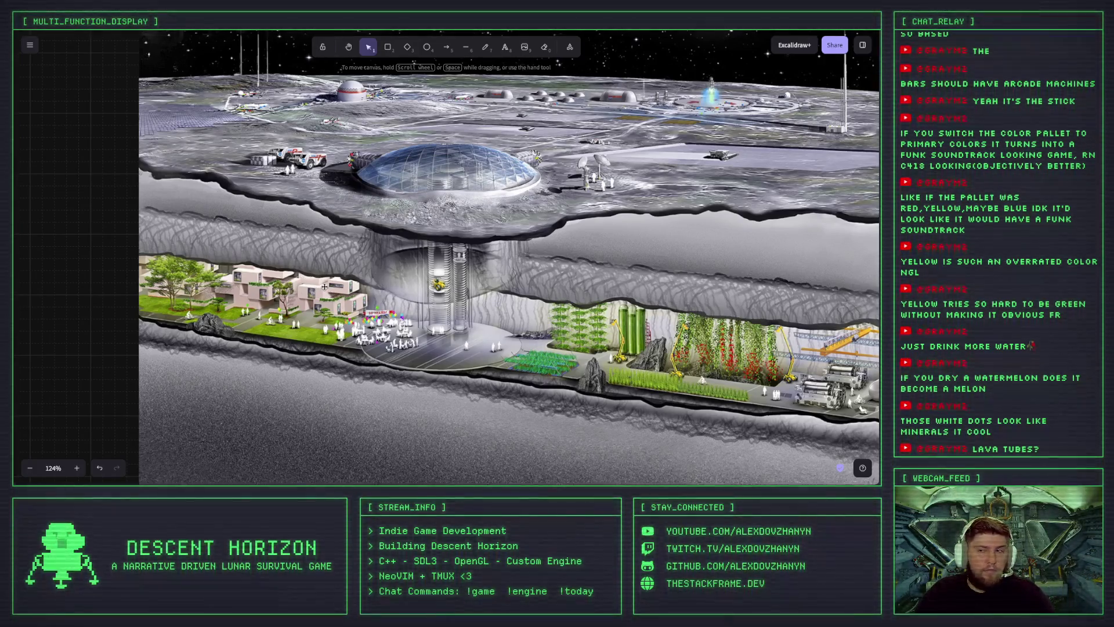
scroll(353, 312, up, 2)
scroll(342, 305, up, 2)
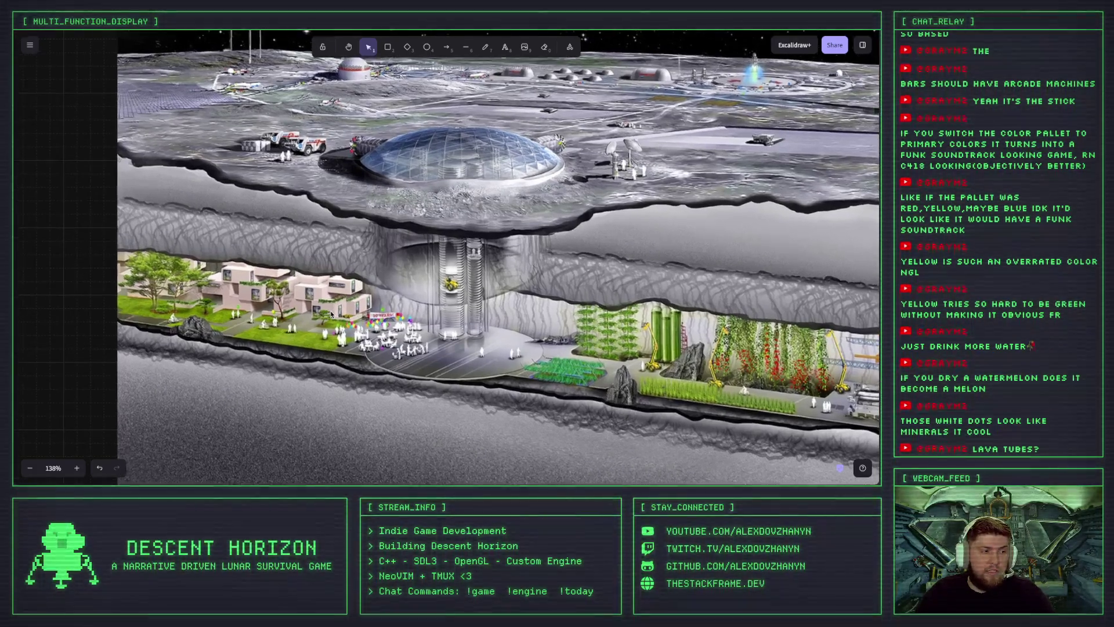
scroll(327, 295, up, 2)
scroll(310, 283, up, 2)
drag(464, 281, 405, 256)
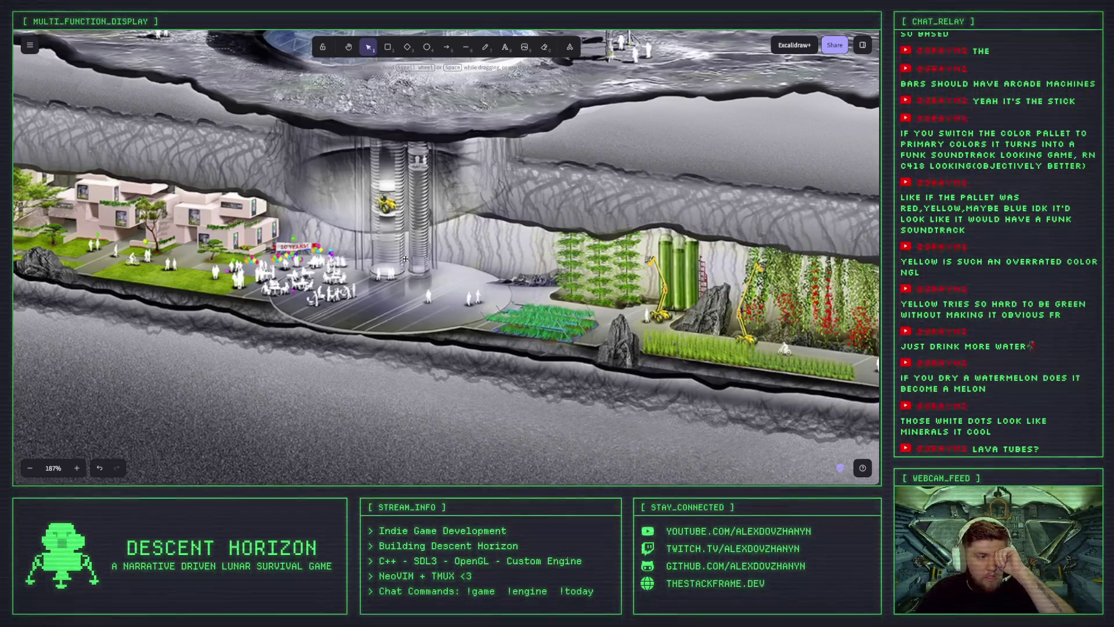
scroll(492, 233, down, 3)
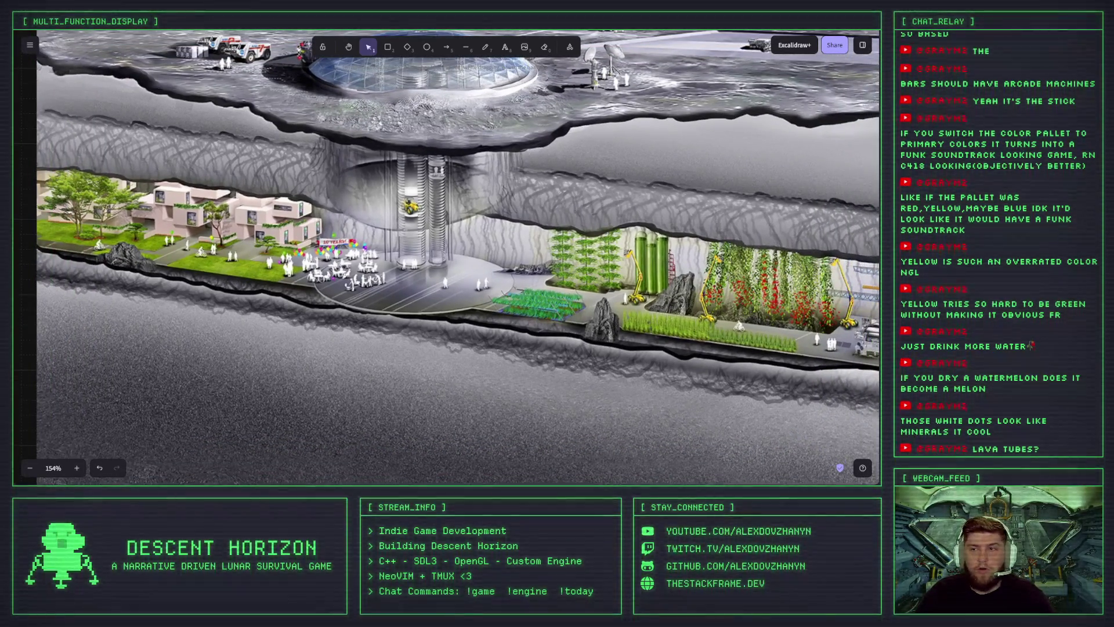
key(alt+Tab)
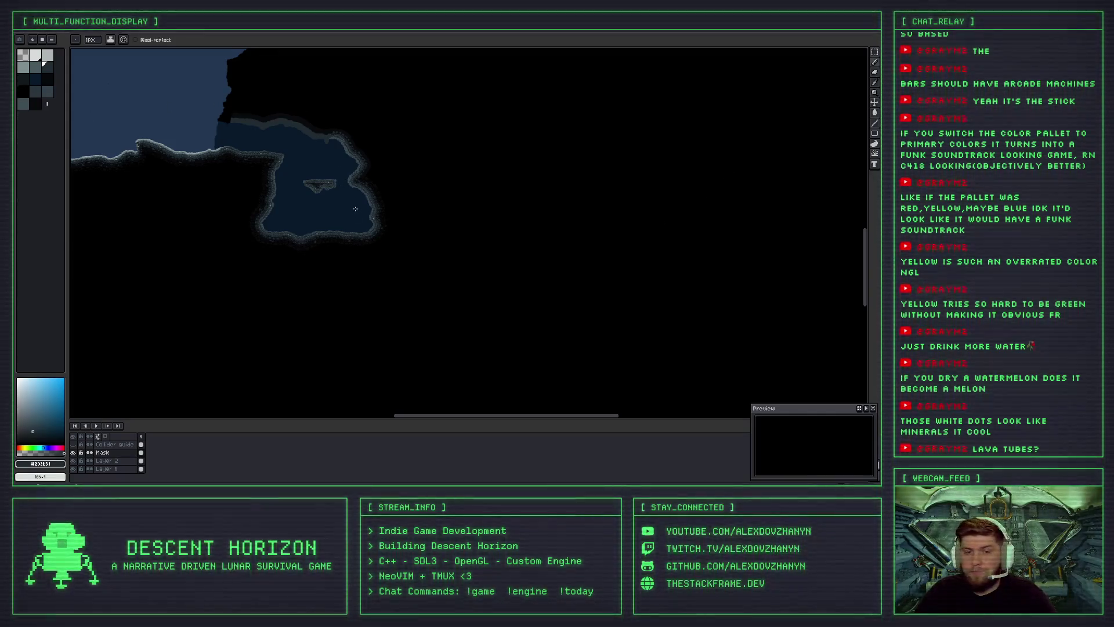
Zoom in and out on the grey rocky wall to inspect the cave edge.
scroll(346, 157, up, 2)
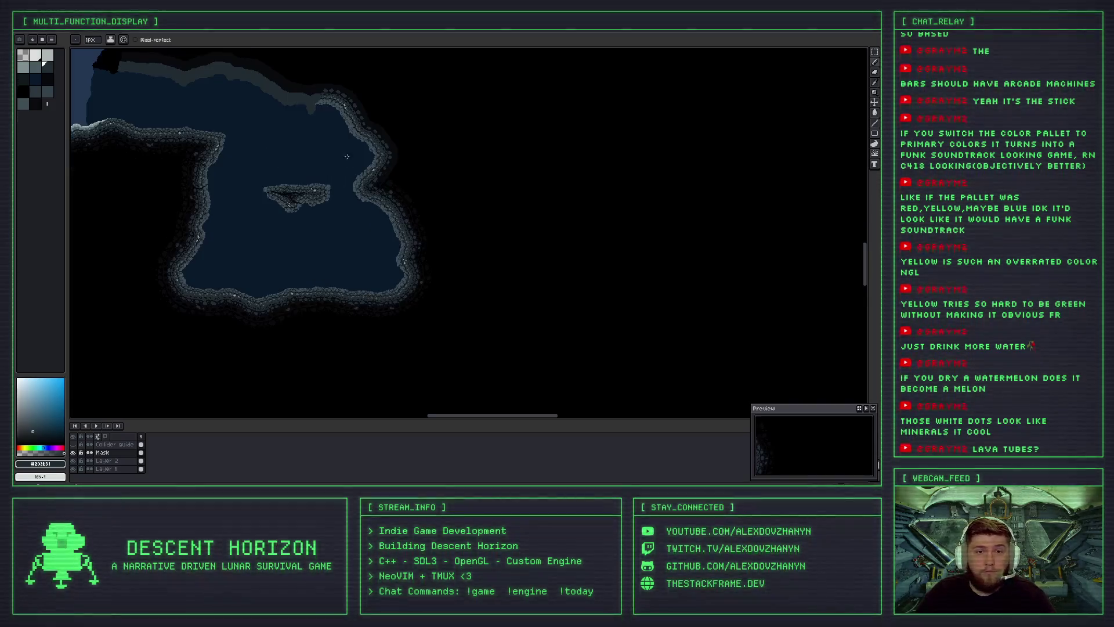
scroll(346, 157, up, 3)
scroll(446, 143, up, 2)
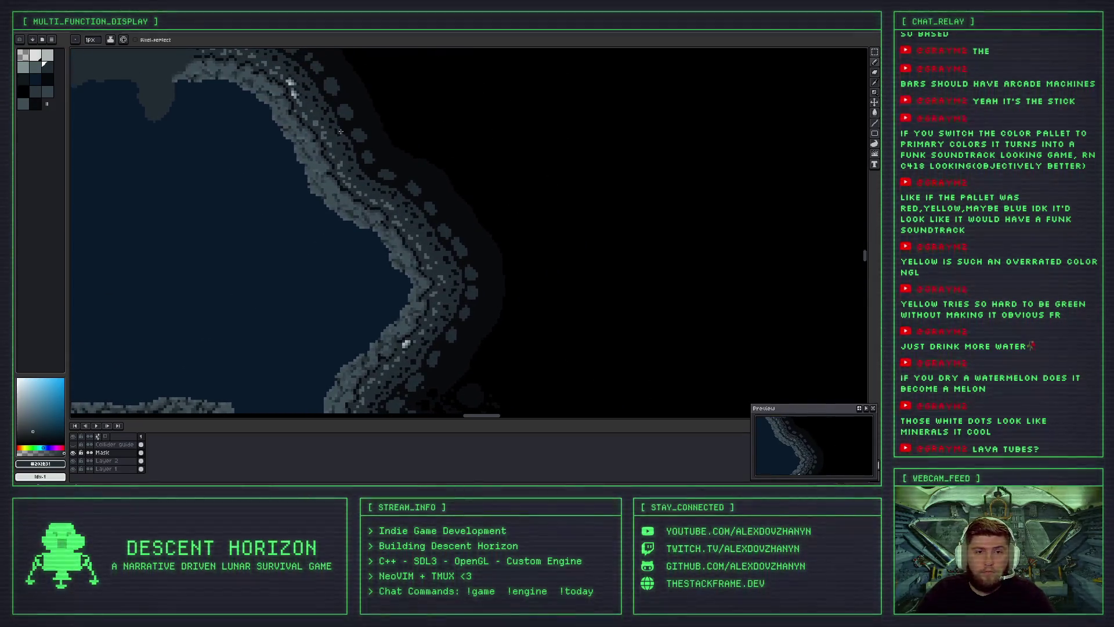
scroll(293, 89, down, 2)
scroll(367, 280, up, 3)
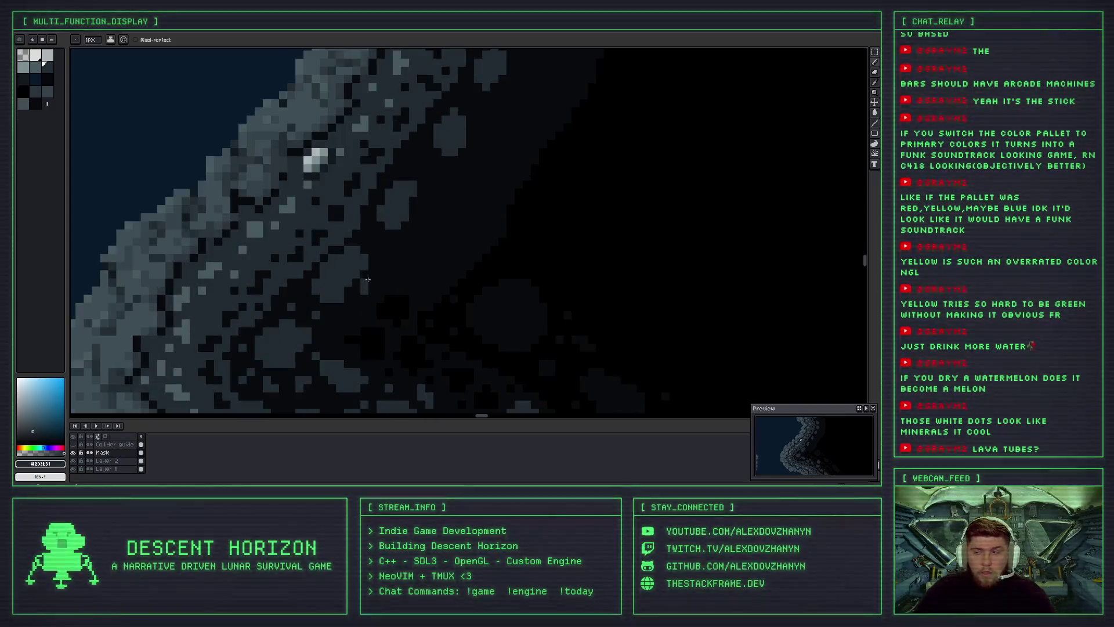
scroll(388, 264, up, 2)
scroll(385, 239, down, 3)
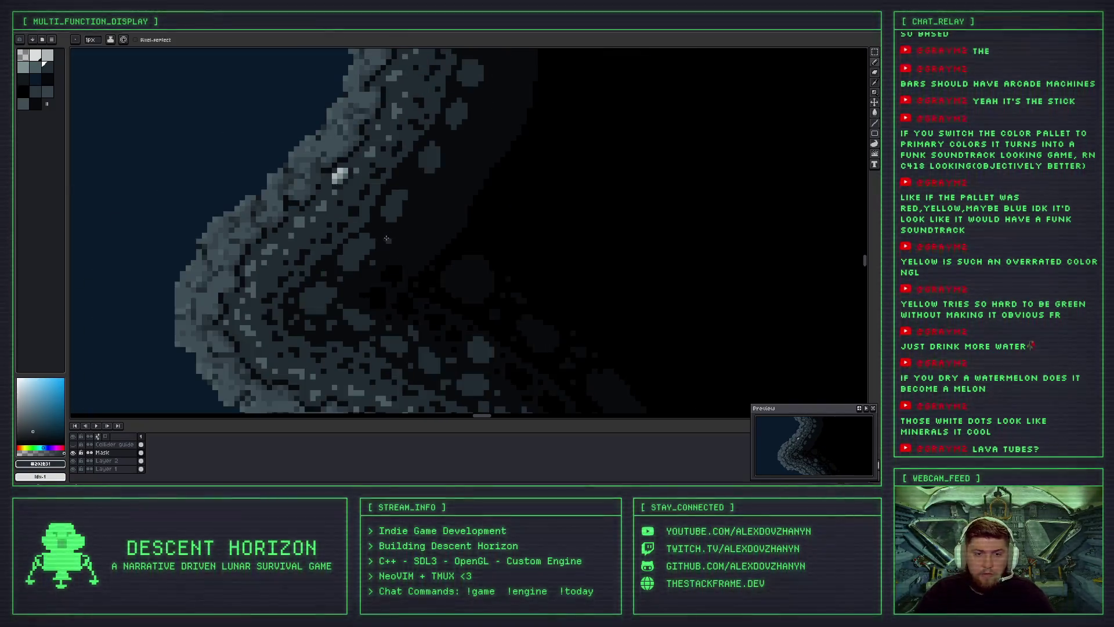
scroll(380, 236, up, 1)
scroll(374, 221, up, 2)
scroll(366, 205, up, 1)
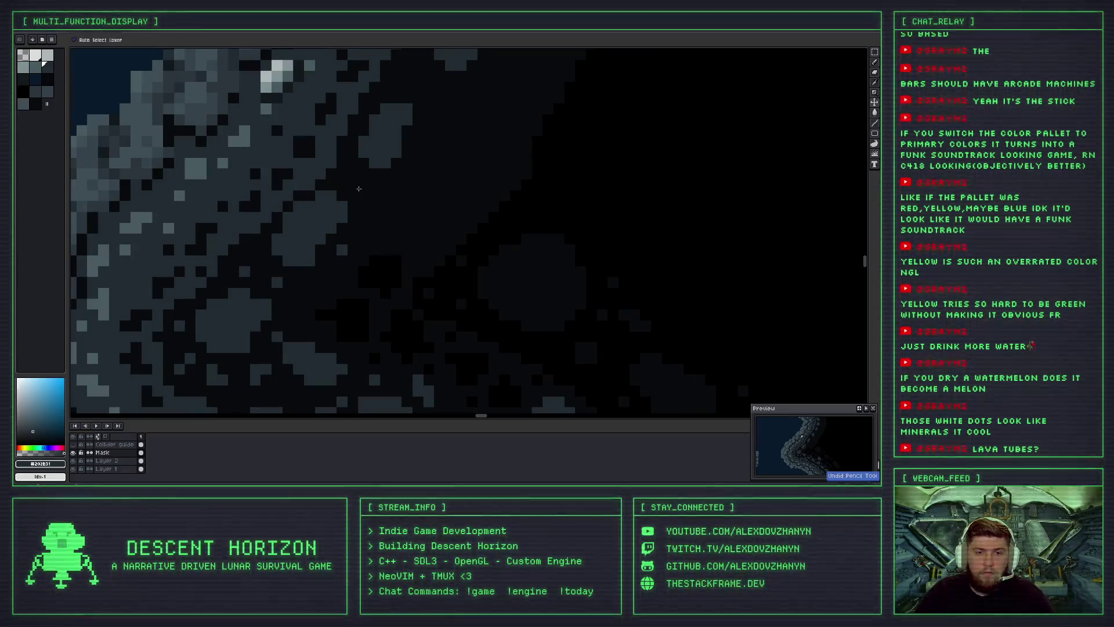
scroll(376, 200, down, 2)
scroll(387, 216, down, 2)
scroll(380, 203, up, 1)
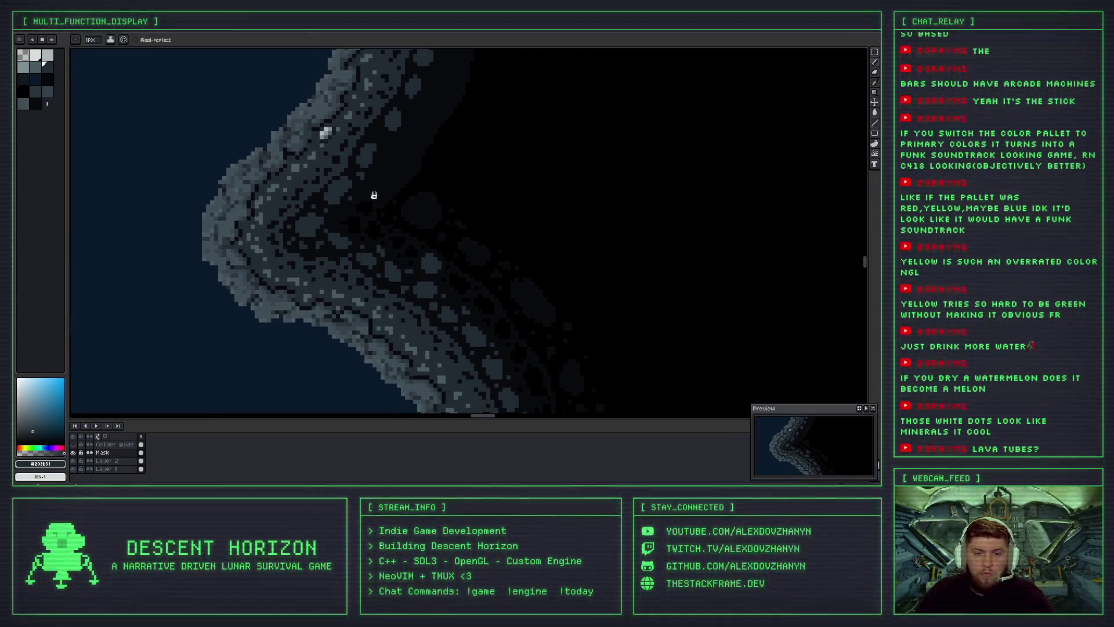
scroll(348, 174, up, 2)
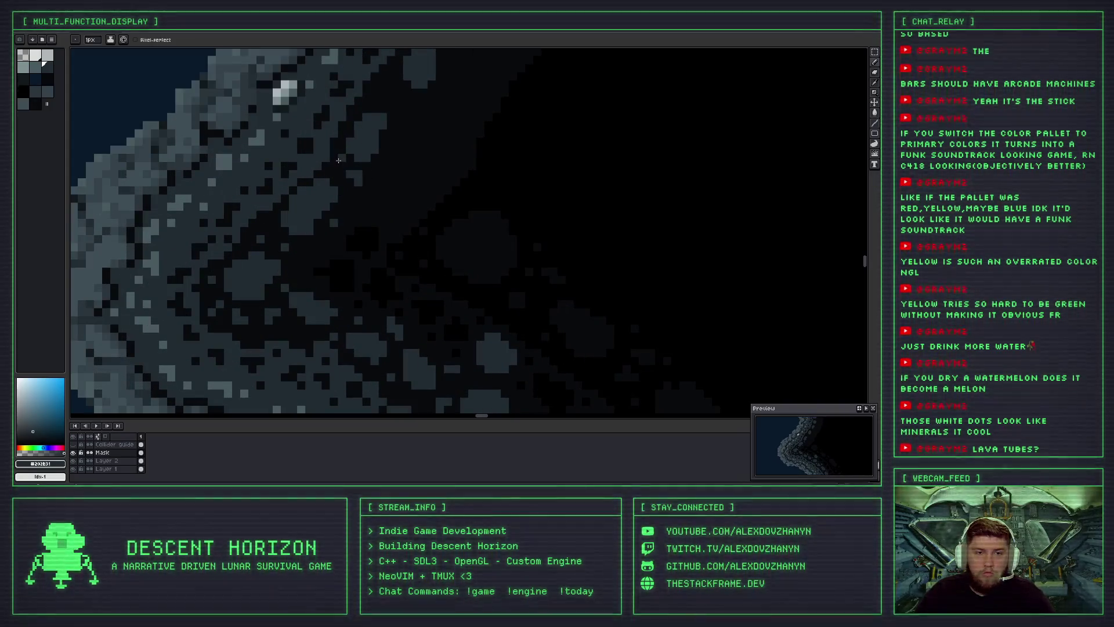
scroll(394, 114, down, 2)
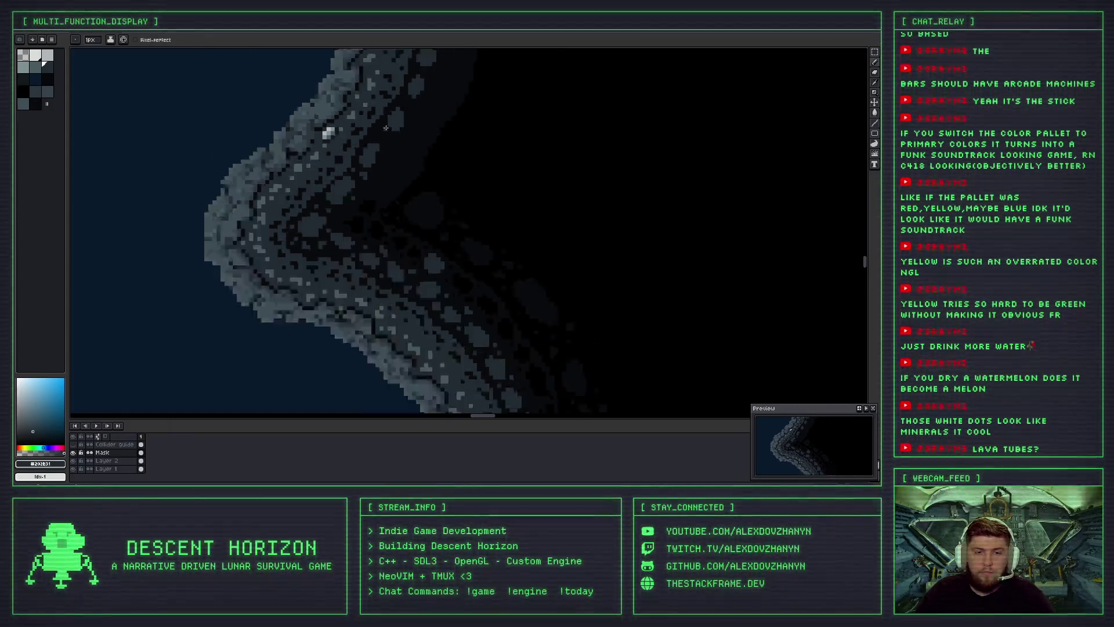
scroll(371, 128, down, 1)
scroll(335, 150, up, 2)
scroll(335, 150, up, 1)
scroll(348, 157, up, 1)
scroll(372, 162, down, 2)
Pan along the rocky cave edge and zoom in on the spot for the white mineral dot.
drag(383, 157, 406, 176)
scroll(405, 176, up, 1)
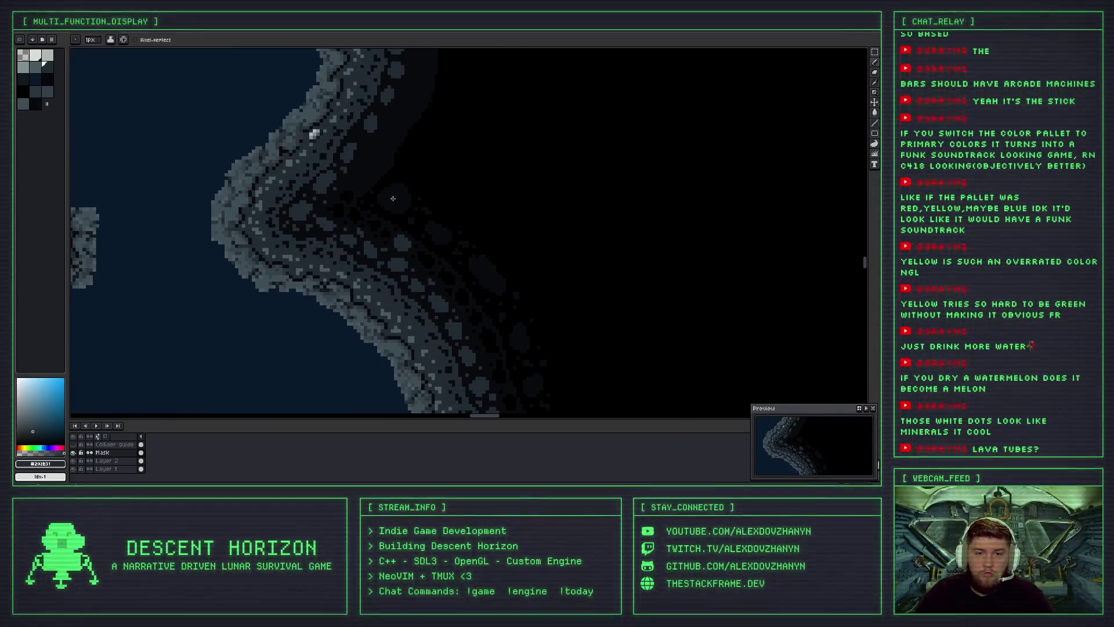
scroll(365, 166, up, 1)
scroll(355, 119, up, 1)
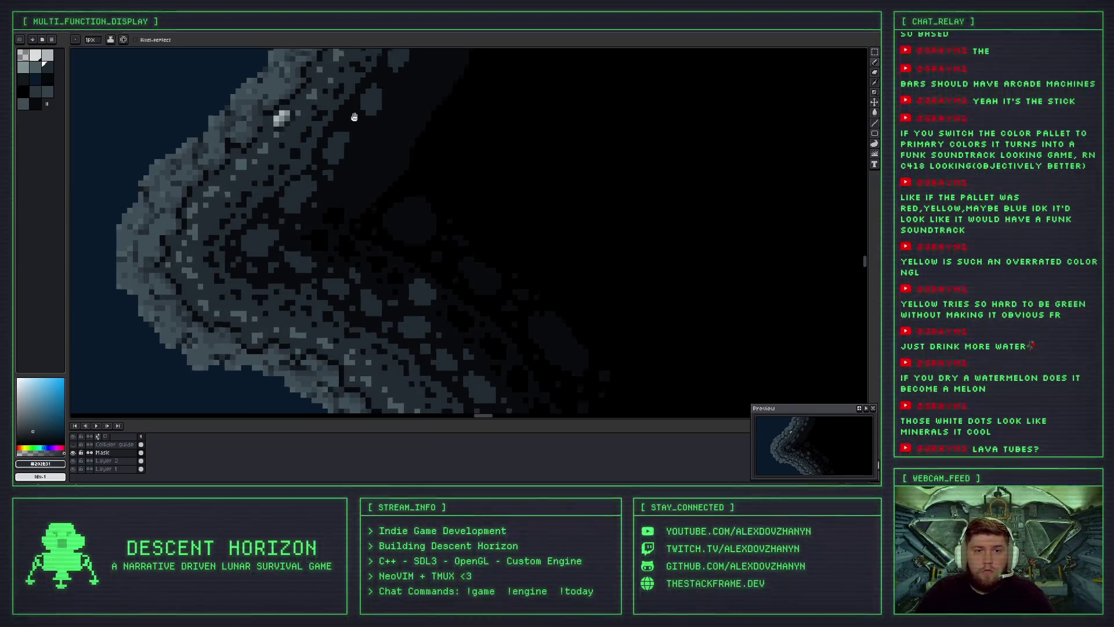
scroll(345, 129, up, 1)
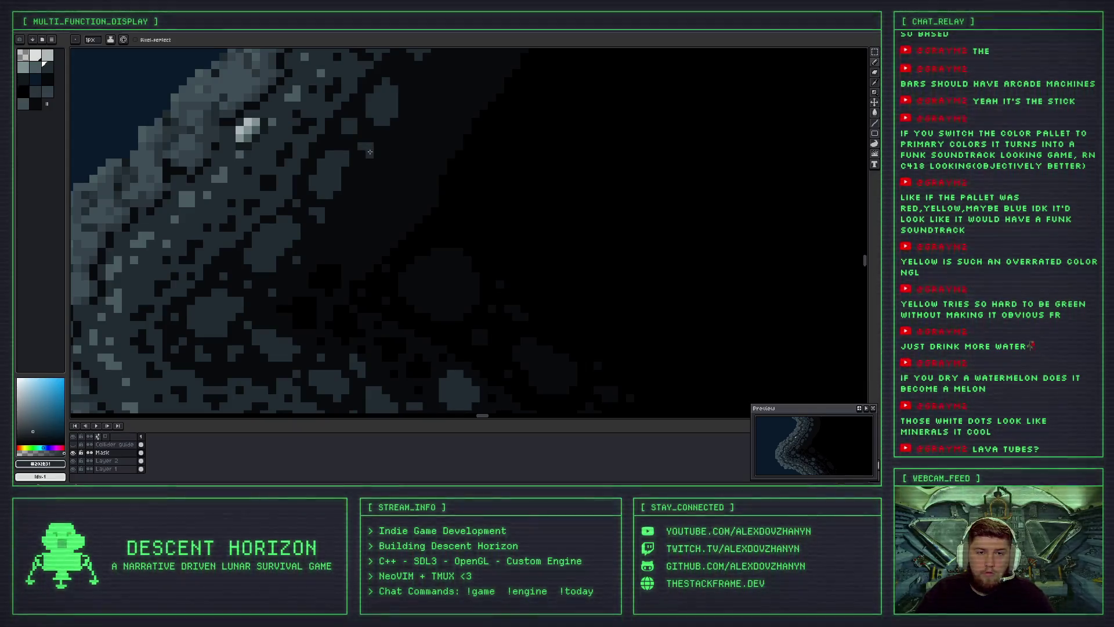
scroll(370, 152, down, 1)
Undo the last stroke, try two grey blocks on the rock's dark fringe, then undo them.
key(ctrl+z)
scroll(369, 146, up, 2)
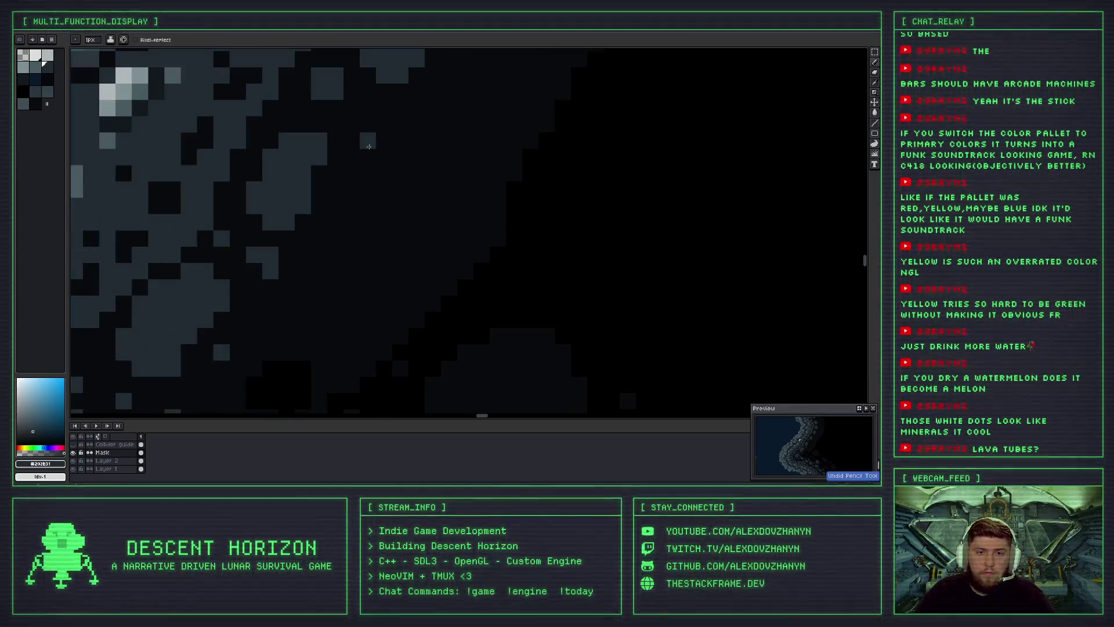
drag(368, 125, 383, 115)
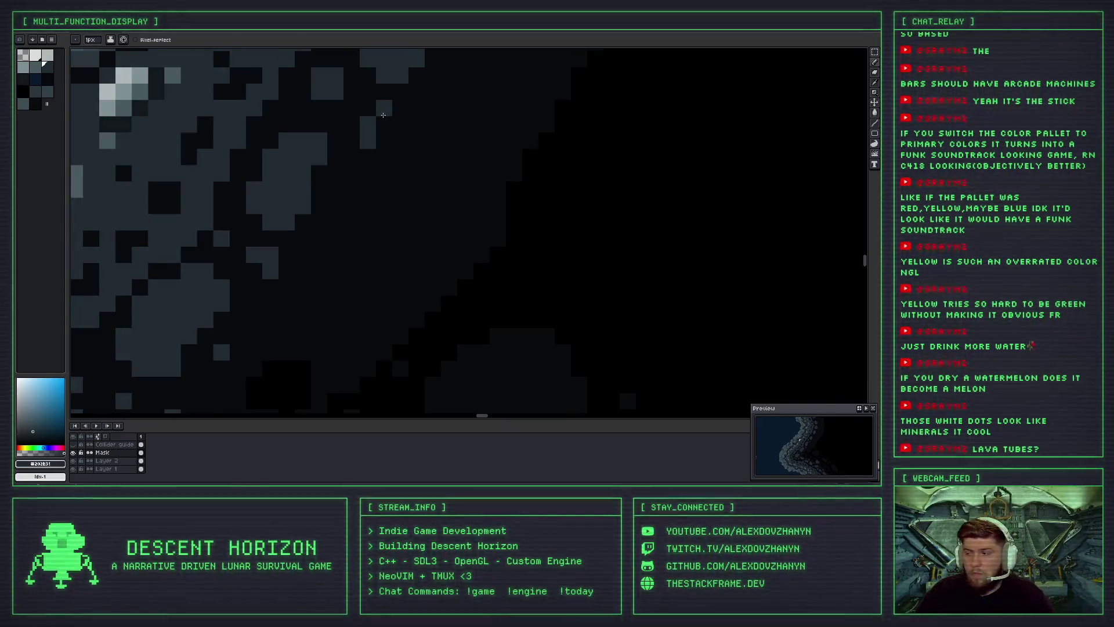
scroll(384, 117, down, 2)
scroll(398, 174, up, 1)
scroll(325, 157, up, 1)
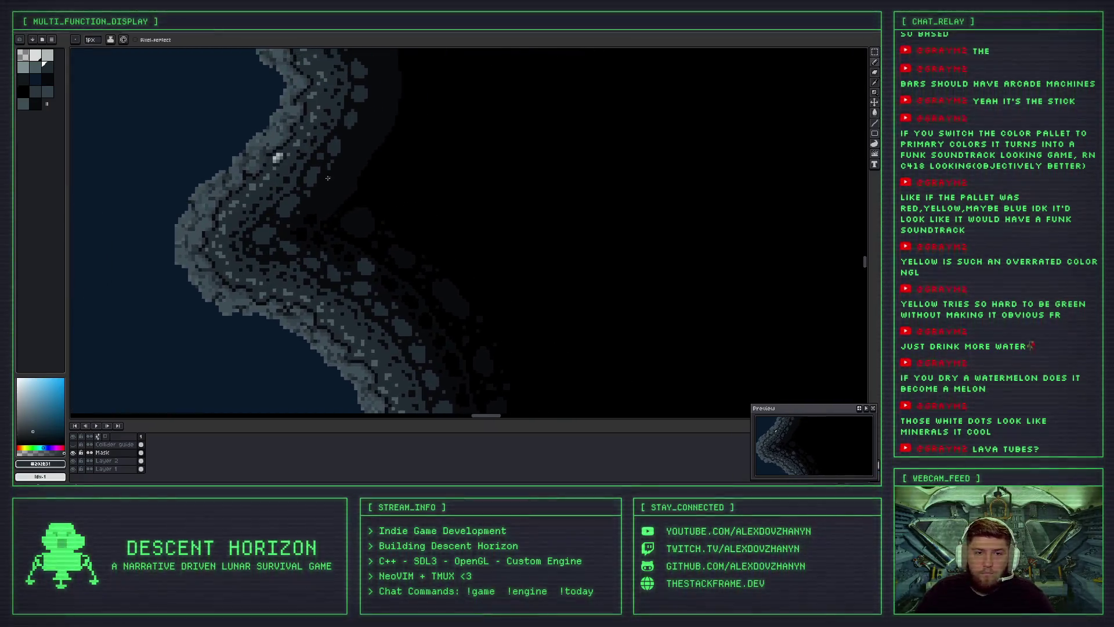
scroll(306, 149, up, 1)
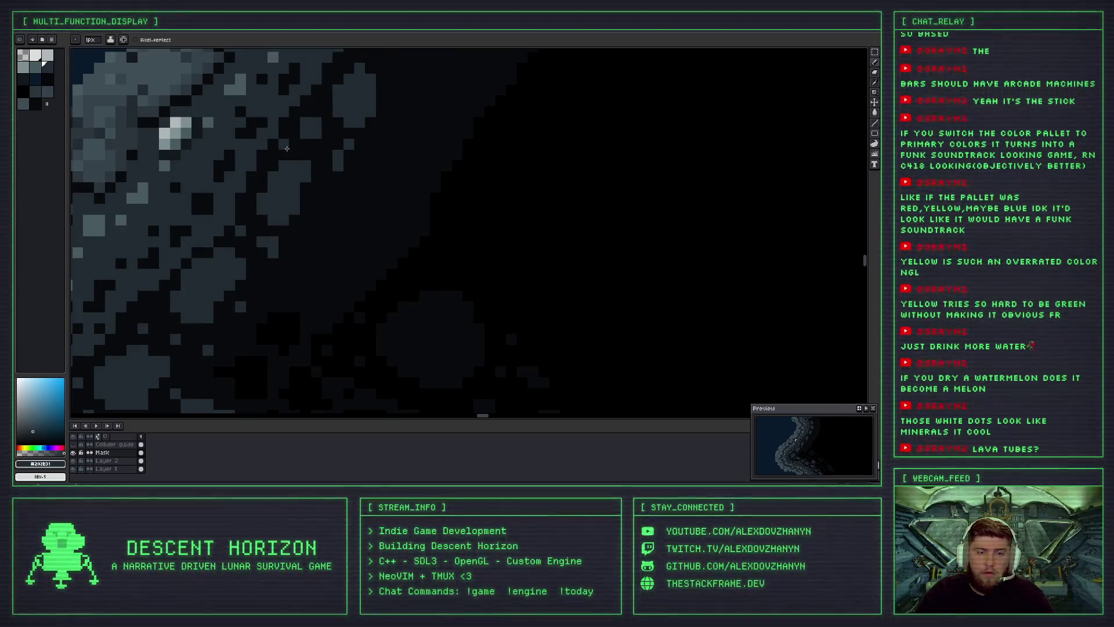
scroll(337, 159, down, 1)
scroll(333, 172, down, 1)
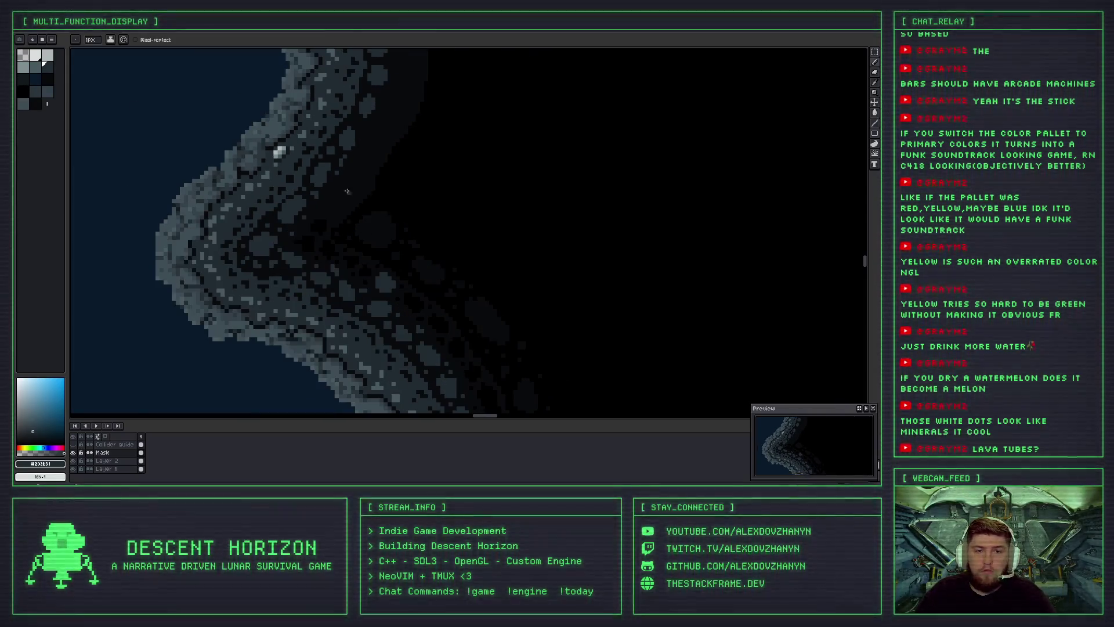
key(ctrl+z)
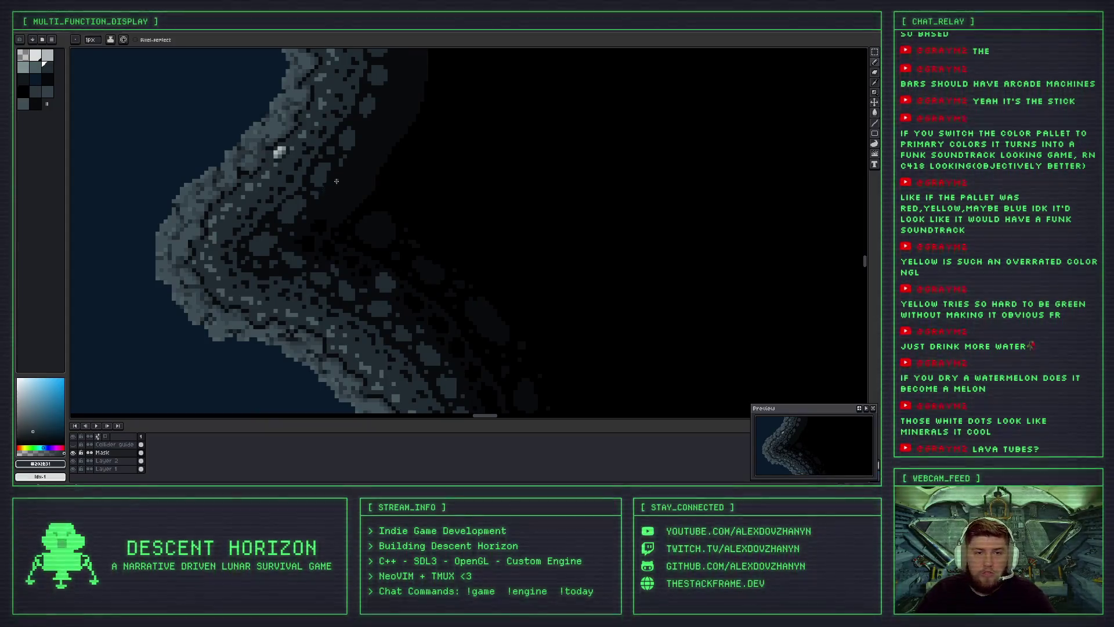
Zoom around the rock fringe and undo another unwanted pencil stroke.
scroll(319, 193, up, 1)
scroll(325, 185, down, 1)
scroll(332, 173, up, 1)
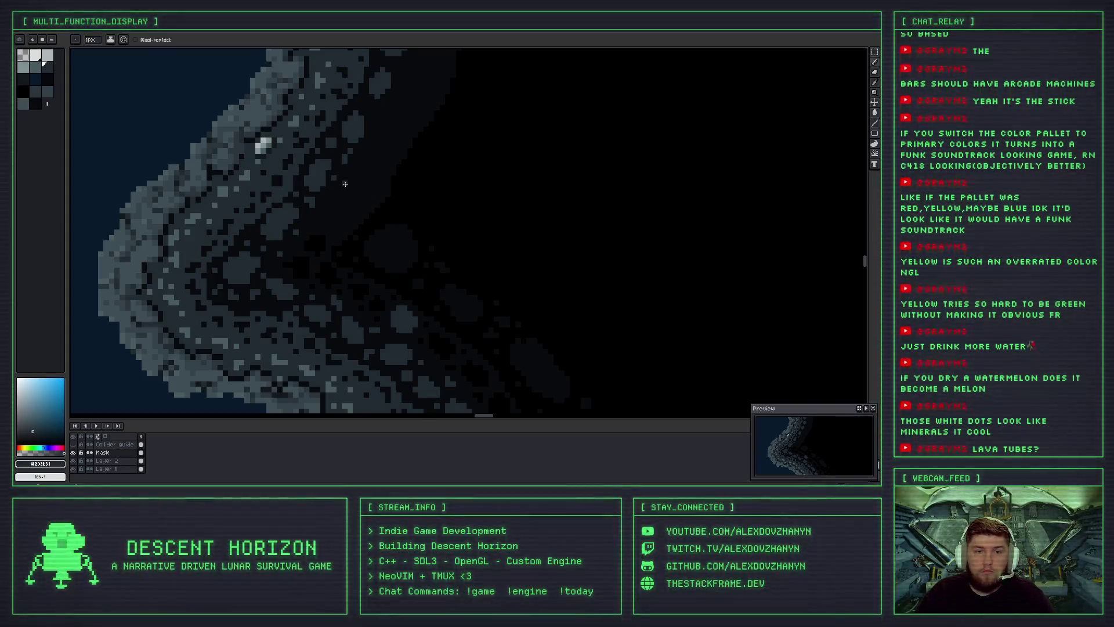
scroll(344, 182, up, 1)
scroll(341, 177, up, 1)
scroll(335, 166, up, 1)
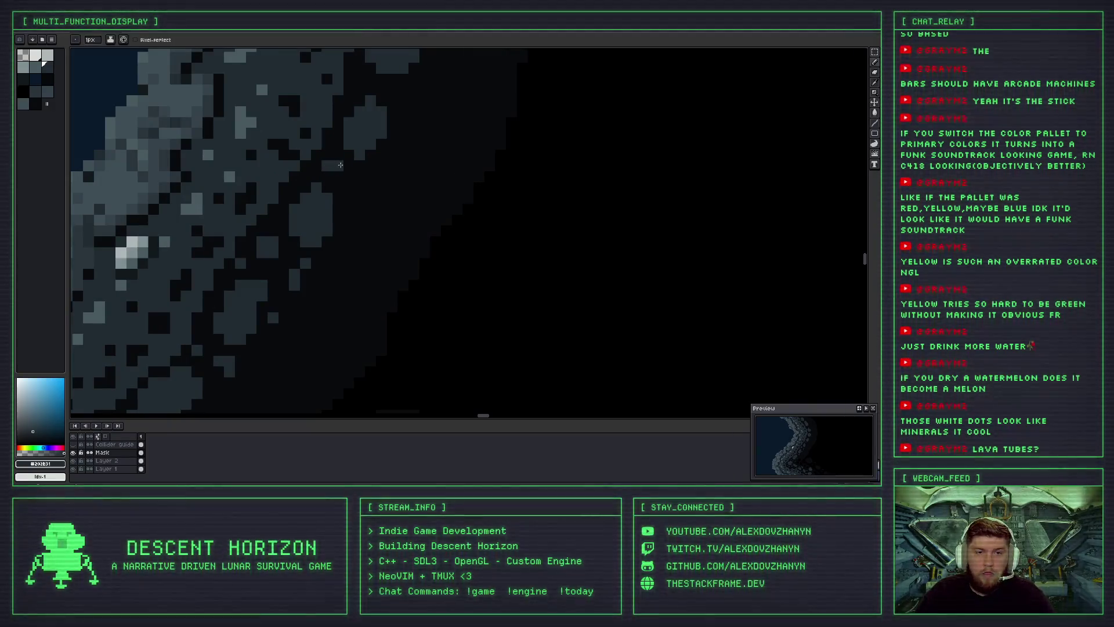
scroll(351, 177, down, 1)
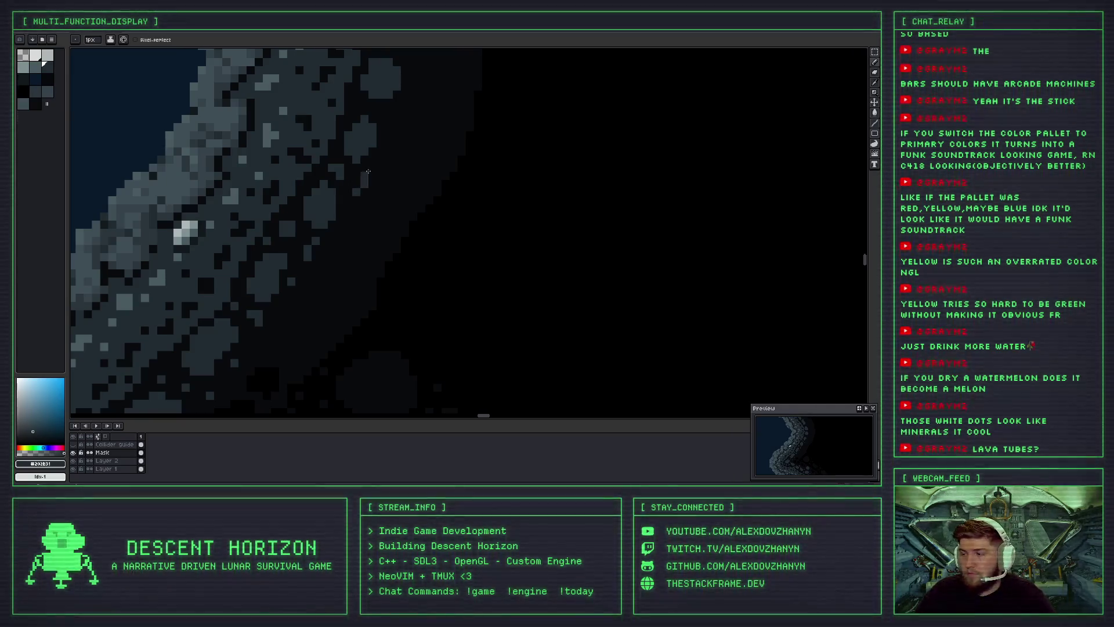
scroll(377, 179, down, 1)
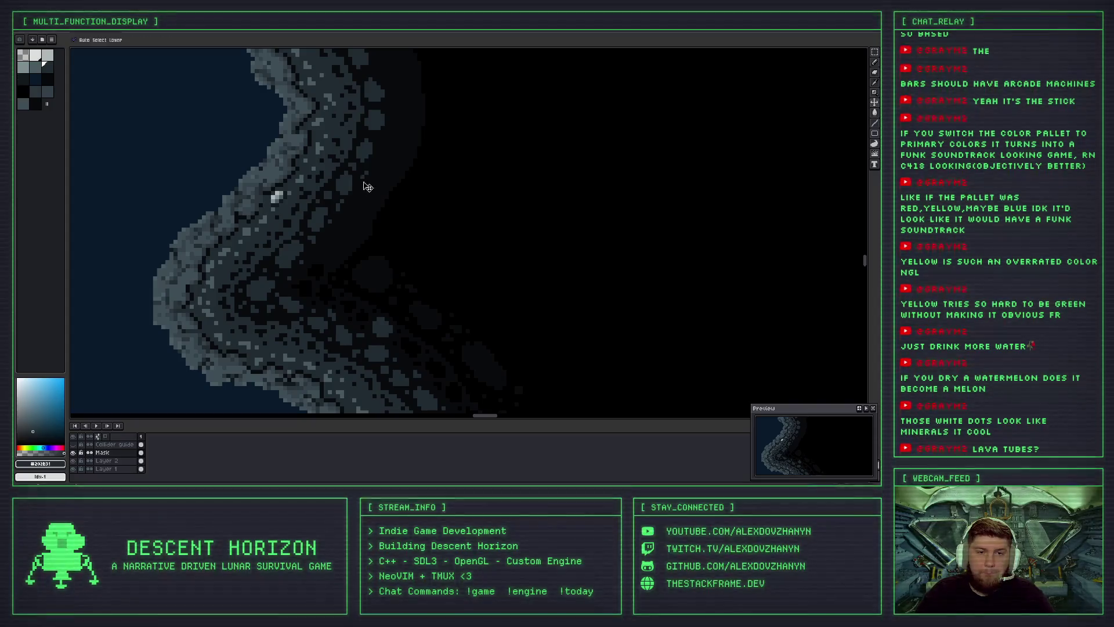
key(ctrl+z)
Move the view along the bend of the rock wall and undo one more stroke.
scroll(362, 181, up, 1)
scroll(362, 181, up, 1)
scroll(363, 171, down, 1)
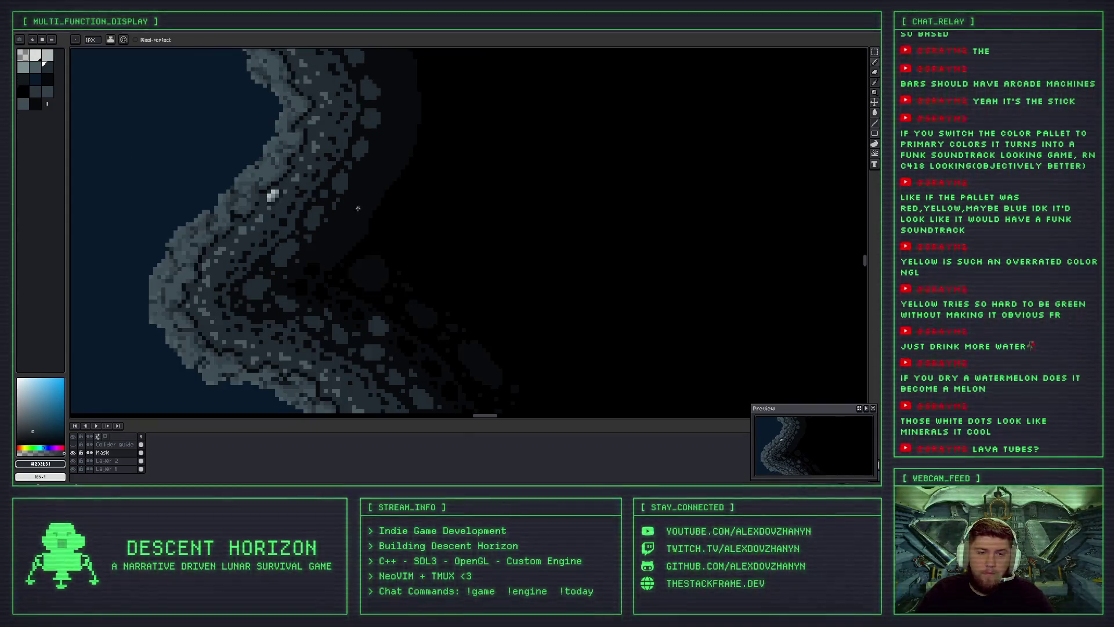
drag(354, 203, 343, 150)
scroll(348, 145, up, 2)
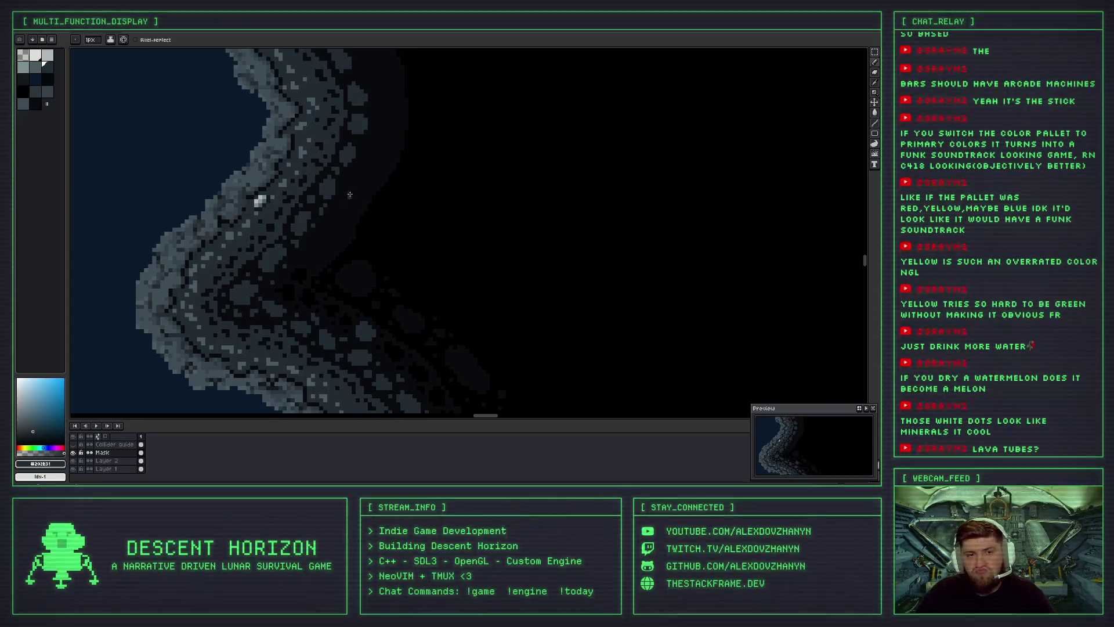
scroll(351, 174, up, 1)
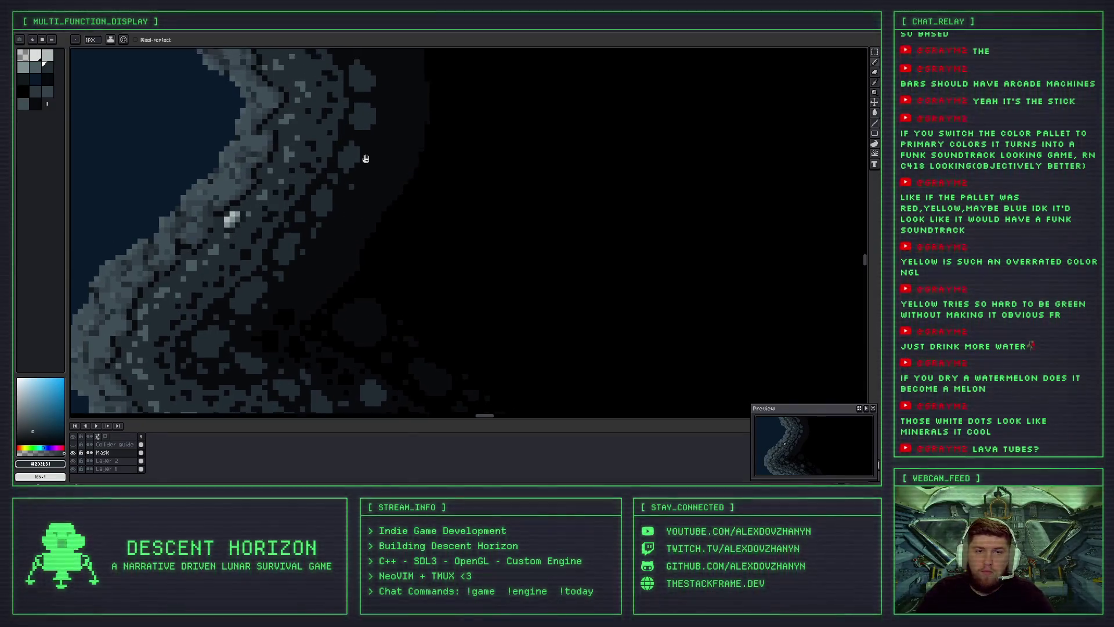
scroll(357, 170, up, 1)
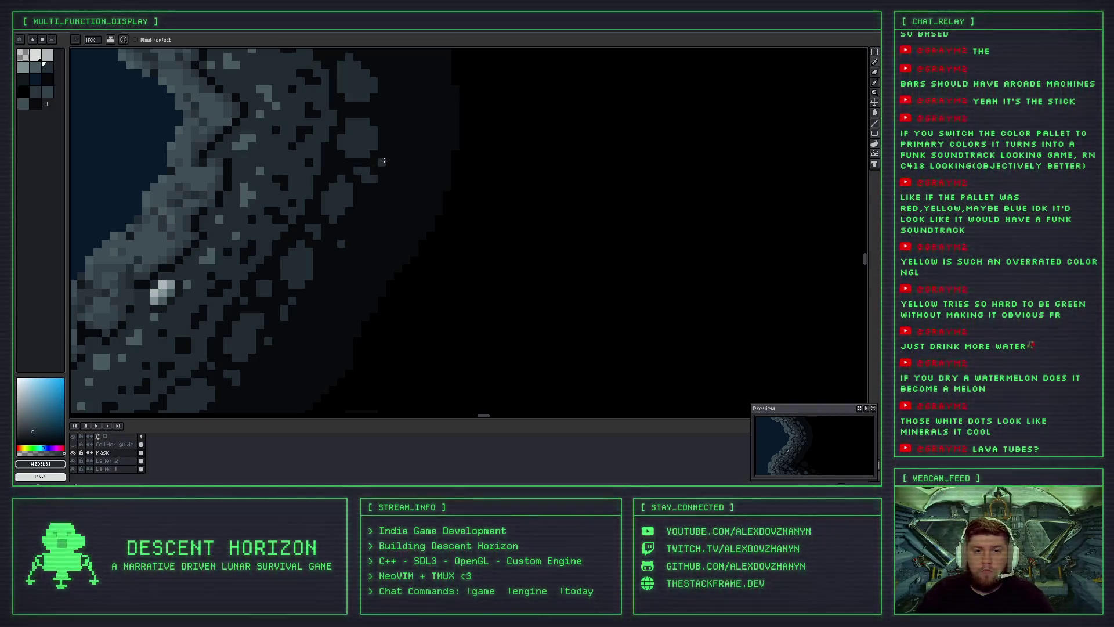
drag(349, 137, 332, 218)
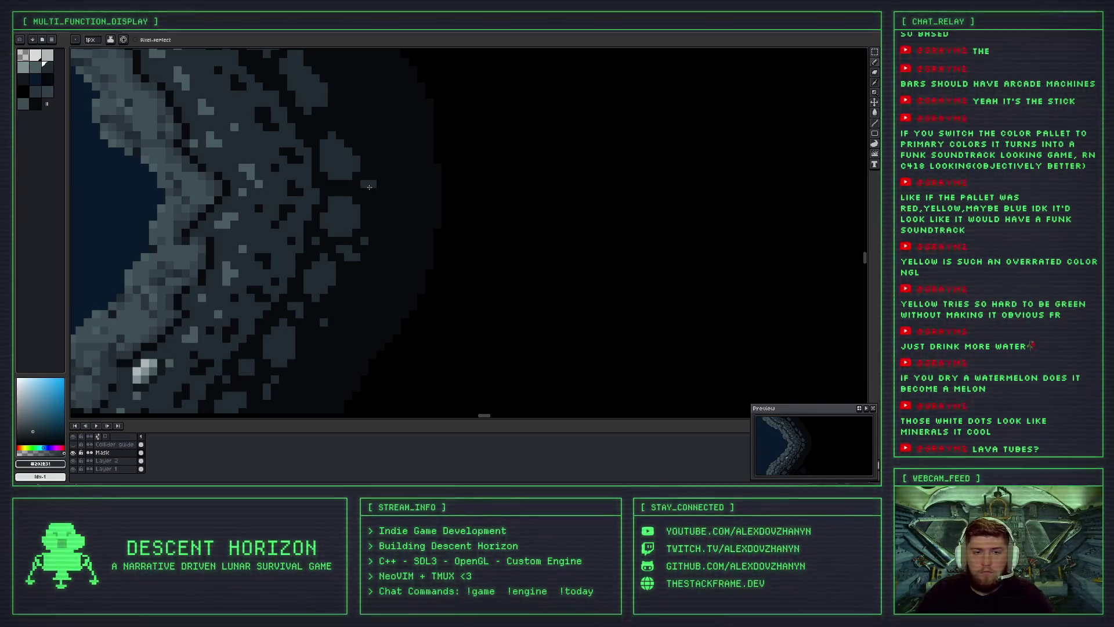
key(ctrl+z)
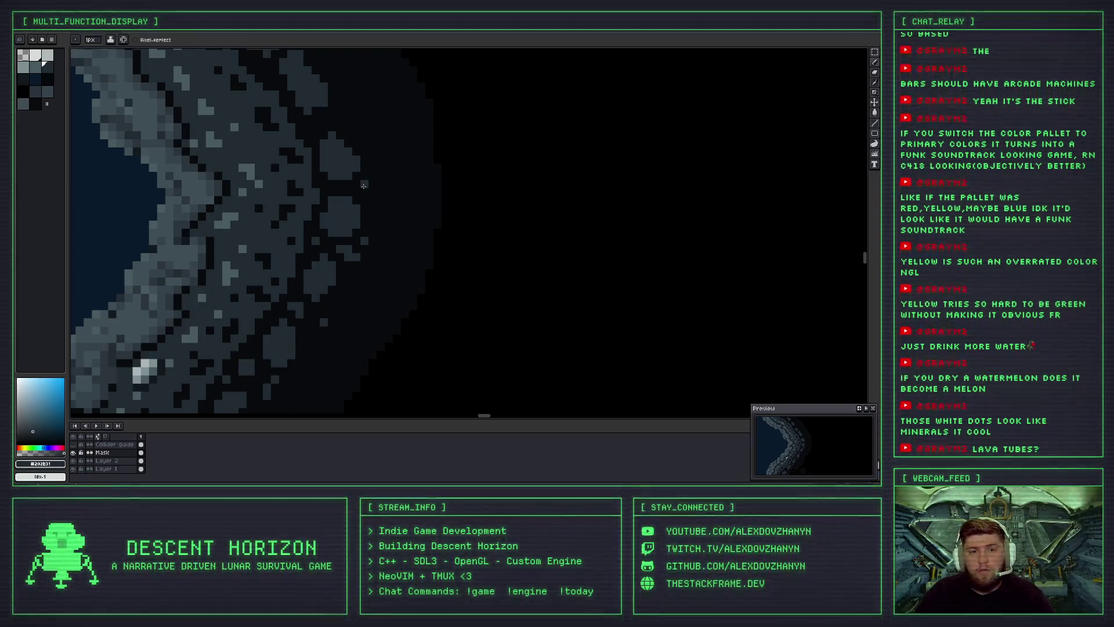
Keep a single lighter block on the crescent's outer rock edge, undoing the extended run.
scroll(368, 185, down, 3)
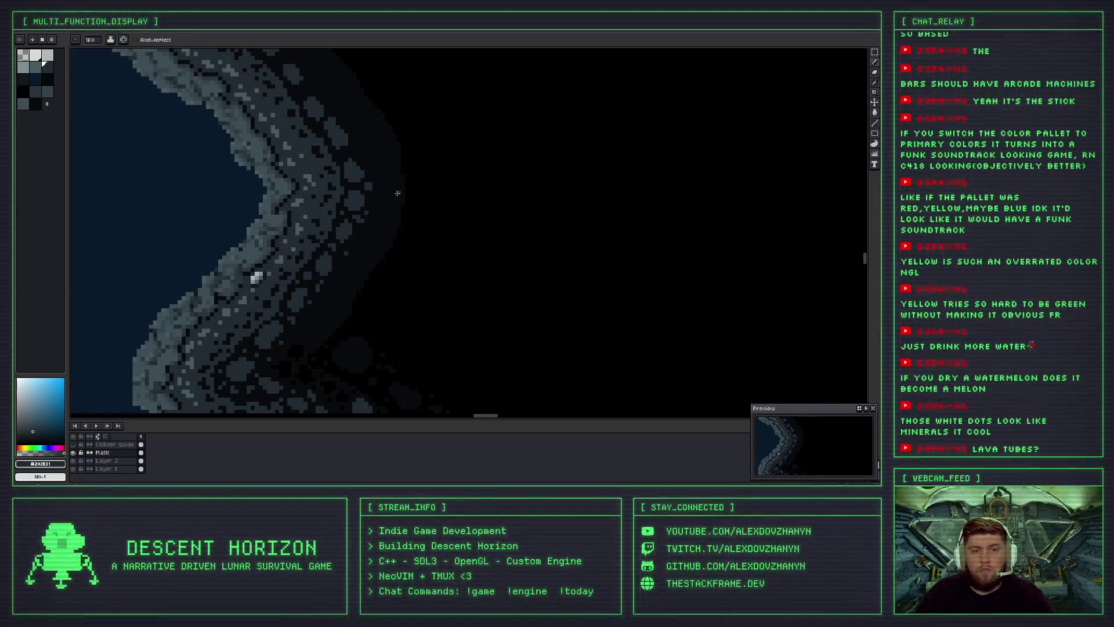
scroll(357, 162, up, 3)
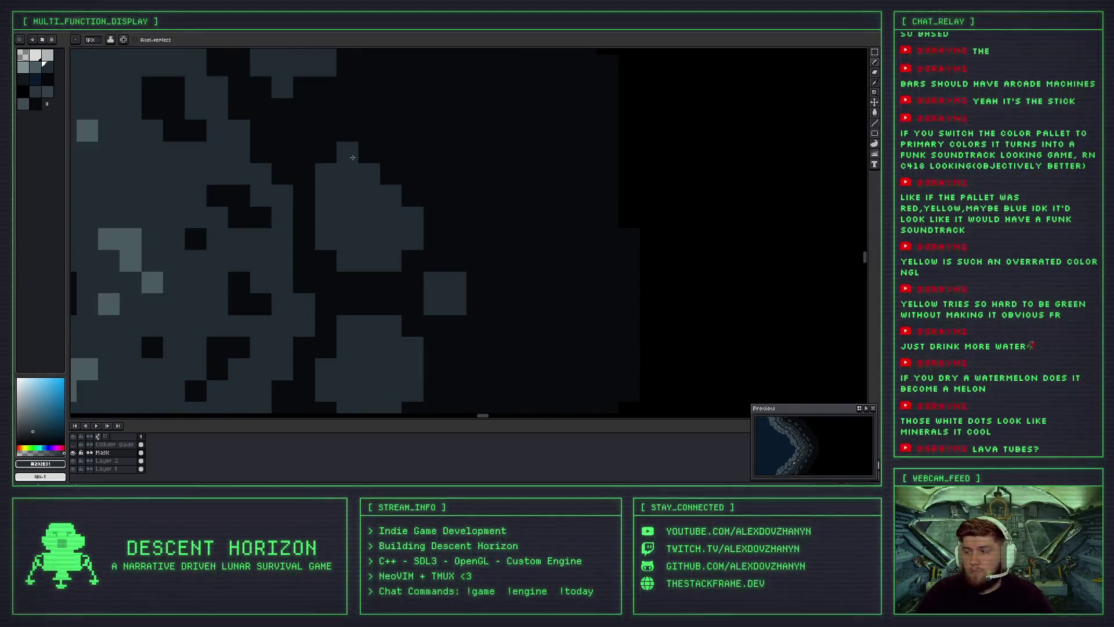
drag(353, 158, 375, 199)
click(327, 172)
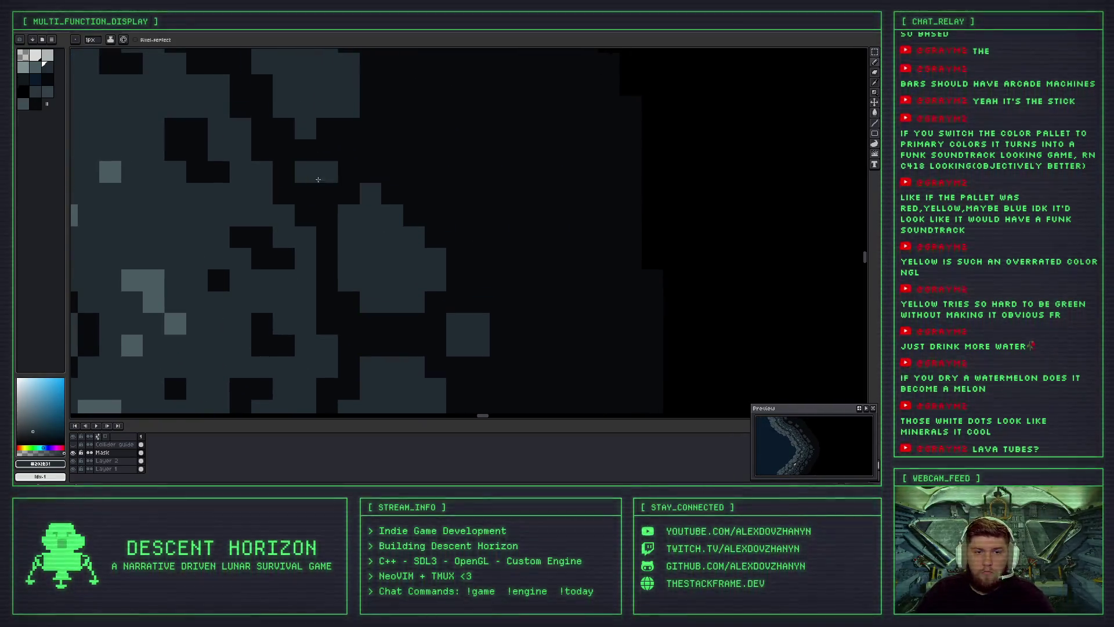
drag(327, 150, 348, 150)
key(ctrl+z)
key(ctrl+z)
click(325, 170)
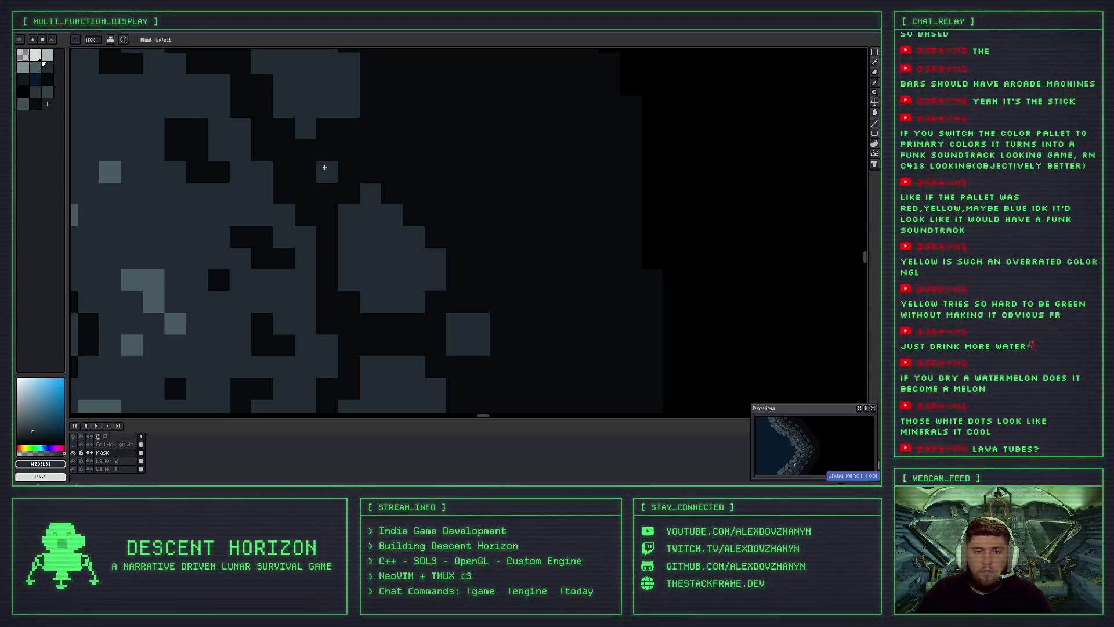
scroll(312, 169, down, 3)
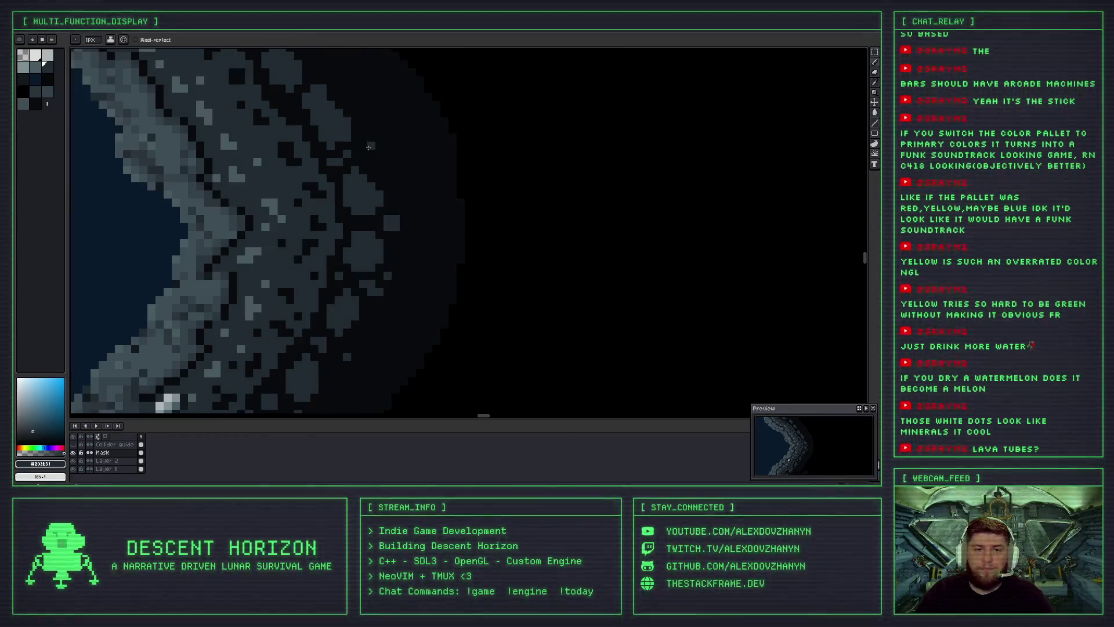
scroll(335, 216, down, 2)
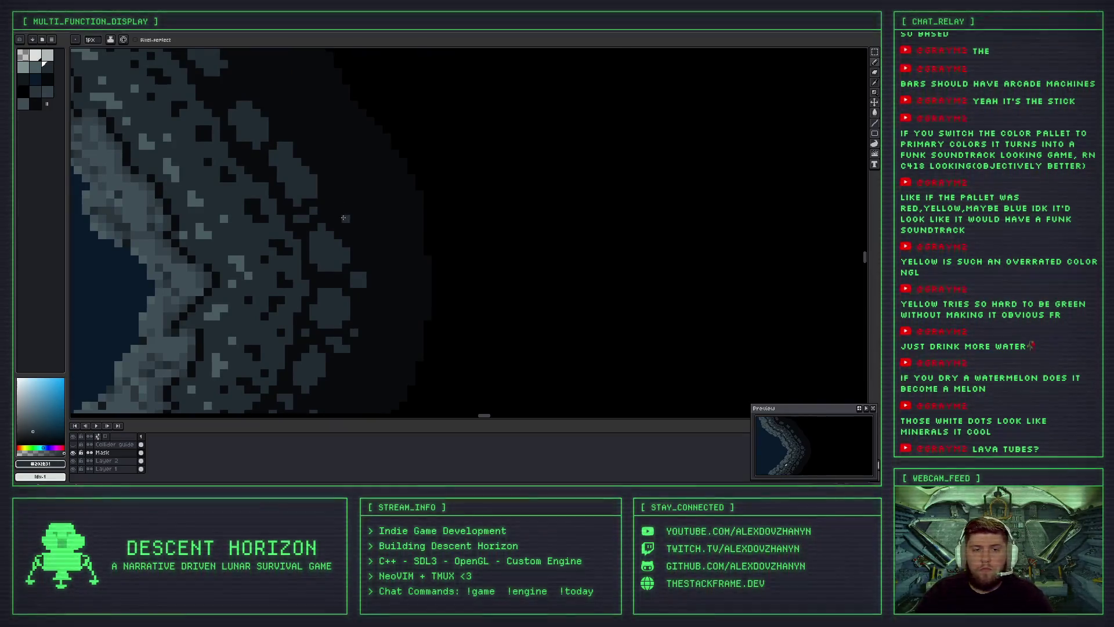
scroll(338, 201, down, 2)
scroll(339, 201, up, 2)
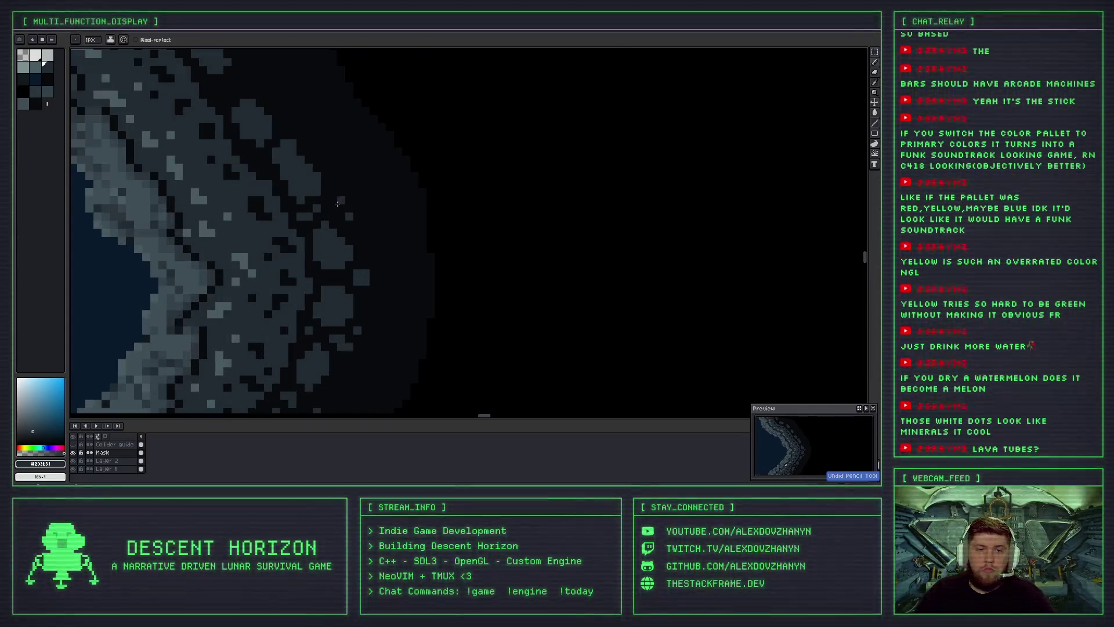
scroll(331, 157, up, 2)
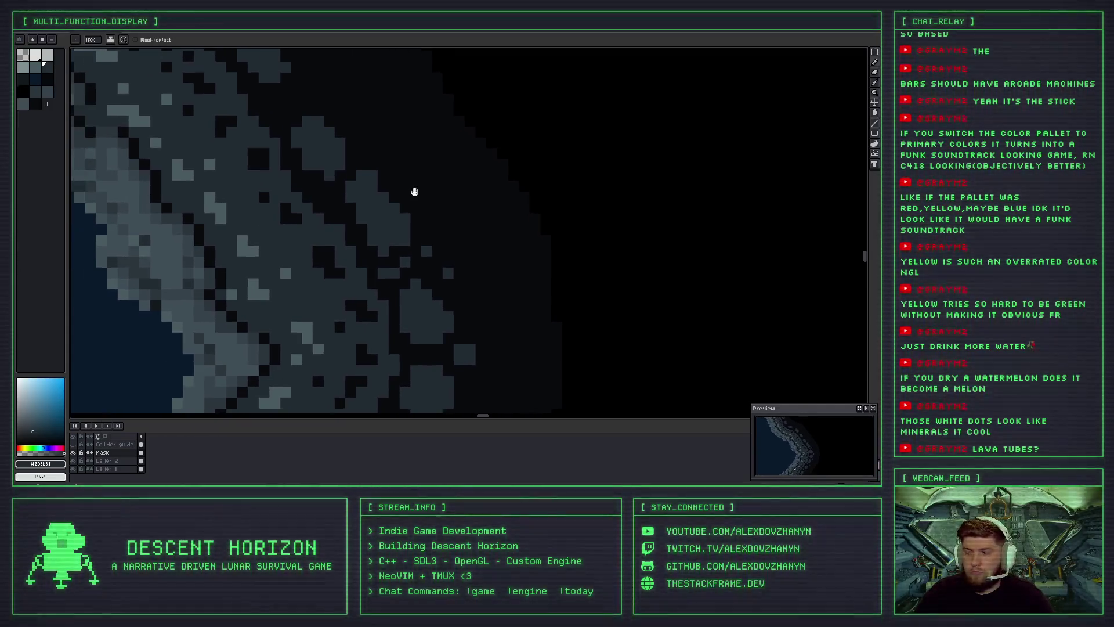
scroll(367, 193, up, 2)
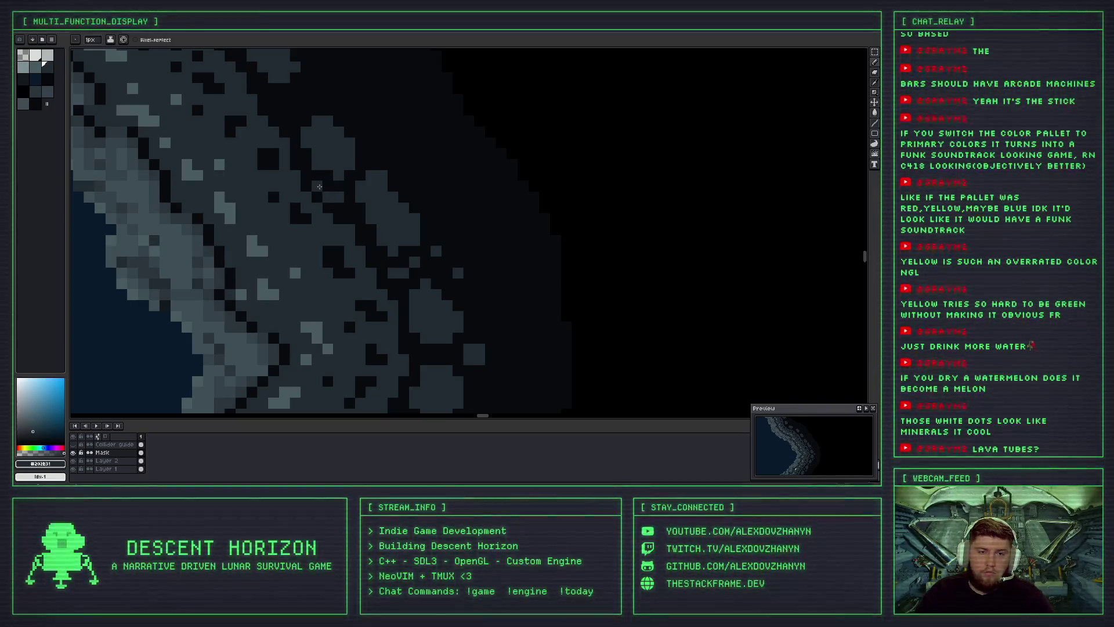
scroll(319, 186, down, 2)
scroll(348, 188, down, 2)
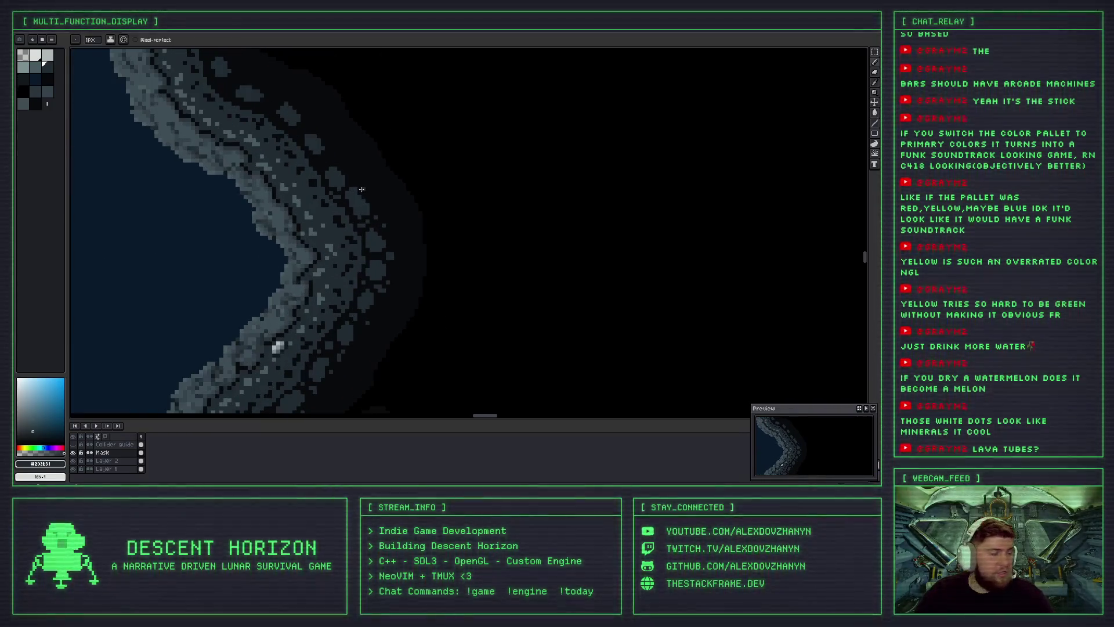
Undo two recent pencil strokes and paint one grey pixel on the rock wall.
scroll(355, 185, up, 2)
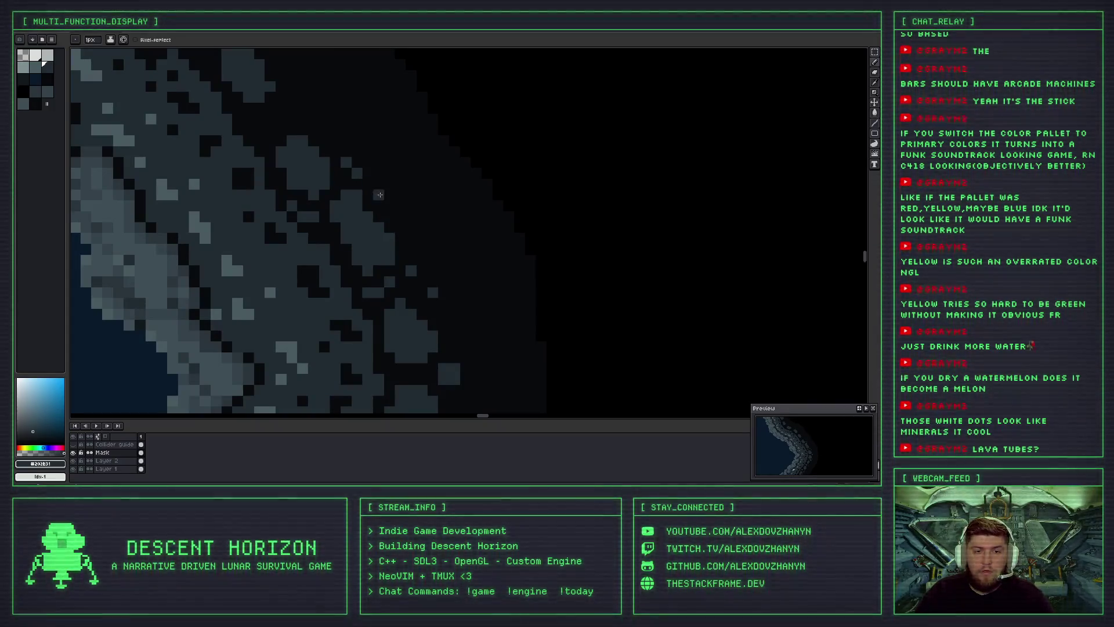
key(ctrl+z)
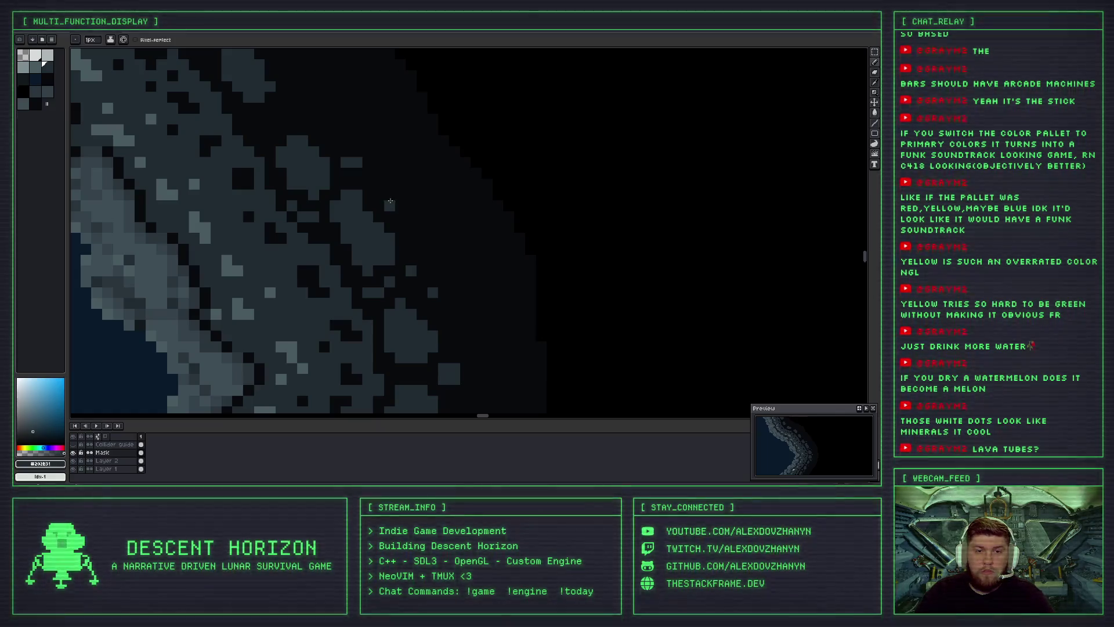
key(ctrl+z)
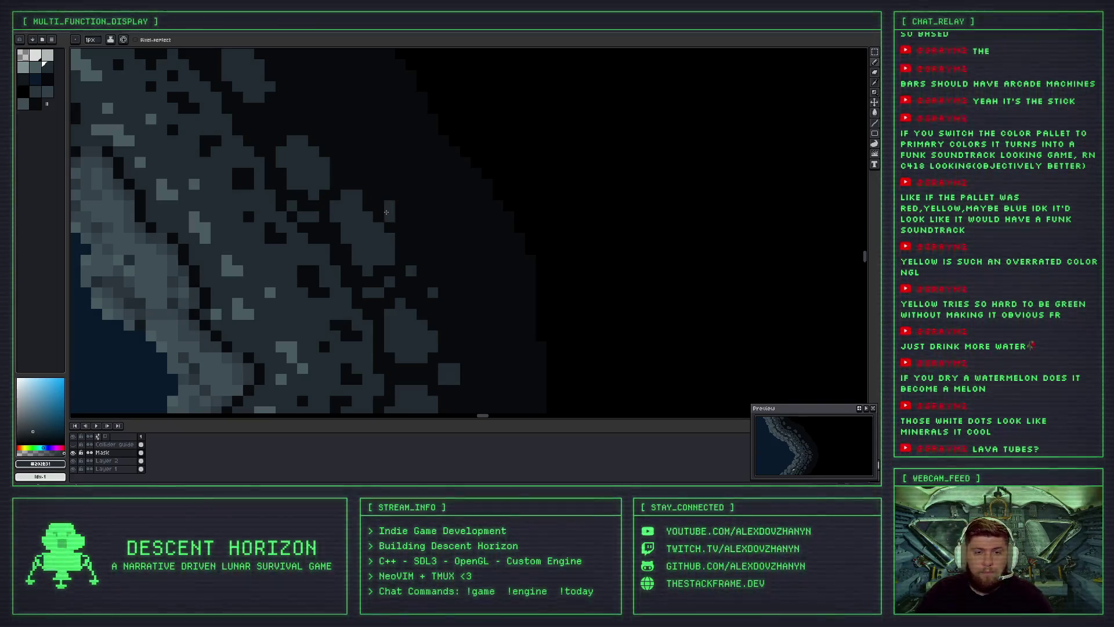
scroll(364, 174, down, 2)
scroll(364, 180, up, 2)
scroll(364, 188, up, 1)
click(369, 206)
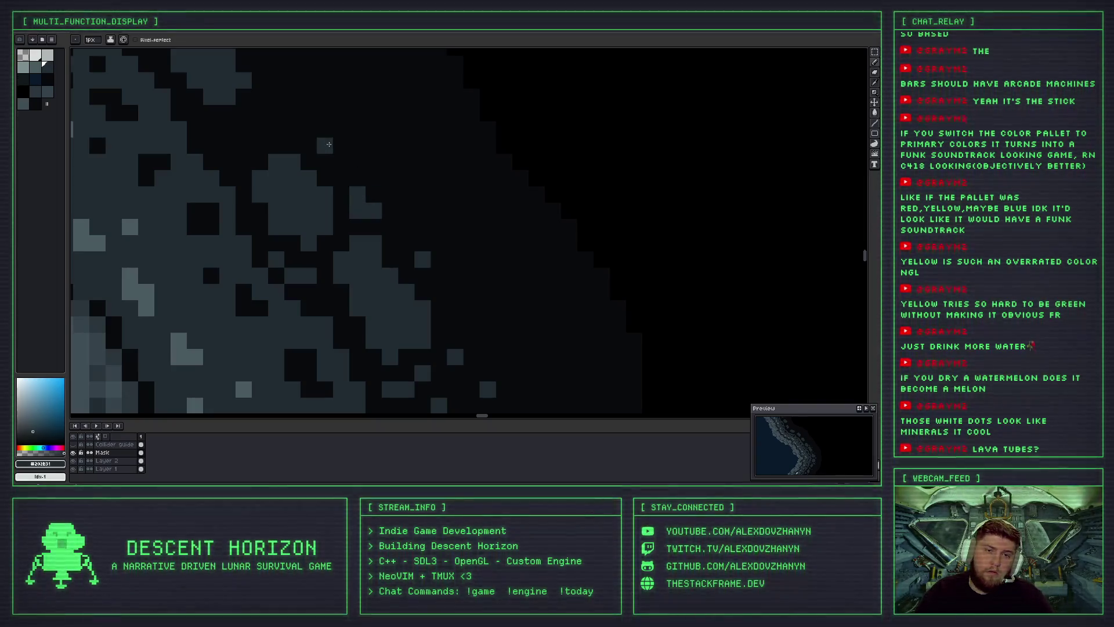
Add two more grey rock pixels at separate spots on the wall's outer band.
scroll(348, 159, down, 2)
scroll(350, 158, down, 1)
scroll(352, 157, down, 1)
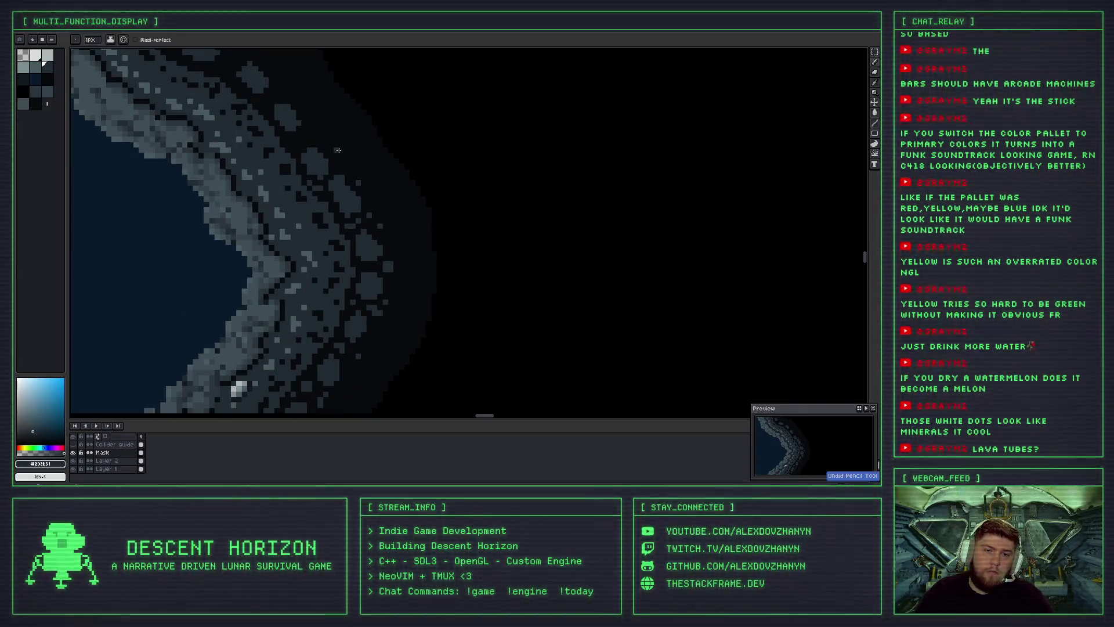
scroll(350, 157, up, 2)
click(351, 188)
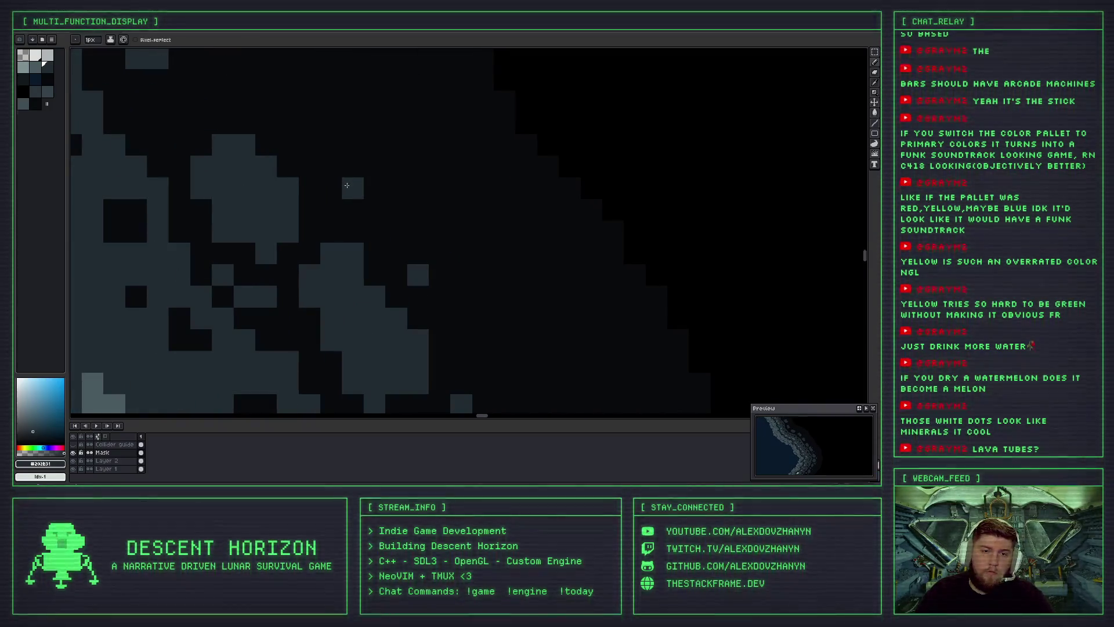
scroll(328, 162, down, 3)
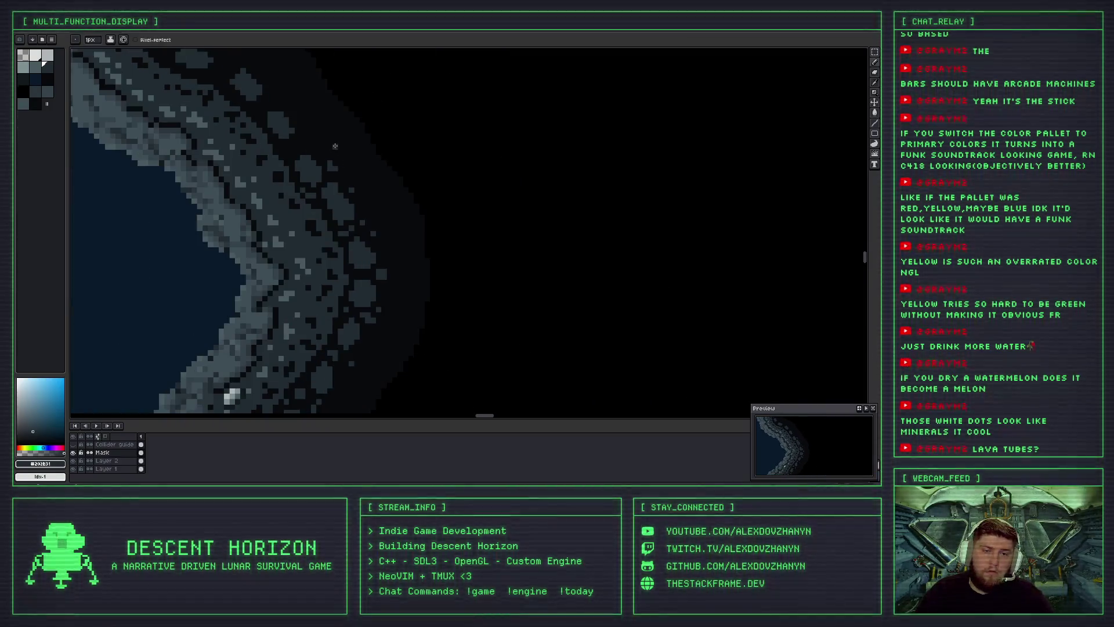
scroll(290, 149, up, 2)
drag(290, 149, 295, 186)
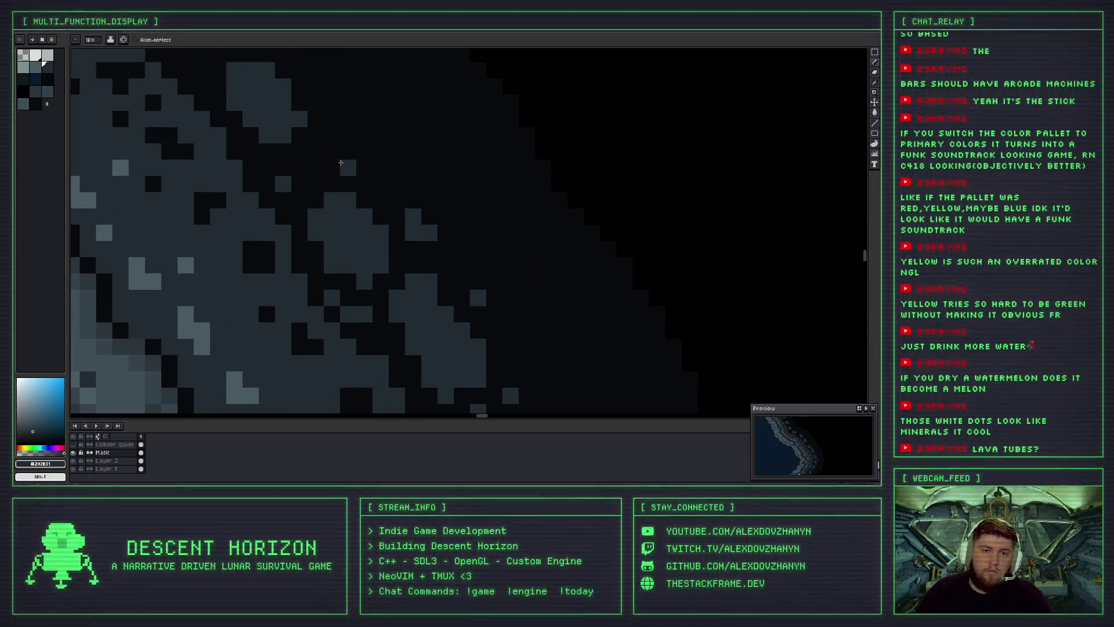
click(332, 136)
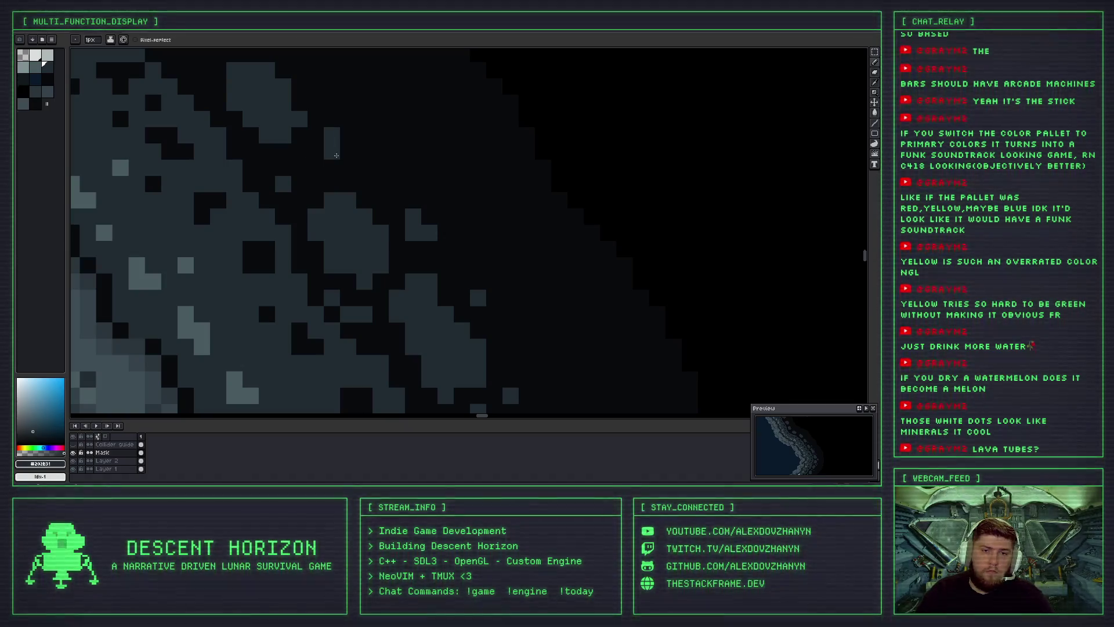
scroll(346, 163, down, 3)
scroll(376, 164, up, 1)
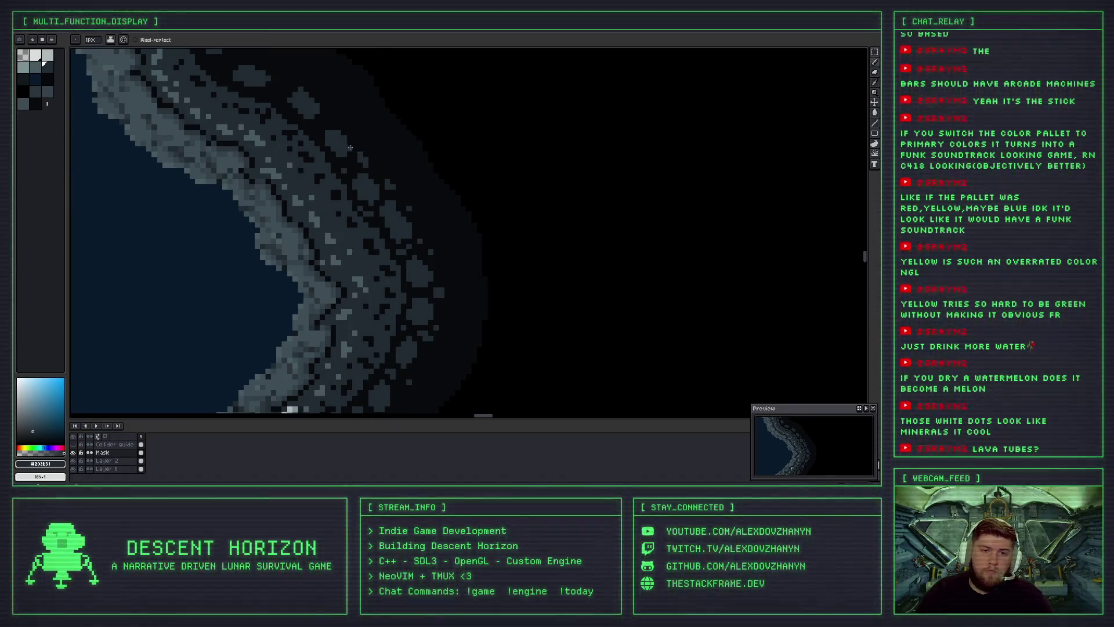
scroll(348, 145, up, 2)
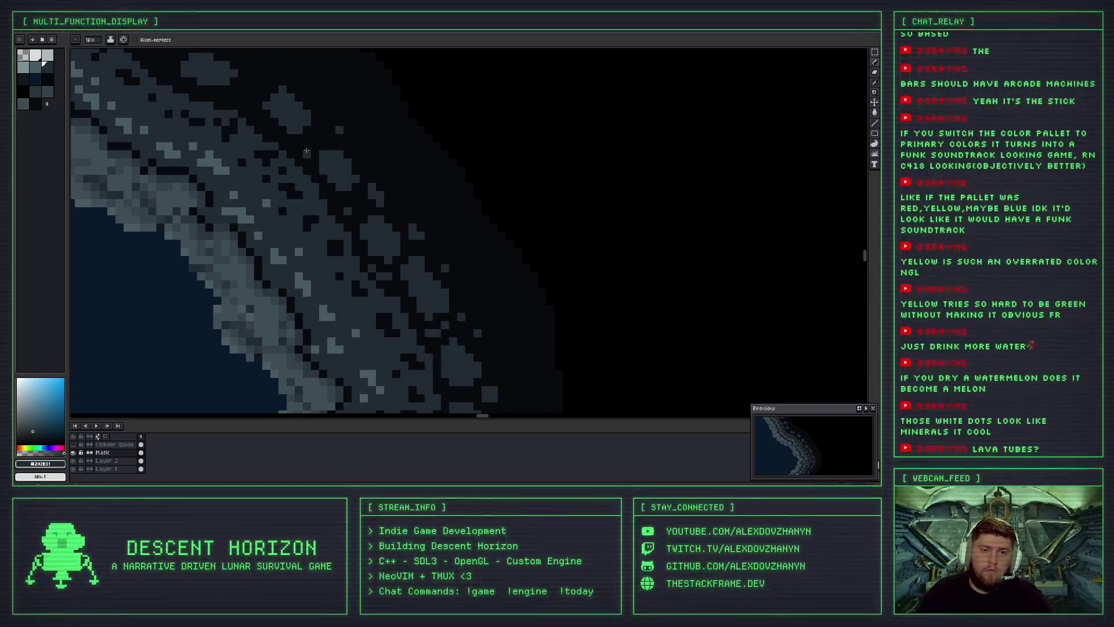
scroll(312, 139, down, 2)
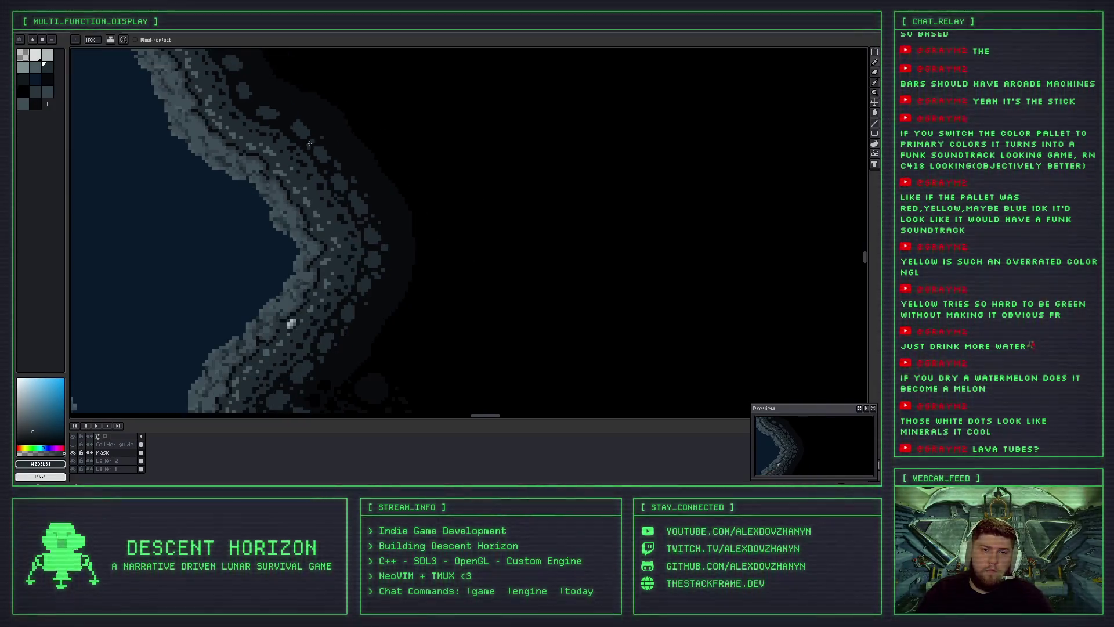
mouse_move(324, 139)
mouse_down()
mouse_move(381, 106)
mouse_move(418, 201)
mouse_up()
Paint a short diagonal run of lighter grey pixels along the rock wall's outer edge.
scroll(344, 191, up, 2)
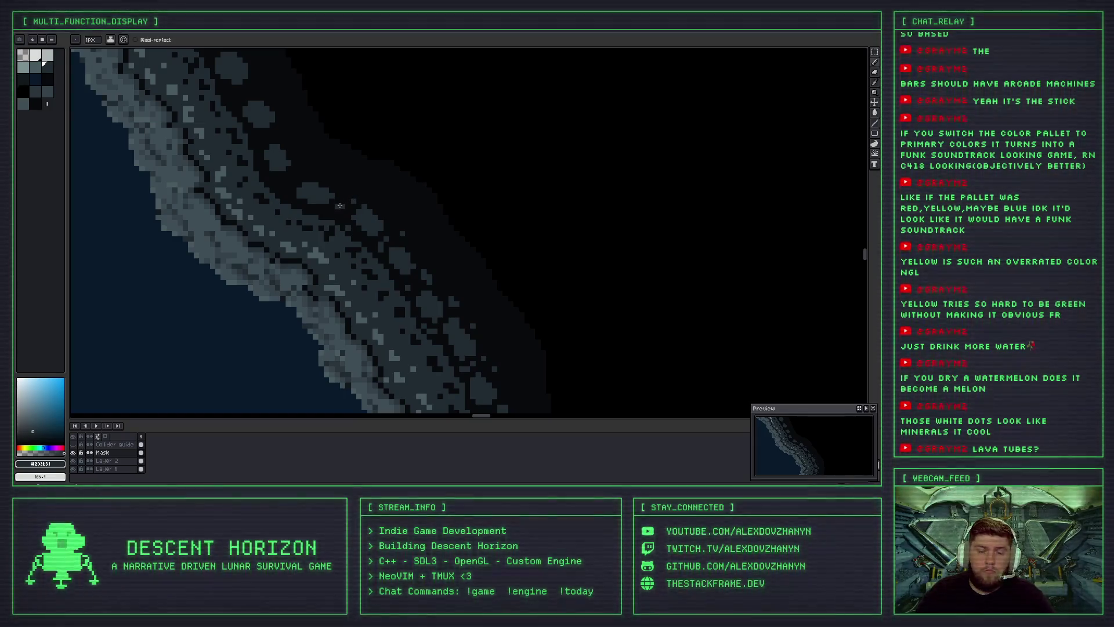
scroll(347, 221, down, 2)
scroll(347, 222, up, 2)
scroll(347, 221, up, 2)
scroll(342, 186, down, 1)
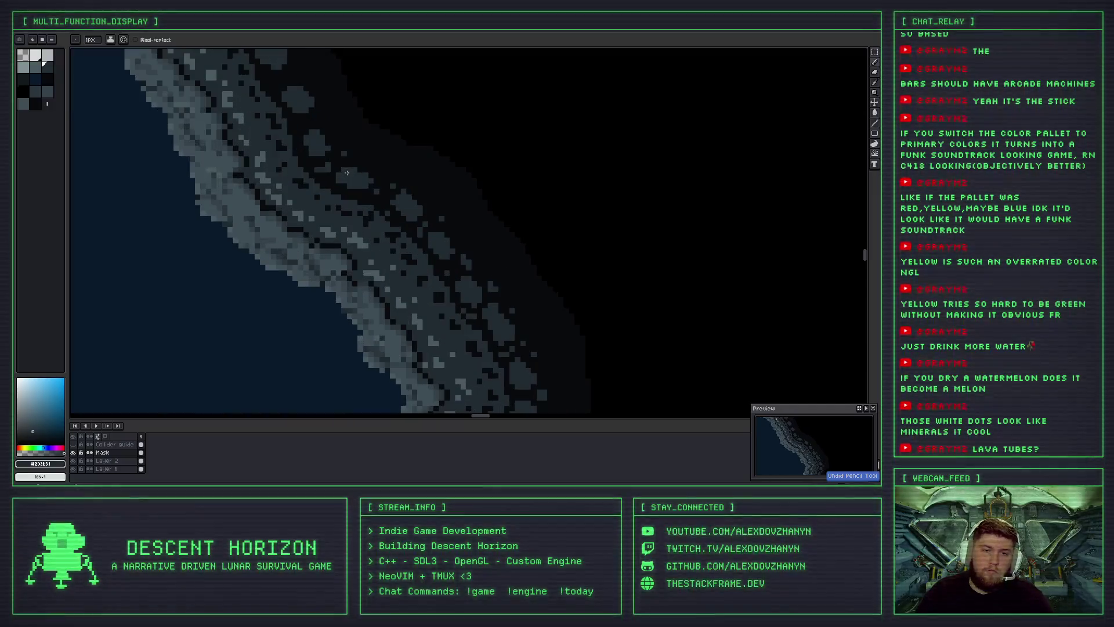
scroll(336, 150, up, 3)
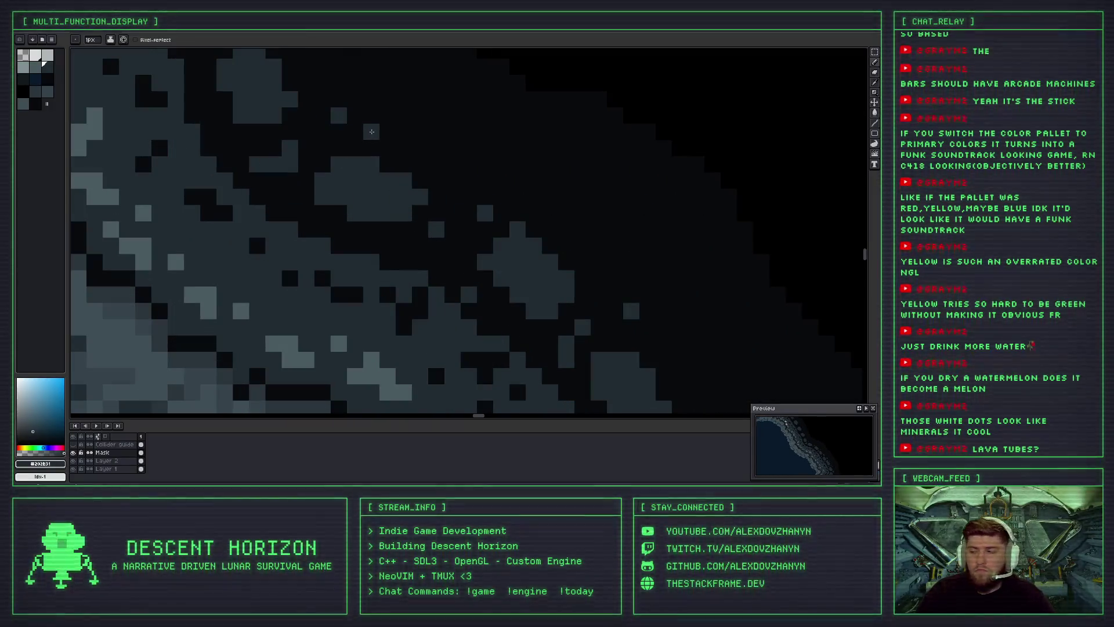
scroll(372, 132, down, 2)
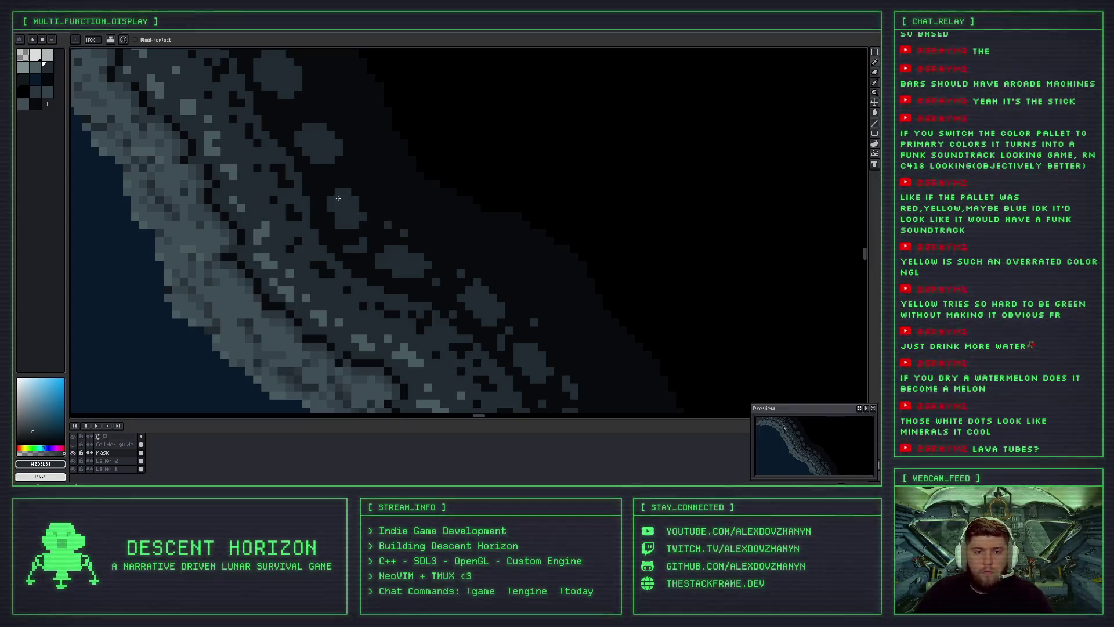
scroll(295, 158, up, 3)
drag(273, 160, 294, 138)
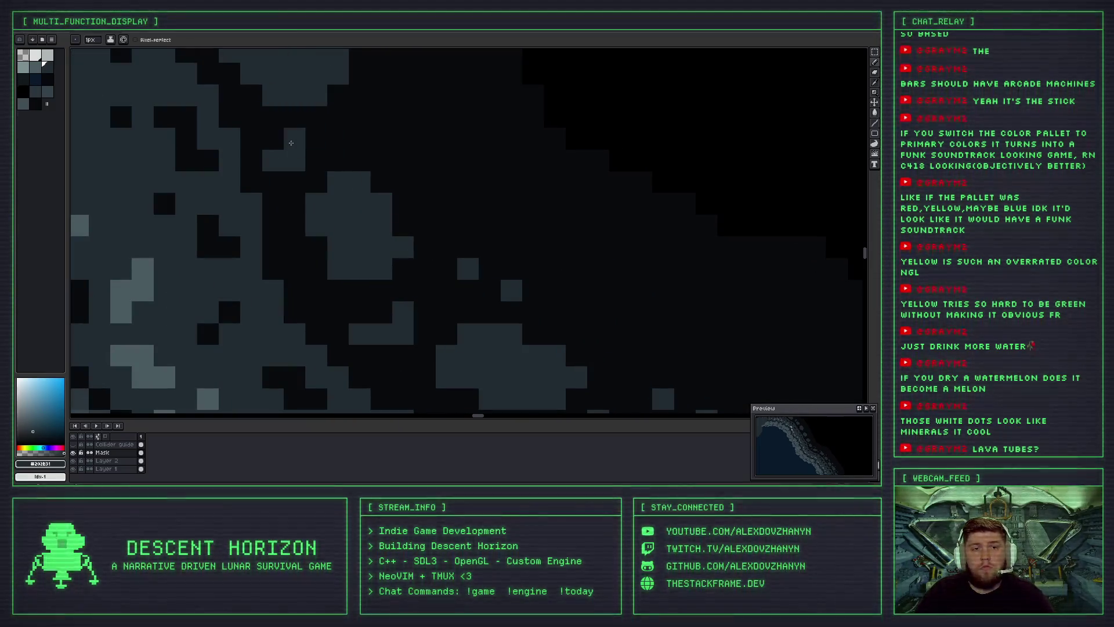
scroll(324, 143, down, 1)
scroll(325, 142, down, 3)
scroll(349, 169, up, 2)
scroll(357, 181, up, 2)
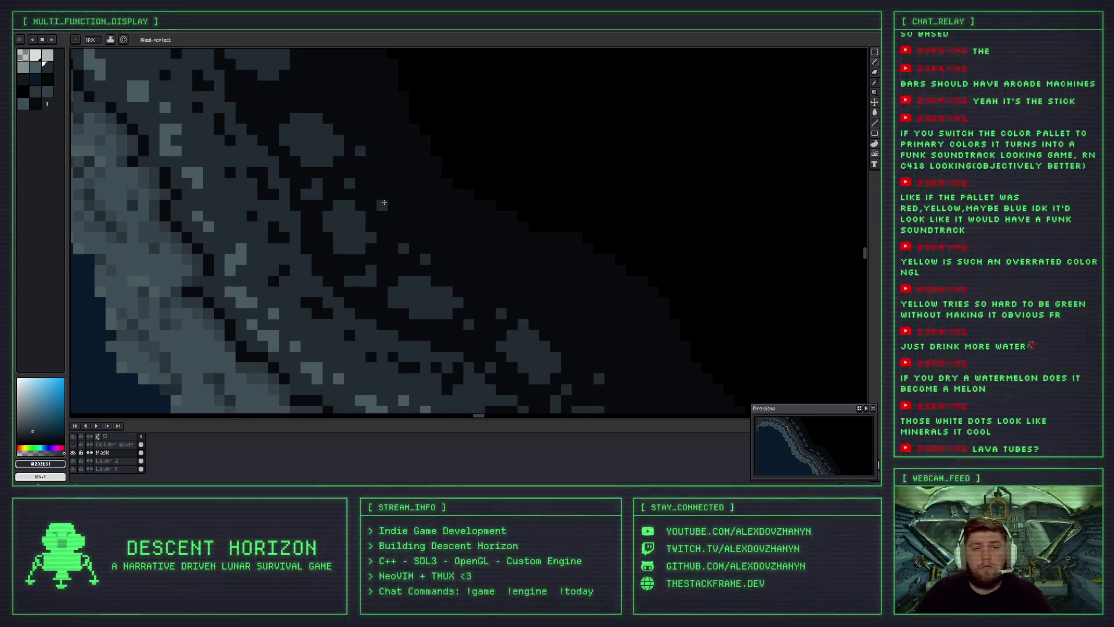
scroll(383, 208, down, 3)
scroll(407, 226, up, 2)
scroll(418, 233, down, 1)
scroll(419, 234, down, 2)
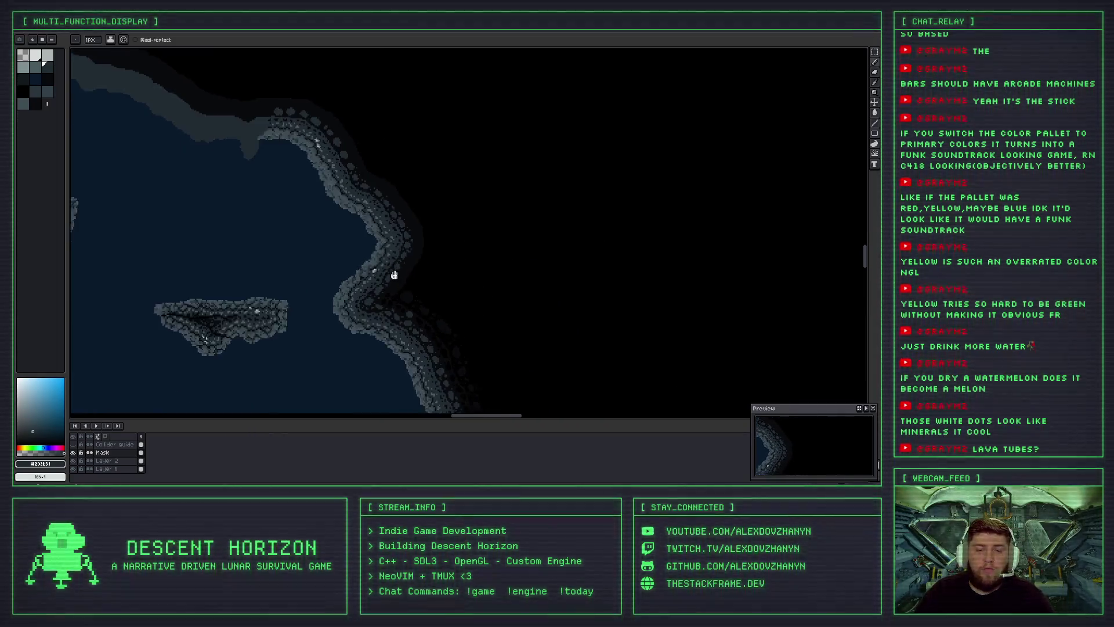
drag(393, 276, 356, 213)
scroll(348, 232, up, 1)
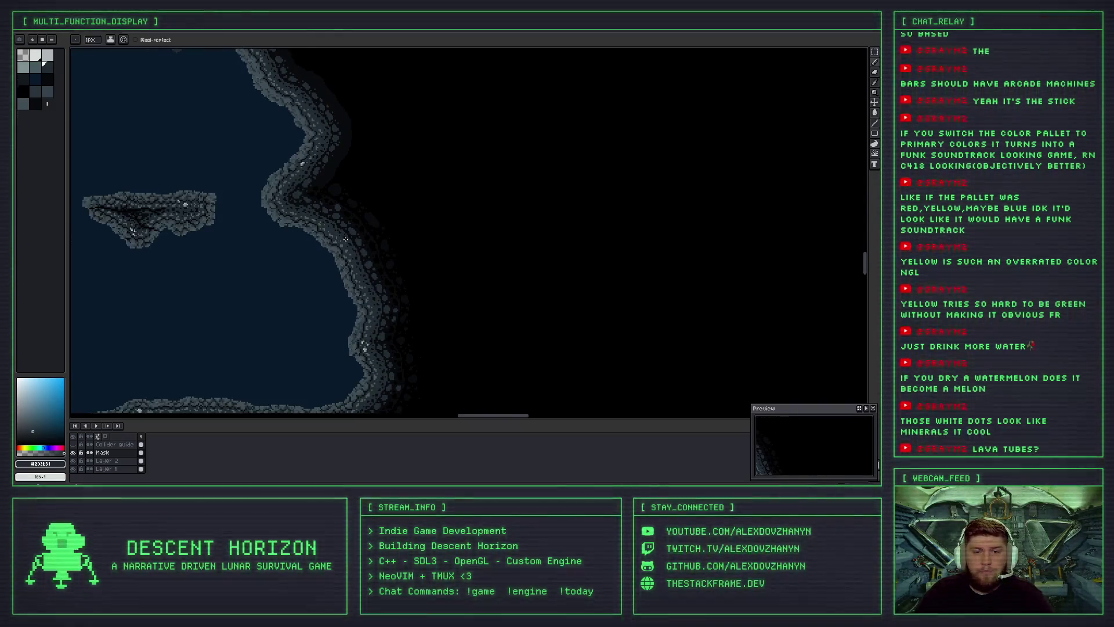
scroll(352, 234, down, 1)
scroll(307, 161, up, 3)
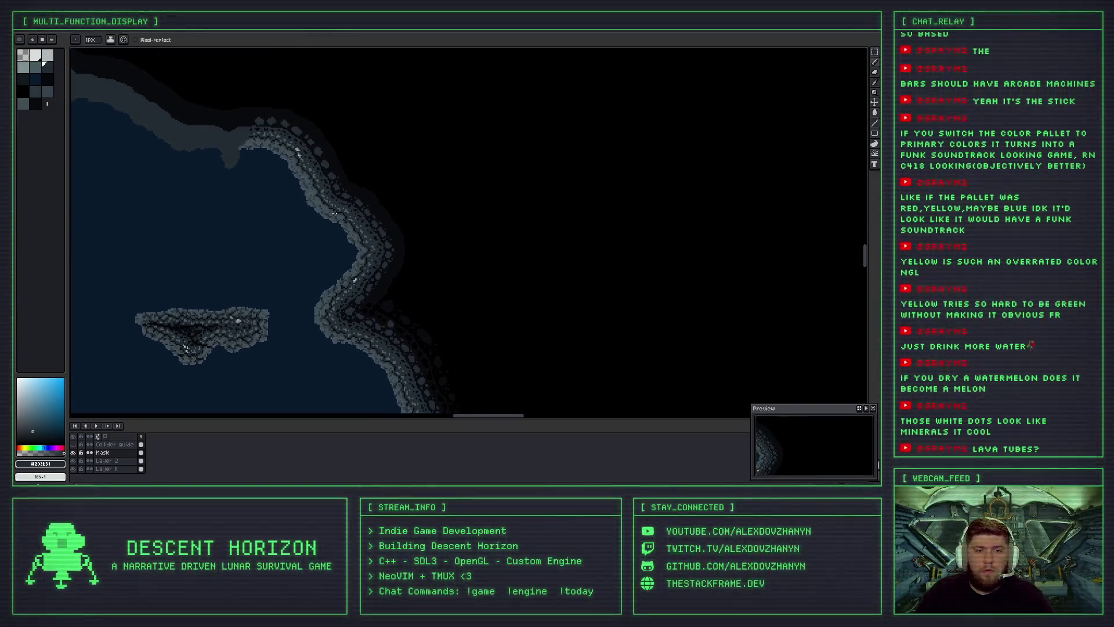
scroll(328, 175, down, 3)
scroll(348, 217, down, 2)
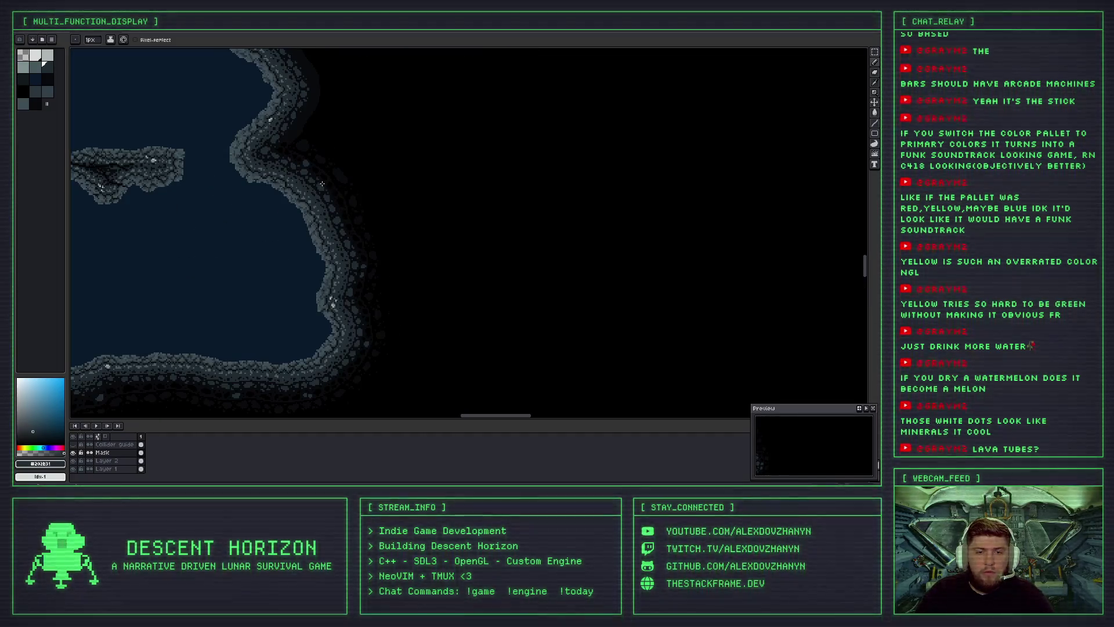
scroll(323, 159, up, 3)
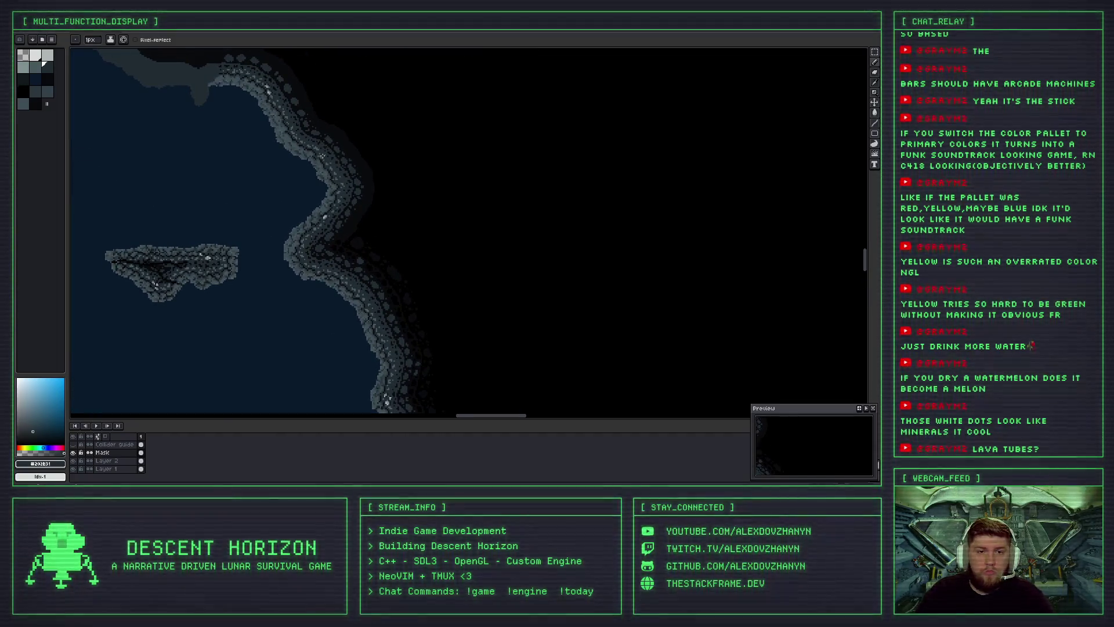
scroll(327, 172, up, 2)
scroll(310, 133, up, 1)
scroll(301, 120, down, 2)
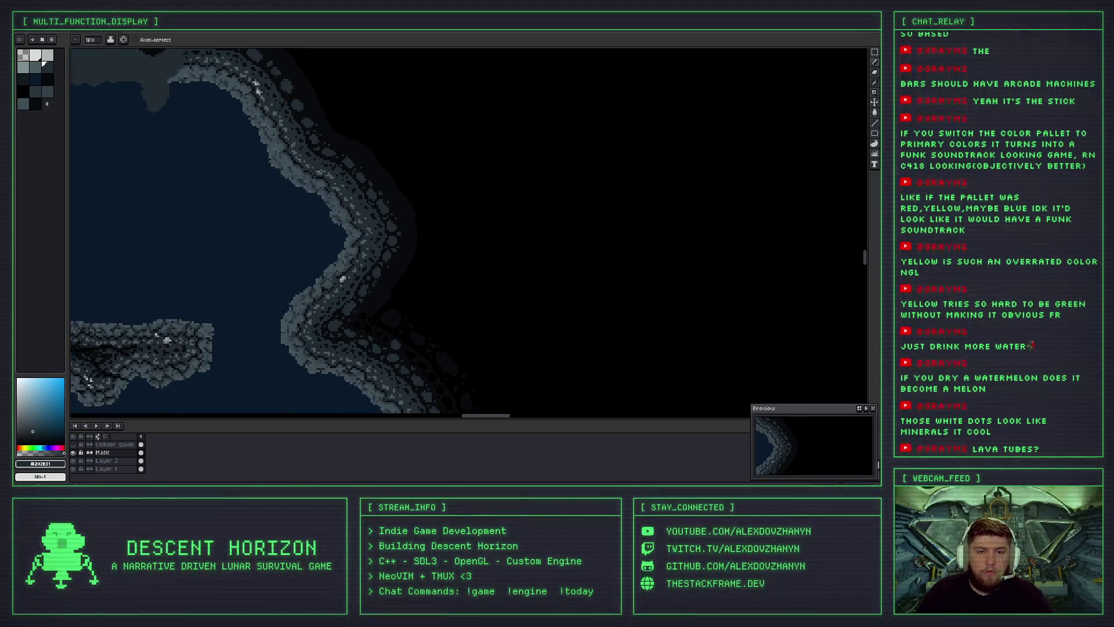
scroll(291, 124, down, 2)
scroll(325, 162, down, 1)
scroll(355, 195, down, 2)
scroll(355, 195, up, 3)
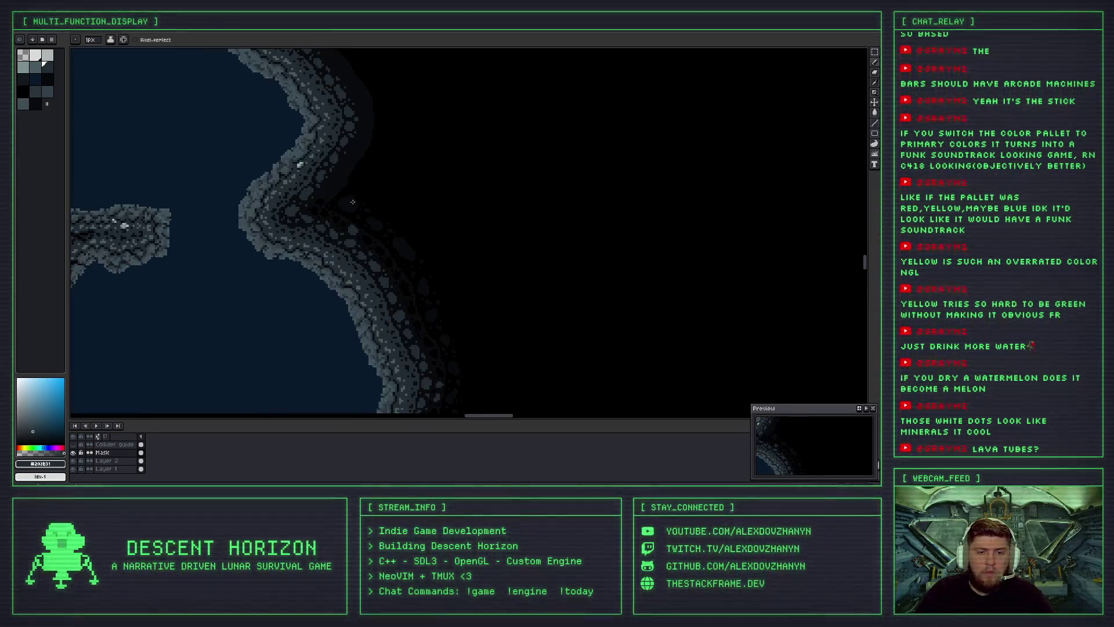
scroll(307, 177, up, 1)
scroll(280, 167, up, 1)
scroll(281, 168, up, 1)
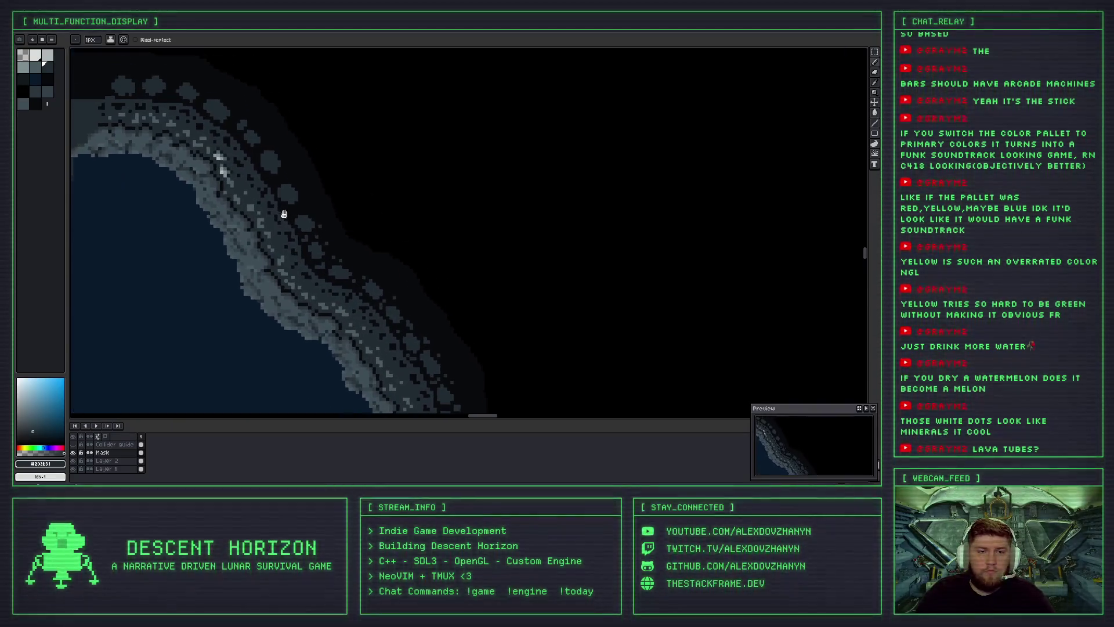
scroll(290, 215, up, 2)
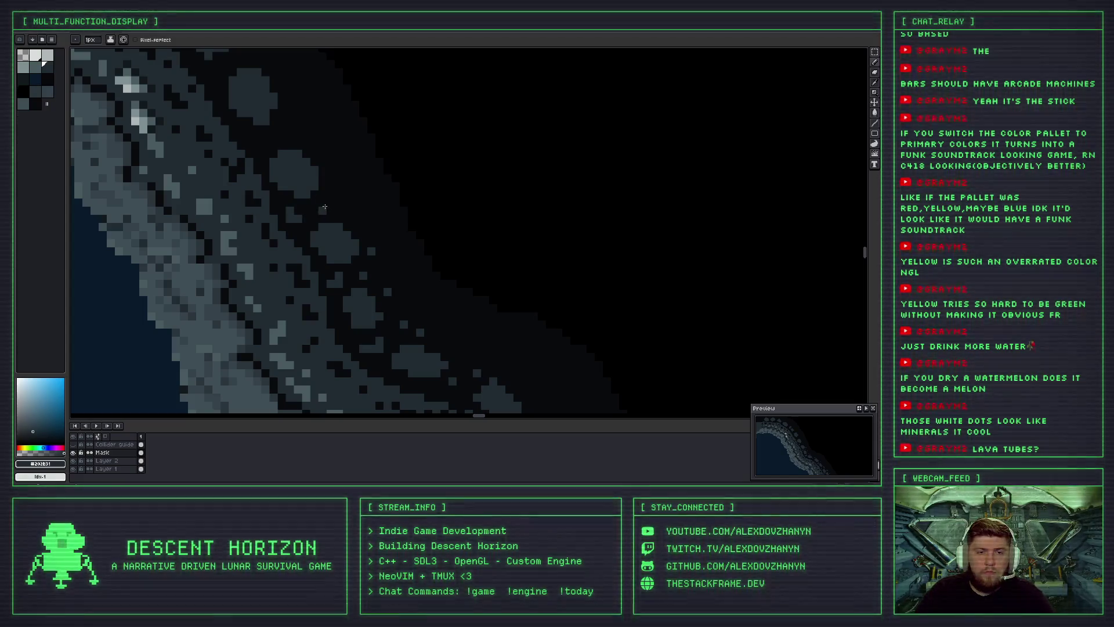
scroll(325, 174, up, 2)
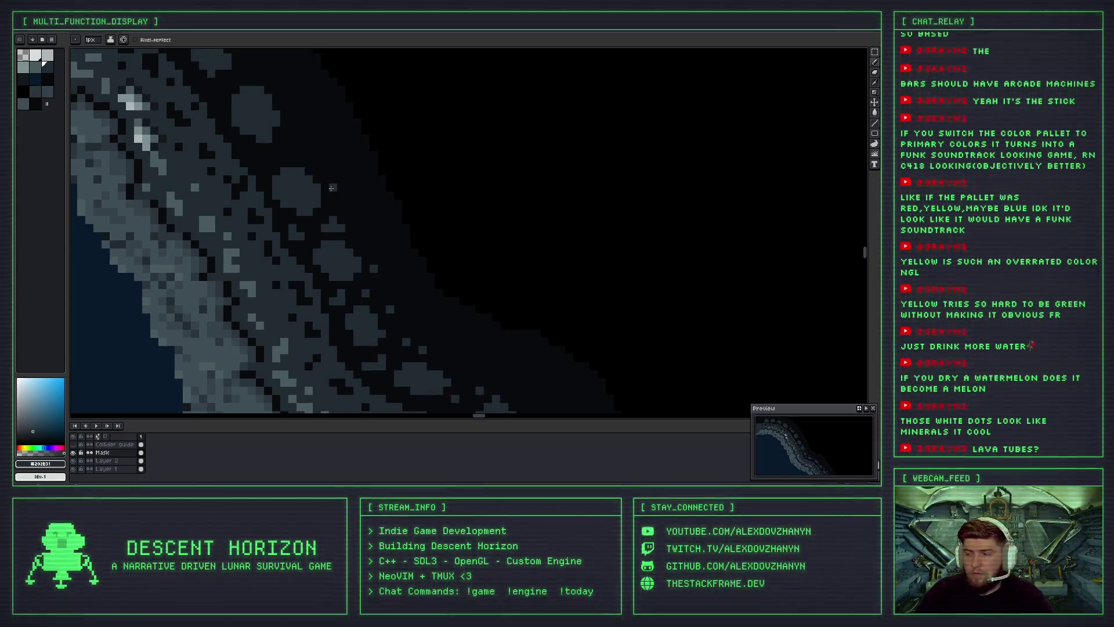
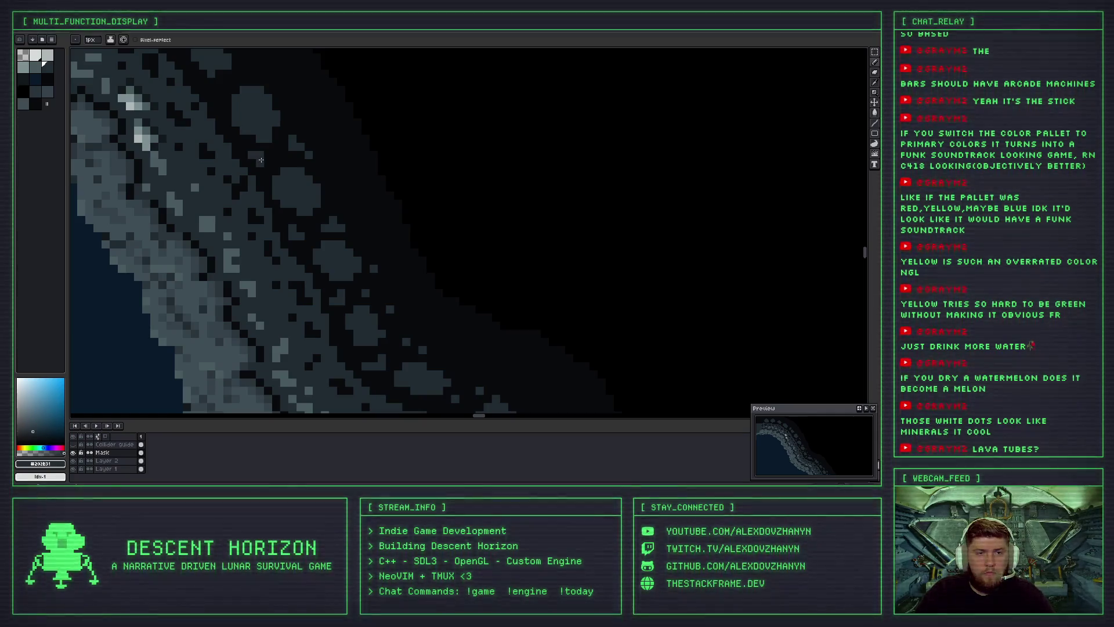
Undo the last pencil stroke on the rock.
scroll(306, 157, down, 3)
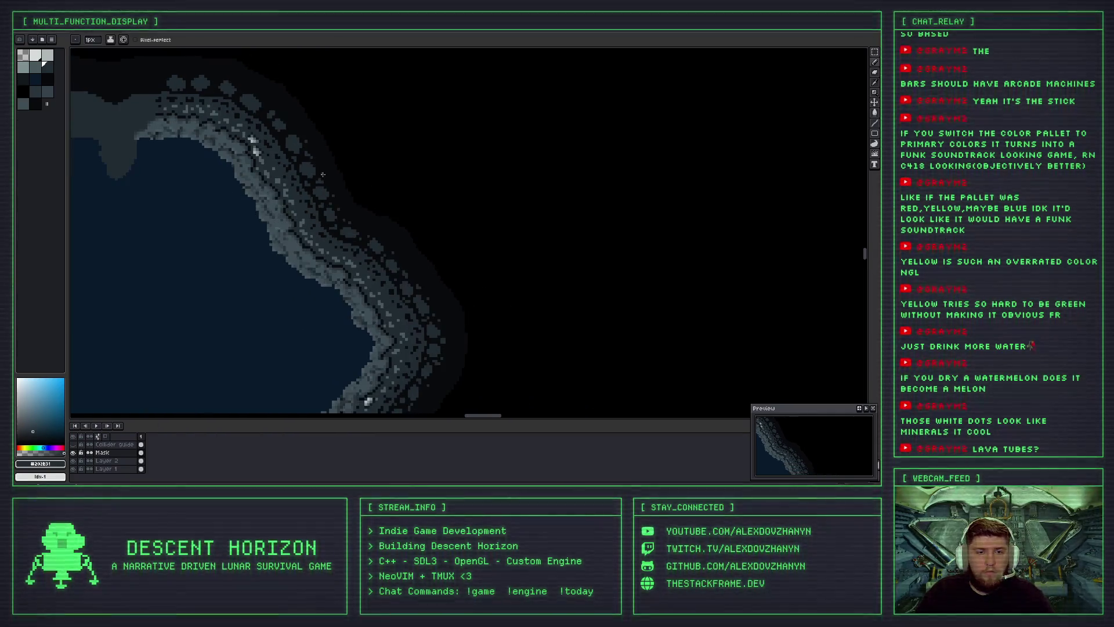
scroll(308, 168, up, 2)
key(ctrl+z)
Add a few short grey strokes in the dark outer rock beyond the pebbled rim.
scroll(286, 153, up, 5)
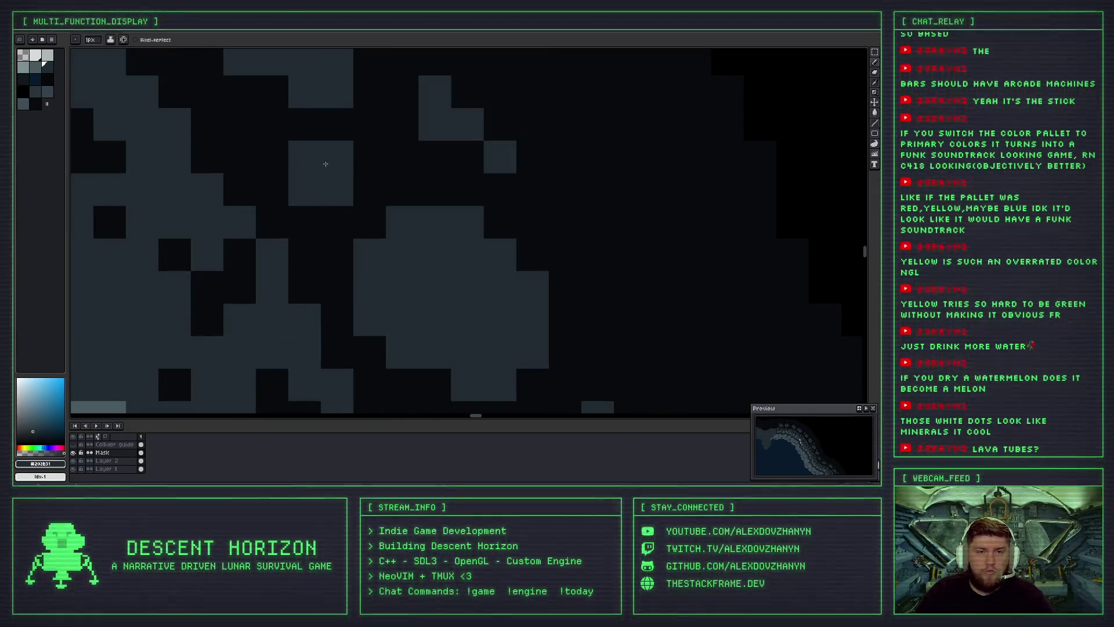
scroll(377, 191, down, 3)
scroll(378, 191, down, 2)
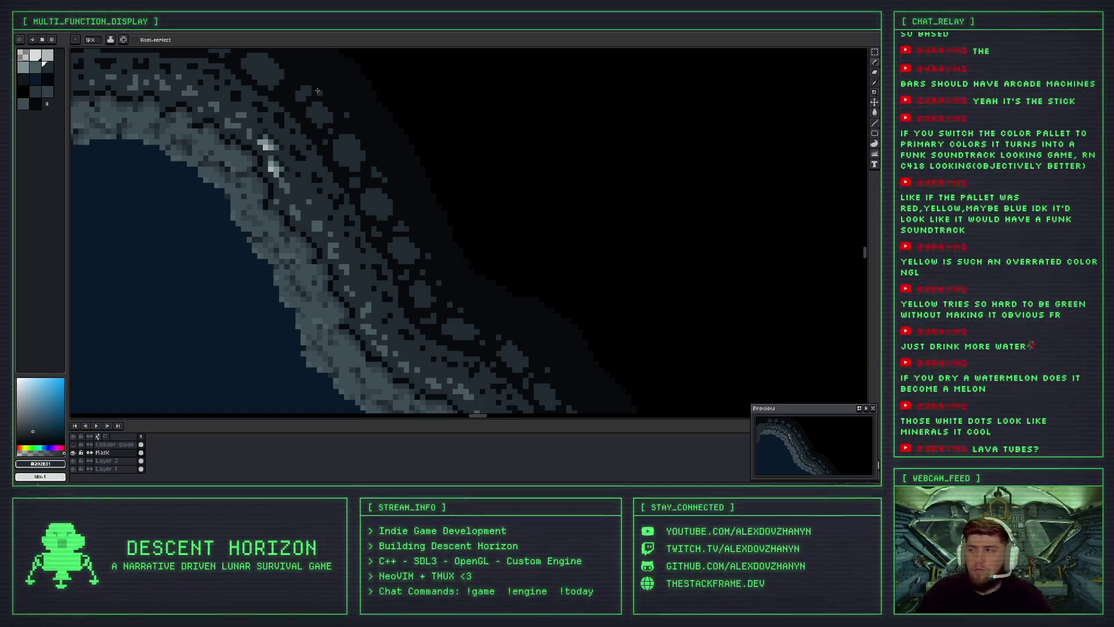
scroll(328, 98, up, 1)
scroll(348, 139, up, 1)
scroll(357, 153, up, 1)
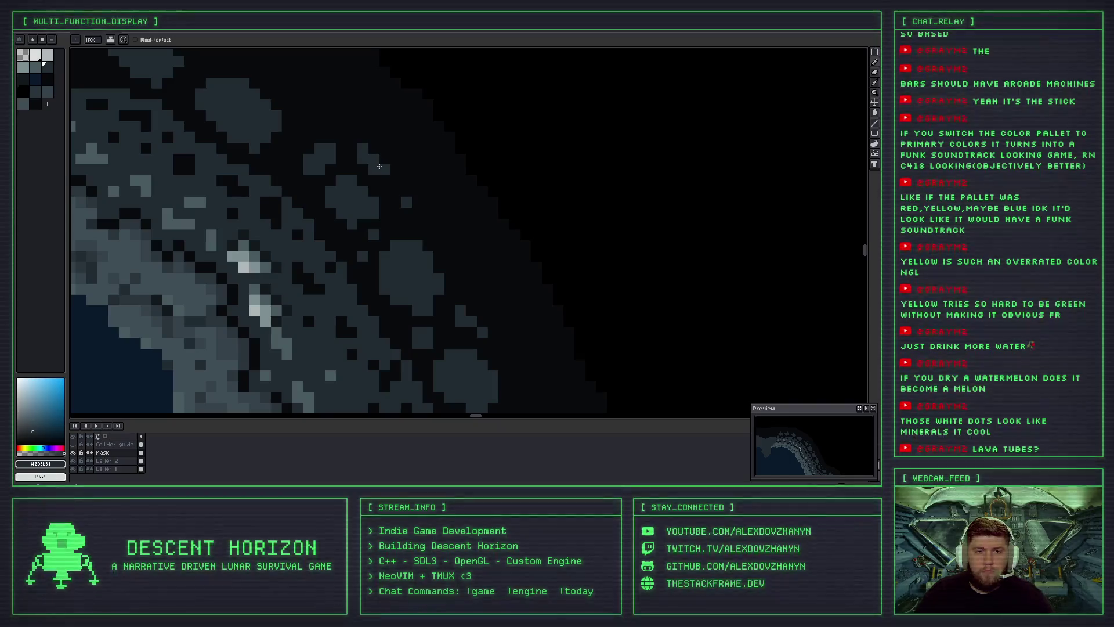
drag(342, 155, 369, 157)
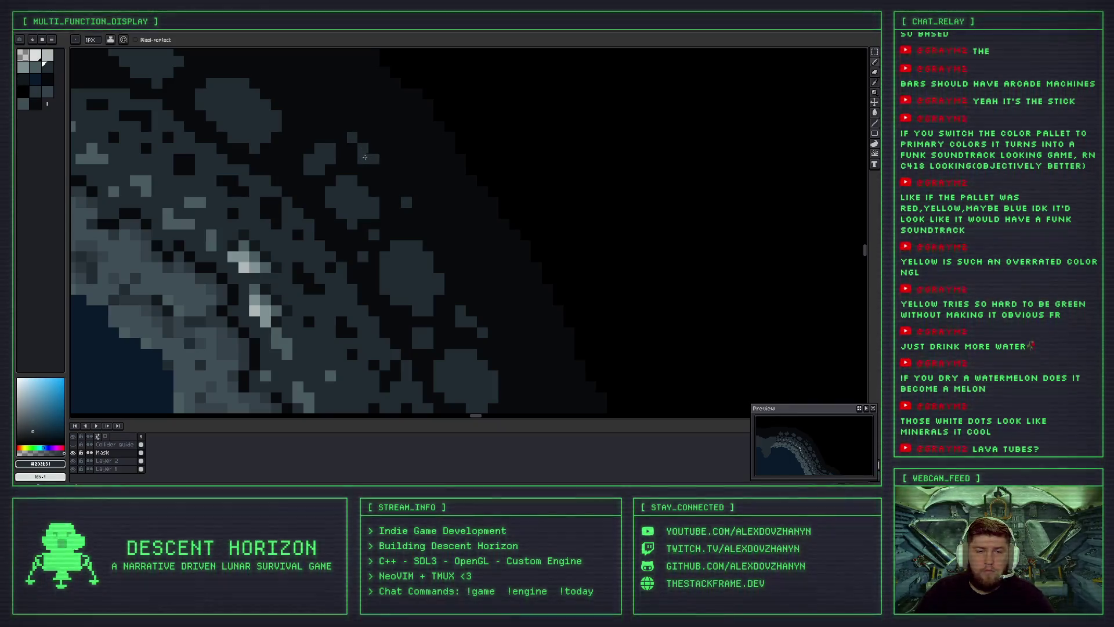
scroll(352, 159, down, 1)
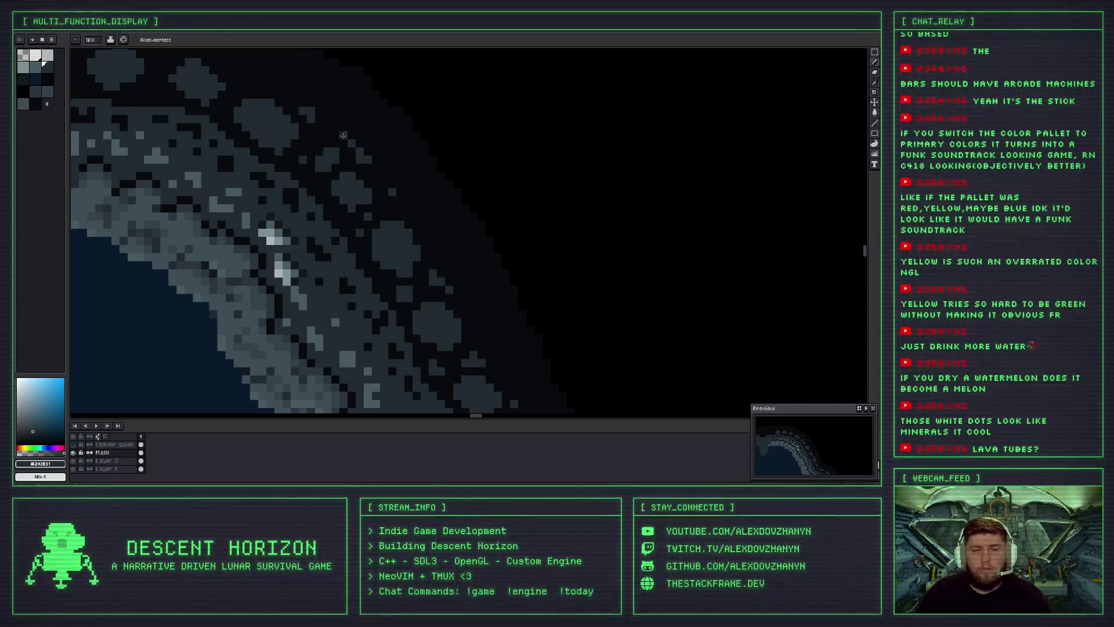
scroll(343, 136, down, 1)
scroll(342, 169, down, 1)
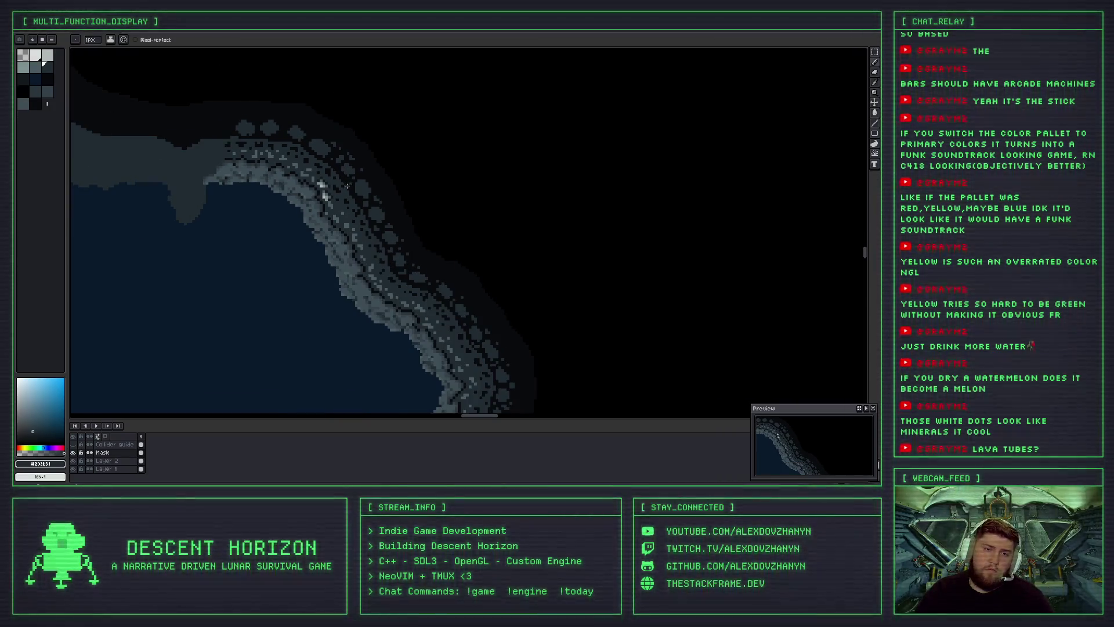
scroll(319, 187, up, 3)
scroll(294, 154, up, 2)
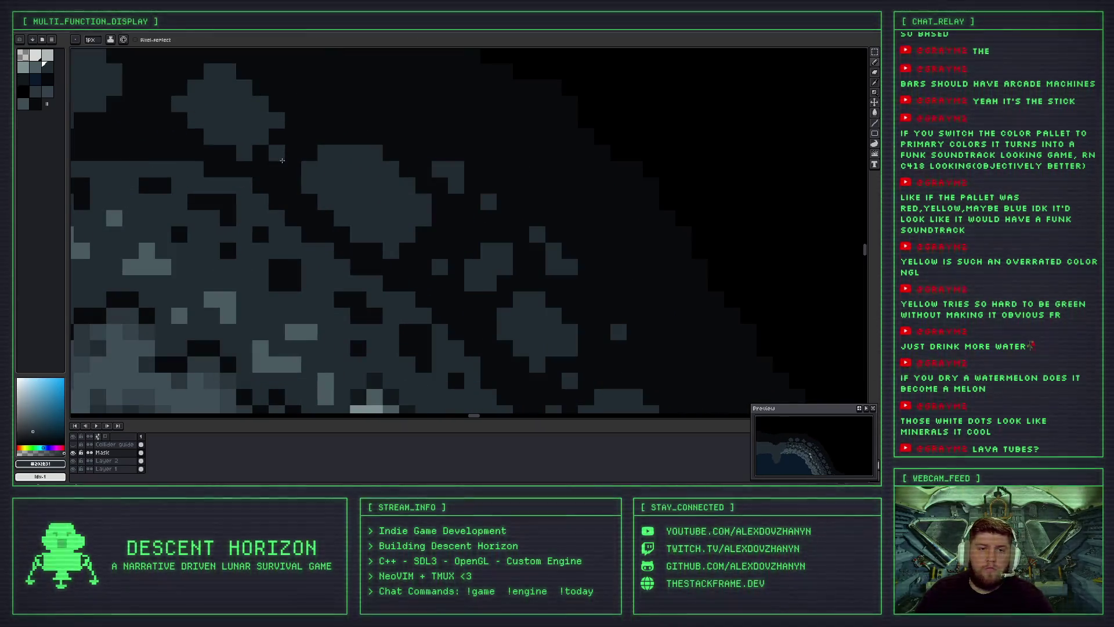
drag(344, 119, 325, 115)
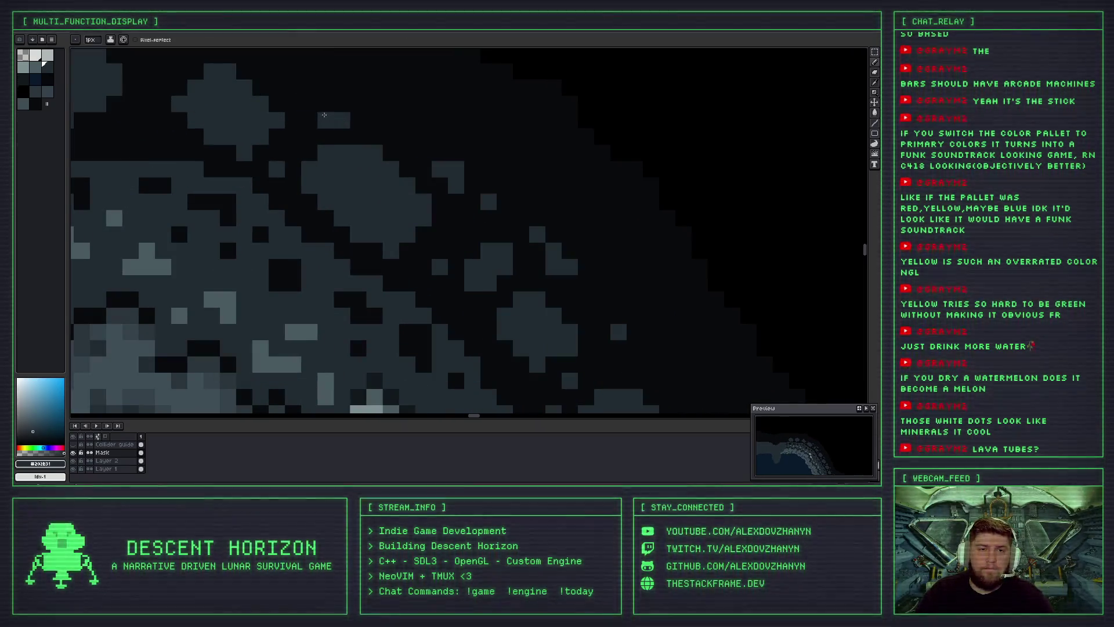
Further along the cave edge, dot two single grey pixels and a two-cell grey block.
scroll(349, 122, down, 3)
scroll(351, 155, up, 1)
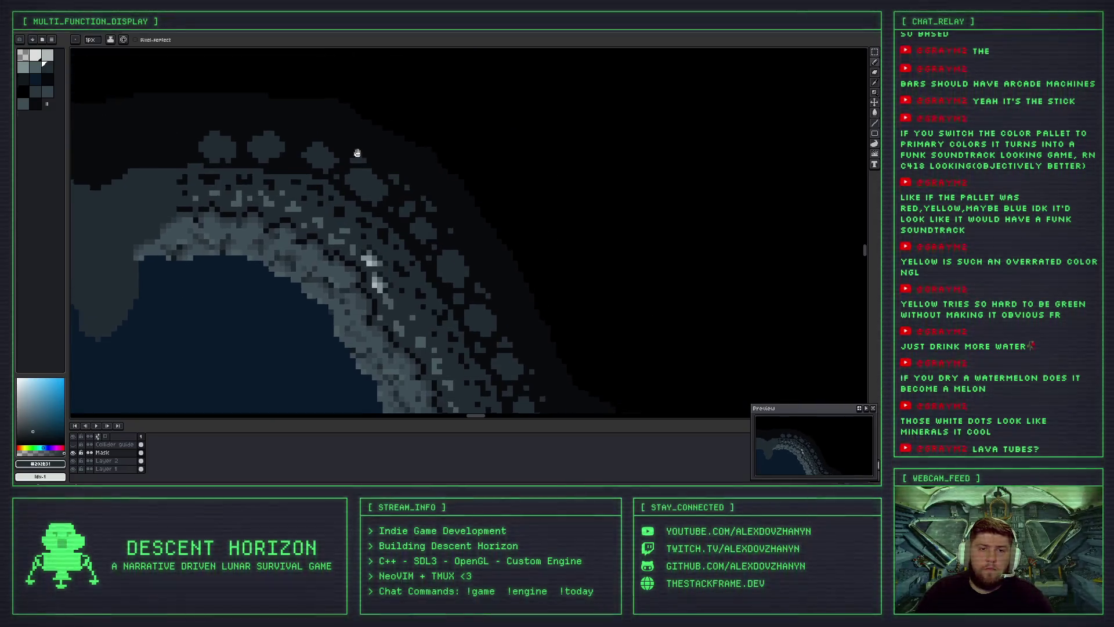
scroll(334, 158, up, 1)
scroll(334, 158, up, 1)
scroll(366, 171, down, 3)
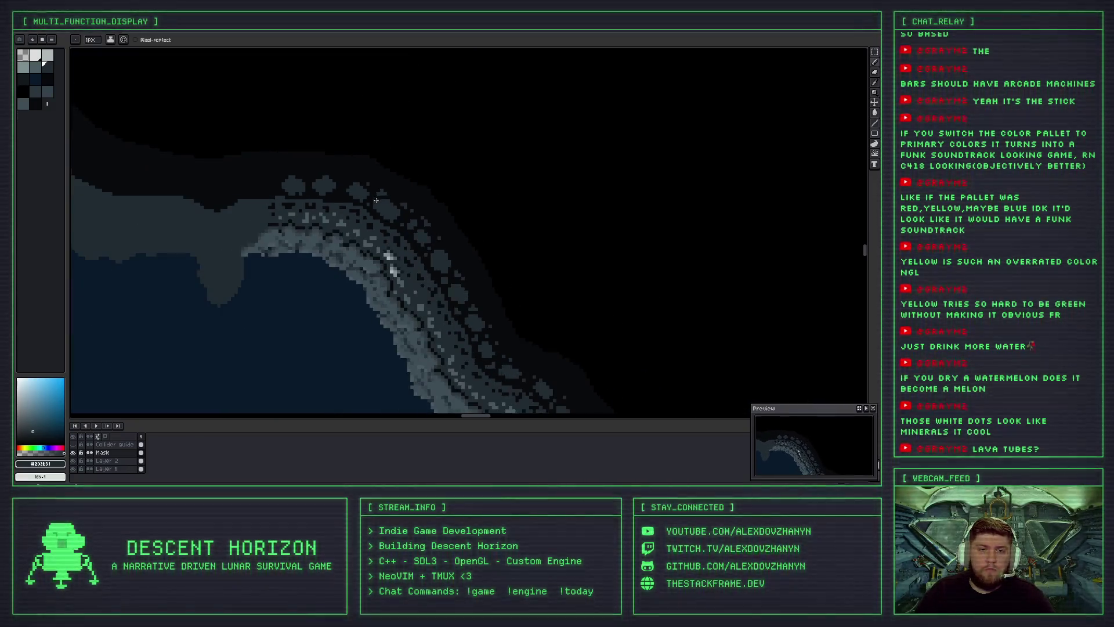
scroll(390, 259, up, 1)
drag(348, 174, 402, 237)
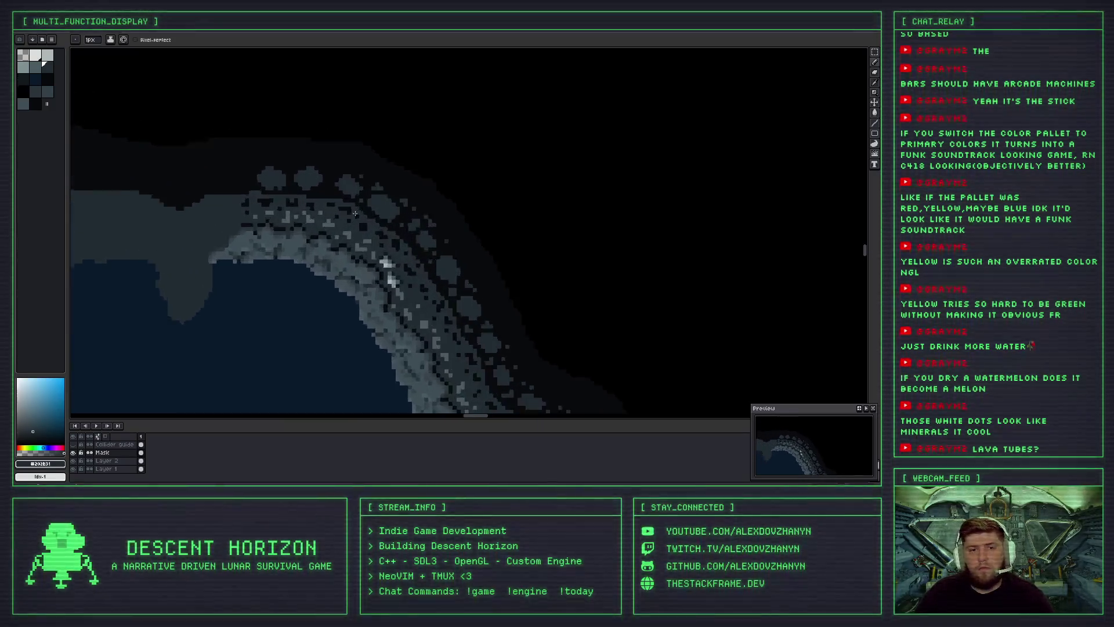
scroll(339, 208, up, 2)
scroll(339, 208, up, 1)
click(317, 189)
click(329, 145)
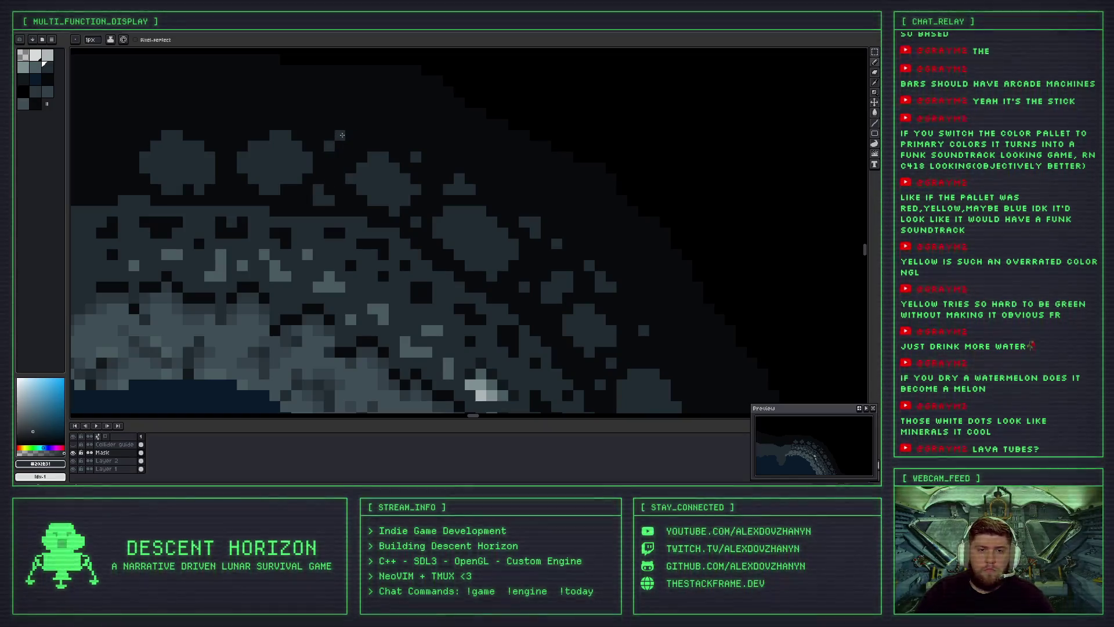
drag(242, 123, 231, 122)
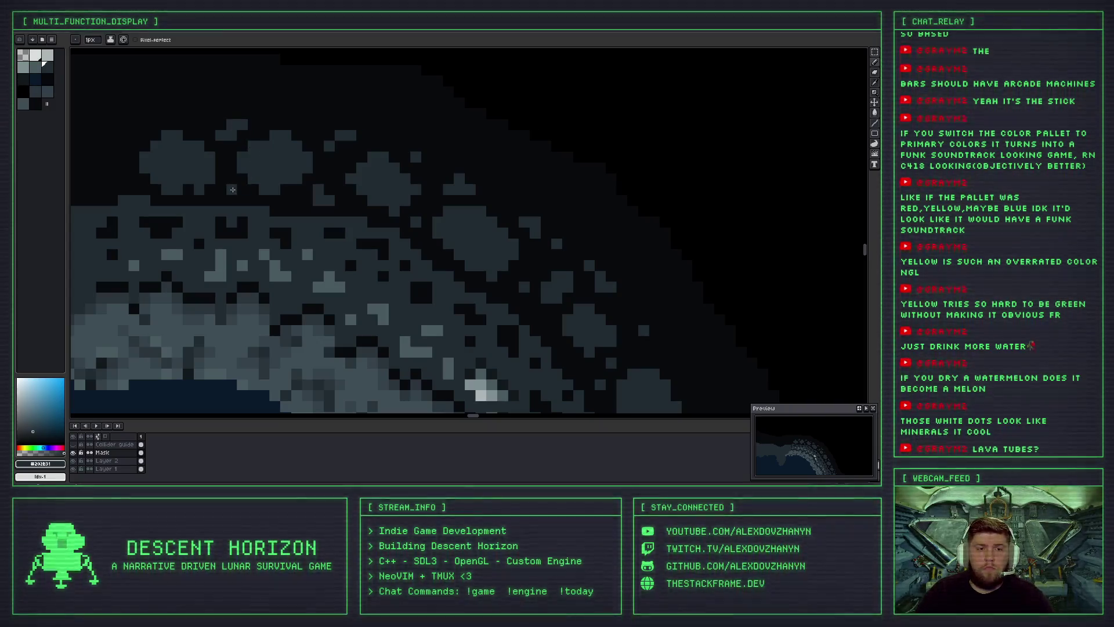
Zoom out to review the rock, then switch the drawing colour to black.
scroll(251, 134, down, 2)
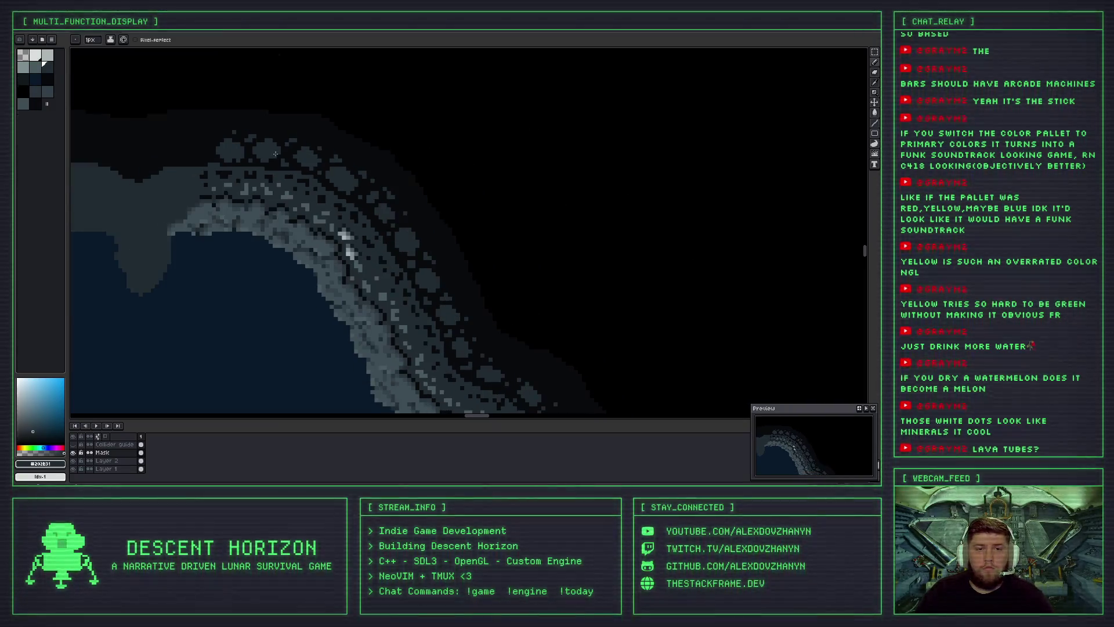
scroll(273, 157, down, 1)
scroll(293, 177, down, 1)
scroll(297, 182, down, 1)
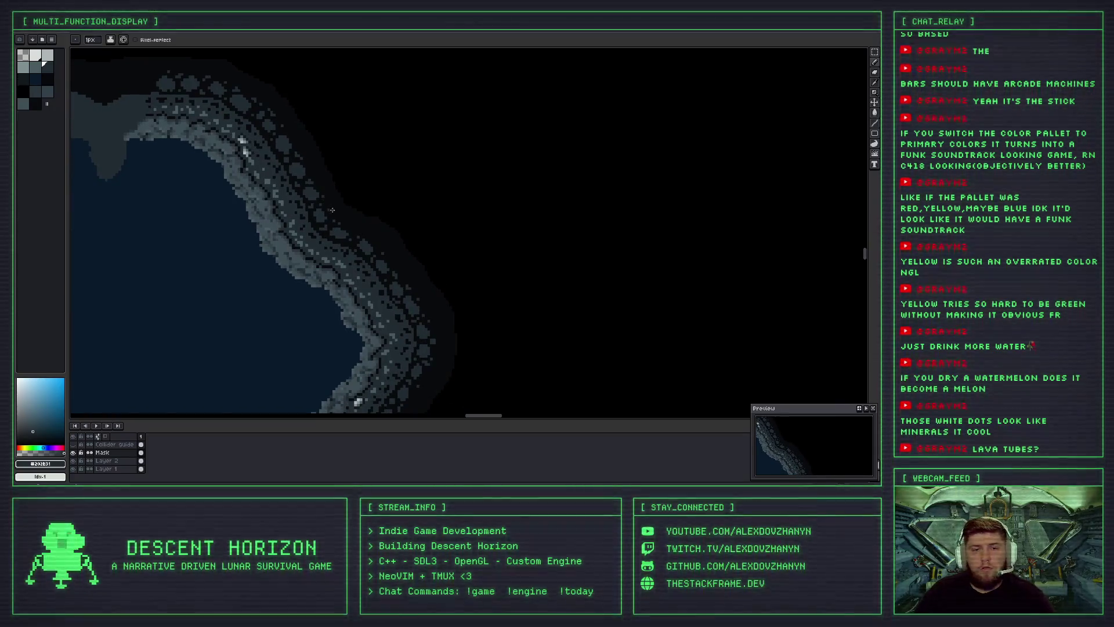
scroll(331, 210, down, 2)
scroll(334, 232, down, 2)
scroll(335, 255, down, 1)
scroll(337, 284, down, 2)
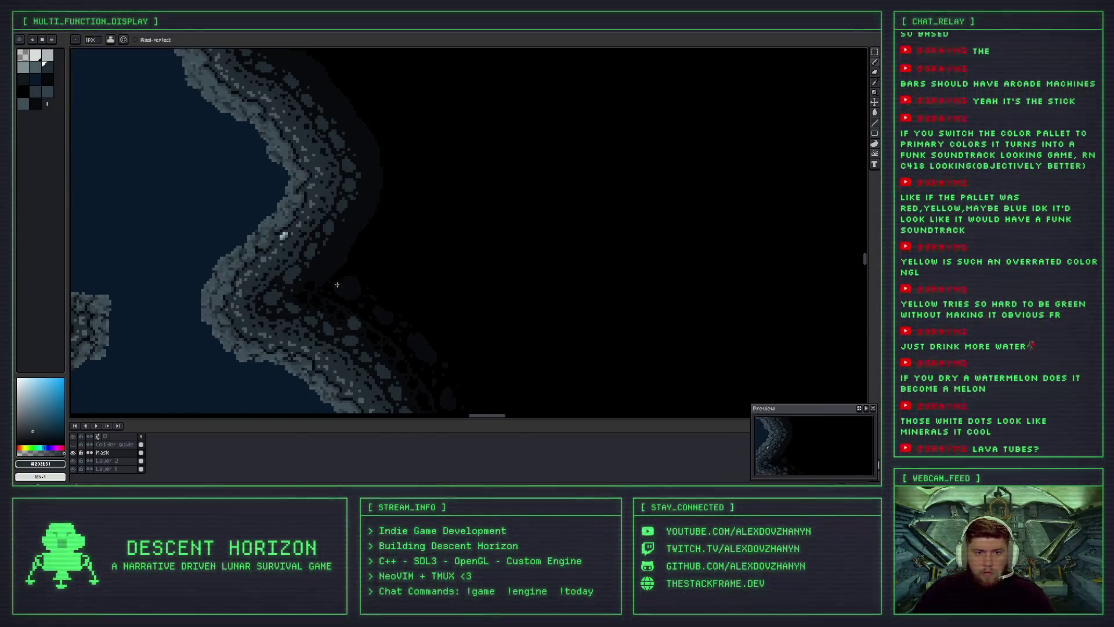
scroll(337, 284, down, 3)
scroll(372, 201, up, 3)
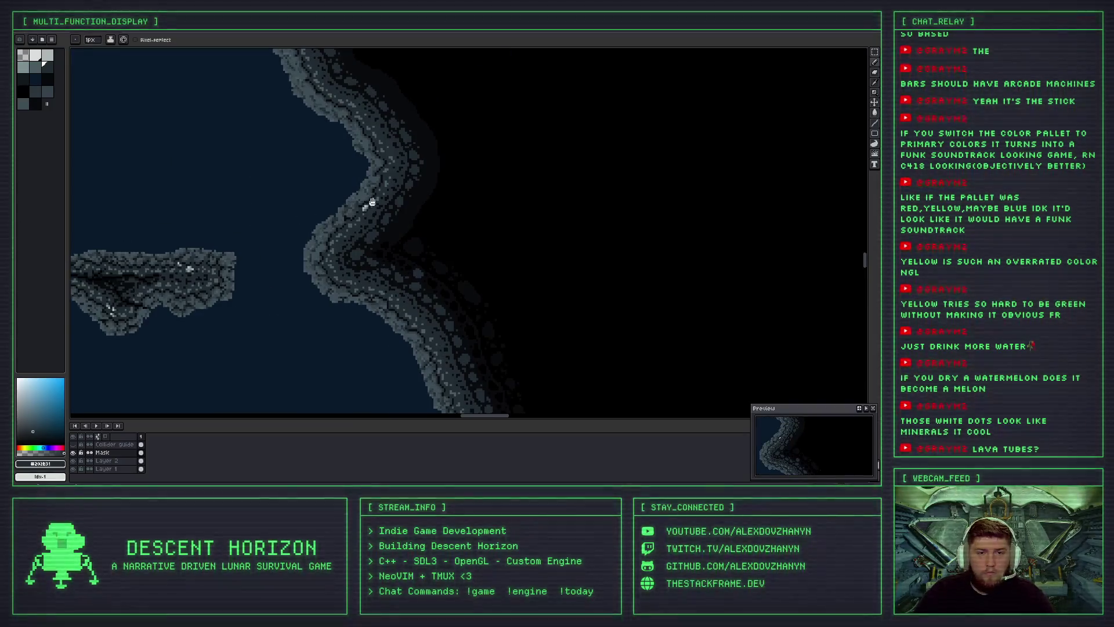
scroll(372, 201, up, 2)
scroll(336, 283, up, 2)
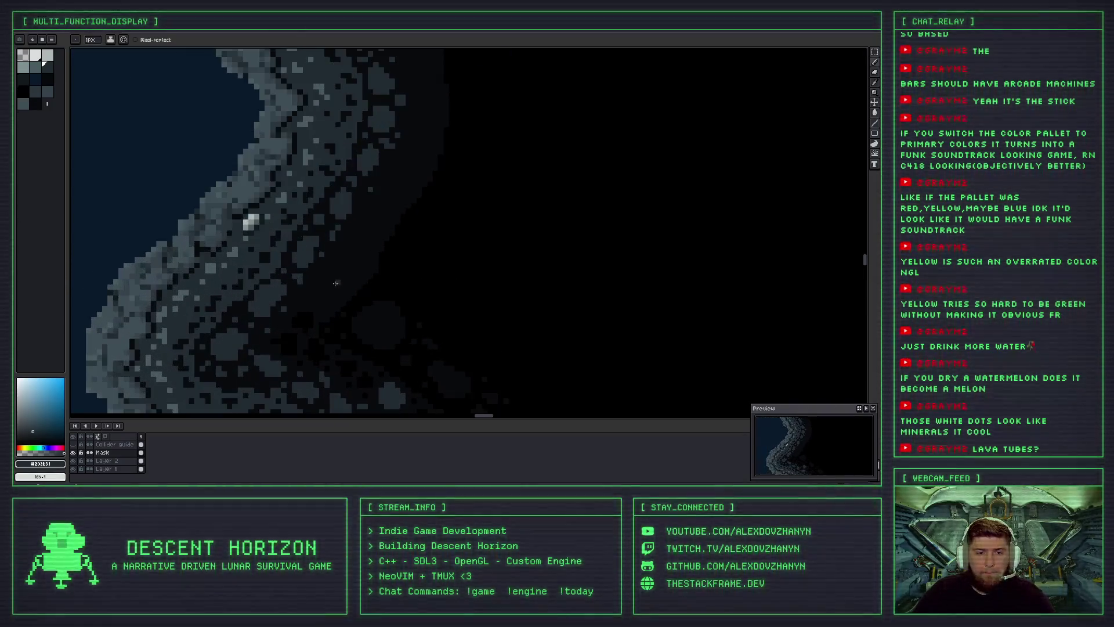
alt+click(311, 315)
Paint a single black pixel and a black freehand stroke across the outer rock.
scroll(308, 300, up, 1)
scroll(299, 214, up, 1)
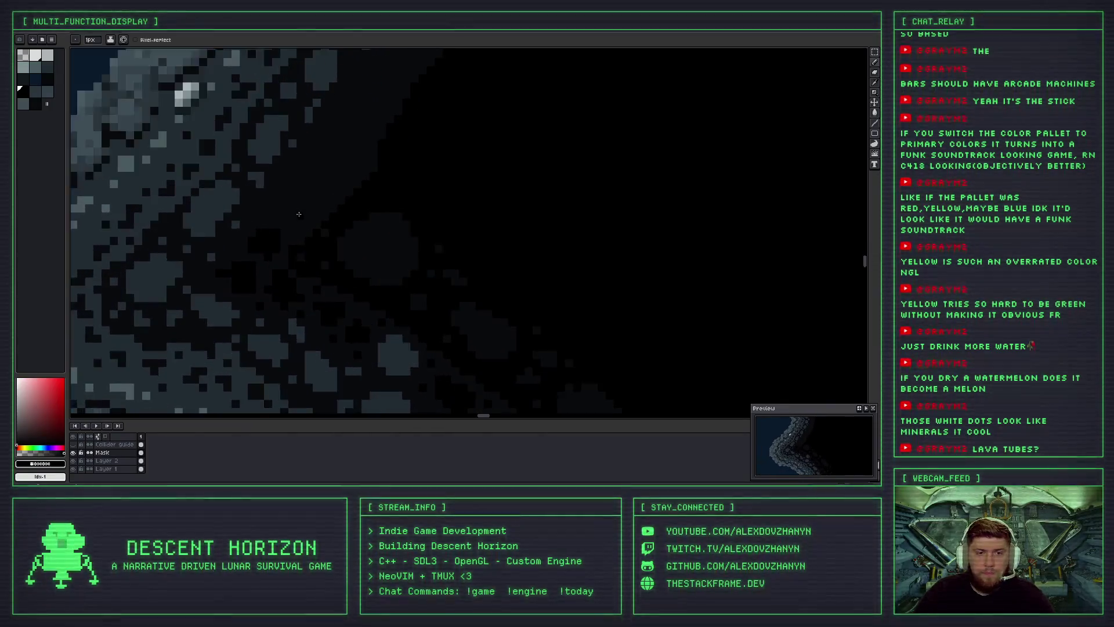
scroll(298, 214, up, 2)
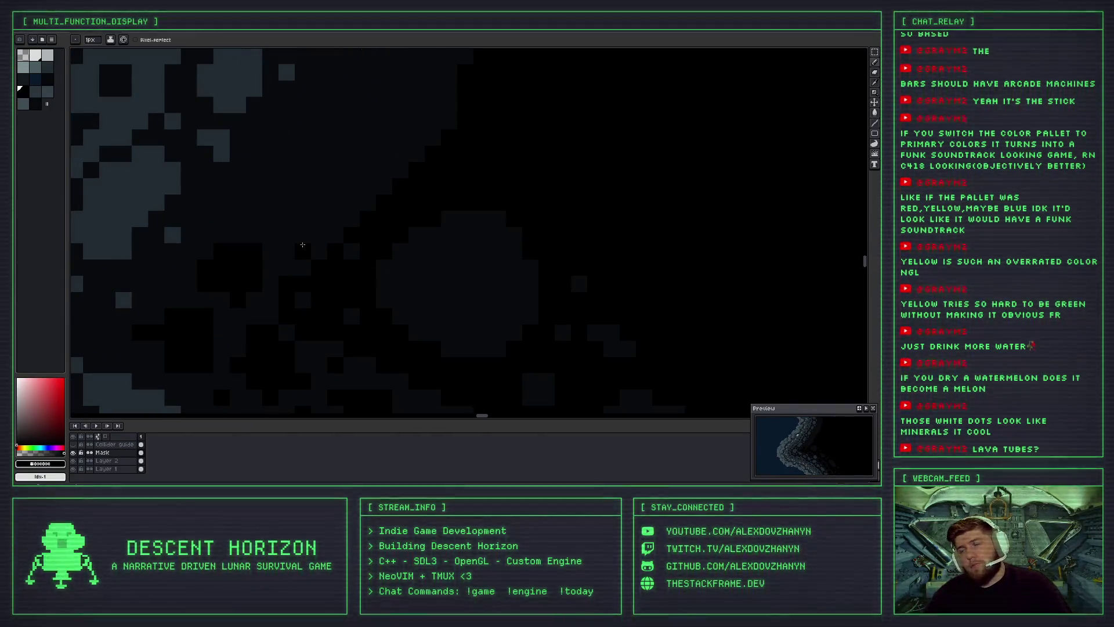
click(290, 219)
drag(301, 225, 325, 188)
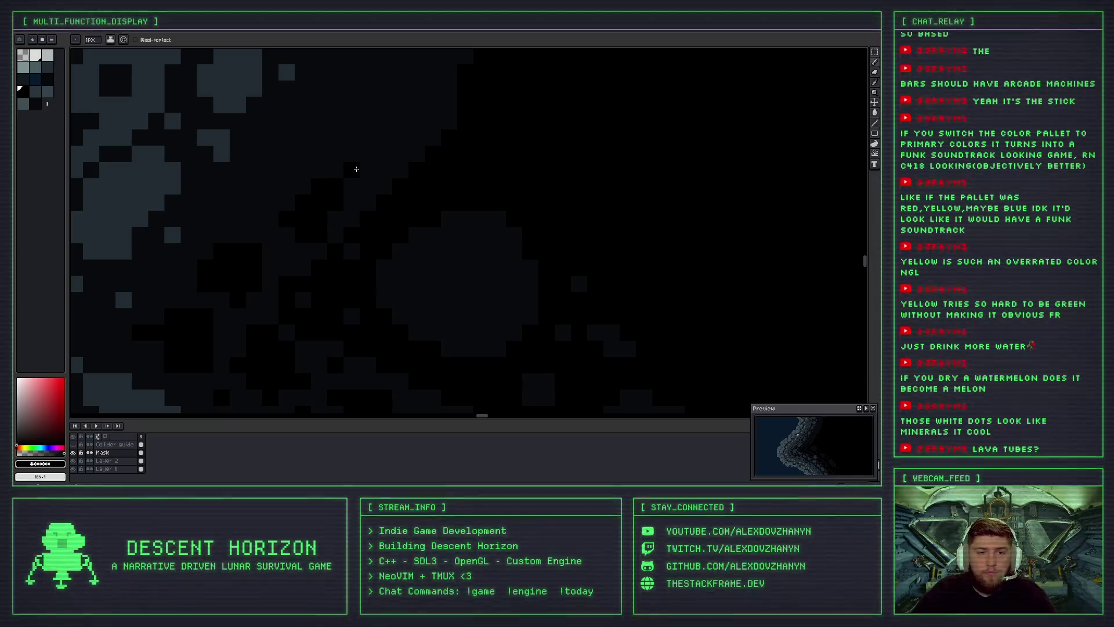
Undo the black stroke and return to the Pencil tool.
scroll(273, 190, down, 3)
scroll(363, 179, up, 1)
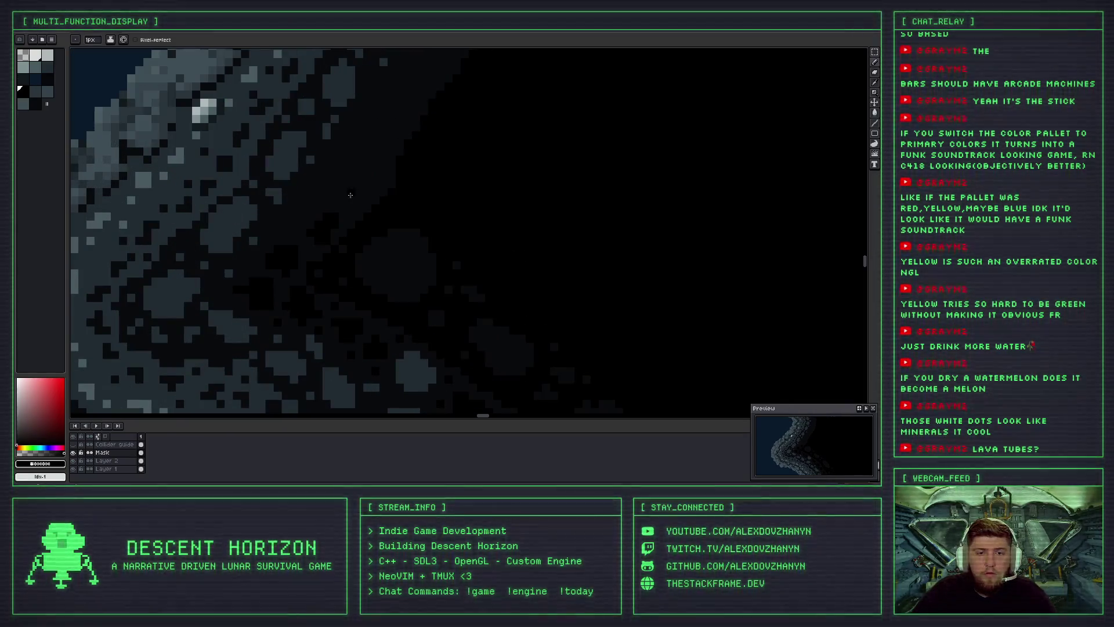
scroll(351, 196, up, 1)
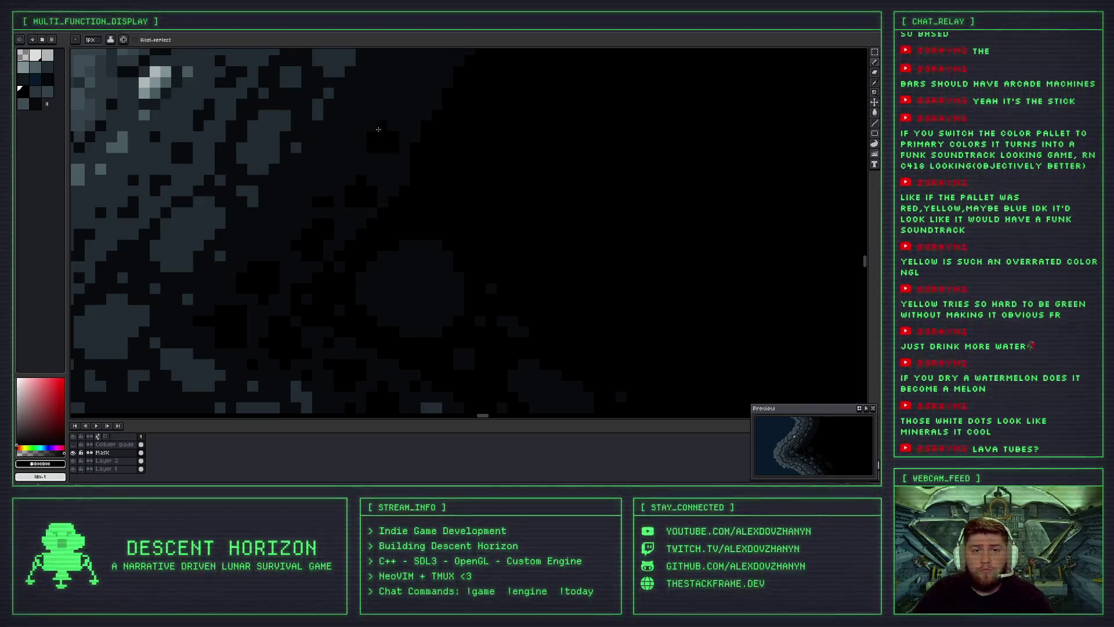
scroll(383, 154, down, 2)
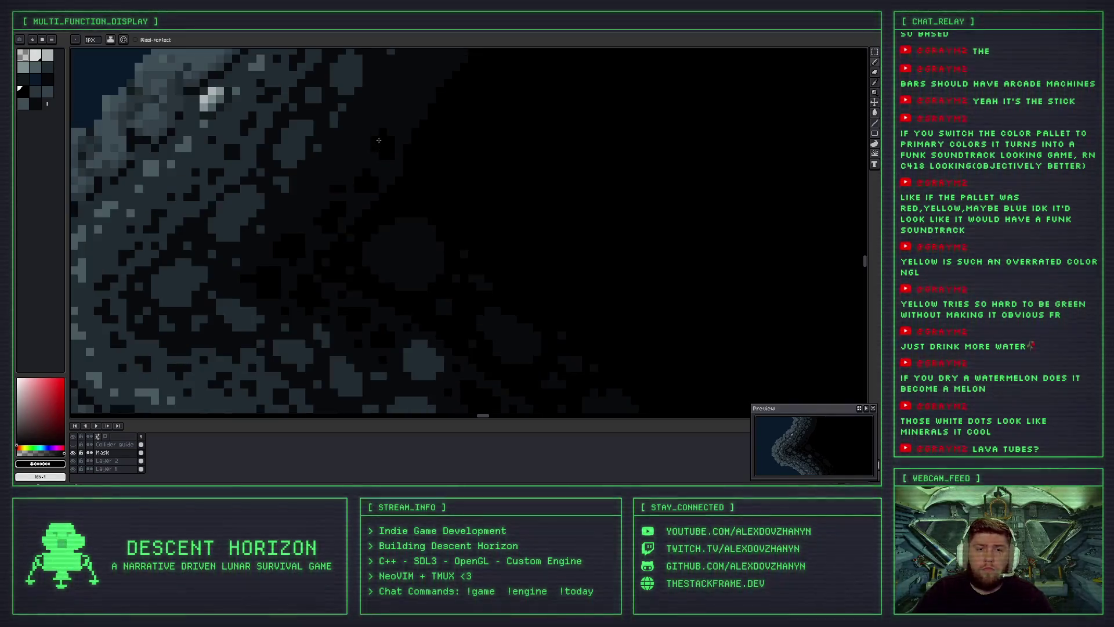
scroll(325, 209, up, 2)
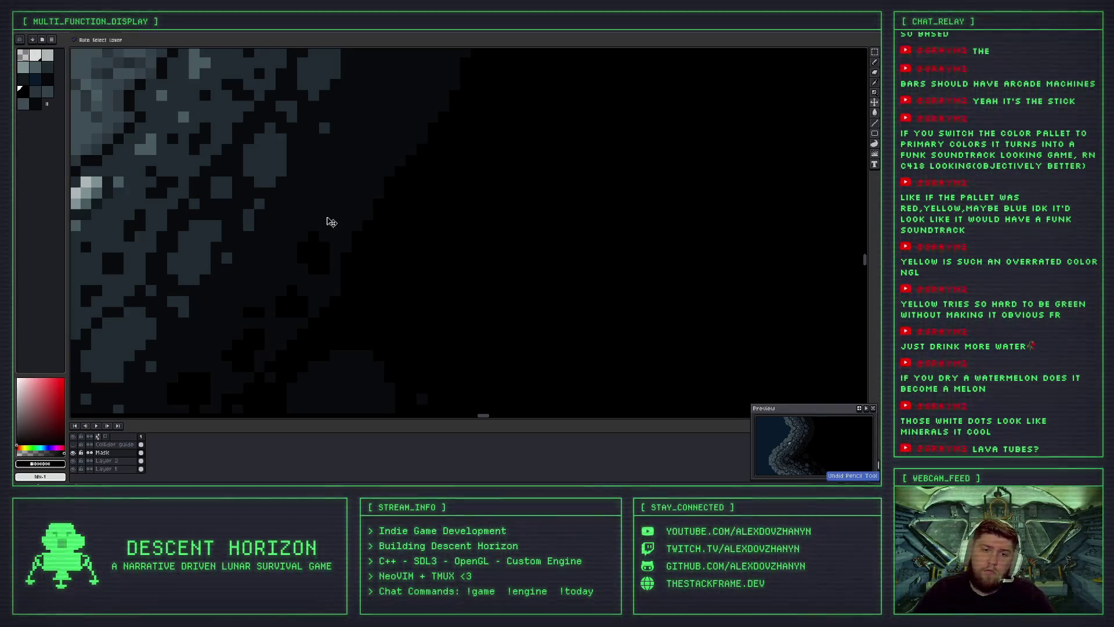
scroll(323, 187, down, 2)
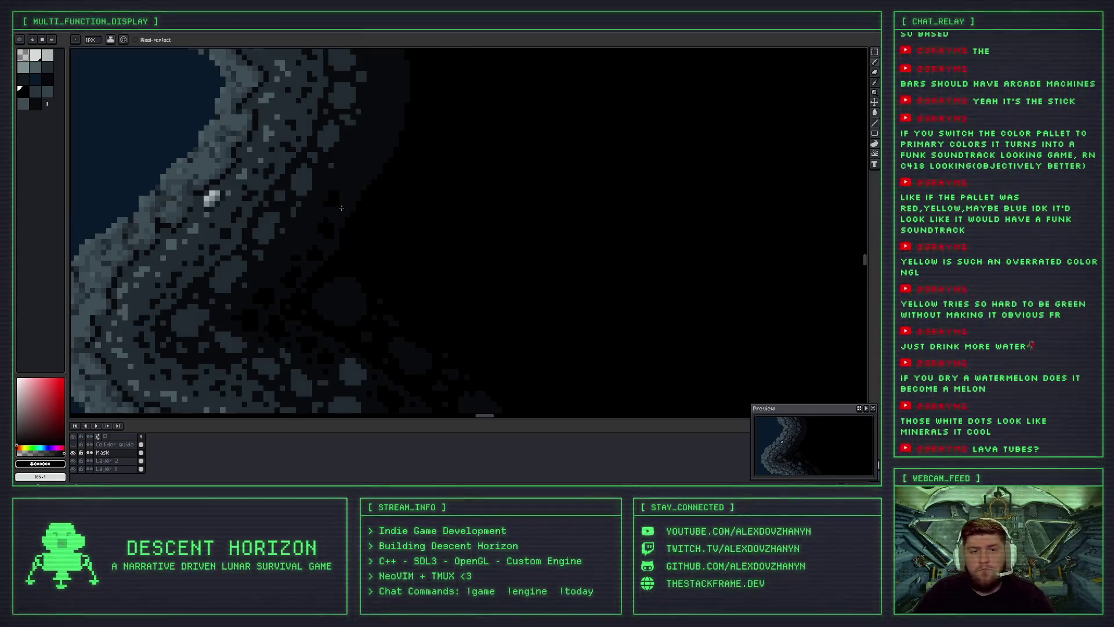
scroll(350, 225, down, 2)
scroll(339, 226, up, 2)
scroll(348, 215, up, 2)
scroll(372, 191, up, 2)
scroll(397, 173, up, 2)
key(v)
key(ctrl+z)
key(b)
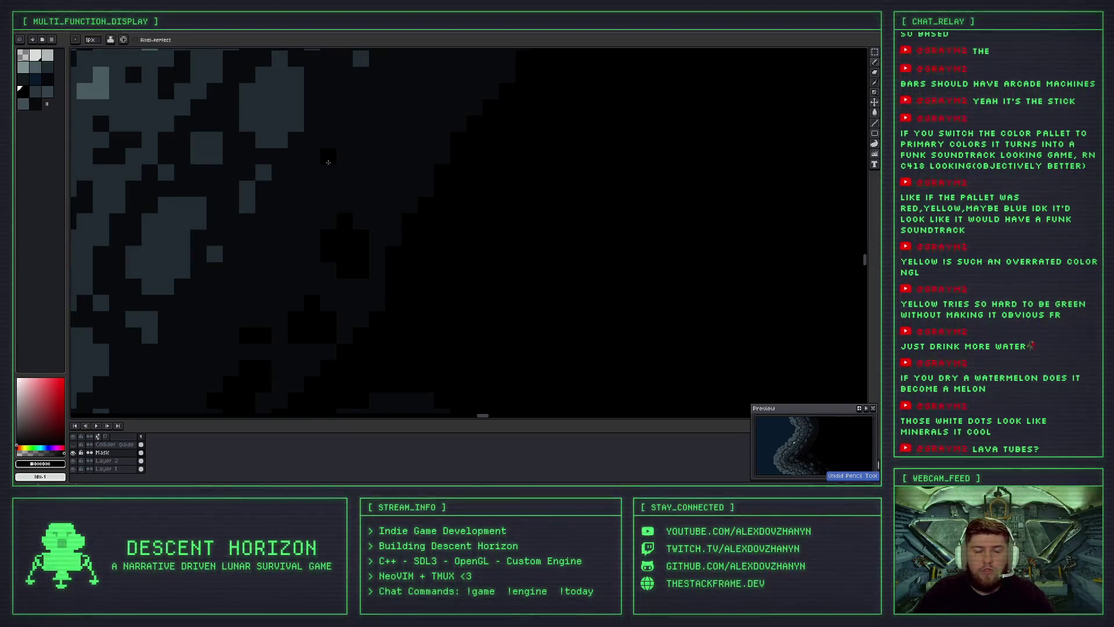
Fill a small black block and darken stray light pixels at the rock's outer edge.
click(360, 140)
mouse_move(361, 163)
mouse_down()
mouse_move(377, 171)
mouse_move(388, 129)
mouse_up()
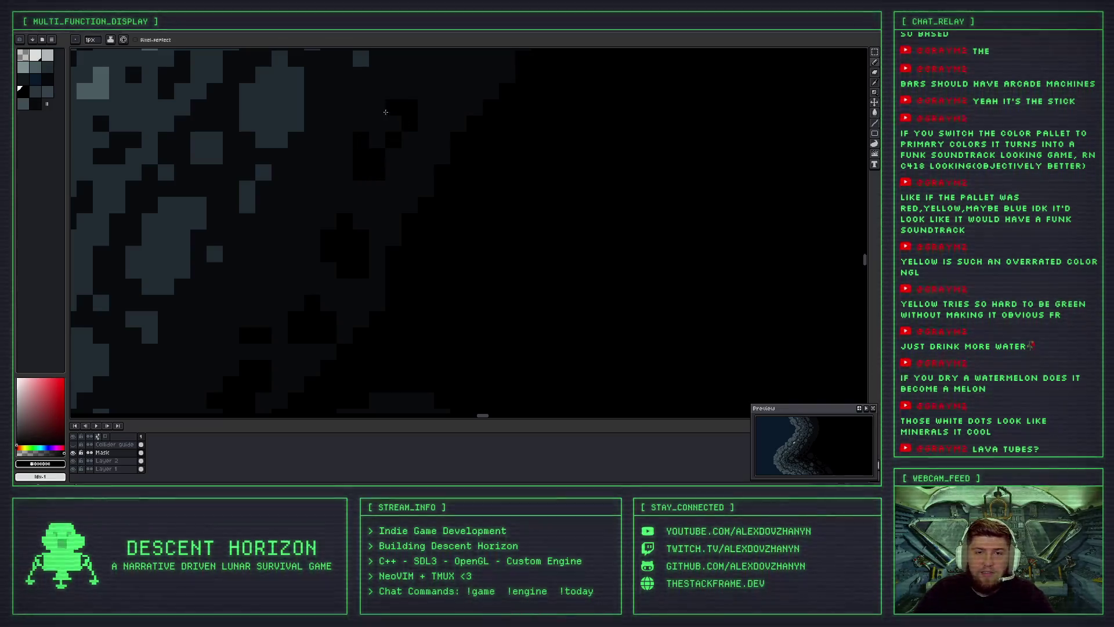
scroll(376, 153, down, 3)
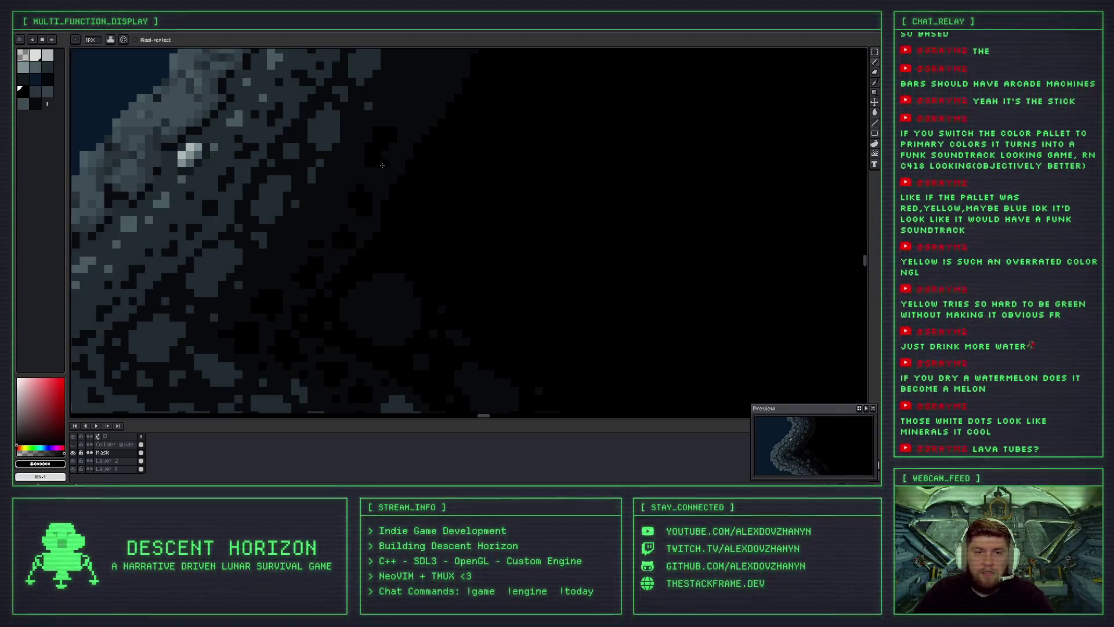
scroll(382, 166, up, 1)
scroll(389, 170, down, 1)
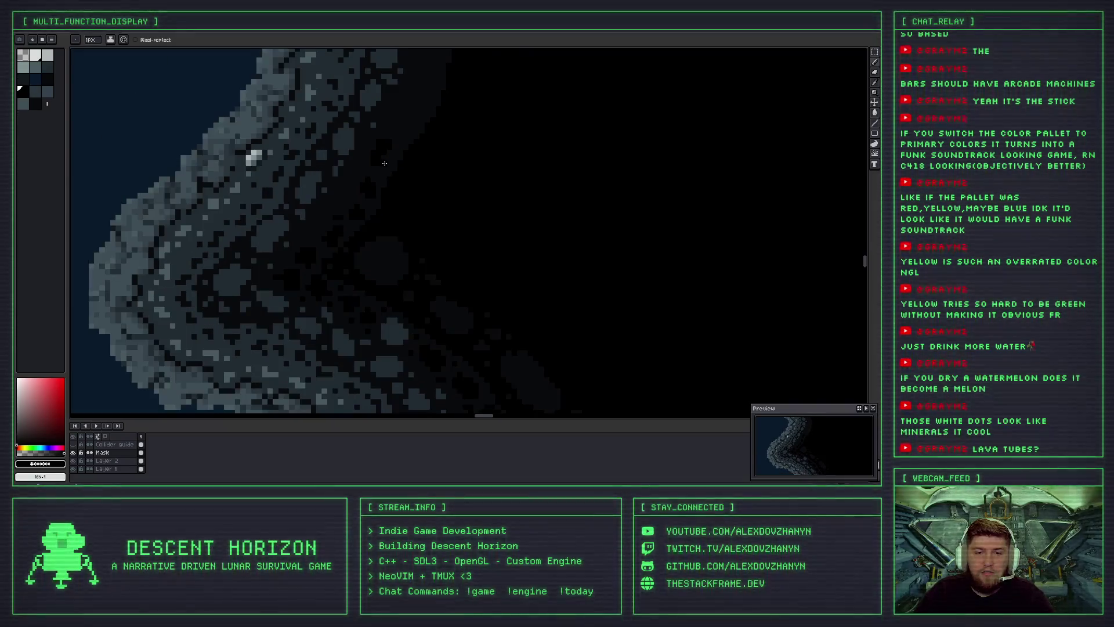
scroll(394, 175, down, 1)
scroll(394, 173, up, 1)
scroll(390, 167, up, 1)
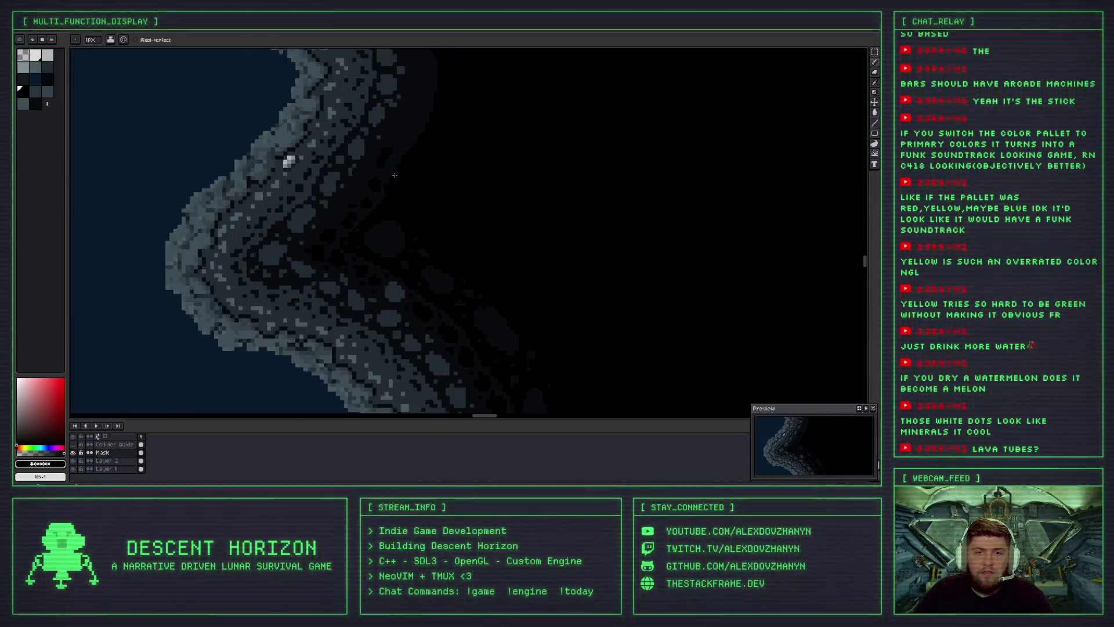
scroll(386, 158, up, 1)
scroll(376, 147, up, 1)
drag(376, 146, 373, 135)
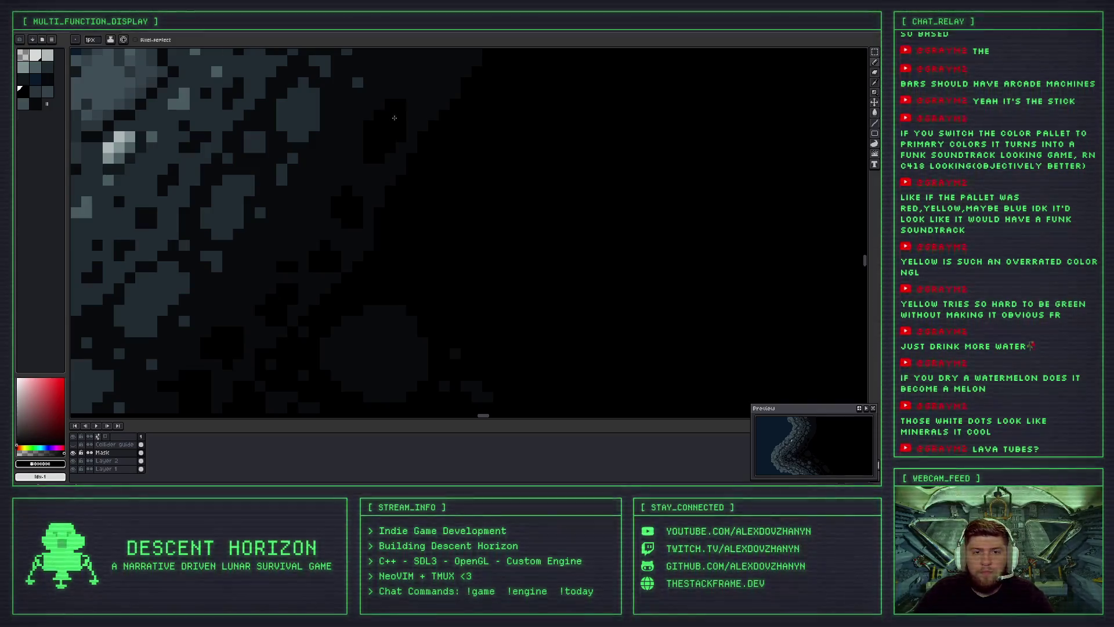
scroll(372, 142, down, 1)
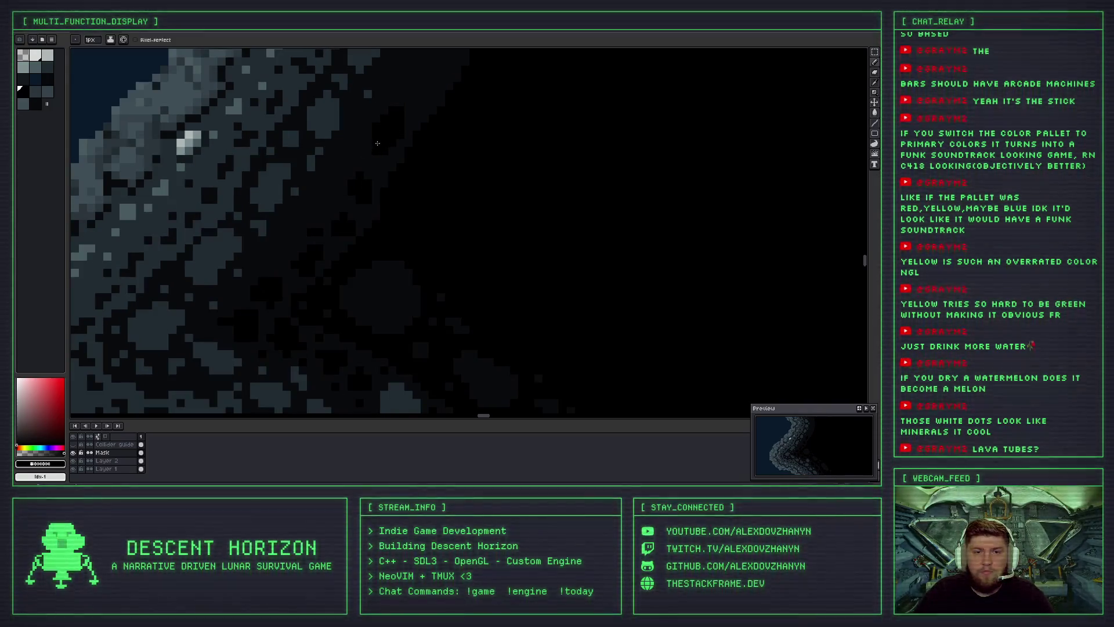
scroll(377, 143, up, 2)
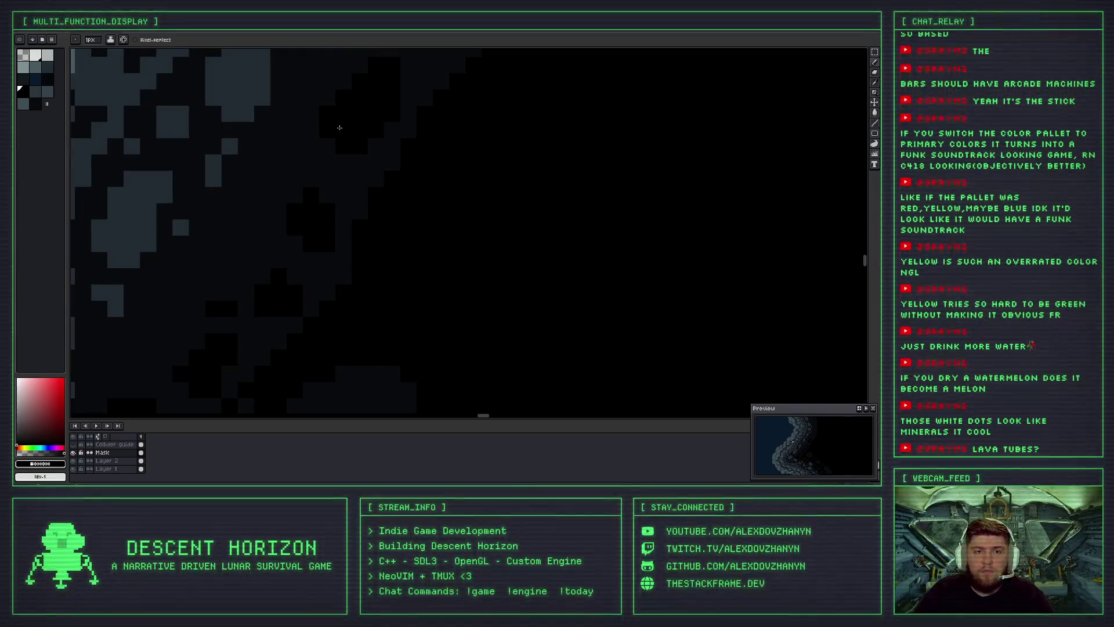
mouse_move(339, 127)
mouse_down()
mouse_move(313, 197)
mouse_move(318, 165)
mouse_move(328, 170)
mouse_move(289, 173)
mouse_move(299, 179)
mouse_move(306, 157)
mouse_up()
Paint black over faint pixels at the rock edge, including the stretch above.
scroll(283, 155, down, 3)
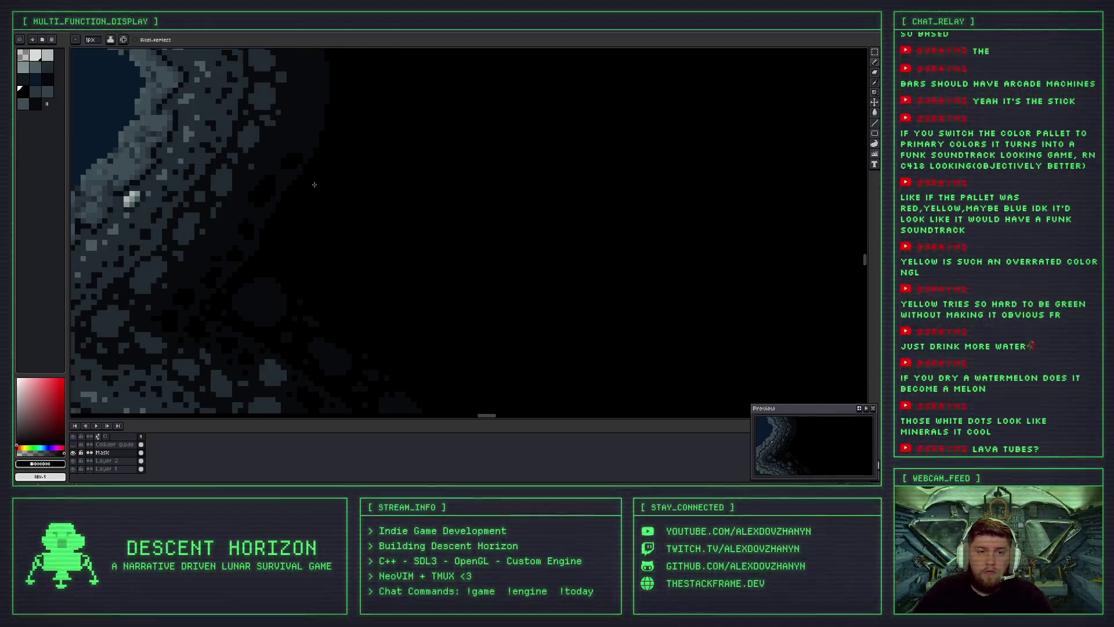
scroll(302, 180, up, 1)
scroll(309, 188, up, 2)
drag(331, 161, 335, 174)
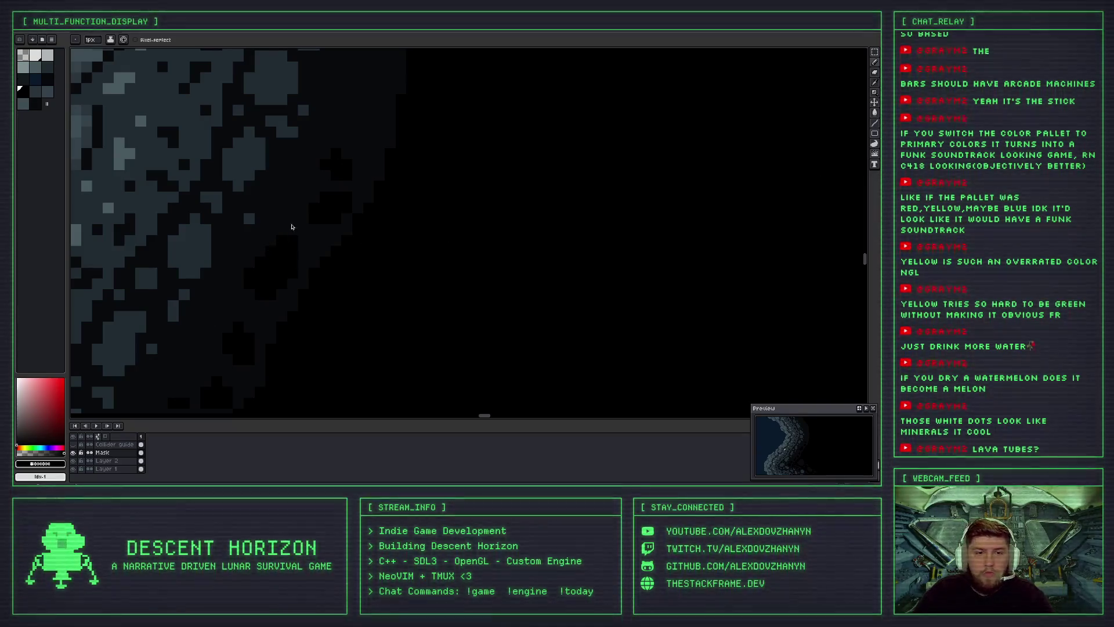
scroll(324, 296, up, 2)
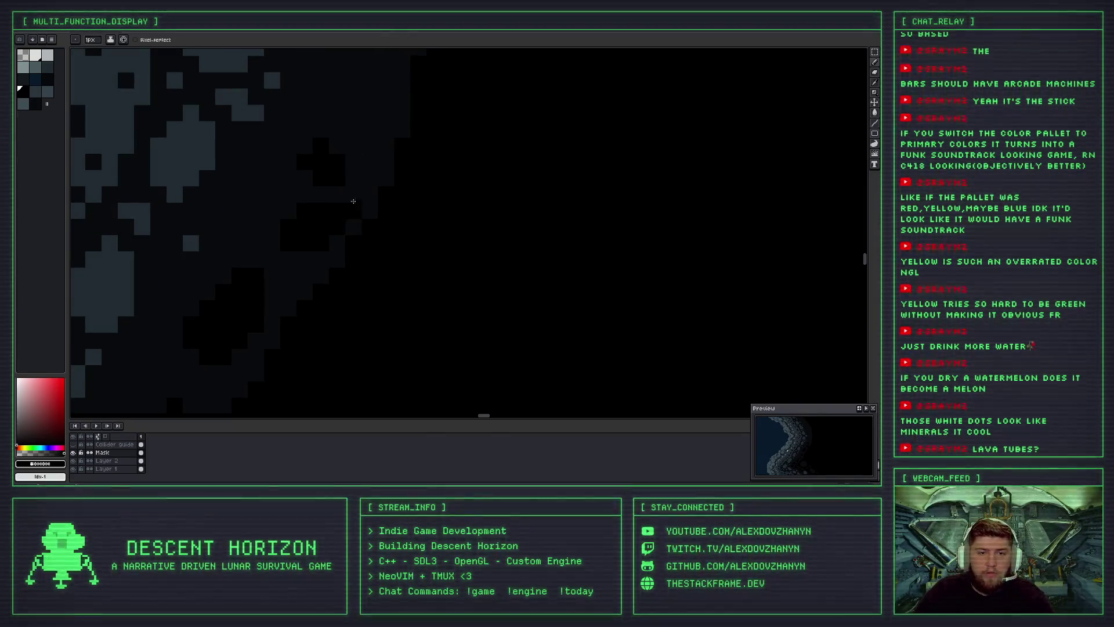
drag(351, 204, 375, 299)
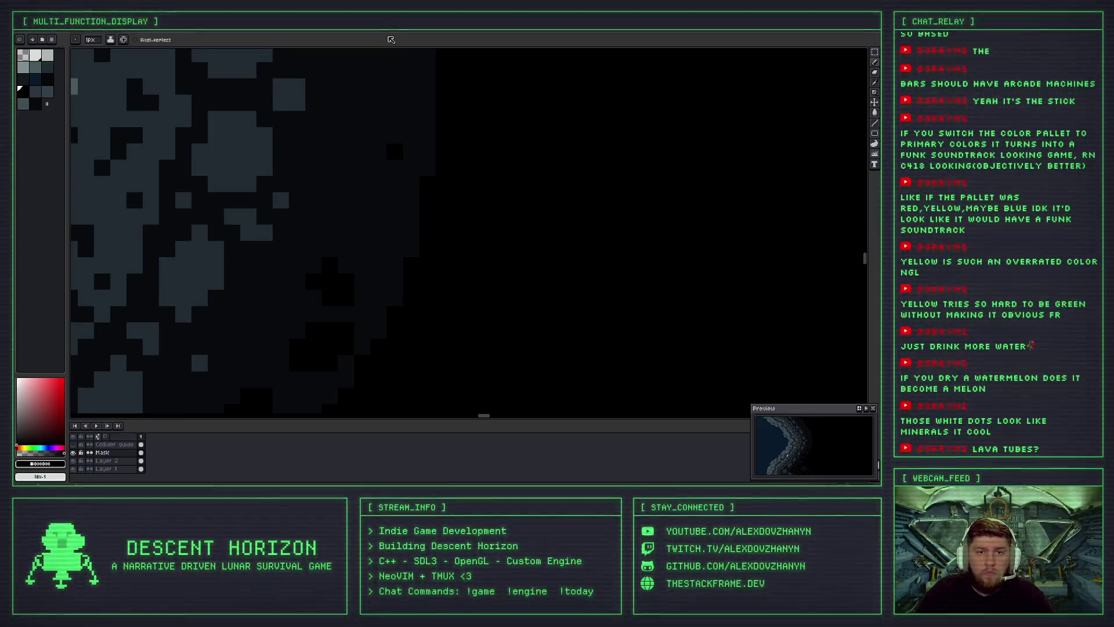
scroll(364, 221, down, 2)
scroll(370, 254, down, 1)
scroll(370, 254, up, 1)
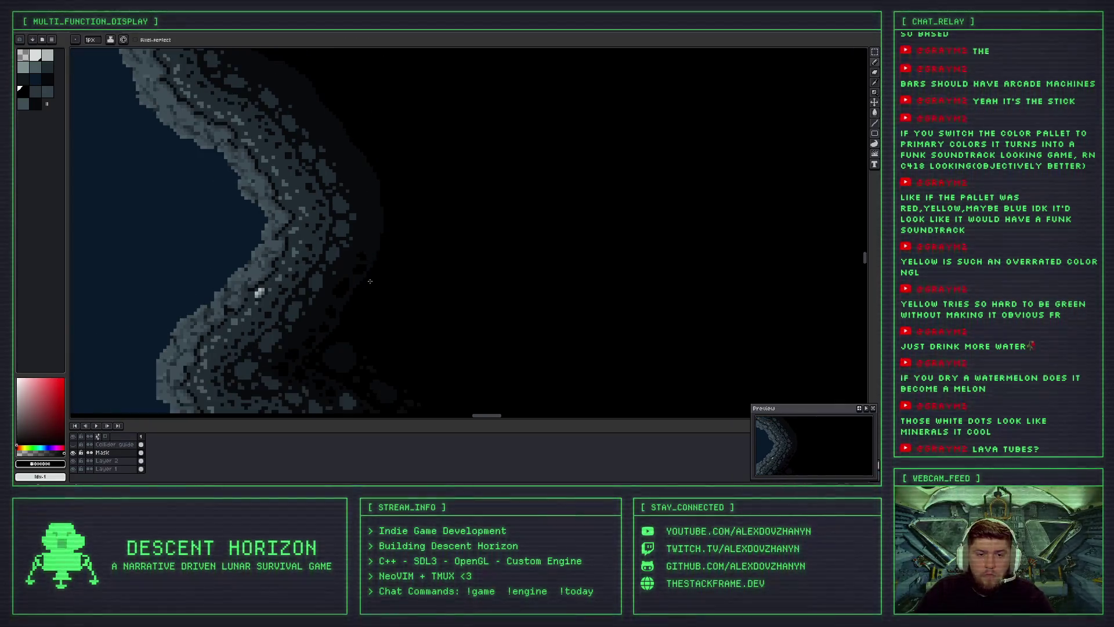
scroll(361, 249, up, 3)
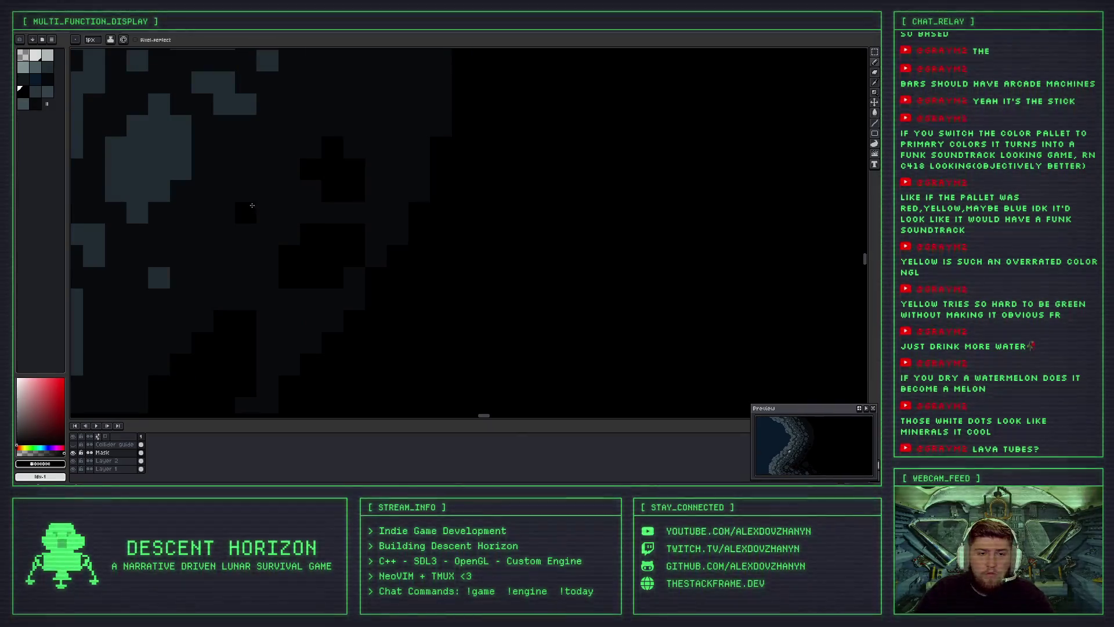
scroll(366, 180, down, 2)
mouse_move(332, 206)
mouse_down()
mouse_move(342, 186)
mouse_move(326, 139)
mouse_up()
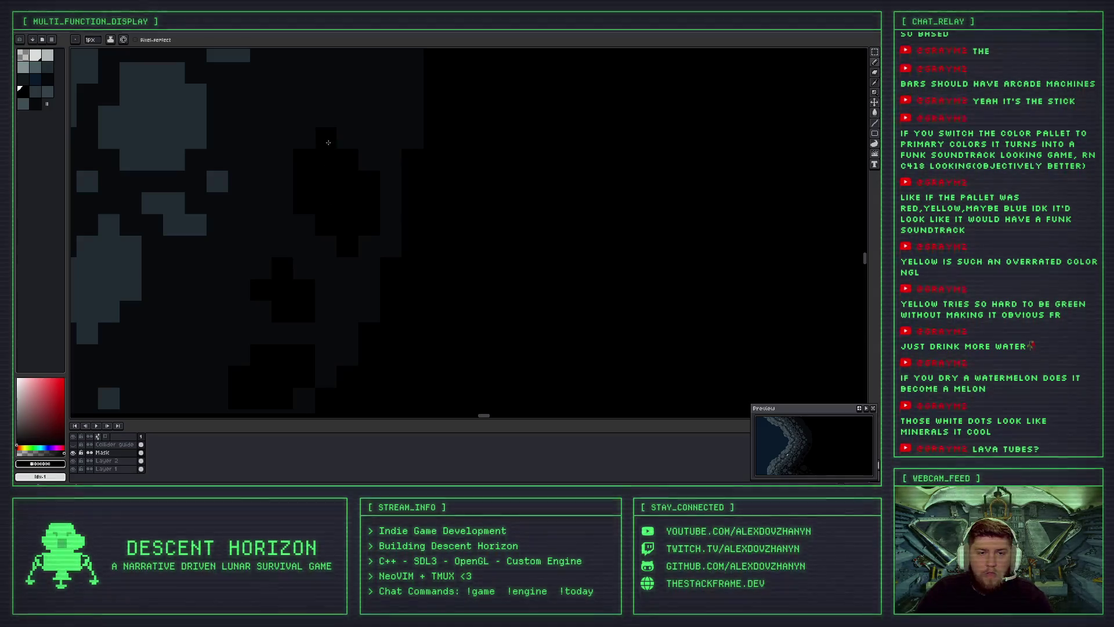
Blacken more faint and stray pixels along the outer rock, plus one leftover pixel.
scroll(325, 276, down, 3)
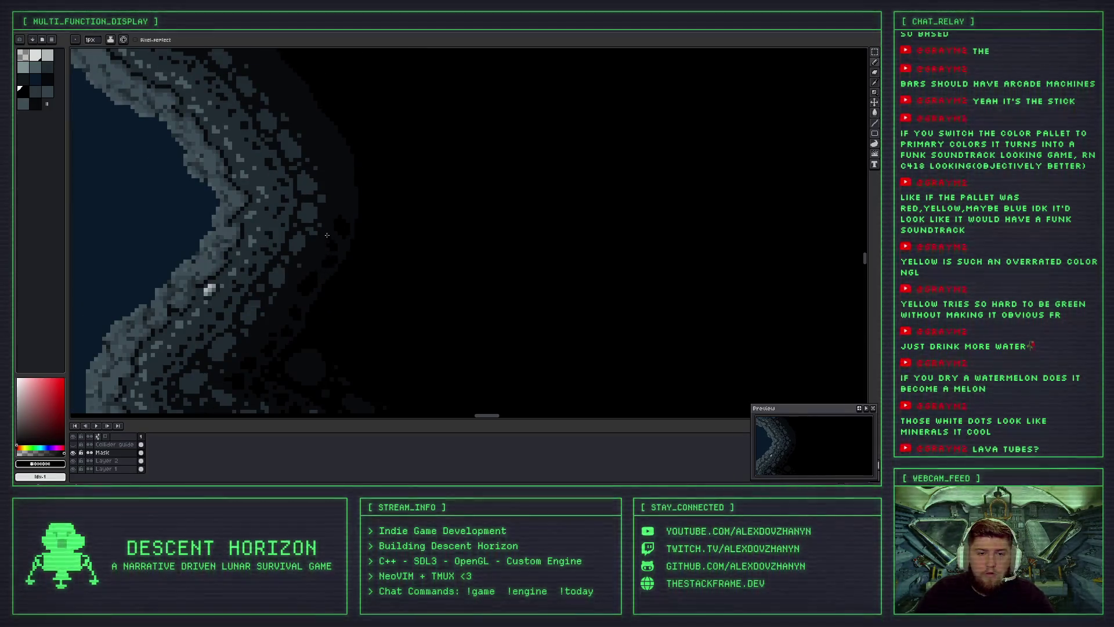
scroll(331, 264, up, 2)
scroll(346, 238, up, 1)
scroll(353, 219, up, 1)
drag(353, 220, 343, 195)
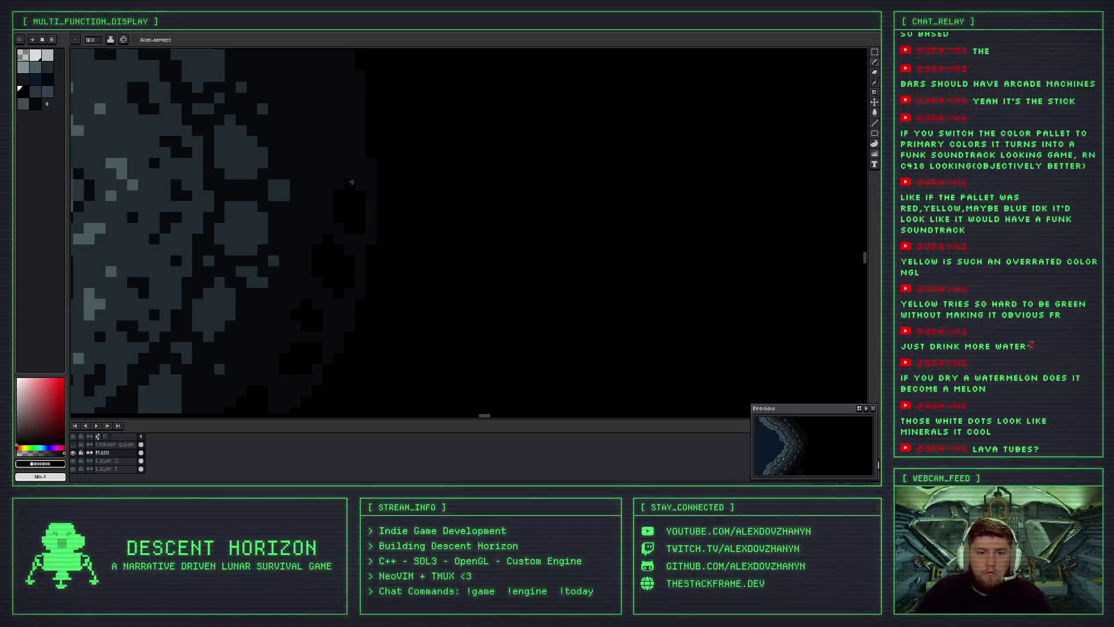
scroll(351, 182, down, 1)
scroll(336, 171, down, 1)
scroll(321, 158, down, 1)
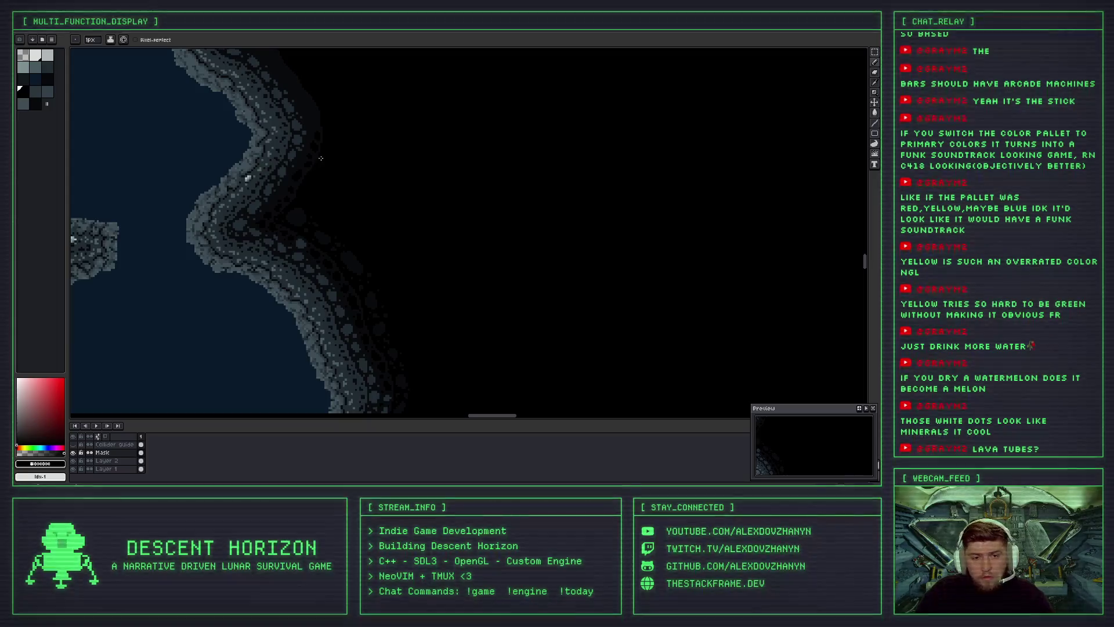
scroll(321, 158, up, 1)
scroll(323, 225, up, 1)
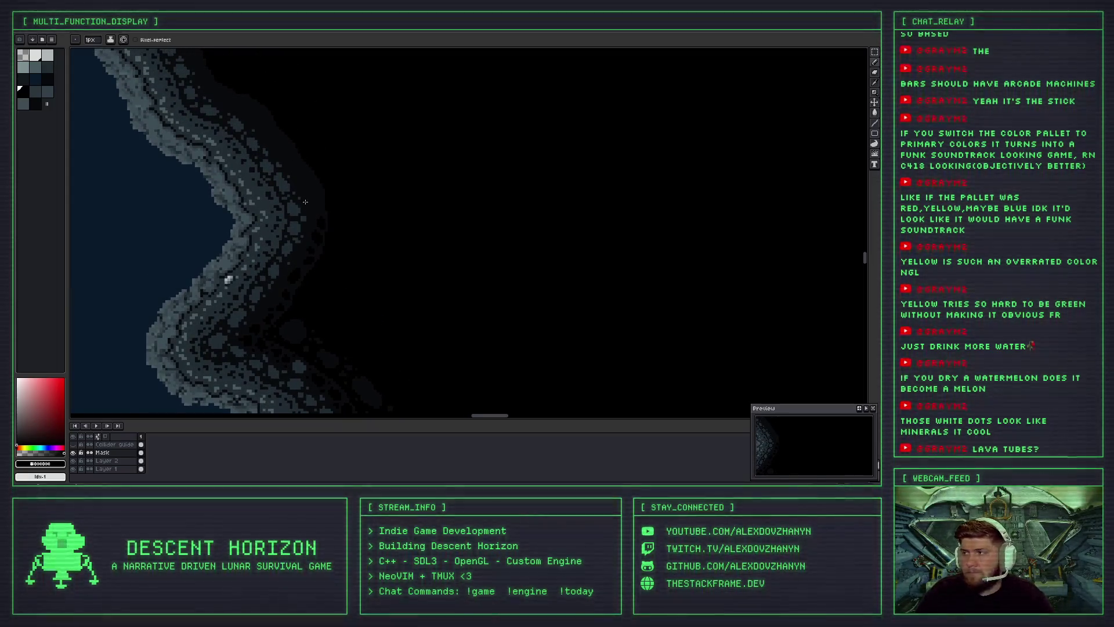
scroll(305, 201, up, 1)
scroll(321, 211, up, 1)
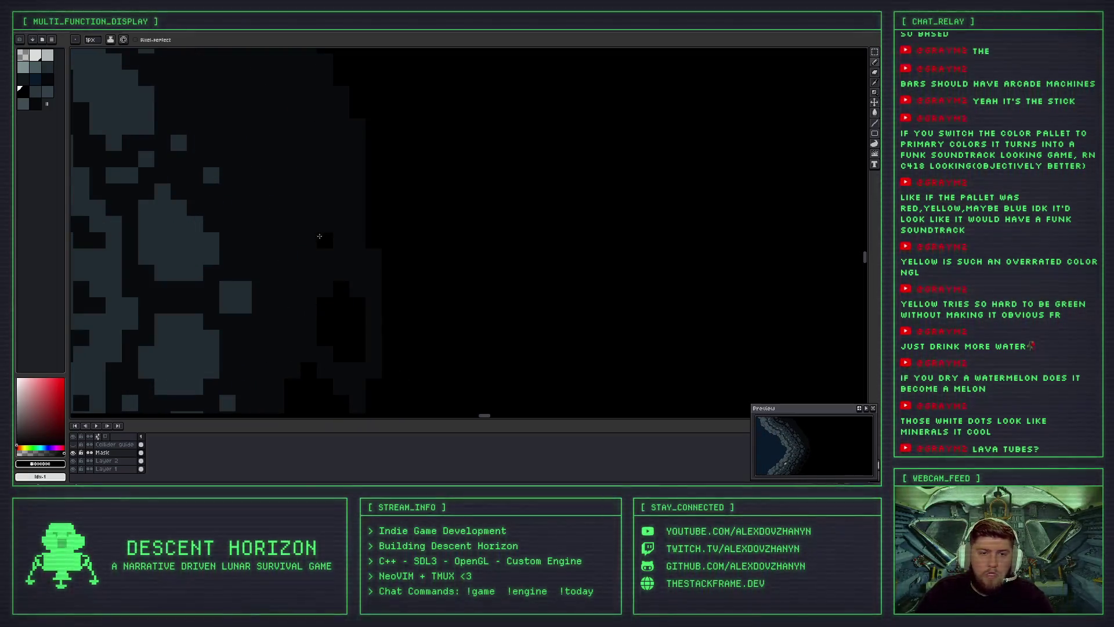
drag(319, 236, 324, 221)
click(276, 208)
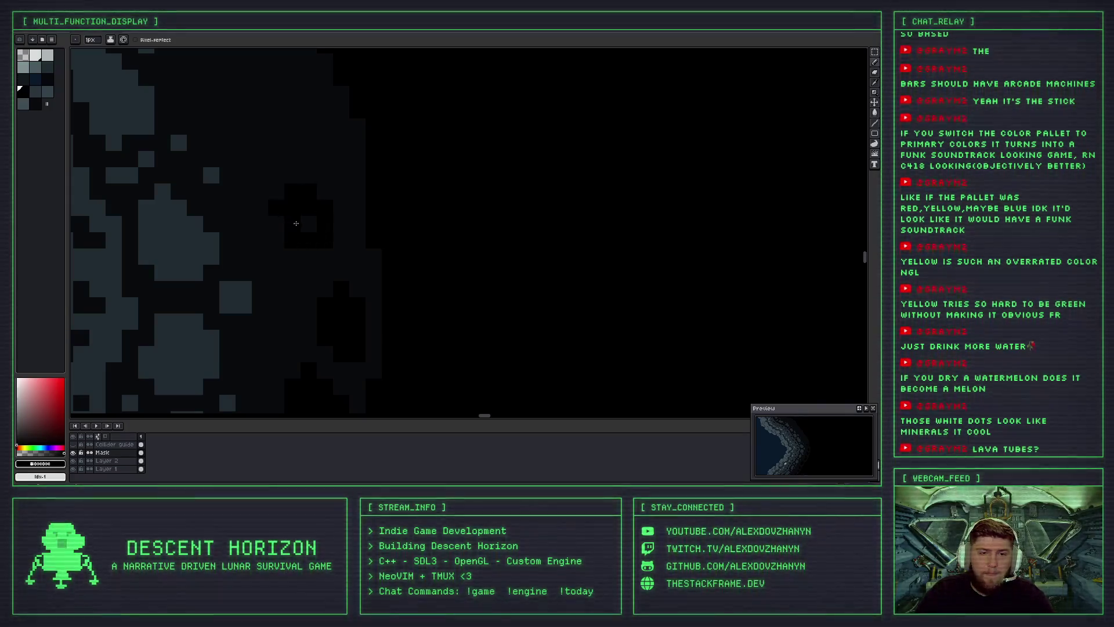
Extend the dark region over another patch of faint edge pixels.
scroll(297, 227, down, 1)
scroll(298, 232, down, 1)
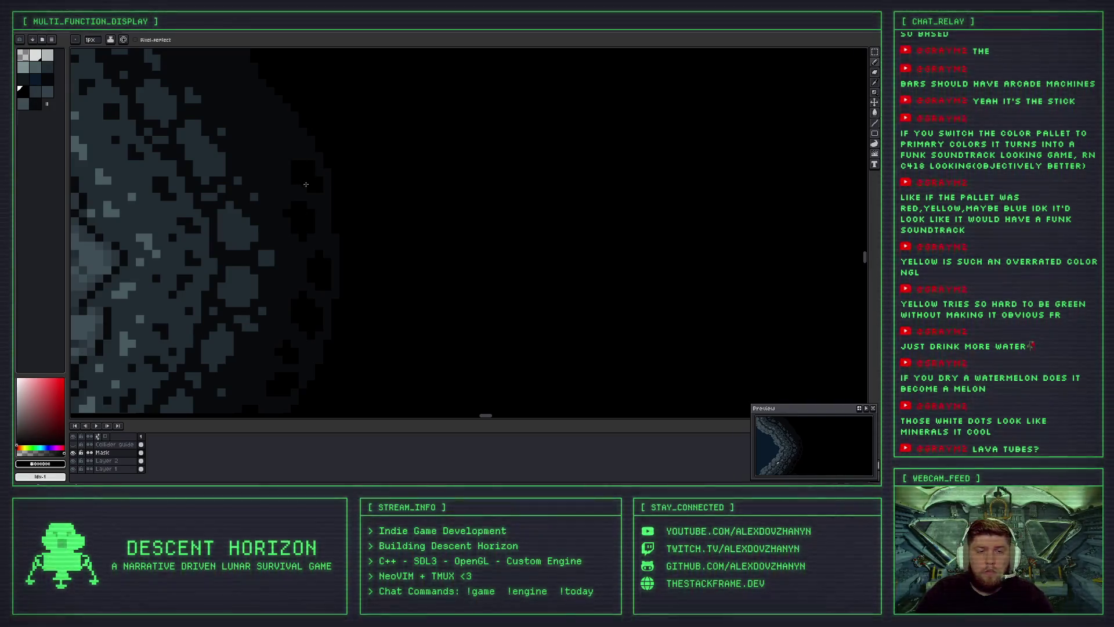
scroll(302, 157, down, 2)
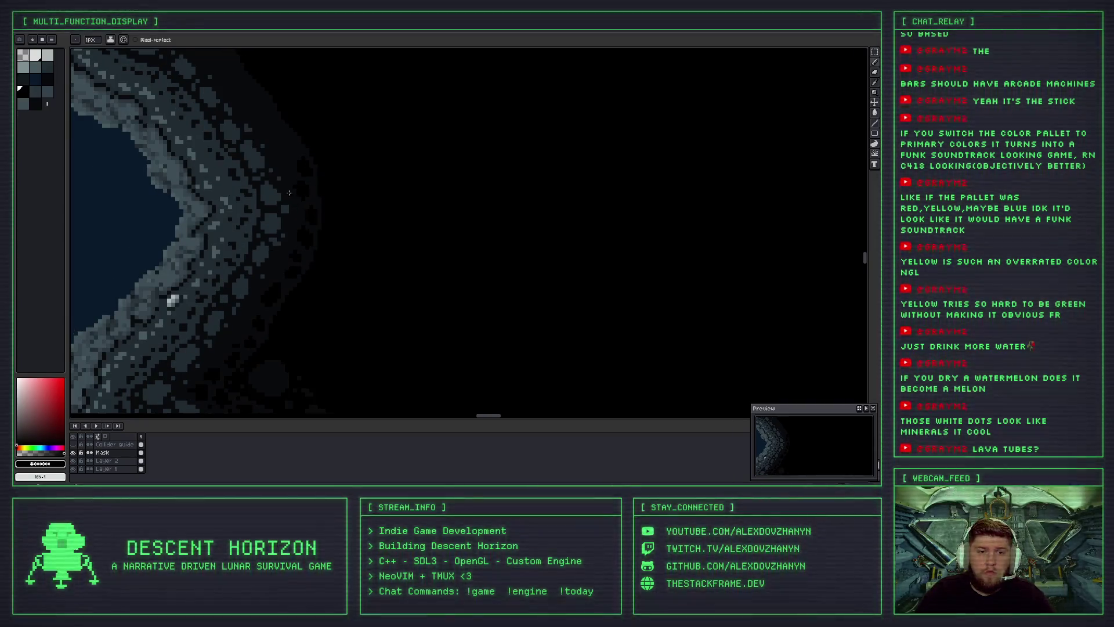
scroll(296, 190, up, 2)
scroll(308, 186, up, 2)
mouse_move(324, 199)
mouse_down()
mouse_move(340, 189)
mouse_move(328, 212)
mouse_up()
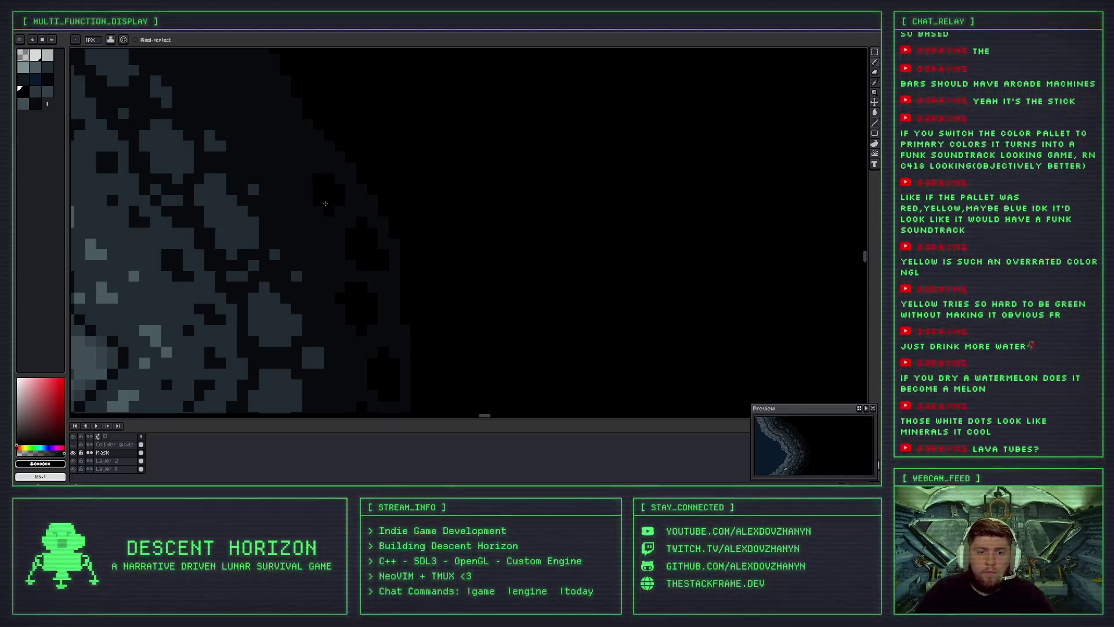
scroll(312, 181, down, 2)
scroll(312, 182, down, 2)
Blacken the faint pixels along the lower rock edge of the crater.
mouse_move(232, 334)
mouse_down()
mouse_move(357, 228)
mouse_move(346, 210)
mouse_up()
scroll(348, 207, down, 2)
scroll(347, 207, up, 2)
scroll(347, 207, up, 2)
scroll(348, 207, up, 2)
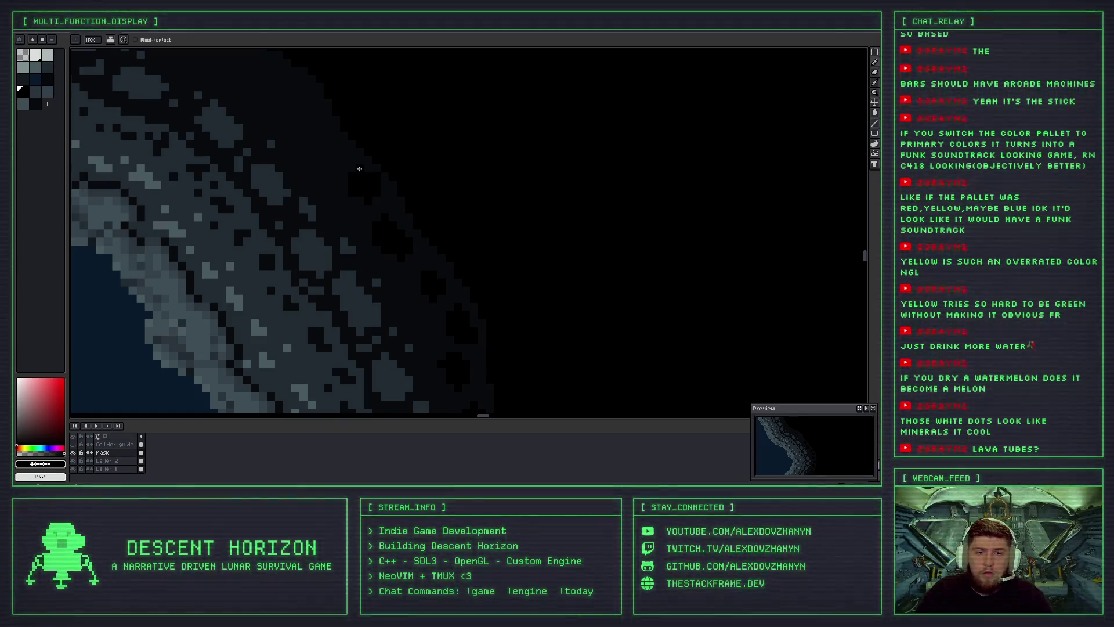
scroll(359, 169, down, 2)
scroll(397, 209, up, 2)
scroll(389, 200, up, 2)
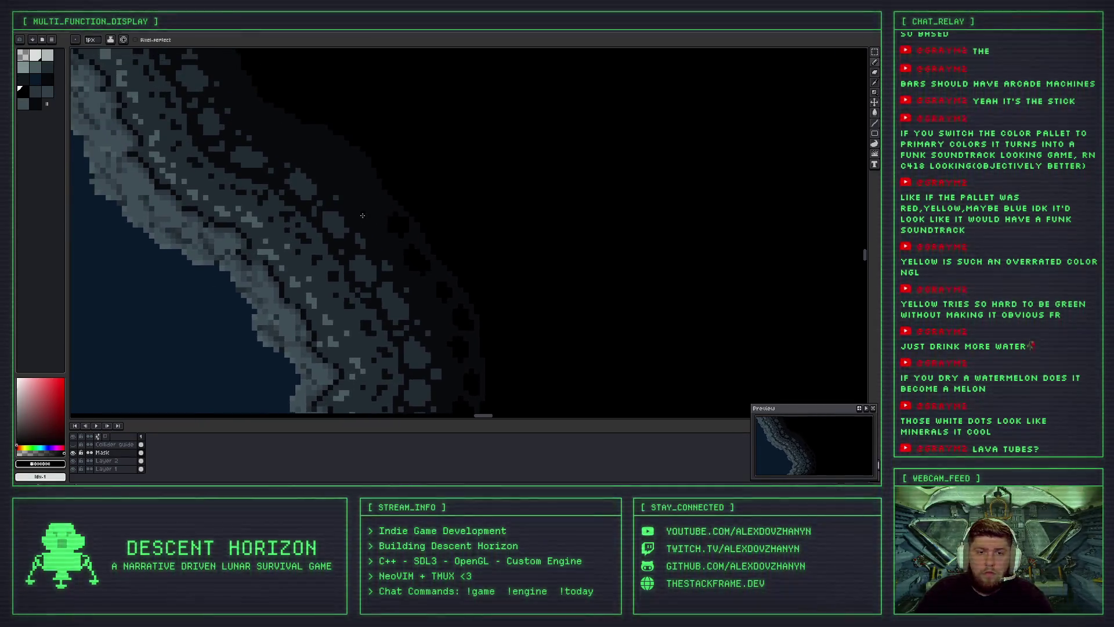
scroll(380, 189, up, 2)
mouse_move(377, 187)
mouse_down()
mouse_move(362, 173)
mouse_move(392, 222)
mouse_move(384, 181)
mouse_move(398, 208)
mouse_up()
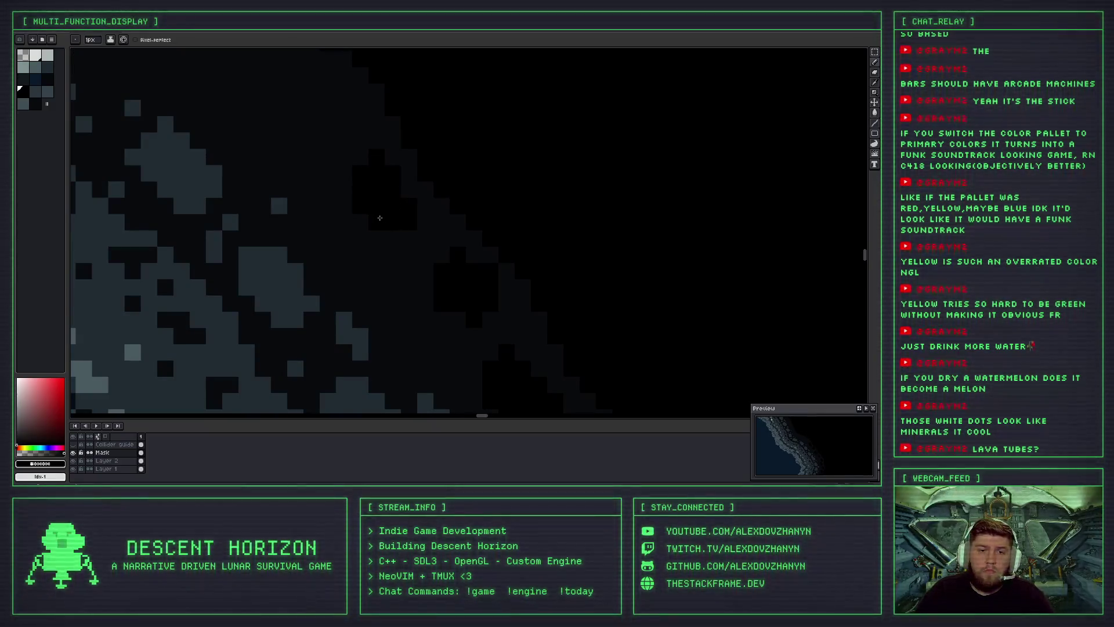
scroll(380, 218, down, 2)
scroll(379, 211, down, 2)
scroll(379, 206, down, 1)
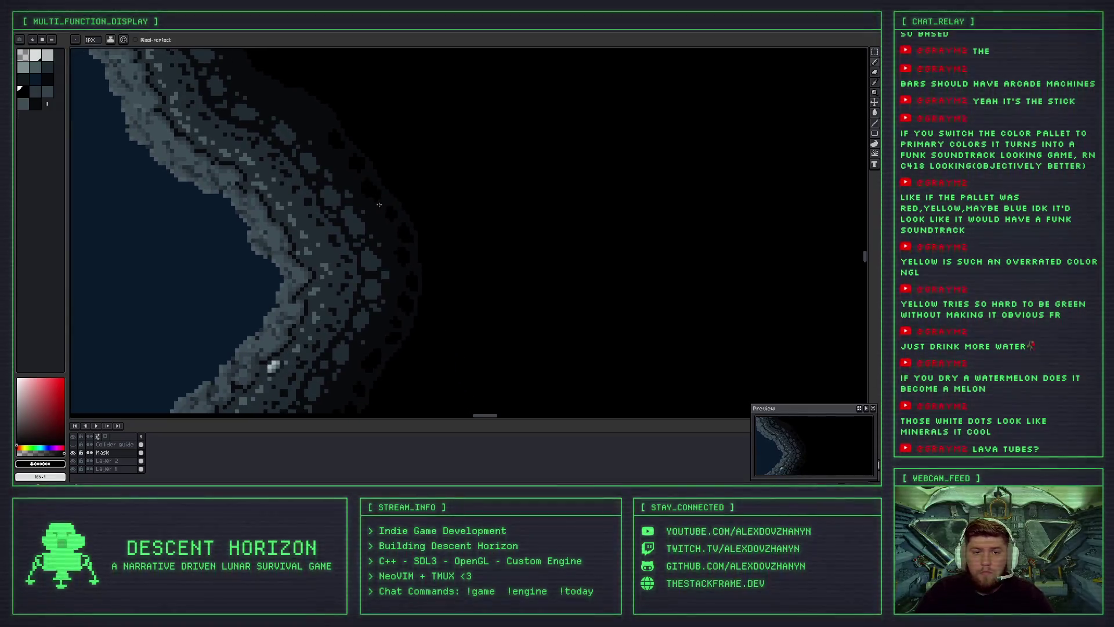
Paint black over a few stray and faint pixels along the outer rock edge.
scroll(379, 205, down, 1)
scroll(362, 238, down, 1)
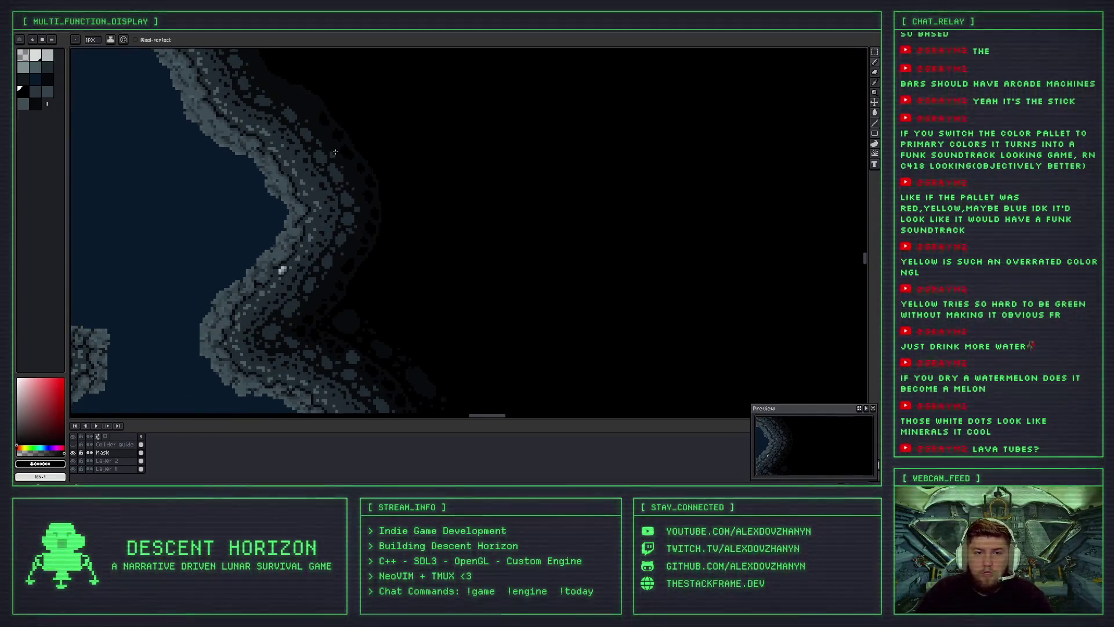
scroll(359, 218, up, 1)
scroll(360, 211, up, 1)
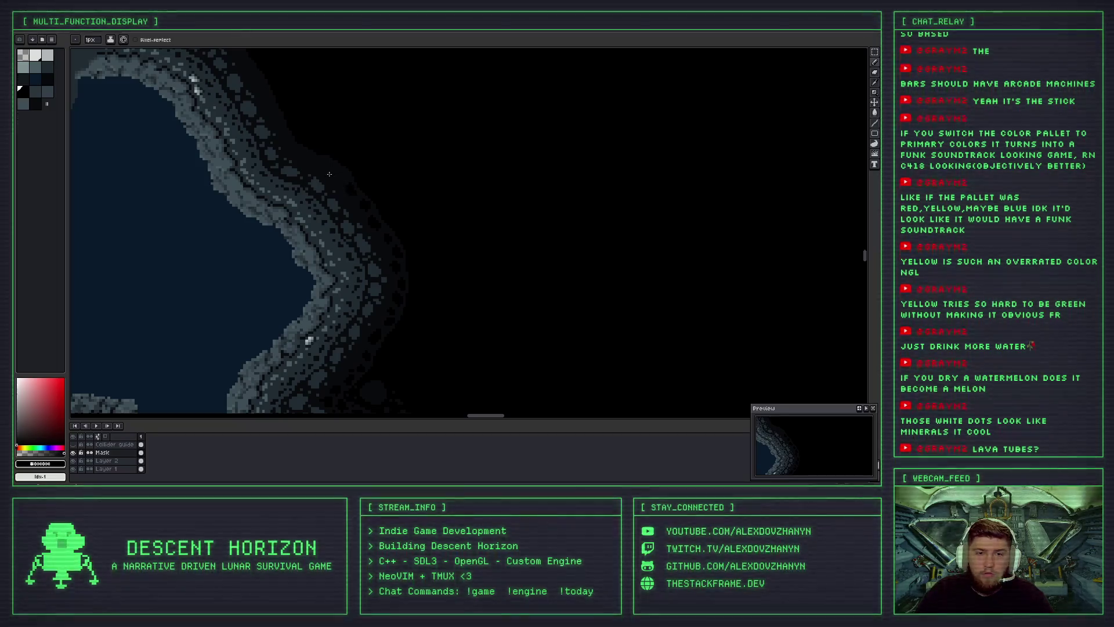
scroll(338, 177, up, 3)
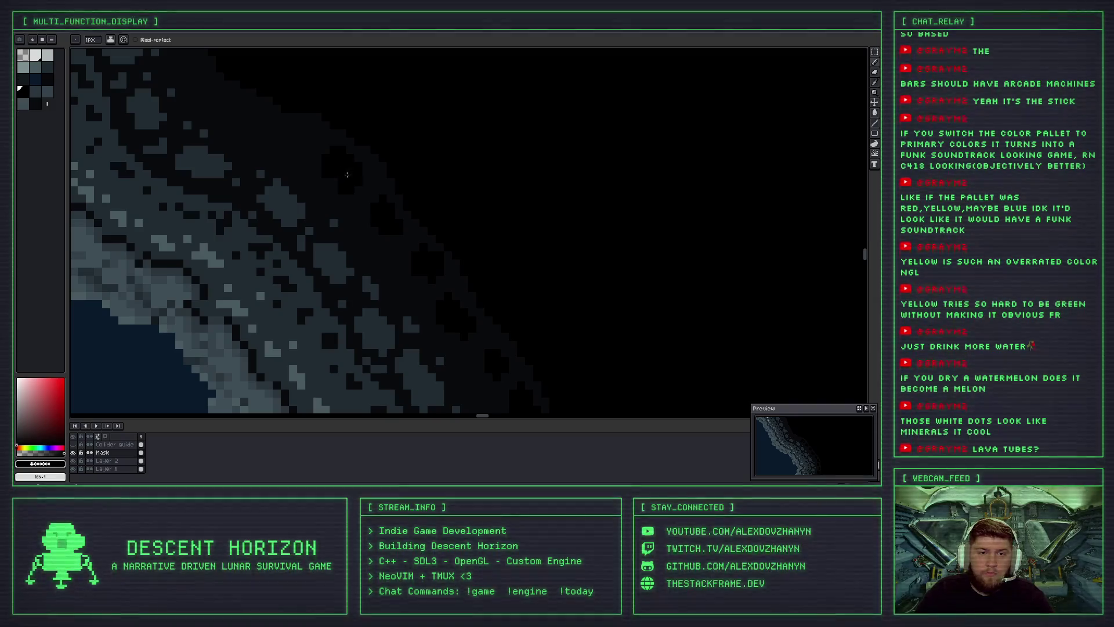
scroll(383, 225, down, 2)
scroll(373, 224, up, 2)
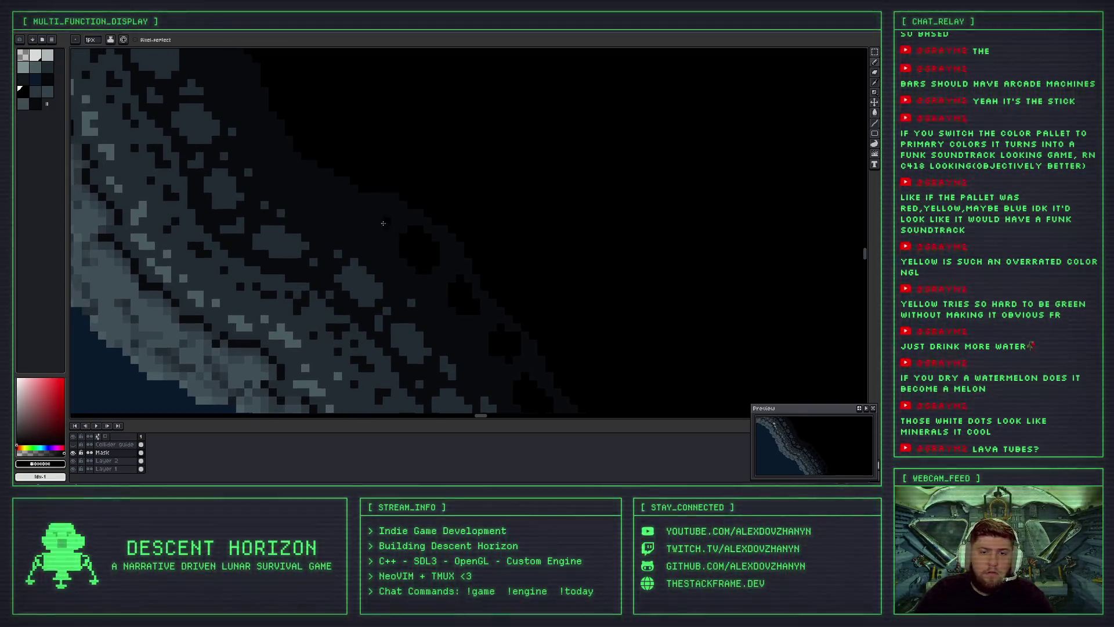
drag(371, 219, 354, 218)
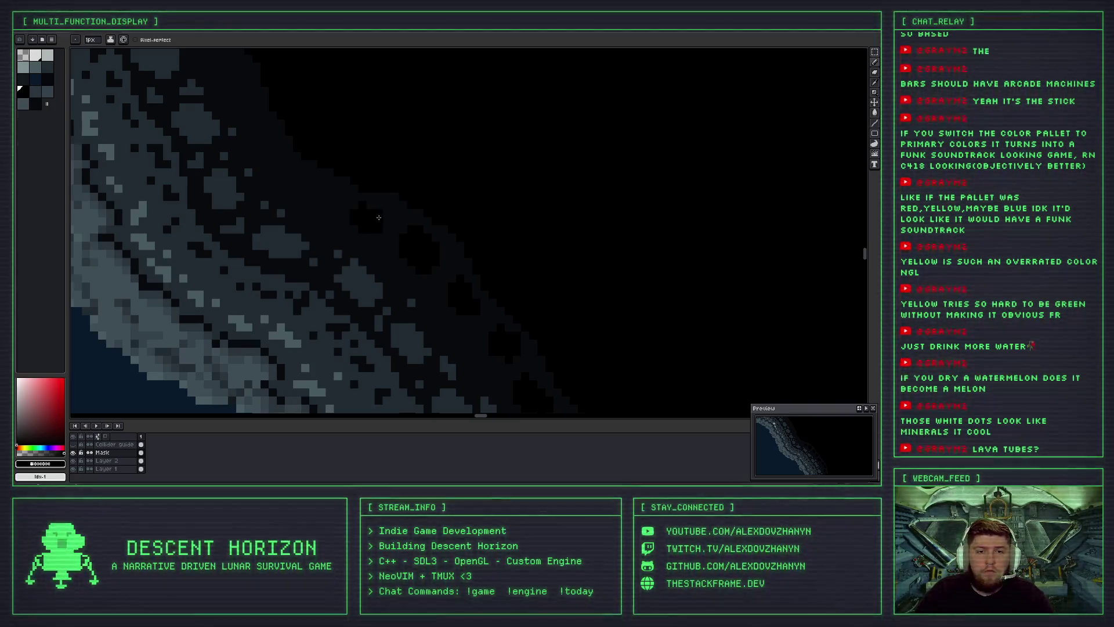
drag(333, 202, 324, 183)
Black out more grey outer-edge pixels of the rock in two strokes.
scroll(316, 184, down, 3)
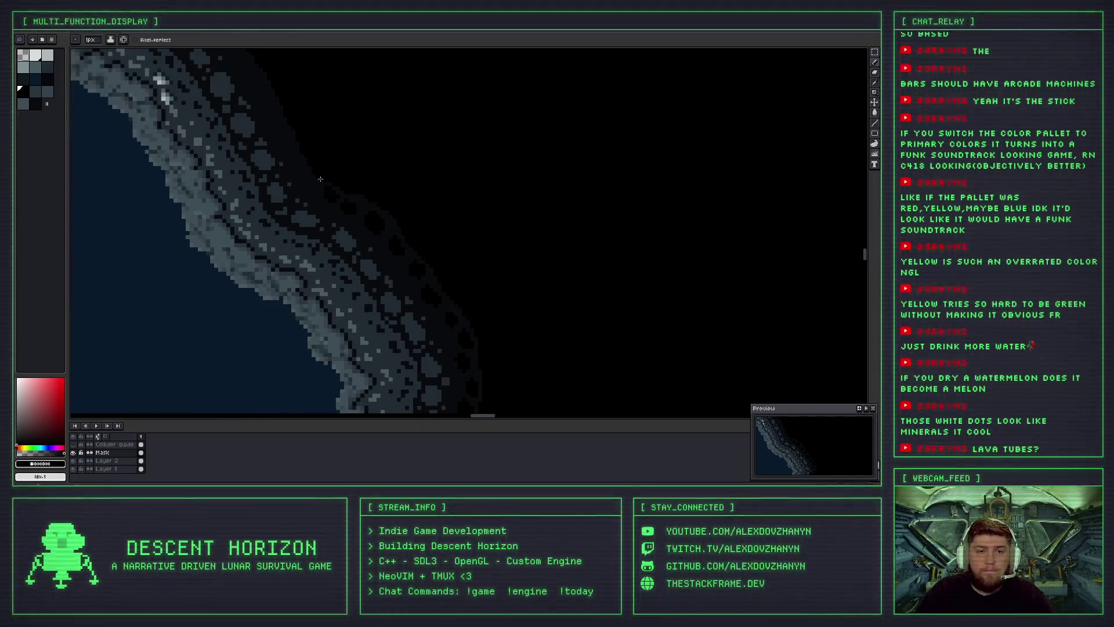
scroll(283, 172, up, 4)
drag(268, 173, 294, 189)
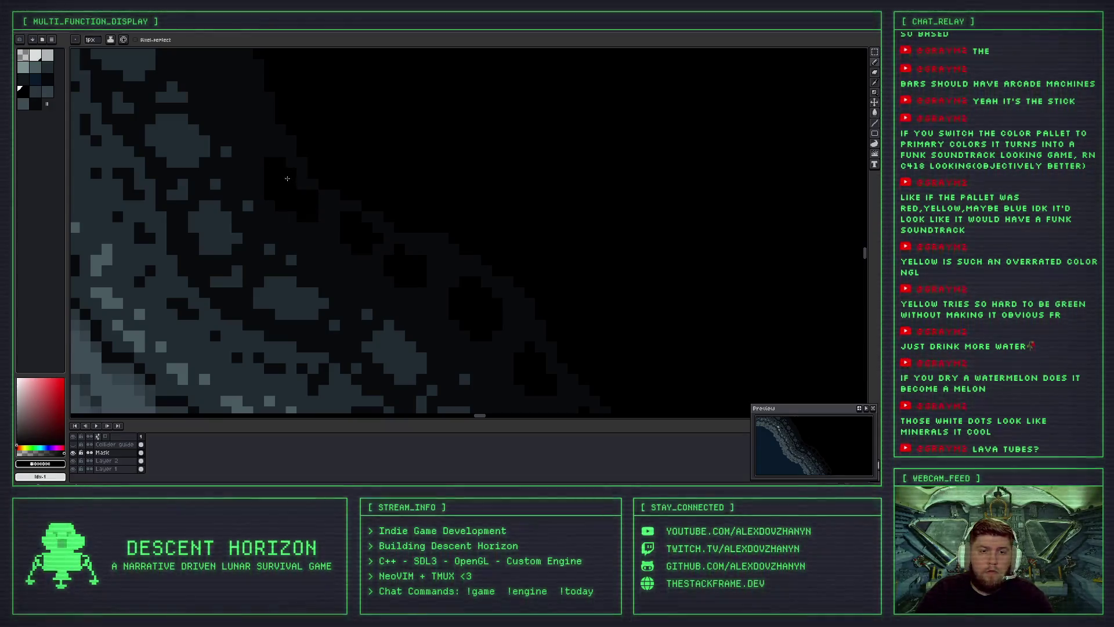
scroll(298, 184, down, 3)
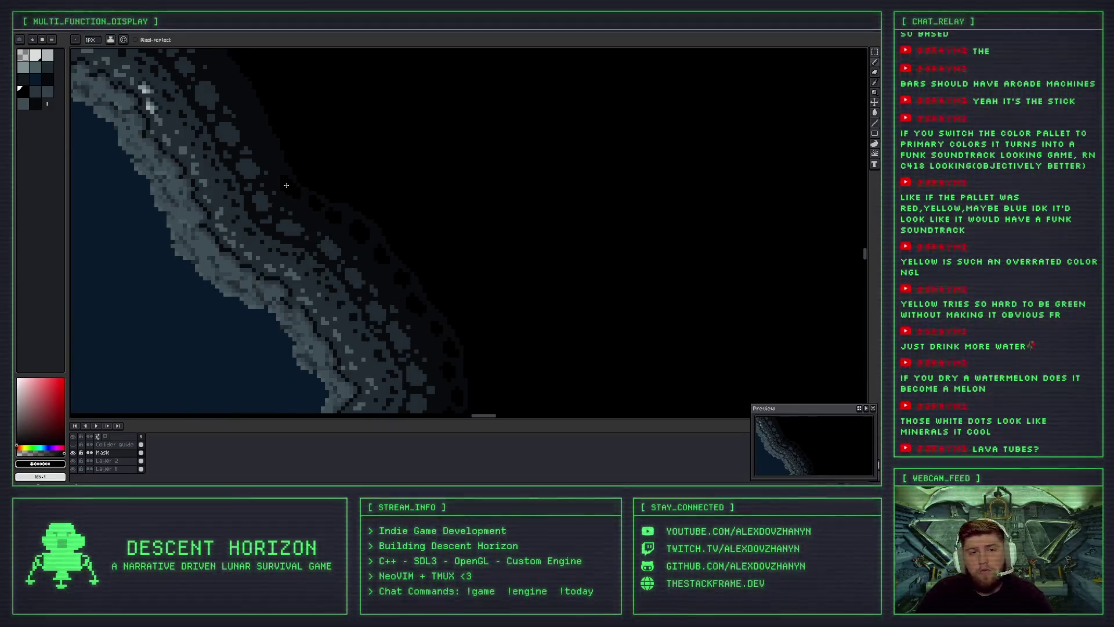
scroll(268, 174, up, 3)
scroll(275, 155, up, 2)
mouse_move(285, 169)
mouse_down()
mouse_move(256, 153)
mouse_move(280, 130)
mouse_up()
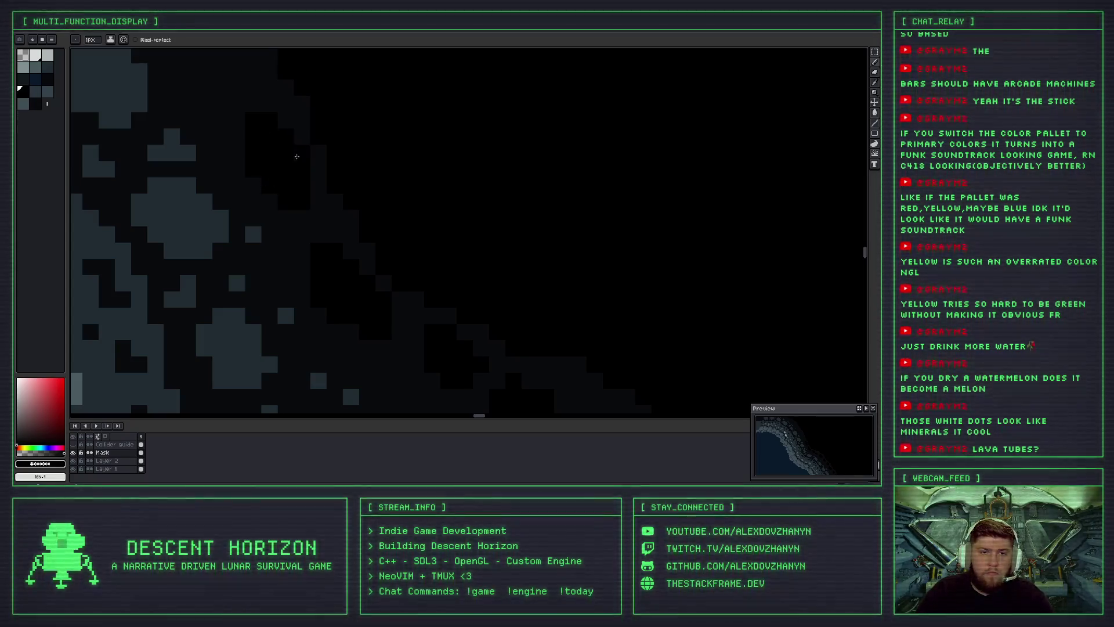
Try a near-black paint colour, then return to pure black.
scroll(283, 150, down, 1)
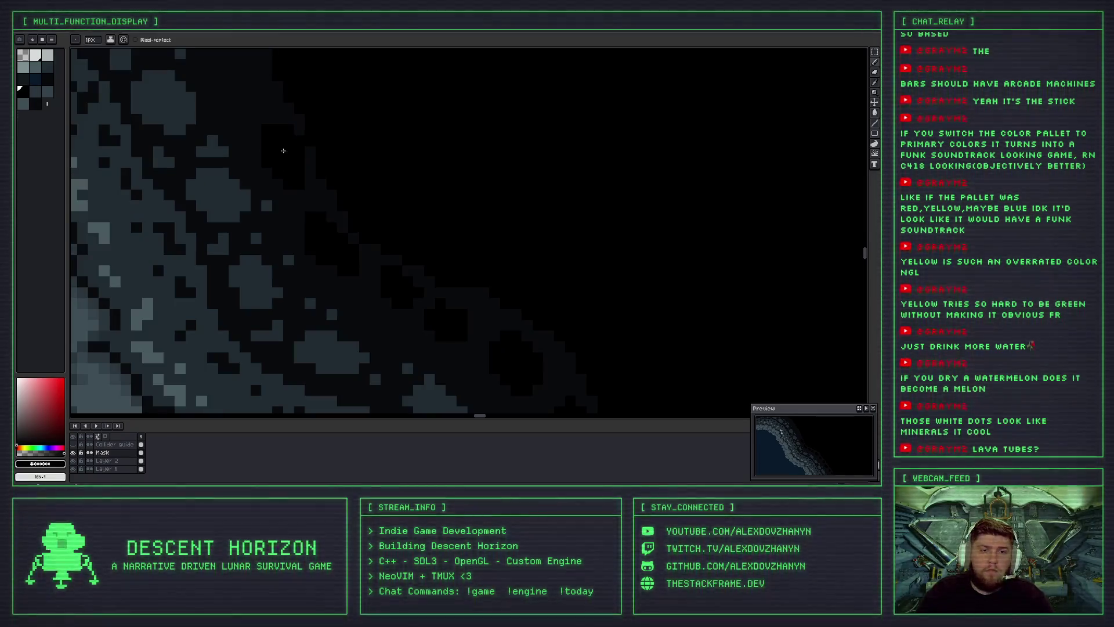
scroll(273, 148, down, 1)
scroll(284, 157, down, 1)
scroll(293, 164, down, 1)
scroll(293, 168, up, 1)
scroll(316, 168, up, 1)
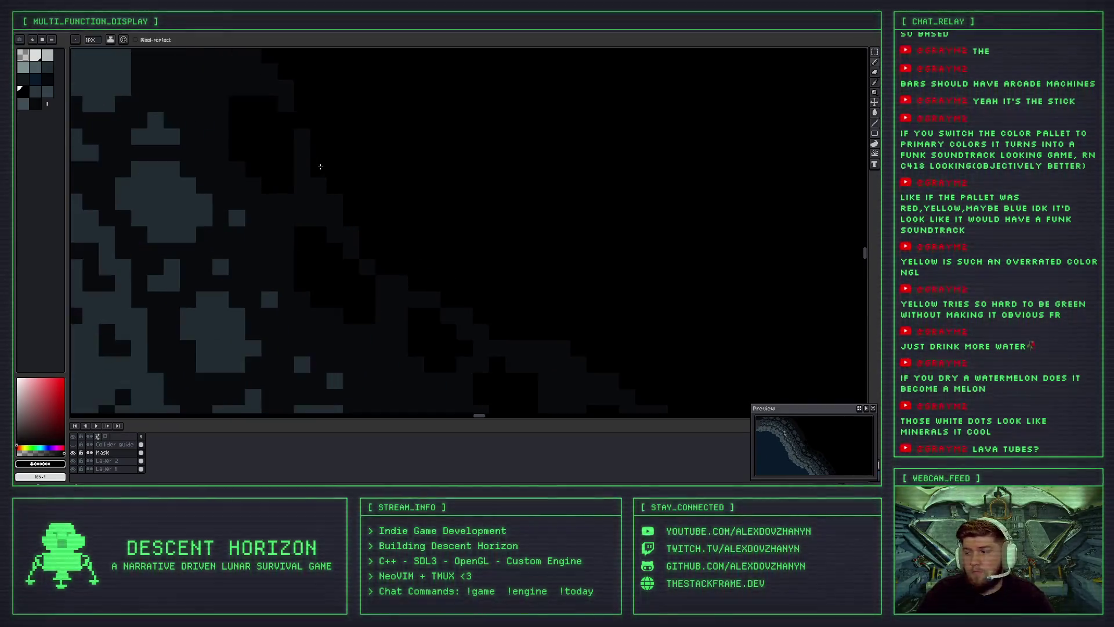
scroll(348, 197, up, 1)
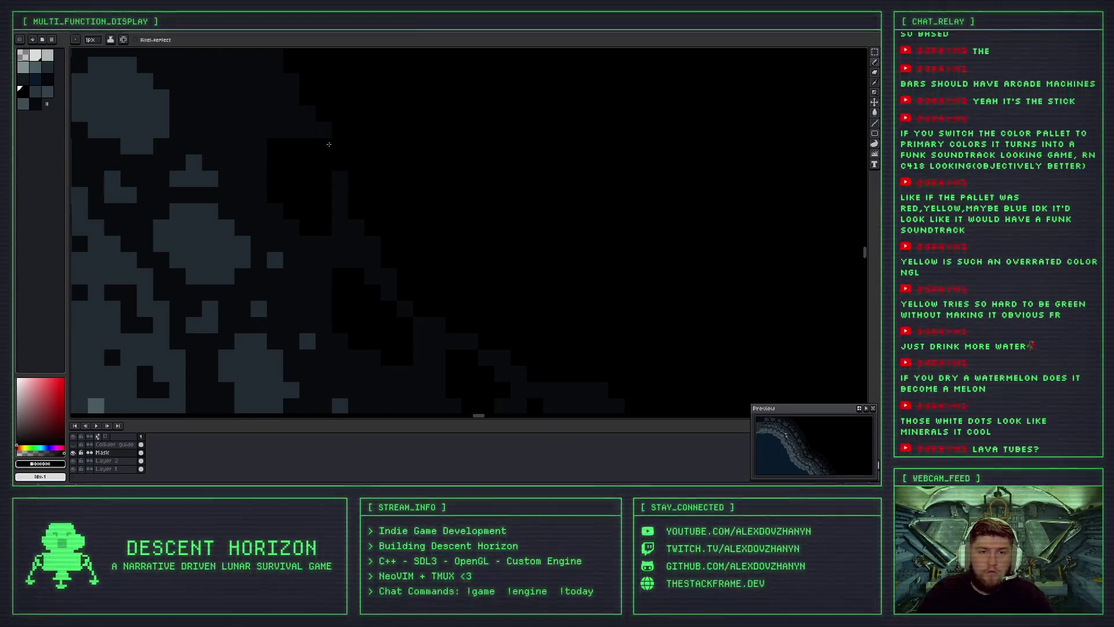
alt+click(325, 140)
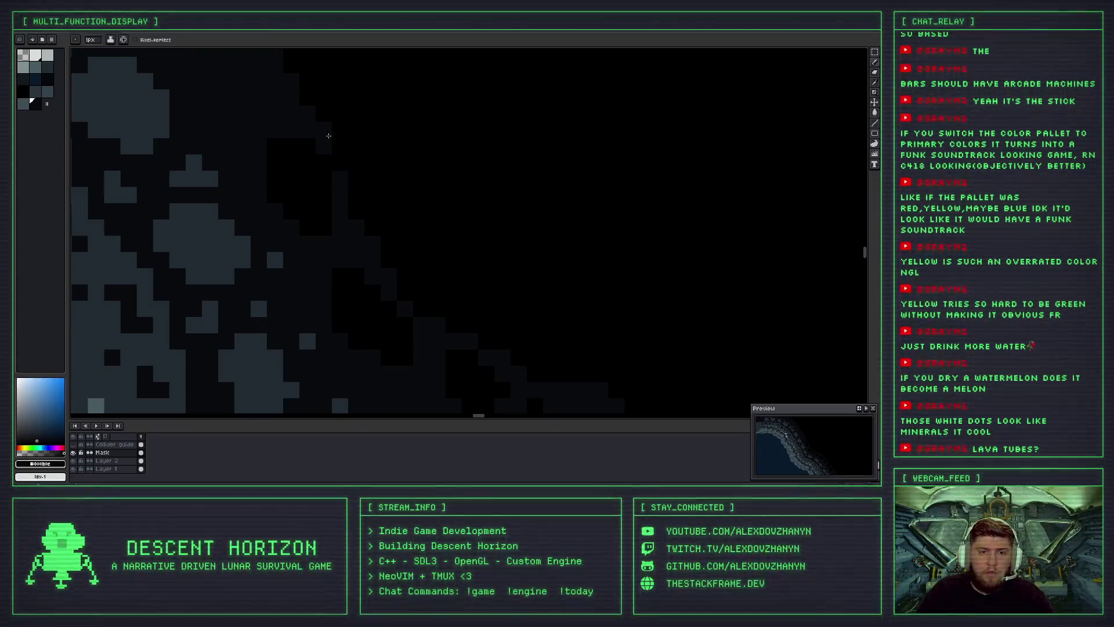
alt+click(328, 191)
Paint black over the remaining outer pixels of the rock edge.
scroll(354, 232, down, 3)
scroll(319, 194, up, 1)
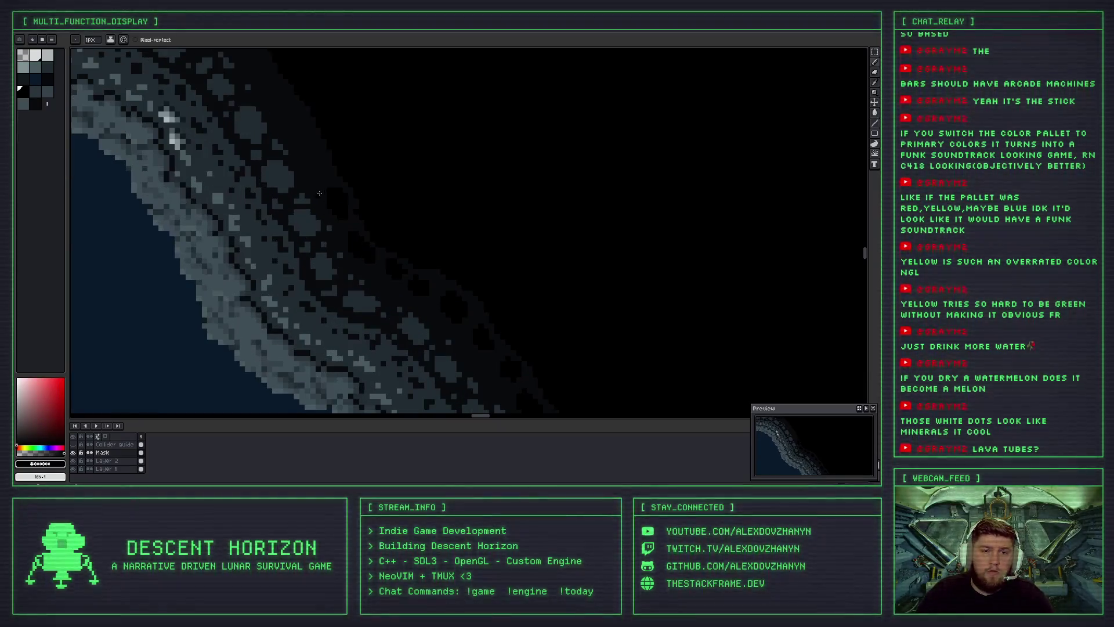
scroll(335, 203, up, 1)
drag(330, 199, 355, 216)
scroll(335, 194, down, 1)
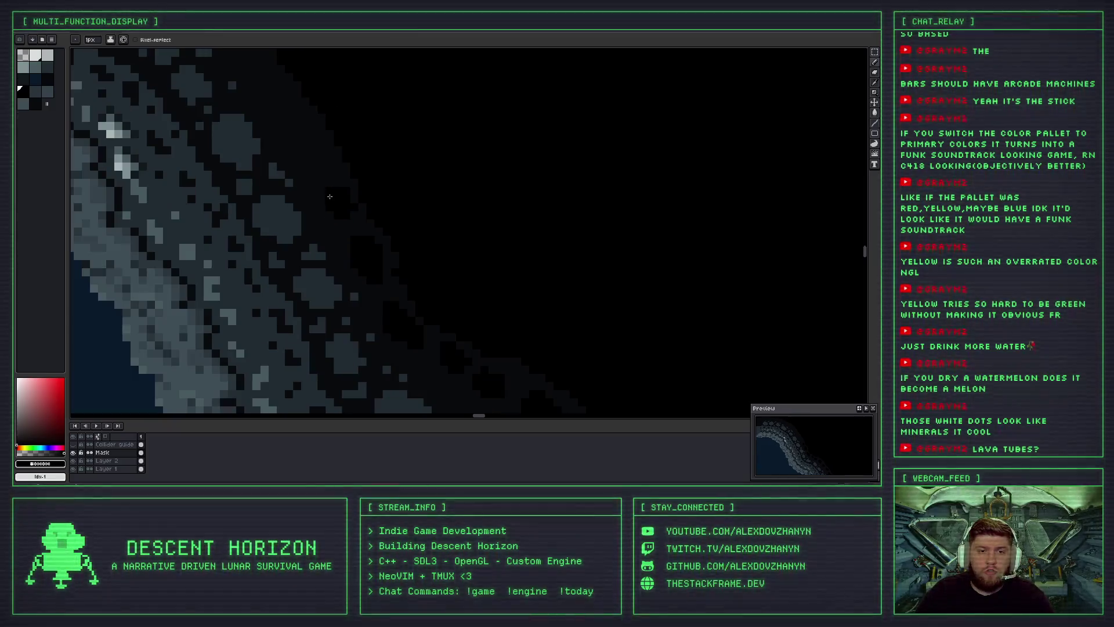
scroll(321, 198, down, 3)
scroll(319, 180, up, 2)
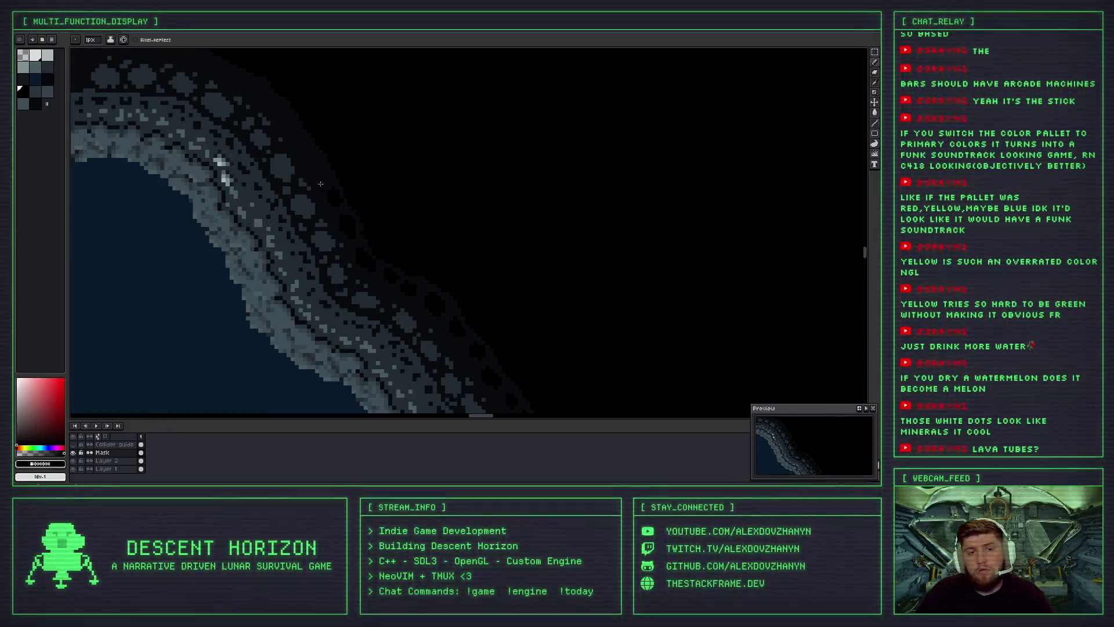
scroll(318, 172, up, 2)
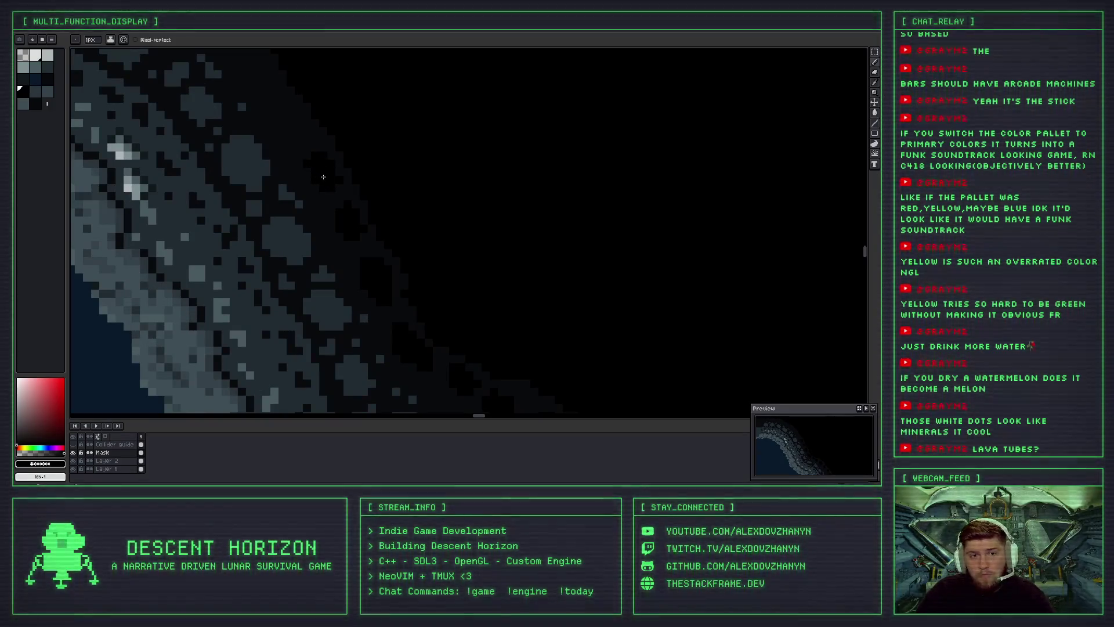
scroll(337, 181, down, 3)
scroll(334, 168, down, 2)
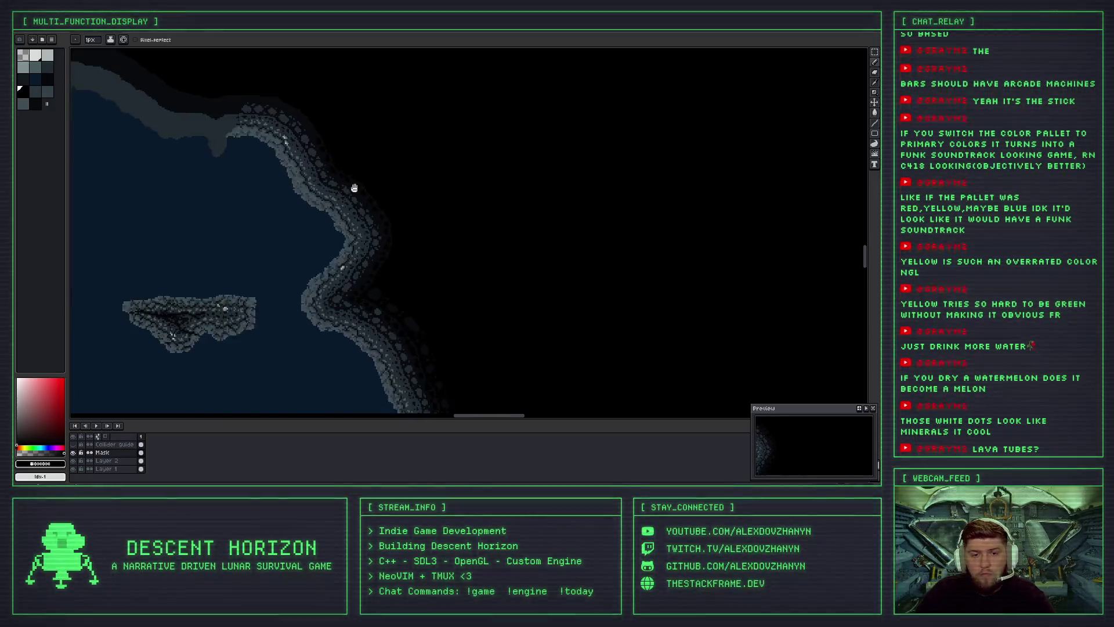
Pan to the rock rim and black out a small block of its outer edge pixels.
mouse_move(329, 154)
mouse_down()
mouse_move(569, 174)
mouse_move(540, 231)
mouse_up()
mouse_move(515, 144)
mouse_down()
mouse_move(505, 246)
mouse_move(406, 159)
mouse_move(540, 166)
mouse_up()
scroll(540, 166, up, 4)
scroll(522, 171, down, 2)
scroll(507, 176, up, 2)
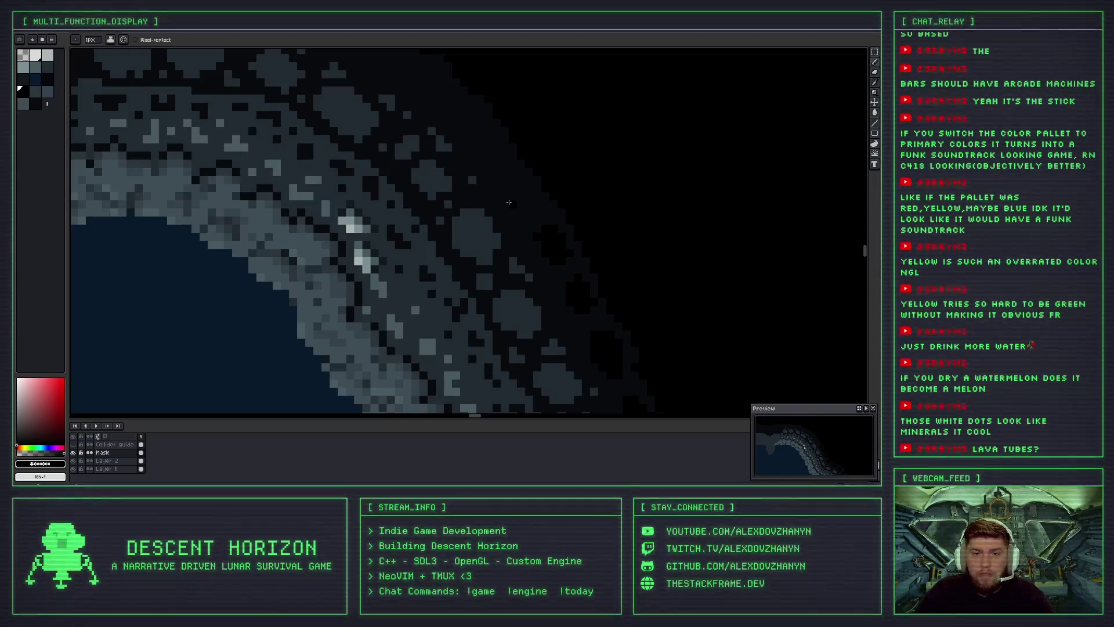
click(507, 176)
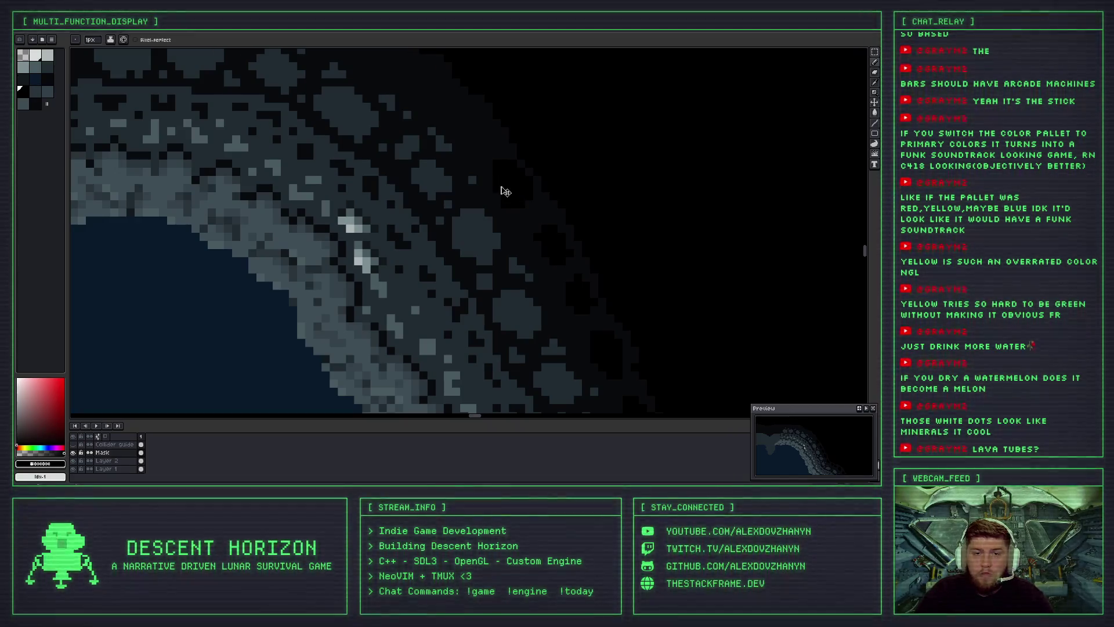
drag(500, 183, 527, 196)
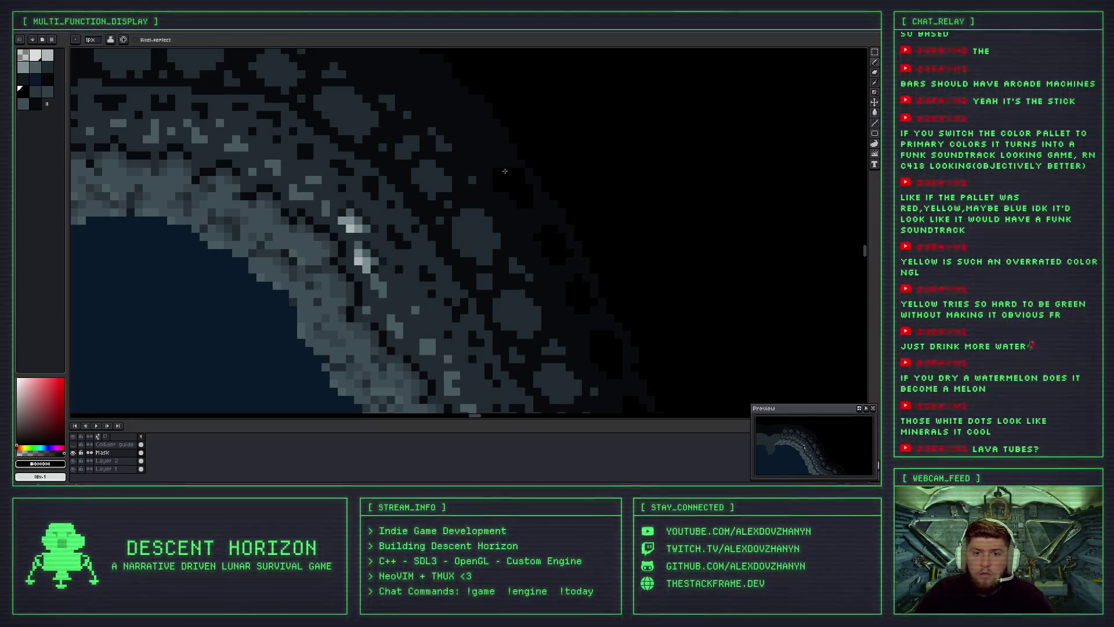
Sample the dark blue-grey from the artwork, then go back to black.
scroll(510, 165, up, 1)
scroll(502, 190, up, 1)
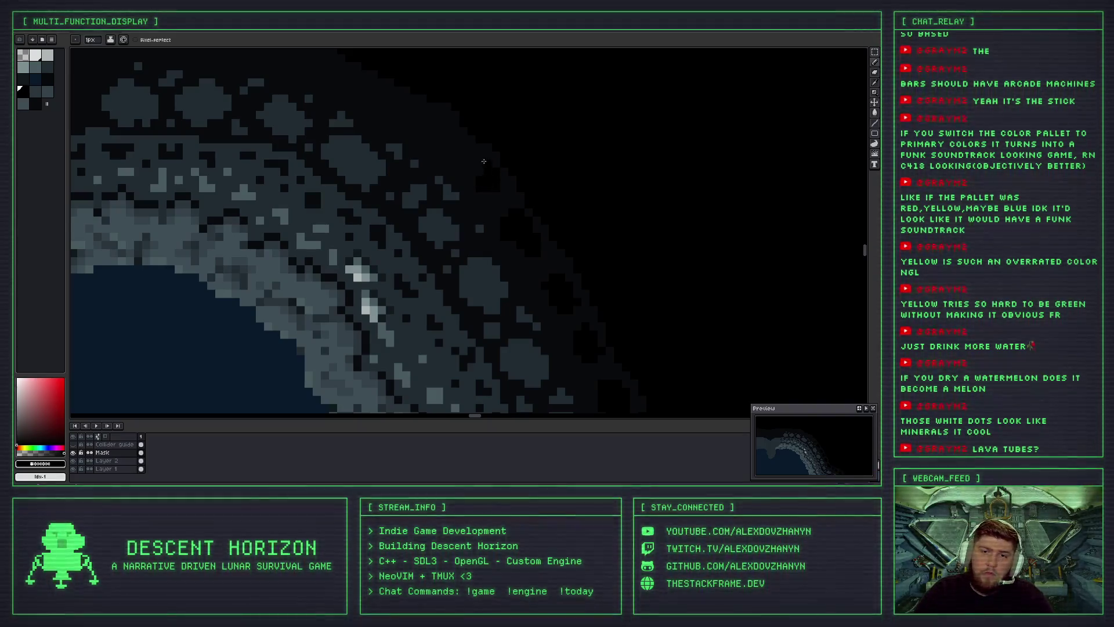
scroll(480, 165, down, 1)
scroll(476, 161, down, 1)
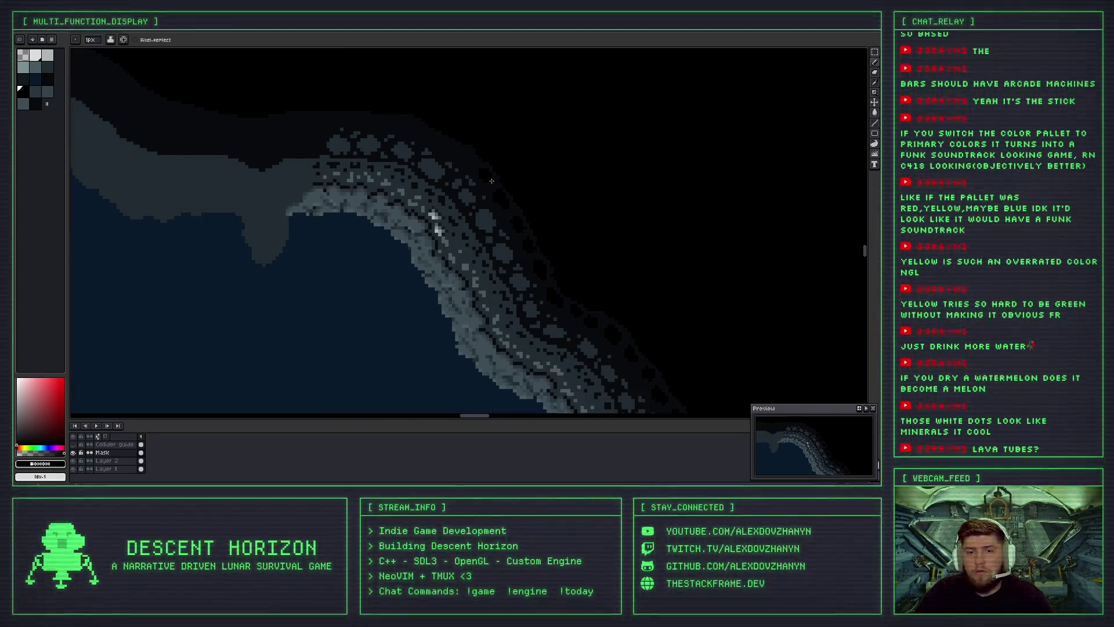
scroll(464, 146, up, 2)
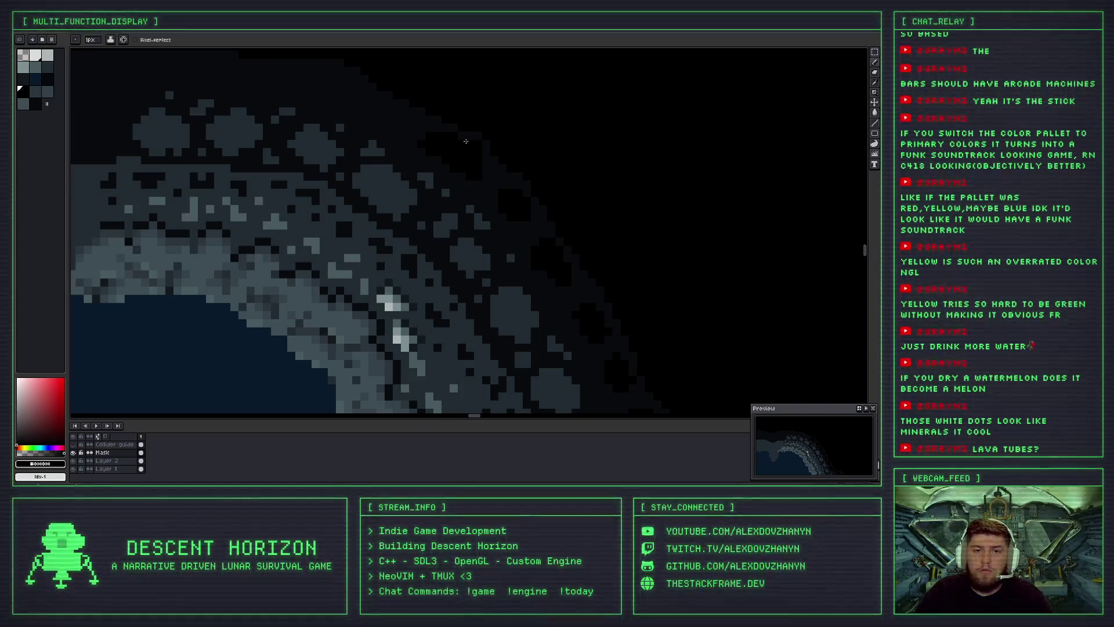
scroll(478, 174, down, 2)
scroll(481, 174, up, 1)
scroll(467, 144, up, 3)
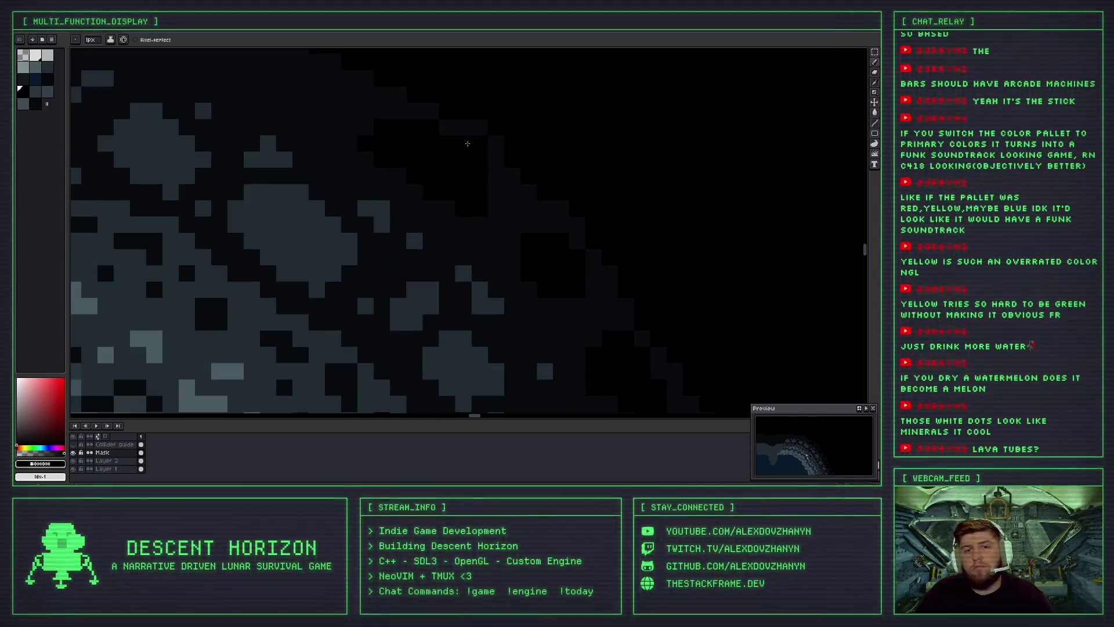
alt+click(471, 131)
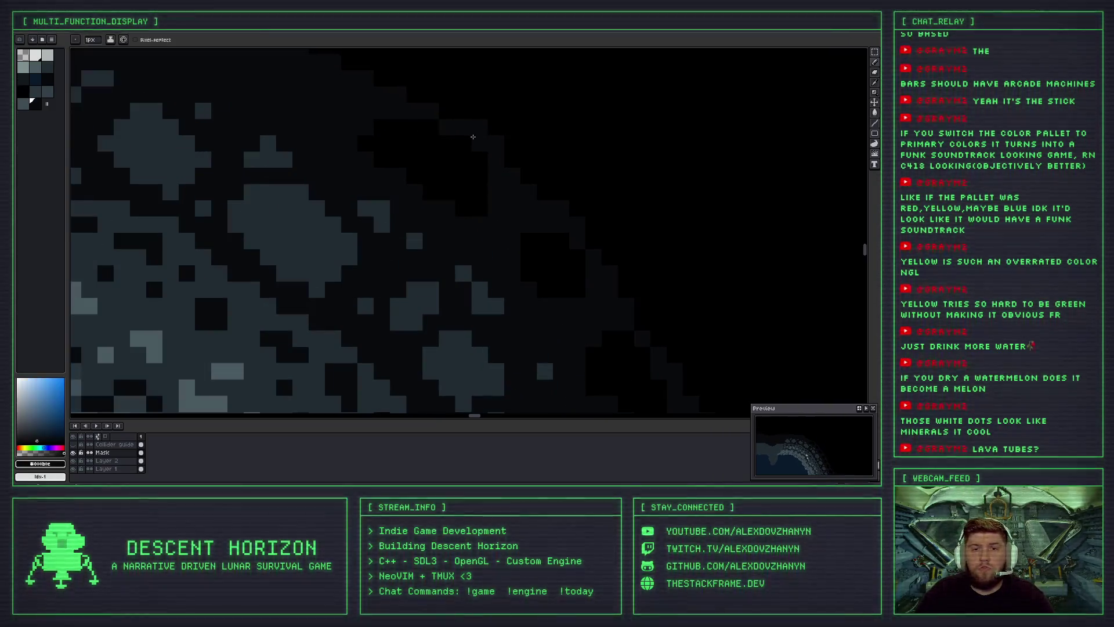
alt+click(429, 155)
Trim faint pixels along the rim edge with two black strokes.
scroll(427, 154, down, 3)
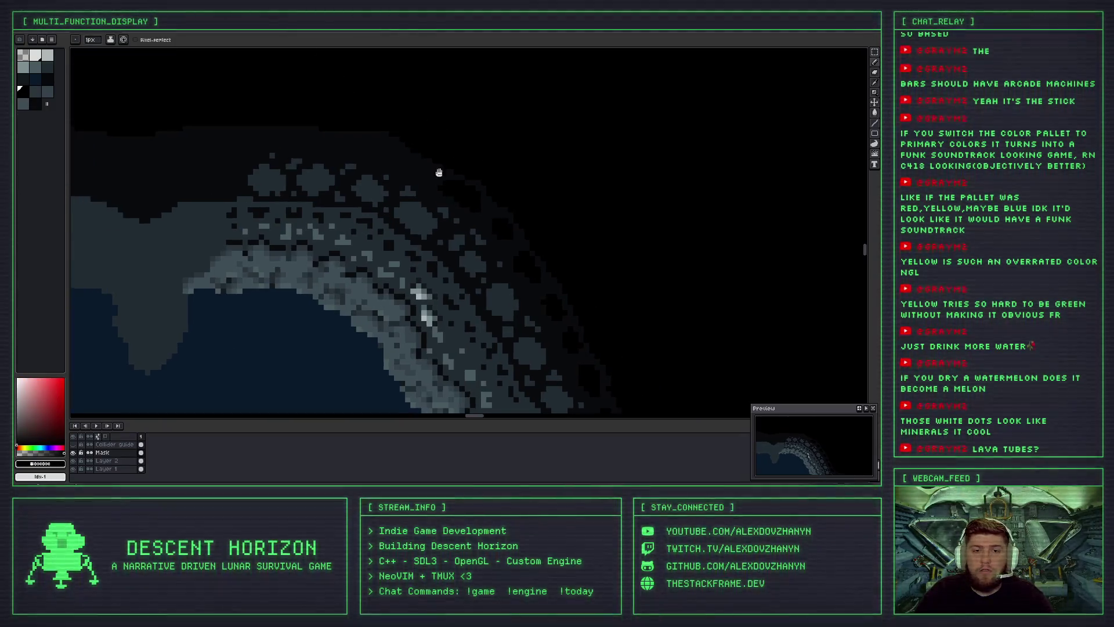
scroll(415, 189, up, 2)
scroll(417, 184, down, 2)
scroll(422, 177, up, 1)
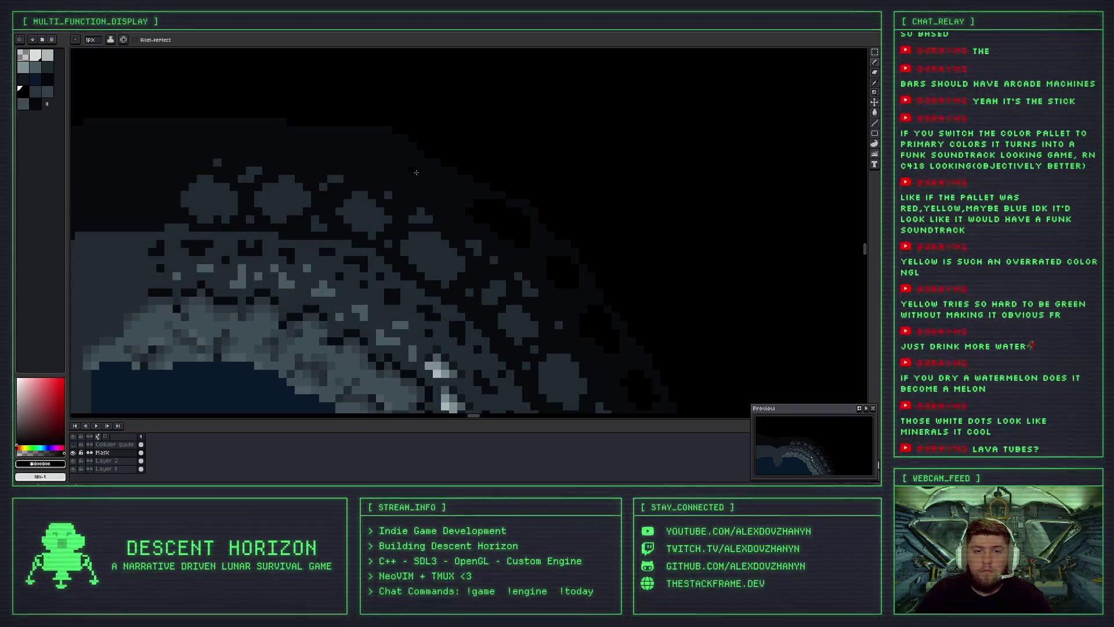
scroll(425, 175, up, 1)
drag(430, 186, 389, 174)
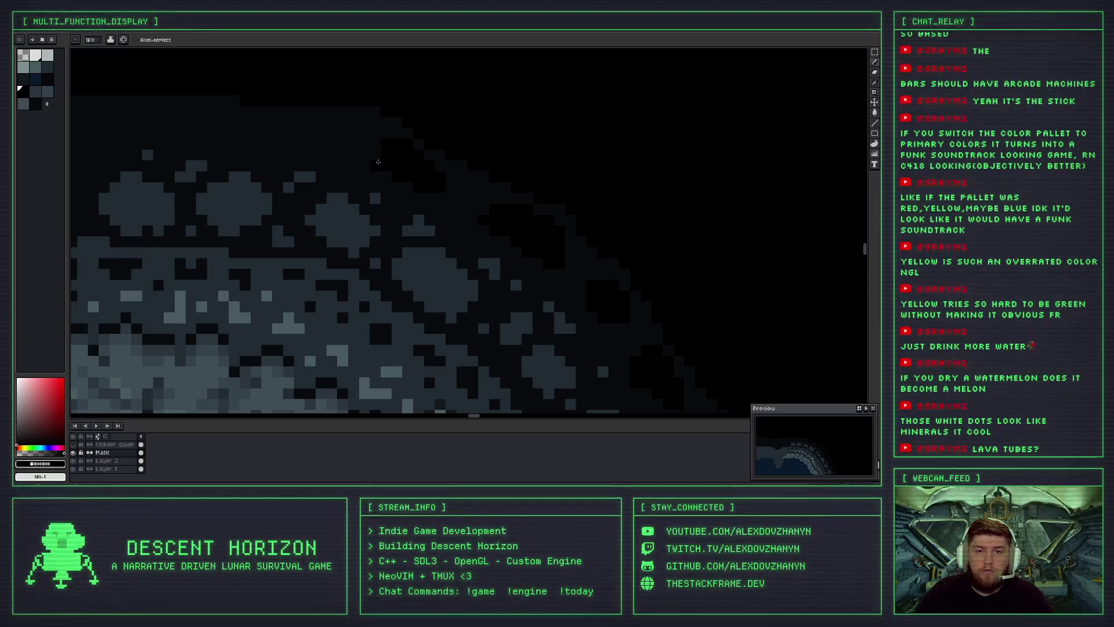
scroll(376, 162, up, 3)
mouse_move(365, 165)
mouse_down()
mouse_move(393, 186)
mouse_move(387, 166)
mouse_up()
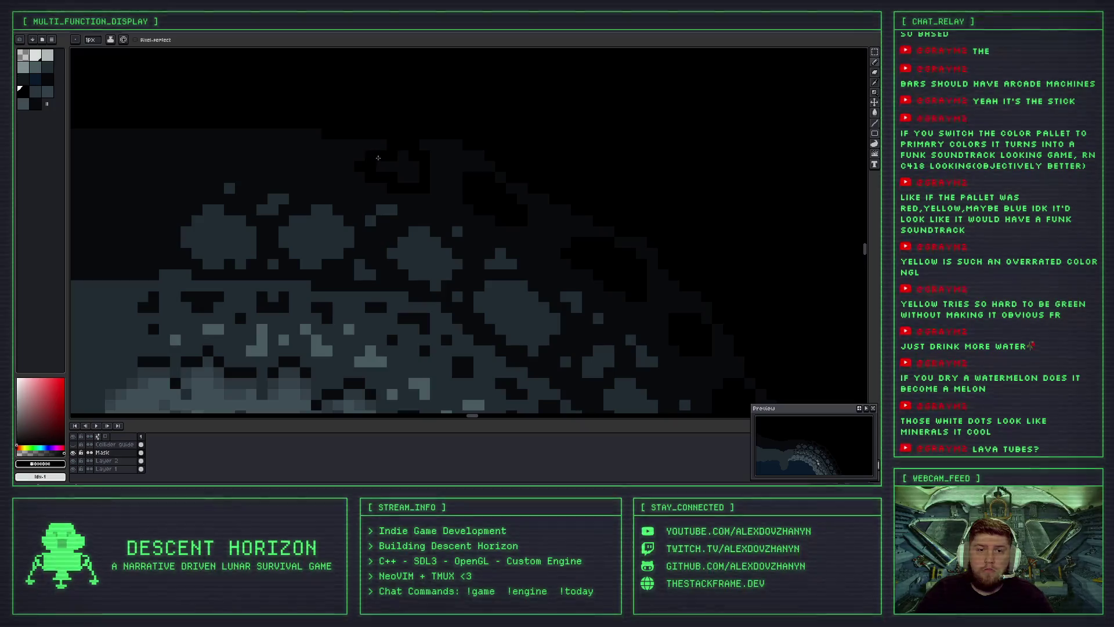
Add dark-grey edge pixels along the rim top, then blacken one of them.
alt+click(409, 144)
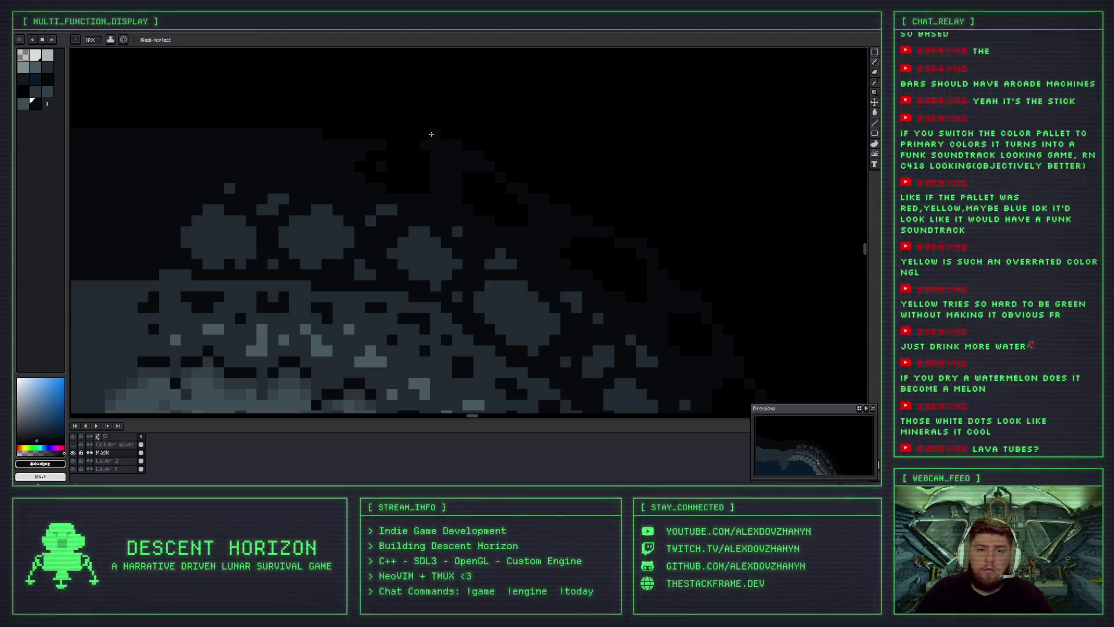
drag(434, 134, 382, 132)
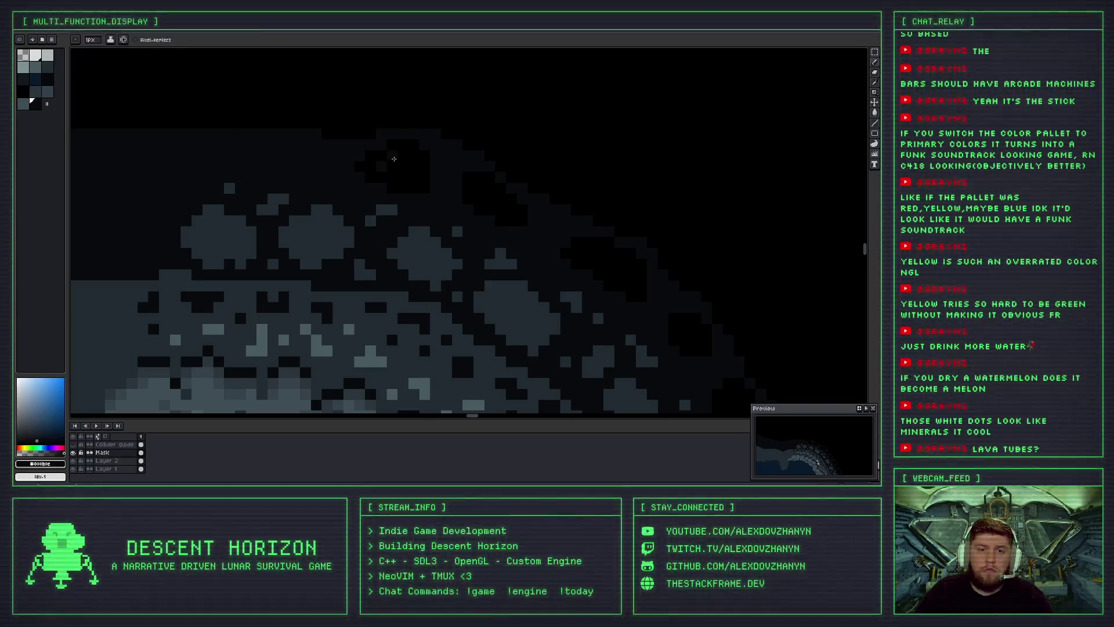
alt+click(383, 165)
click(383, 164)
Try two black strokes further left along the rim and undo both with Ctrl+Z.
mouse_move(303, 153)
mouse_down()
mouse_move(301, 164)
mouse_move(321, 152)
mouse_up()
key(ctrl+z)
mouse_move(275, 160)
mouse_down()
mouse_move(294, 144)
mouse_move(273, 143)
mouse_move(322, 174)
mouse_move(271, 153)
mouse_move(308, 148)
mouse_move(265, 143)
mouse_up()
key(ctrl+z)
key(ctrl+z)
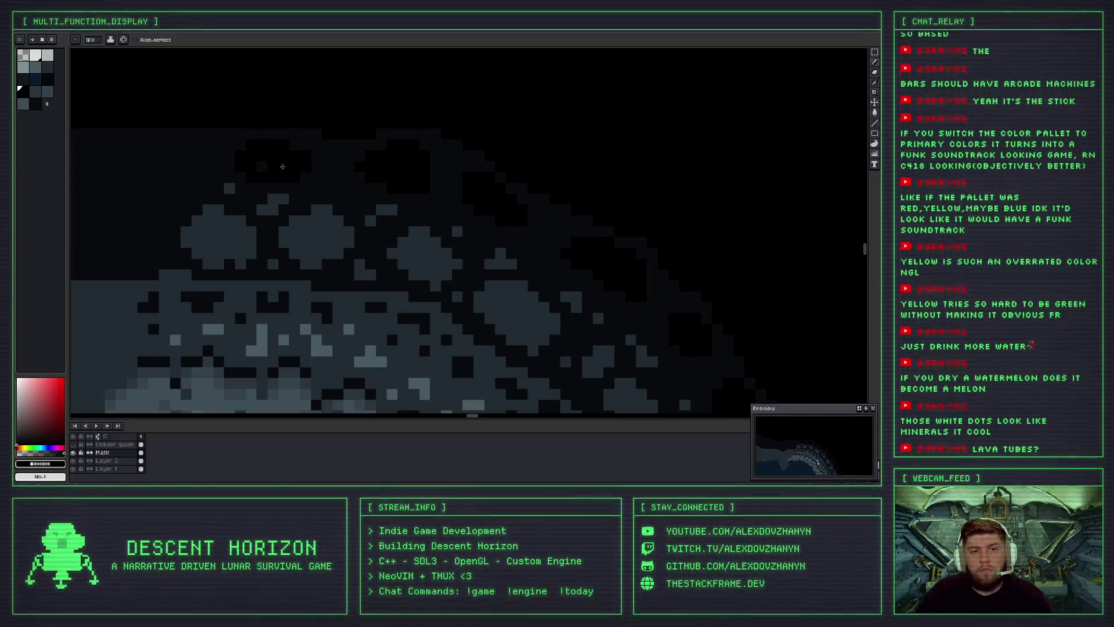
scroll(422, 318, down, 5)
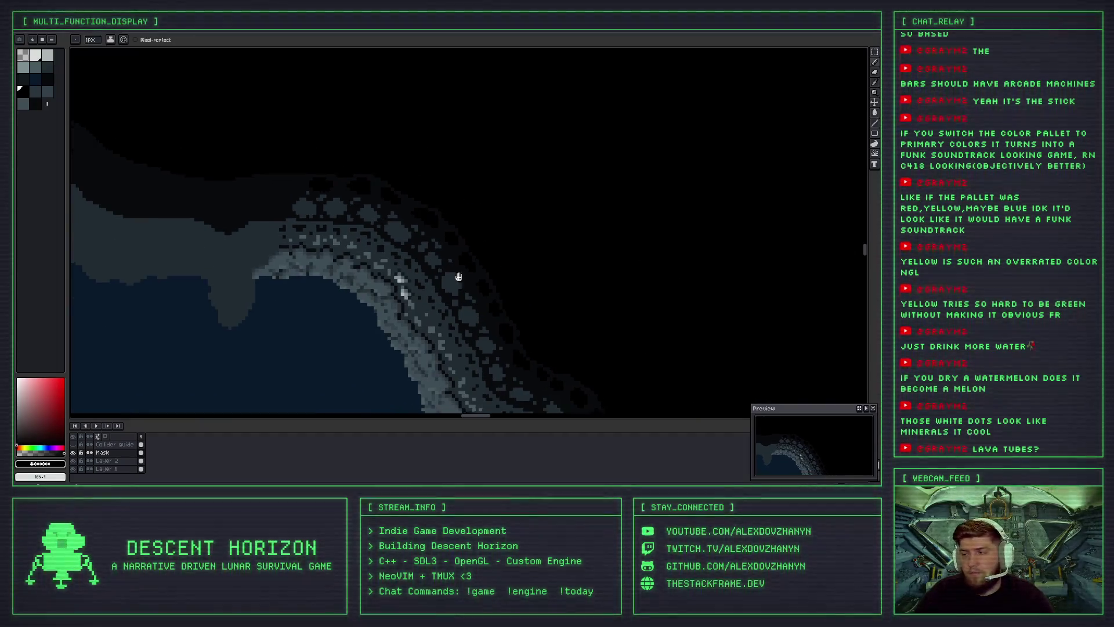
drag(458, 277, 383, 191)
scroll(418, 252, up, 1)
scroll(394, 238, up, 1)
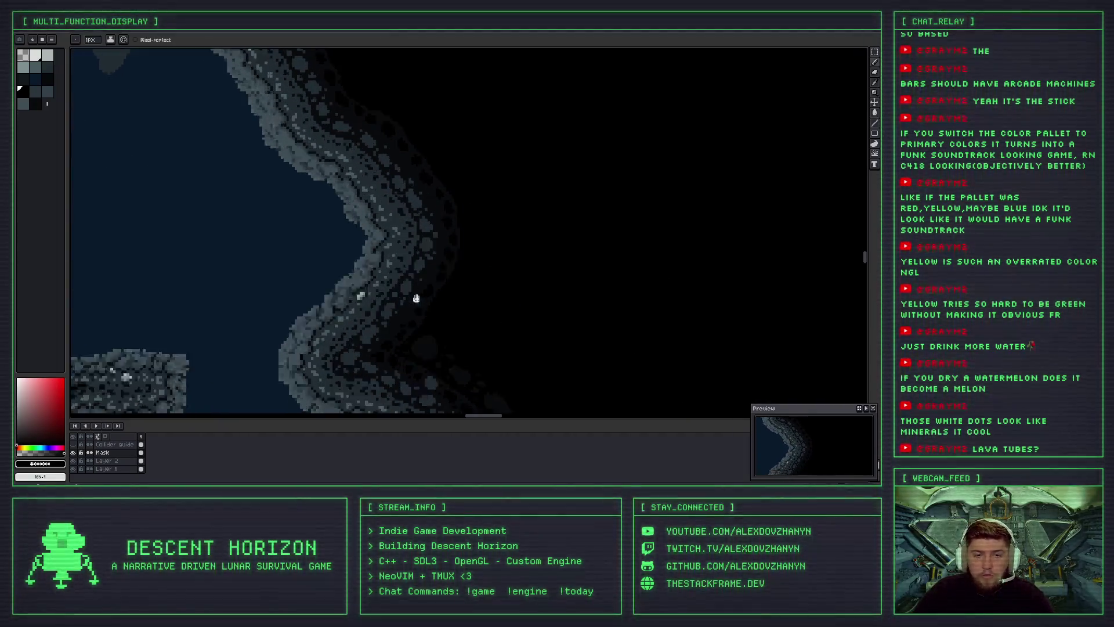
scroll(371, 226, up, 1)
scroll(348, 215, up, 1)
scroll(344, 214, up, 2)
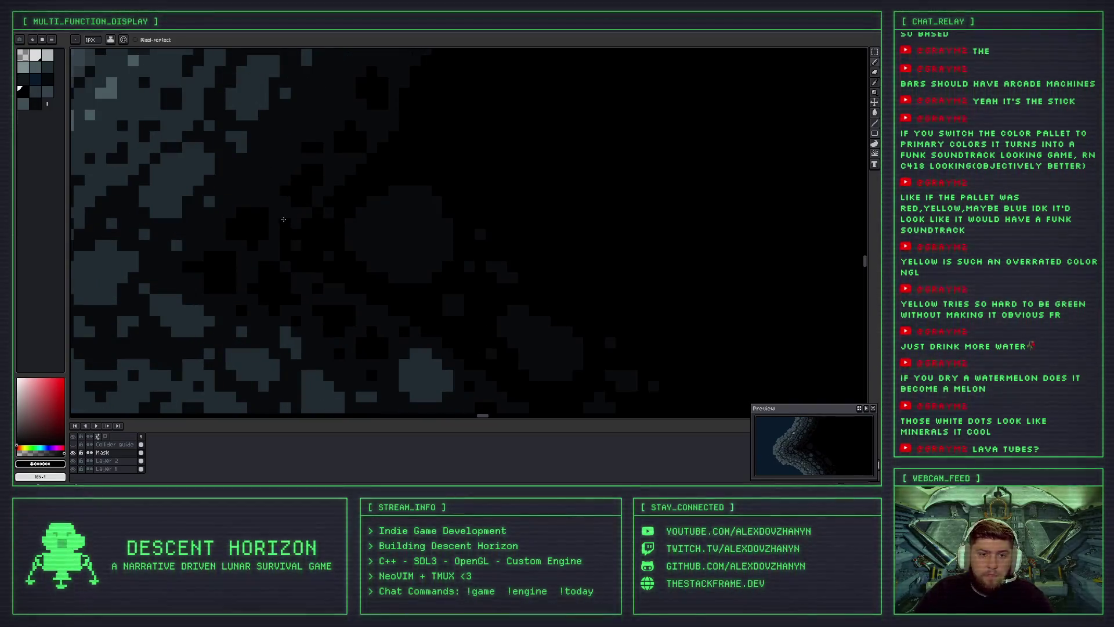
drag(327, 169, 319, 217)
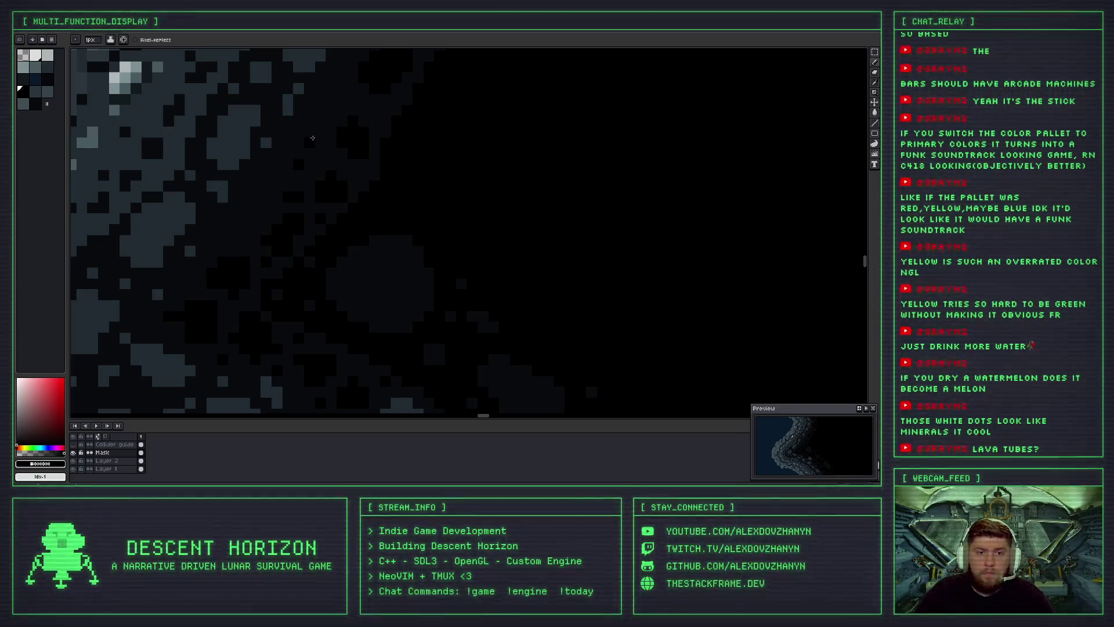
scroll(274, 207, down, 2)
scroll(254, 196, up, 2)
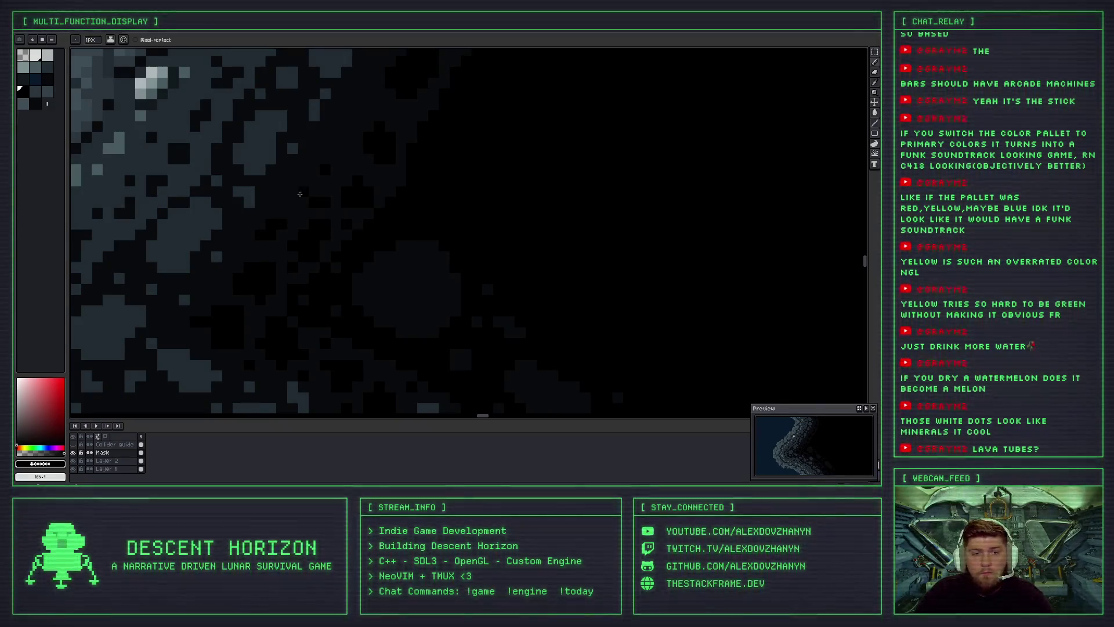
scroll(302, 209, down, 2)
scroll(325, 186, up, 2)
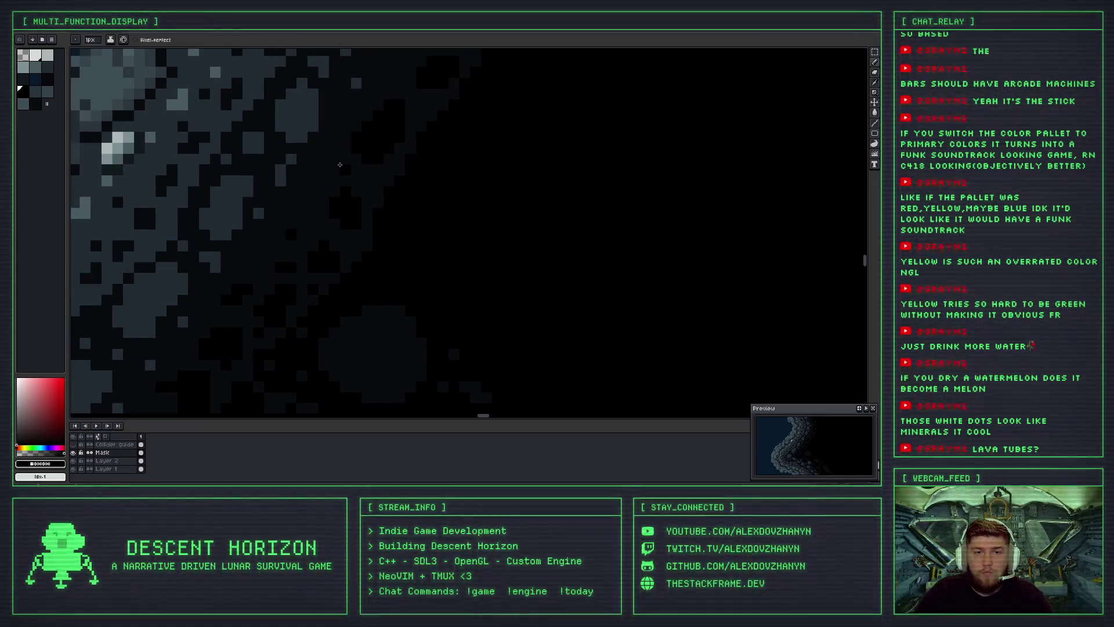
scroll(375, 127, up, 2)
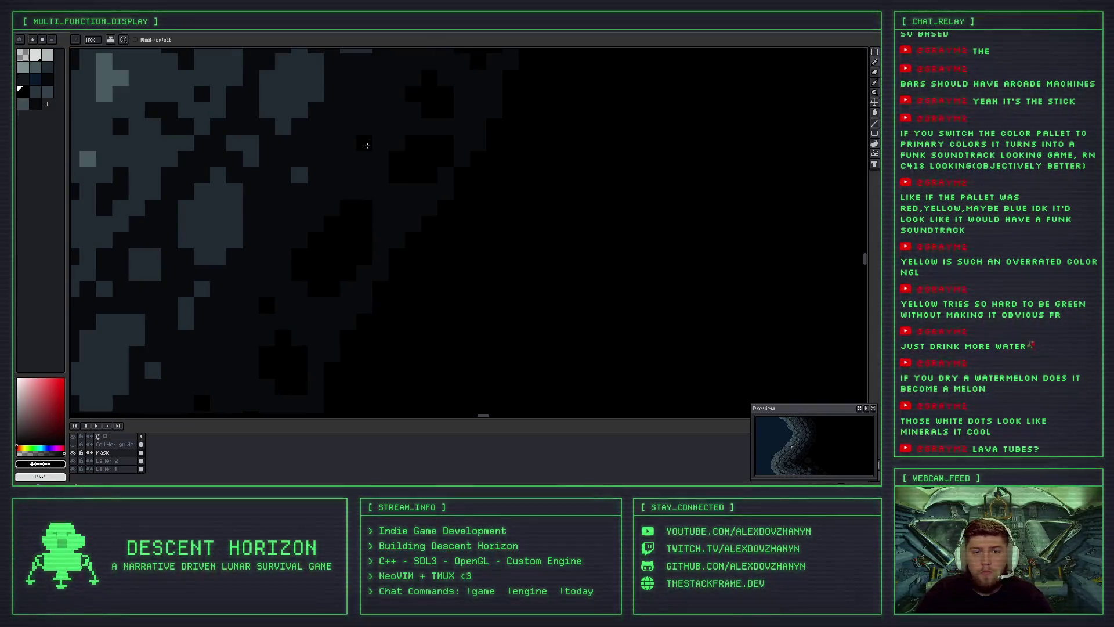
scroll(403, 211, down, 1)
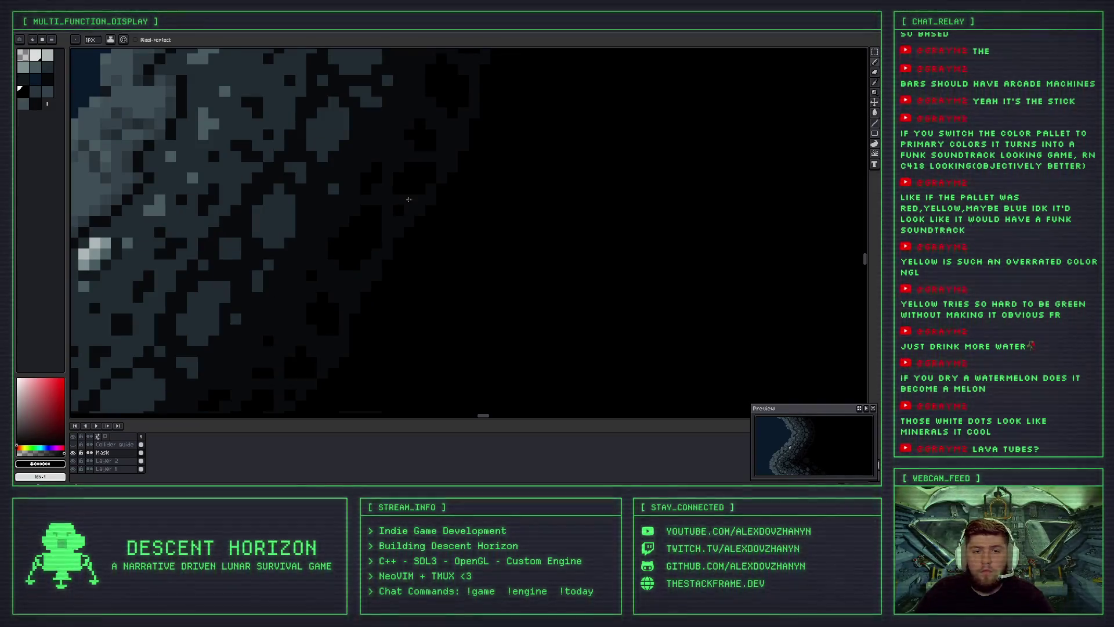
scroll(317, 295, down, 1)
scroll(317, 295, up, 2)
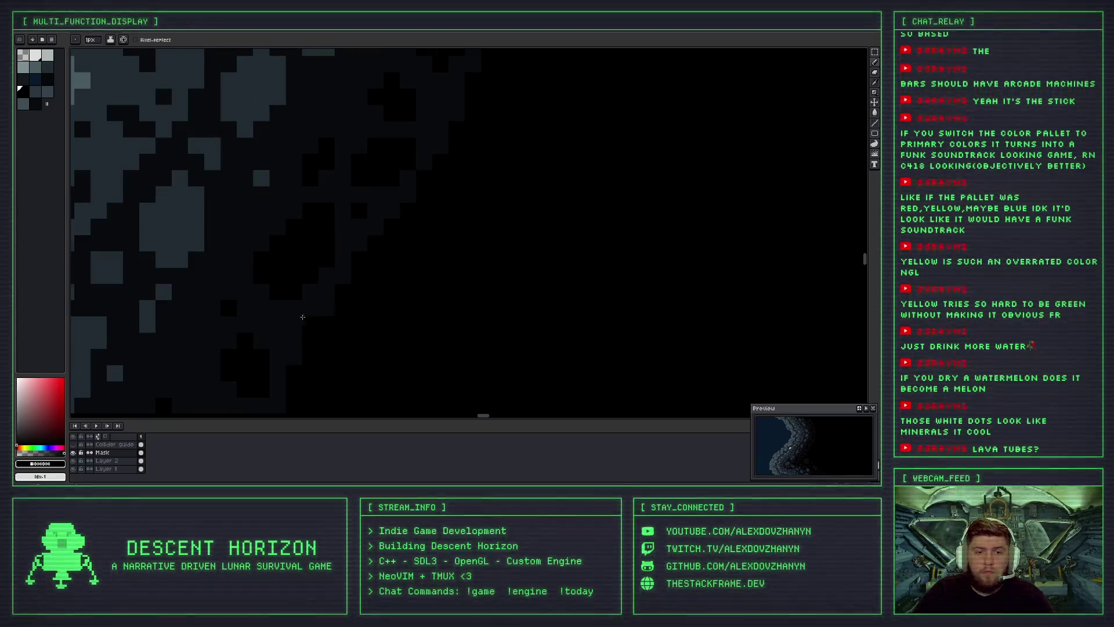
scroll(293, 308, down, 1)
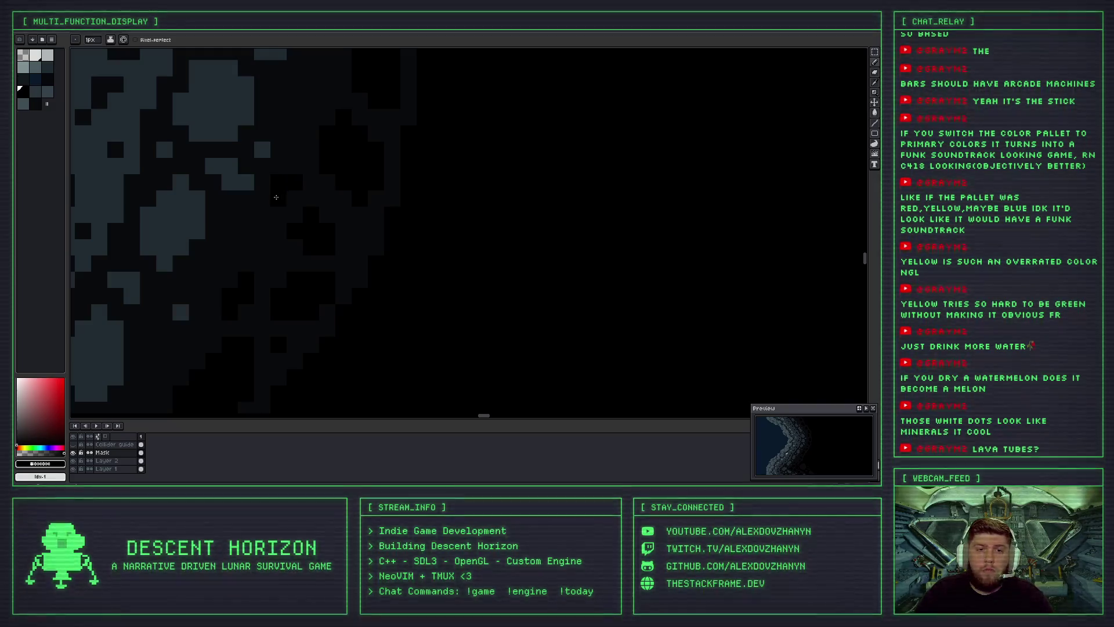
scroll(313, 177, down, 1)
scroll(329, 191, up, 2)
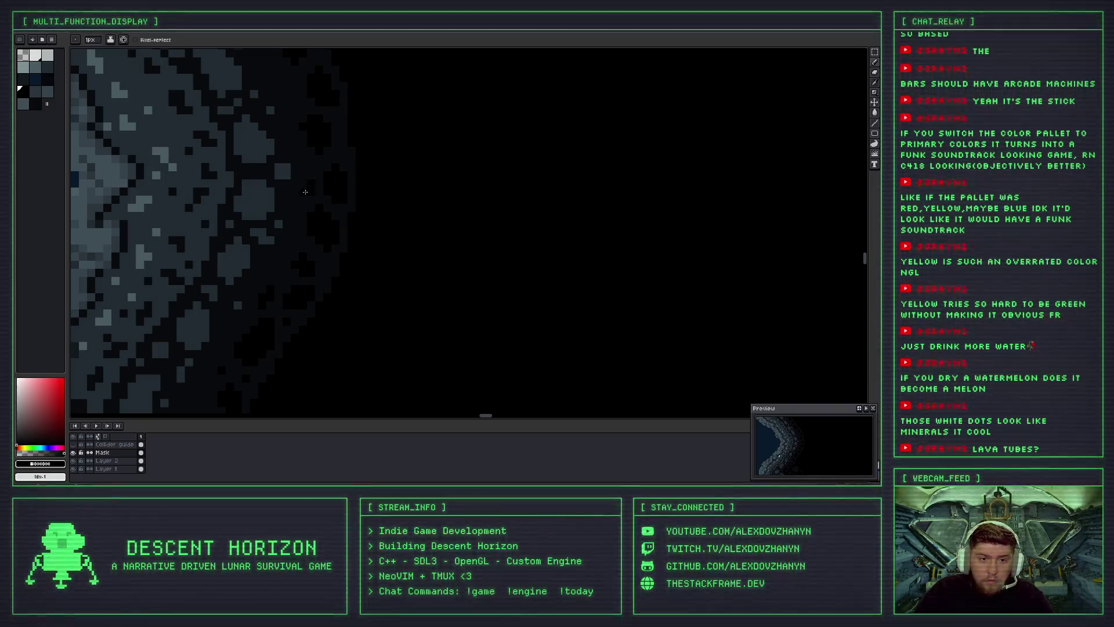
scroll(300, 256, down, 1)
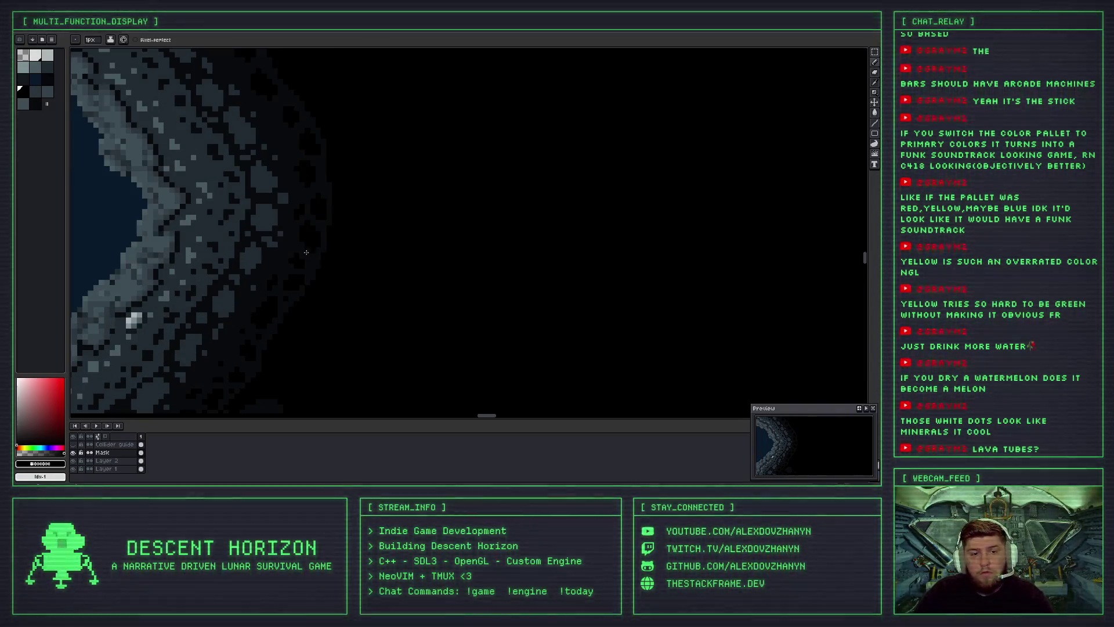
scroll(311, 259, up, 2)
scroll(314, 262, down, 2)
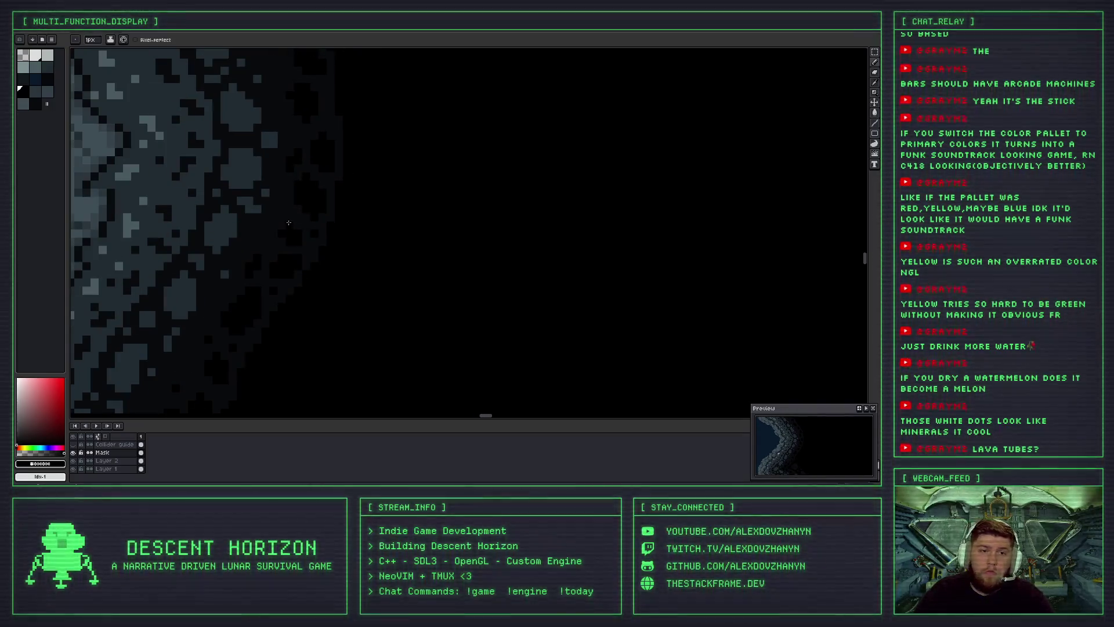
scroll(293, 209, up, 1)
scroll(266, 253, down, 1)
scroll(266, 254, up, 2)
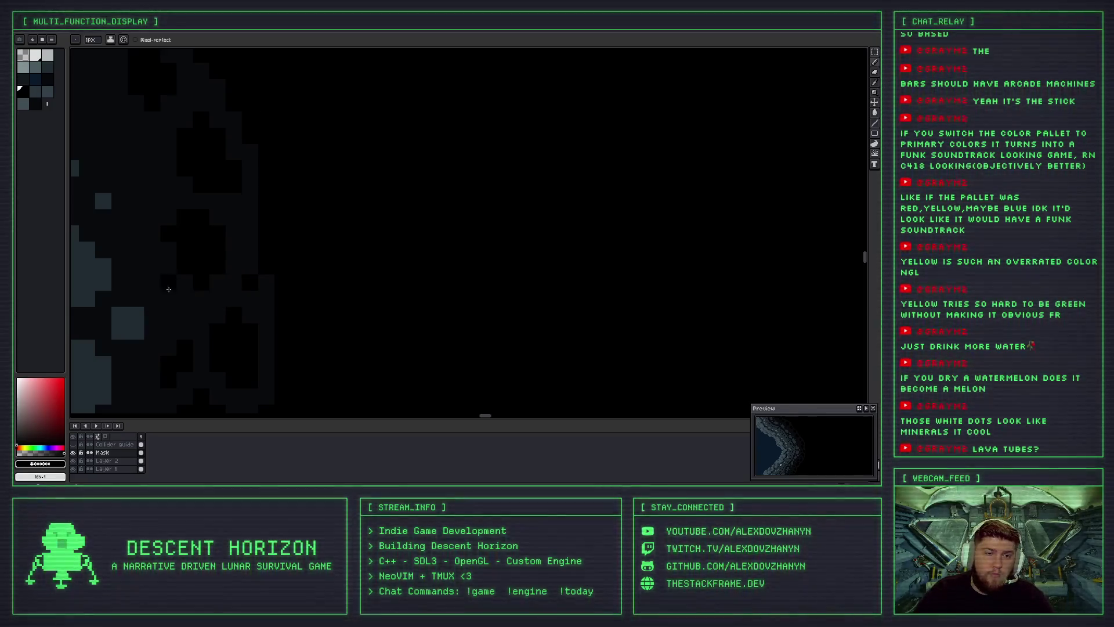
scroll(185, 186, left, 3)
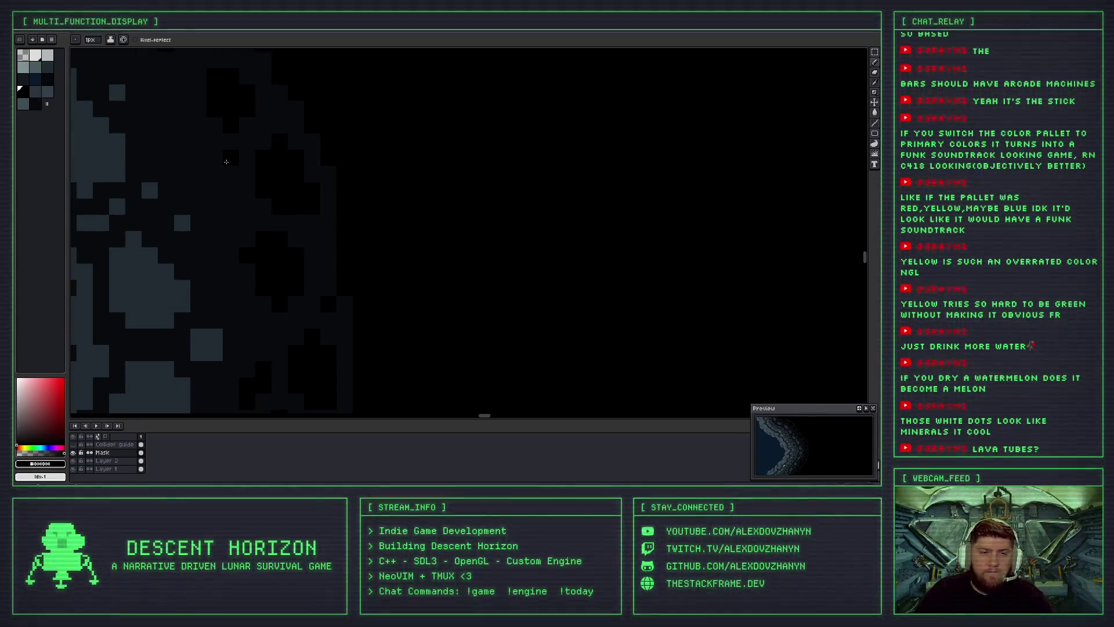
scroll(250, 162, down, 2)
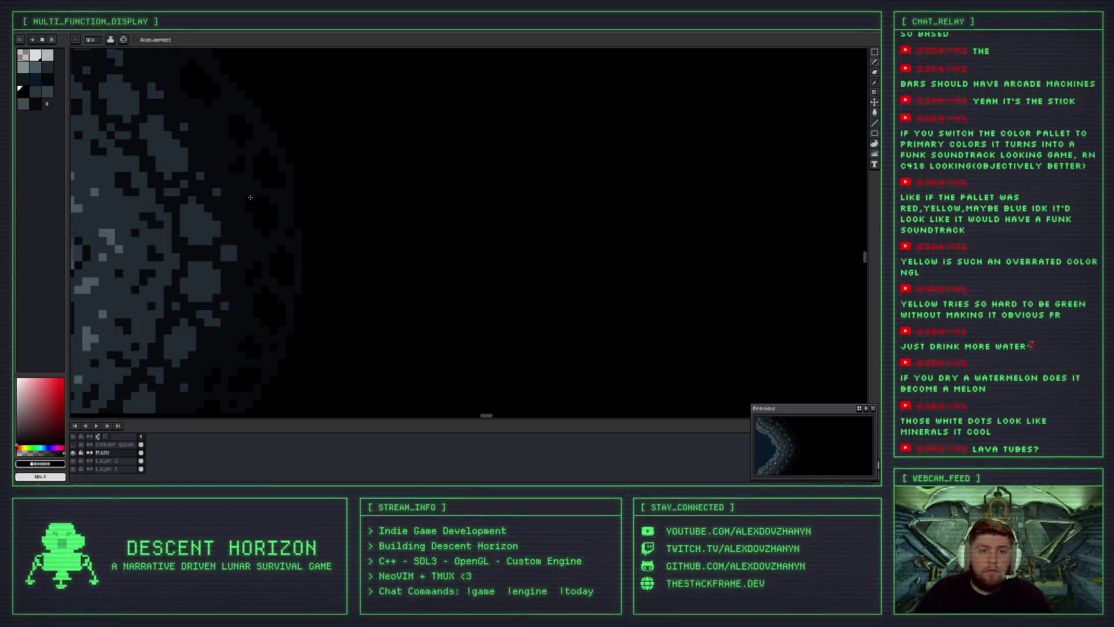
scroll(254, 193, down, 2)
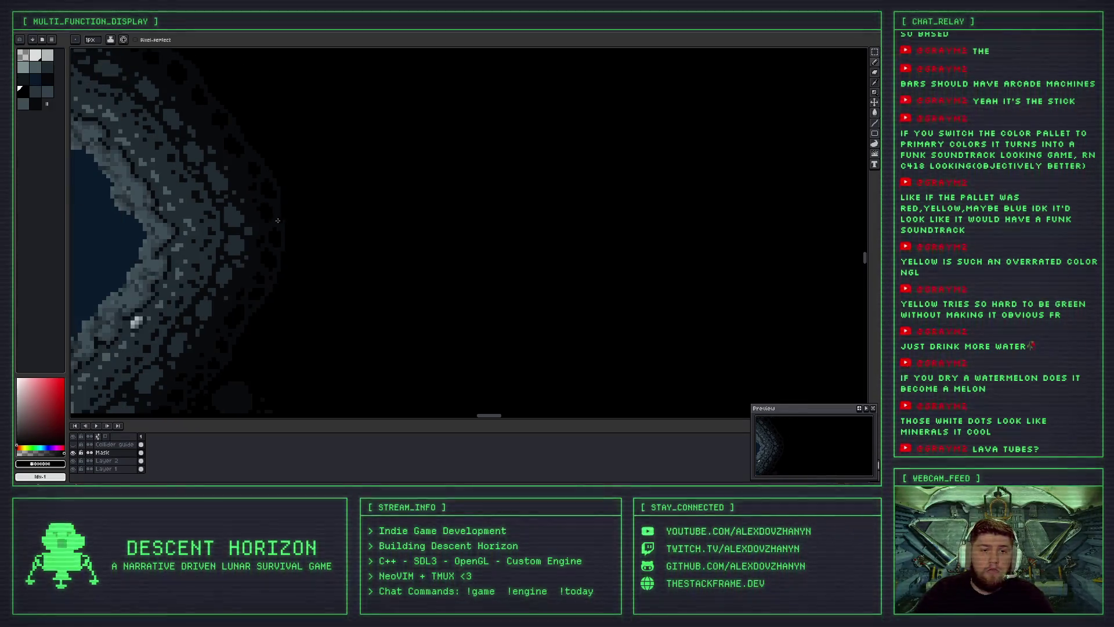
drag(318, 256, 322, 192)
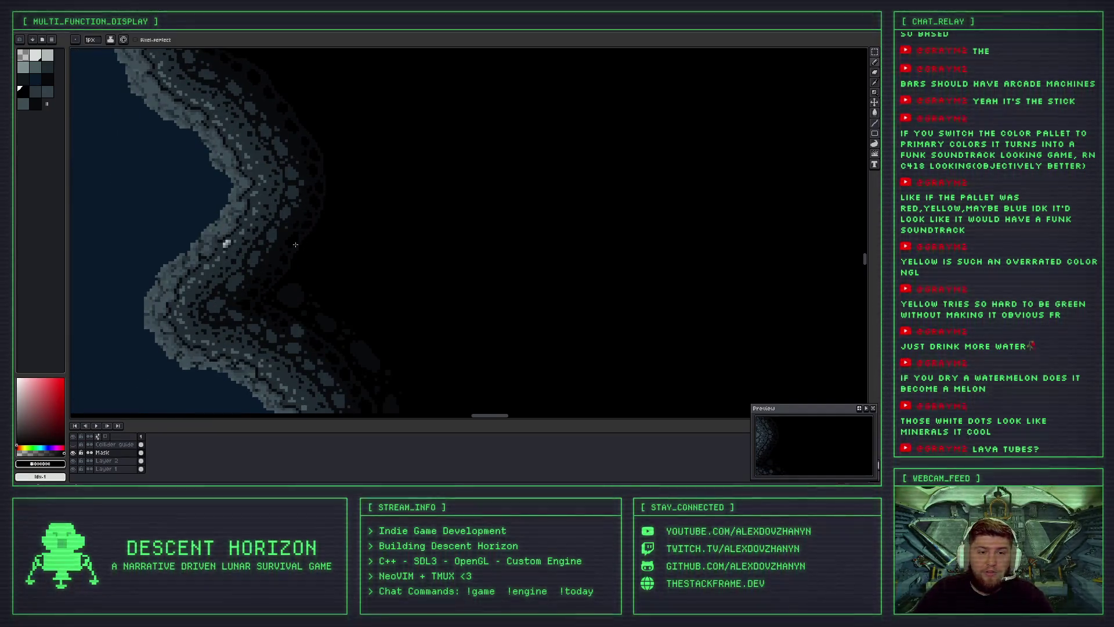
scroll(298, 244, up, 1)
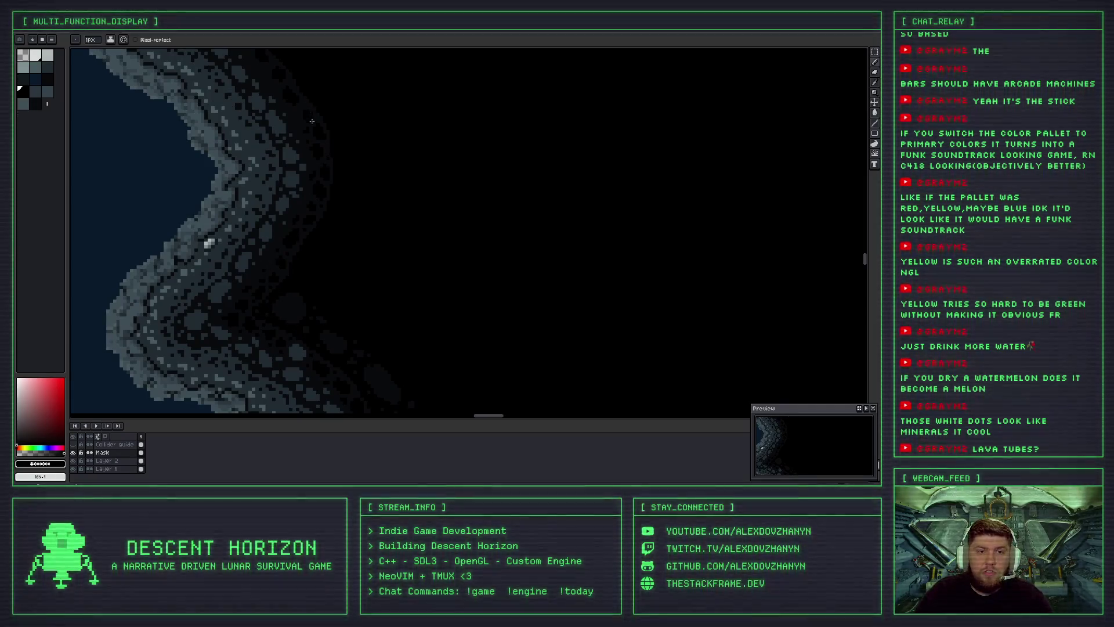
drag(322, 178, 337, 227)
scroll(301, 167, up, 2)
scroll(315, 181, up, 2)
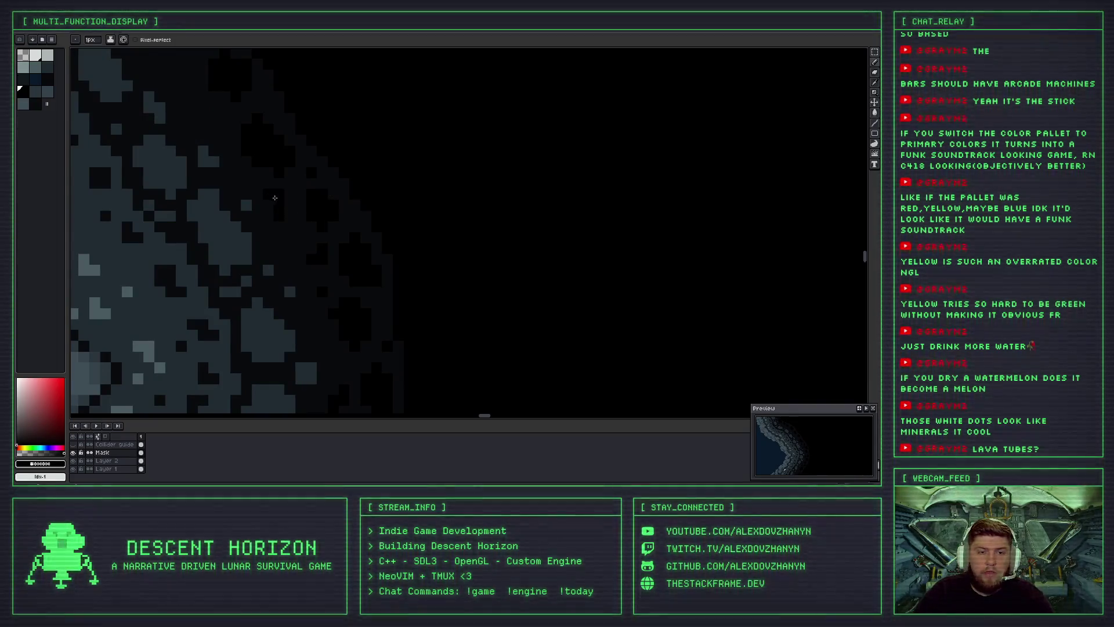
scroll(315, 233, down, 3)
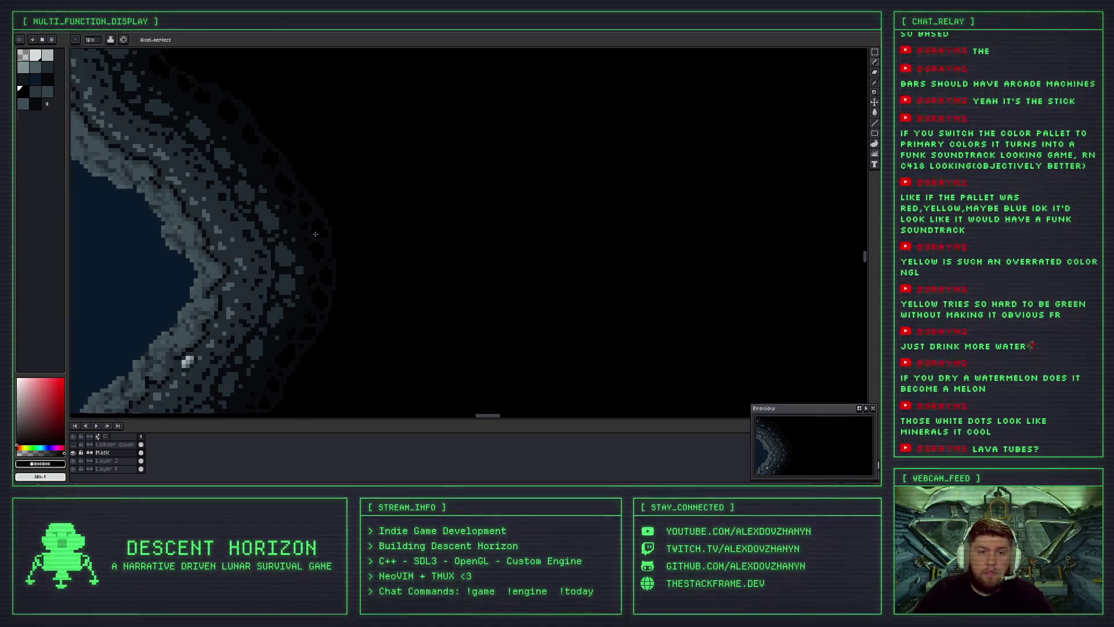
scroll(315, 234, up, 3)
scroll(273, 241, down, 1)
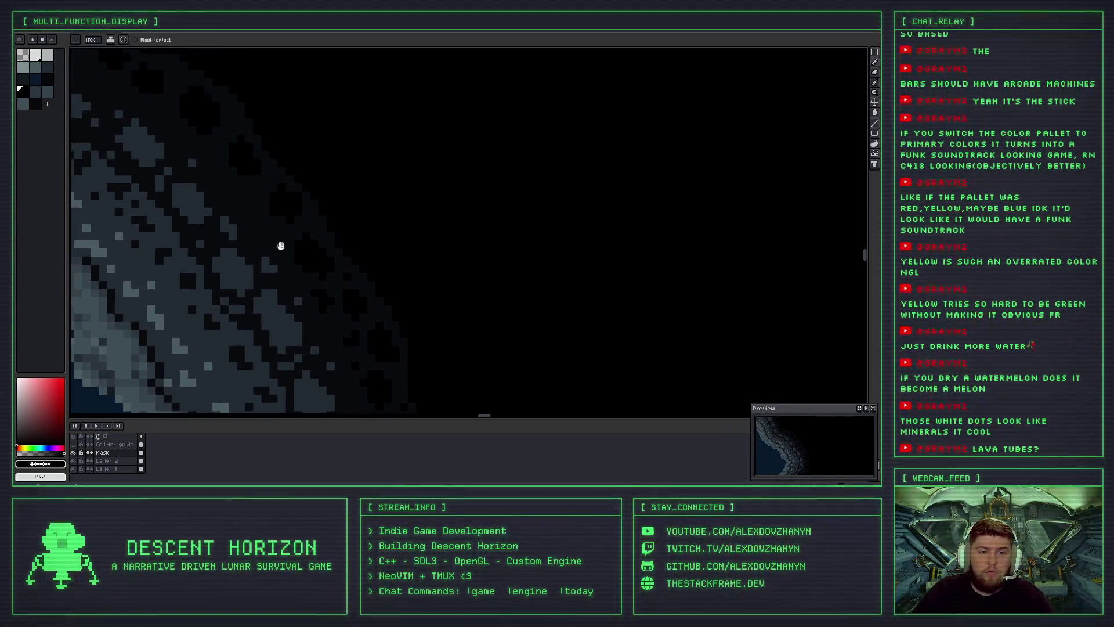
scroll(266, 241, up, 2)
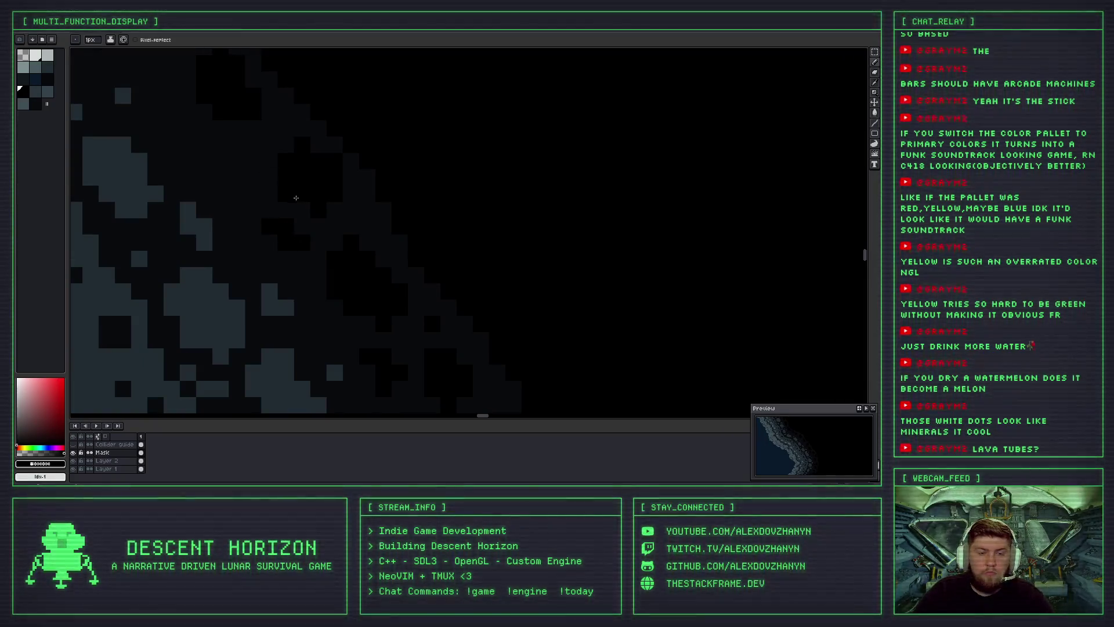
click(286, 112)
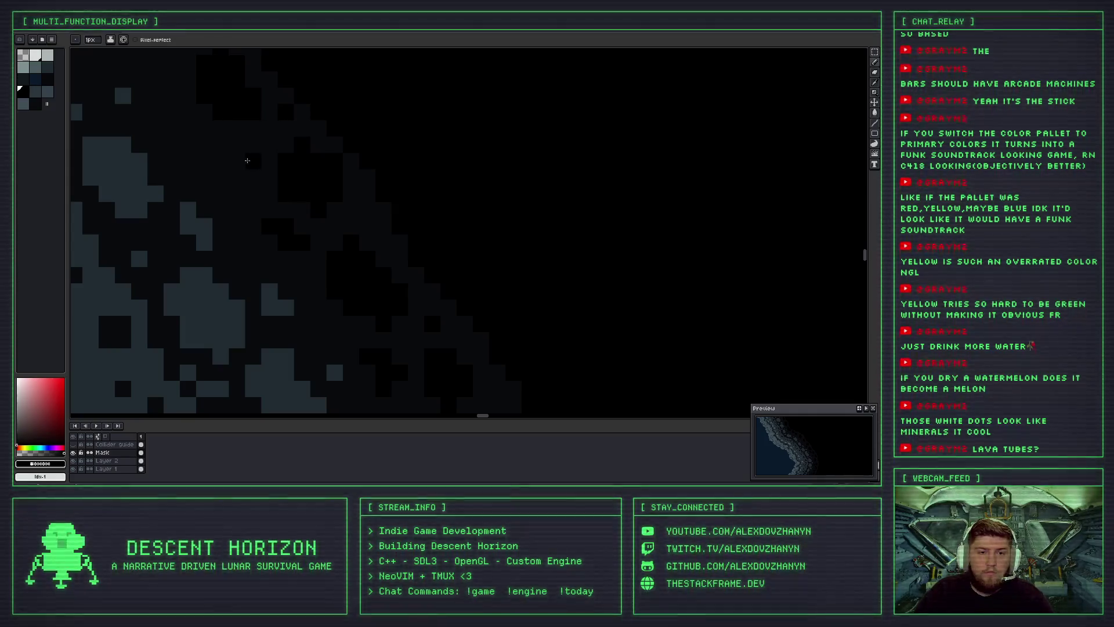
drag(242, 169, 247, 153)
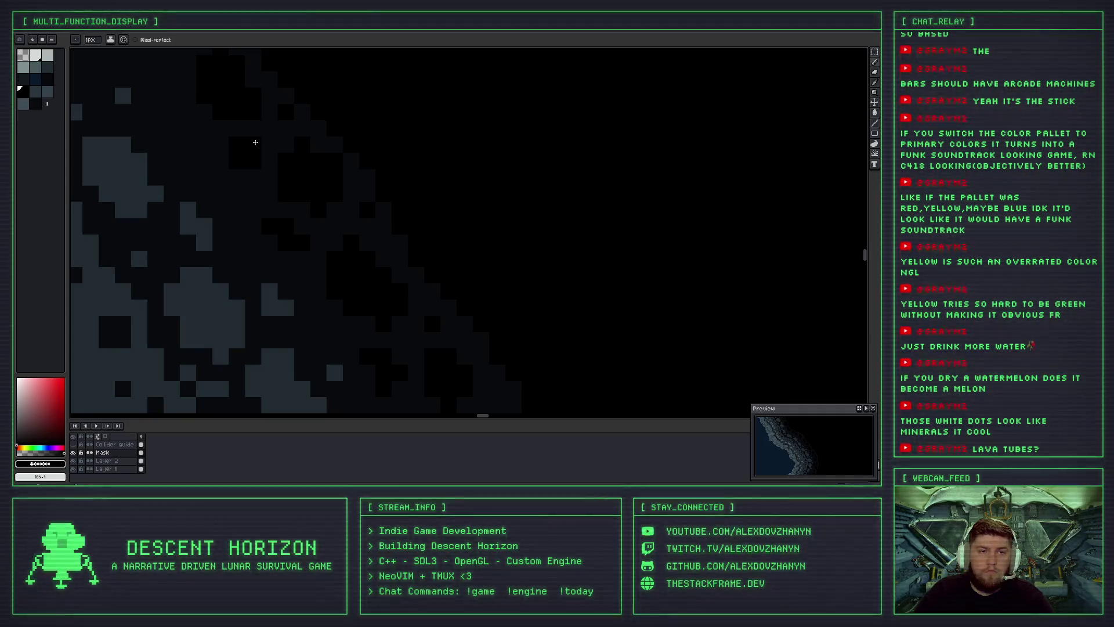
scroll(247, 153, down, 3)
scroll(281, 164, up, 1)
scroll(288, 194, up, 1)
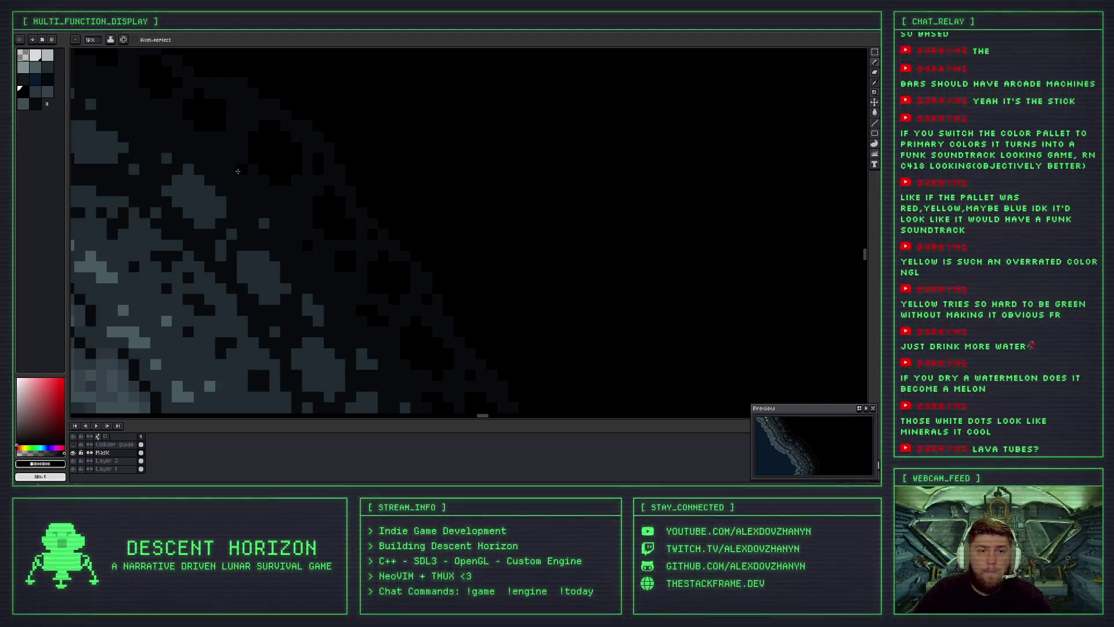
key(ctrl+z)
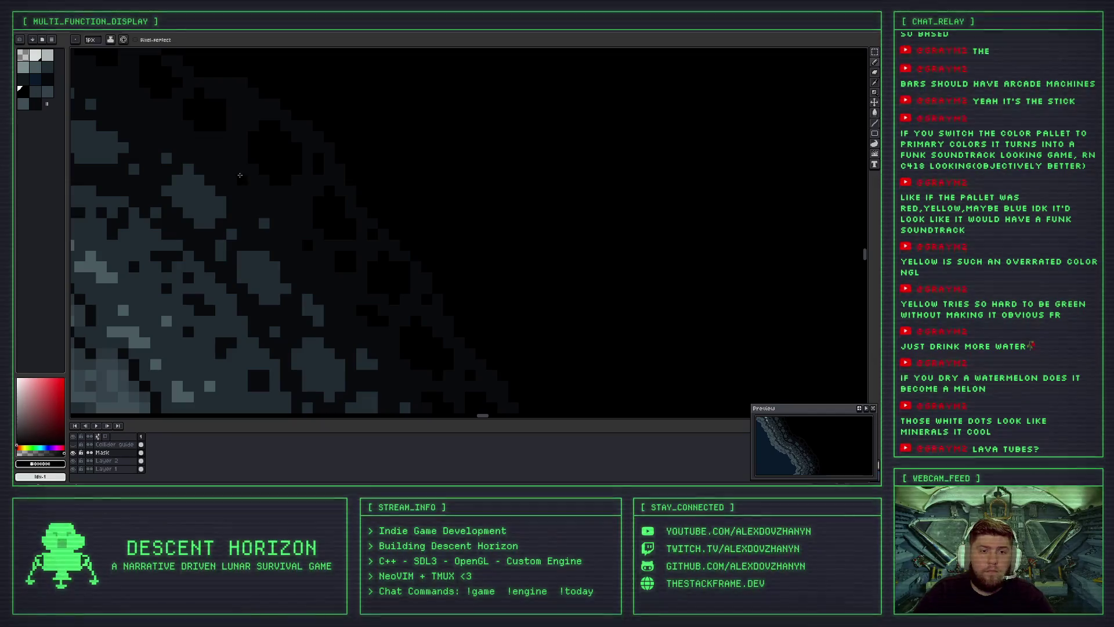
key(ctrl+z)
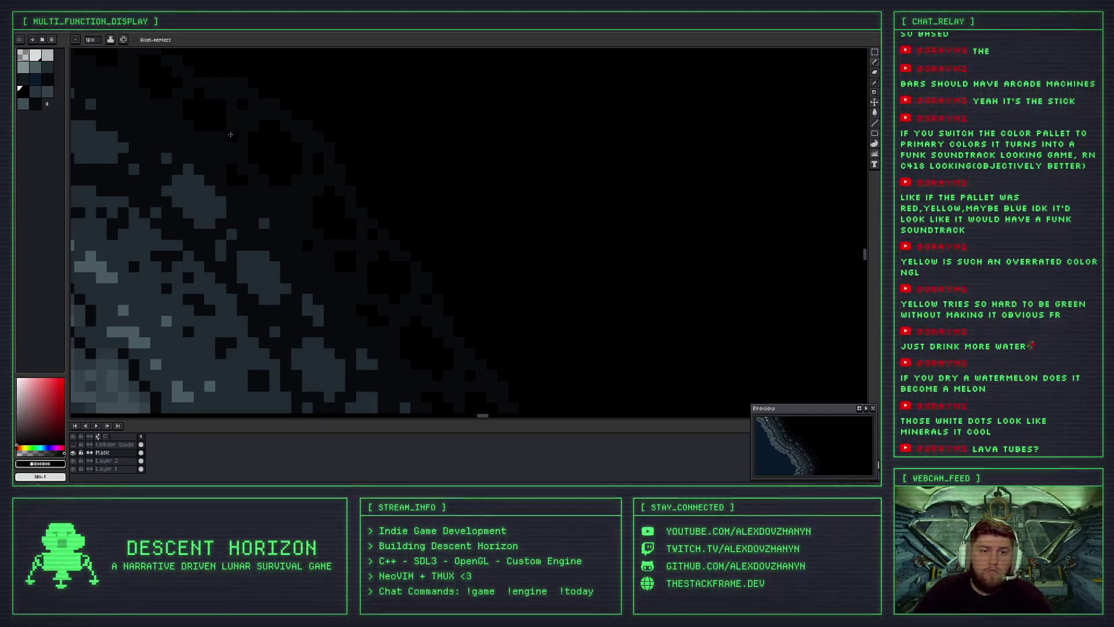
drag(187, 137, 291, 197)
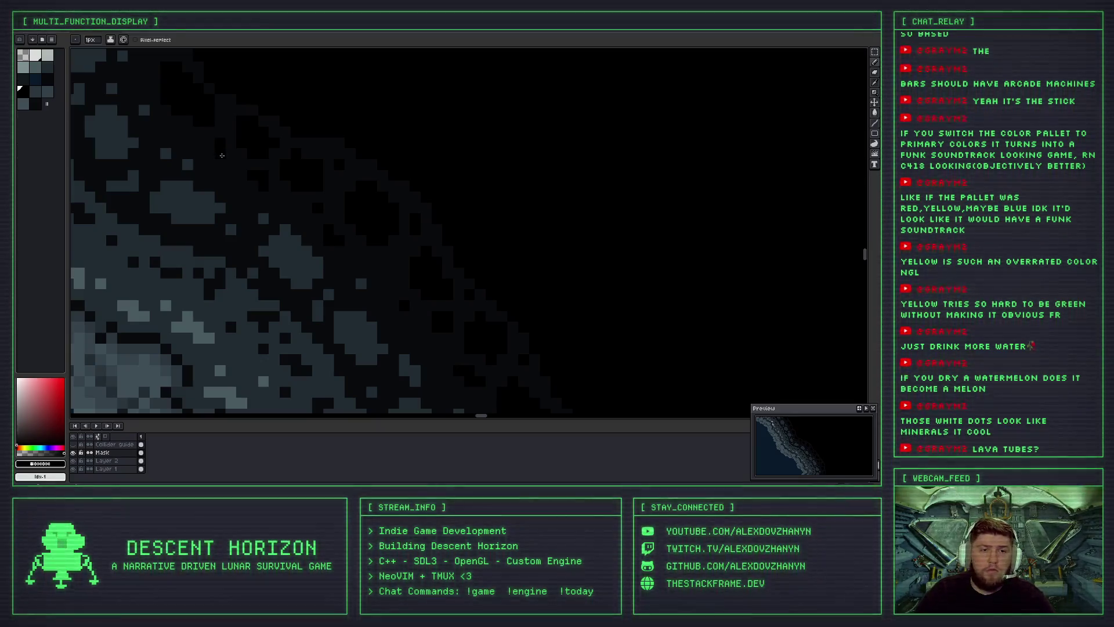
scroll(217, 136, down, 2)
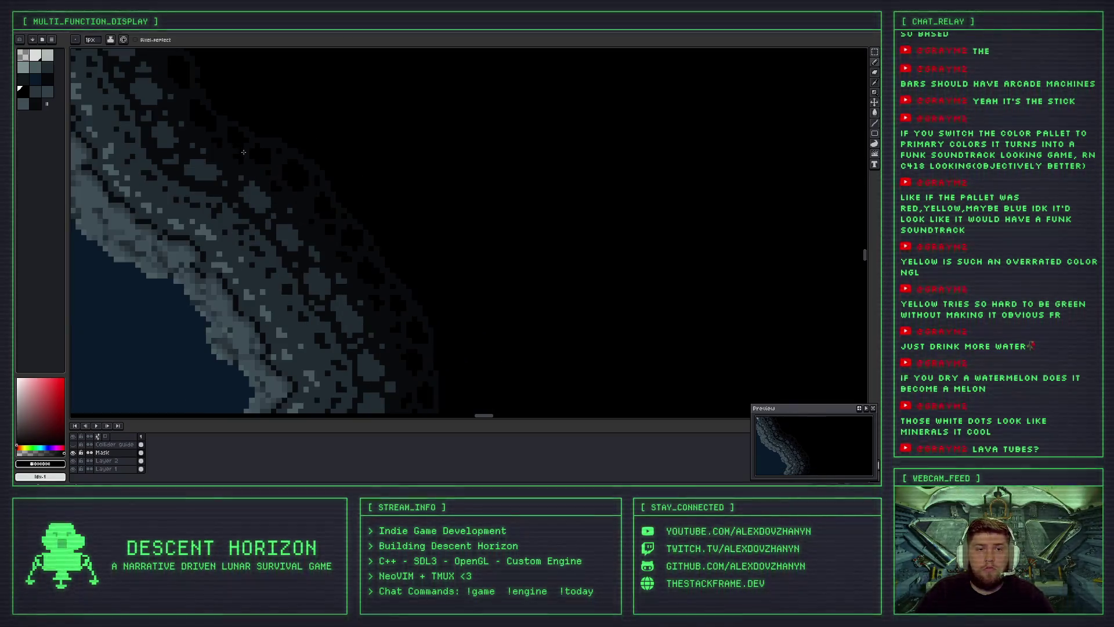
Zoom in and paint a small black block plus several single black pixels on the outer rock.
scroll(368, 206, up, 1)
scroll(314, 182, up, 1)
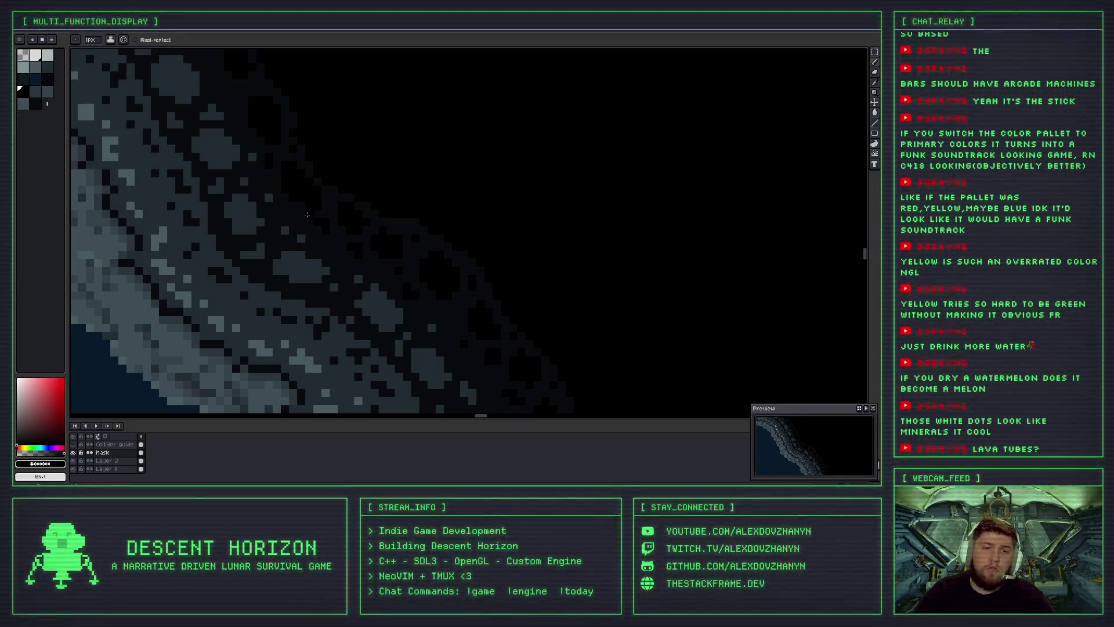
scroll(313, 216, down, 2)
scroll(305, 229, up, 2)
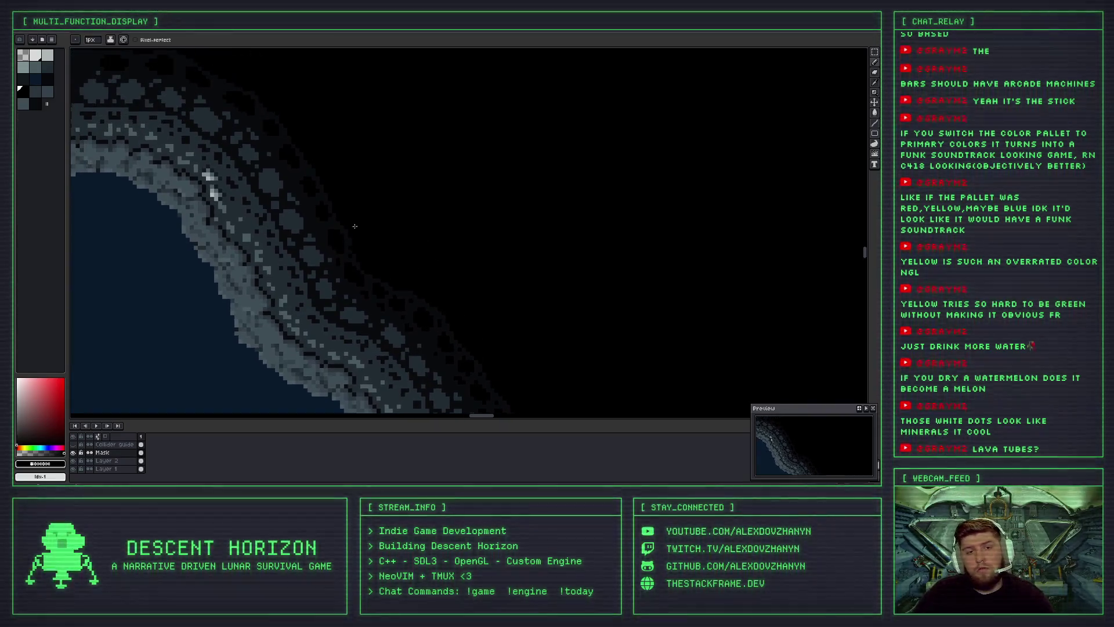
scroll(294, 246, up, 1)
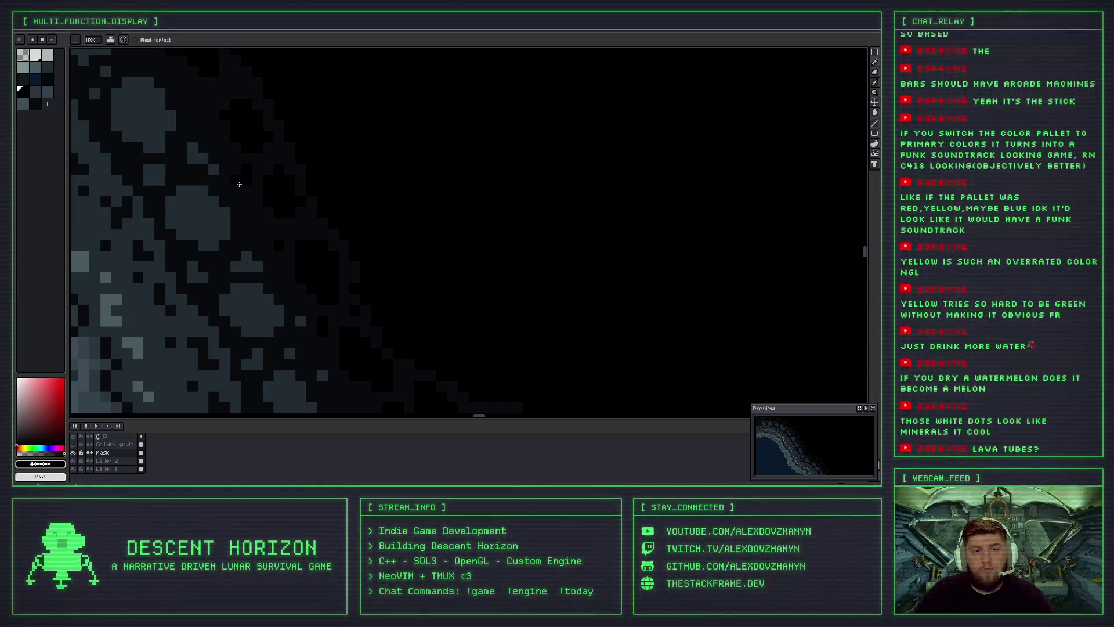
scroll(275, 201, down, 1)
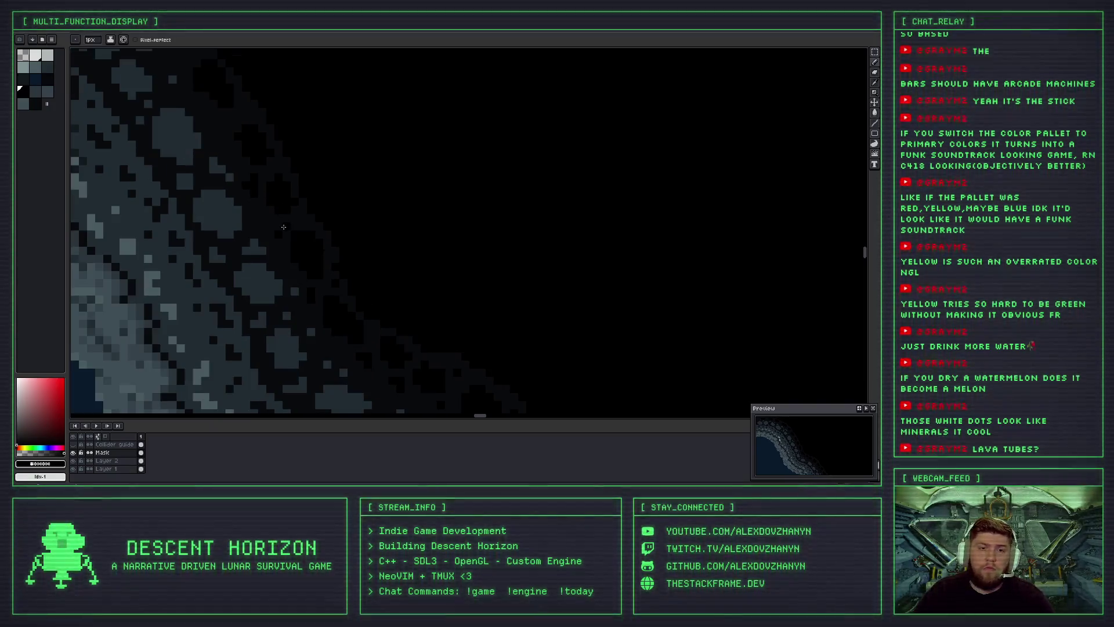
scroll(278, 166, up, 1)
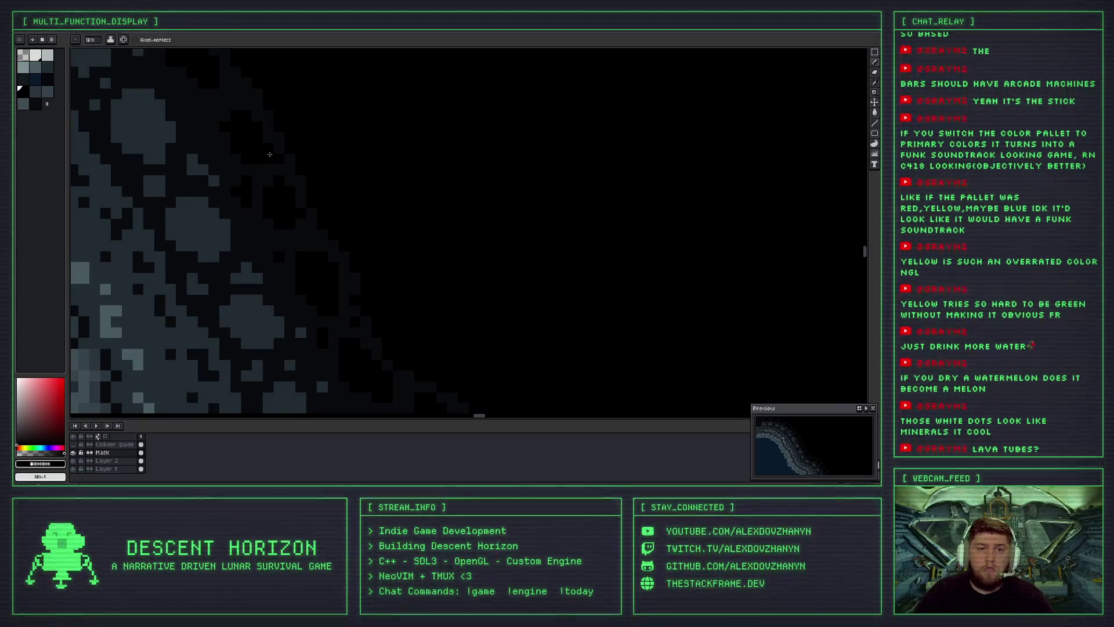
scroll(281, 186, up, 1)
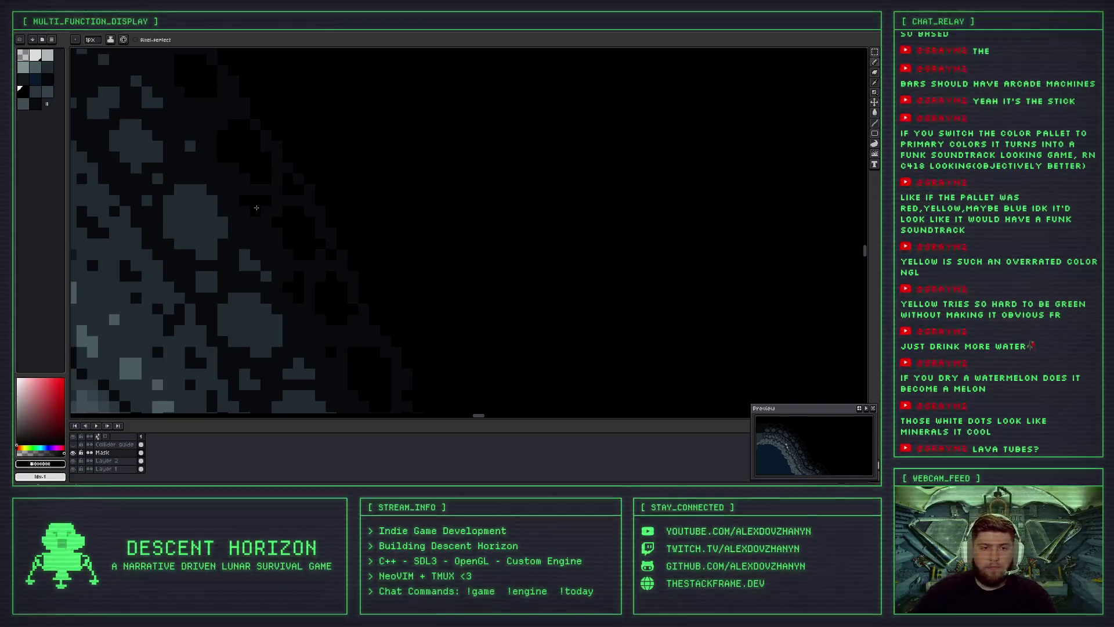
scroll(257, 174, up, 3)
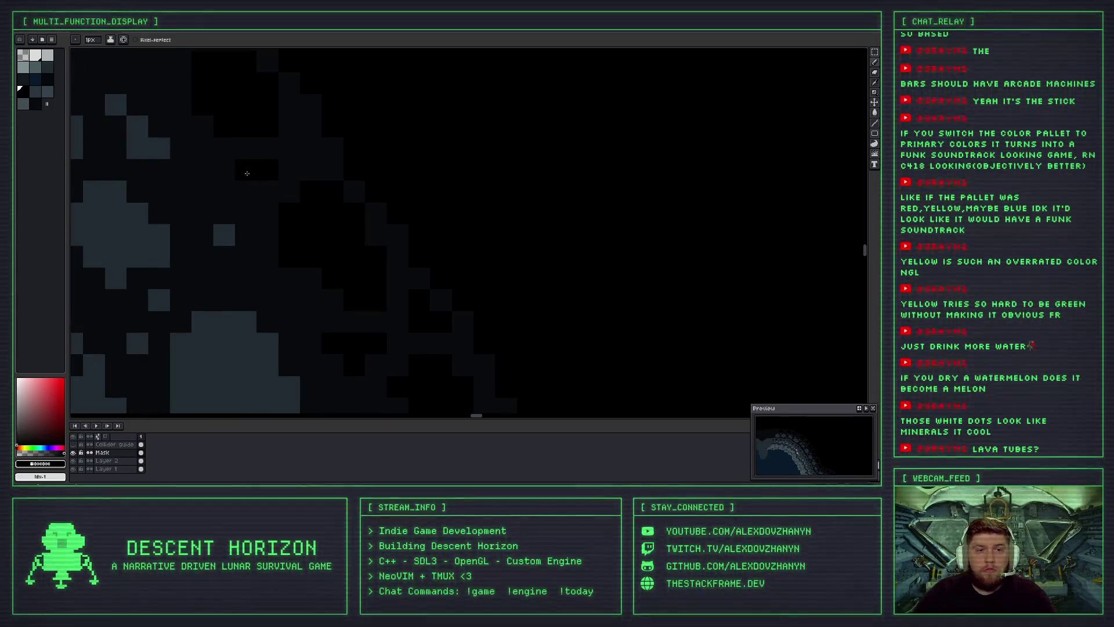
scroll(258, 173, down, 5)
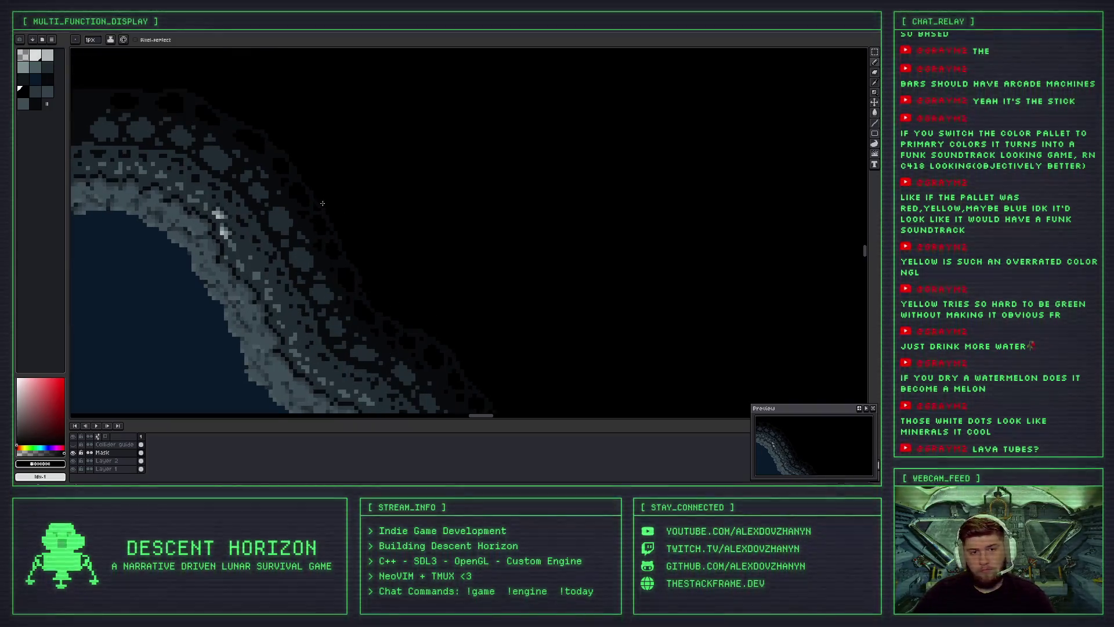
scroll(323, 203, down, 2)
scroll(311, 207, up, 2)
scroll(322, 212, up, 2)
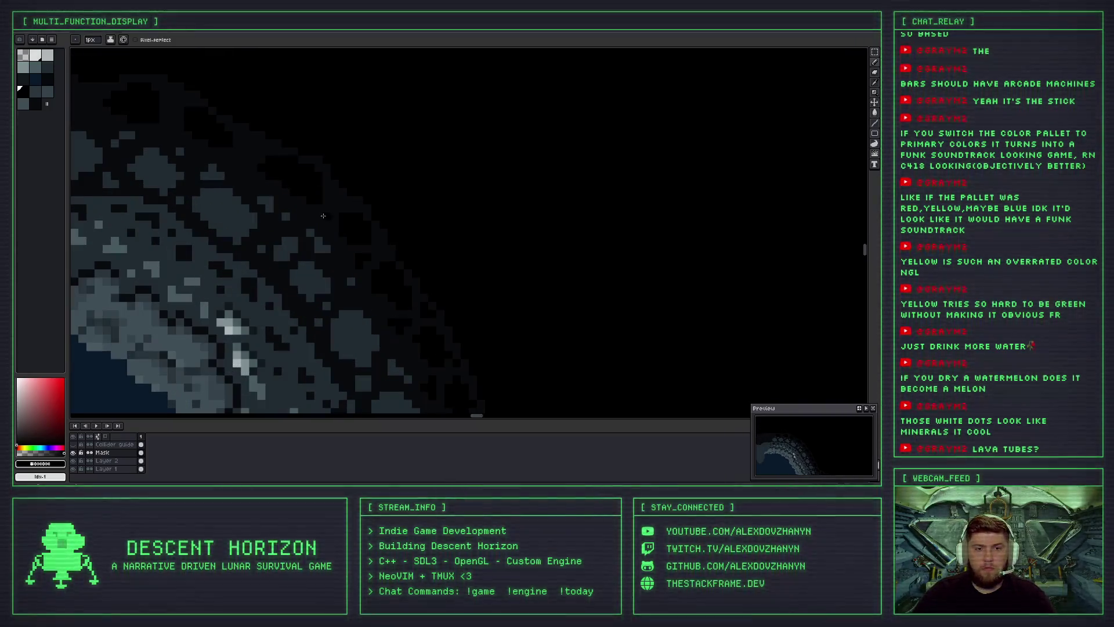
scroll(328, 210, up, 2)
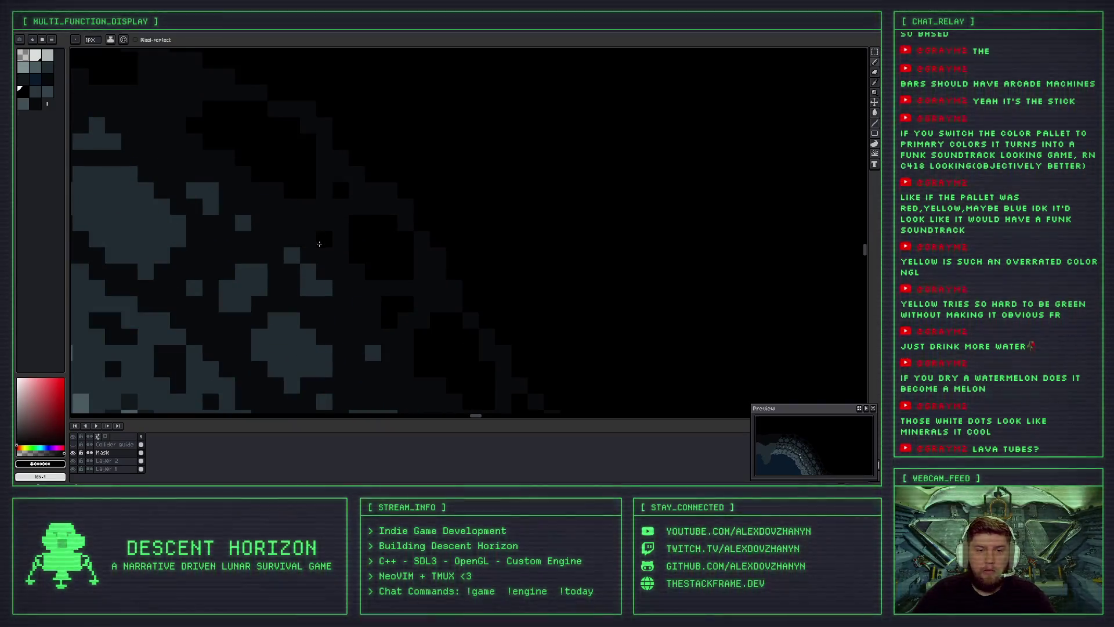
scroll(318, 238, down, 2)
scroll(317, 223, down, 1)
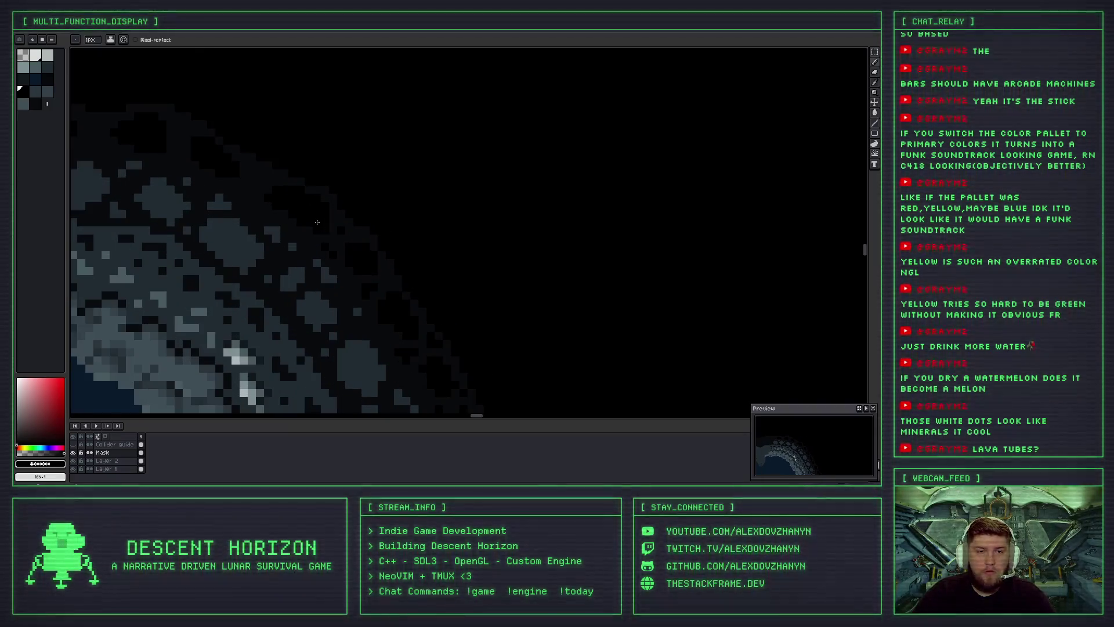
scroll(255, 174, up, 2)
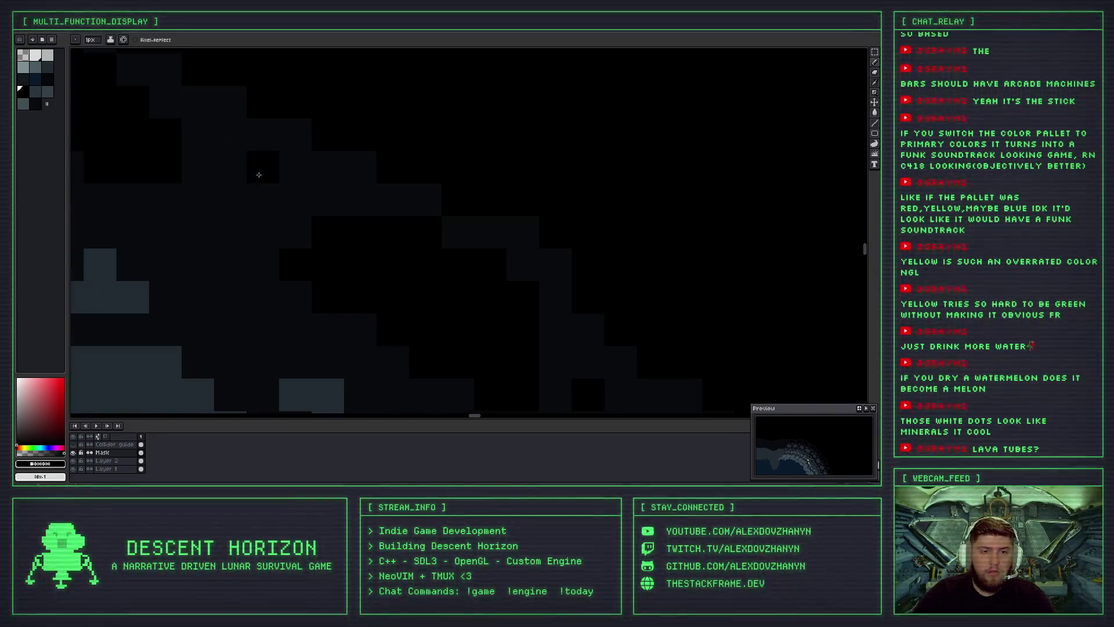
drag(229, 168, 248, 199)
click(241, 293)
click(174, 228)
click(153, 214)
click(133, 232)
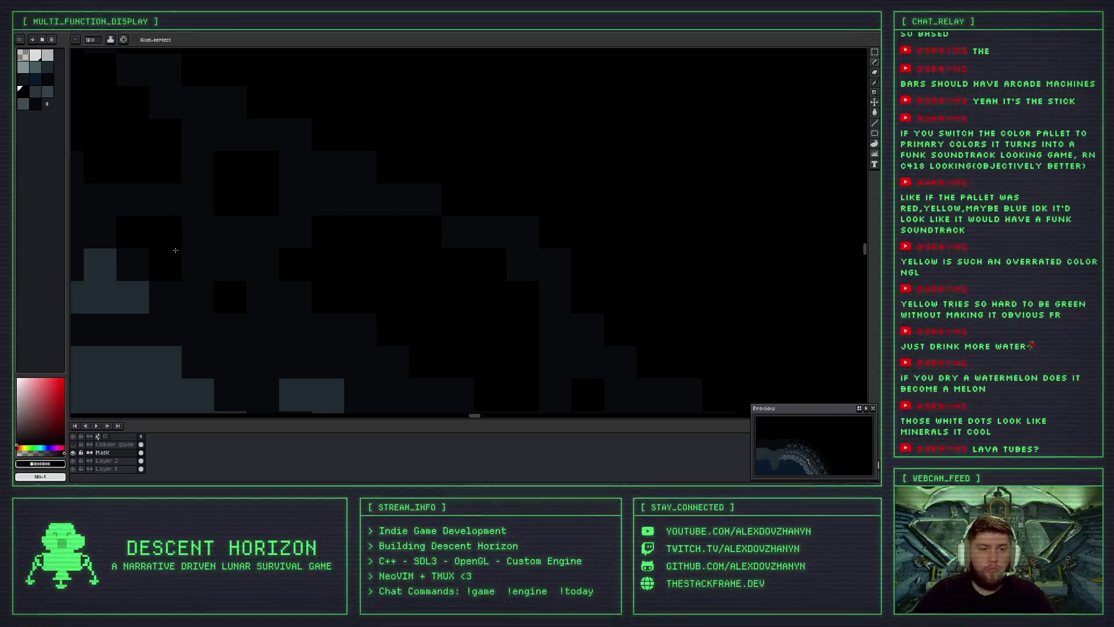
Paint two more black pixel blocks on the outer rock near the rim.
scroll(180, 229, down, 5)
scroll(355, 232, up, 2)
scroll(355, 236, up, 1)
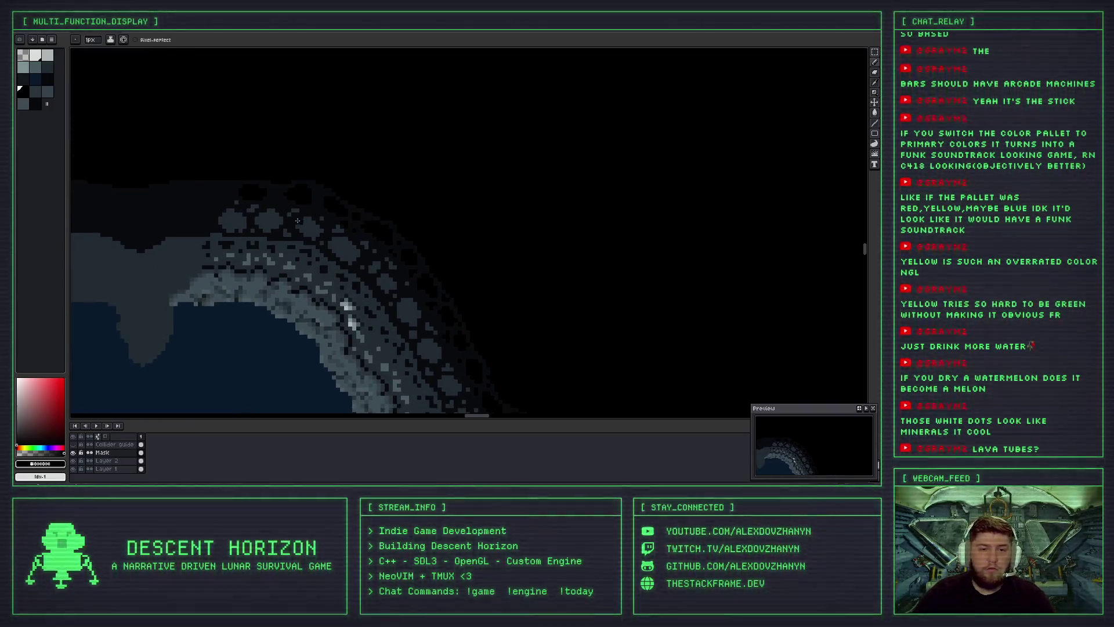
scroll(447, 297, up, 2)
scroll(353, 180, up, 1)
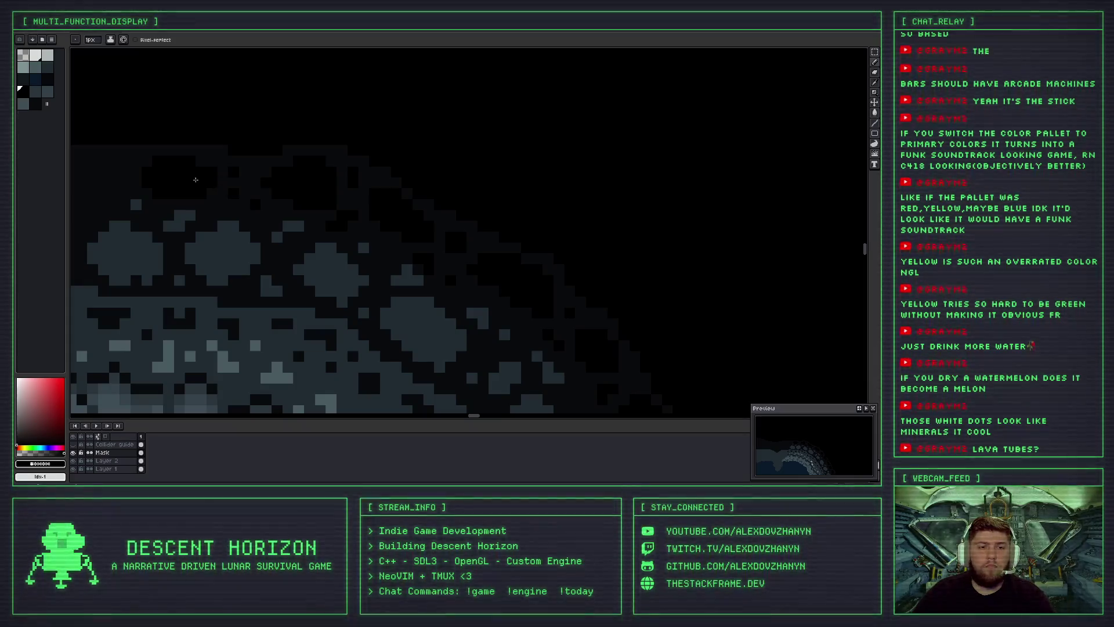
scroll(200, 188, up, 1)
scroll(209, 214, up, 1)
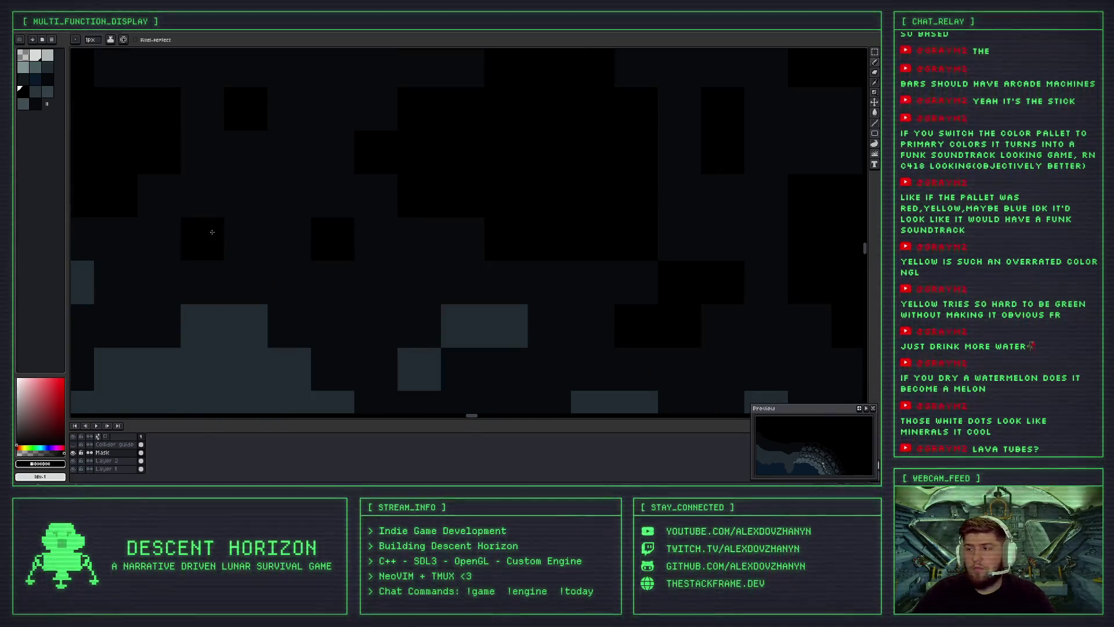
drag(205, 232, 231, 206)
scroll(239, 210, down, 2)
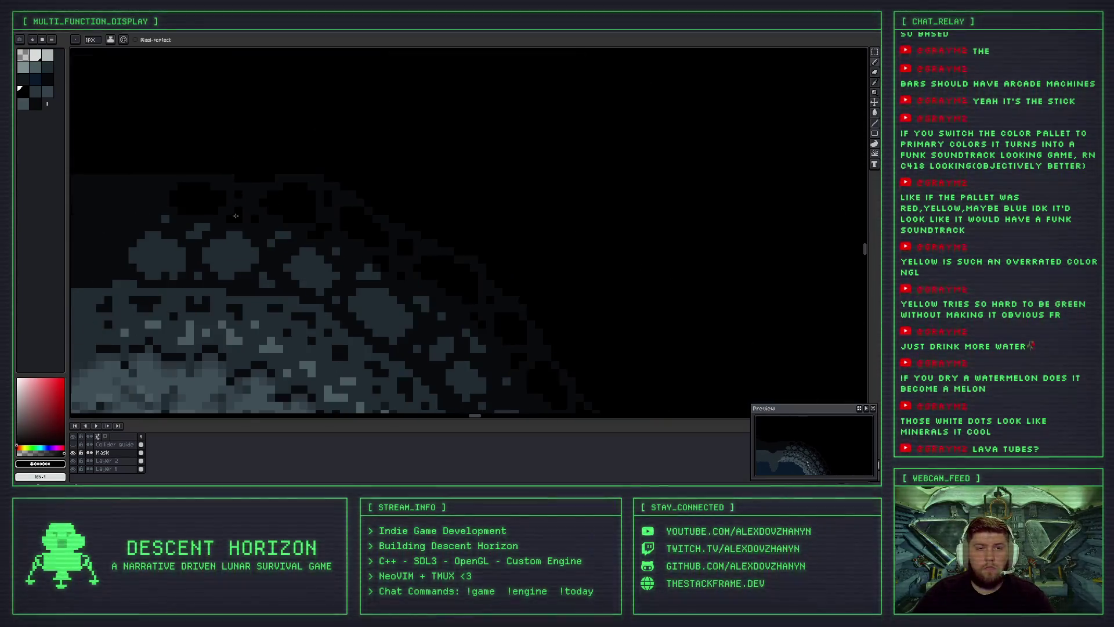
scroll(164, 195, down, 2)
drag(249, 145, 291, 194)
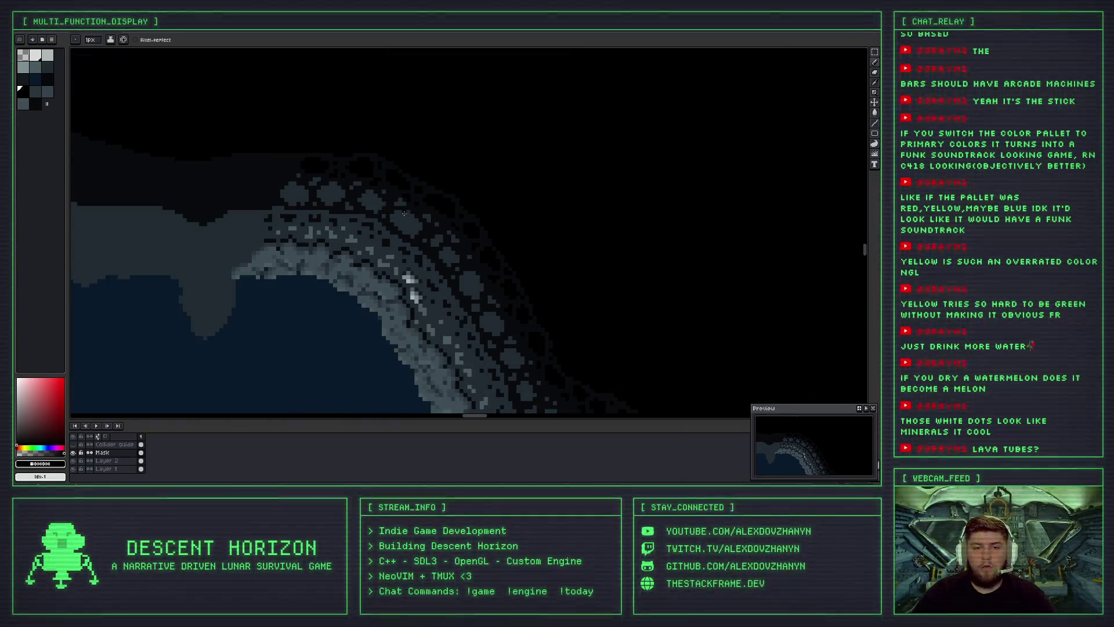
scroll(299, 202, up, 2)
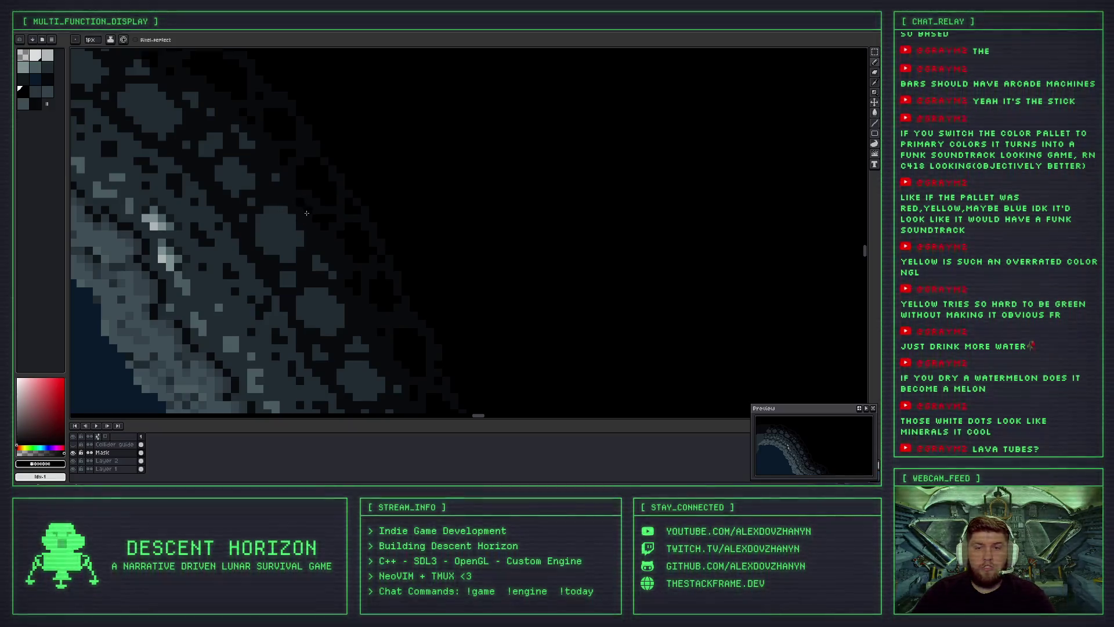
scroll(311, 225, down, 2)
scroll(311, 226, down, 2)
scroll(404, 160, up, 2)
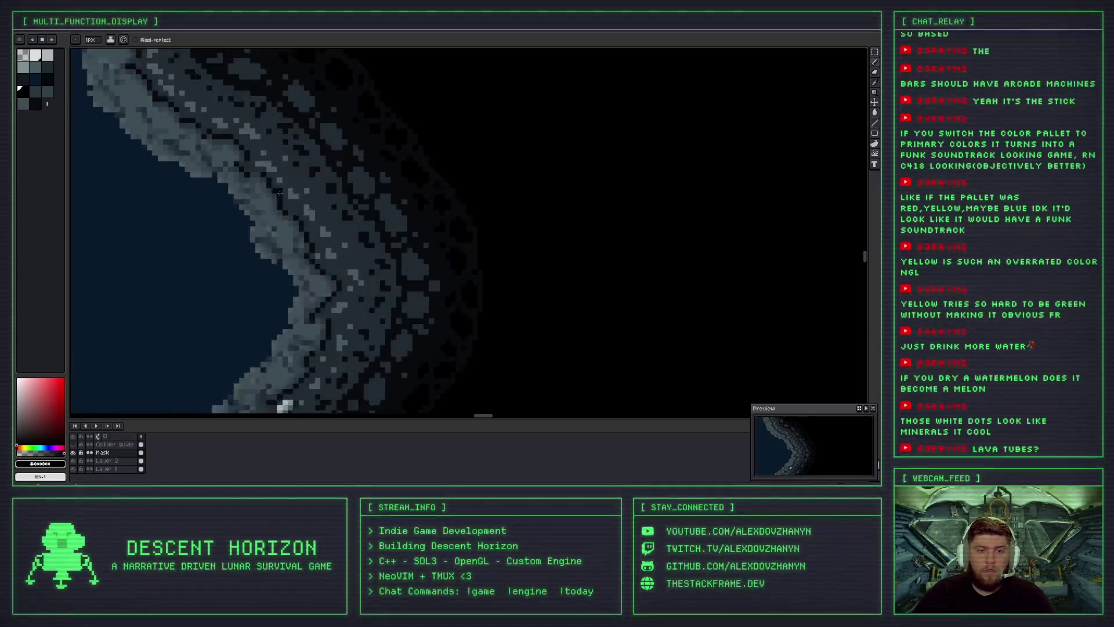
Sample the dark grey-blue #202b31 and bucket-fill two dark pockets in the outer rock.
scroll(404, 160, up, 1)
key(i)
click(404, 160)
key(b)
scroll(405, 160, down, 3)
drag(450, 231, 313, 212)
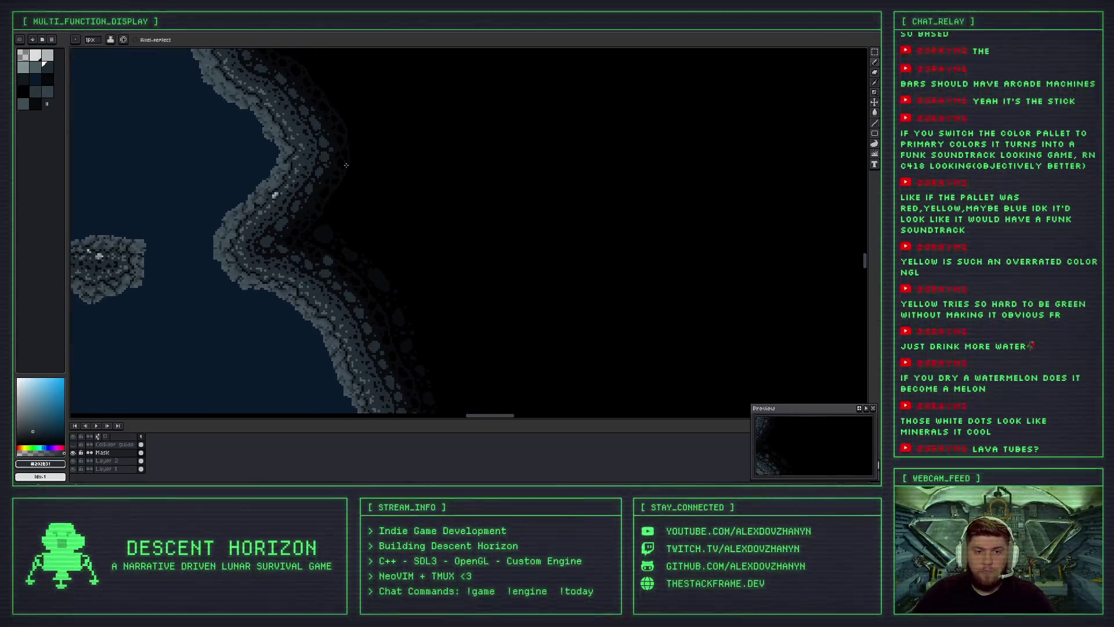
scroll(302, 197, down, 1)
scroll(293, 175, up, 2)
scroll(300, 140, up, 1)
key(g)
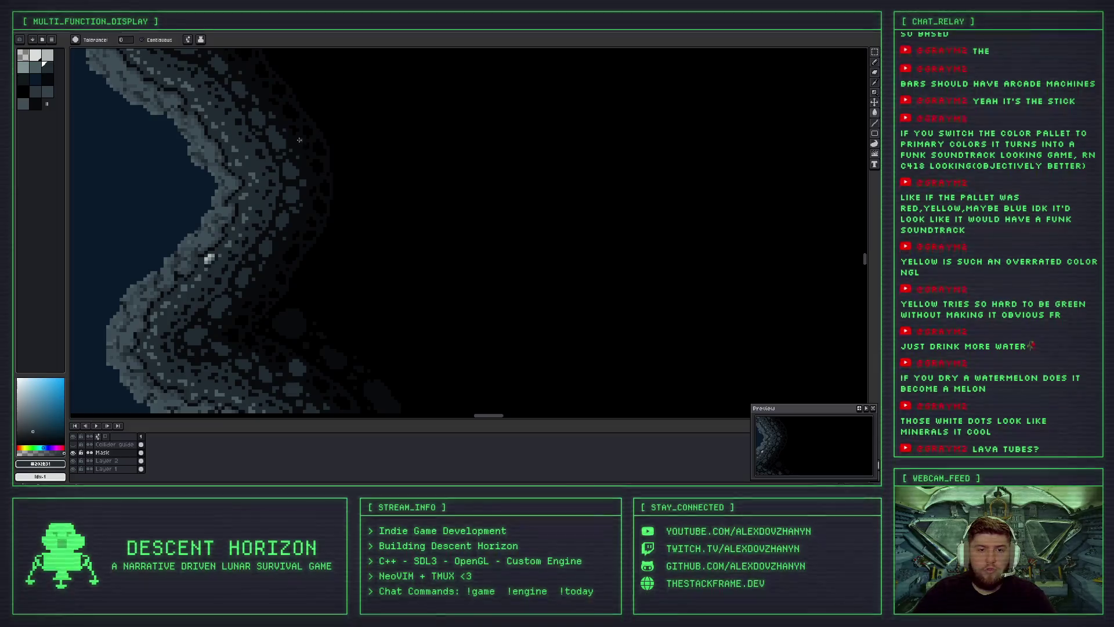
scroll(292, 127, up, 2)
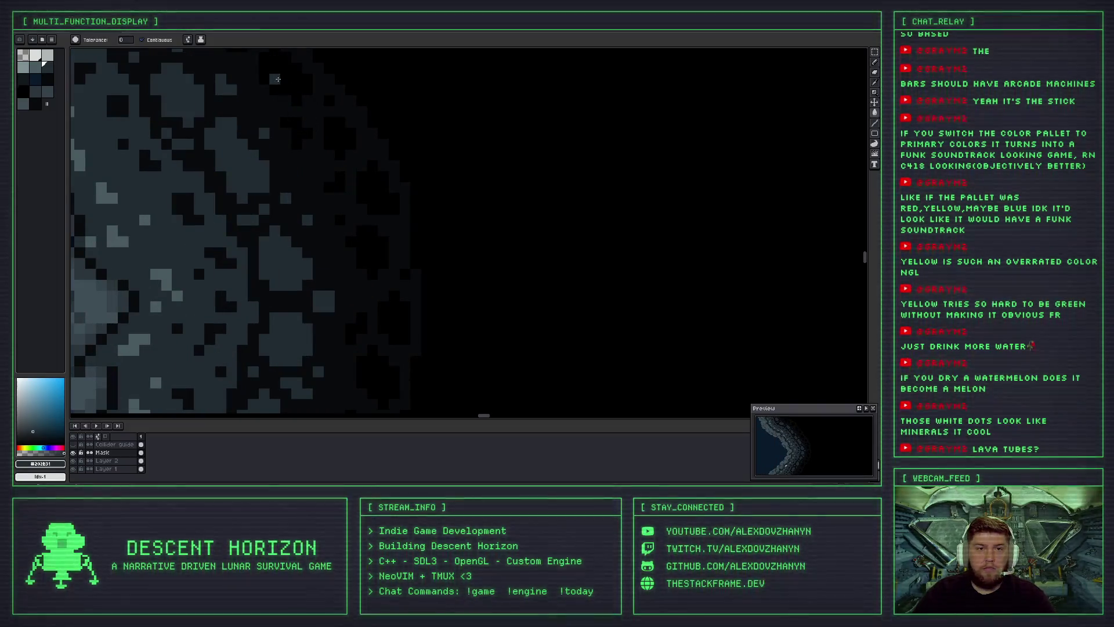
click(278, 79)
click(294, 121)
Sample near-black from the rock and set up the pencil at 3px.
scroll(231, 111, down, 3)
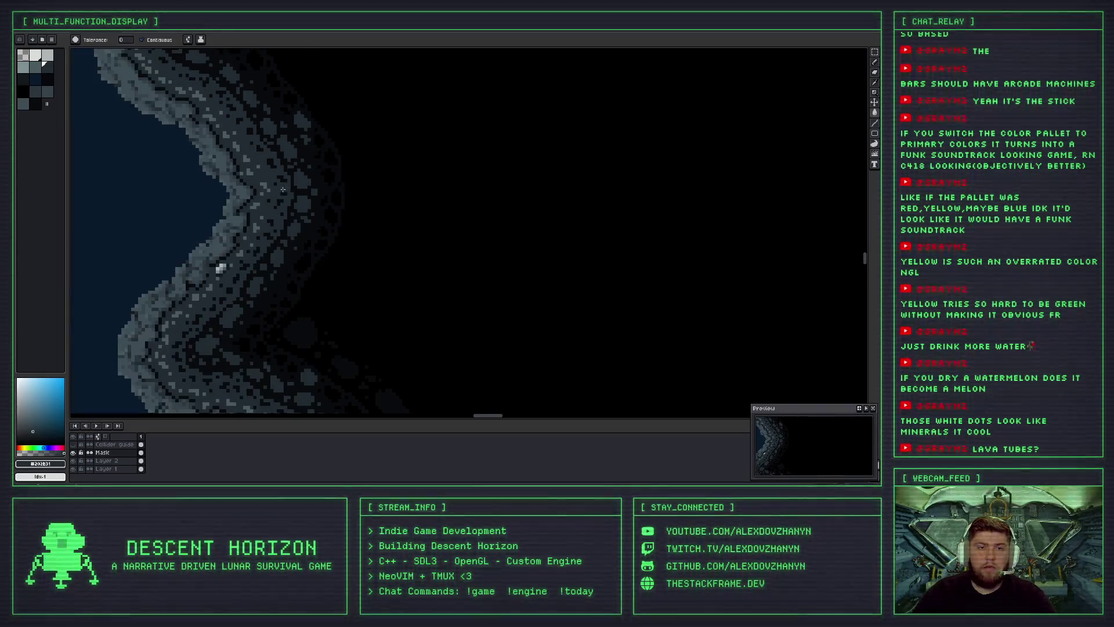
scroll(261, 174, up, 3)
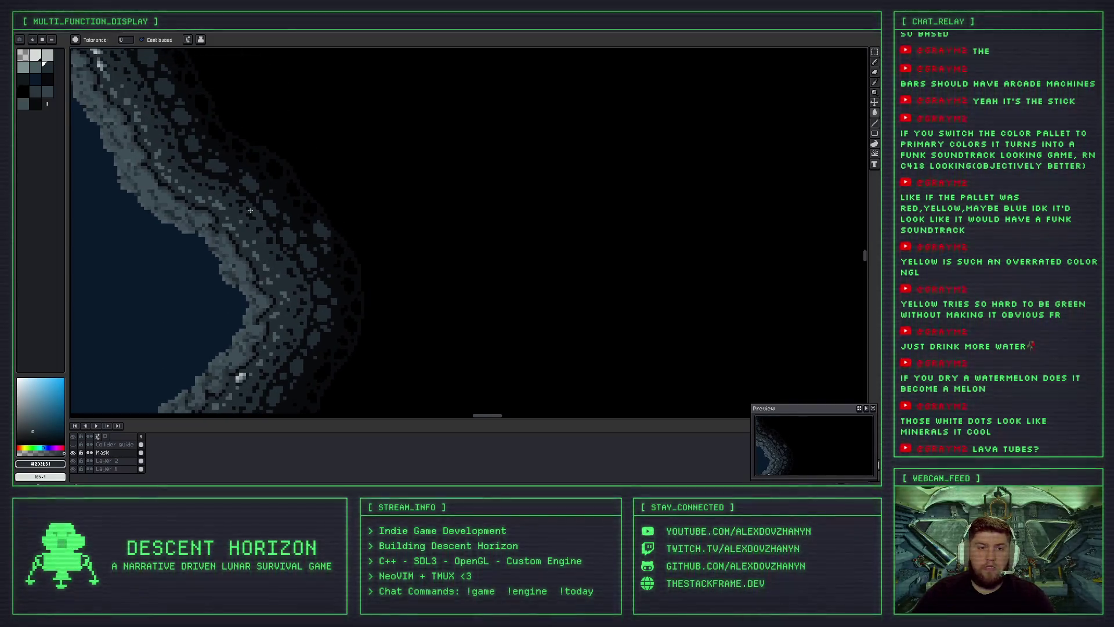
scroll(272, 220, up, 3)
scroll(291, 150, up, 2)
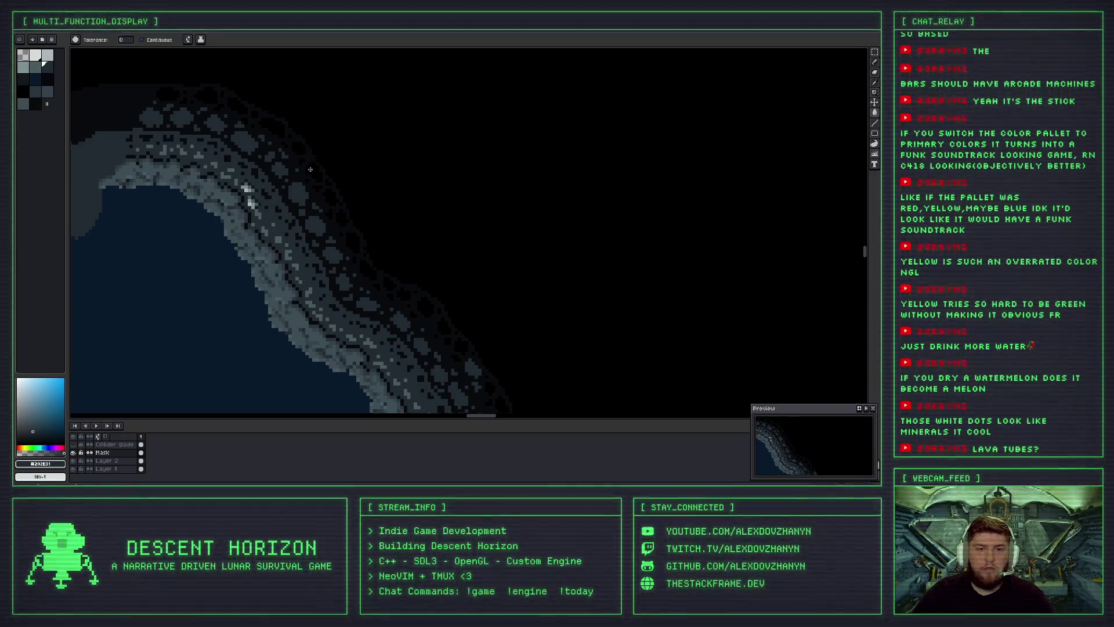
scroll(310, 169, down, 3)
scroll(385, 231, down, 1)
scroll(346, 164, up, 4)
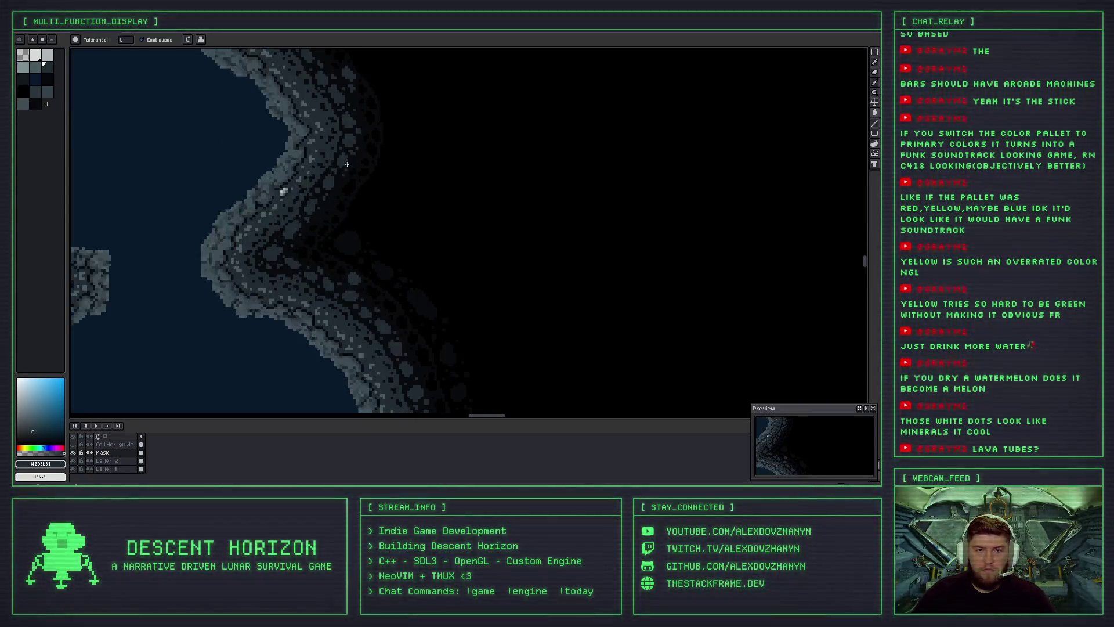
scroll(331, 169, down, 1)
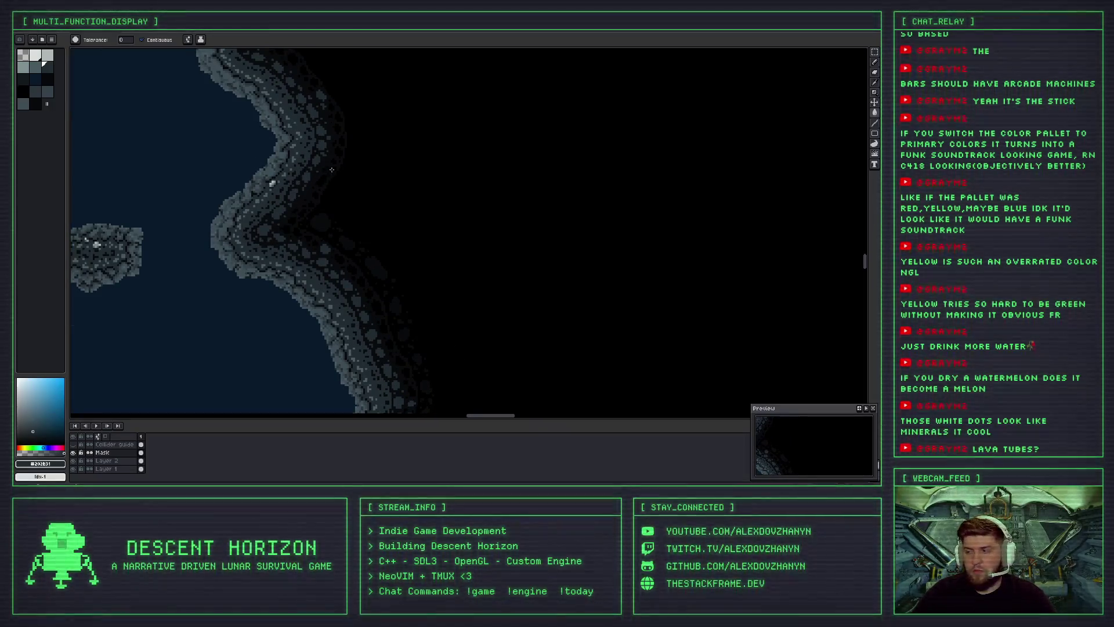
scroll(331, 170, up, 1)
scroll(319, 214, up, 1)
alt+click(315, 228)
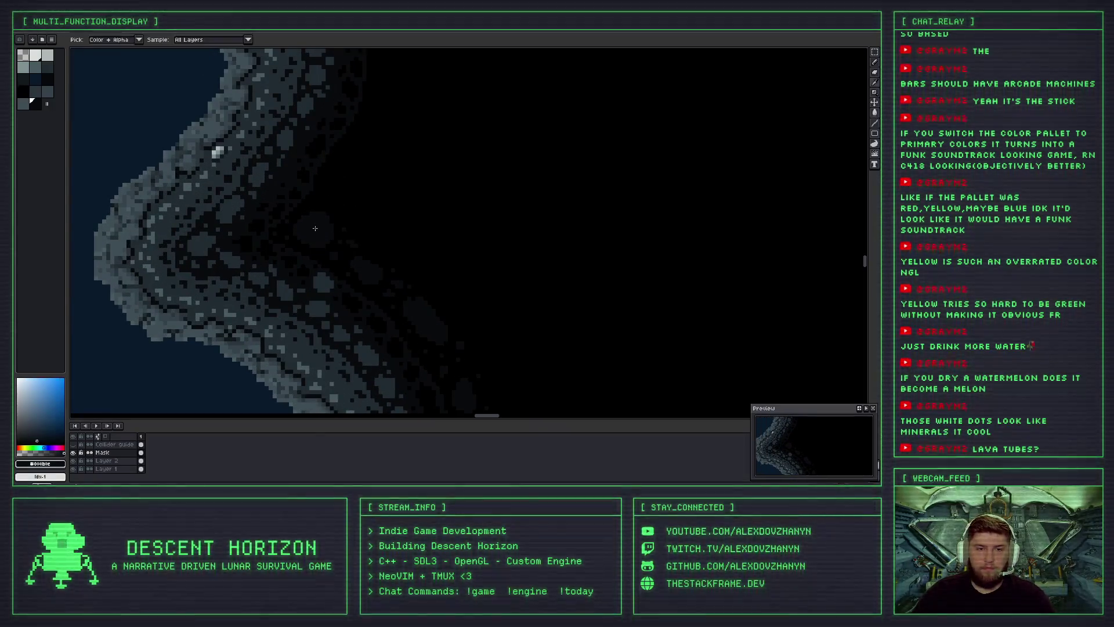
scroll(358, 182, up, 2)
scroll(353, 188, up, 1)
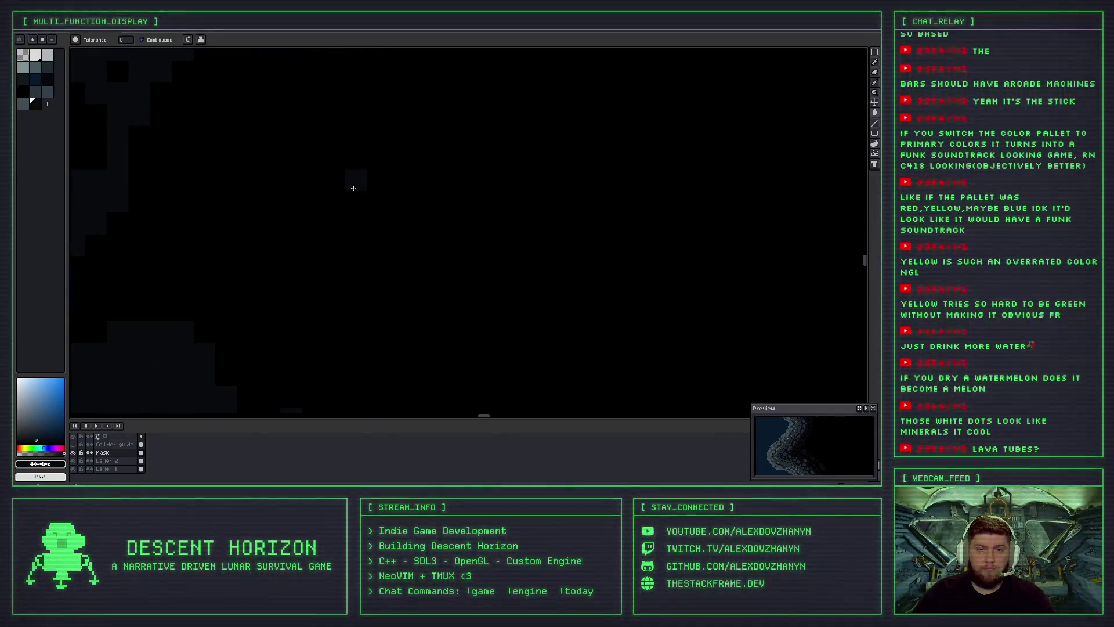
key(b)
key(plus)
key(plus)
scroll(348, 189, down, 2)
drag(323, 194, 343, 149)
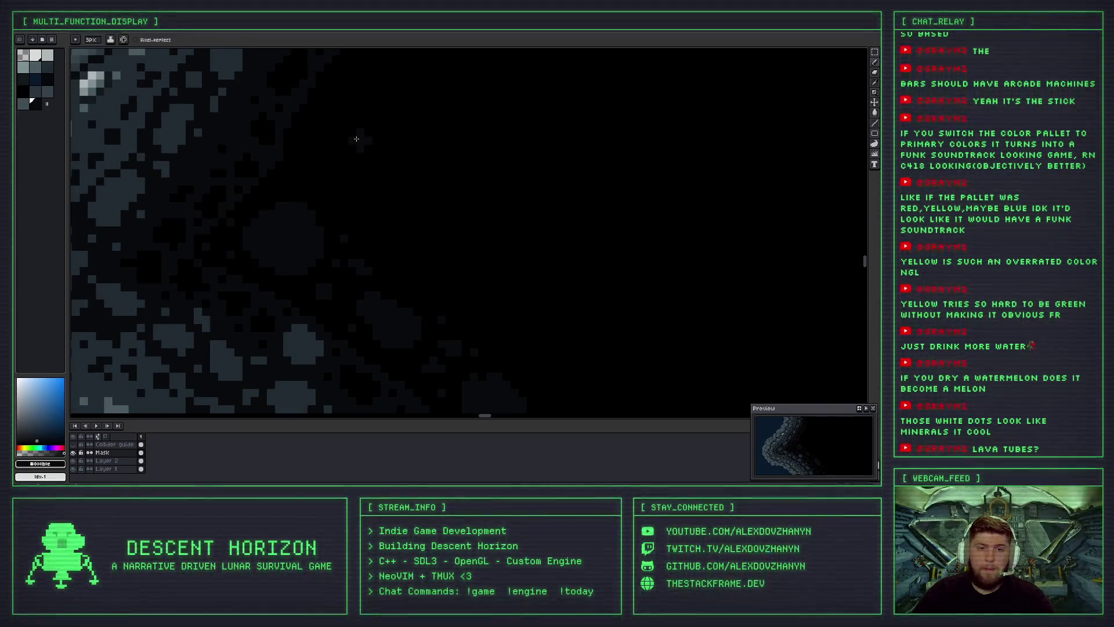
Paint a dark grey patch on the outer rock, redoing the first attempt after undoing it.
scroll(356, 140, down, 2)
scroll(326, 186, up, 2)
drag(325, 186, 327, 144)
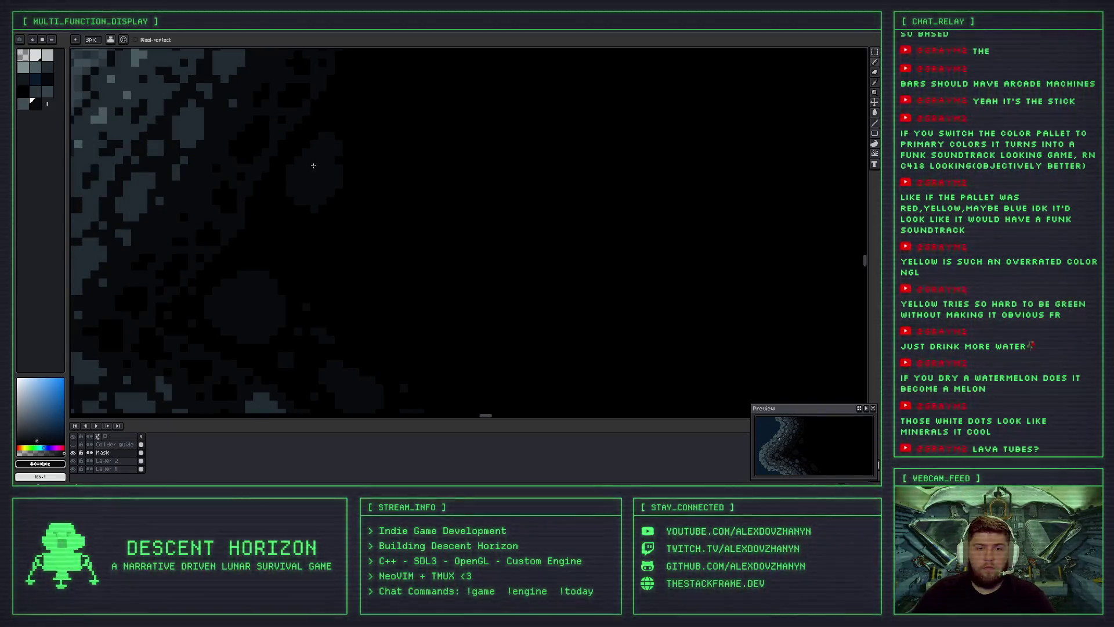
key(ctrl+z)
drag(302, 169, 304, 152)
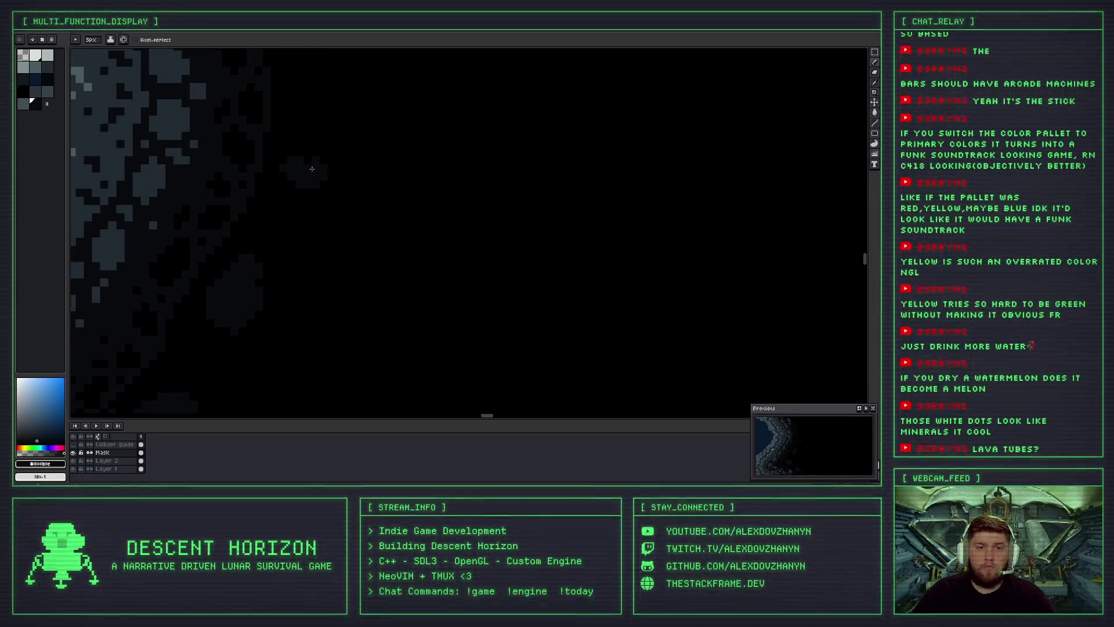
Paint a dark stroke down into the outer rock beyond the grey rim.
scroll(305, 152, down, 3)
scroll(314, 151, up, 1)
scroll(316, 150, down, 3)
scroll(321, 148, up, 3)
scroll(320, 152, up, 2)
scroll(307, 192, down, 1)
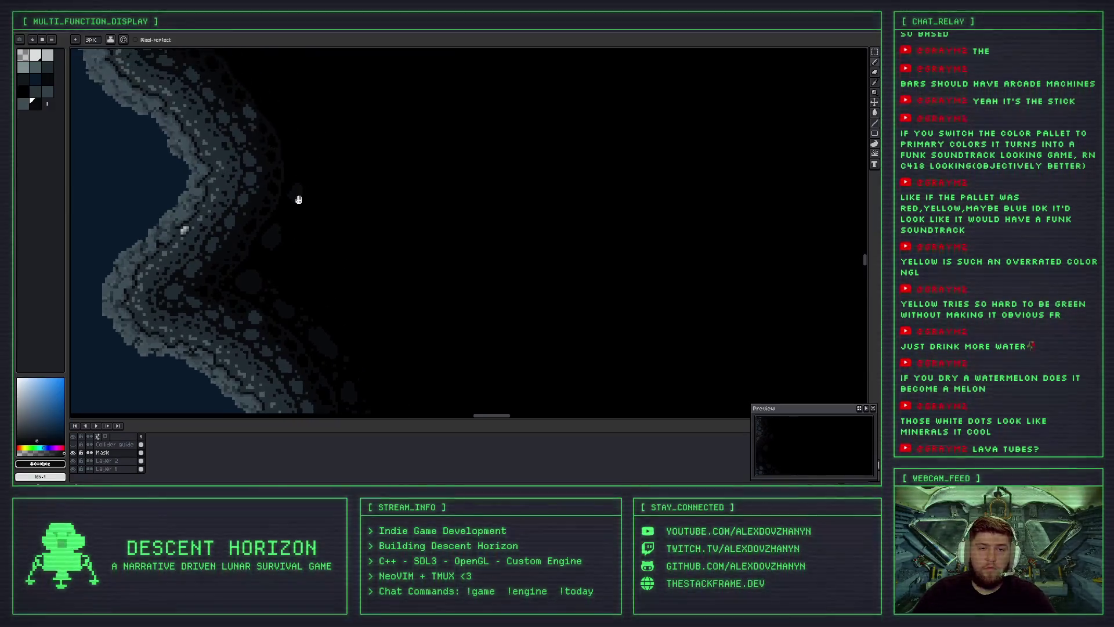
scroll(305, 187, up, 2)
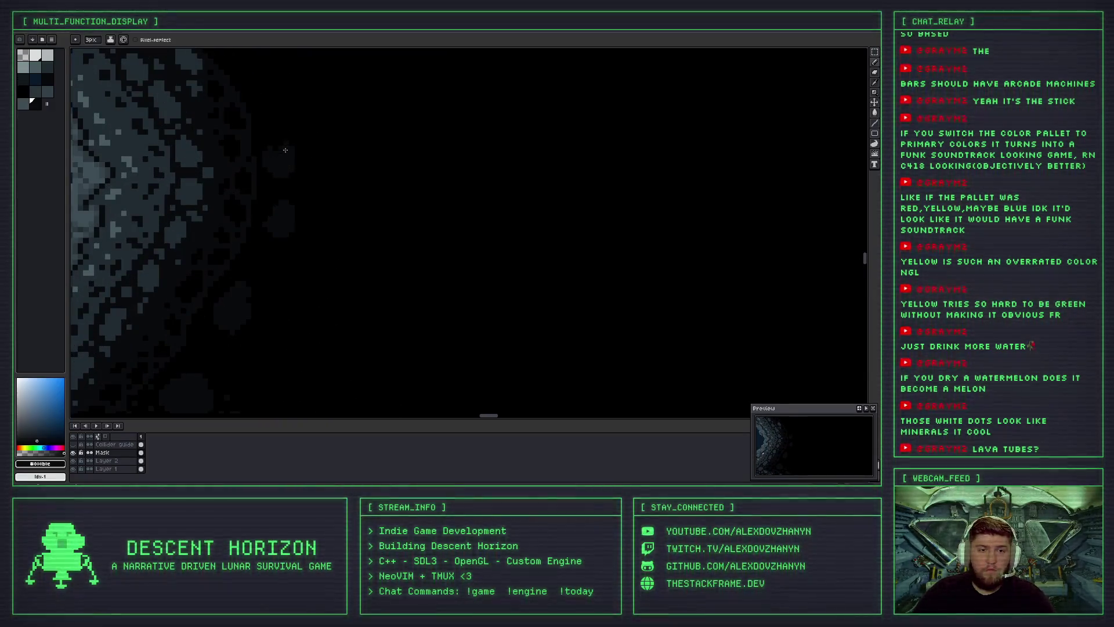
scroll(279, 133, up, 1)
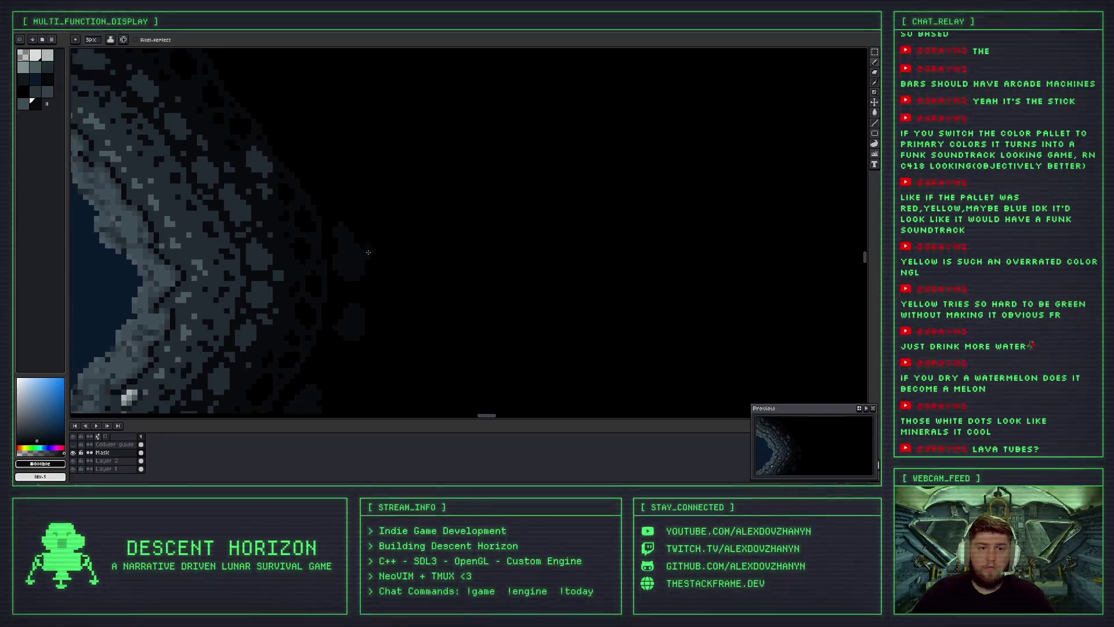
scroll(302, 152, up, 1)
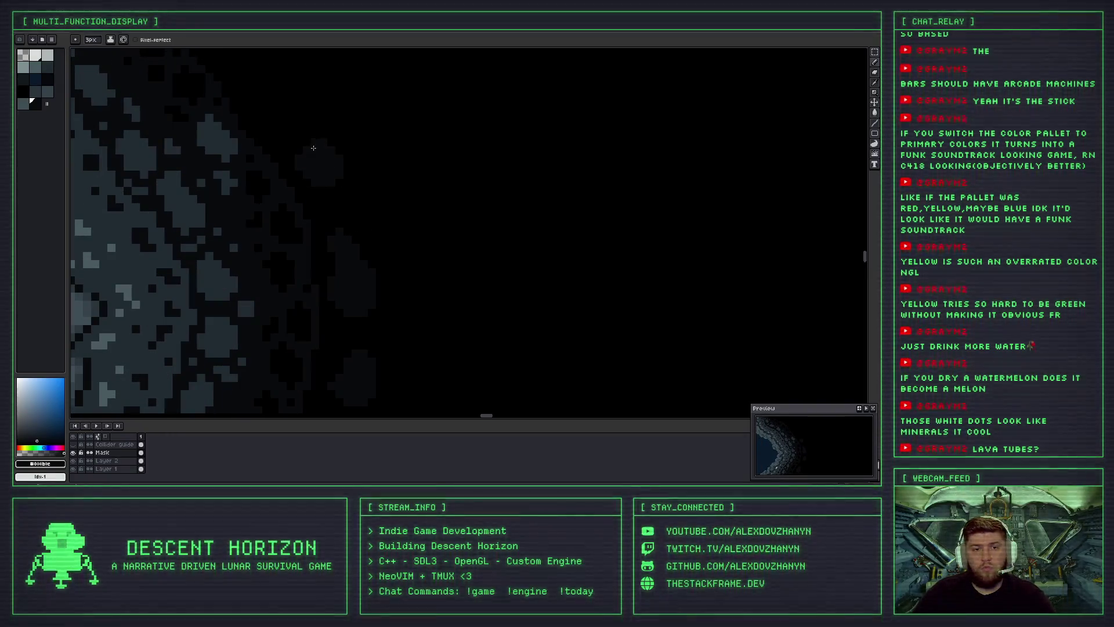
scroll(311, 154, down, 2)
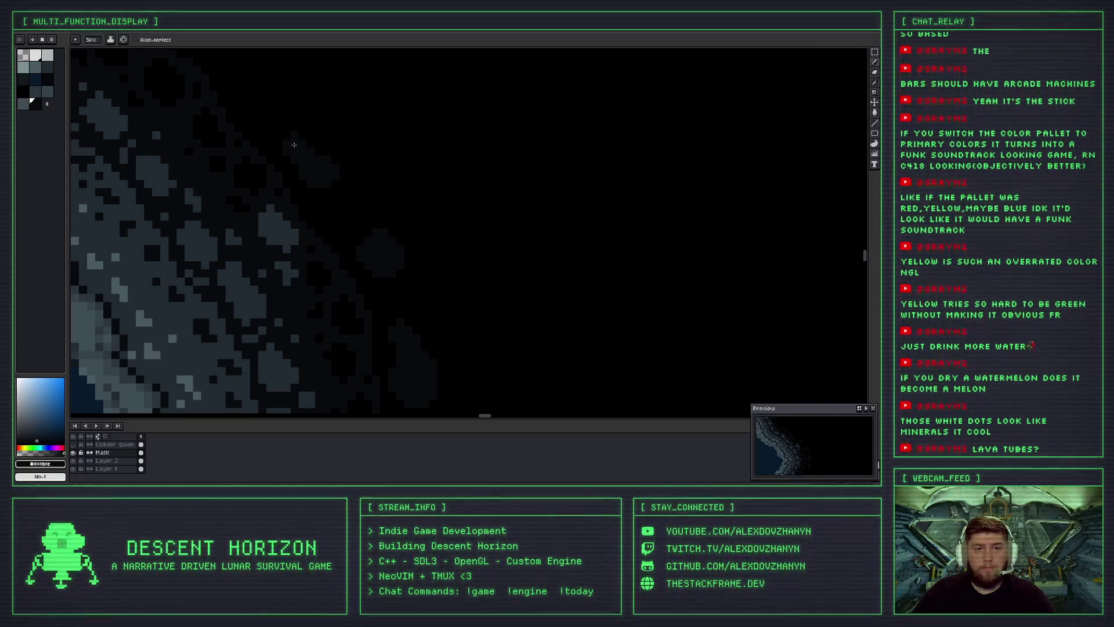
scroll(362, 181, down, 2)
scroll(455, 121, down, 1)
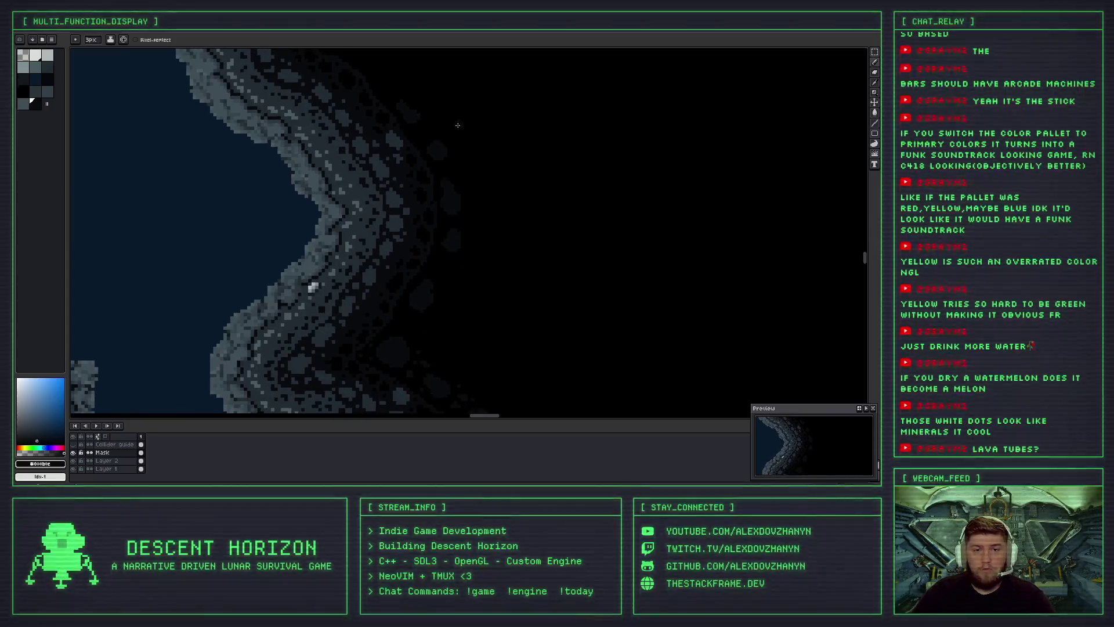
scroll(472, 150, down, 1)
scroll(475, 210, down, 1)
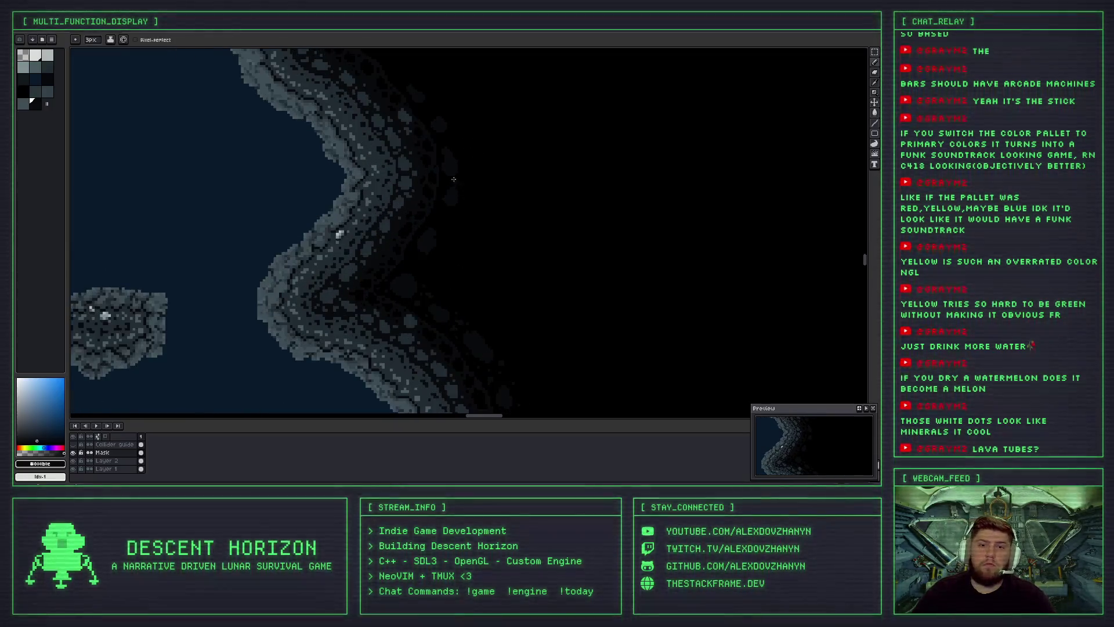
scroll(391, 169, down, 1)
scroll(336, 178, down, 2)
scroll(336, 177, up, 3)
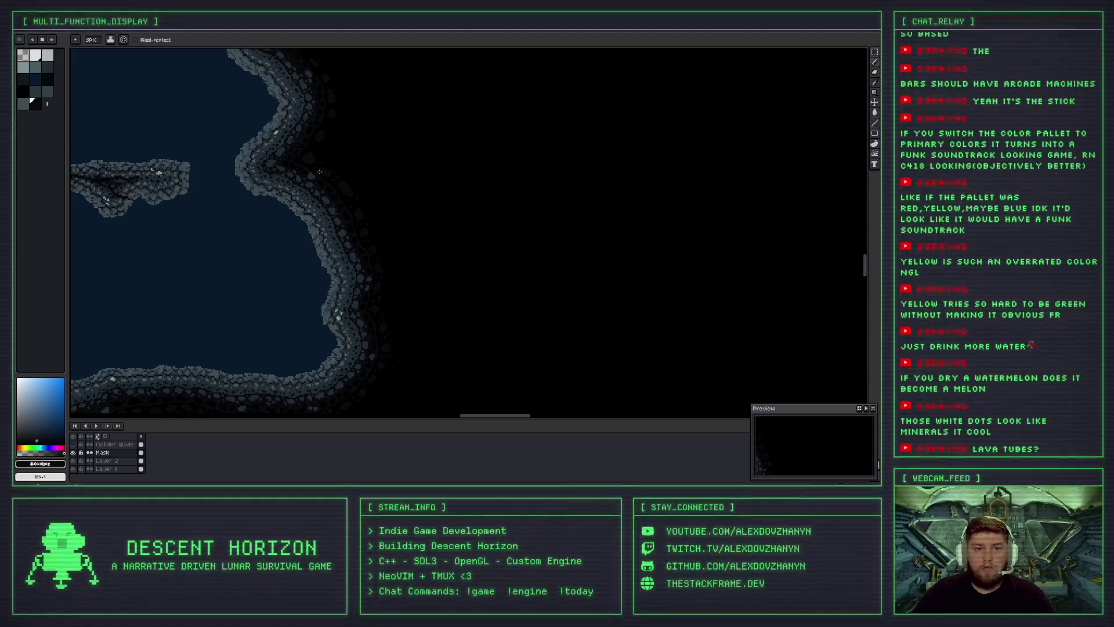
scroll(324, 179, up, 1)
scroll(354, 146, up, 1)
scroll(353, 145, up, 2)
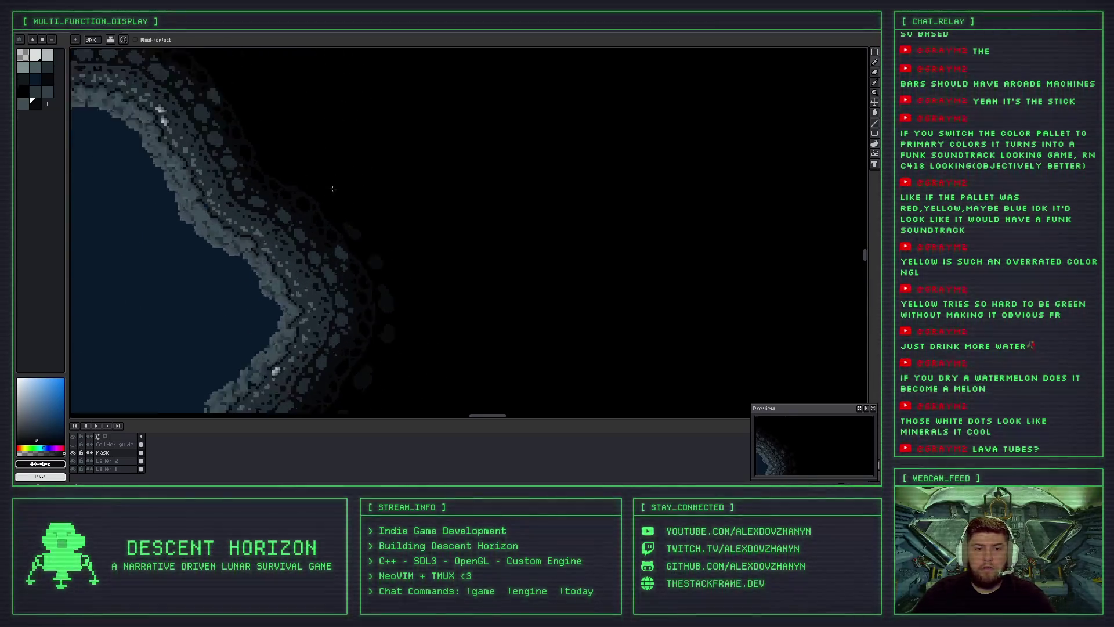
scroll(324, 203, up, 1)
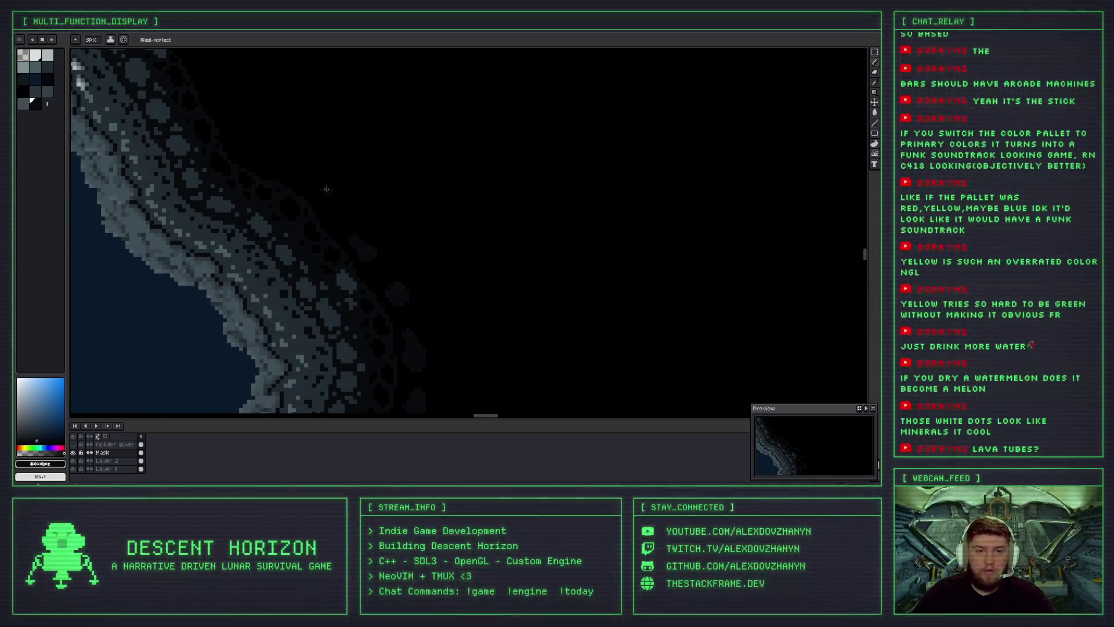
scroll(327, 189, up, 1)
drag(324, 177, 342, 214)
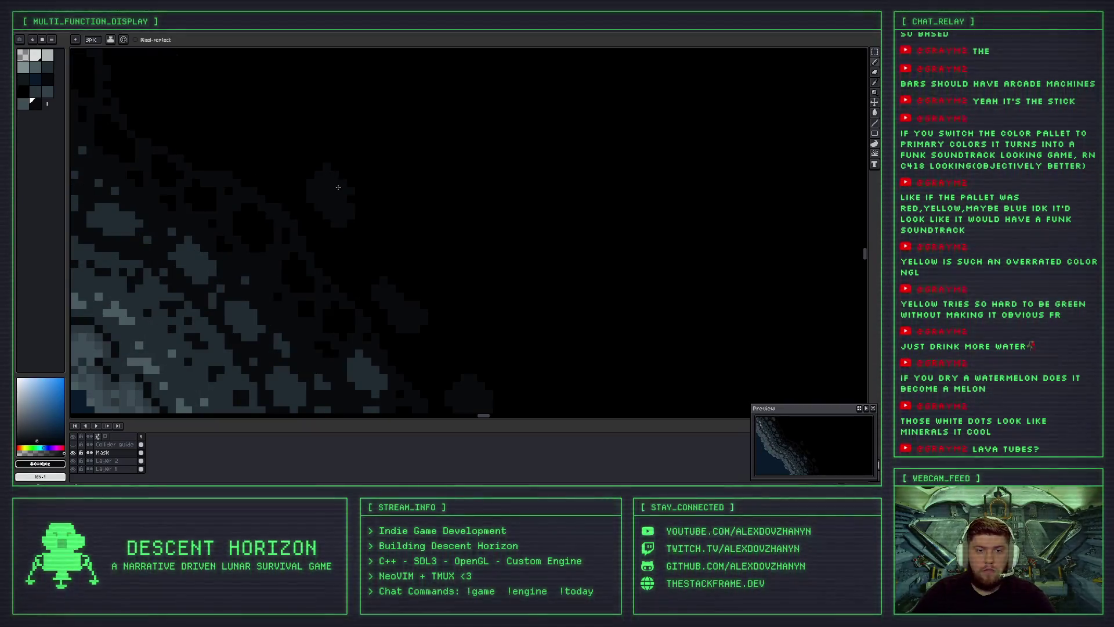
Extend the dark shading along the crater edge.
scroll(302, 183, down, 2)
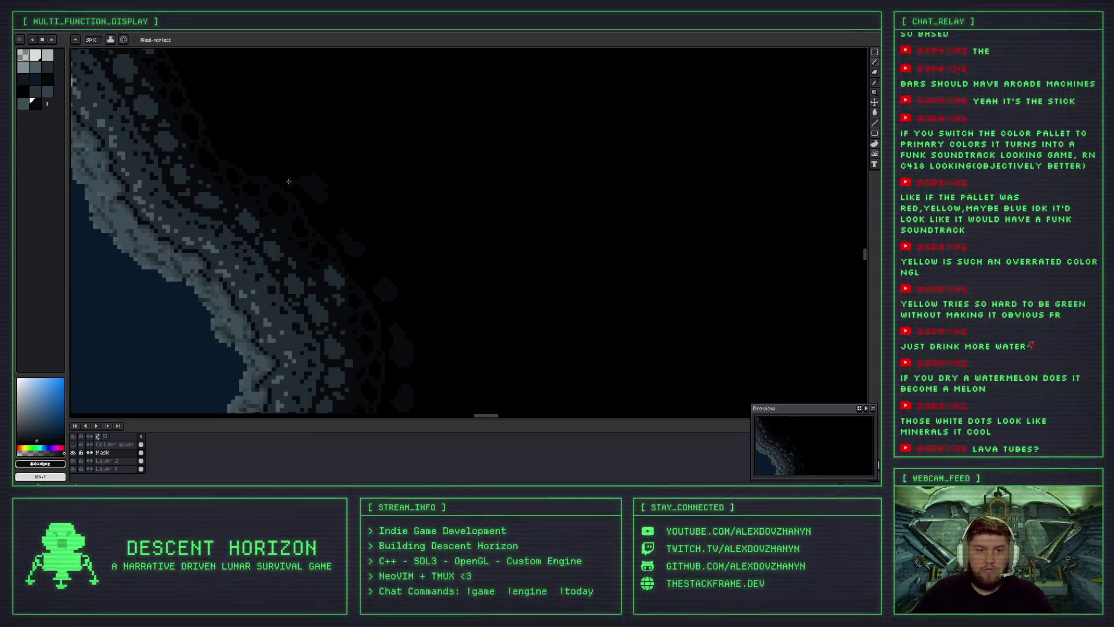
scroll(273, 174, up, 1)
scroll(267, 179, up, 1)
scroll(267, 179, up, 1)
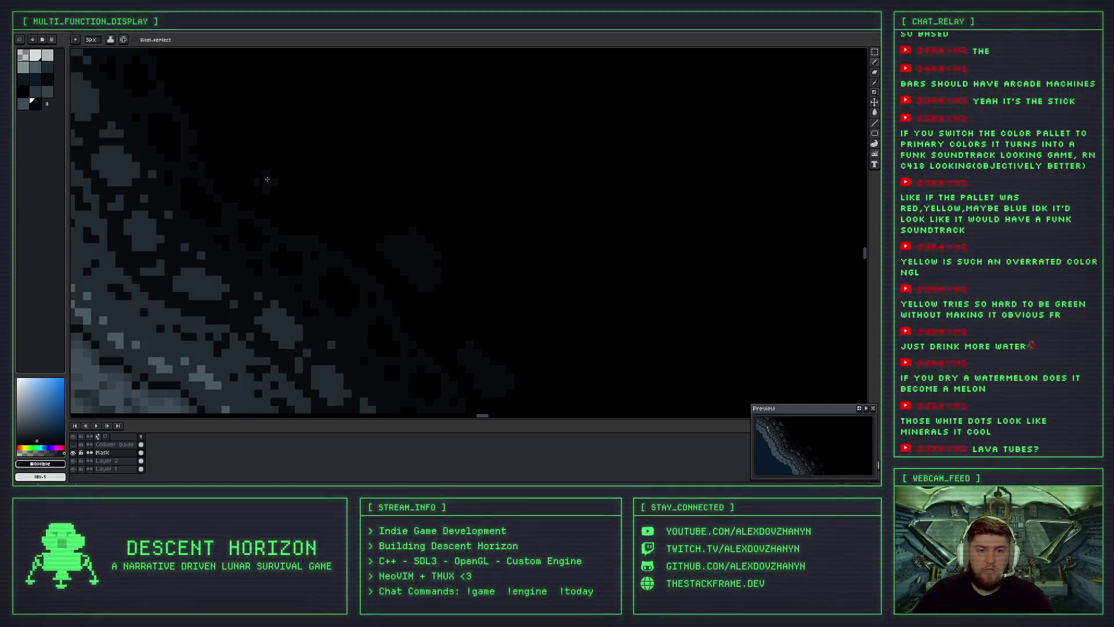
scroll(291, 167, down, 1)
scroll(291, 167, down, 2)
scroll(283, 169, up, 3)
drag(282, 169, 299, 206)
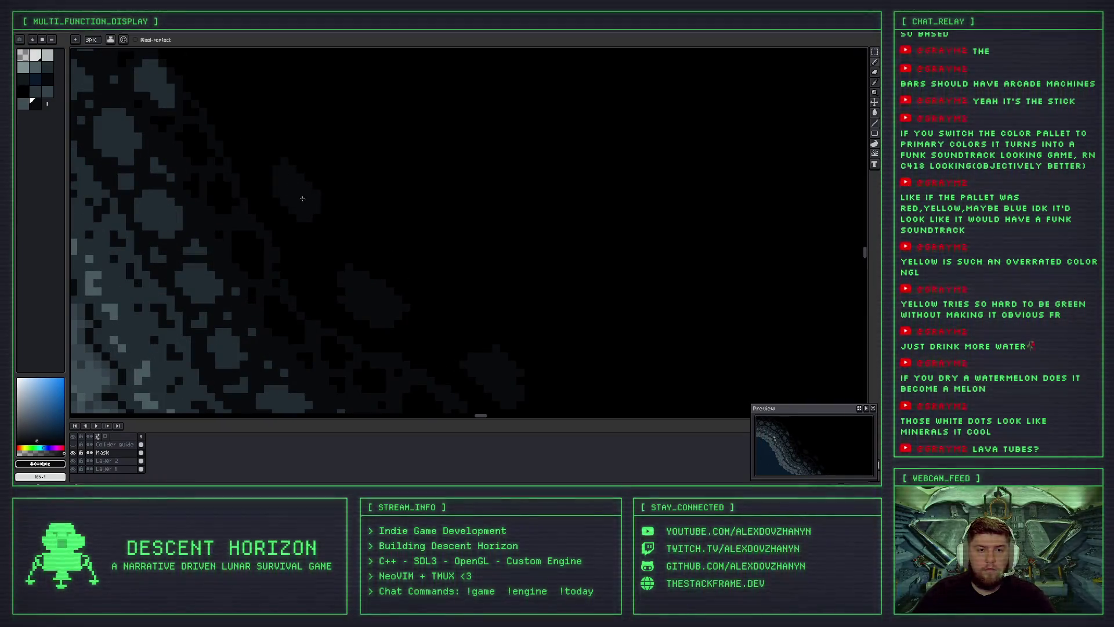
Paint a new dark blob further along the outer rock edge and enlarge it up and left.
scroll(320, 186, down, 3)
scroll(336, 211, up, 1)
scroll(326, 202, up, 1)
scroll(307, 177, up, 1)
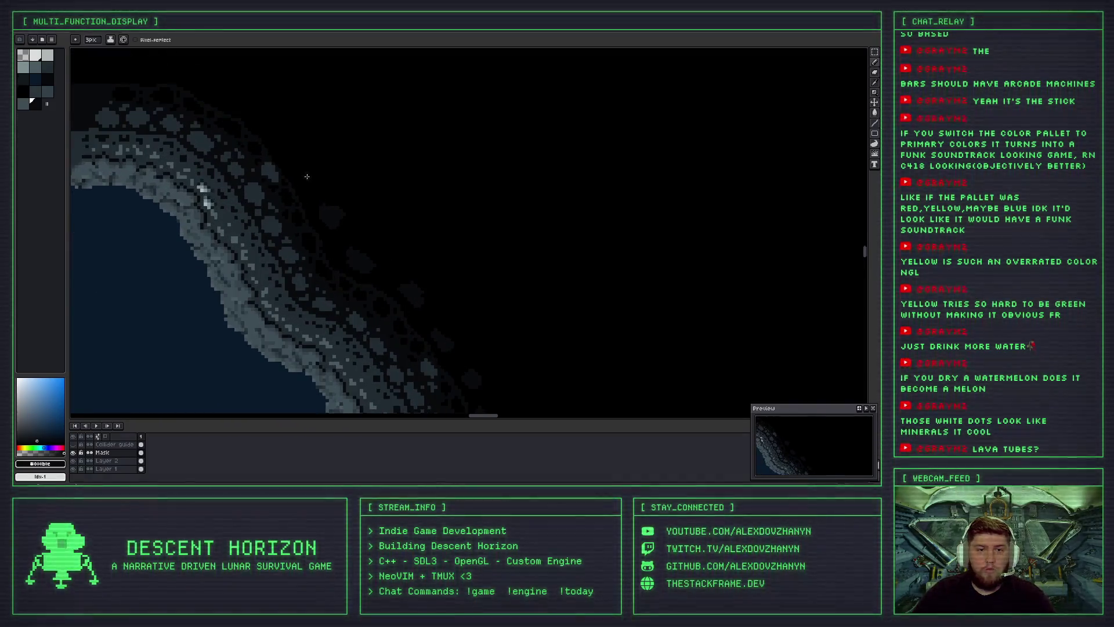
scroll(302, 182, up, 2)
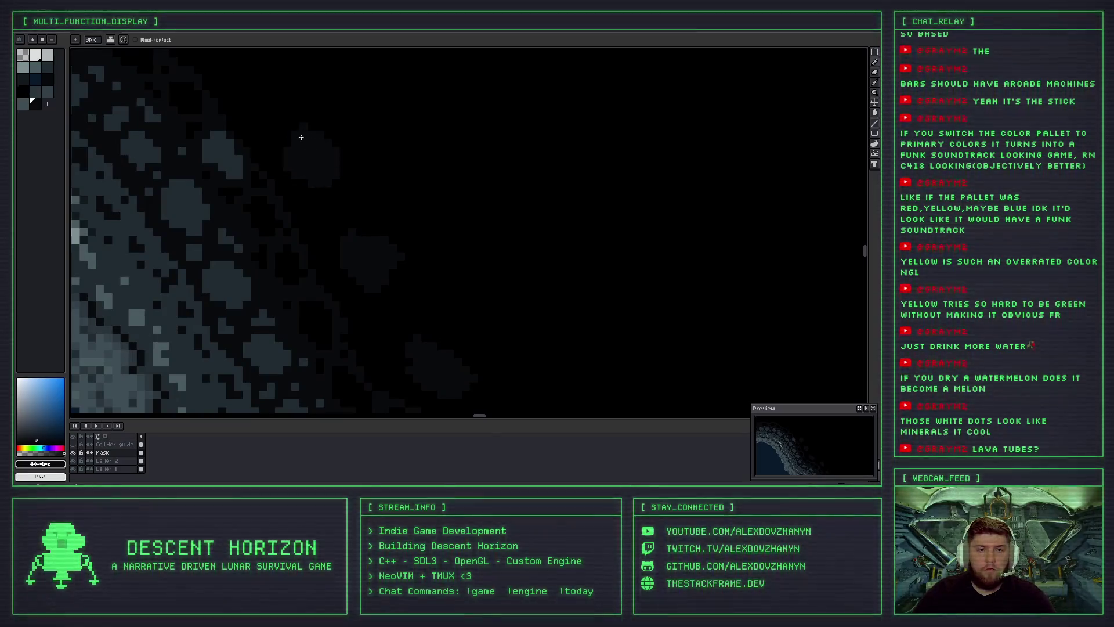
drag(281, 117, 364, 231)
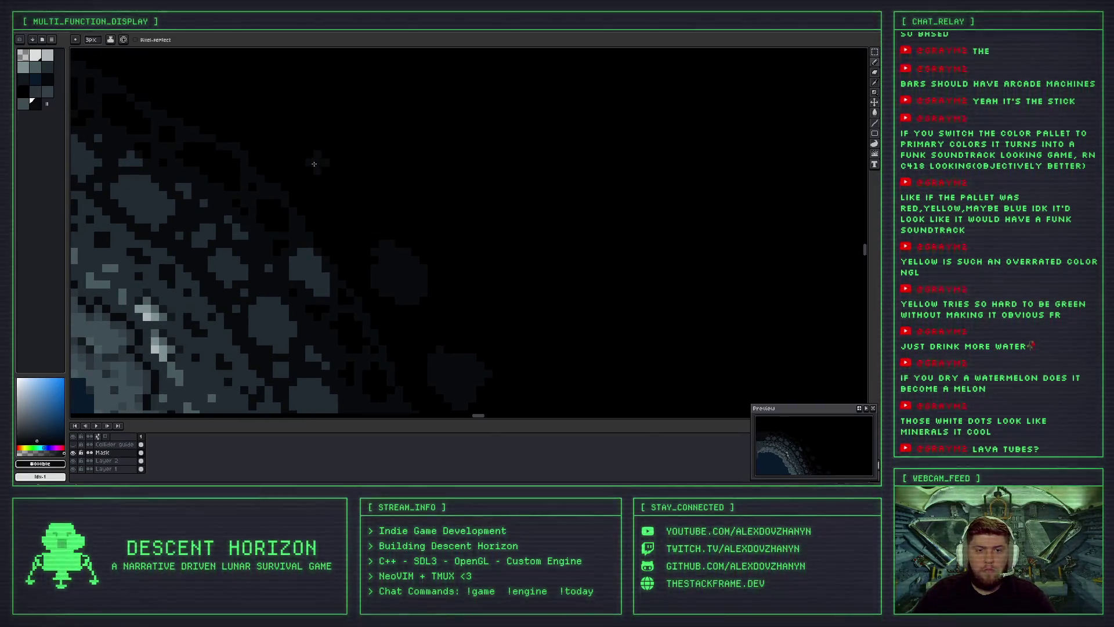
scroll(341, 184, down, 2)
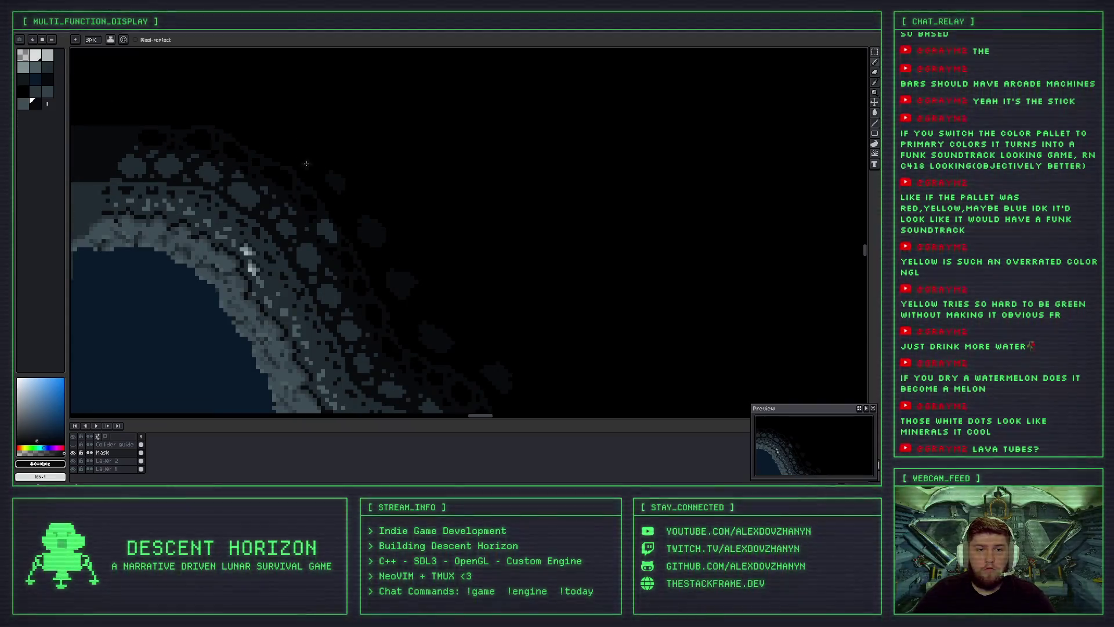
scroll(307, 164, up, 2)
scroll(319, 168, up, 2)
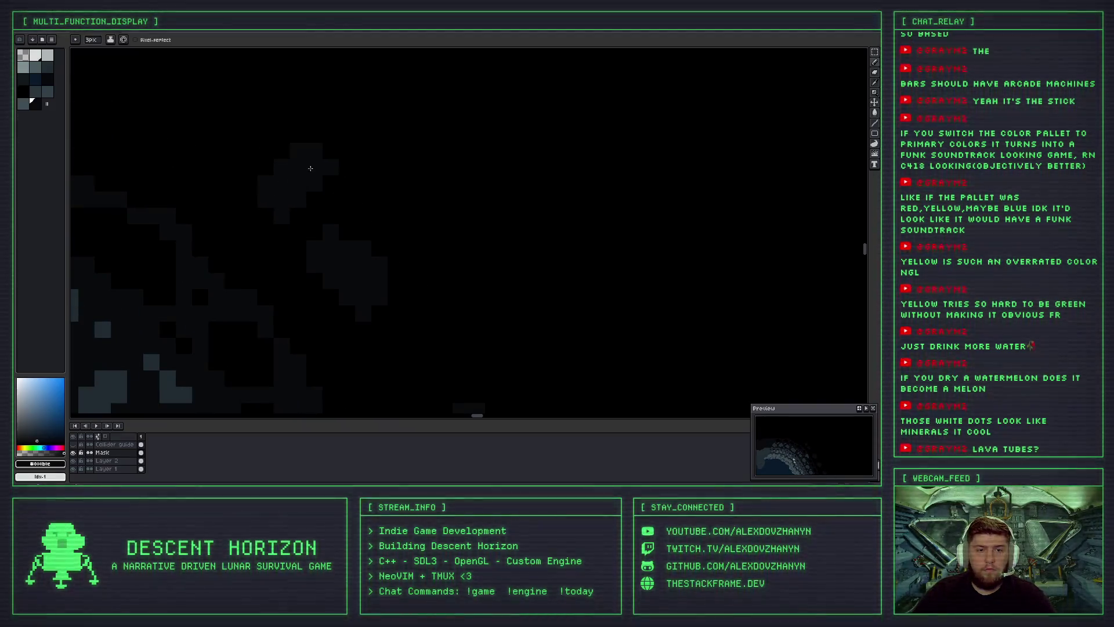
scroll(325, 174, down, 2)
scroll(341, 186, down, 1)
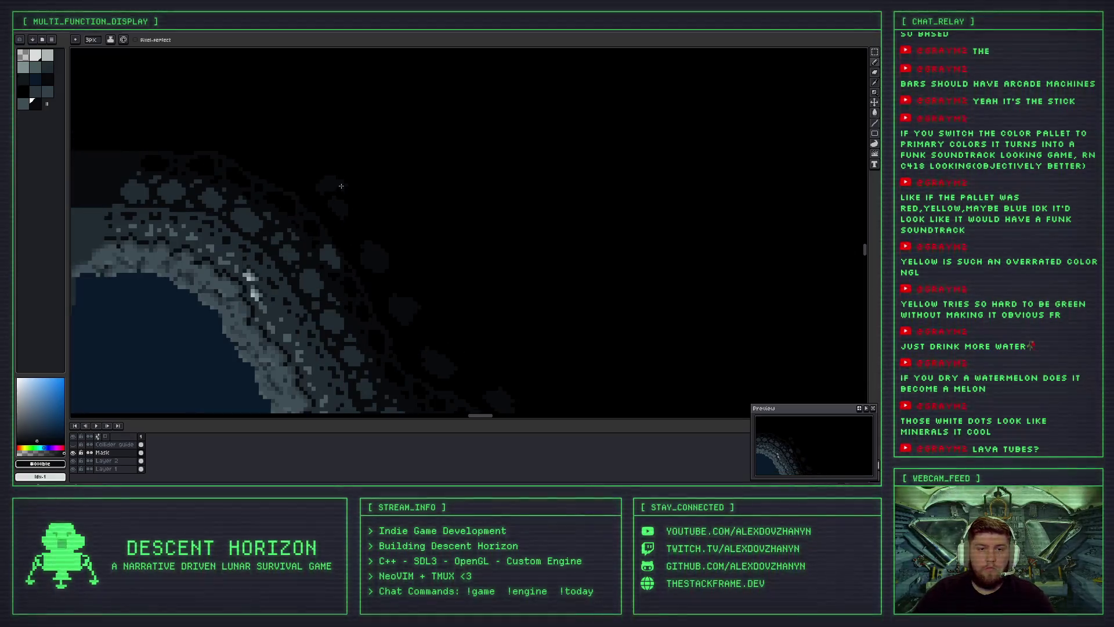
scroll(316, 165, up, 1)
scroll(353, 198, up, 1)
scroll(400, 188, up, 1)
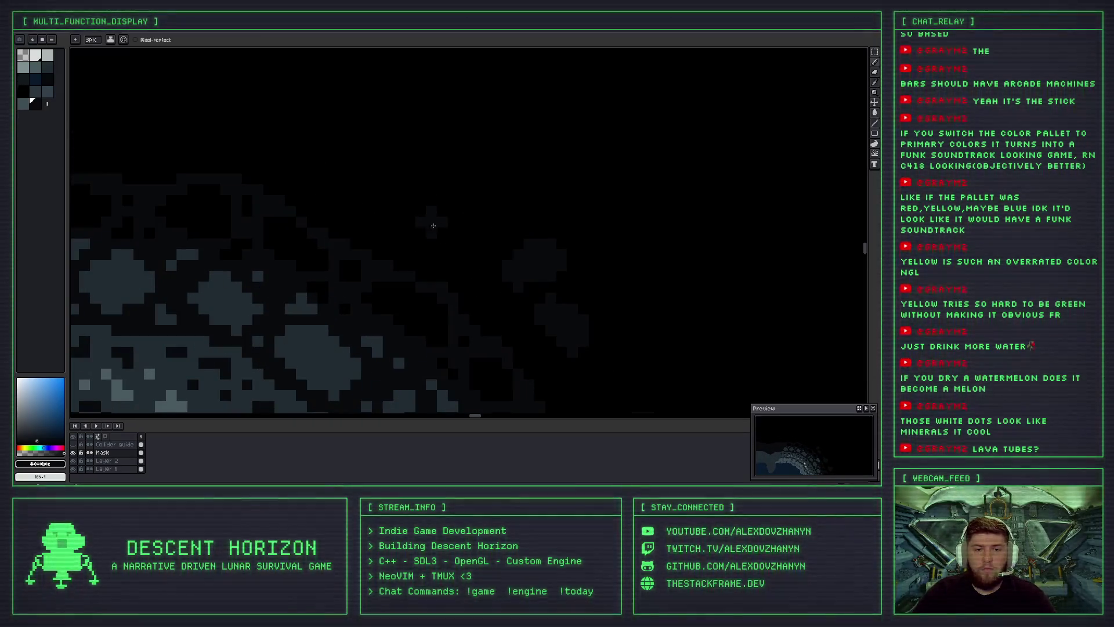
scroll(341, 169, down, 1)
mouse_move(342, 168)
mouse_down()
mouse_move(450, 199)
mouse_move(417, 160)
mouse_up()
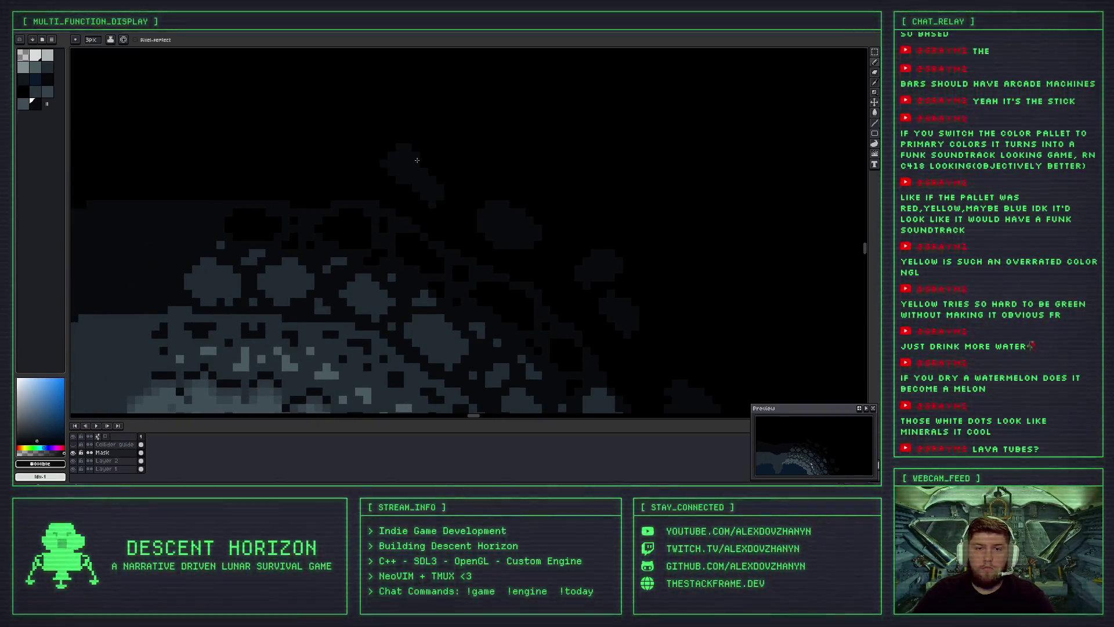
mouse_move(325, 174)
mouse_down()
mouse_move(314, 145)
mouse_move(288, 172)
mouse_up()
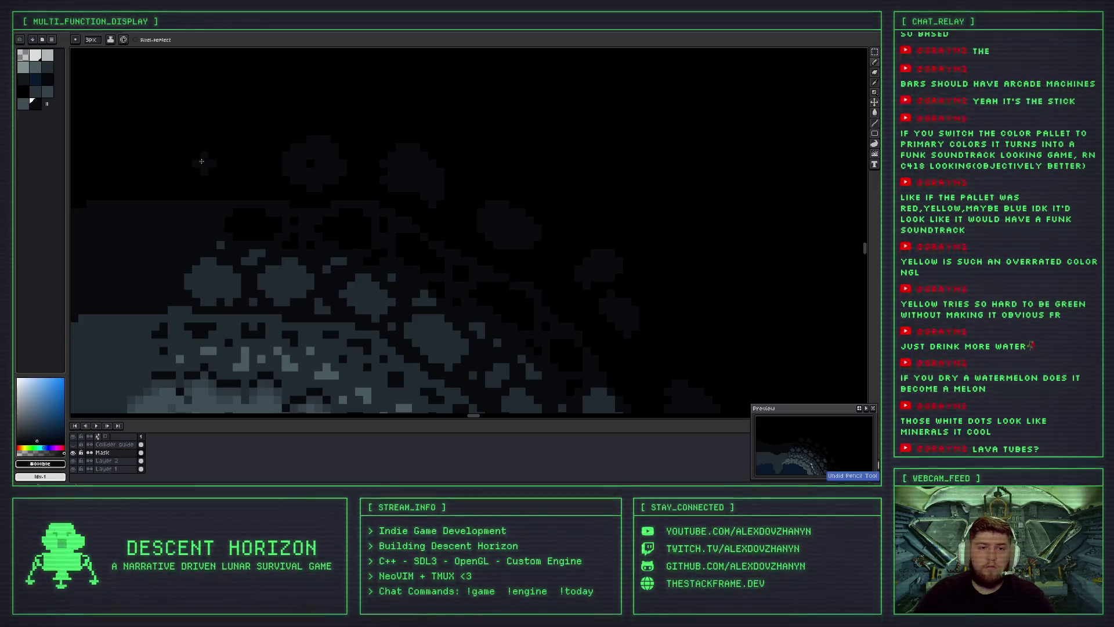
drag(195, 167, 136, 160)
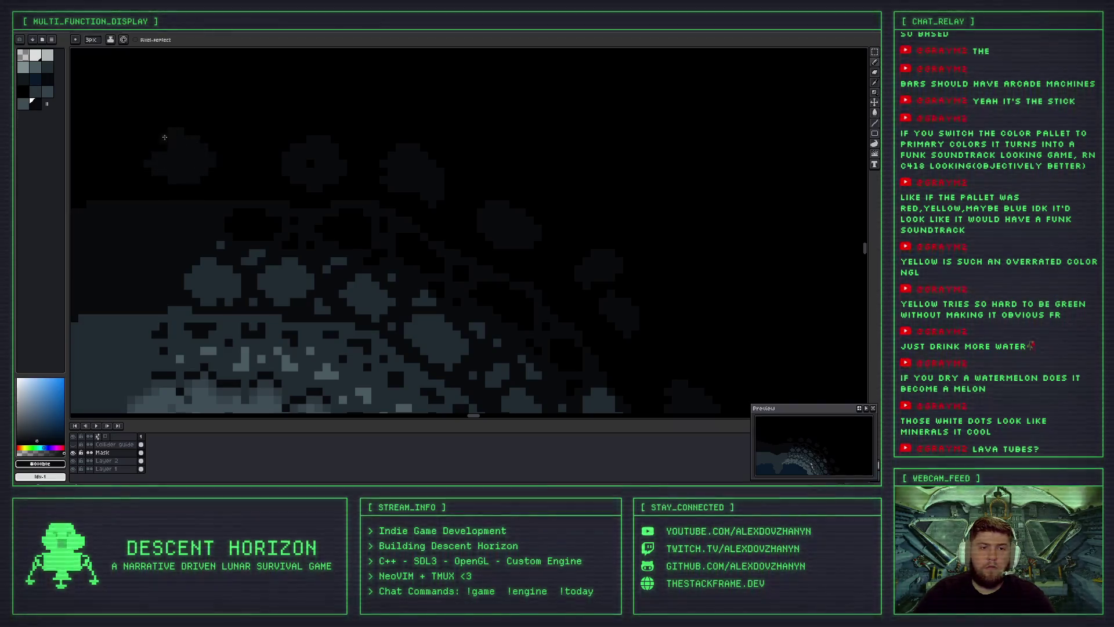
scroll(311, 165, down, 3)
mouse_move(365, 291)
mouse_down()
mouse_move(356, 244)
mouse_move(294, 175)
mouse_move(273, 170)
mouse_up()
scroll(272, 170, down, 2)
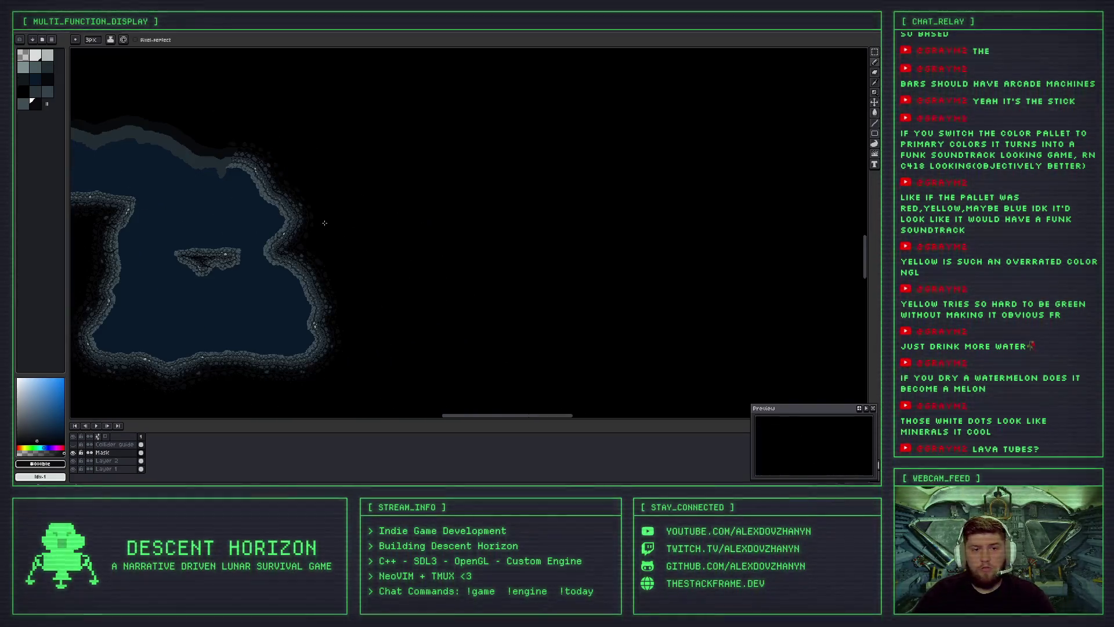
scroll(264, 197, up, 3)
scroll(255, 215, up, 1)
scroll(251, 227, up, 1)
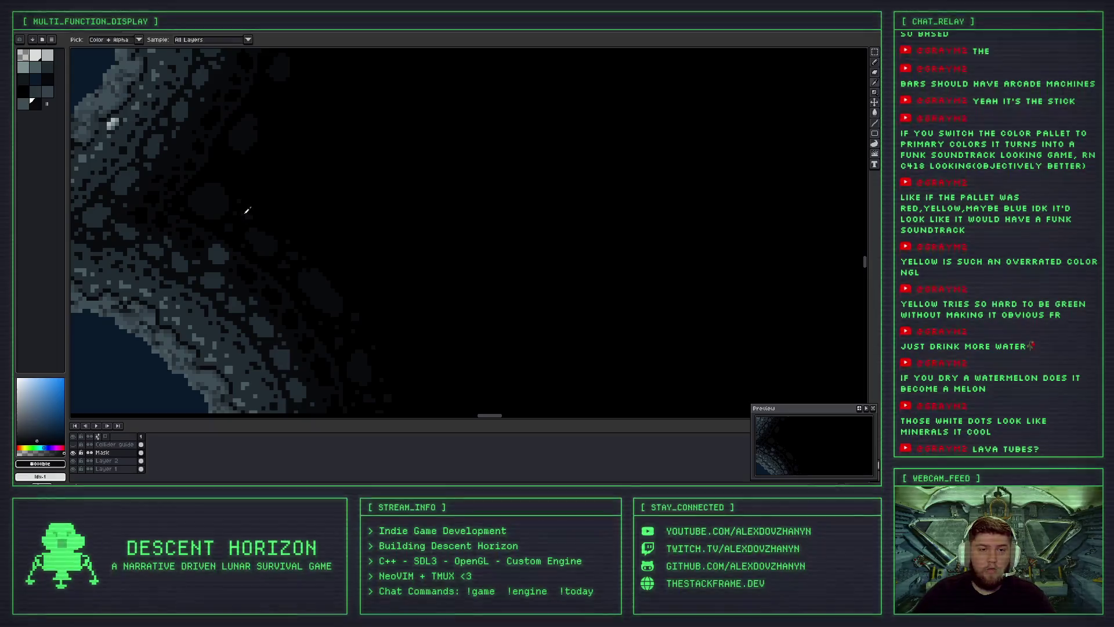
scroll(238, 197, up, 2)
drag(214, 268, 361, 189)
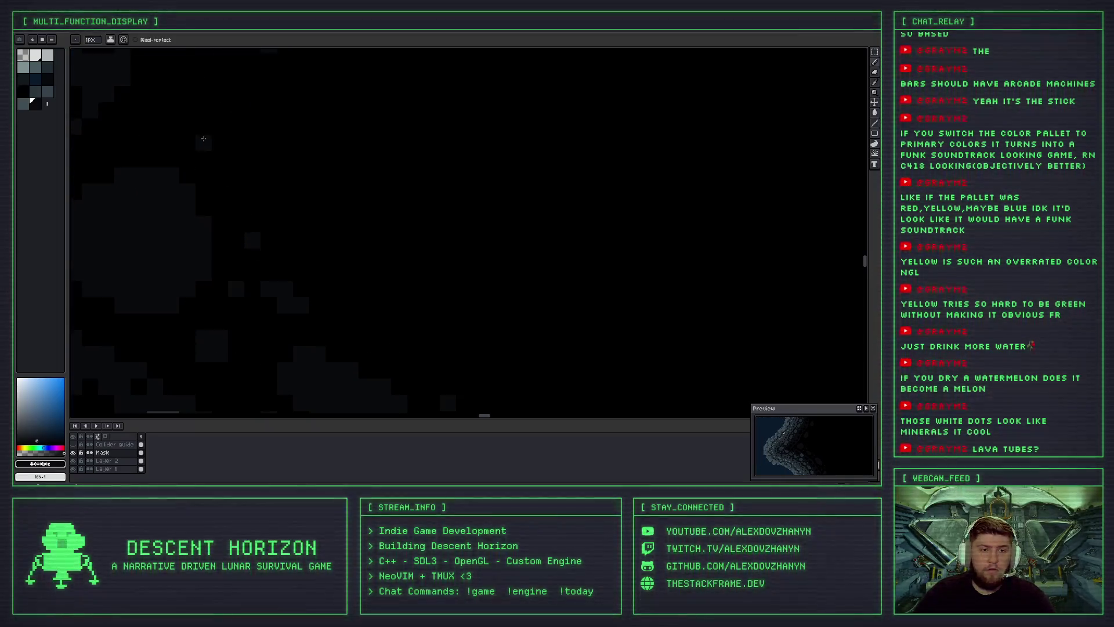
scroll(321, 185, up, 1)
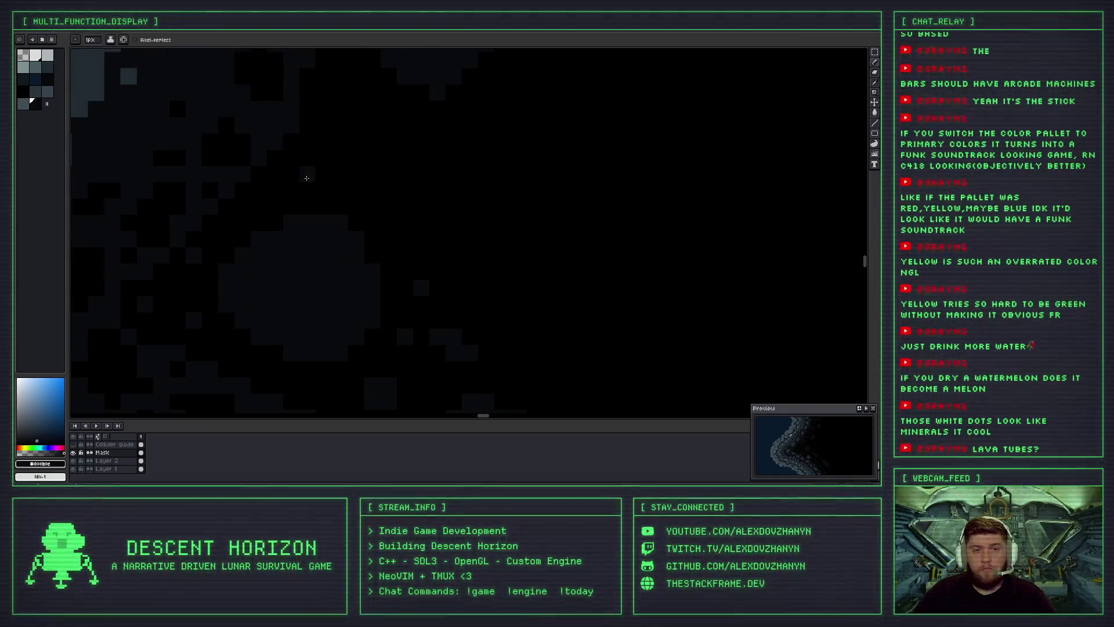
click(325, 158)
click(341, 110)
drag(404, 142, 402, 152)
scroll(409, 144, down, 2)
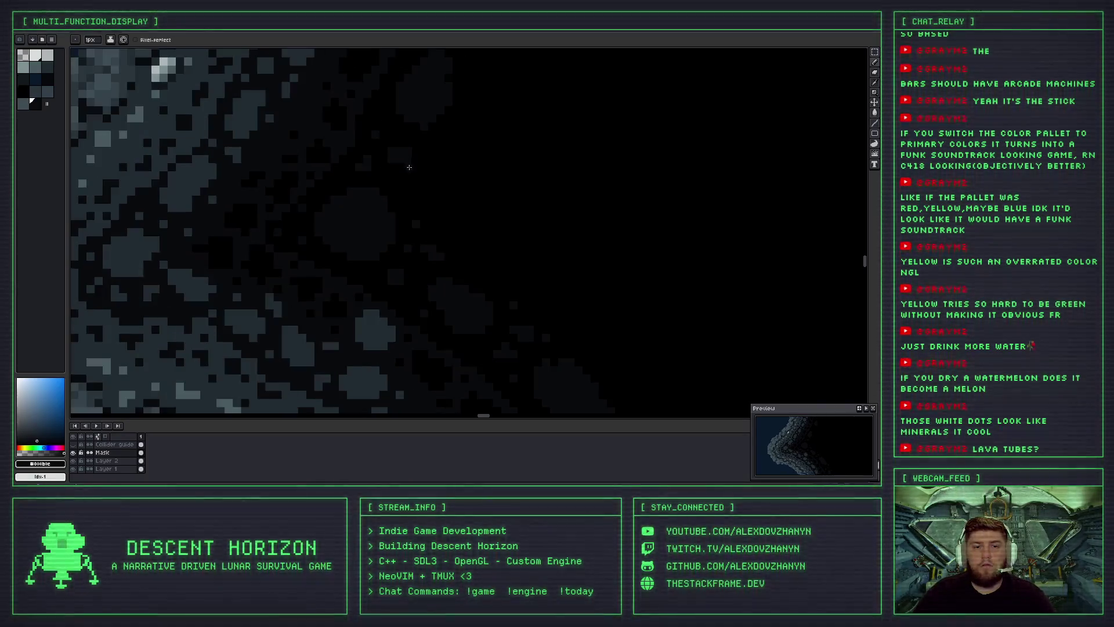
drag(457, 186, 267, 266)
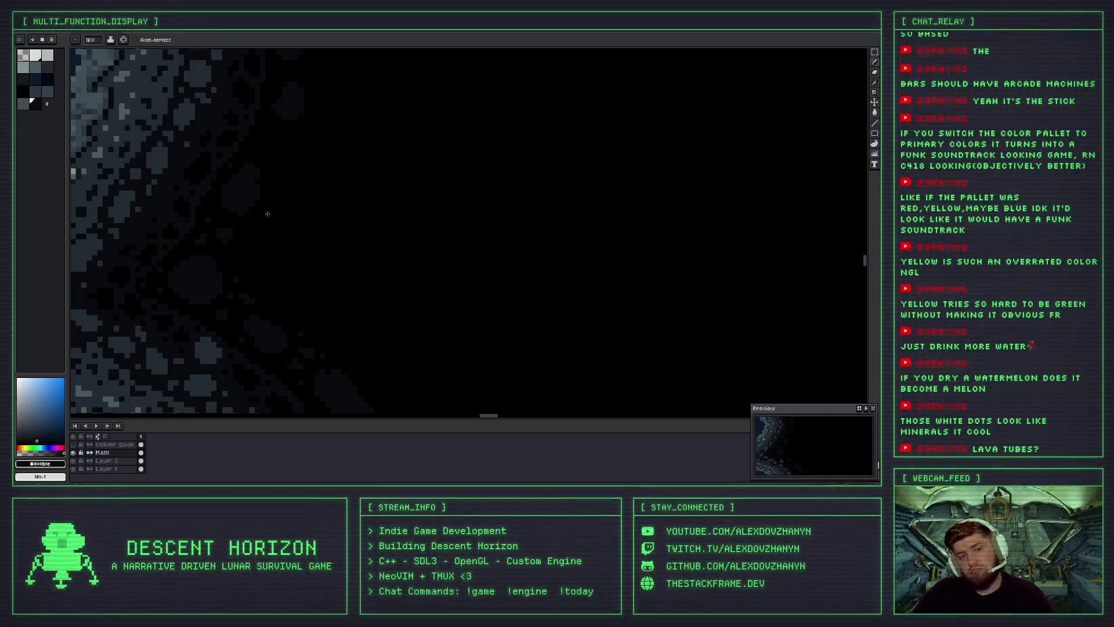
scroll(269, 209, up, 2)
scroll(279, 158, down, 1)
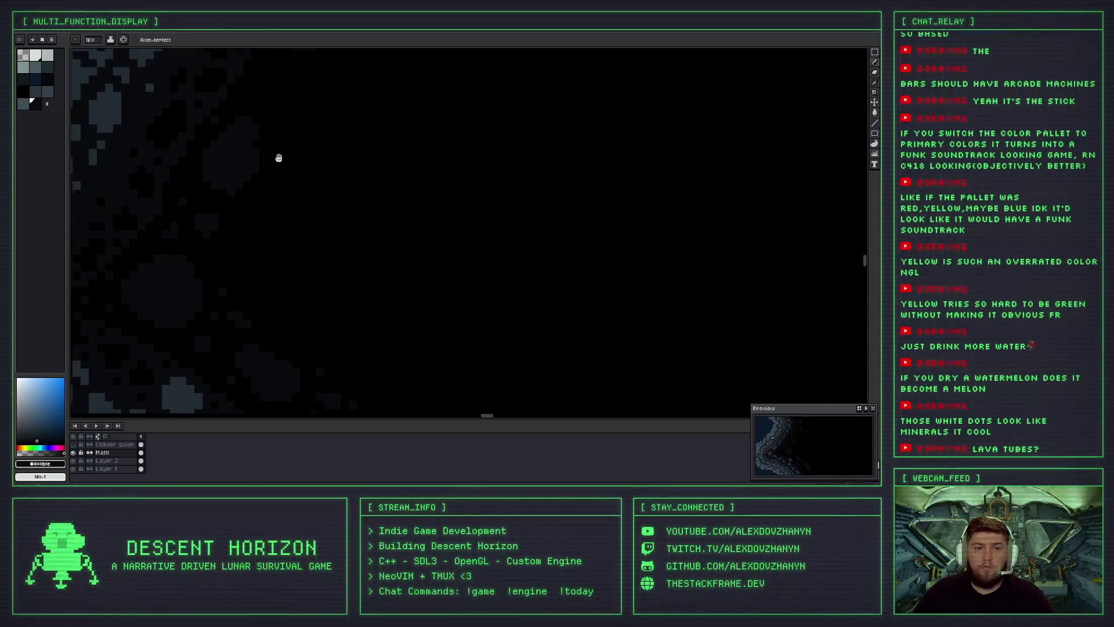
scroll(272, 192, down, 1)
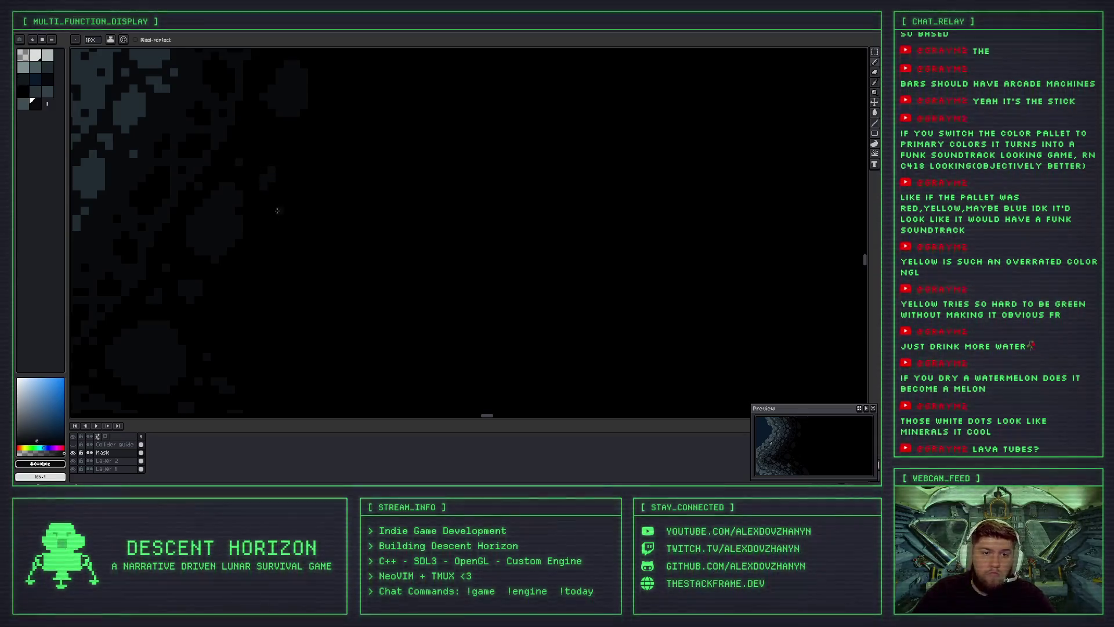
scroll(274, 207, down, 1)
scroll(257, 232, up, 1)
scroll(257, 232, up, 1)
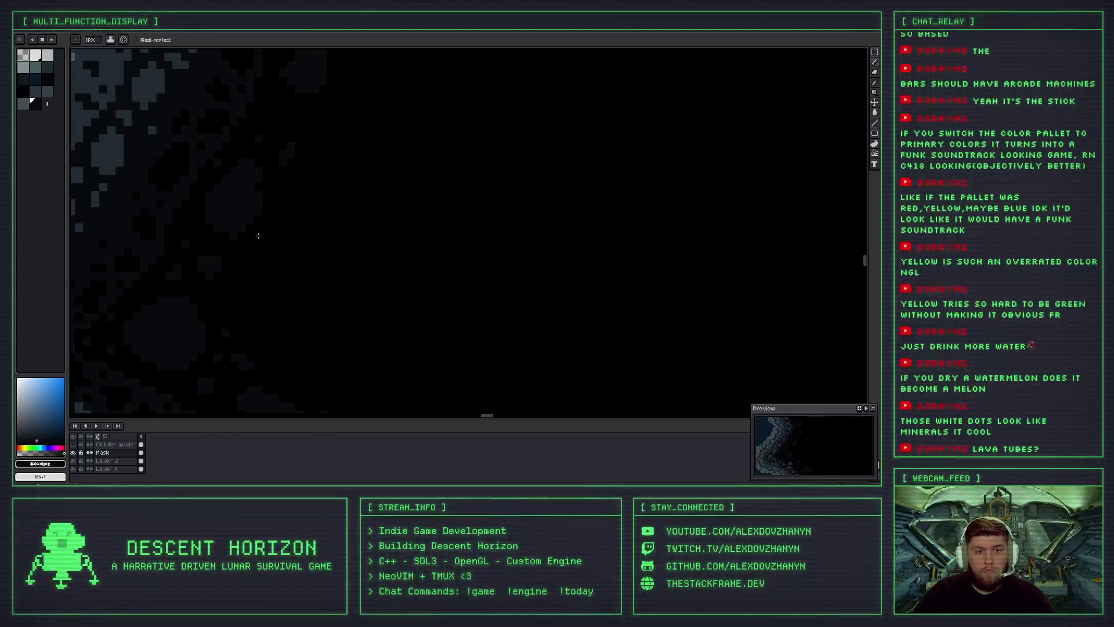
scroll(273, 235, down, 1)
scroll(244, 223, down, 1)
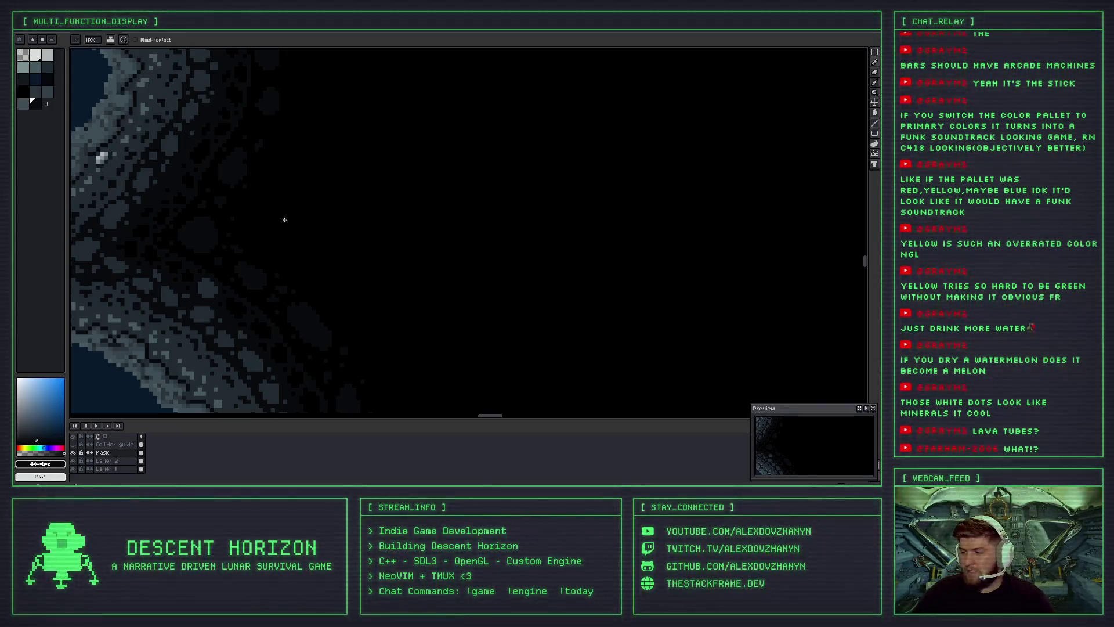
scroll(307, 217, down, 2)
scroll(290, 197, up, 1)
scroll(286, 191, up, 1)
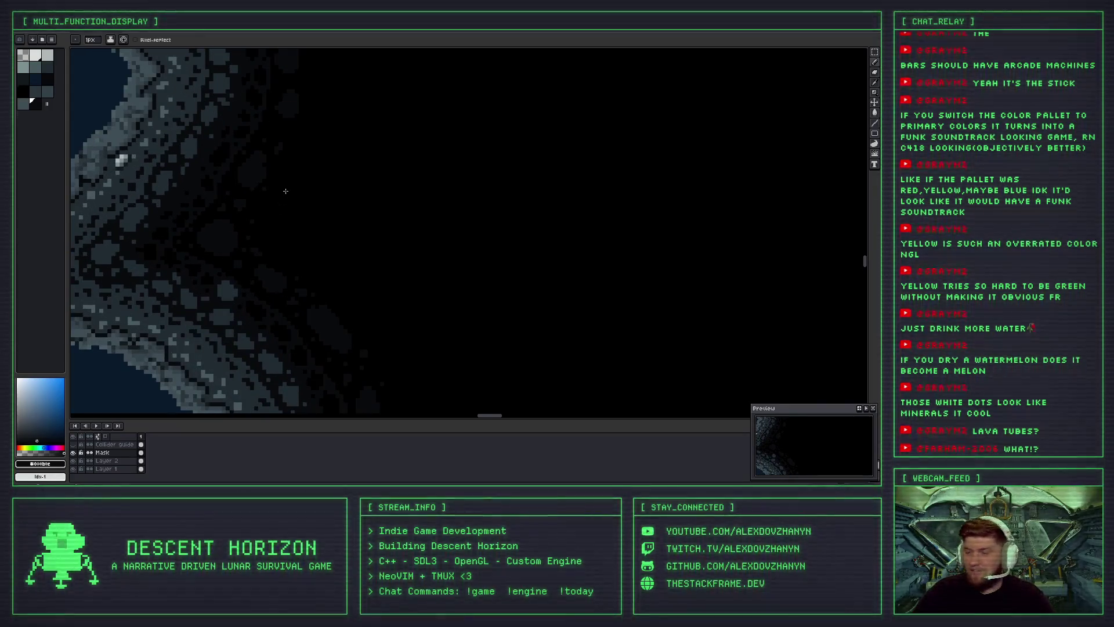
scroll(281, 199, up, 1)
scroll(244, 155, up, 1)
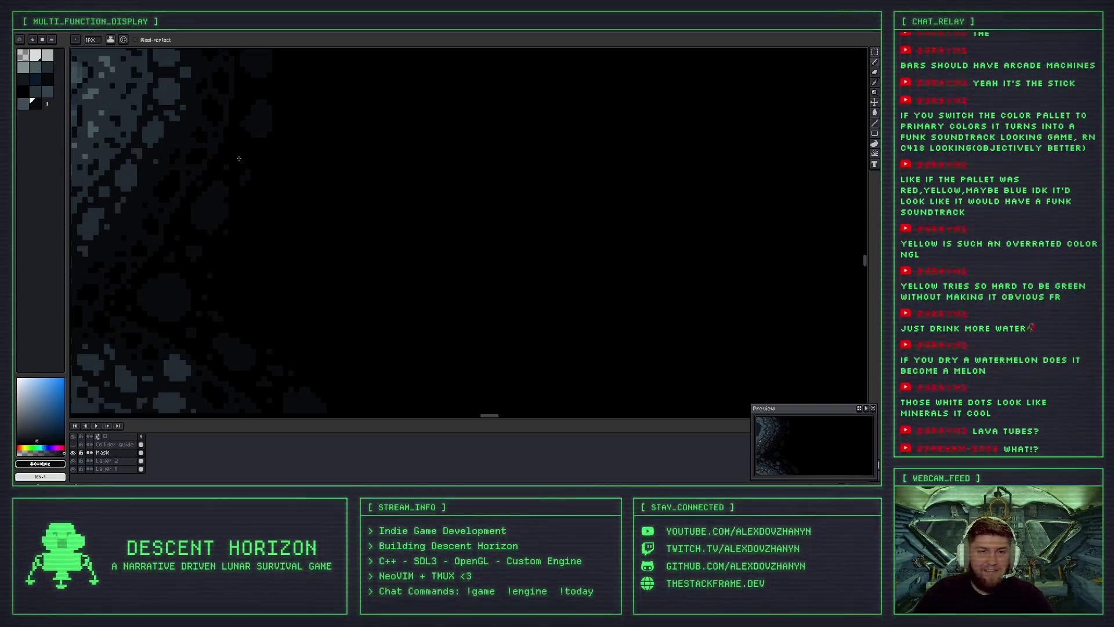
scroll(243, 156, up, 1)
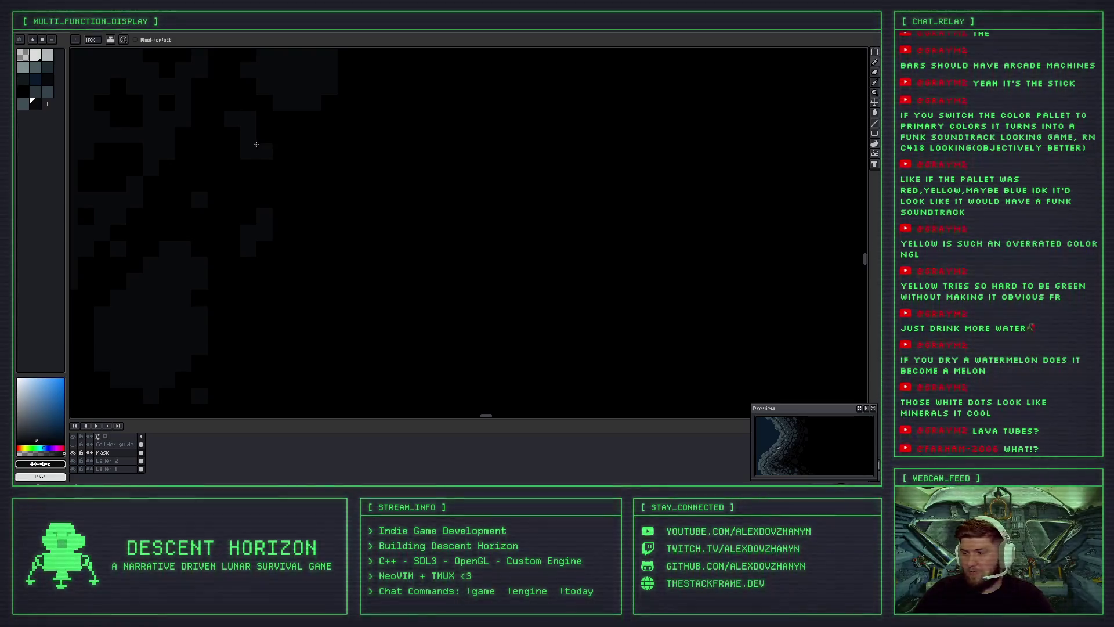
scroll(238, 181, down, 1)
scroll(239, 181, down, 2)
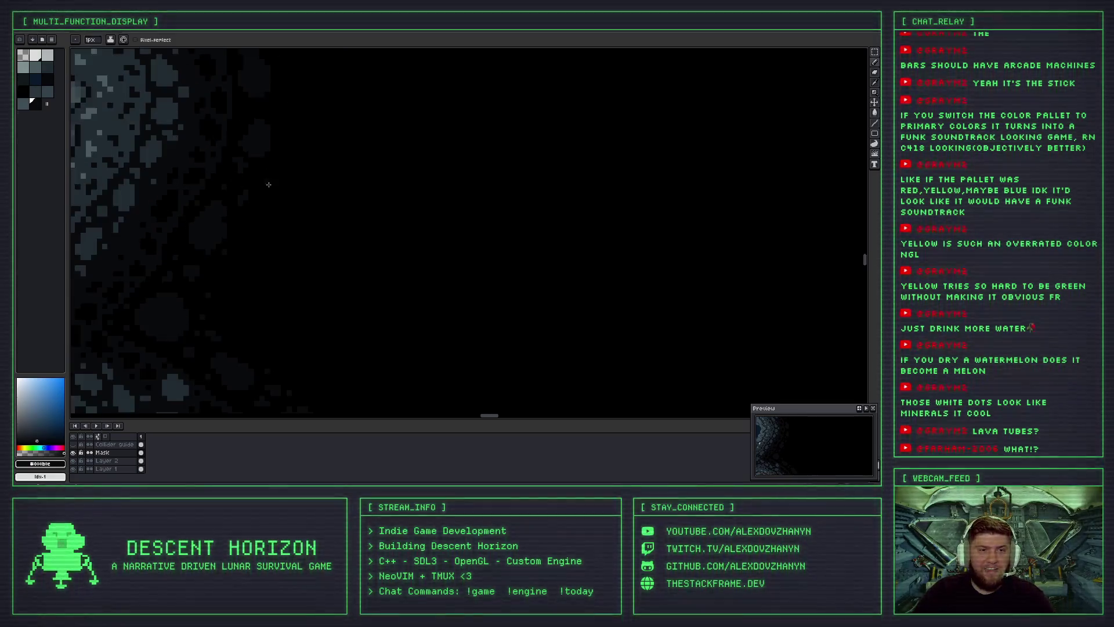
drag(464, 174, 328, 221)
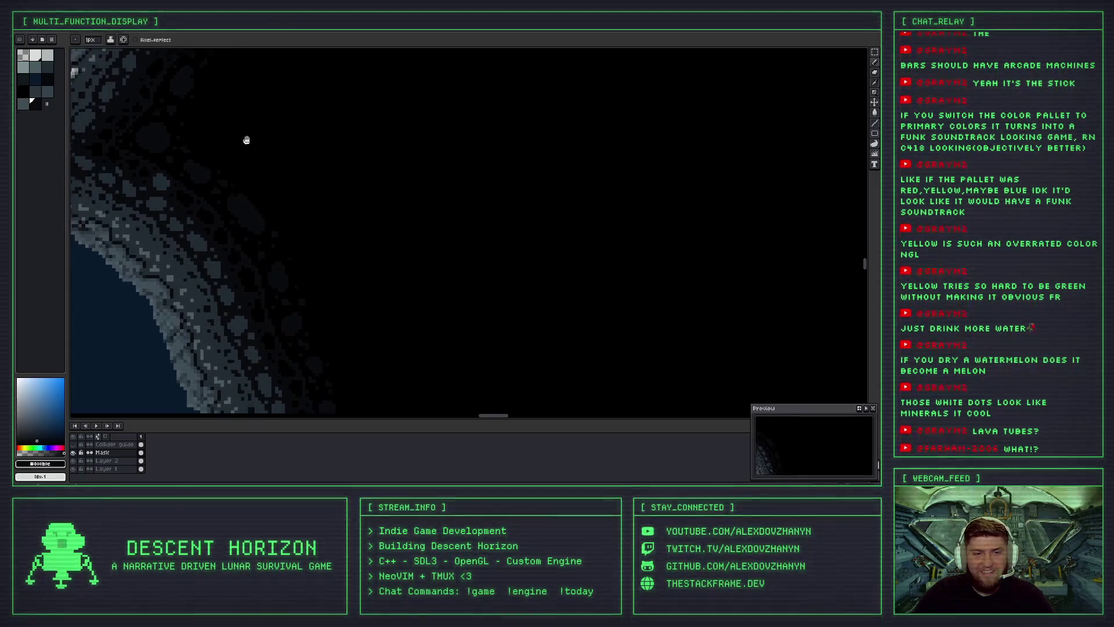
Undo the last two Pencil strokes on the dark outer rock with Ctrl+Z.
scroll(284, 168, up, 4)
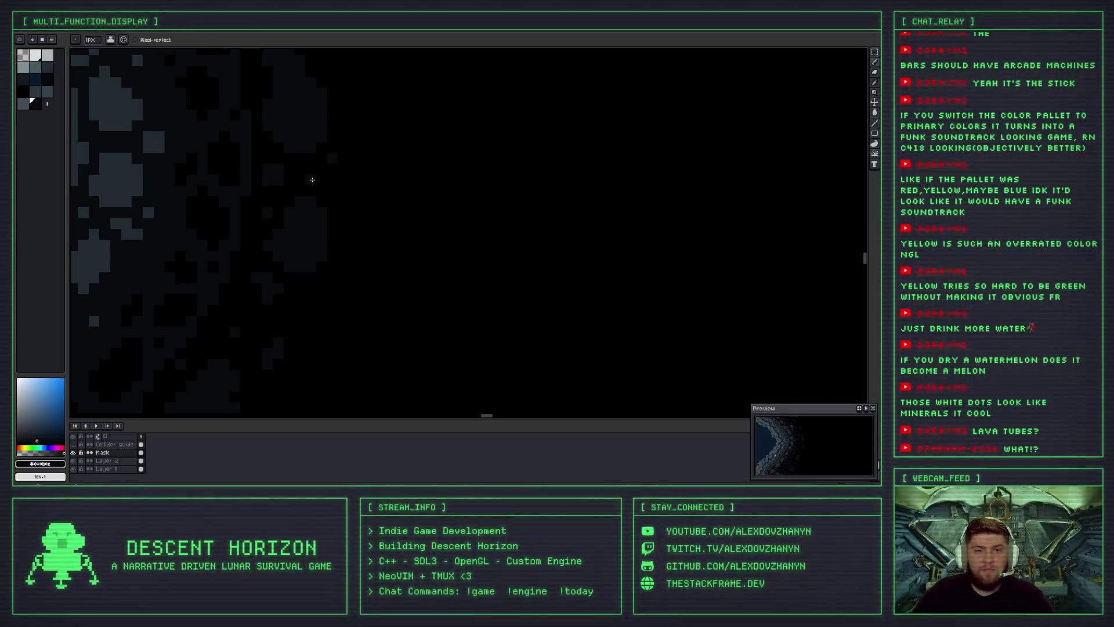
scroll(353, 200, down, 1)
scroll(357, 237, down, 1)
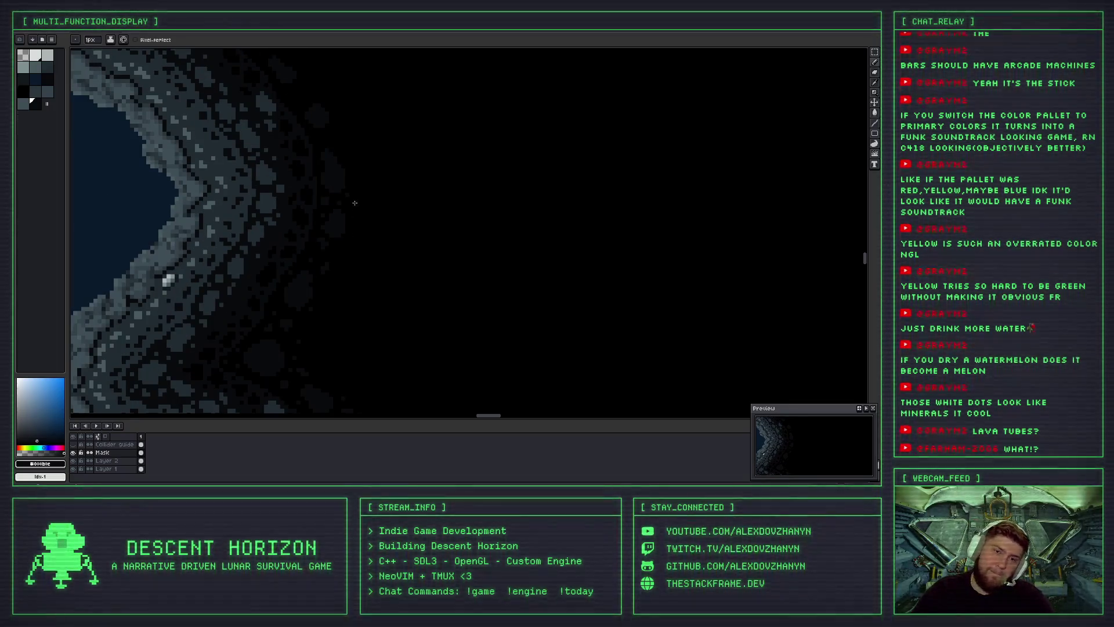
scroll(354, 202, down, 1)
scroll(365, 209, down, 1)
scroll(363, 206, down, 2)
scroll(363, 203, down, 1)
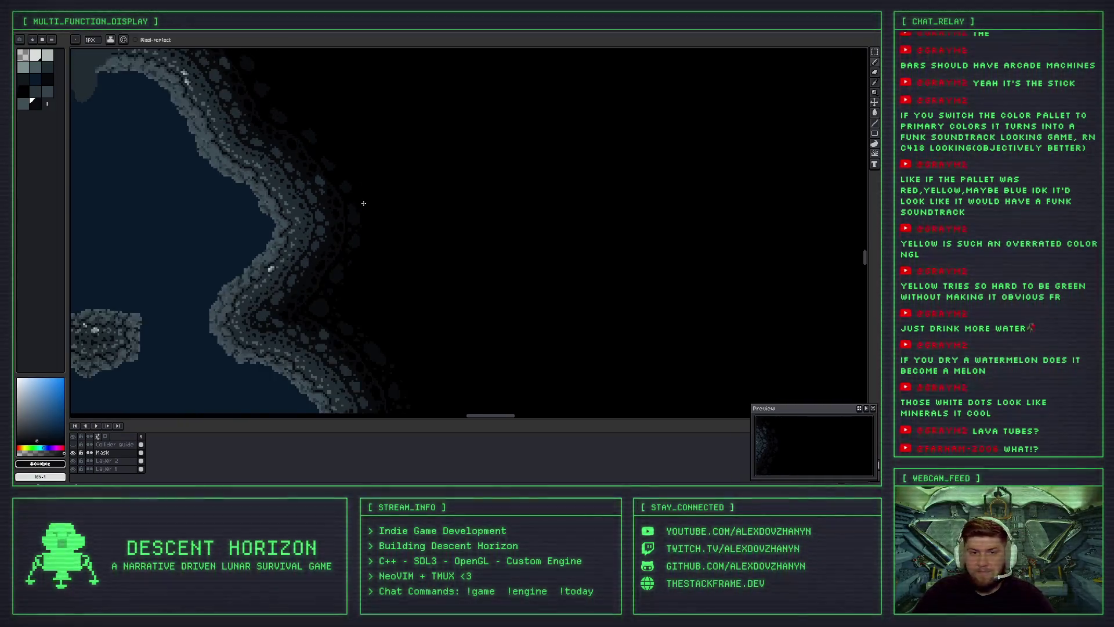
scroll(359, 202, up, 1)
scroll(342, 195, up, 2)
scroll(362, 208, up, 2)
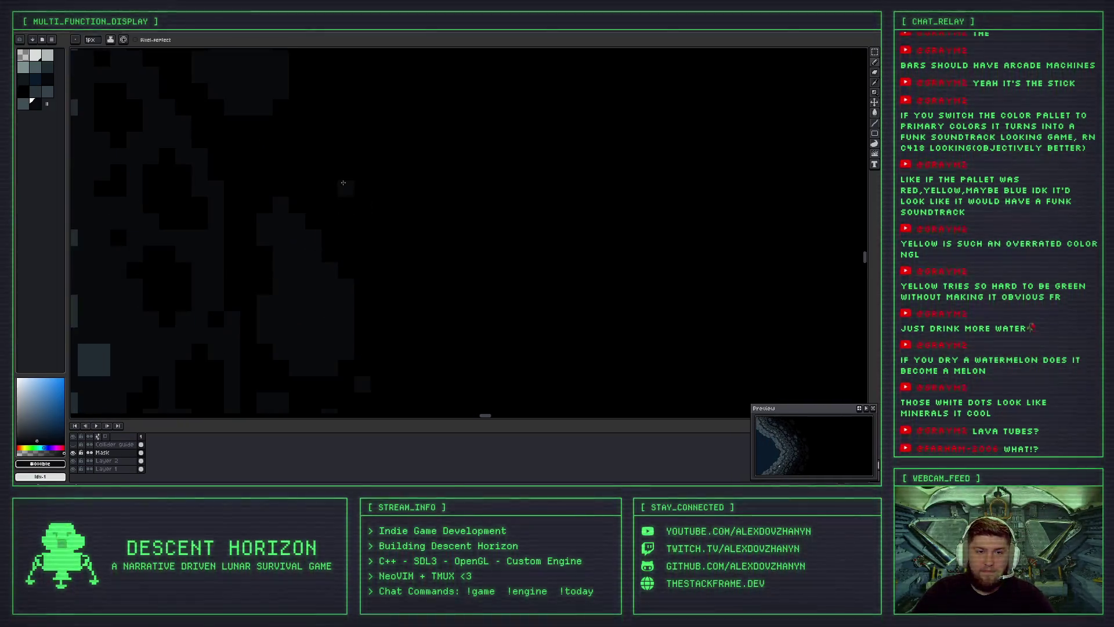
scroll(342, 209, down, 1)
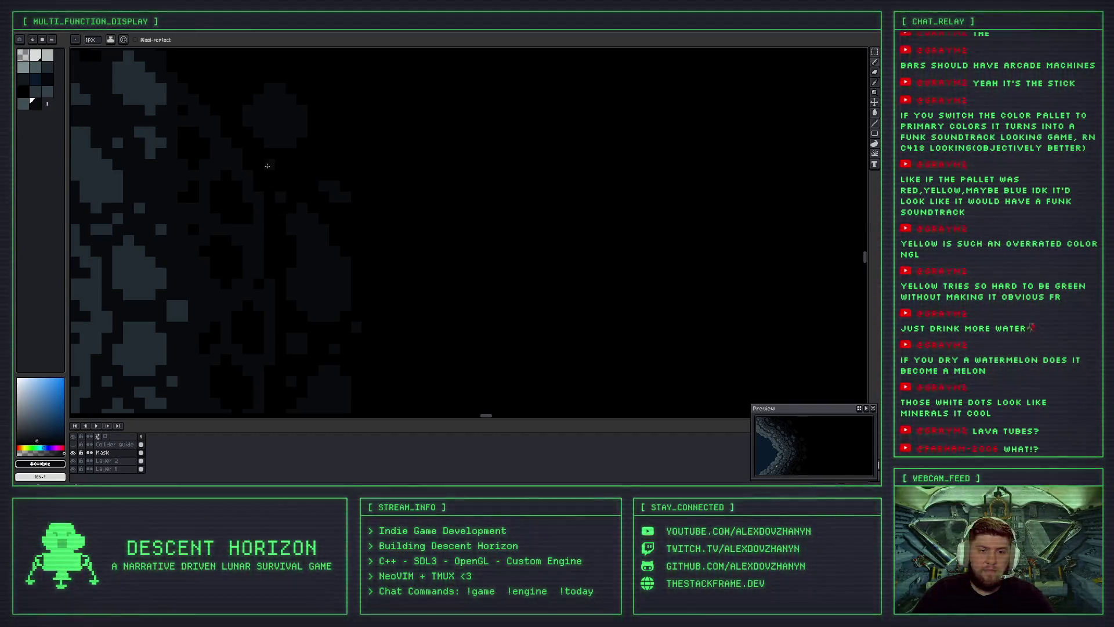
key(ctrl+z)
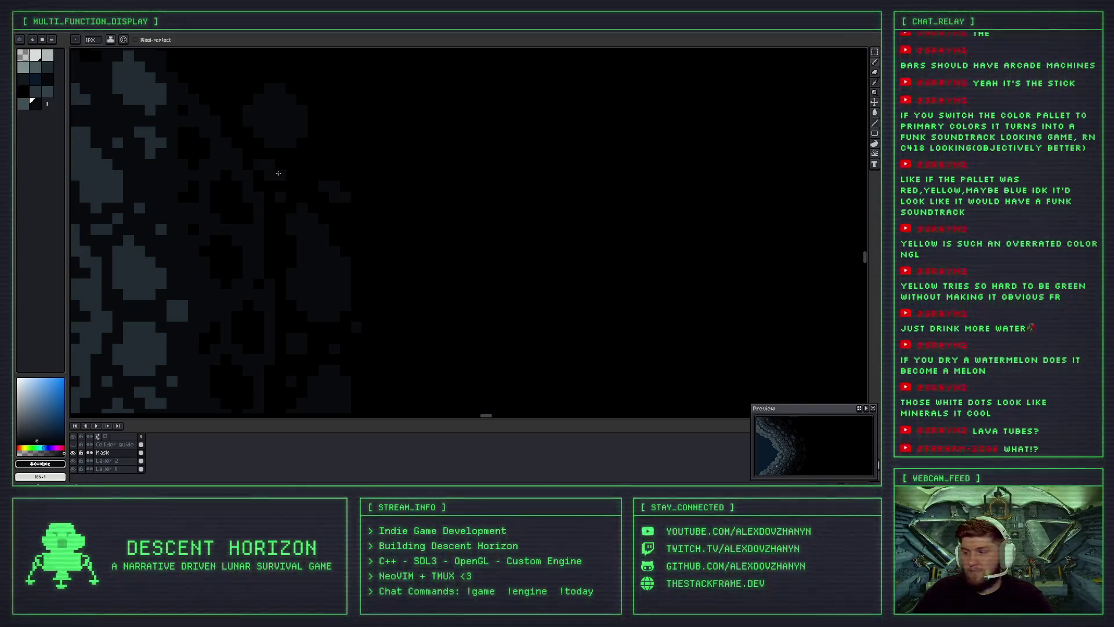
key(ctrl+z)
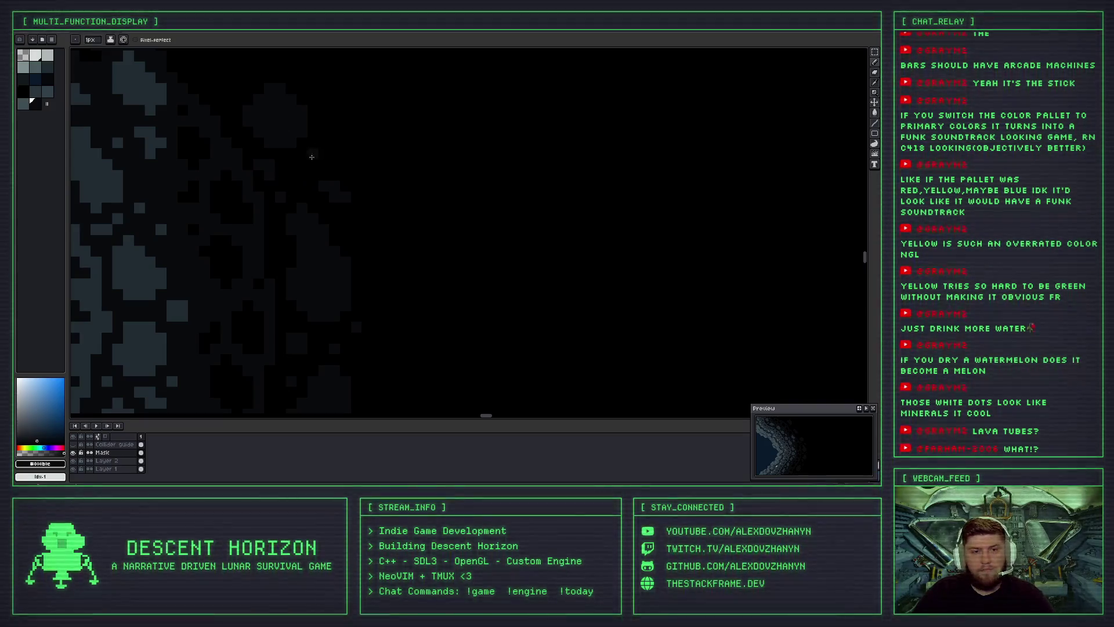
scroll(310, 153, down, 4)
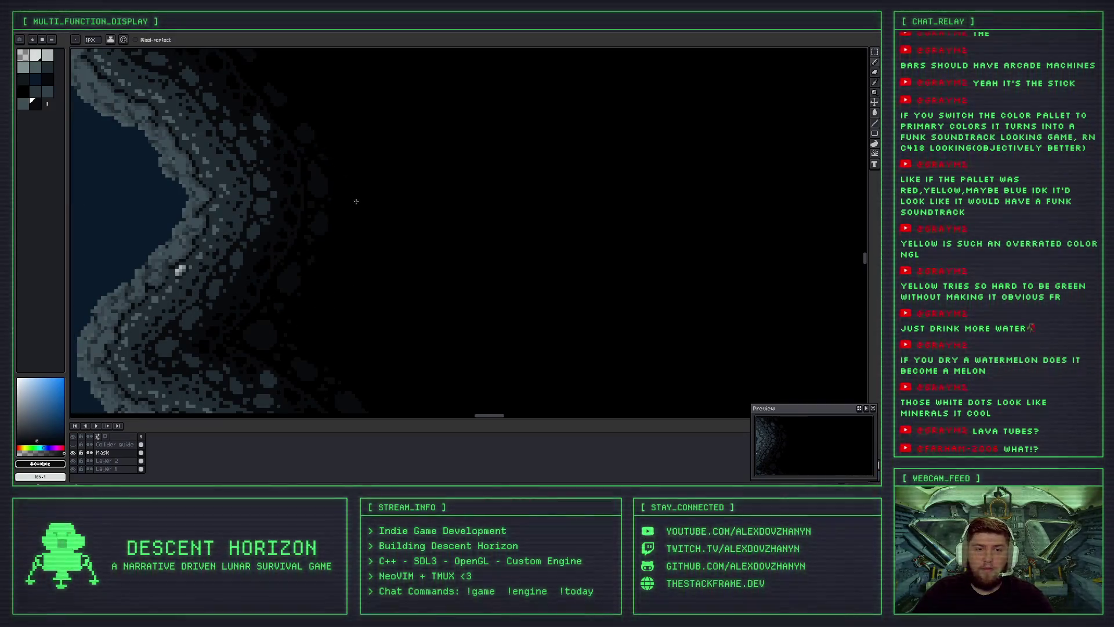
Paint dark-grey pixels along the rock's faint outer edge, replacing one undone attempt.
scroll(357, 205, down, 1)
scroll(357, 205, up, 1)
scroll(348, 205, up, 1)
scroll(331, 207, up, 2)
scroll(315, 209, up, 2)
drag(235, 226, 235, 210)
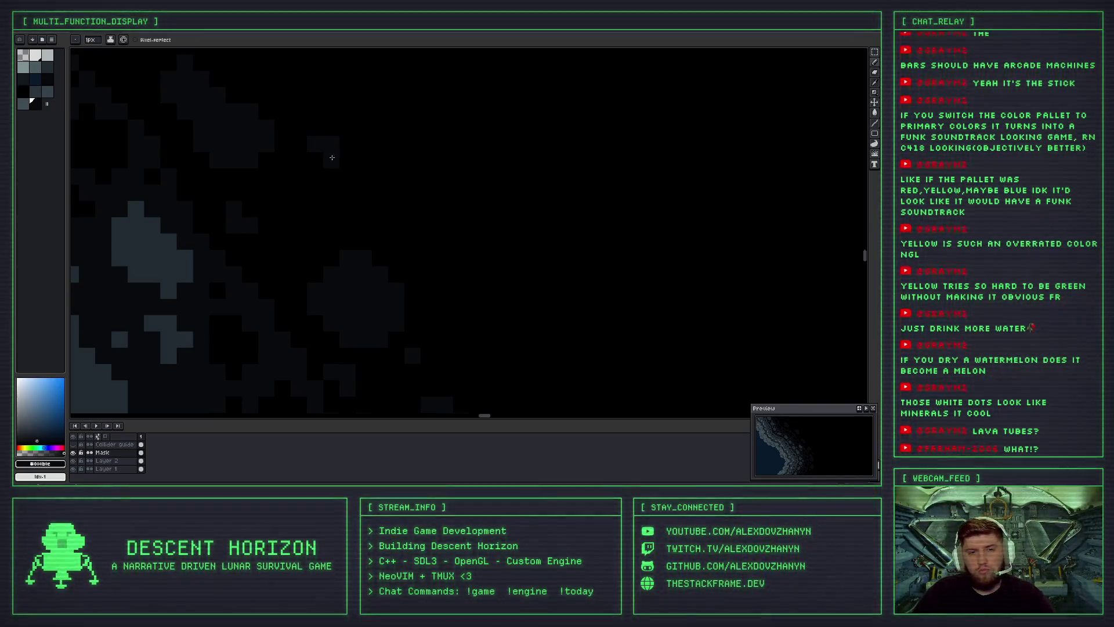
key(ctrl+z)
drag(333, 210, 347, 191)
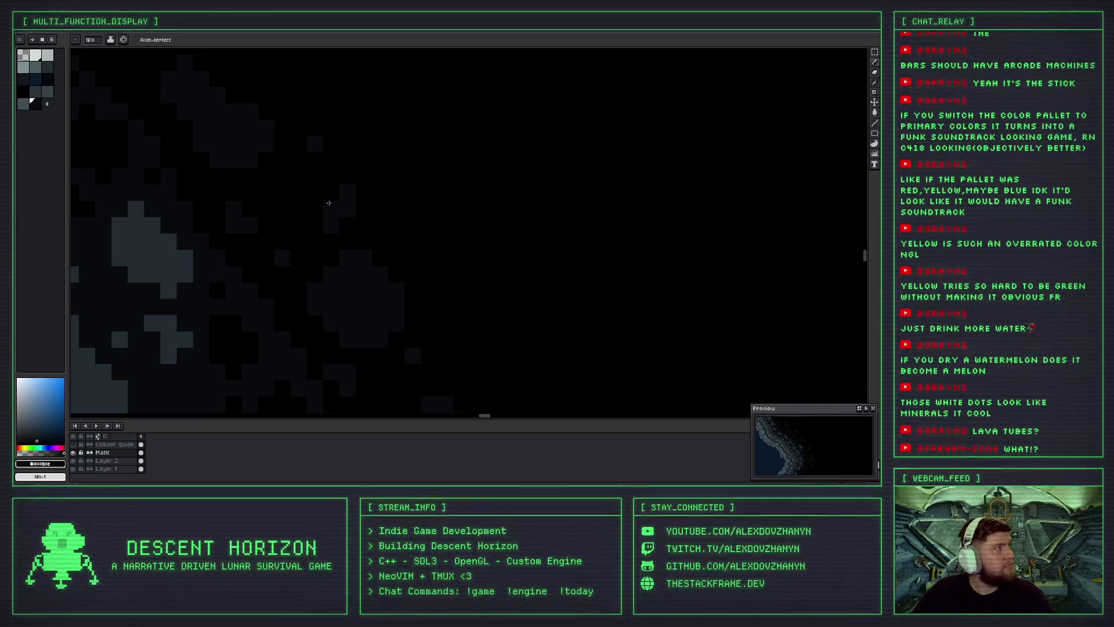
scroll(328, 209, down, 2)
scroll(325, 212, down, 2)
scroll(308, 215, up, 2)
scroll(300, 219, up, 2)
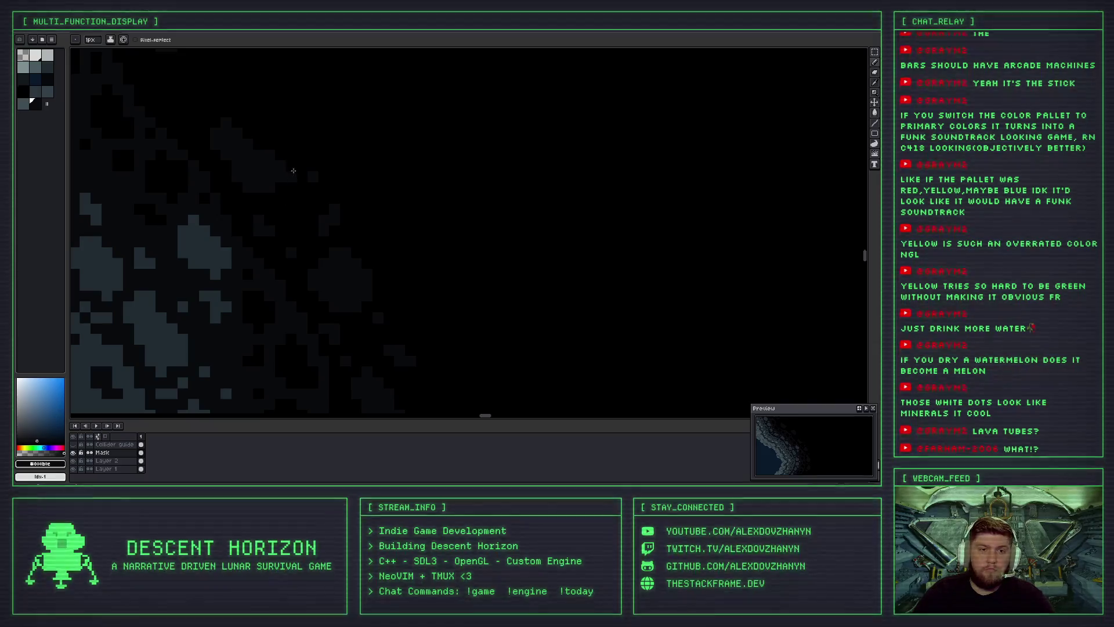
scroll(293, 169, down, 3)
scroll(308, 232, up, 1)
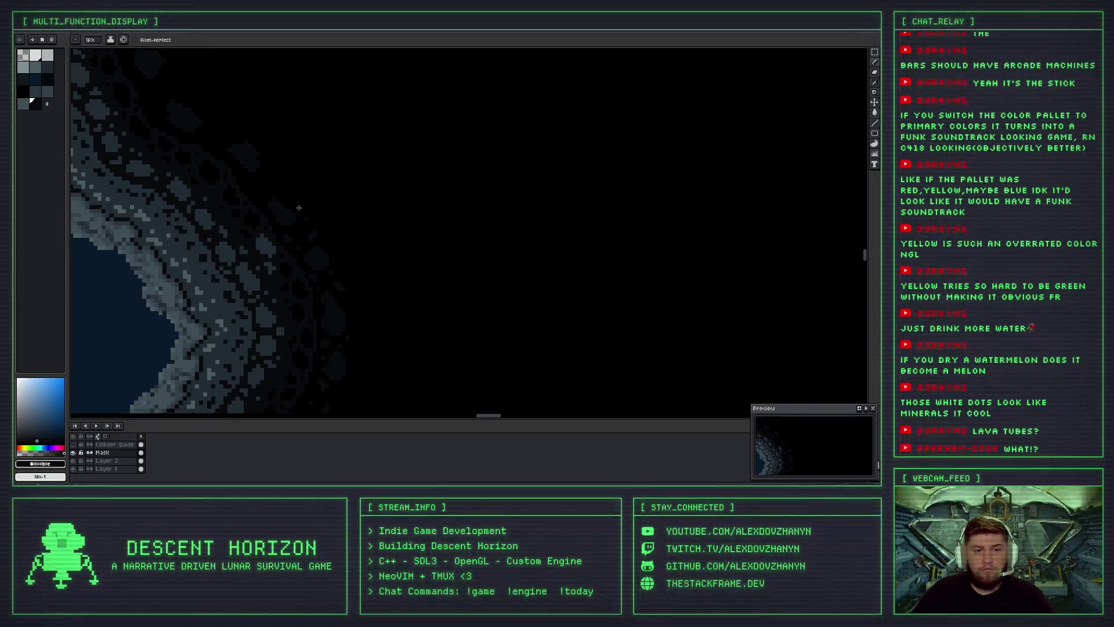
Paint two dark-grey pixels at the outer rock's faint edge.
scroll(299, 207, up, 2)
scroll(294, 266, down, 1)
scroll(296, 273, down, 1)
scroll(258, 203, up, 1)
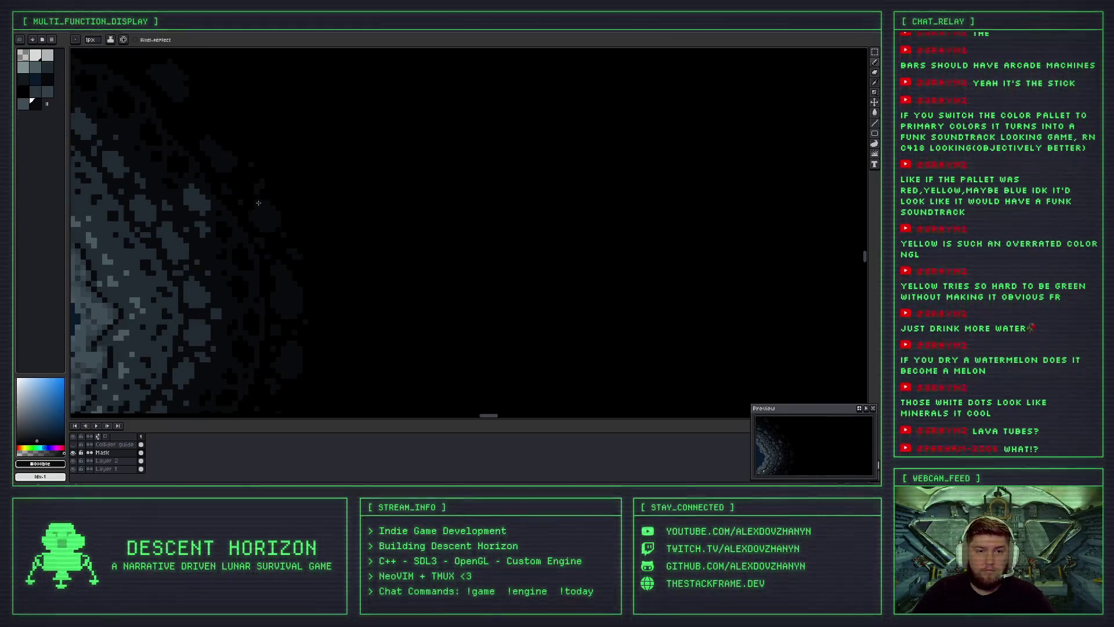
scroll(258, 203, down, 1)
scroll(261, 202, up, 2)
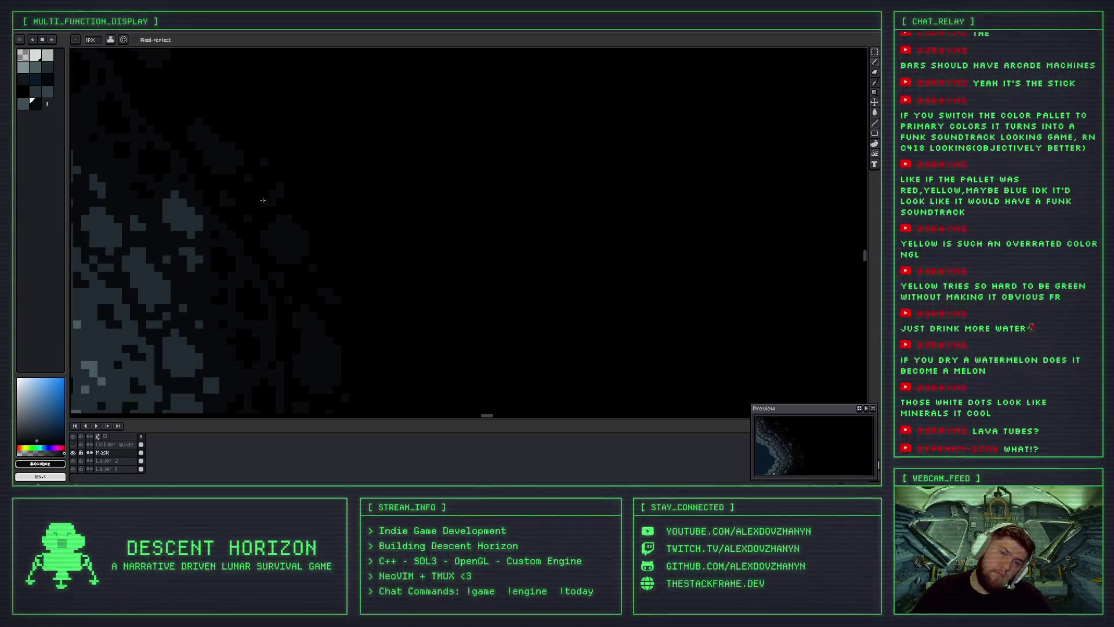
scroll(254, 196, down, 1)
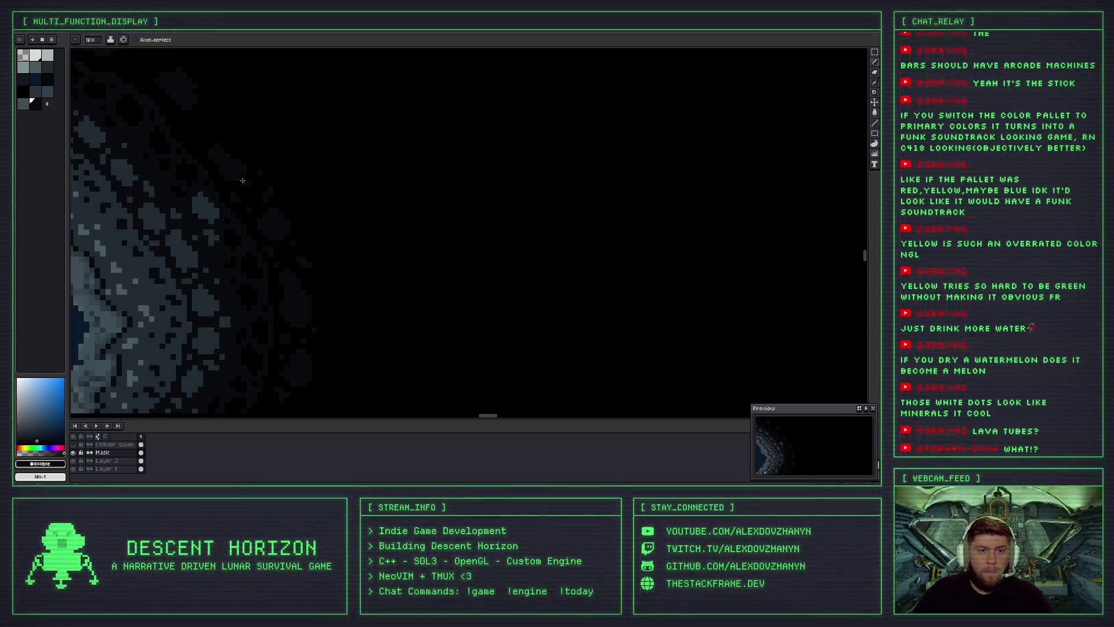
scroll(273, 226, down, 1)
scroll(275, 230, down, 1)
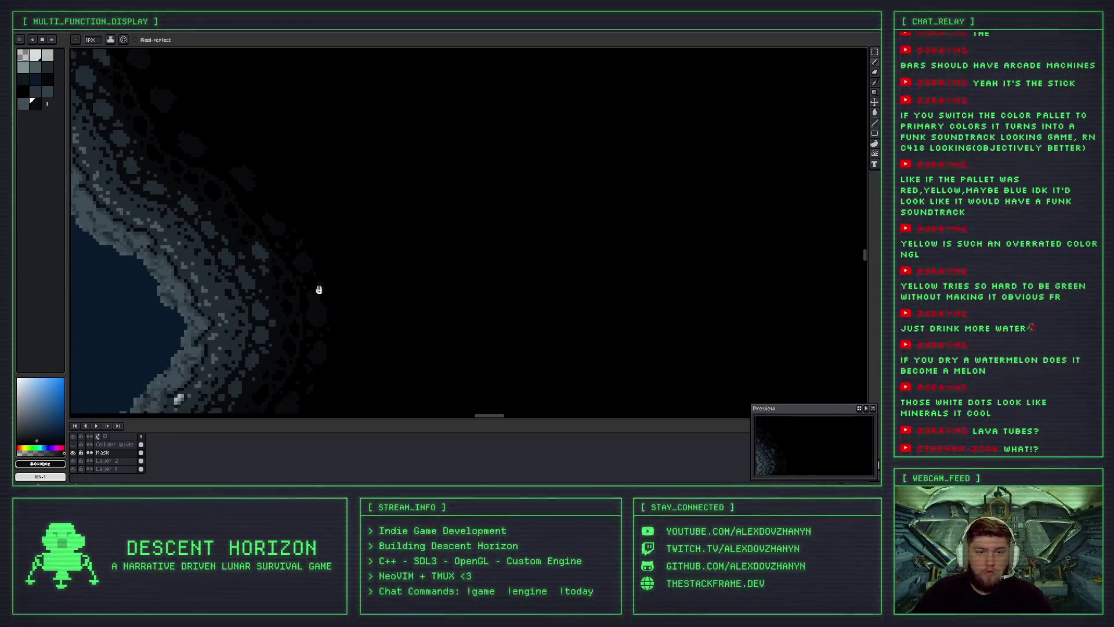
scroll(273, 221, down, 1)
scroll(264, 191, up, 1)
scroll(259, 177, up, 3)
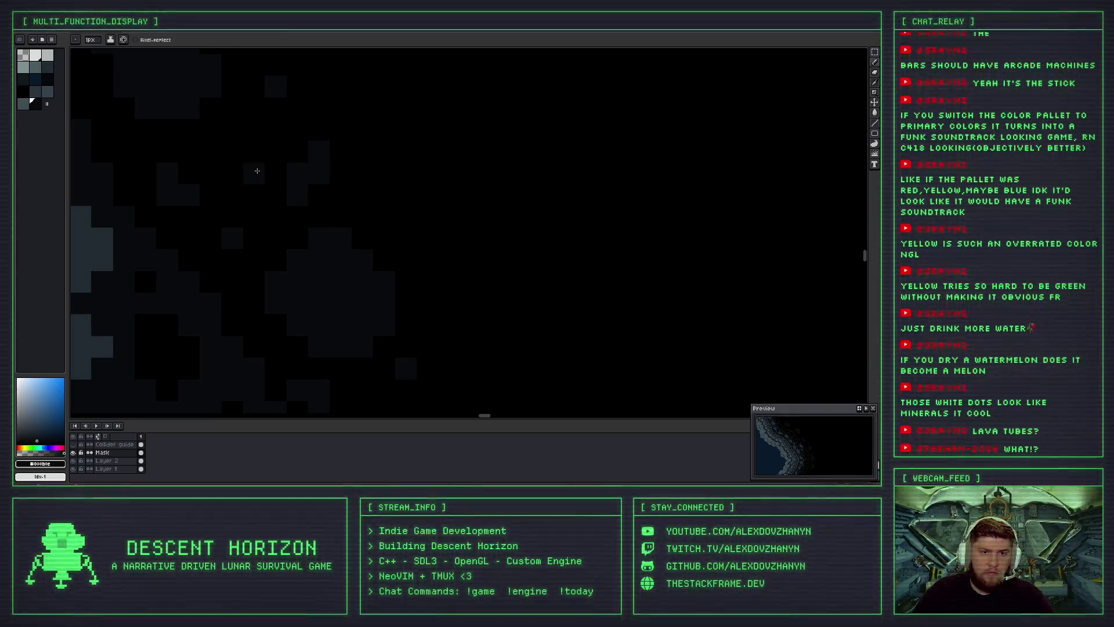
drag(231, 135, 251, 160)
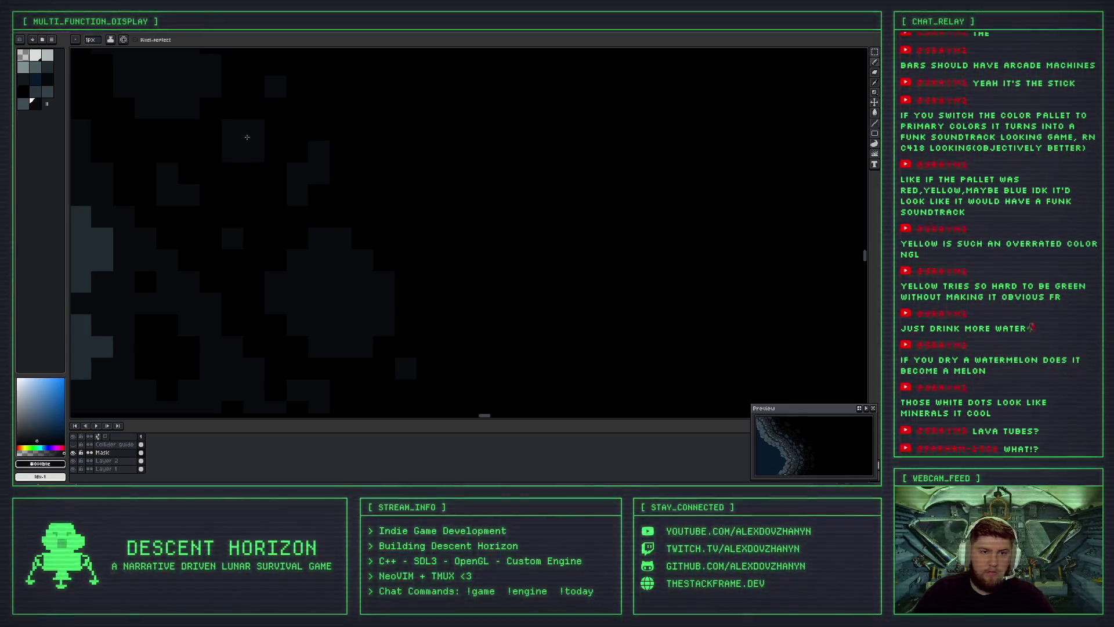
Pan and zoom across the cave rim to review the rock edge against the void.
scroll(250, 162, down, 1)
scroll(264, 232, down, 1)
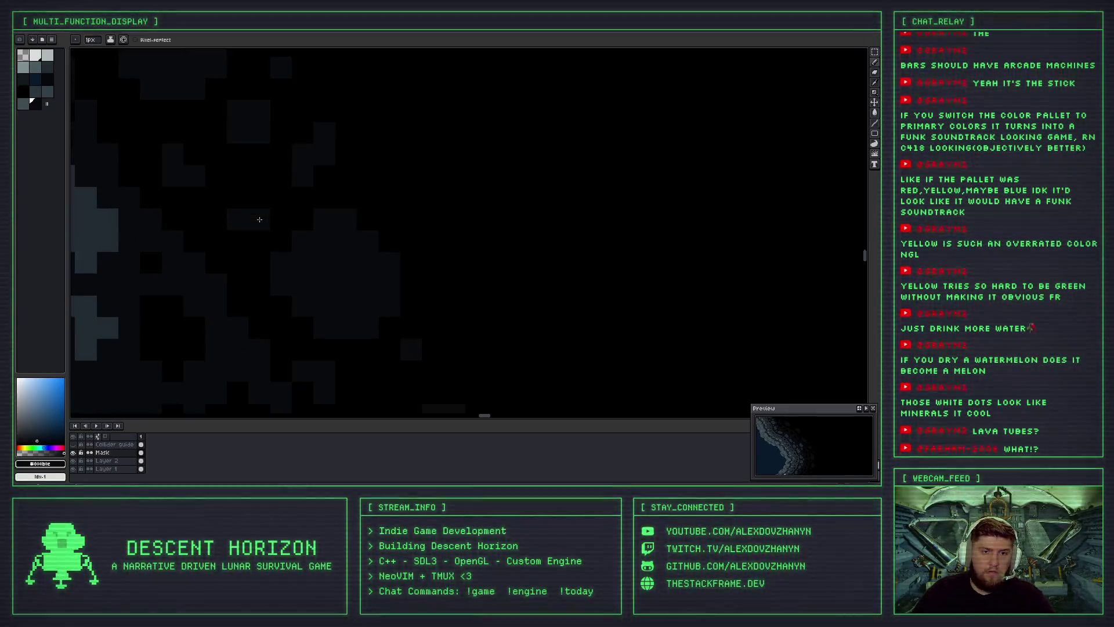
scroll(256, 219, down, 2)
mouse_move(302, 174)
mouse_down()
mouse_move(383, 196)
mouse_move(394, 150)
mouse_up()
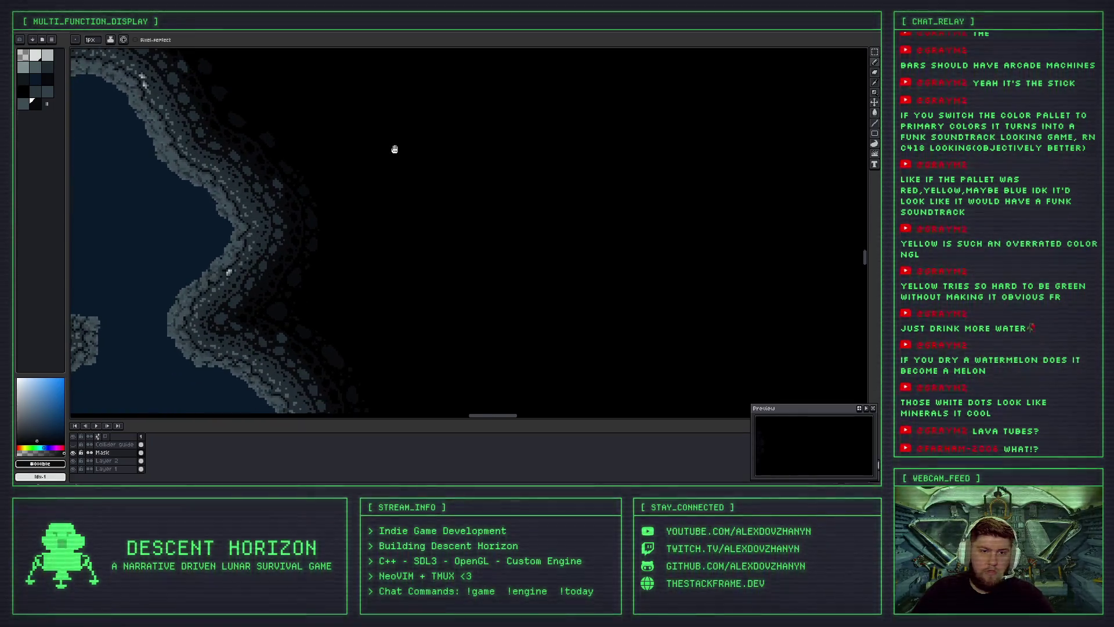
scroll(377, 182, down, 1)
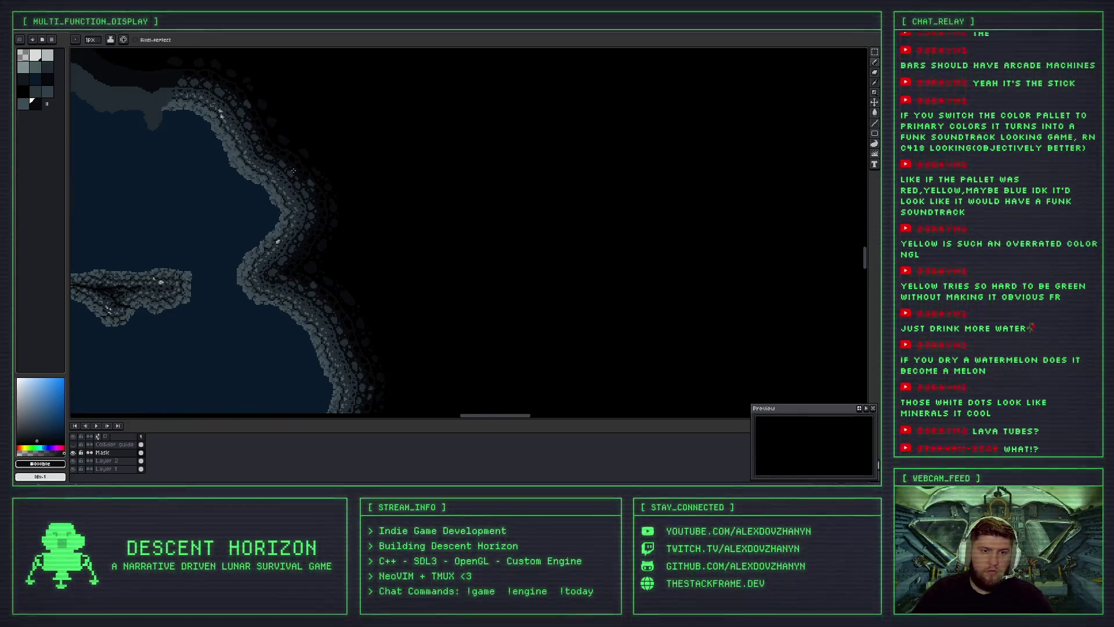
drag(293, 172, 373, 177)
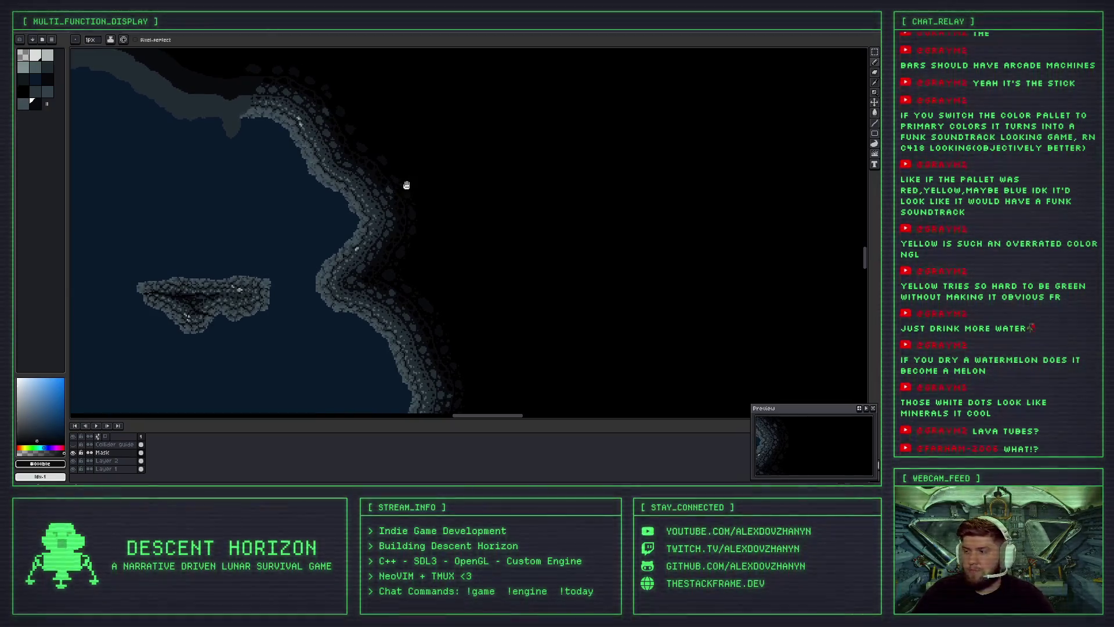
scroll(377, 180, up, 2)
scroll(351, 173, up, 2)
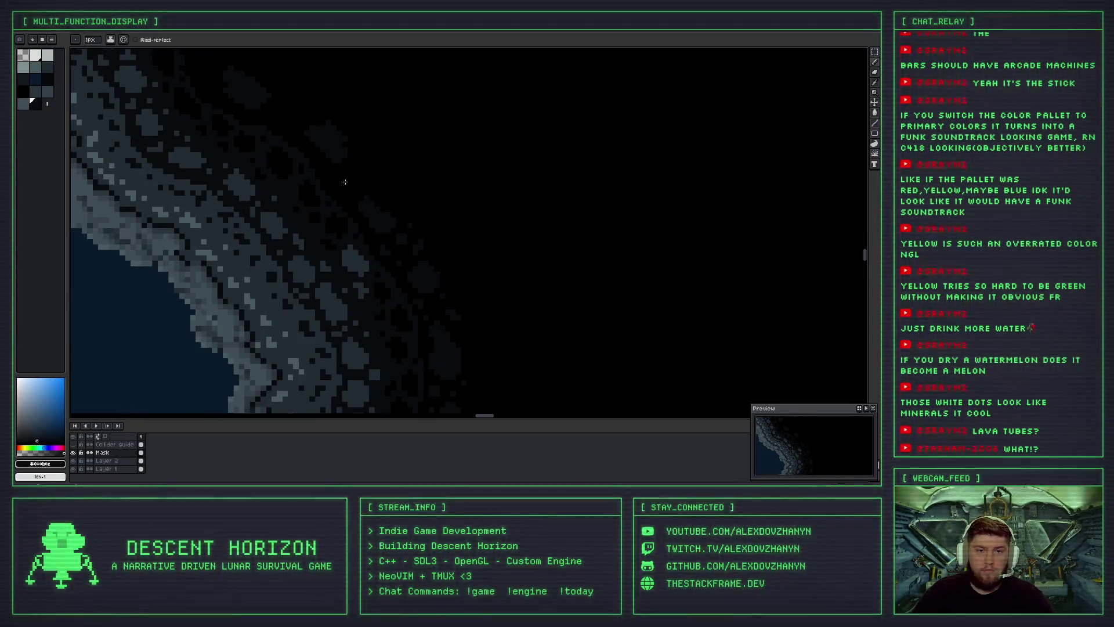
scroll(346, 181, up, 1)
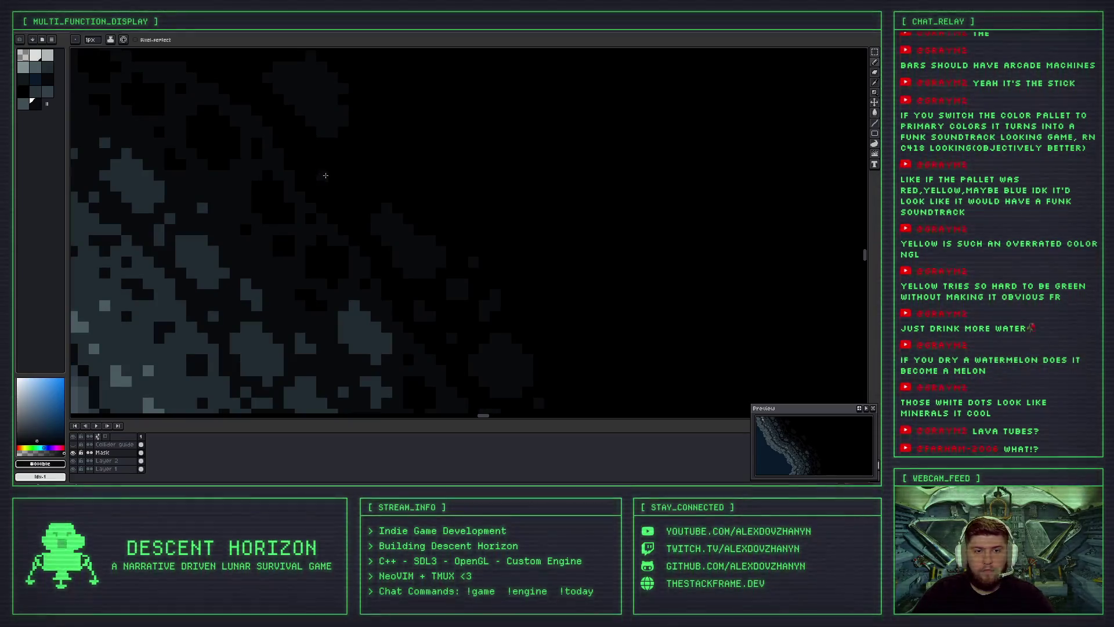